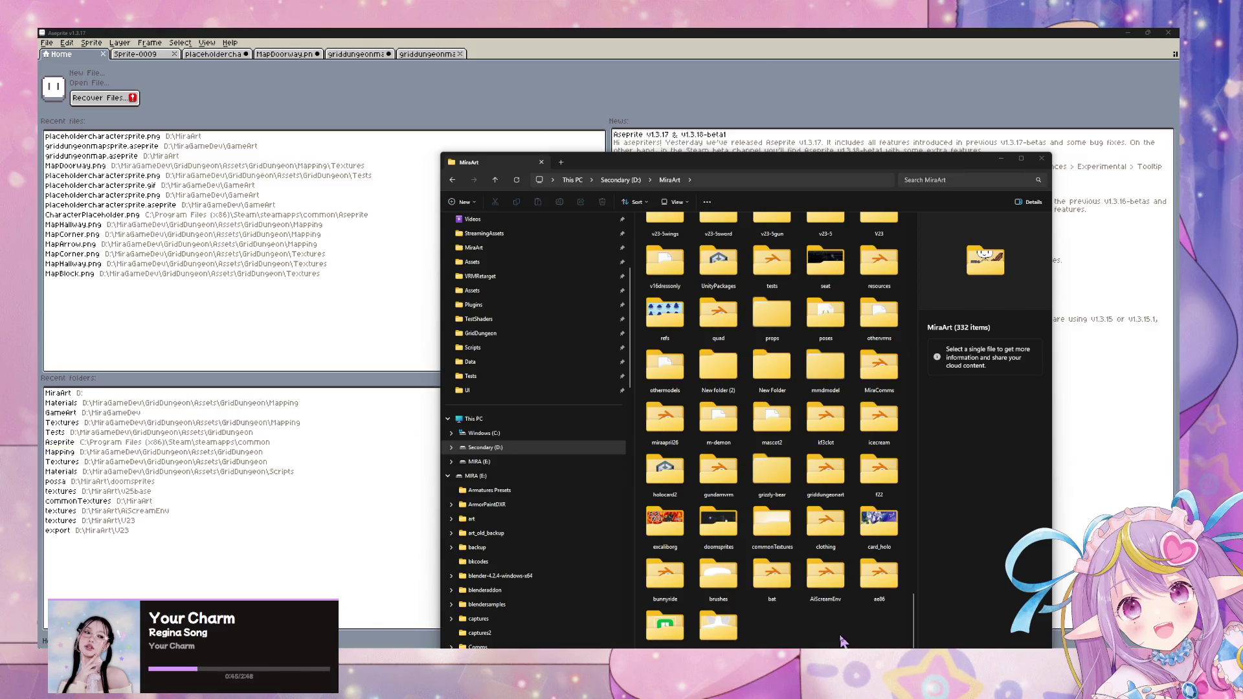
# - Launch Unity Hub by searching 'unit' from the Windows Start menu
pyautogui.moveTo(768, 651)
pyautogui.moveTo(698, 686)
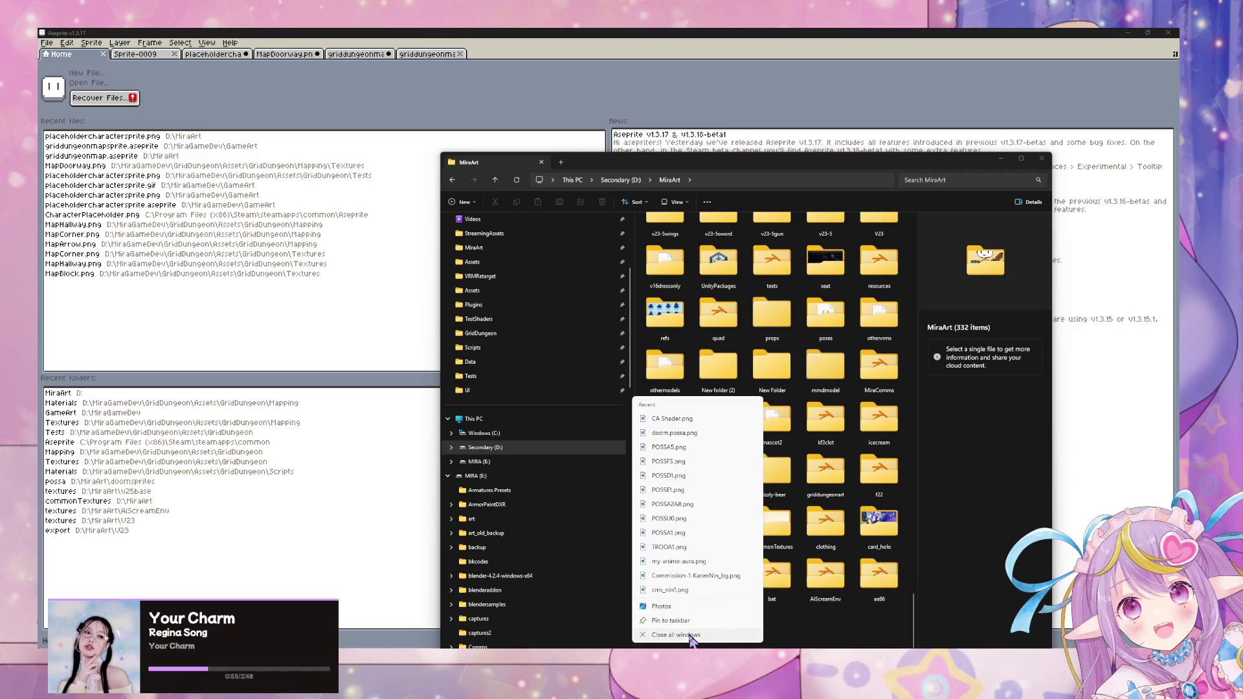
pyautogui.rightClick(689, 688)
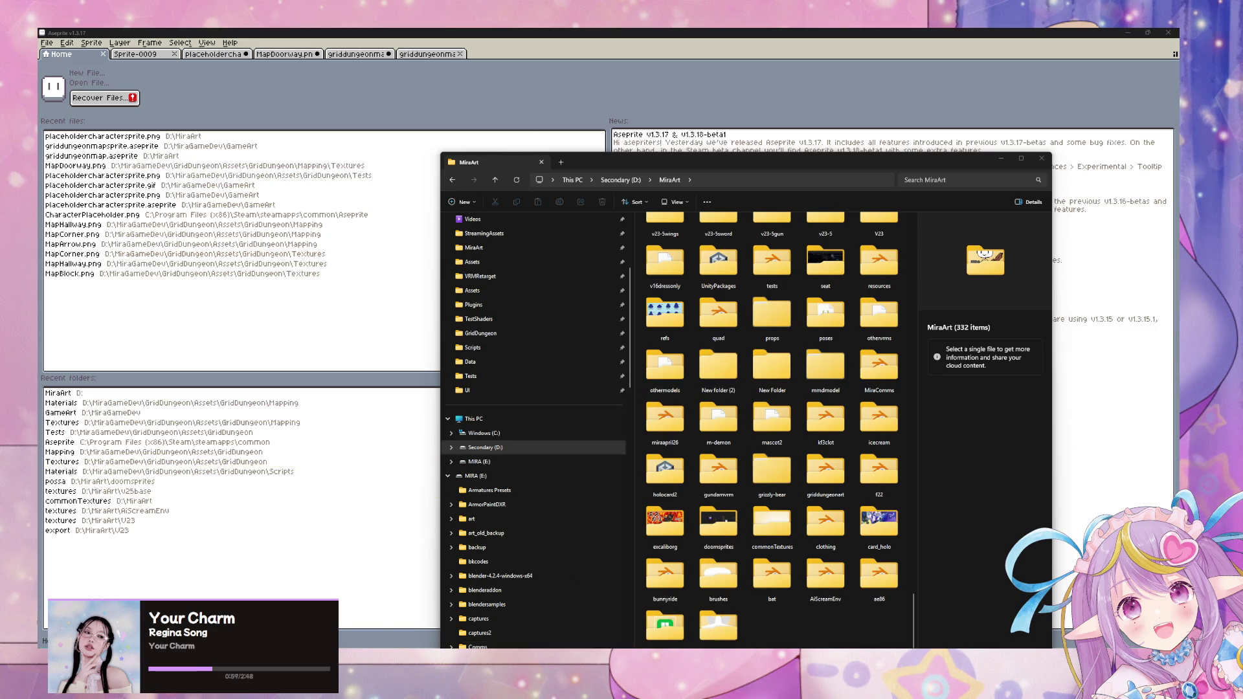
pyautogui.press('super')
pyautogui.write('unit')
pyautogui.press('Escape')
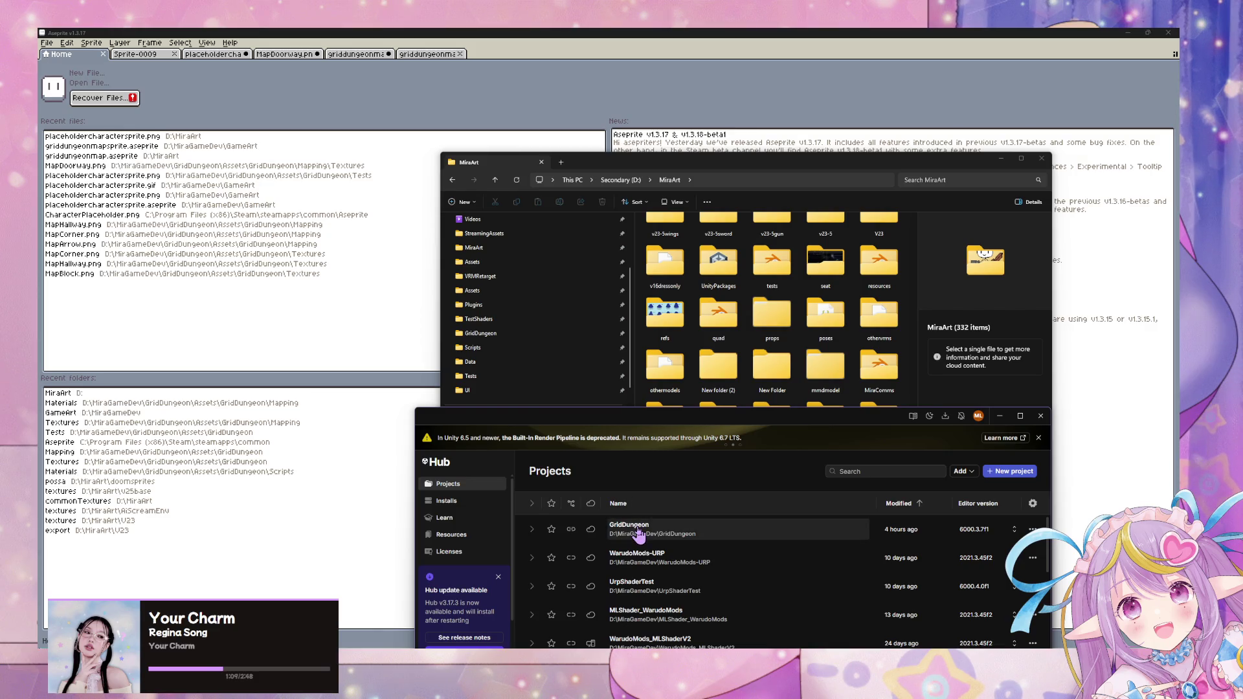
# - Open the GridDungeon project from Unity Hub's Projects list in the Unity Editor
pyautogui.click(637, 529)
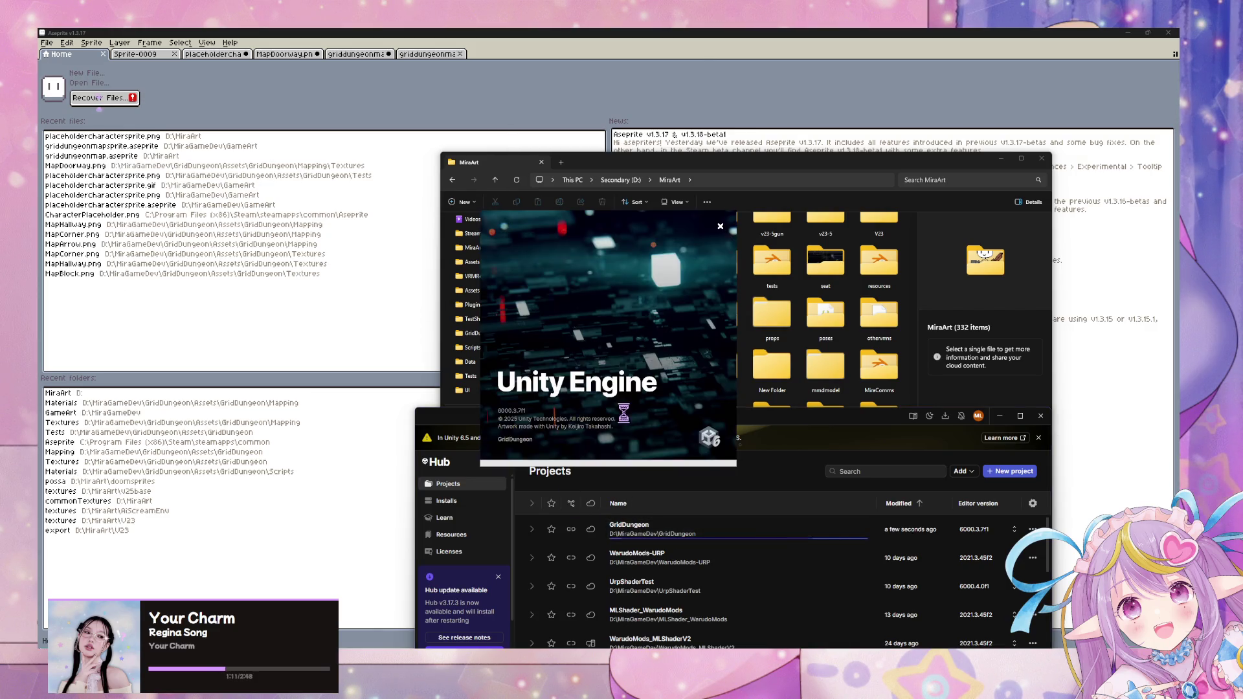
pyautogui.moveTo(757, 422)
pyautogui.mouseDown()
pyautogui.moveTo(720, 410)
pyautogui.moveTo(392, 156)
pyautogui.mouseUp()
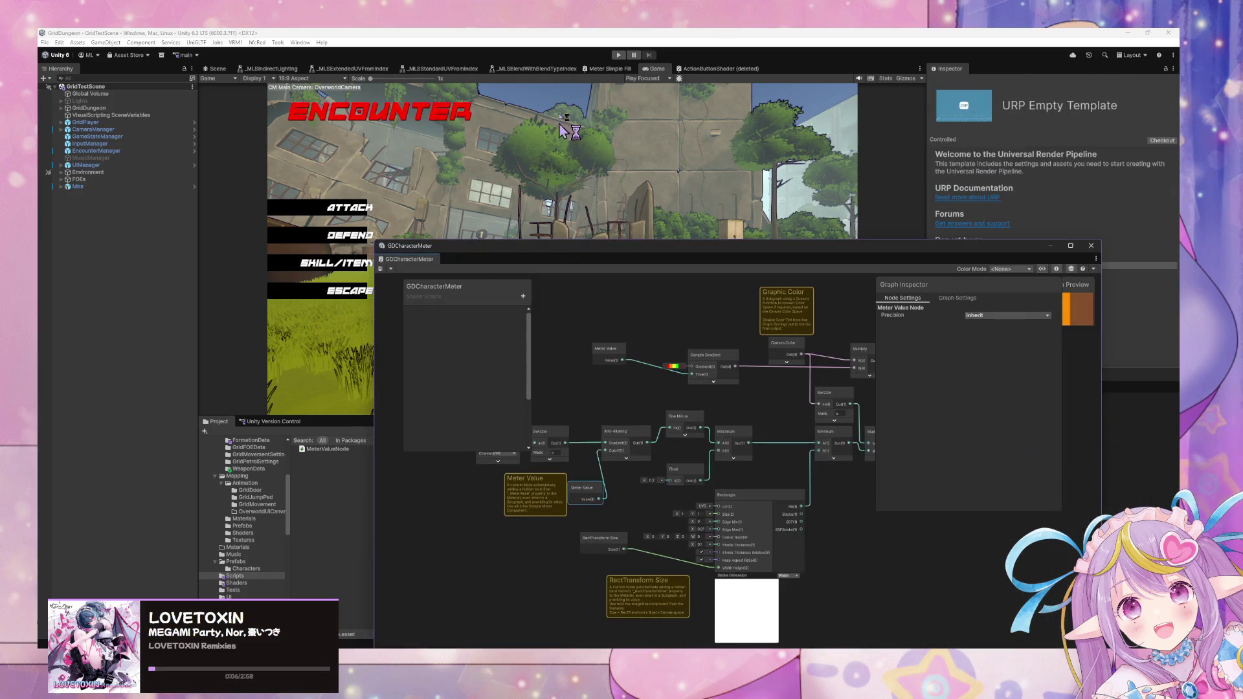
pyautogui.click(617, 55)
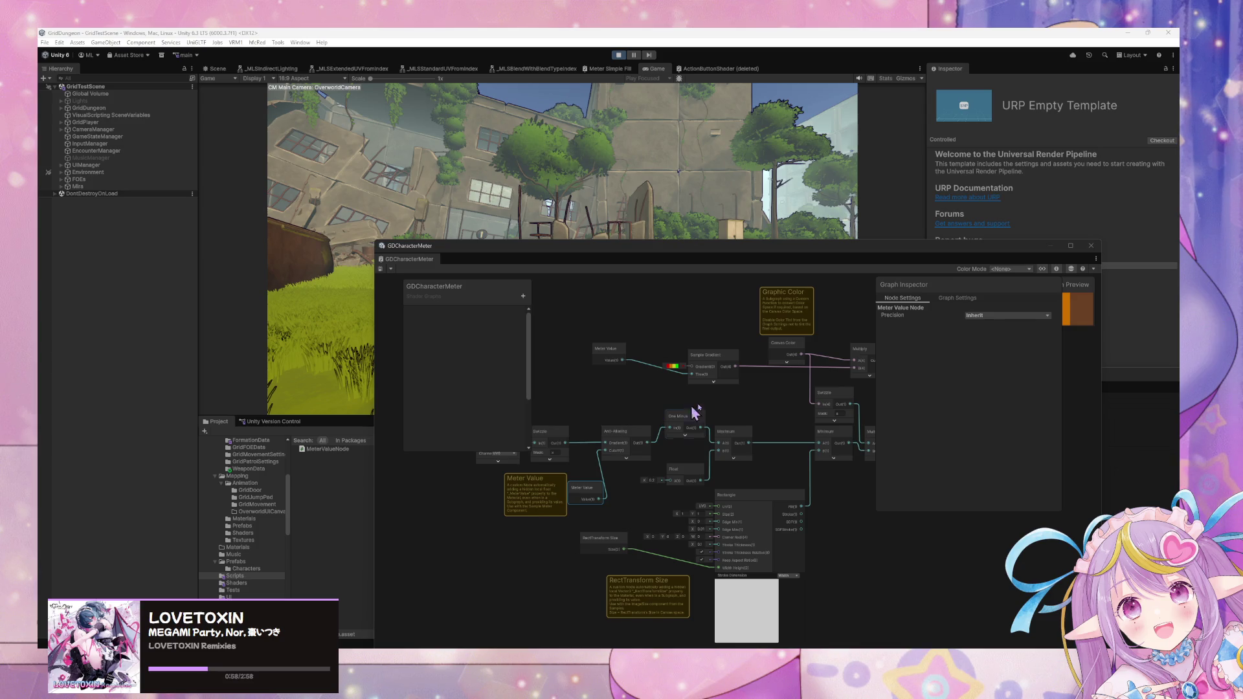
# - Move the GDCharacterMeter graph window aside while the game runs in play mode
pyautogui.moveTo(703, 251); pyautogui.dragTo(880, 367)
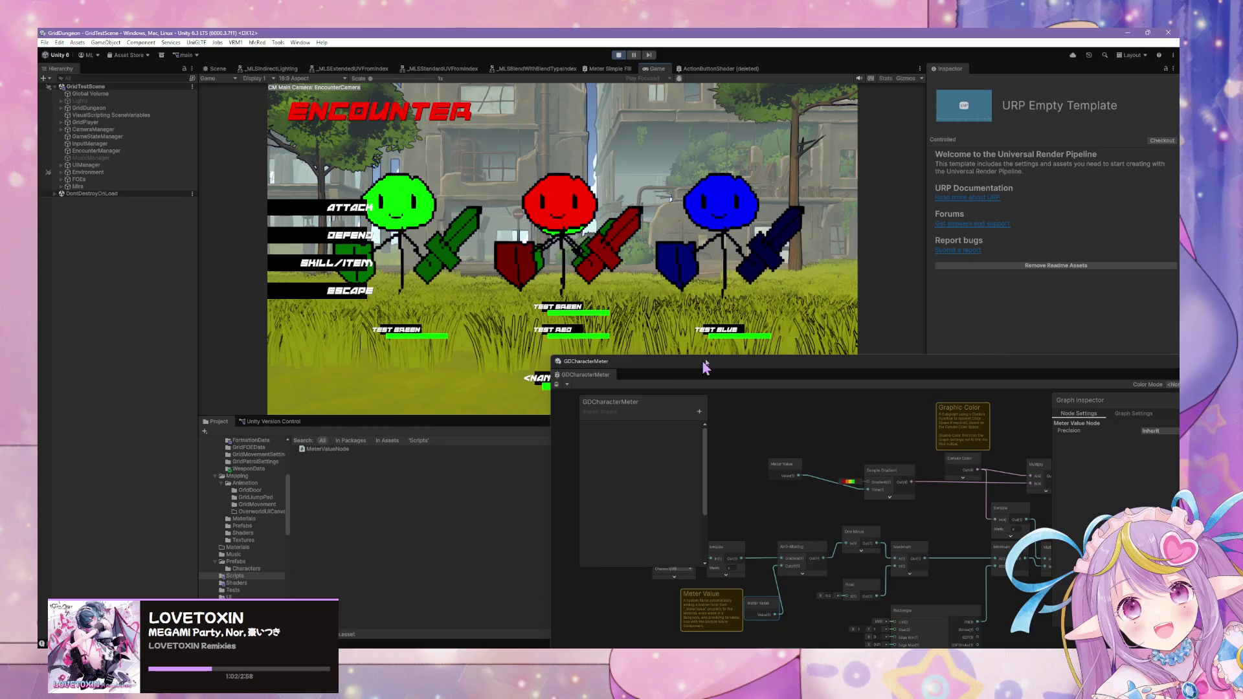
# - Rearrange the Visual Scripting and GDCharacterMeter graph windows while fleeing several battles
pyautogui.moveTo(706, 370)
pyautogui.mouseDown()
pyautogui.moveTo(792, 153)
pyautogui.moveTo(897, 174)
pyautogui.mouseUp()
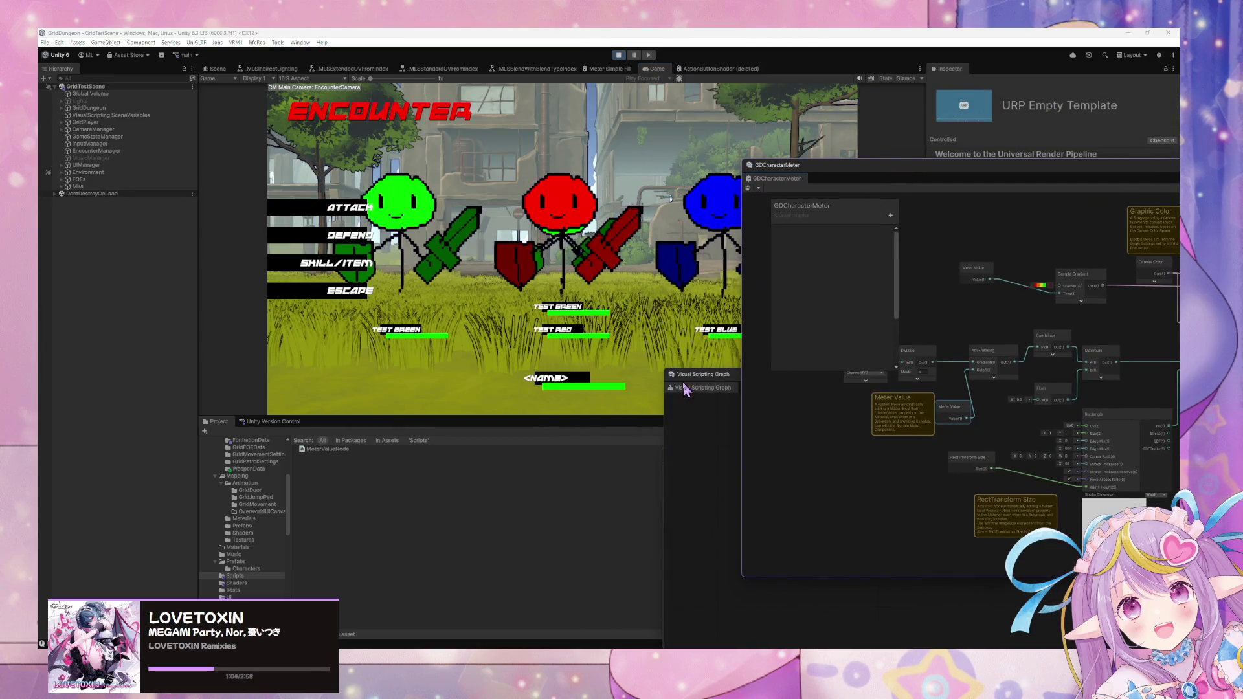
pyautogui.moveTo(785, 376)
pyautogui.mouseDown()
pyautogui.moveTo(901, 119)
pyautogui.moveTo(880, 131)
pyautogui.mouseUp()
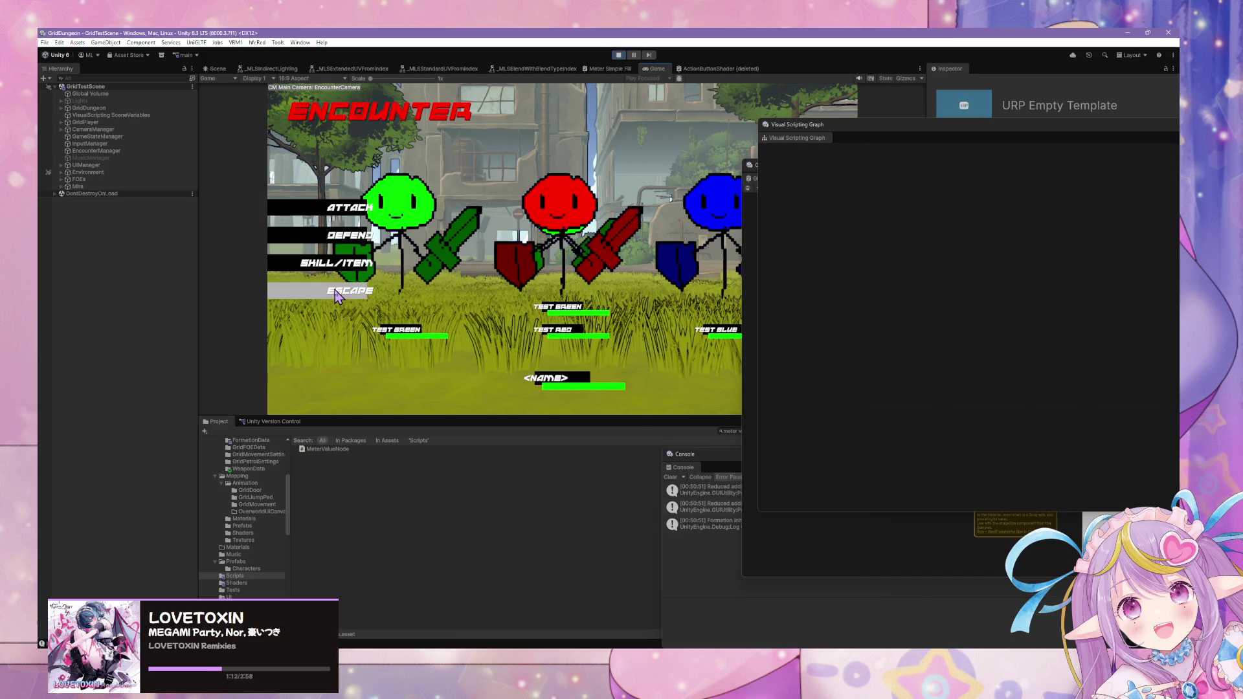
pyautogui.click(336, 296)
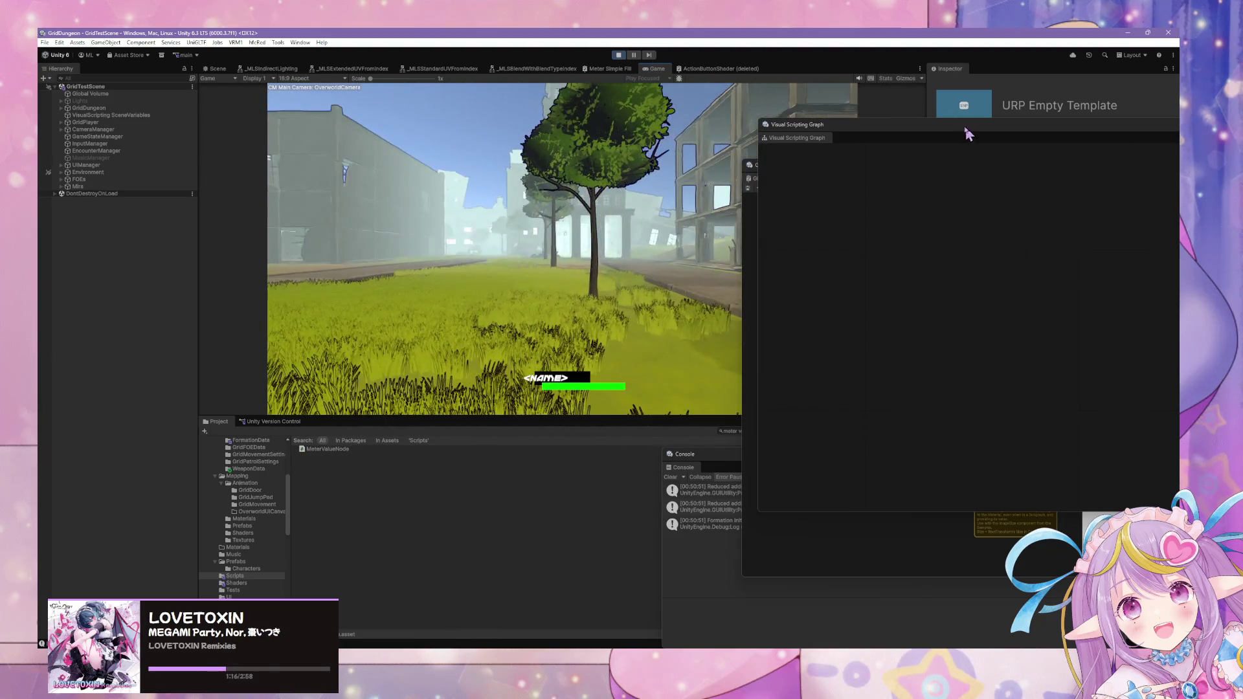
pyautogui.moveTo(971, 128); pyautogui.dragTo(796, 351)
pyautogui.moveTo(866, 179)
pyautogui.mouseDown()
pyautogui.moveTo(857, 342)
pyautogui.moveTo(707, 439)
pyautogui.mouseUp()
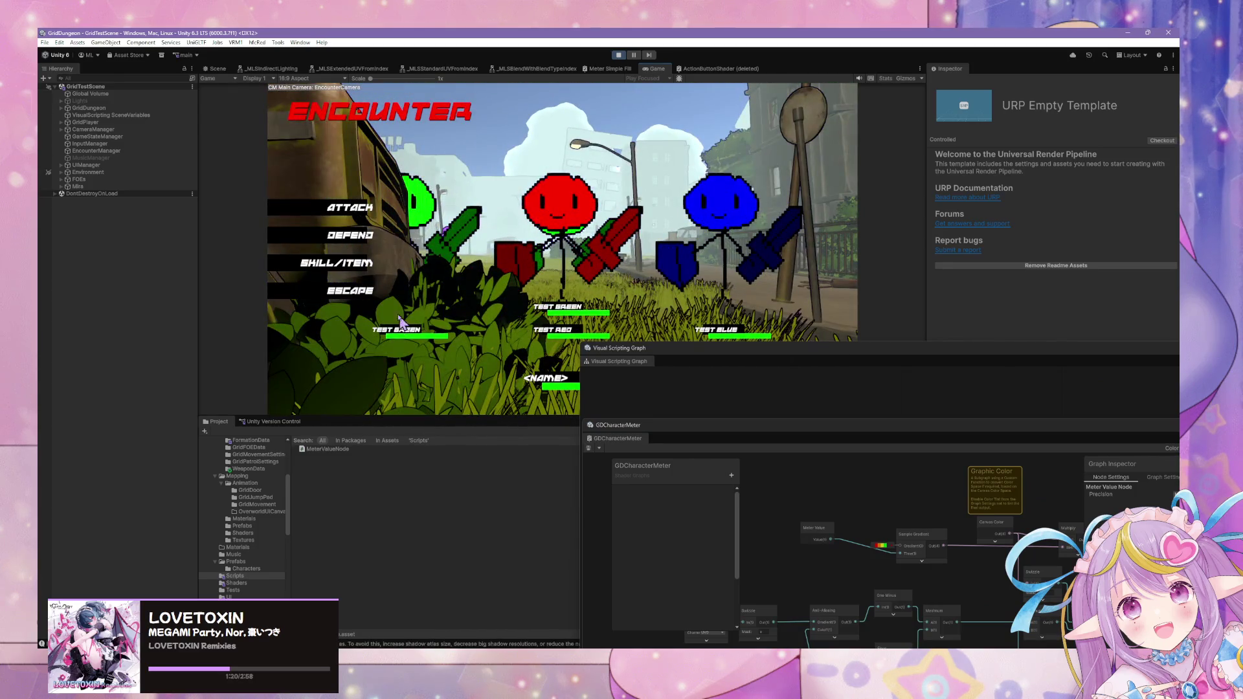
pyautogui.click(349, 290)
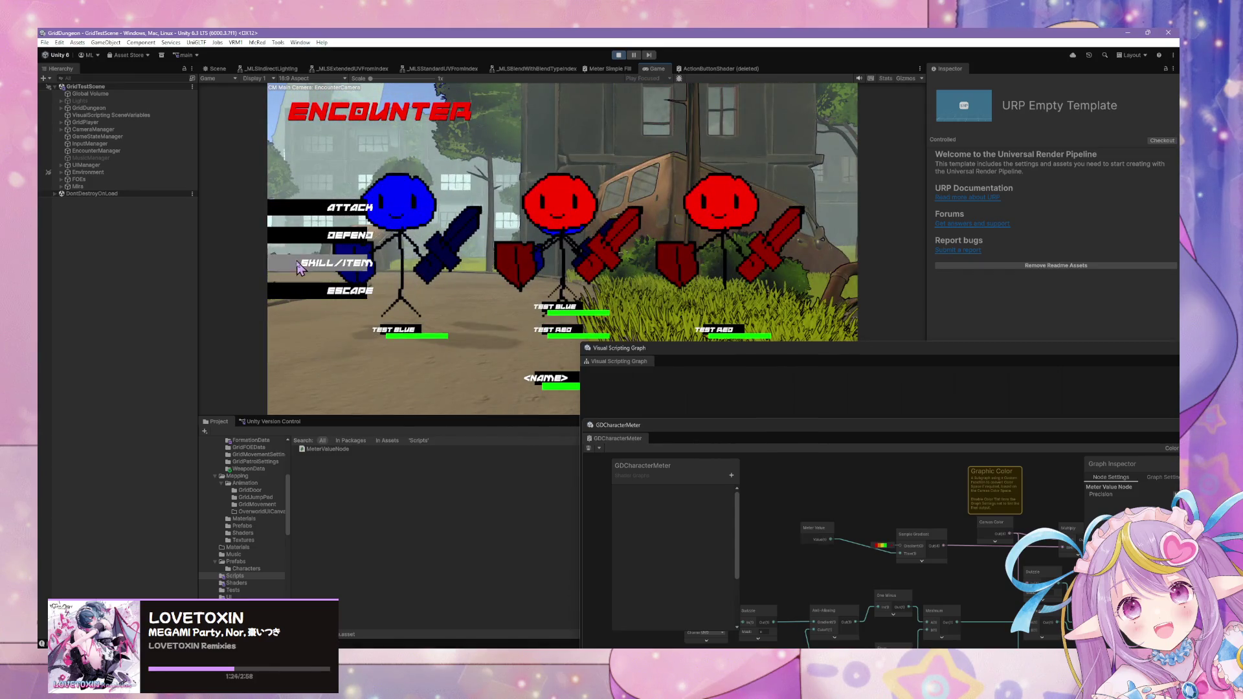
pyautogui.click(327, 290)
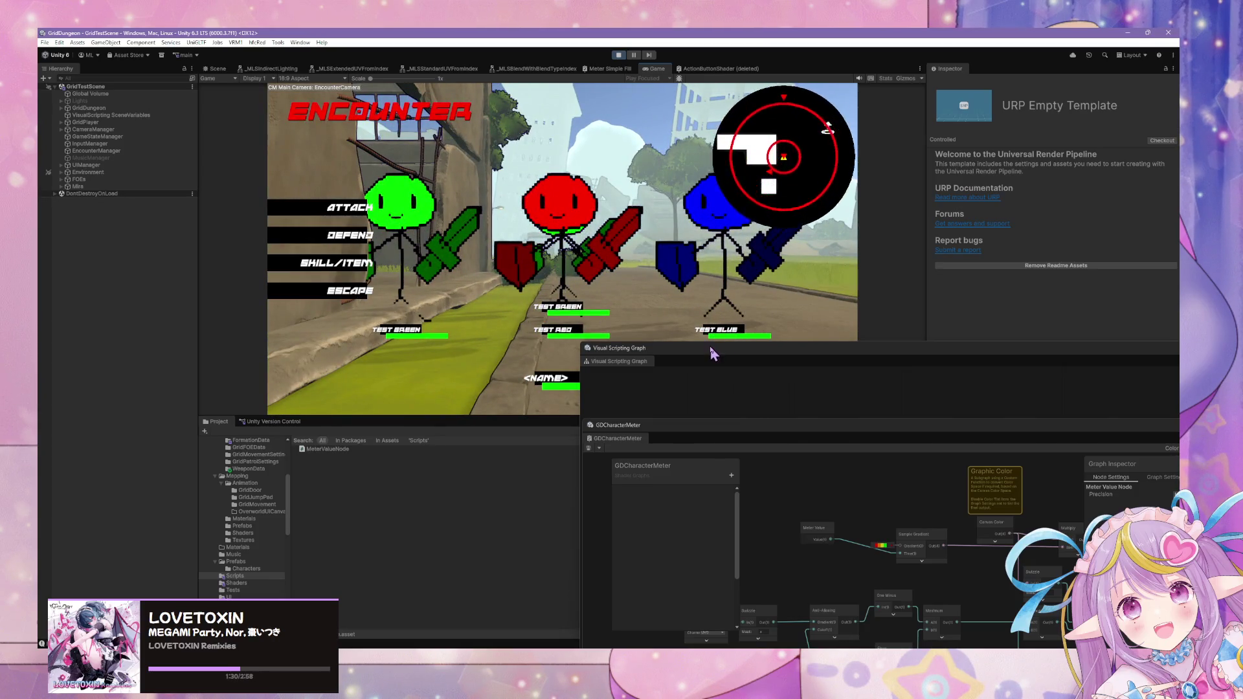
pyautogui.moveTo(712, 353); pyautogui.dragTo(414, 427)
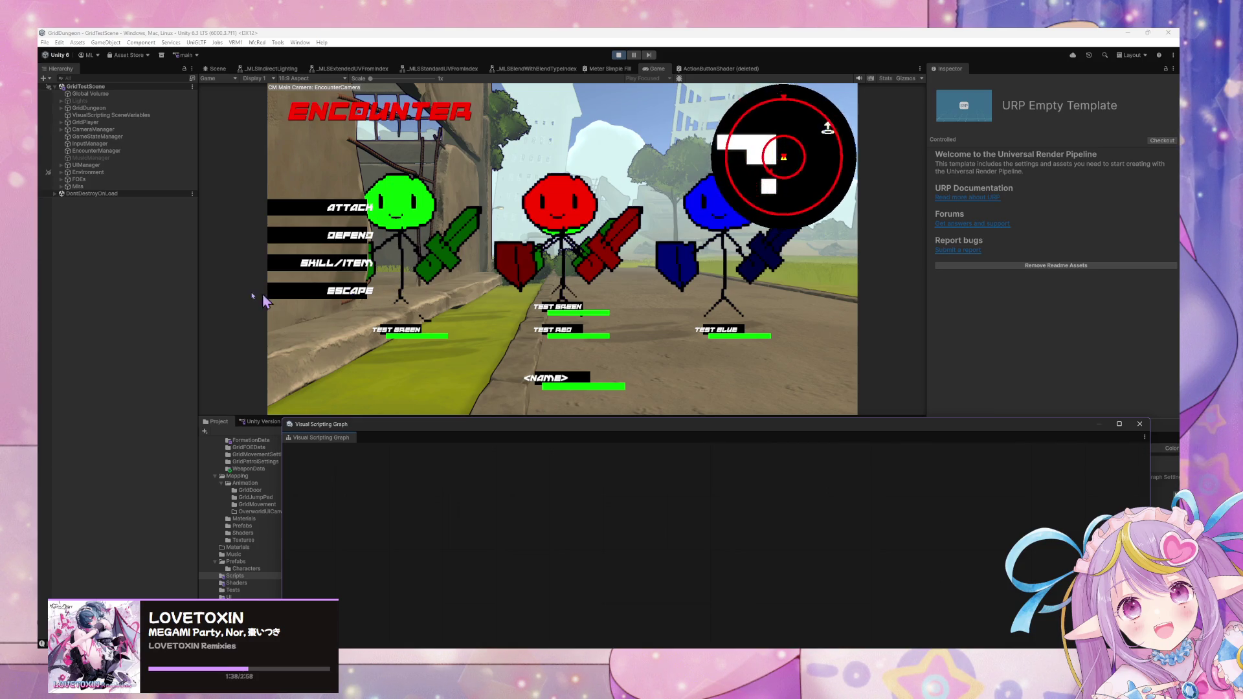
pyautogui.click(338, 293)
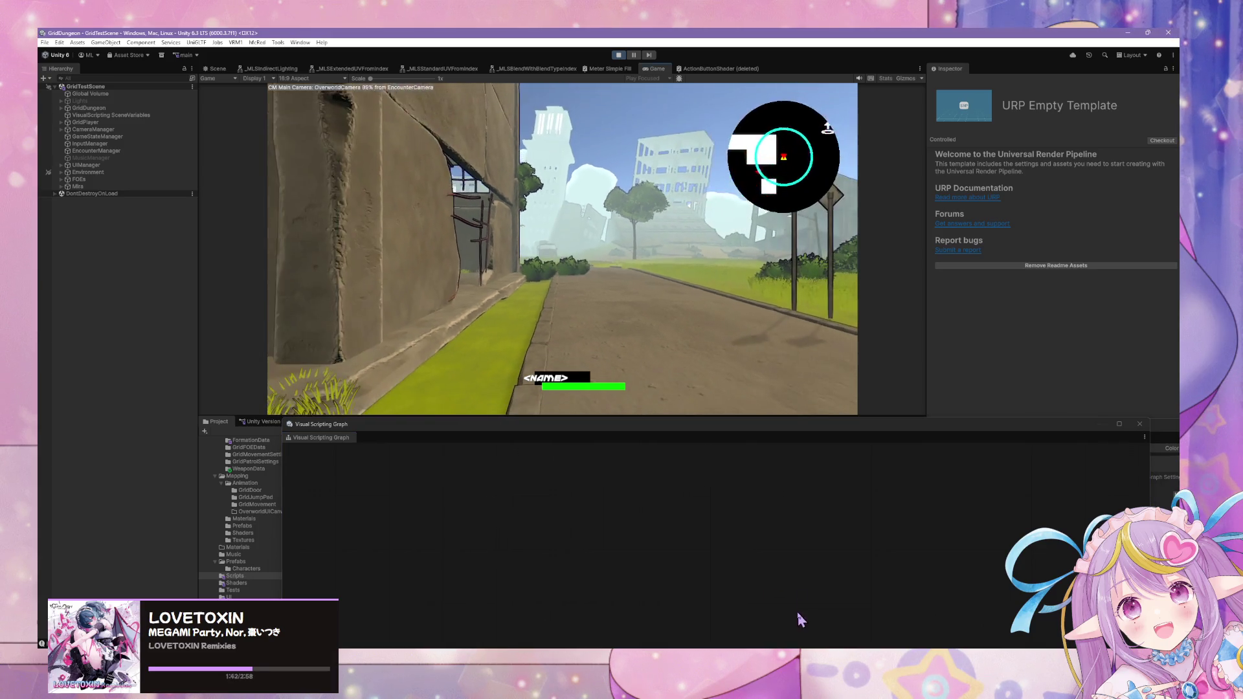
# - Walk into another encounter, flee it, and select EncounterManager in the Hierarchy
pyautogui.press('e')
pyautogui.press('w')
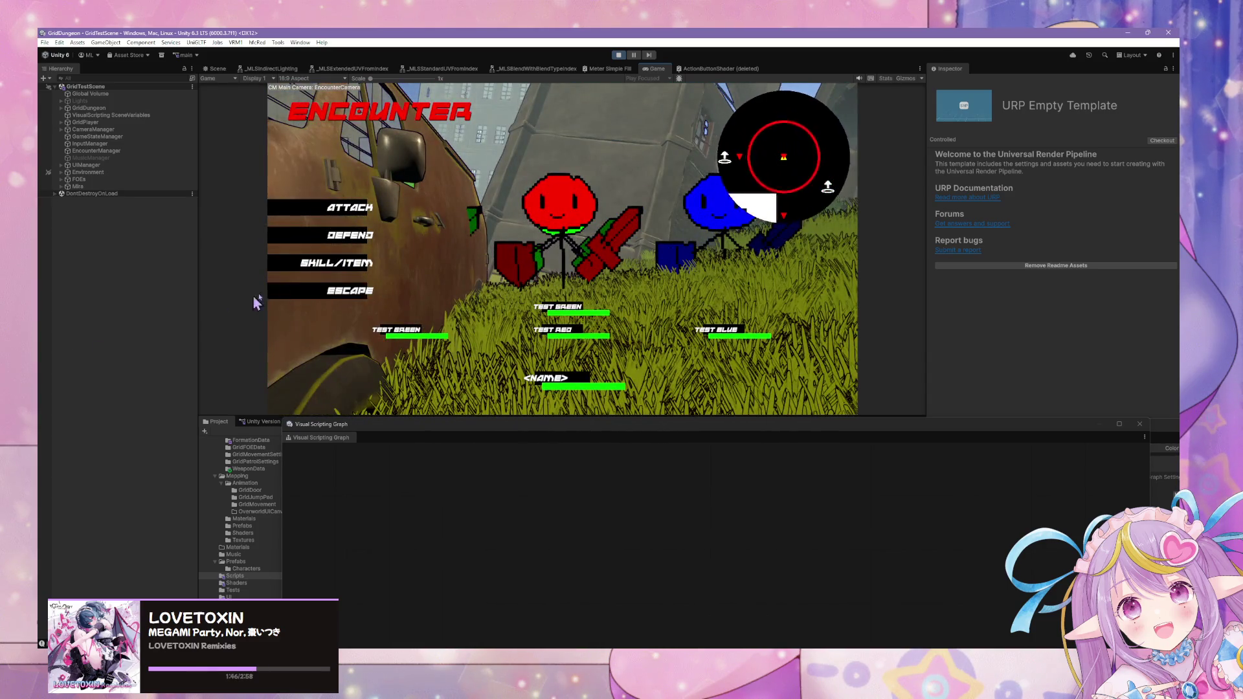
pyautogui.click(327, 290)
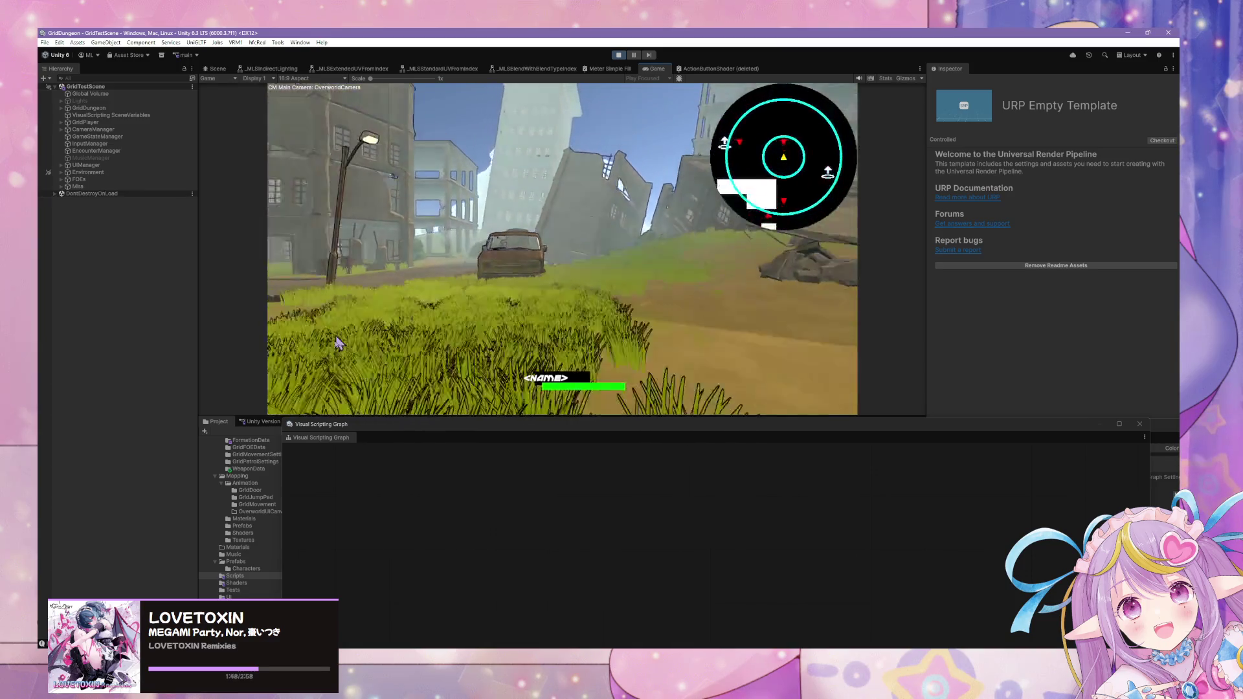
pyautogui.click(397, 430)
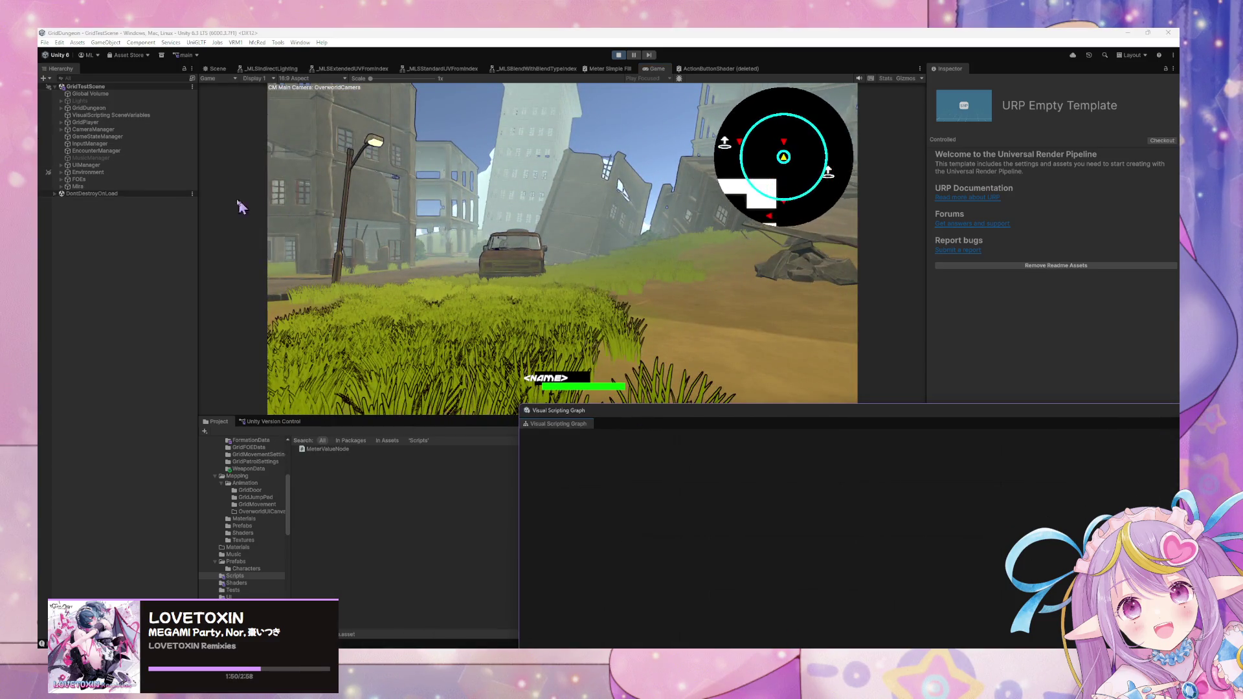
pyautogui.click(182, 151)
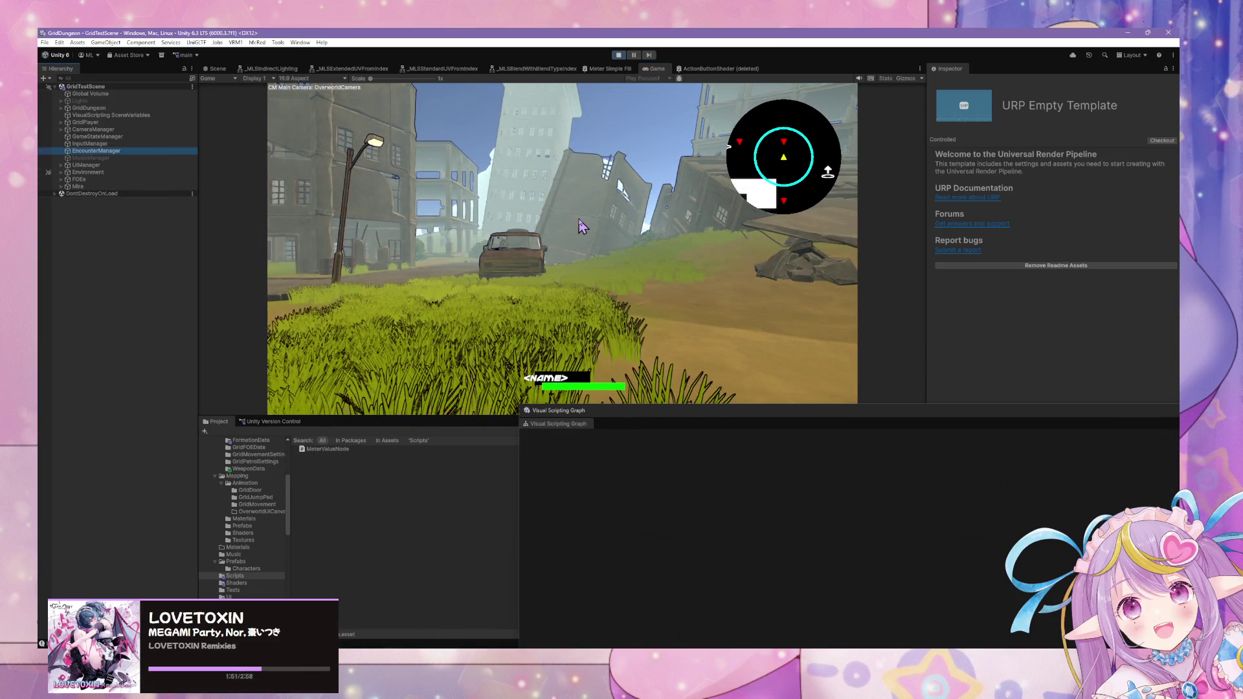
pyautogui.click(683, 240)
# - Walk the player toward the rusty van and float the state graph in its own window
pyautogui.press('a')
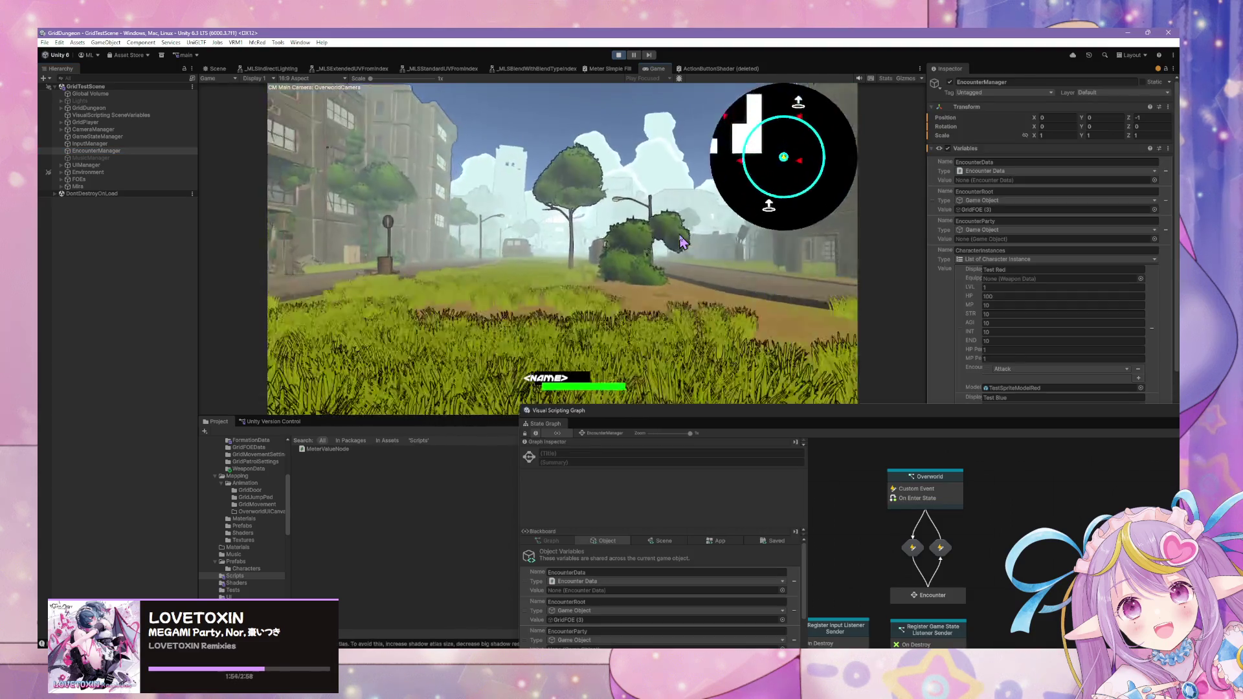
pyautogui.press('w')
pyautogui.press('a')
pyautogui.press('w')
pyautogui.press('d')
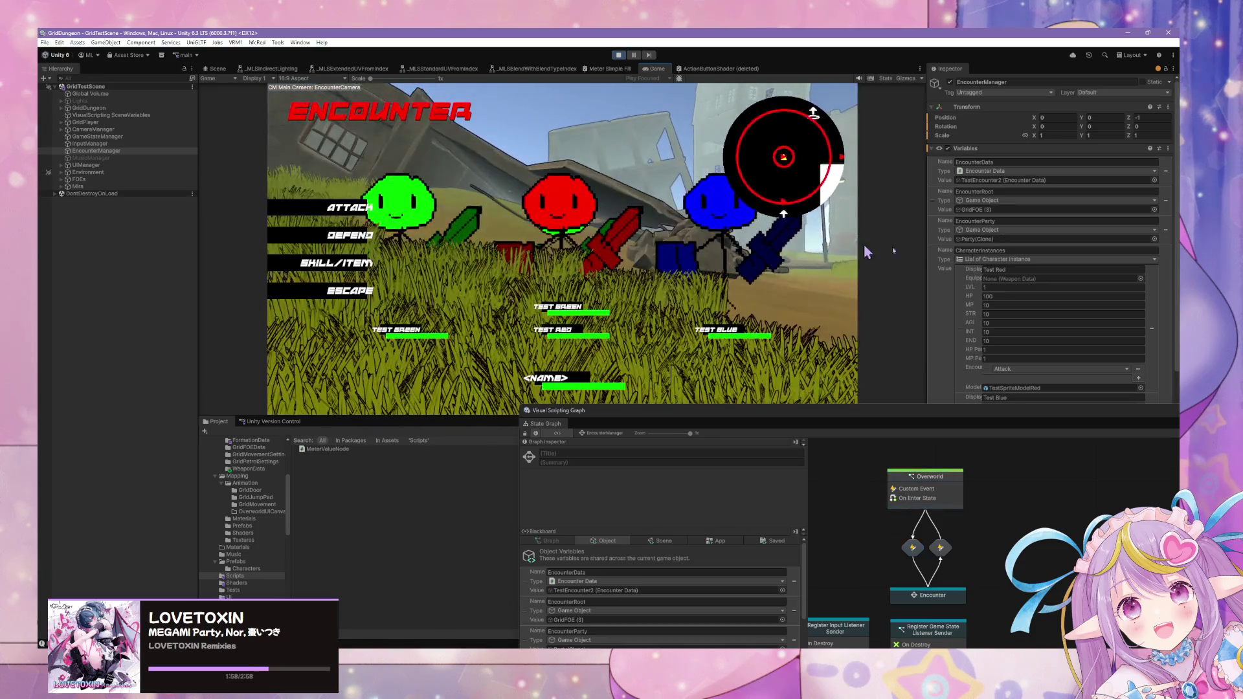
pyautogui.scroll(-3, 1089, 343)
pyautogui.scroll(-6, 1090, 343)
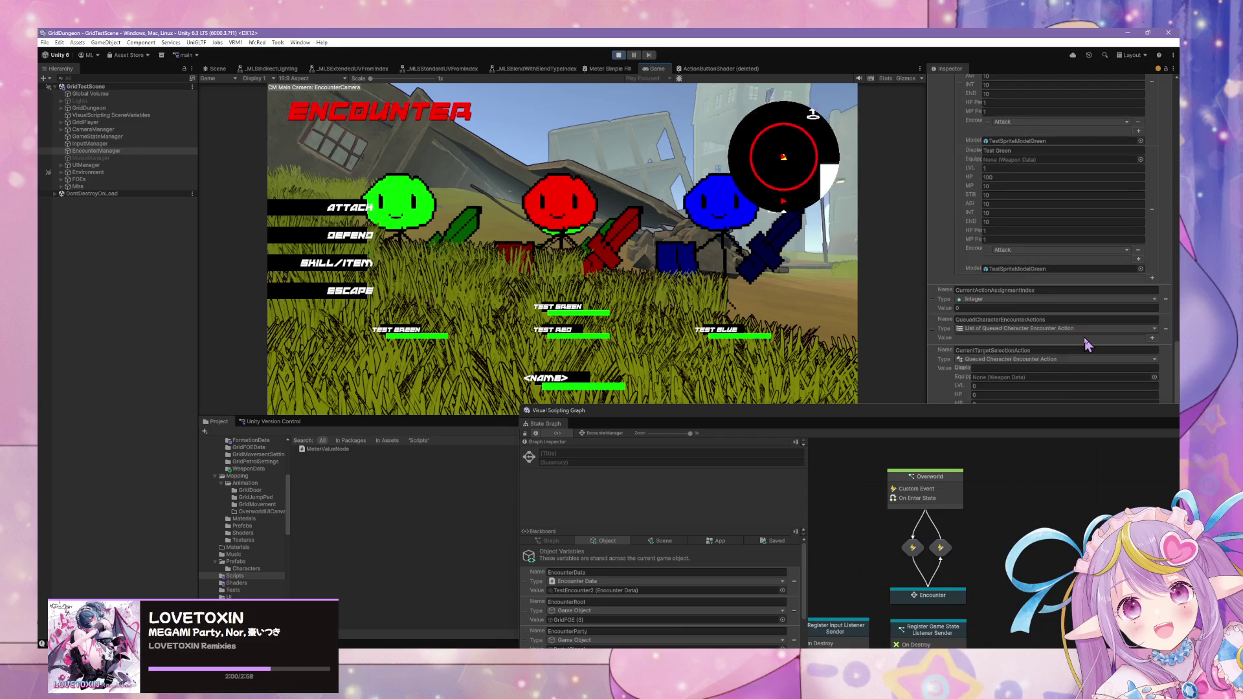
pyautogui.moveTo(1026, 422)
pyautogui.mouseDown()
pyautogui.moveTo(691, 532)
pyautogui.moveTo(683, 495)
pyautogui.mouseUp()
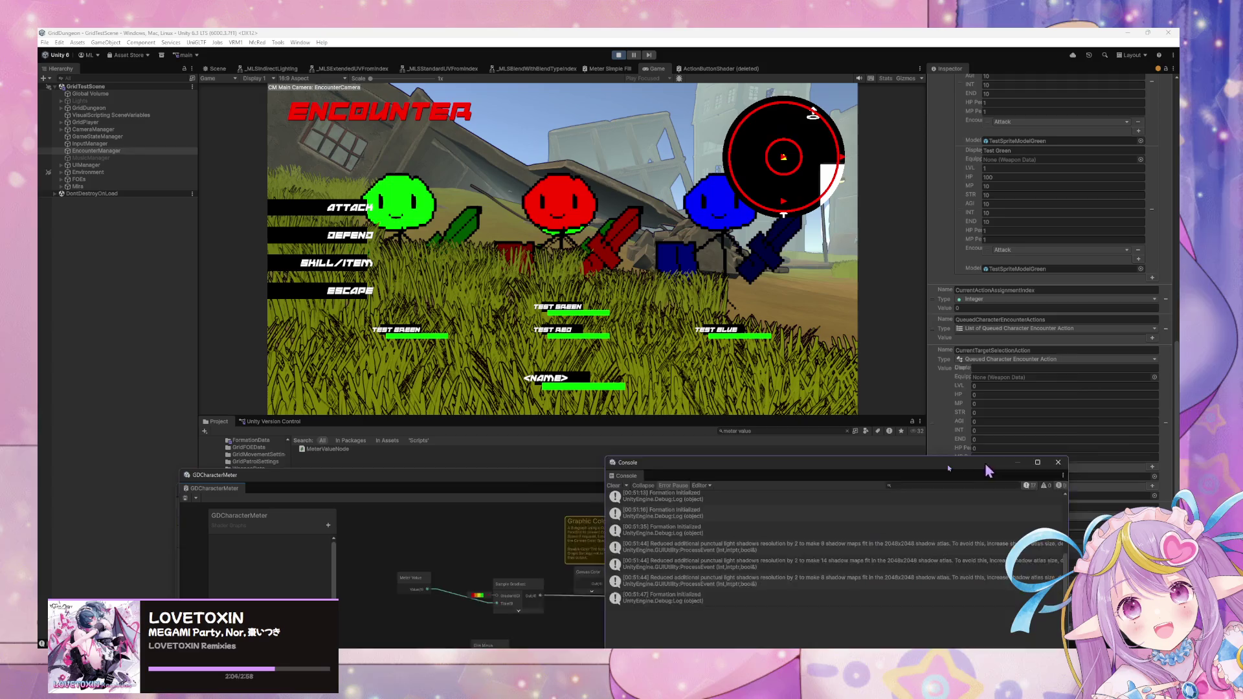
pyautogui.click(1015, 480)
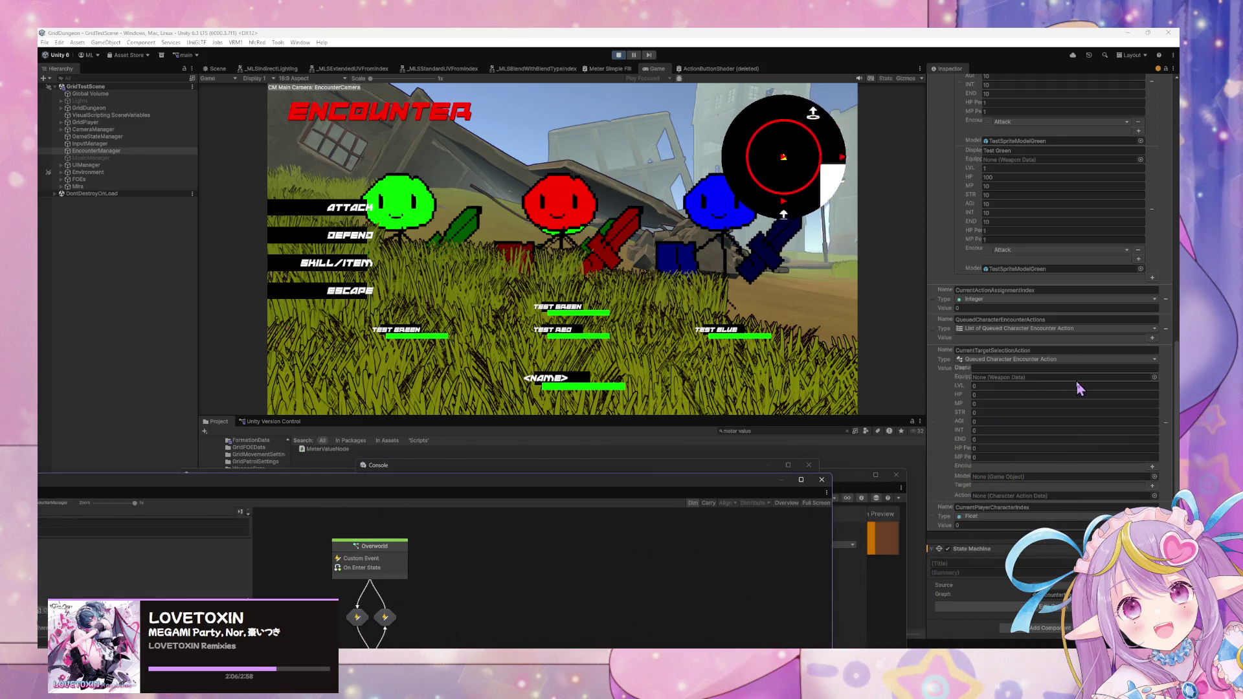
# - Choose ATTACK in the battle and open the Encounter state's inner graph
pyautogui.click(327, 217)
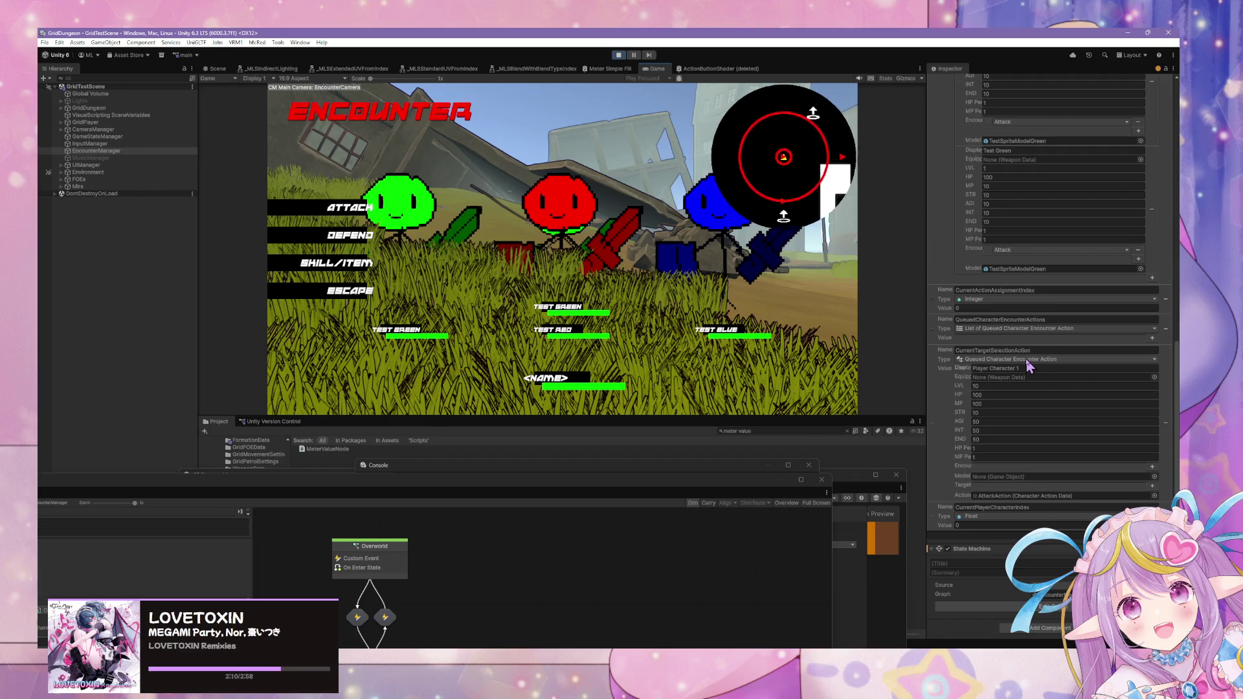
pyautogui.scroll(1, 1030, 367)
pyautogui.scroll(-1, 1029, 366)
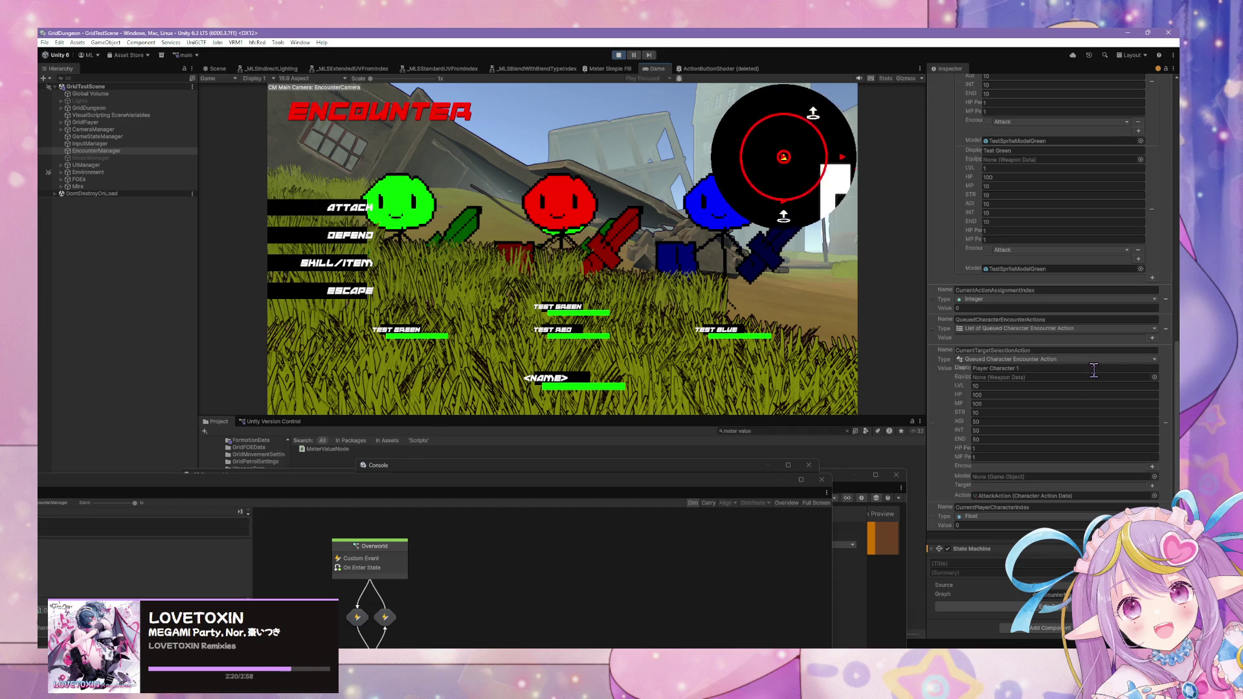
pyautogui.moveTo(642, 486)
pyautogui.mouseDown()
pyautogui.moveTo(654, 424)
pyautogui.moveTo(645, 236)
pyautogui.mouseUp()
pyautogui.doubleClick(381, 417)
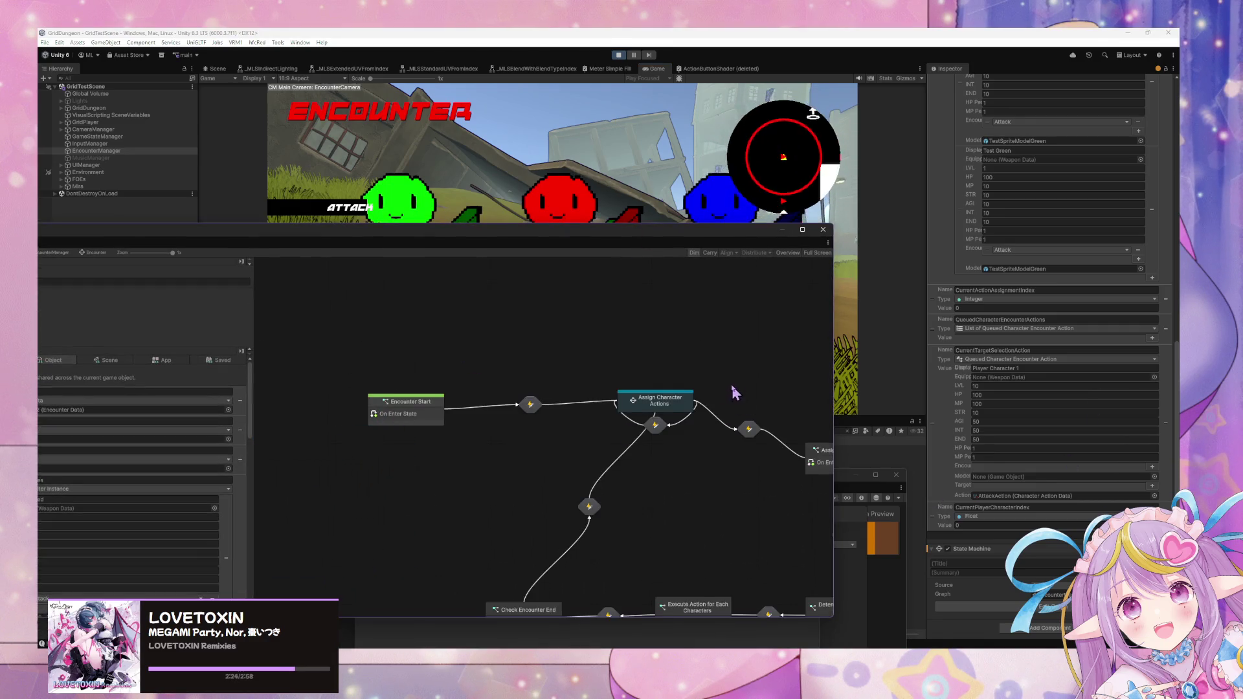
# - Open the Assign Character Actions inner graph and inspect the transition after Select Main Action
pyautogui.doubleClick(655, 400)
pyautogui.scroll(2, 501, 389)
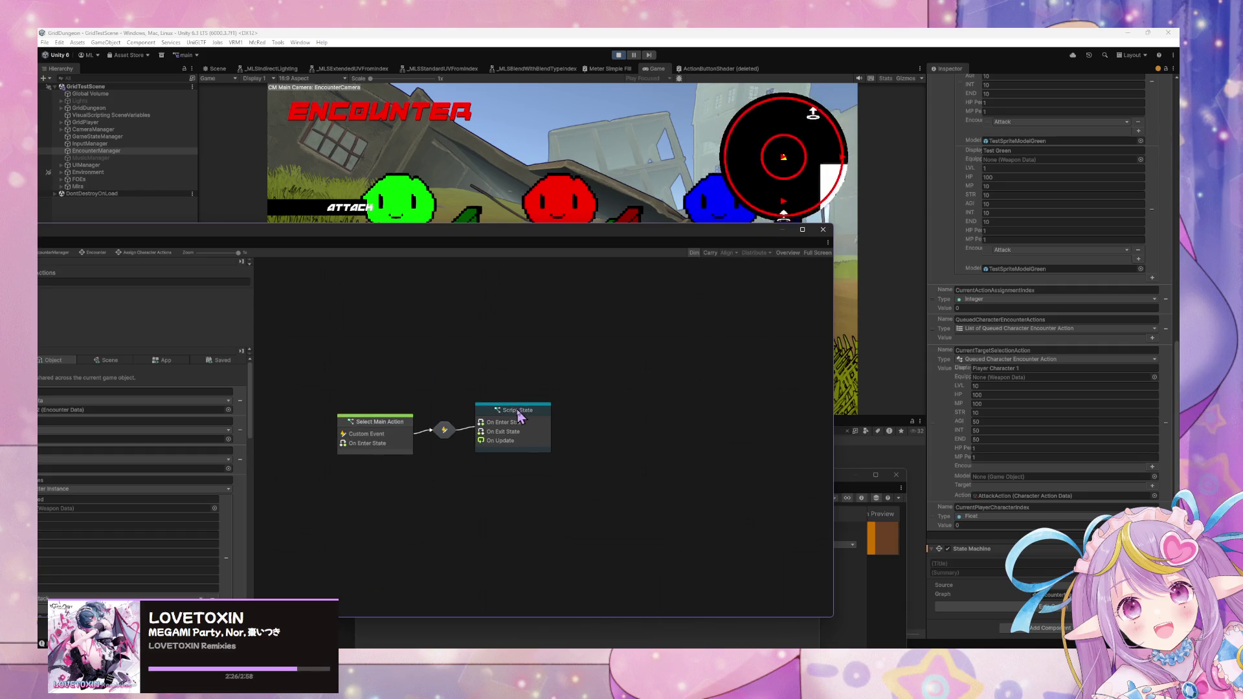
pyautogui.moveTo(393, 434); pyautogui.dragTo(380, 419)
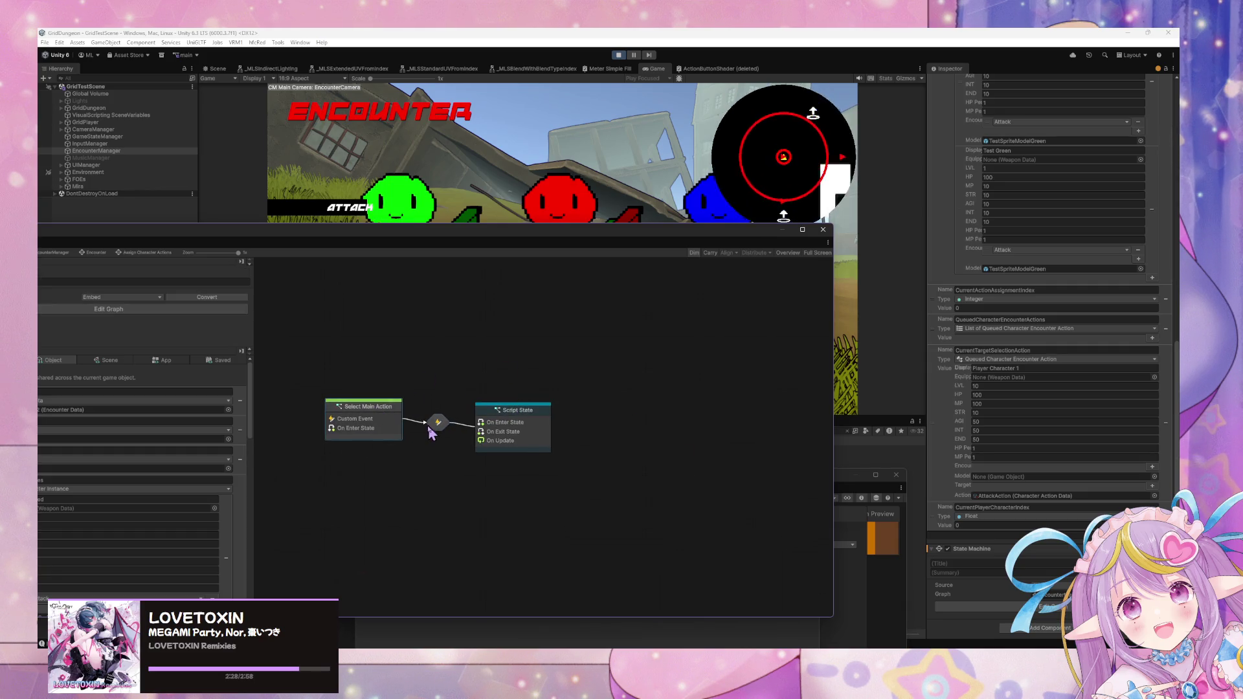
pyautogui.hotkey('ctrl', 'z')
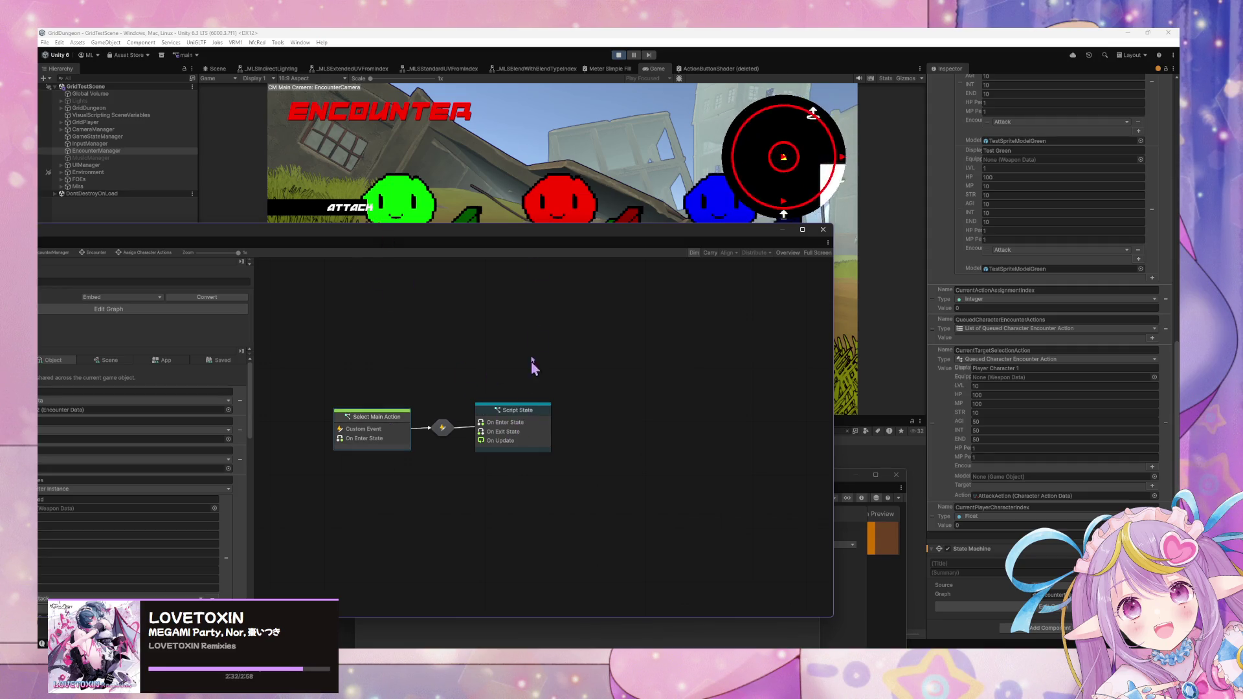
pyautogui.moveTo(534, 243)
pyautogui.mouseDown()
pyautogui.moveTo(738, 408)
pyautogui.moveTo(675, 286)
pyautogui.mouseUp()
pyautogui.click(586, 474)
pyautogui.click(365, 250)
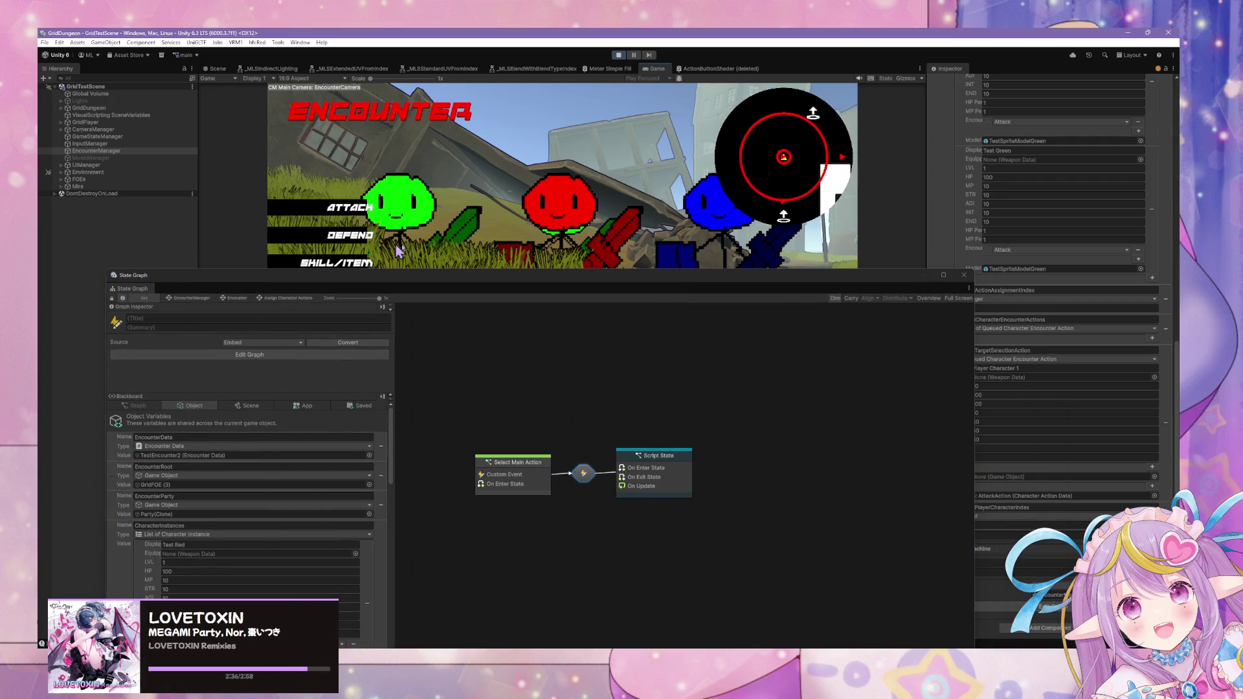
pyautogui.moveTo(576, 285); pyautogui.dragTo(563, 401)
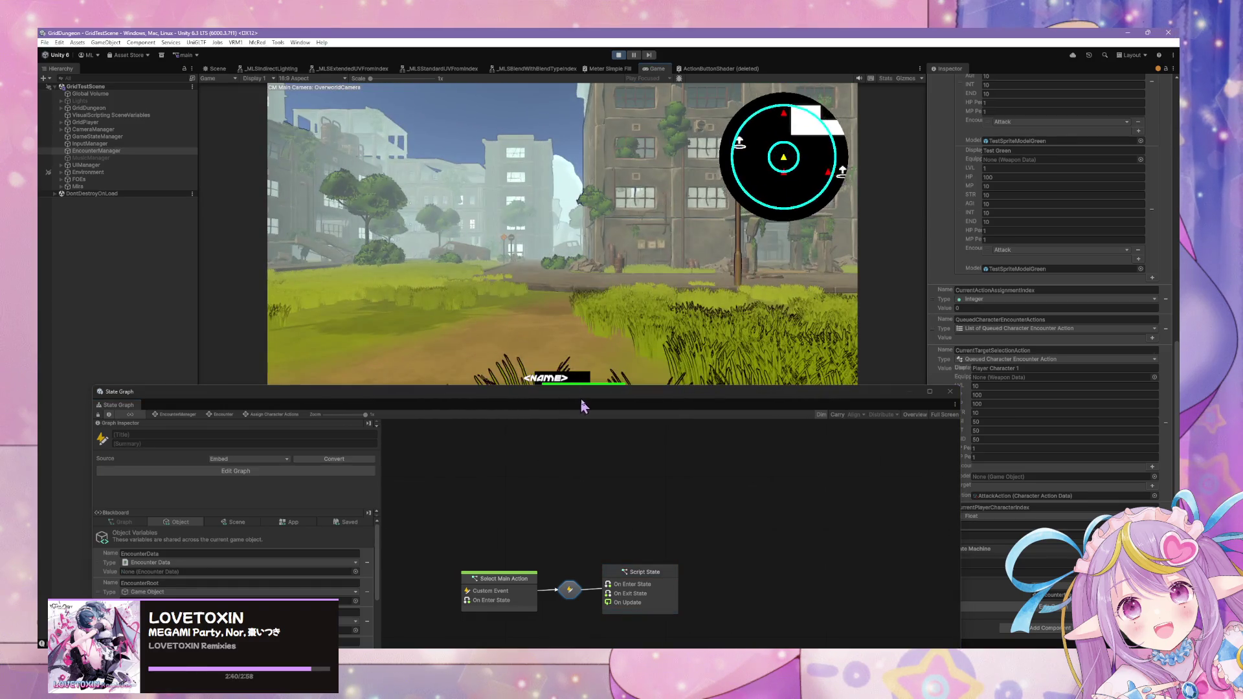
pyautogui.moveTo(587, 403); pyautogui.dragTo(573, 217)
# - Rename the new script state to 'Target Selection' and exit Play mode
pyautogui.click(660, 411)
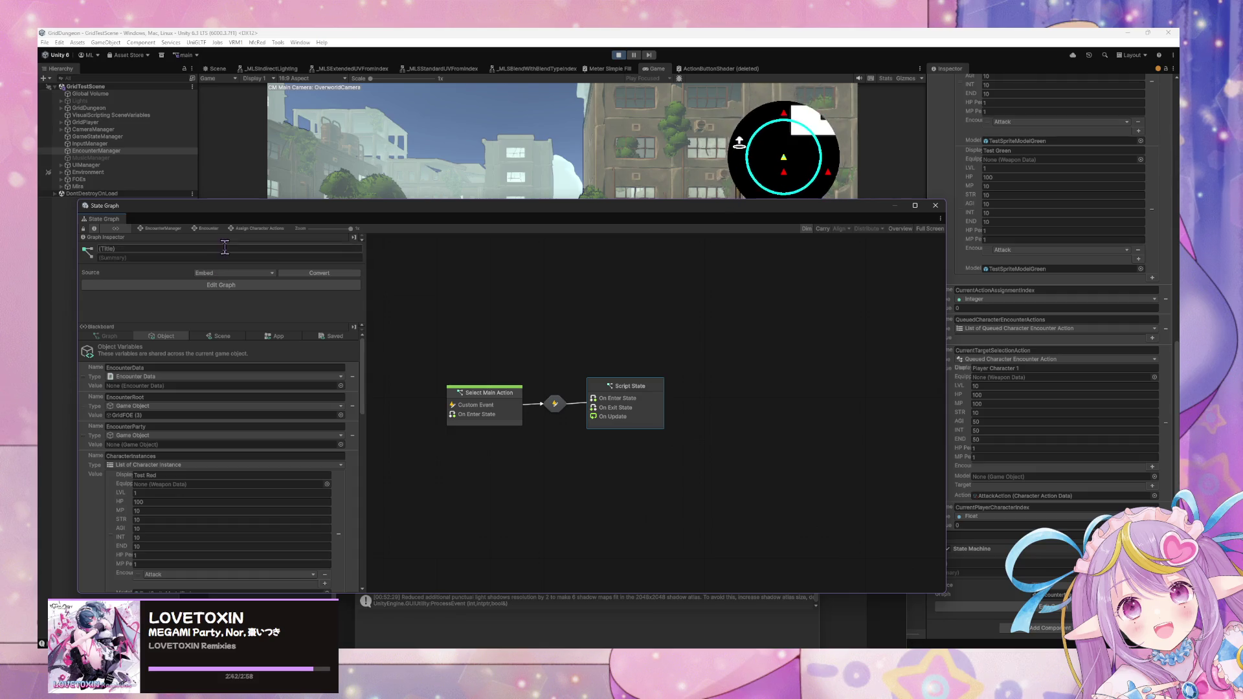
pyautogui.write('Target Selection')
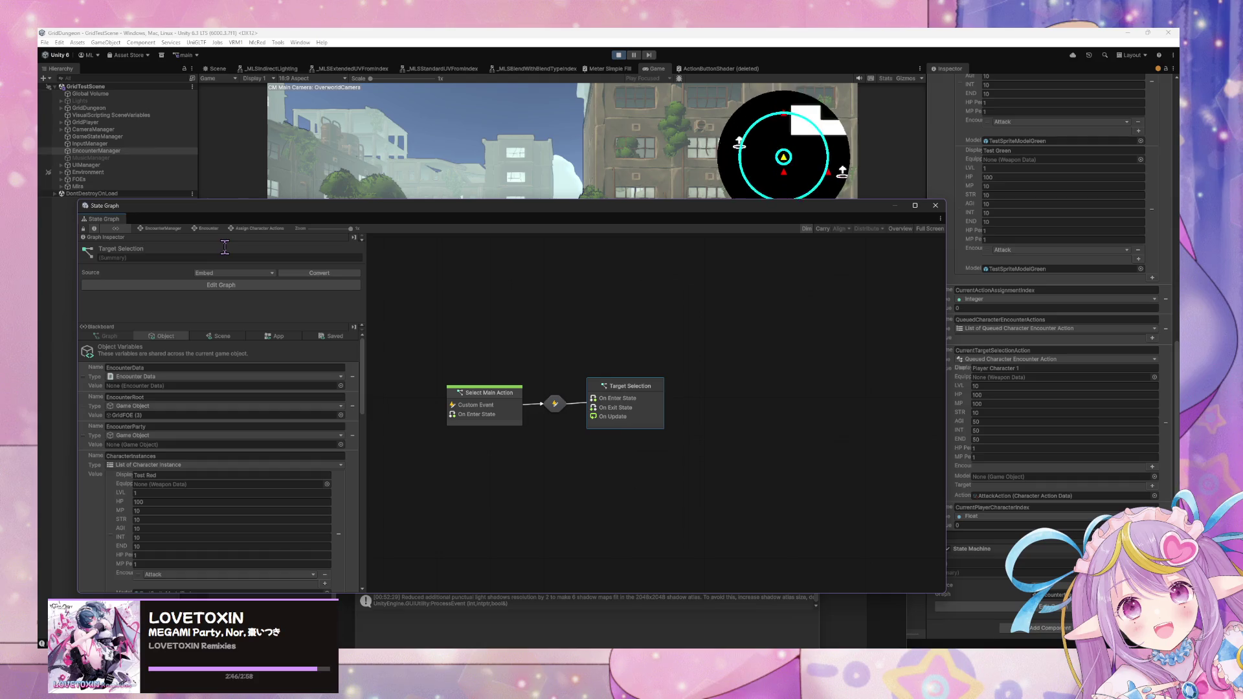
pyautogui.hotkey('ctrl', 'p')
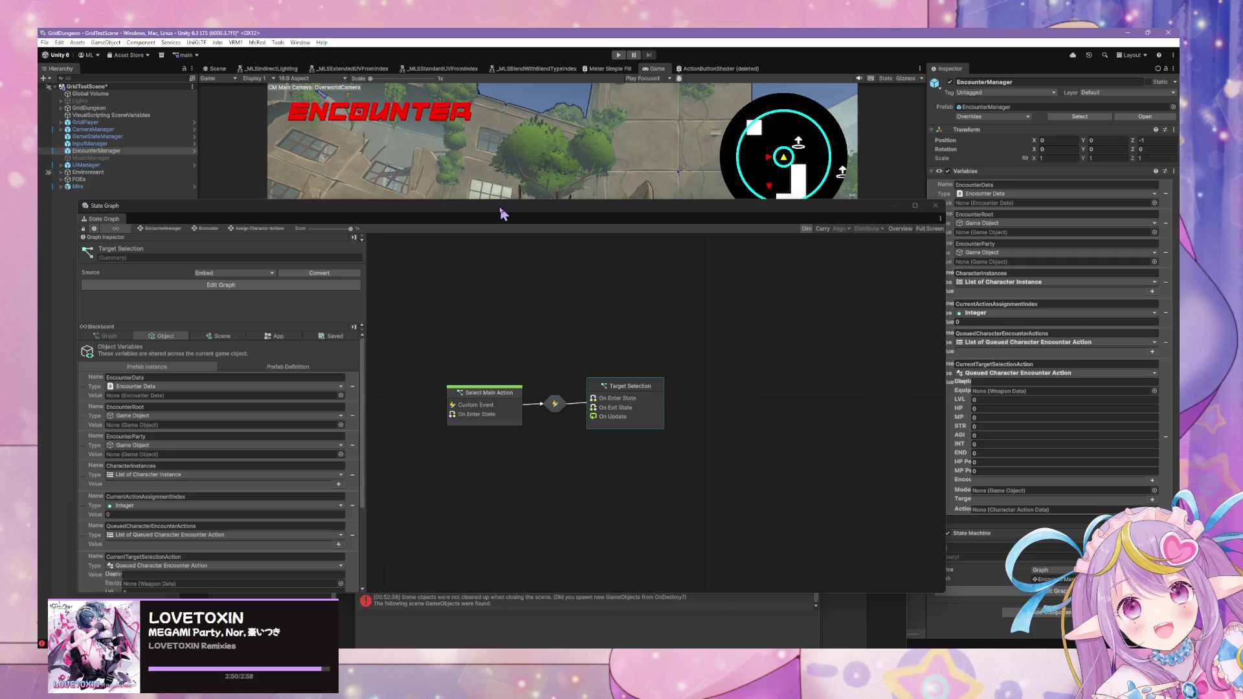
# - Open the Select Main Action script graph to view its Attack and Defend event nodes
pyautogui.moveTo(504, 213)
pyautogui.mouseDown()
pyautogui.moveTo(716, 523)
pyautogui.moveTo(686, 266)
pyautogui.moveTo(685, 324)
pyautogui.mouseUp()
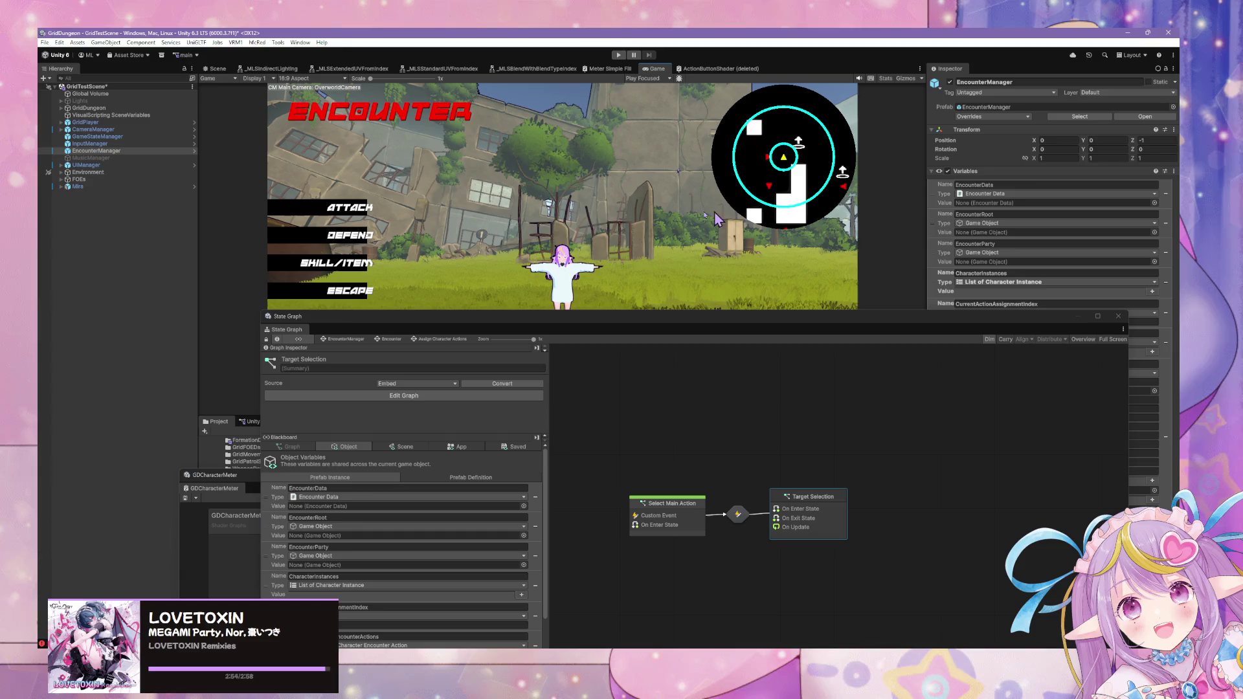
pyautogui.doubleClick(668, 504)
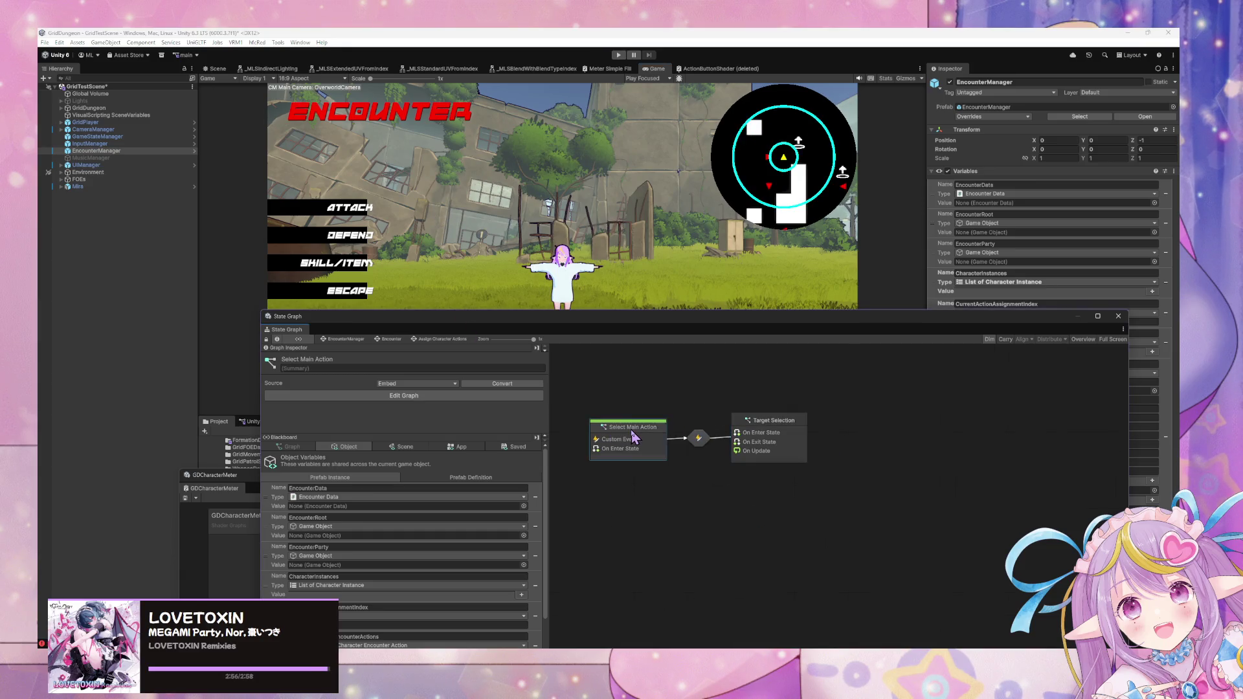
pyautogui.moveTo(683, 467)
pyautogui.mouseDown()
pyautogui.moveTo(912, 411)
pyautogui.moveTo(997, 446)
pyautogui.moveTo(1088, 421)
pyautogui.moveTo(1122, 451)
pyautogui.moveTo(1101, 479)
pyautogui.moveTo(939, 518)
pyautogui.moveTo(675, 396)
pyautogui.moveTo(707, 389)
pyautogui.mouseUp()
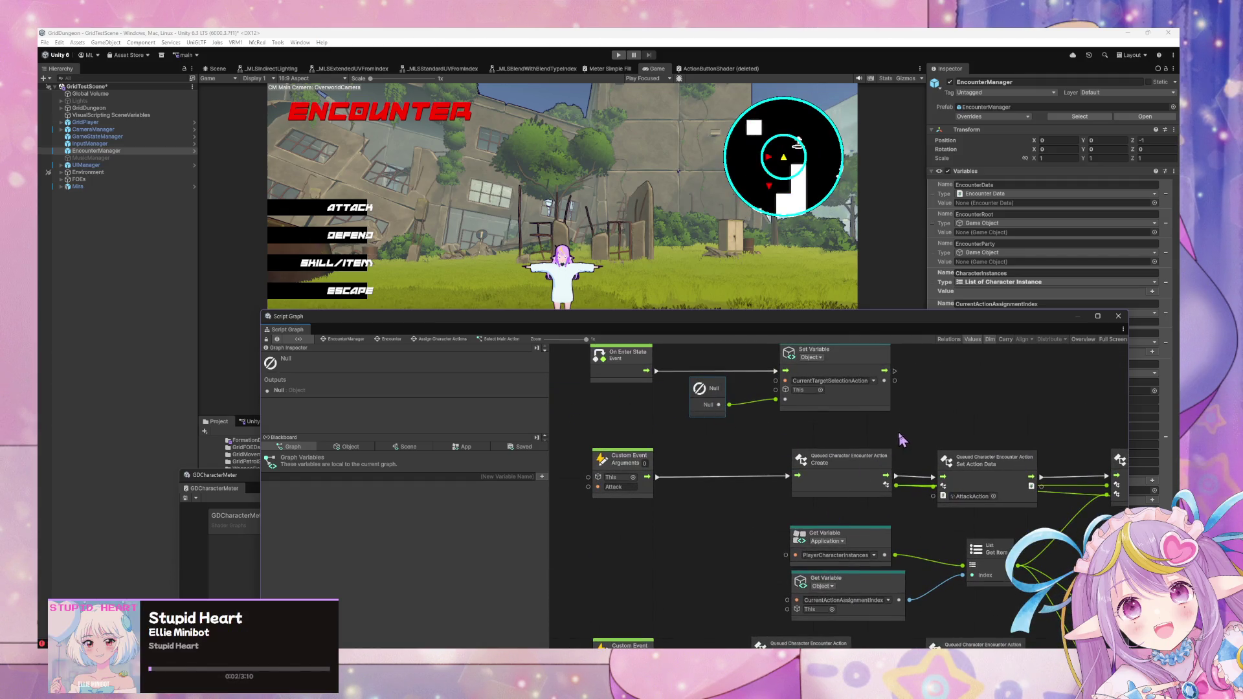
pyautogui.moveTo(903, 439); pyautogui.dragTo(832, 471)
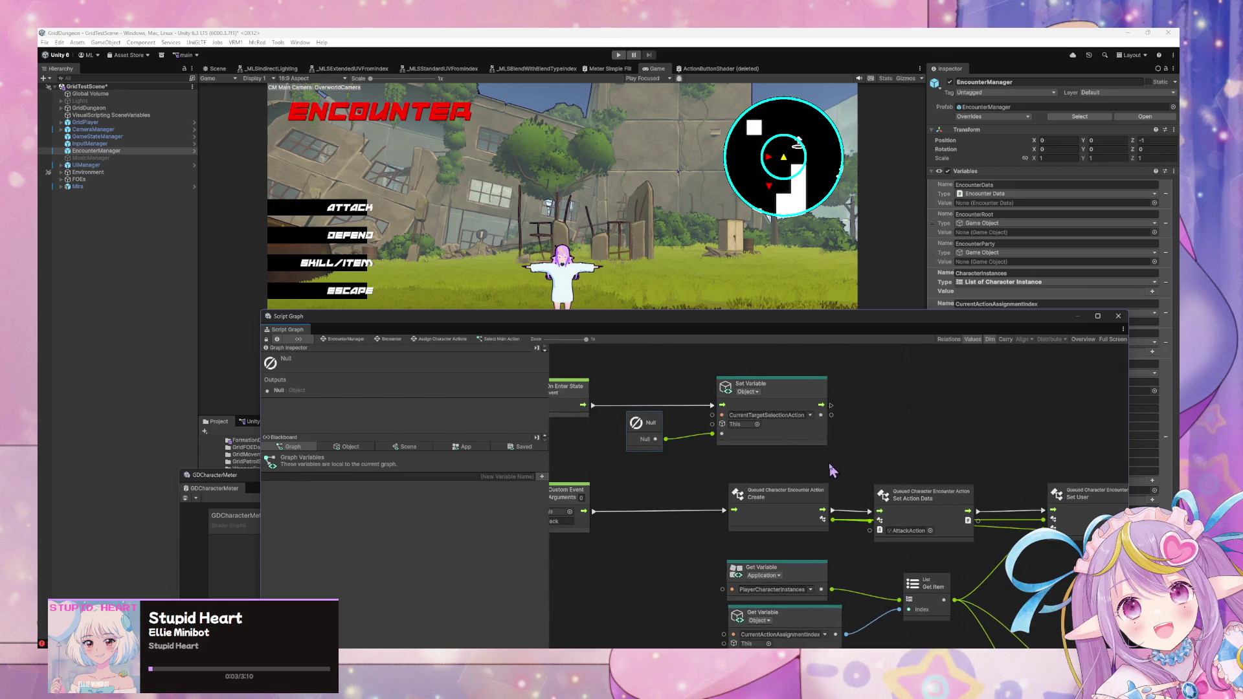
# - Reopen Assign Character Actions, dock its graph beside the Console, and start a Firefox search
pyautogui.click(347, 340)
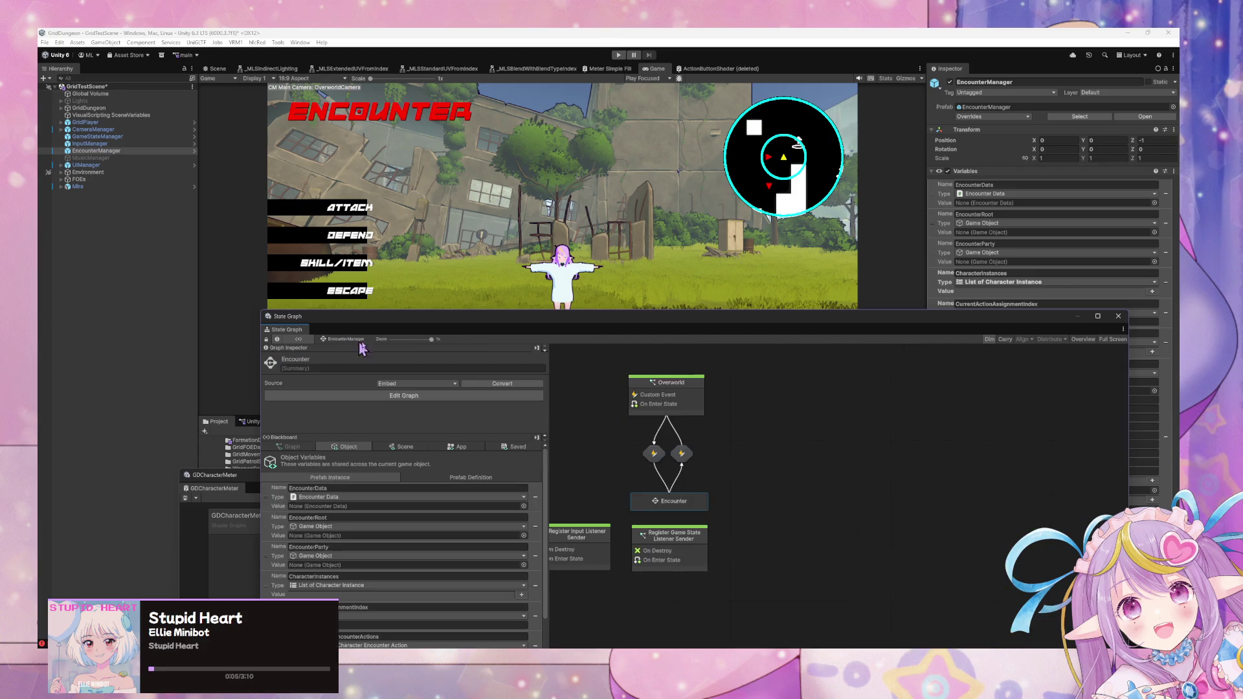
pyautogui.doubleClick(686, 502)
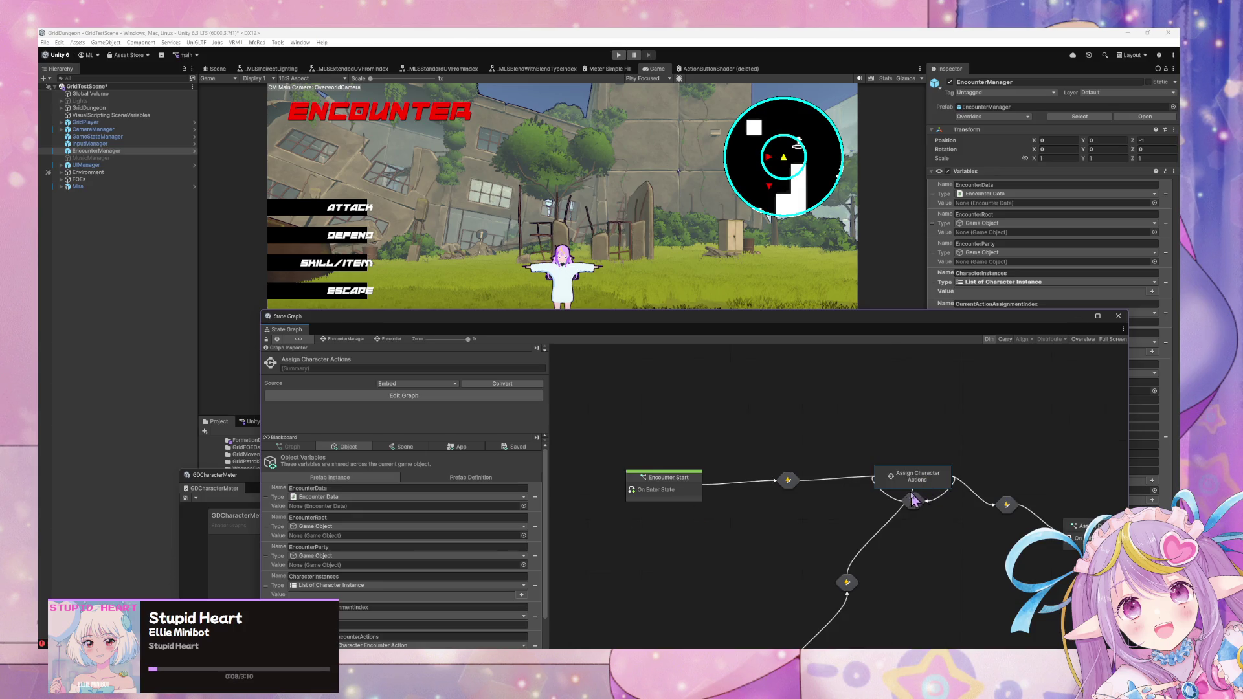
pyautogui.moveTo(925, 482); pyautogui.dragTo(722, 433)
pyautogui.doubleClick(743, 419)
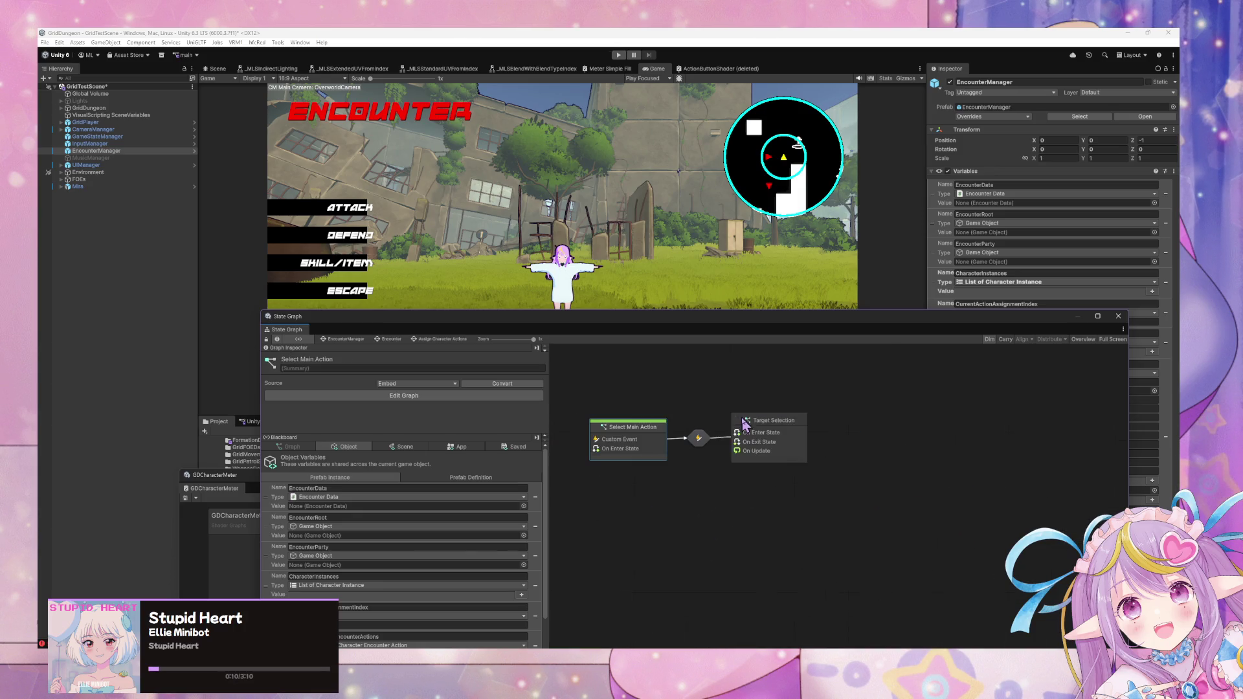
pyautogui.click(795, 424)
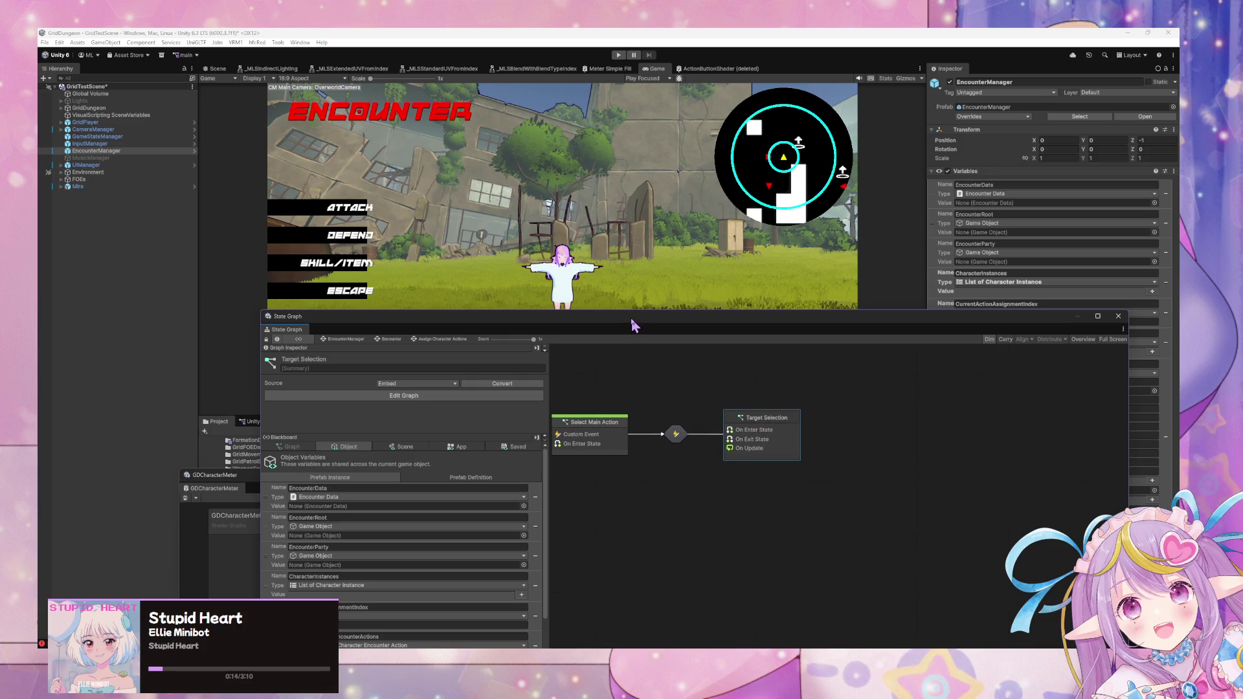
pyautogui.moveTo(633, 325); pyautogui.dragTo(800, 444)
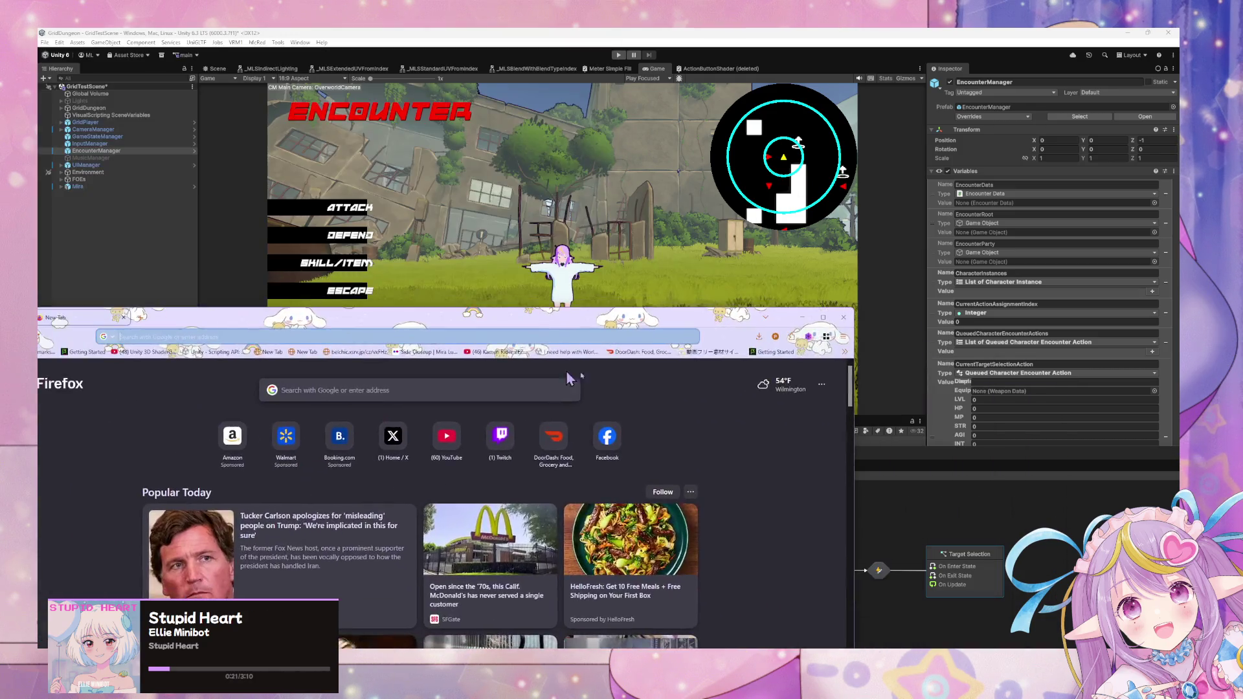
pyautogui.moveTo(223, 342)
pyautogui.mouseDown()
pyautogui.moveTo(626, 368)
pyautogui.moveTo(611, 551)
pyautogui.mouseUp()
pyautogui.write('click on')
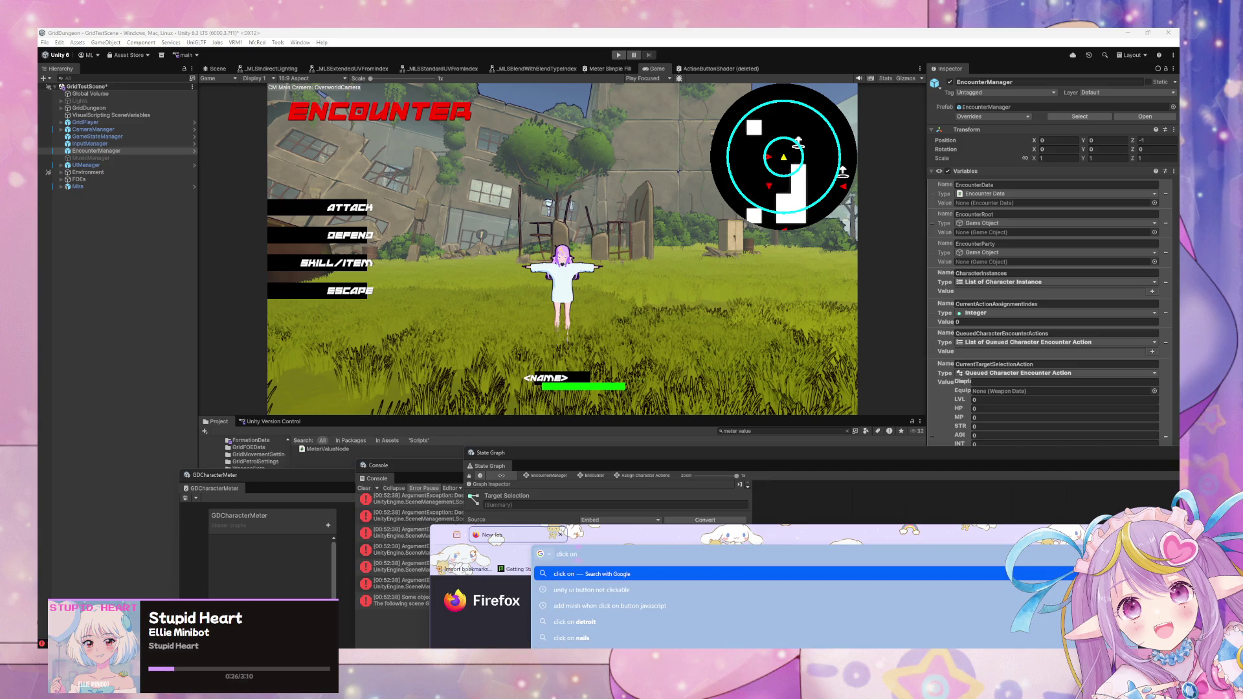
pyautogui.write('world space clicking')
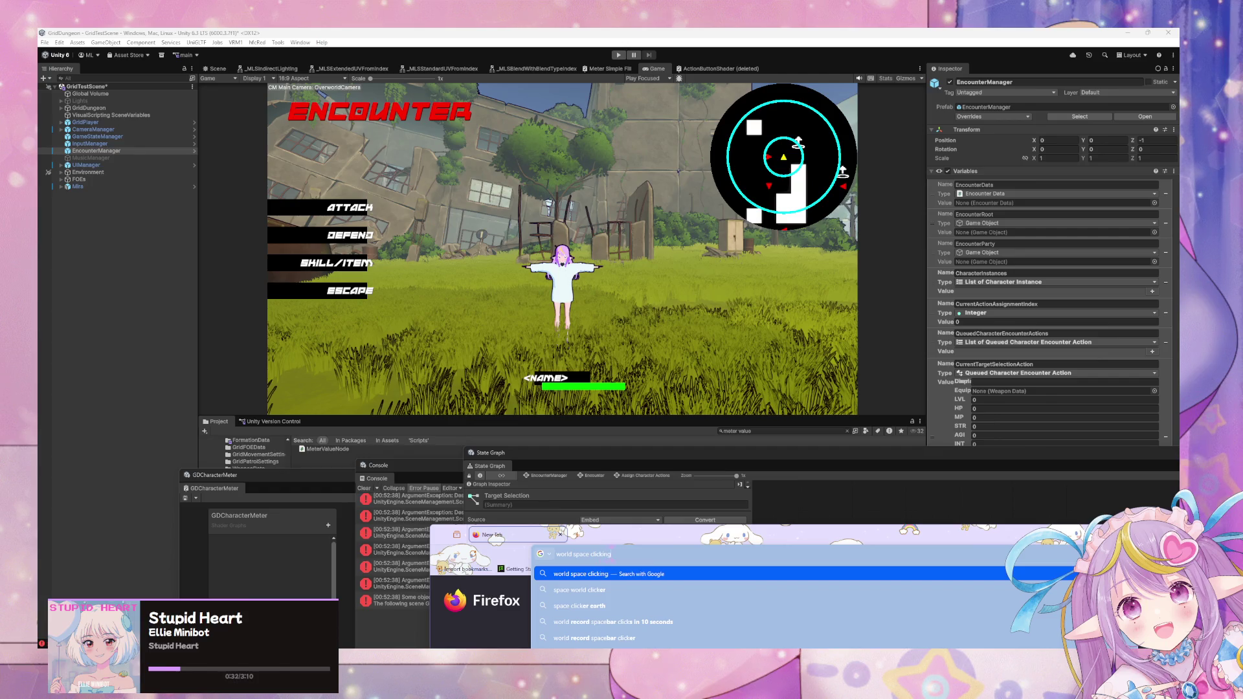
pyautogui.write(' unity')
# - Search Google for 'world space clicking unity' and expand the AI Overview
pyautogui.press('Return')
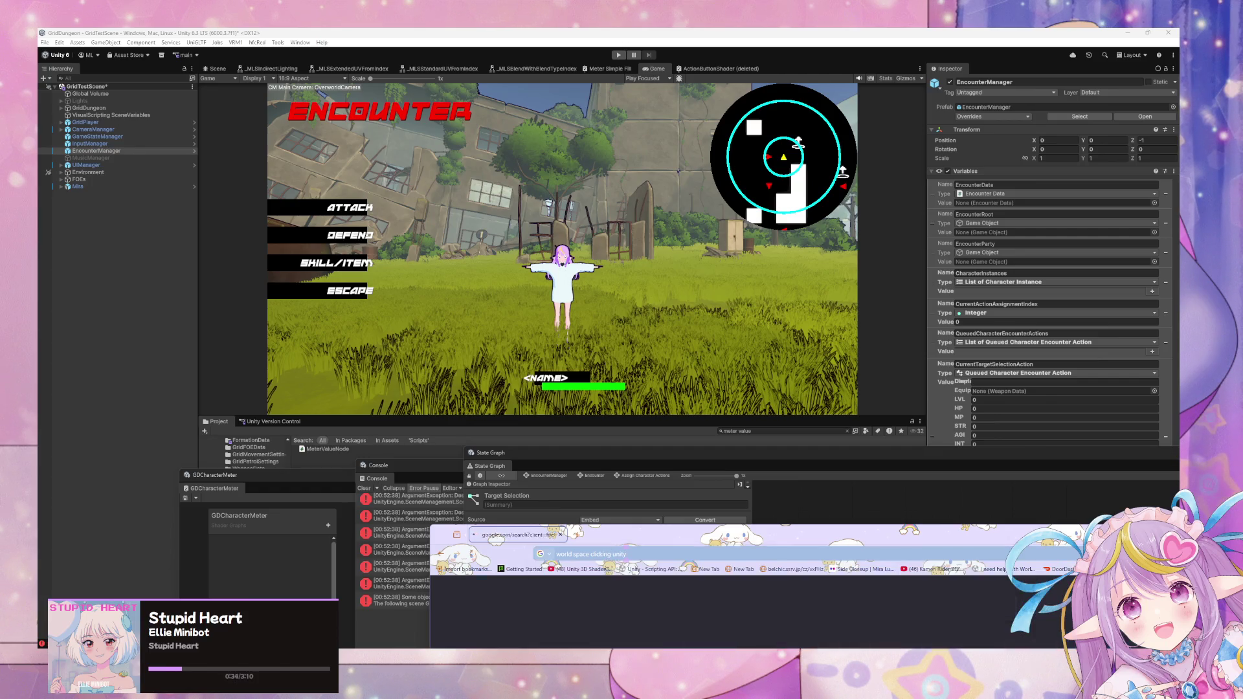
pyautogui.moveTo(704, 546); pyautogui.dragTo(699, 247)
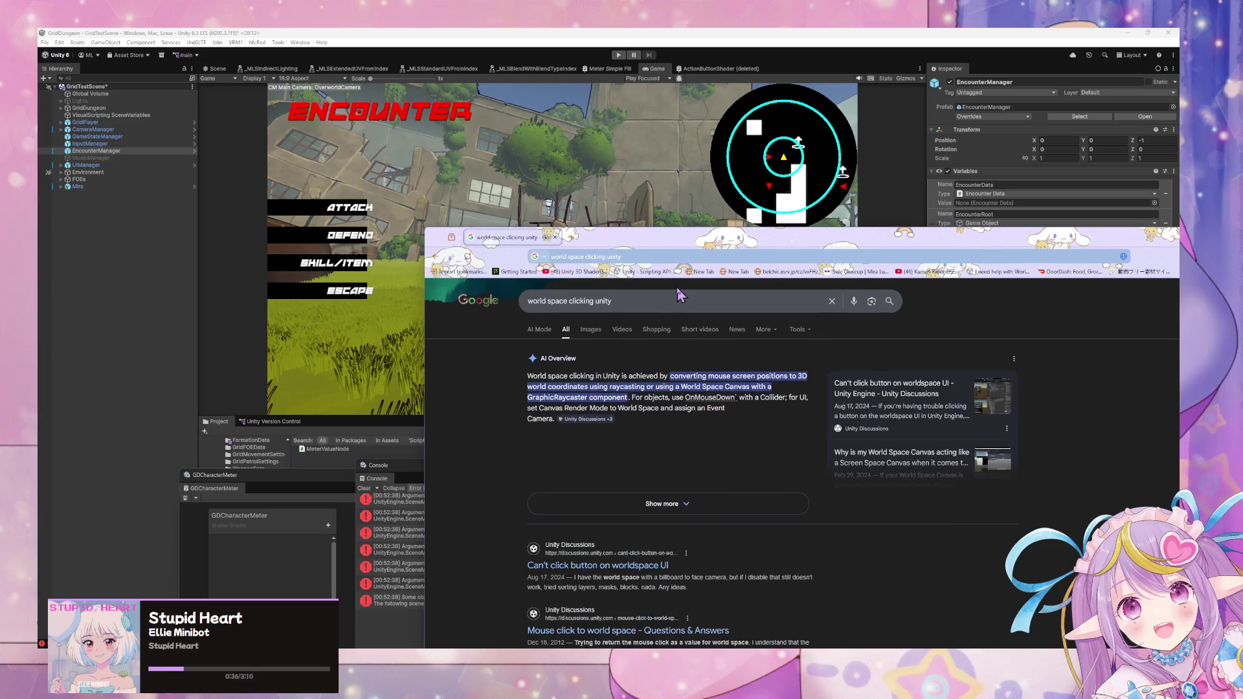
pyautogui.click(739, 511)
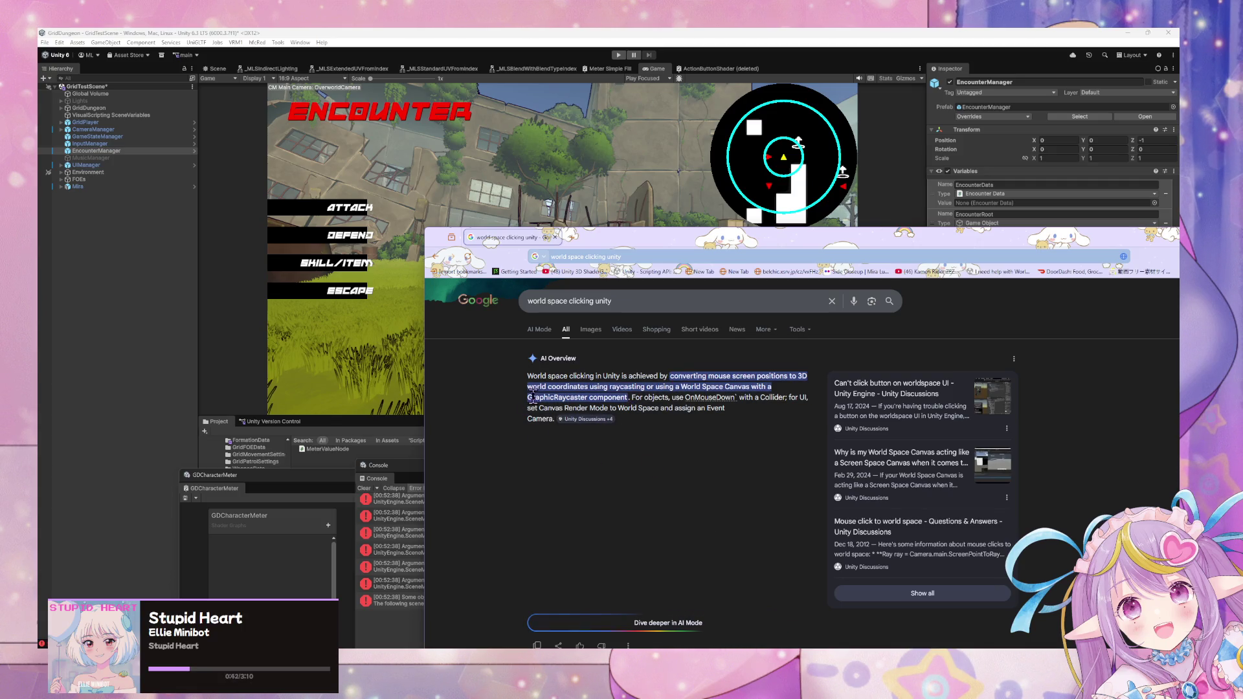
pyautogui.scroll(-2, 561, 344)
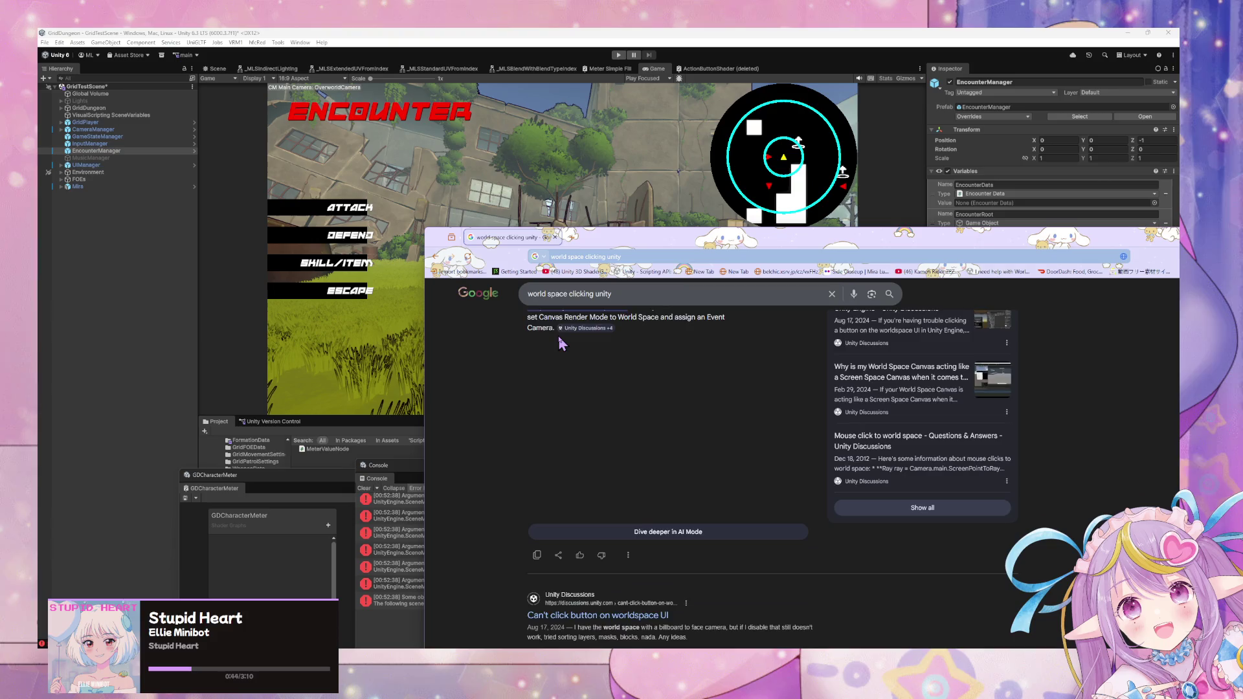
pyautogui.scroll(-5, 560, 343)
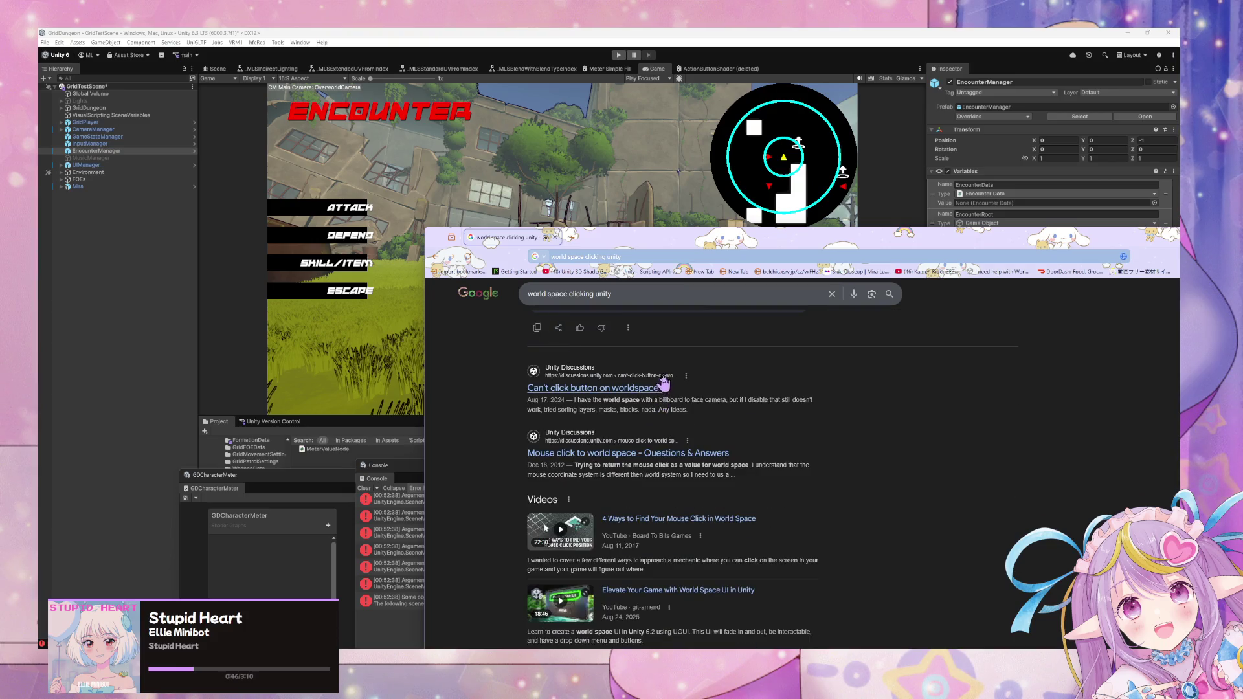
pyautogui.scroll(5, 664, 385)
# - Refine the search to 'world space clicking on object unity'
pyautogui.click(626, 298)
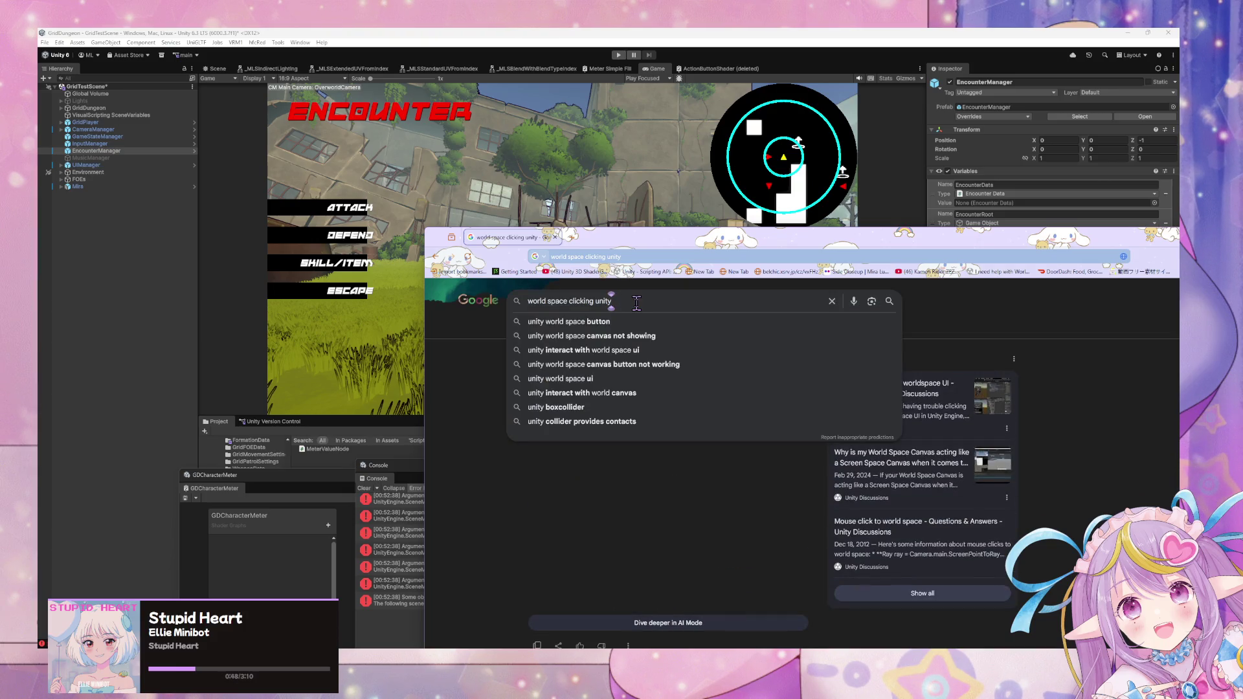
pyautogui.press('BackSpace')
pyautogui.press('BackSpace')
pyautogui.press('BackSpace')
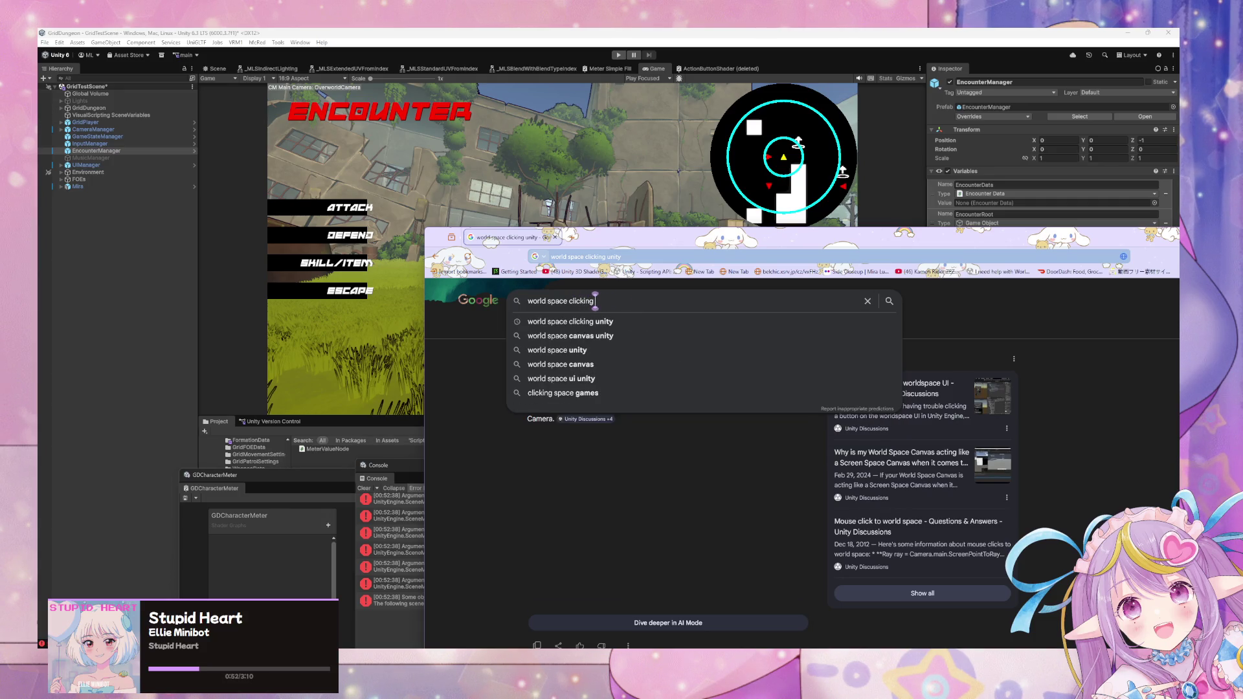
pyautogui.write(' on uni')
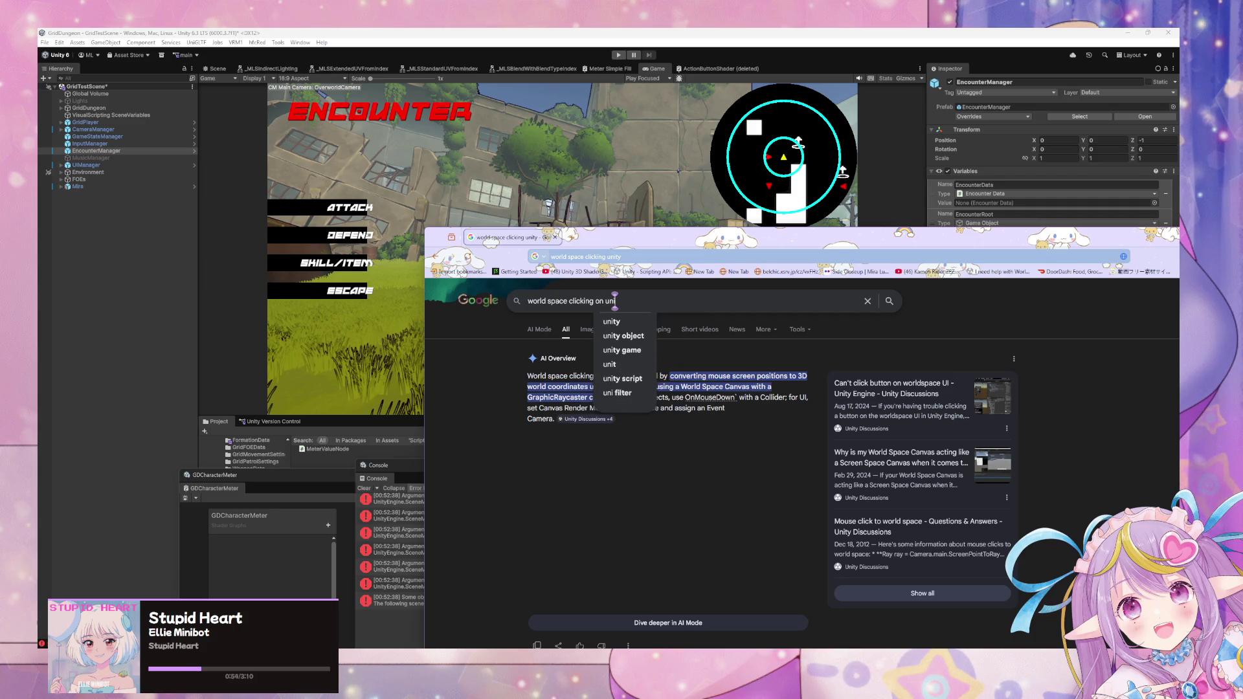
pyautogui.press('BackSpace')
pyautogui.press('BackSpace')
pyautogui.press('BackSpace')
pyautogui.write('obje')
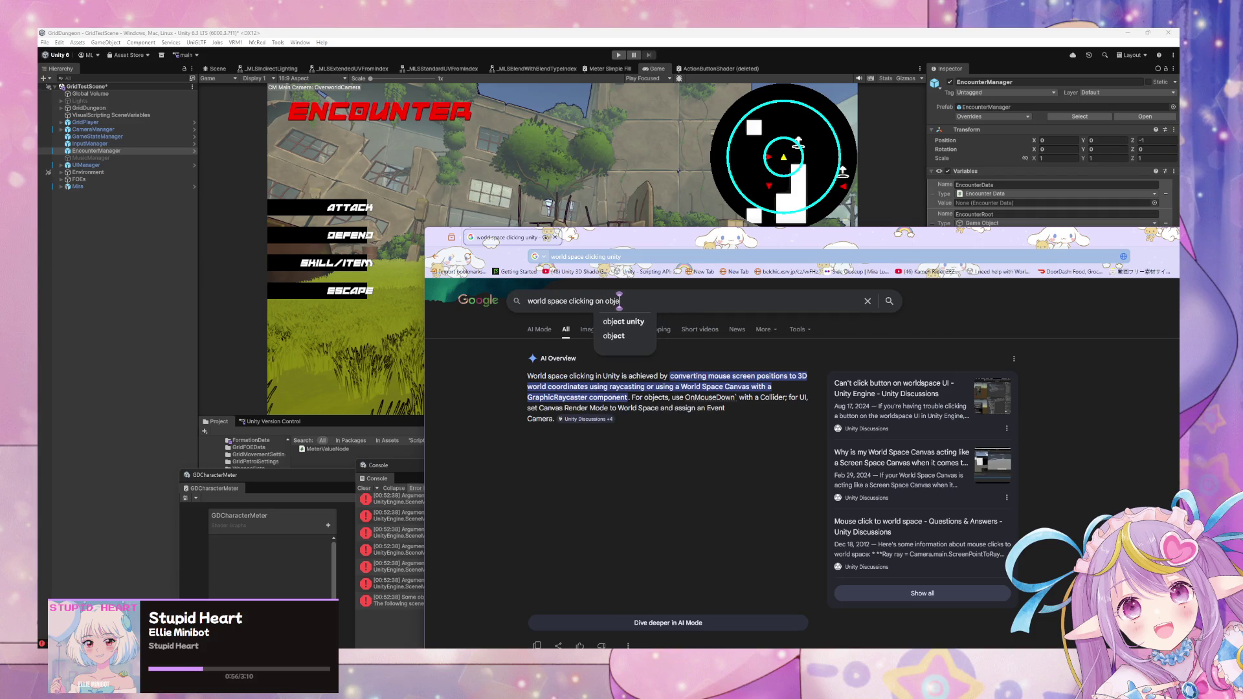
pyautogui.write('ct unity')
pyautogui.press('Return')
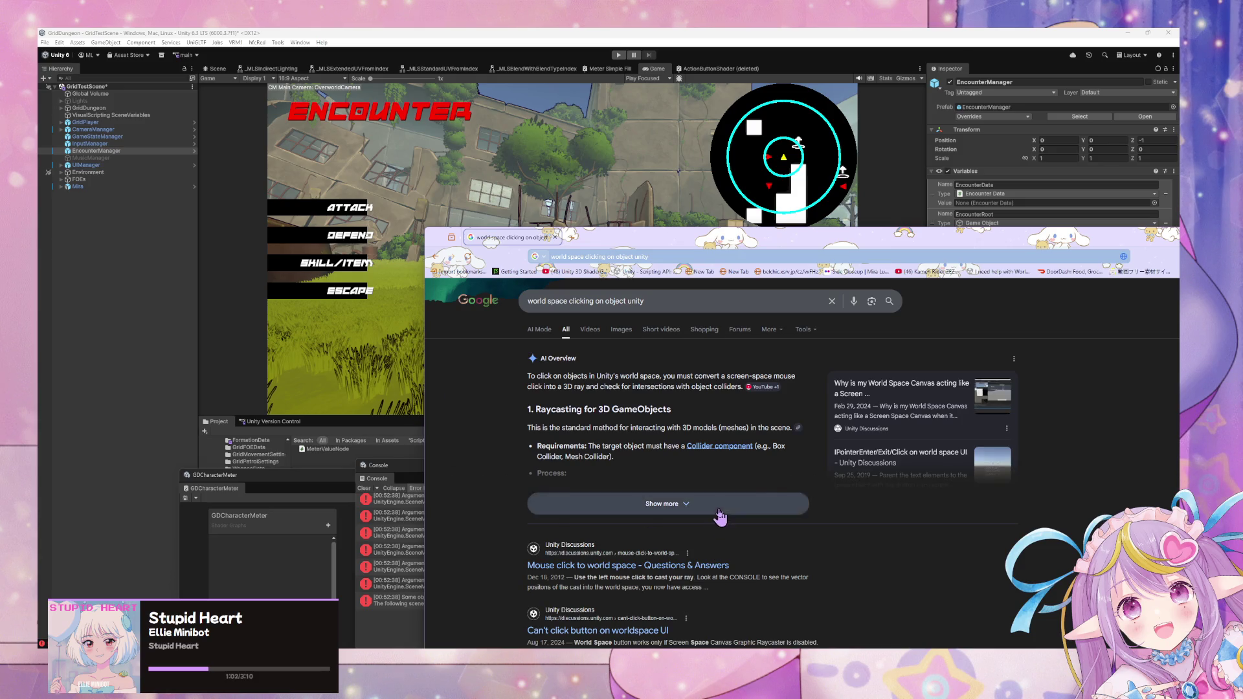
pyautogui.click(654, 504)
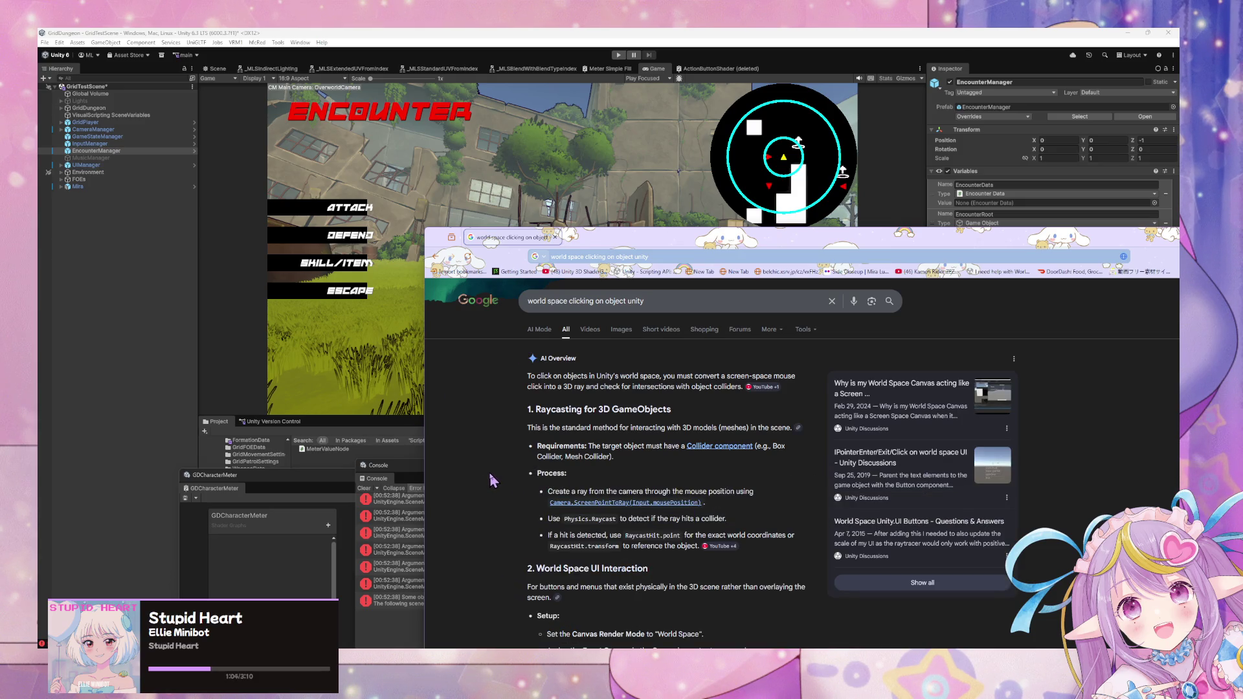
pyautogui.scroll(-1, 490, 476)
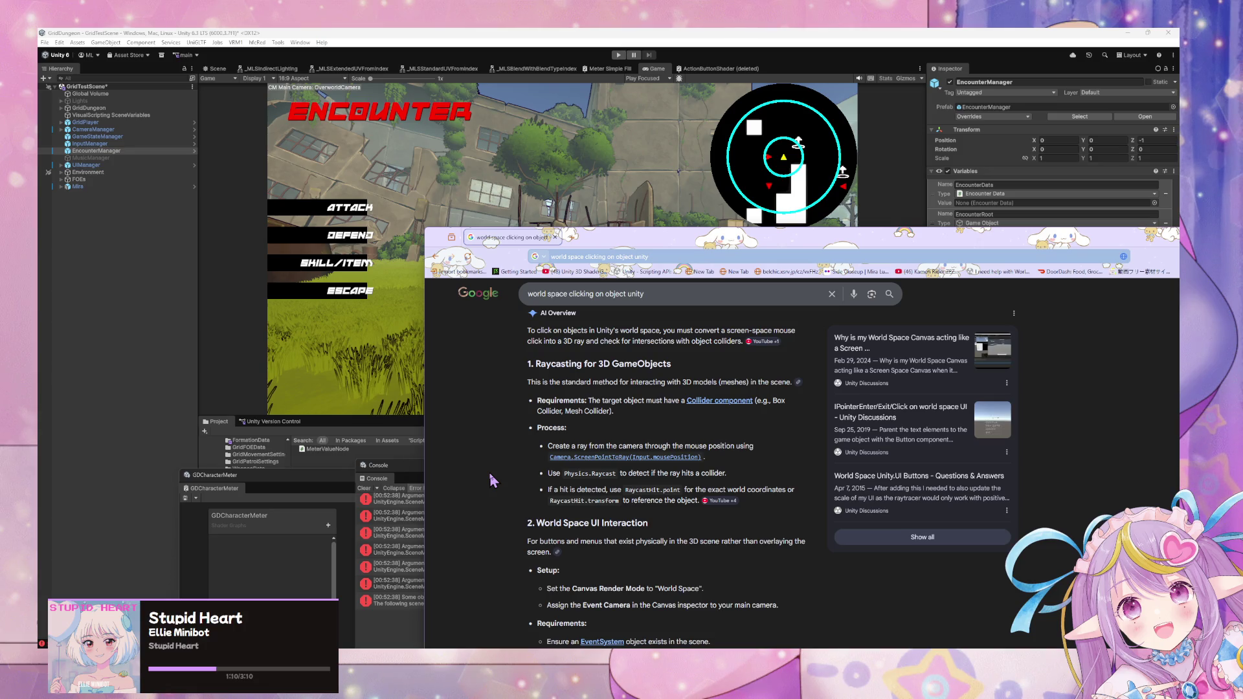
pyautogui.scroll(-3, 489, 472)
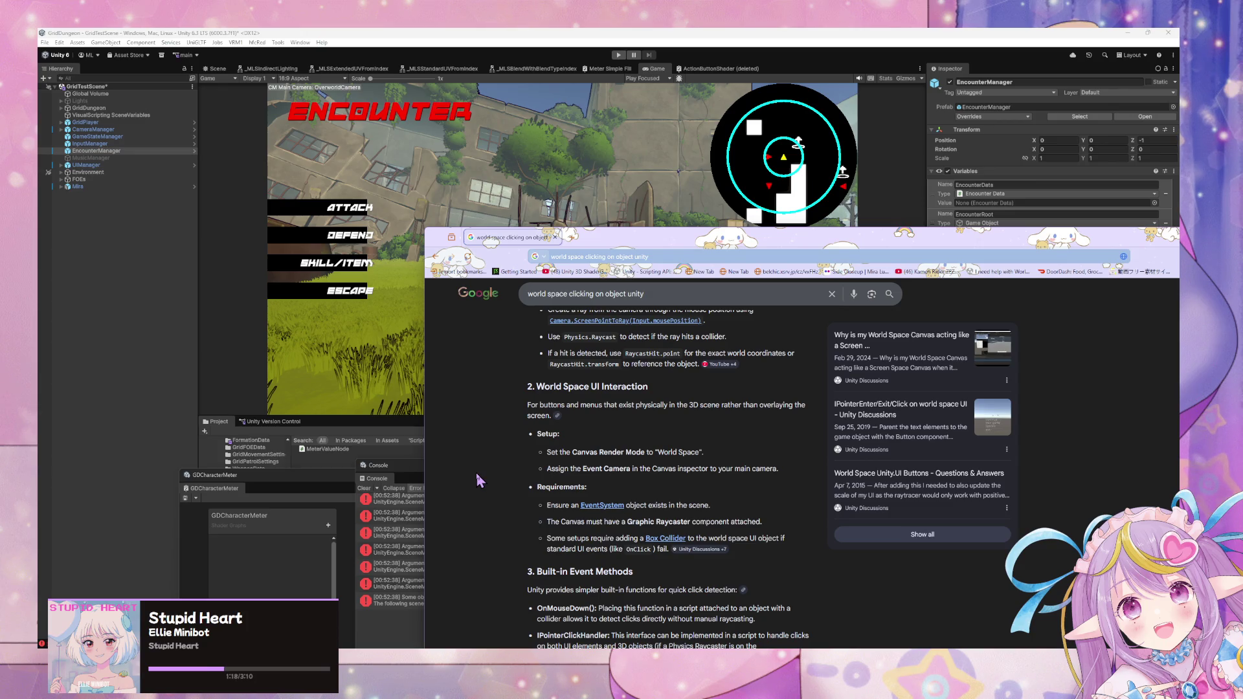
pyautogui.scroll(2, 475, 473)
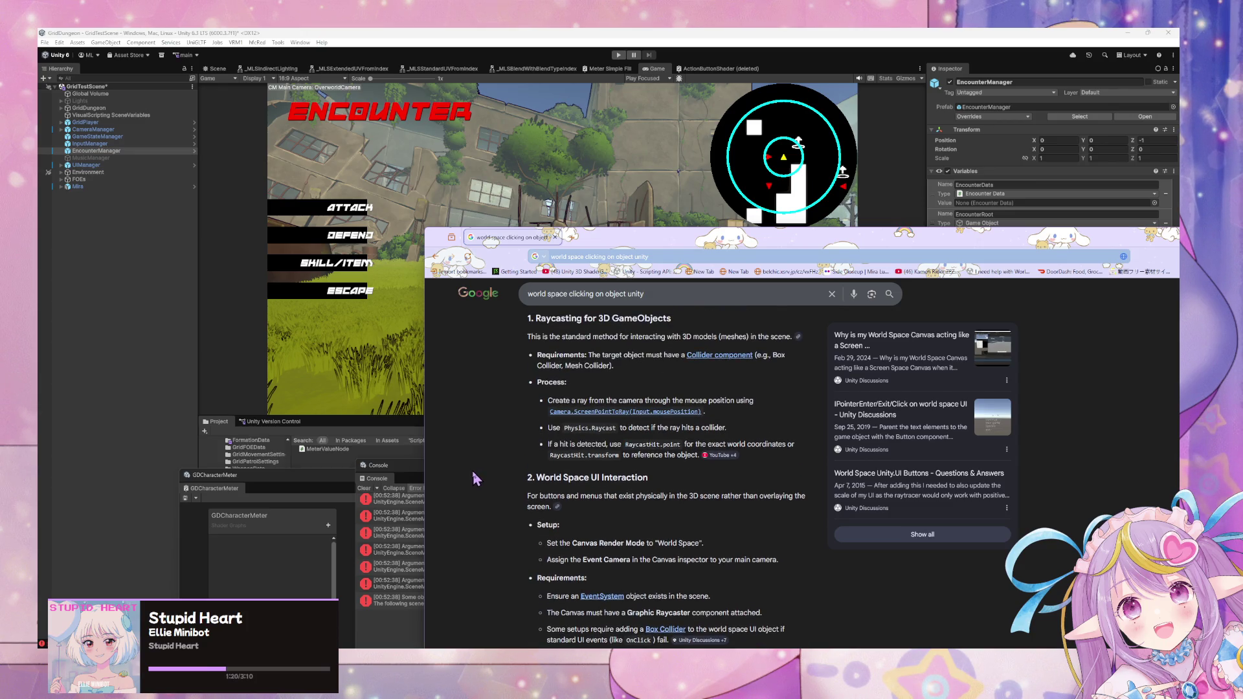
pyautogui.scroll(-6, 475, 479)
pyautogui.scroll(3, 471, 479)
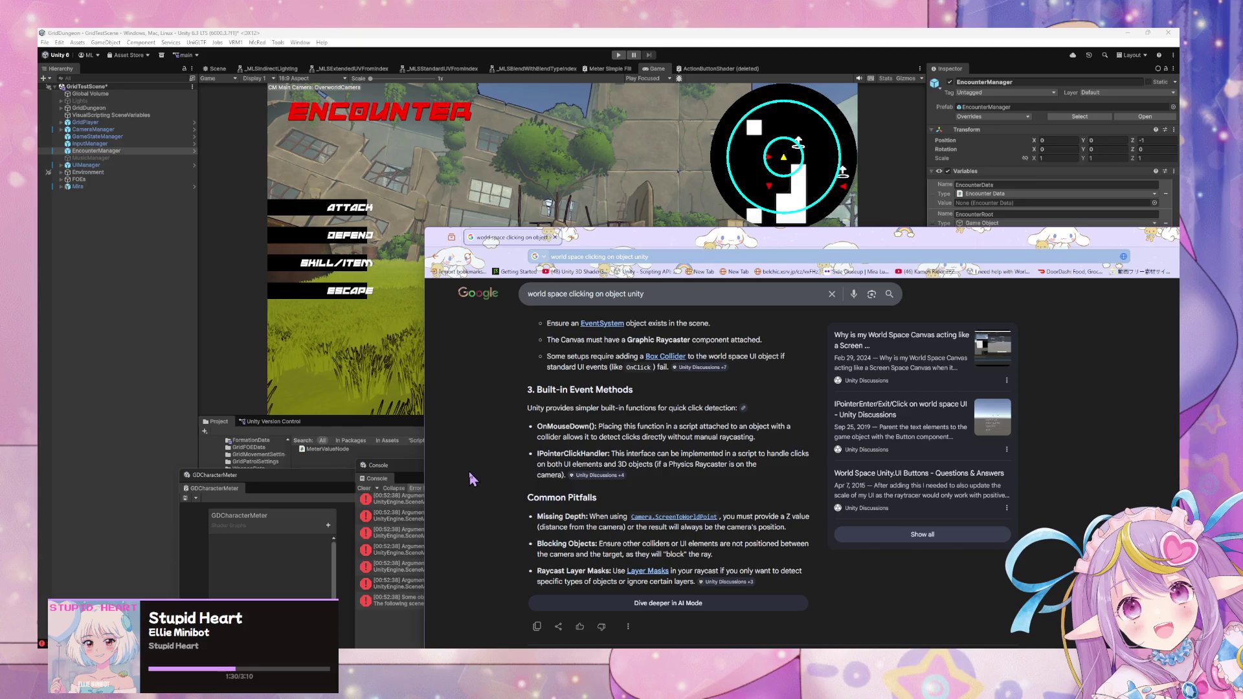
pyautogui.click(648, 224)
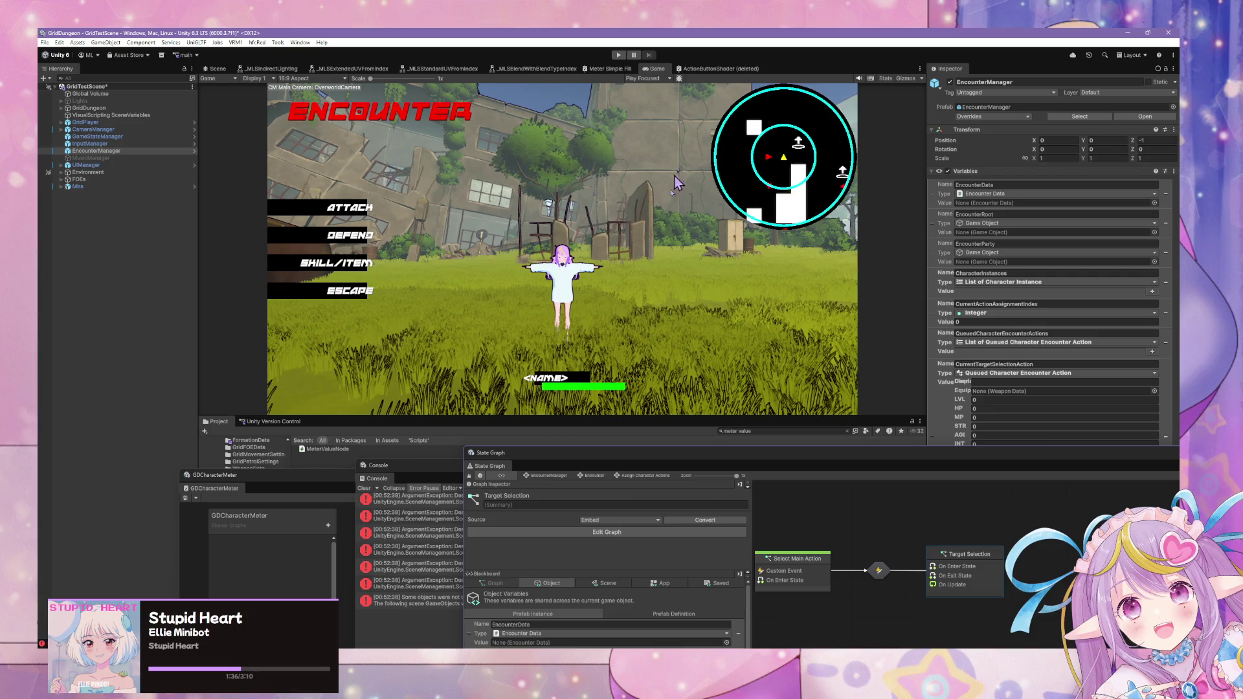
# - Resize the Game view and State Graph, expand CameraManager > CameraRoot, and clear the Console
pyautogui.moveTo(626, 416)
pyautogui.mouseDown()
pyautogui.moveTo(627, 355)
pyautogui.moveTo(628, 387)
pyautogui.mouseUp()
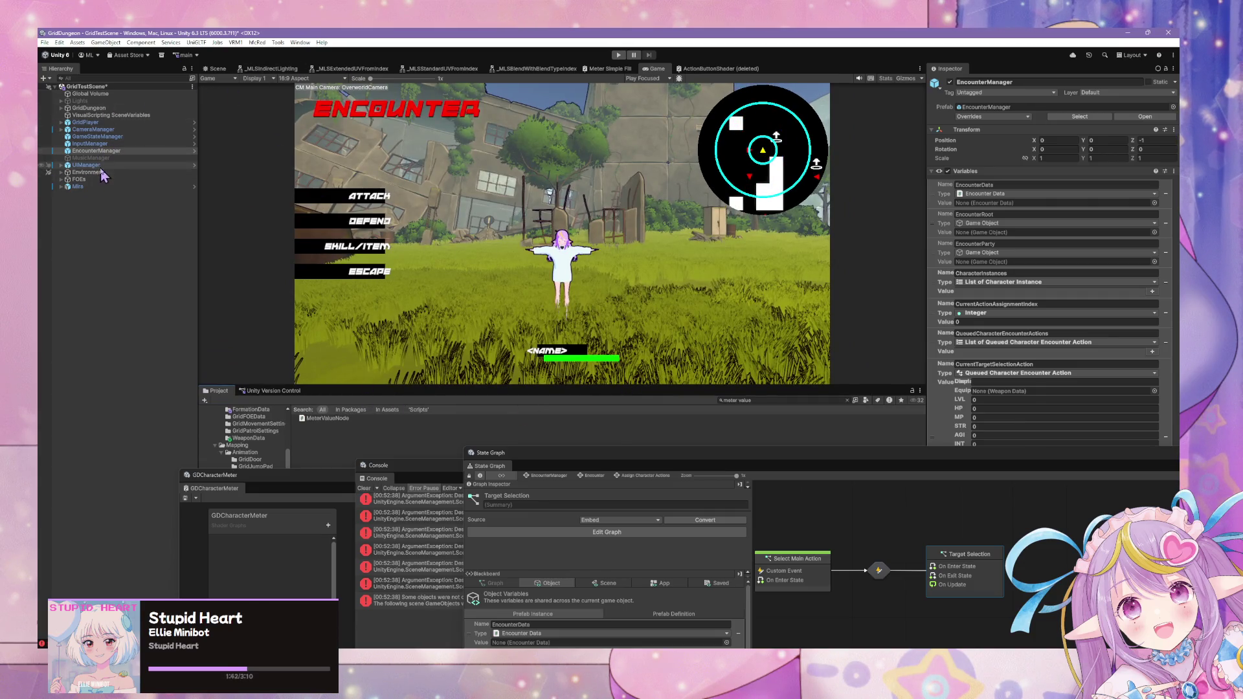
pyautogui.click(61, 129)
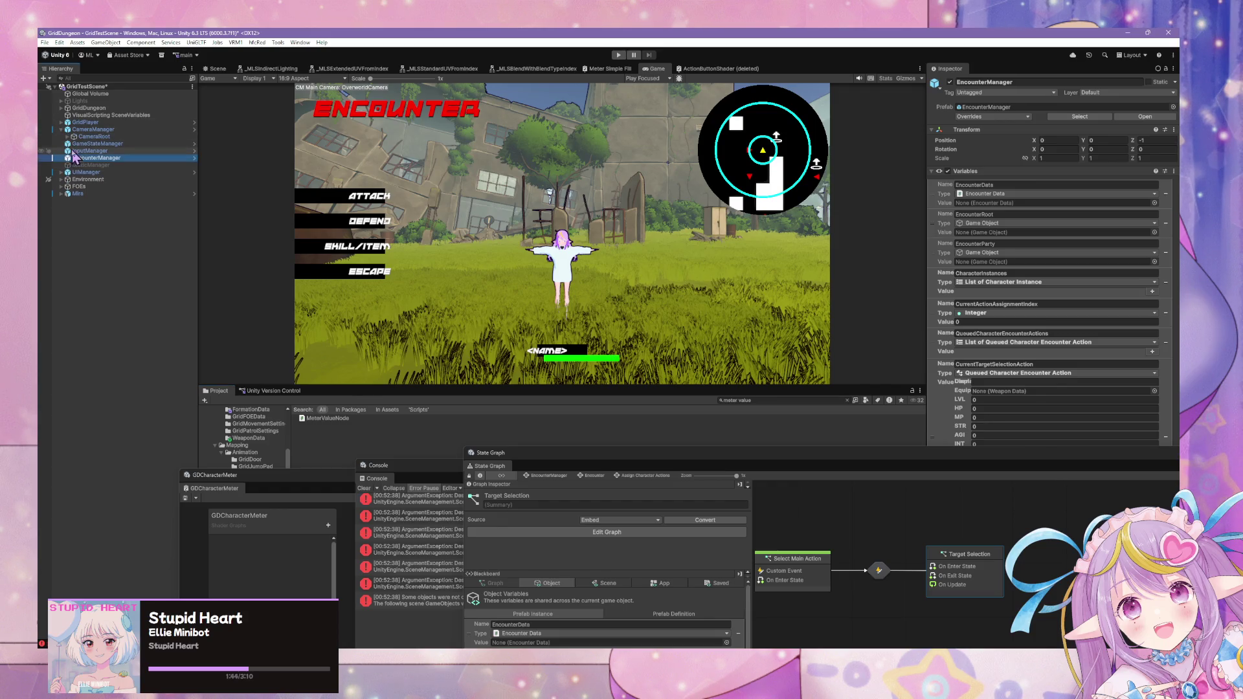
pyautogui.click(67, 136)
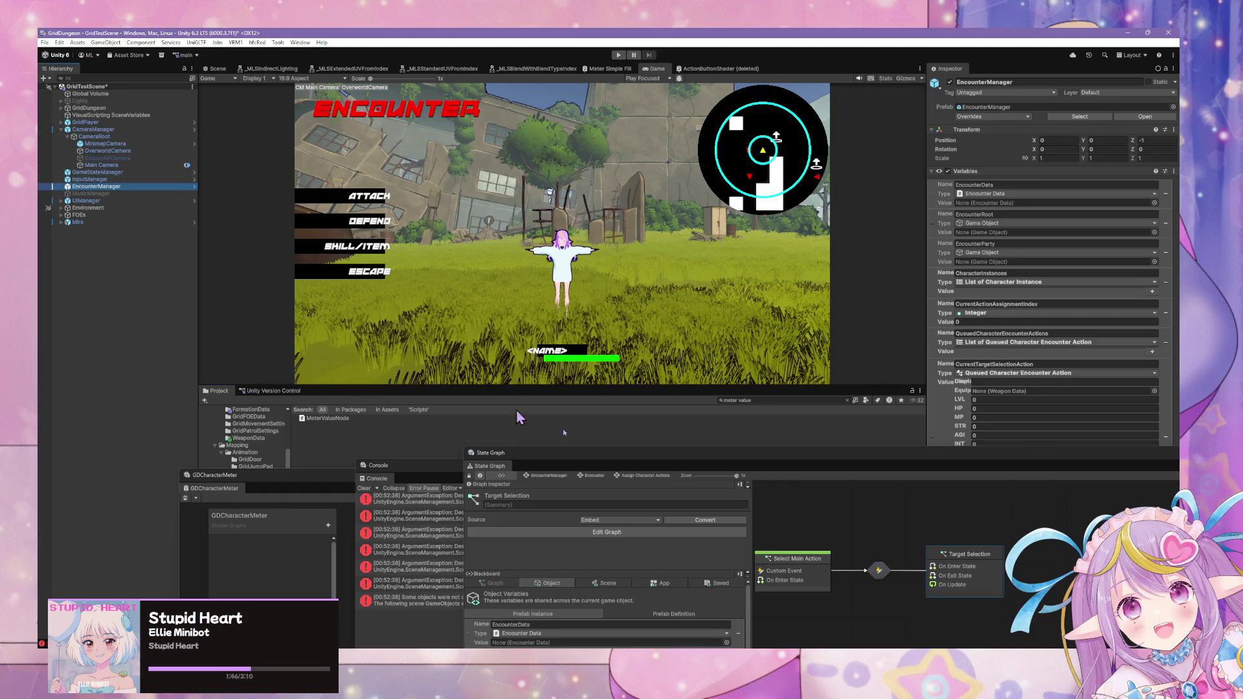
pyautogui.moveTo(707, 462); pyautogui.dragTo(560, 392)
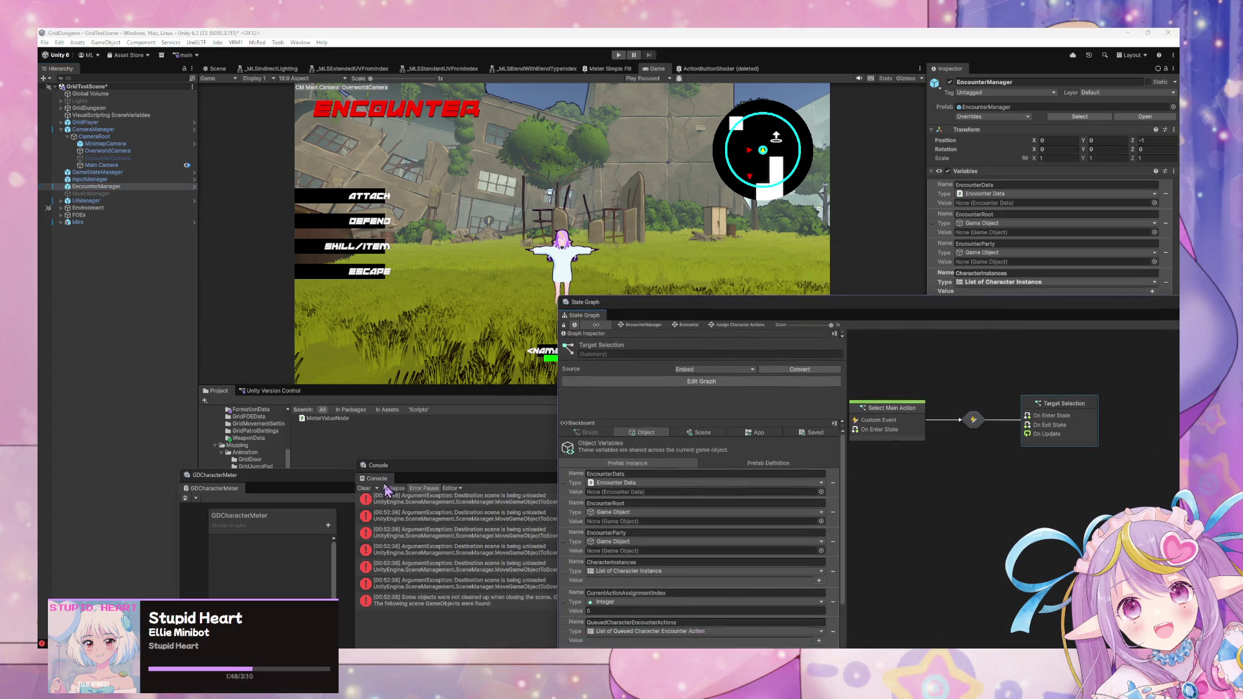
pyautogui.click(364, 489)
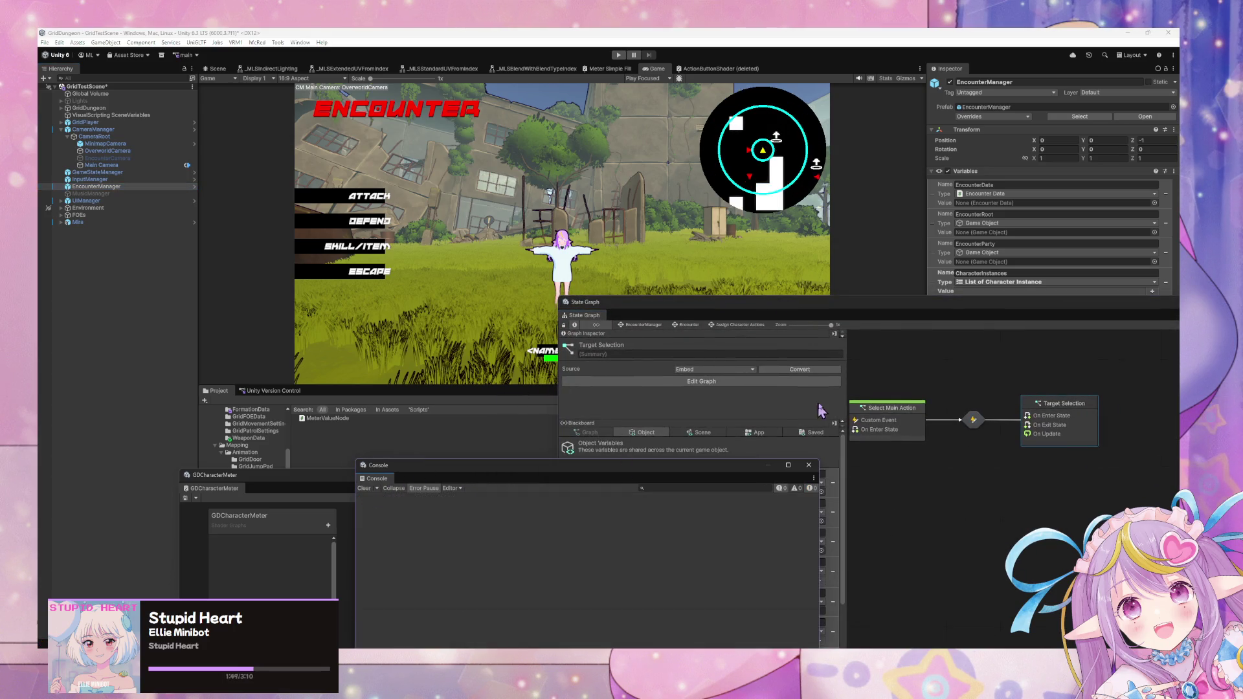
# - In the Blackboard's Saved variables, rename Player Character 1 to Ranger with BasicBow
pyautogui.click(761, 433)
pyautogui.click(817, 432)
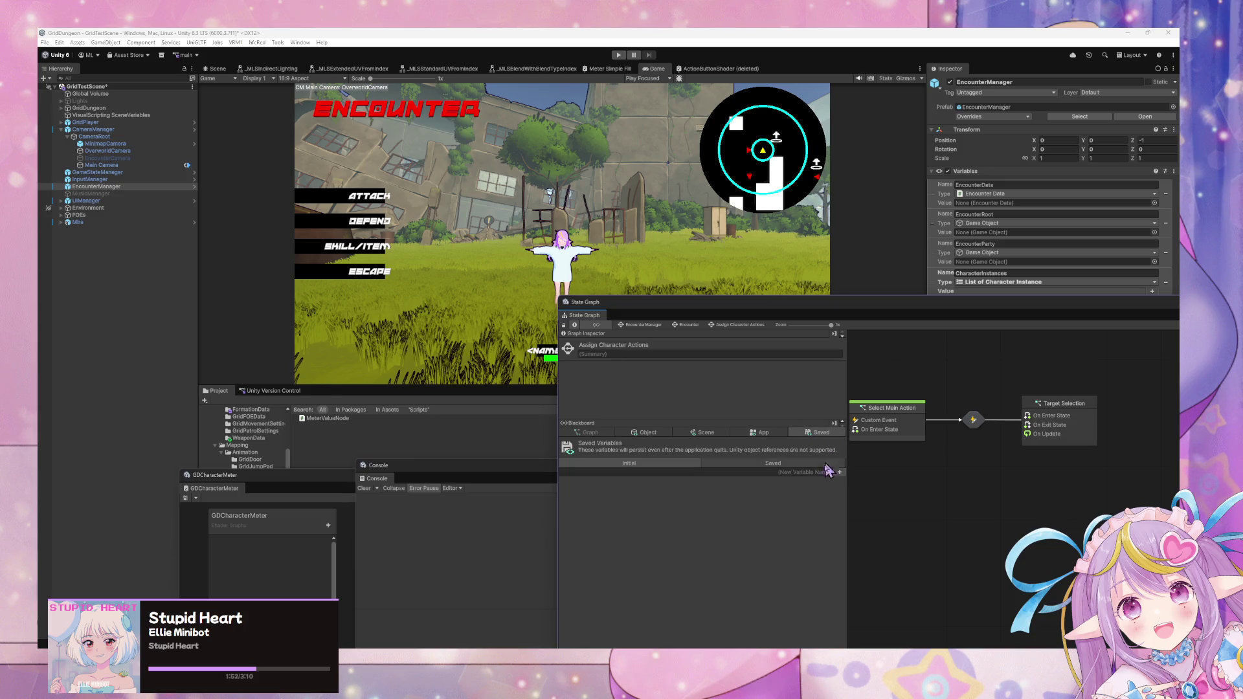
pyautogui.click(745, 468)
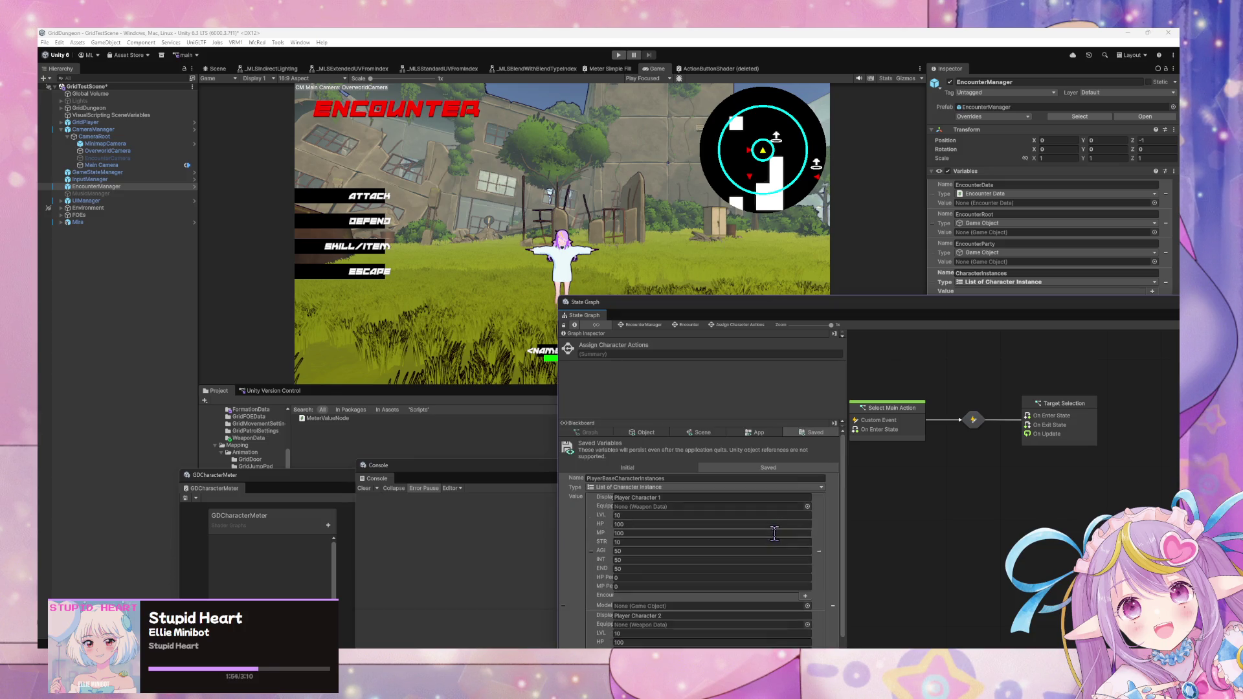
pyautogui.click(703, 498)
pyautogui.write('Ranger')
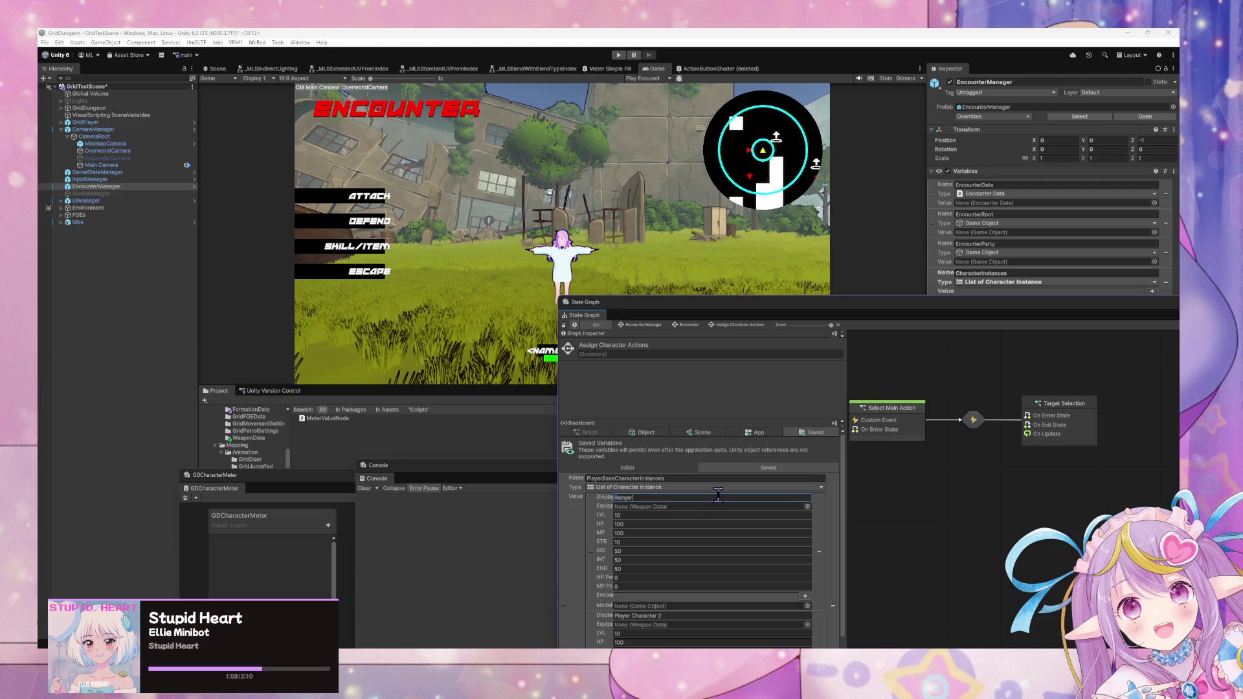
pyautogui.click(807, 507)
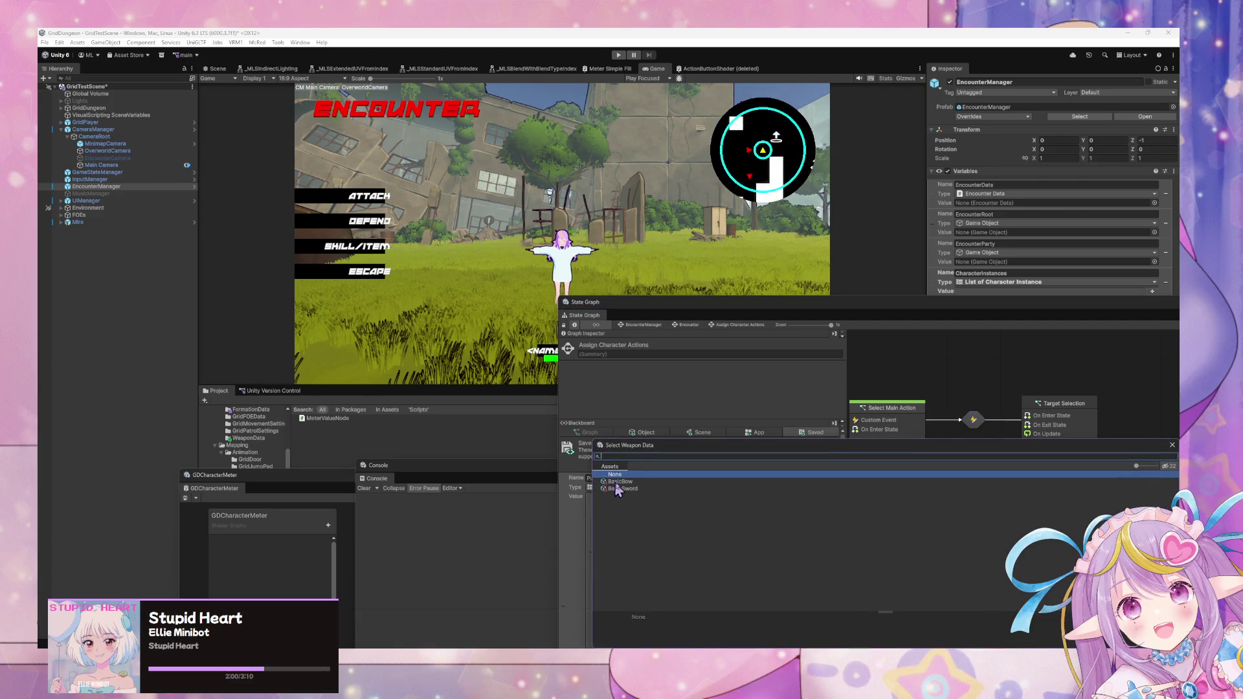
pyautogui.click(807, 506)
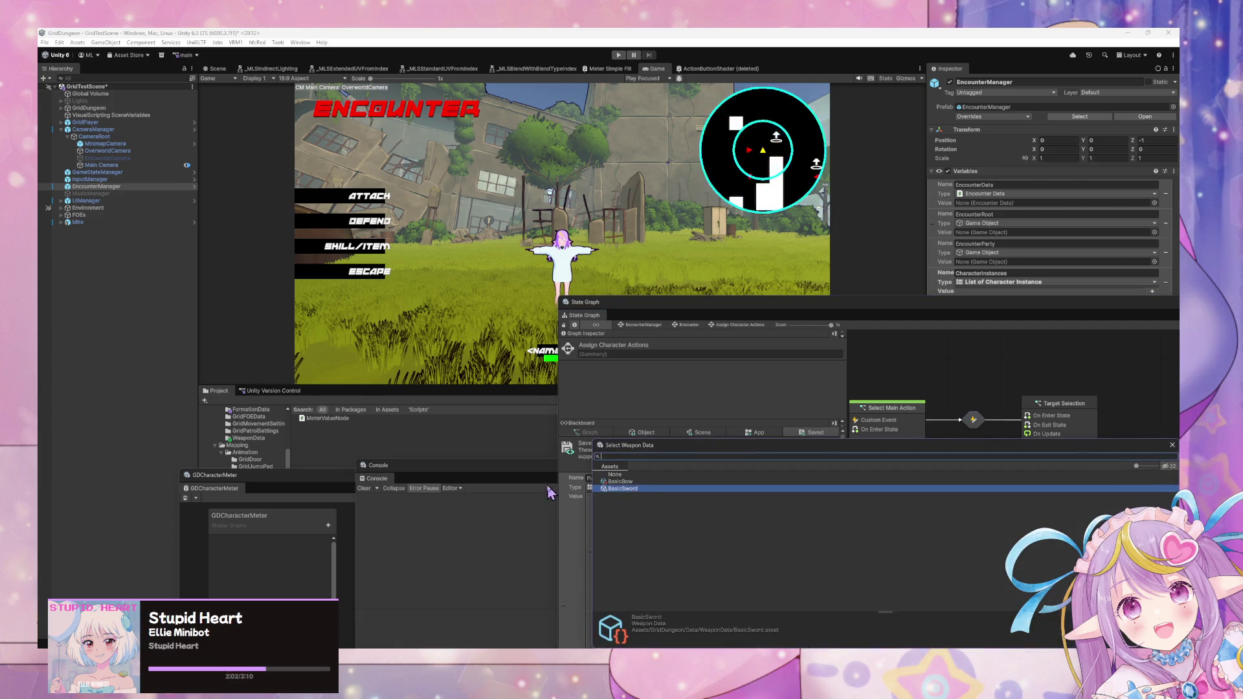
# - Rename the second saved character to Knight and equip BasicSword
pyautogui.scroll(-2, 777, 546)
pyautogui.click(674, 558)
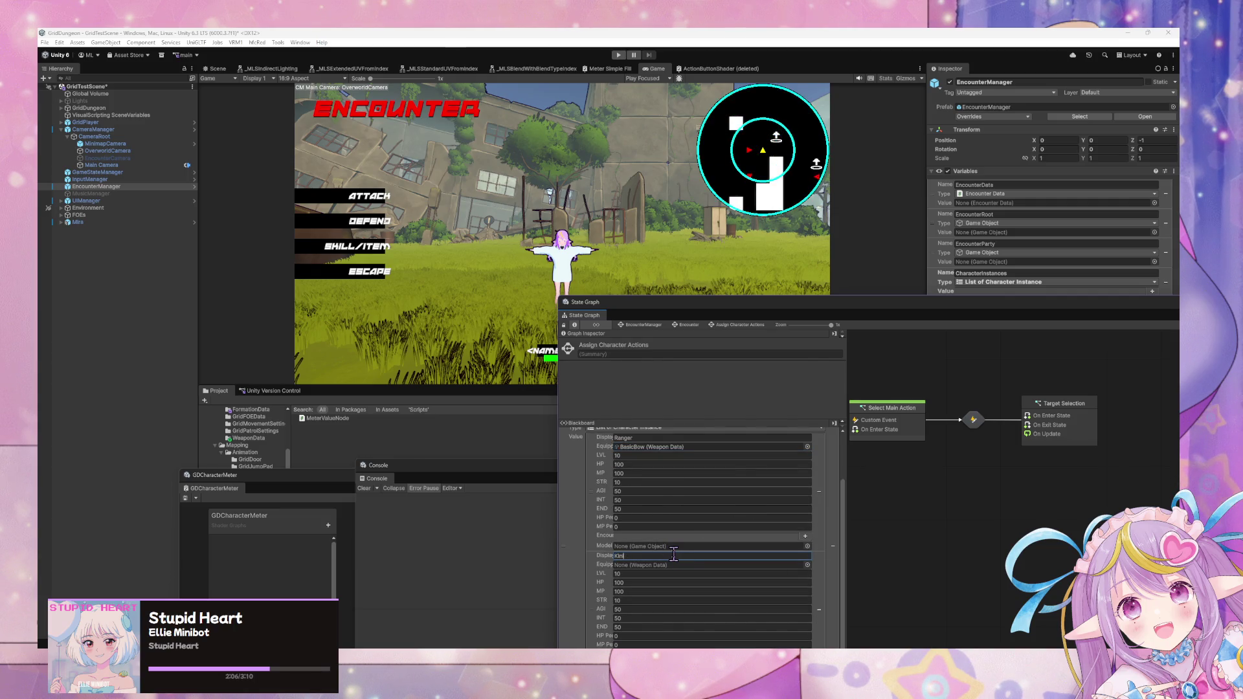
pyautogui.write('Knight')
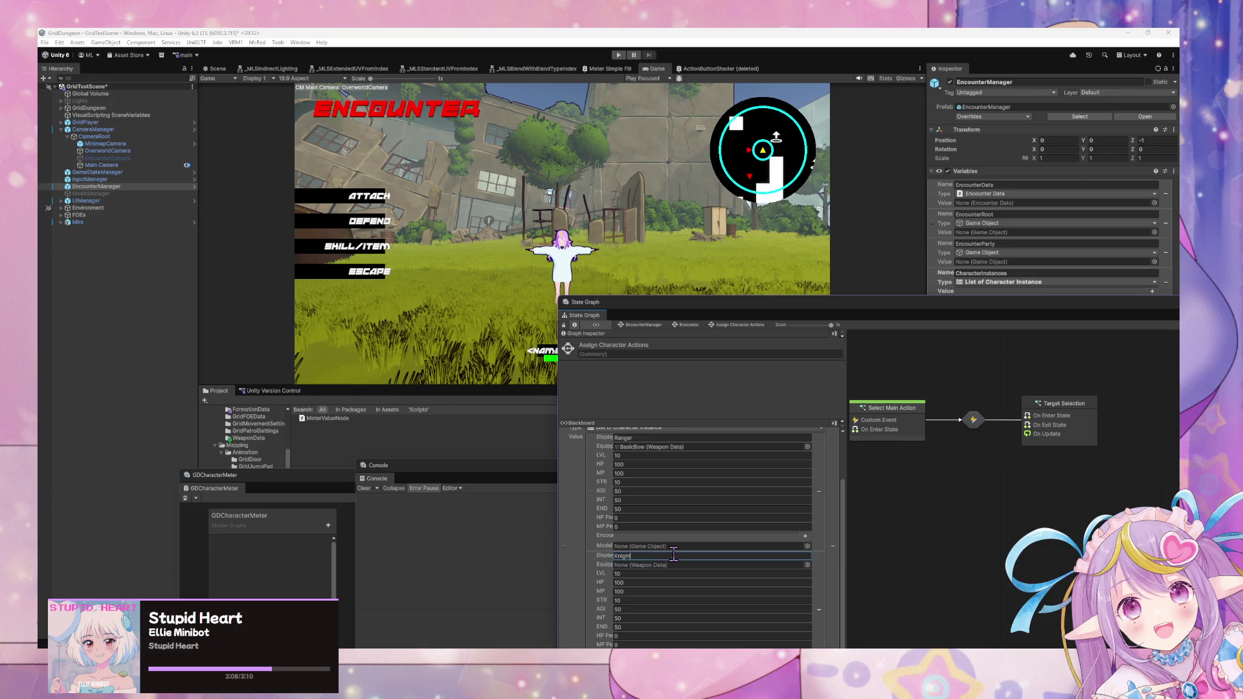
pyautogui.click(808, 564)
pyautogui.click(629, 489)
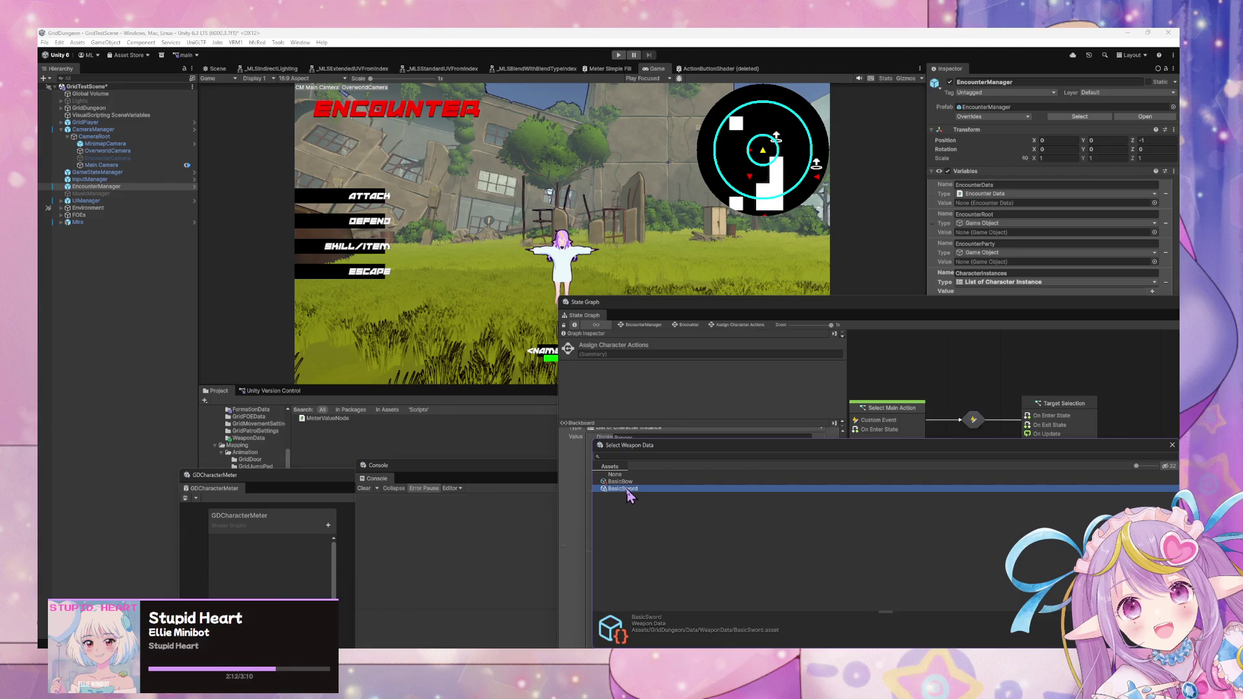
pyautogui.doubleClick(628, 490)
pyautogui.moveTo(648, 302); pyautogui.dragTo(606, 165)
pyautogui.scroll(3, 673, 423)
pyautogui.scroll(-3, 674, 424)
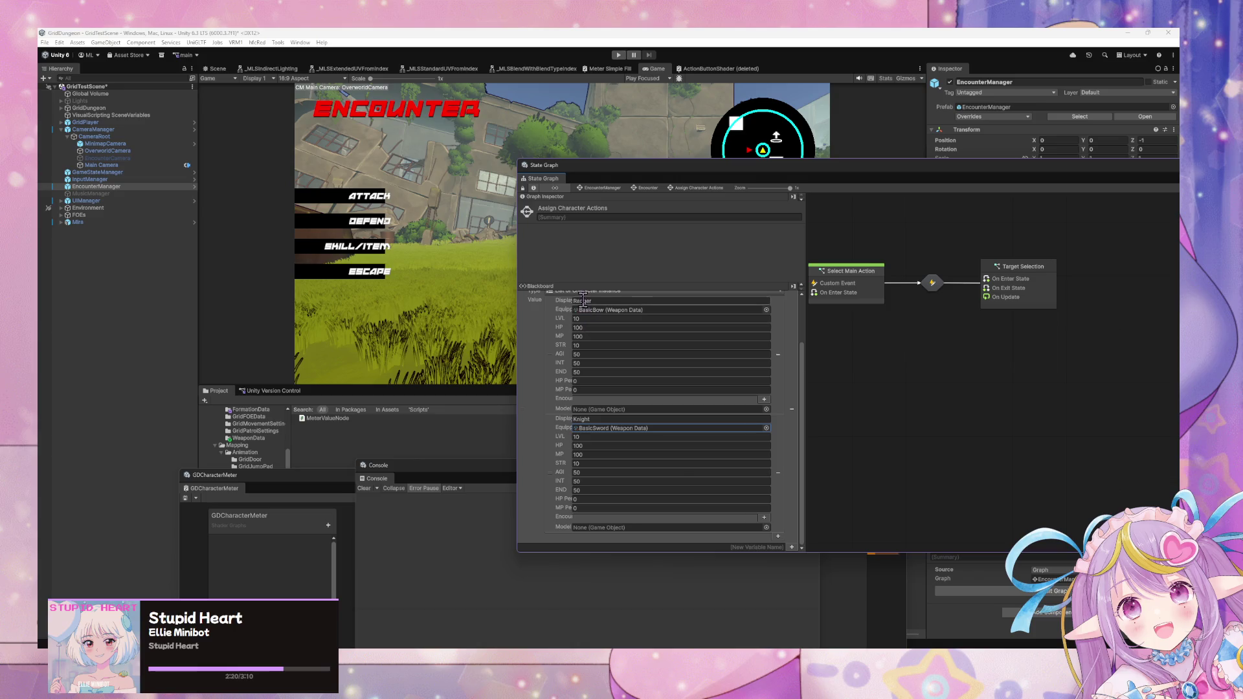
# - Widen the Blackboard panel, then narrow it back
pyautogui.moveTo(805, 424)
pyautogui.mouseDown()
pyautogui.moveTo(941, 421)
pyautogui.moveTo(862, 424)
pyautogui.mouseUp()
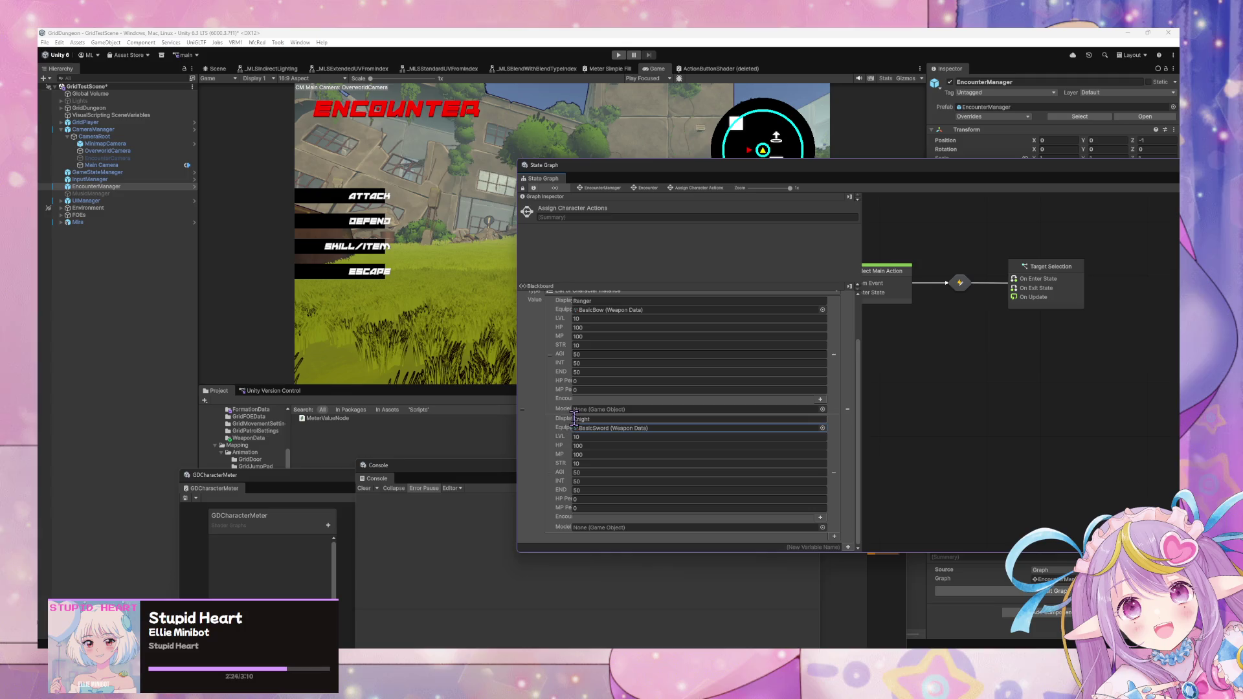
pyautogui.moveTo(522, 422); pyautogui.dragTo(477, 412)
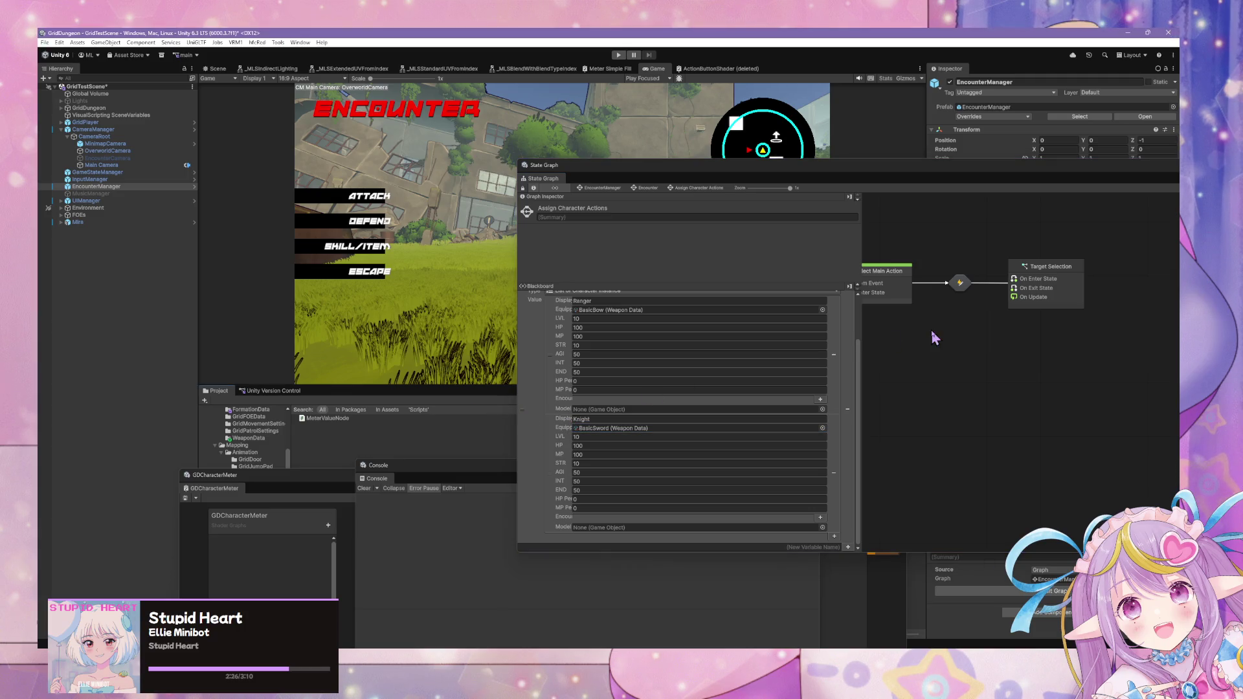
pyautogui.moveTo(866, 288)
pyautogui.mouseDown()
pyautogui.moveTo(1109, 291)
pyautogui.moveTo(826, 332)
pyautogui.moveTo(702, 321)
pyautogui.moveTo(770, 326)
pyautogui.moveTo(757, 336)
pyautogui.mouseUp()
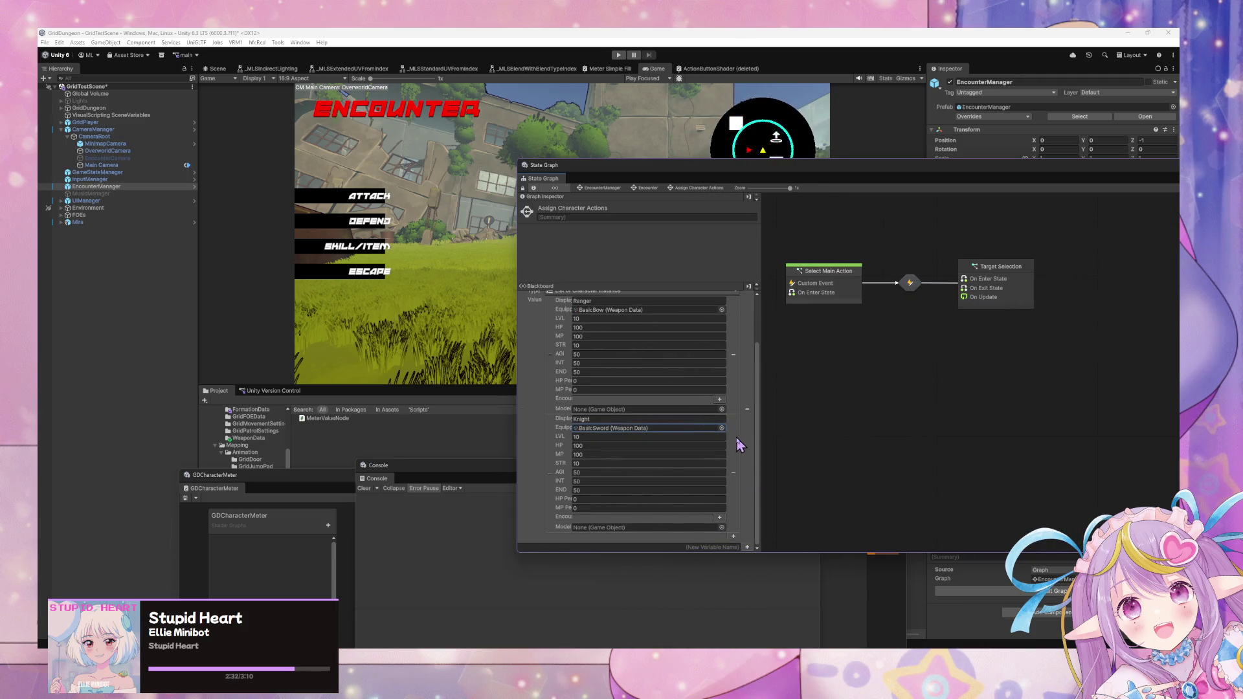
# - Add a third character entry to the list and give it the BasicSword weapon
pyautogui.click(733, 536)
pyautogui.scroll(-3, 642, 414)
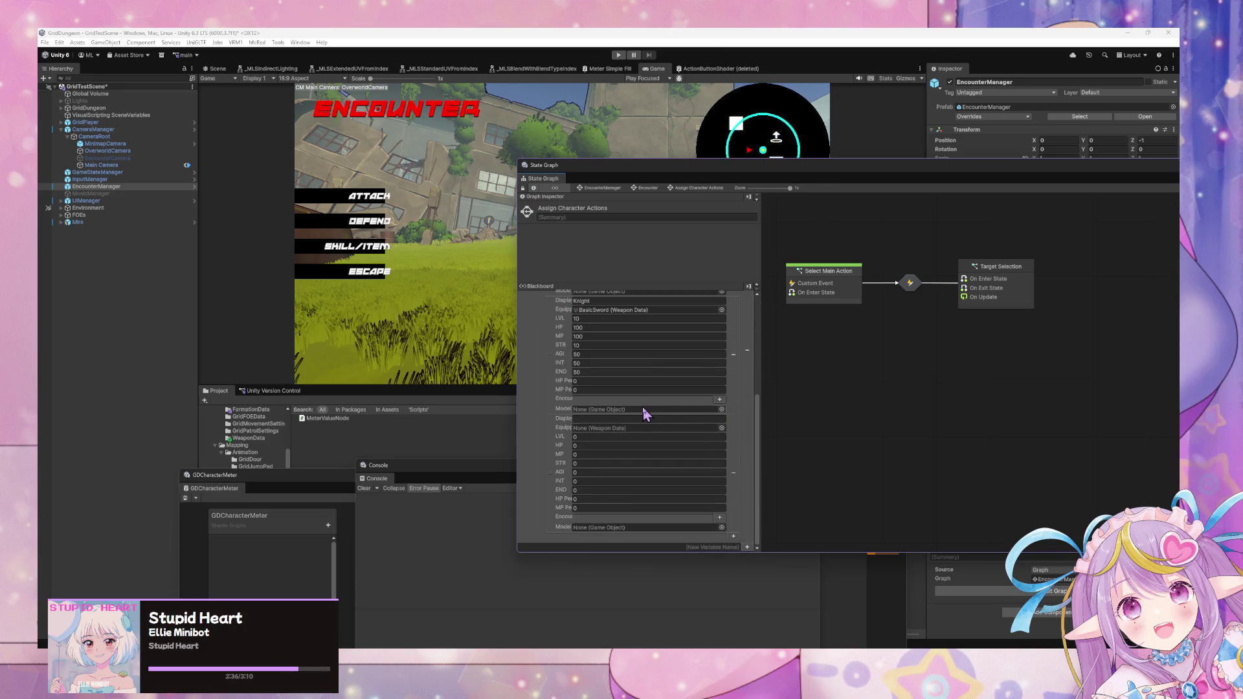
pyautogui.scroll(3, 641, 415)
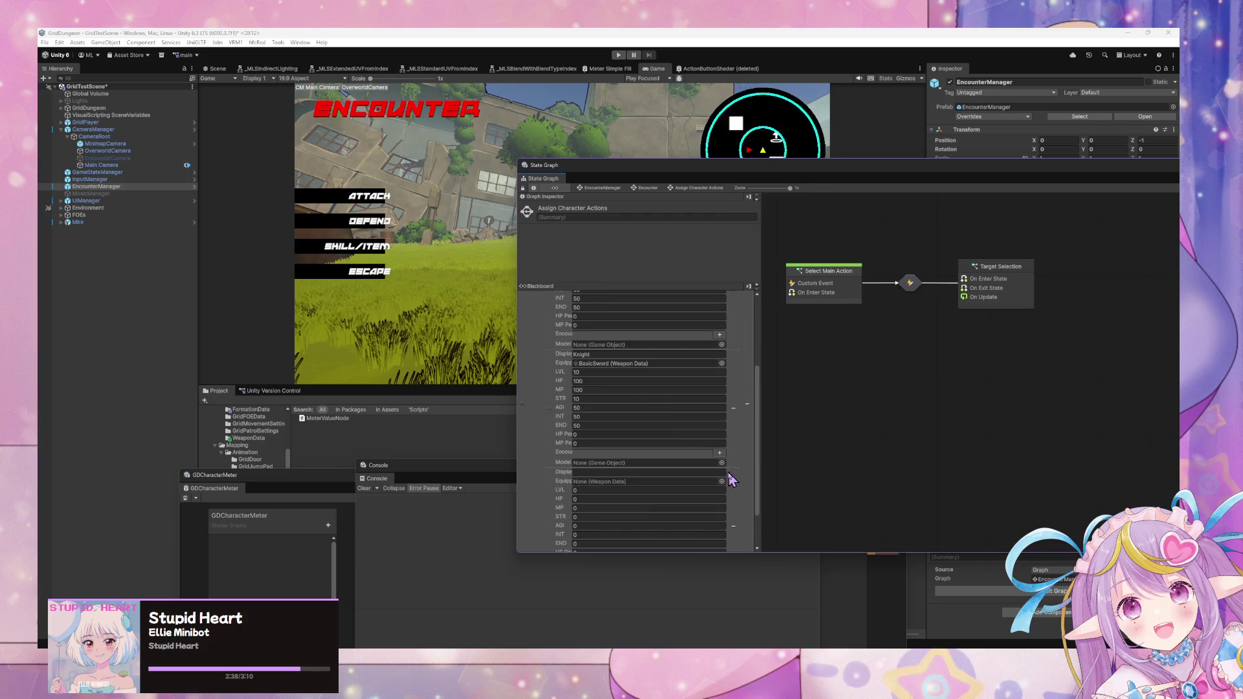
pyautogui.click(722, 481)
pyautogui.click(628, 483)
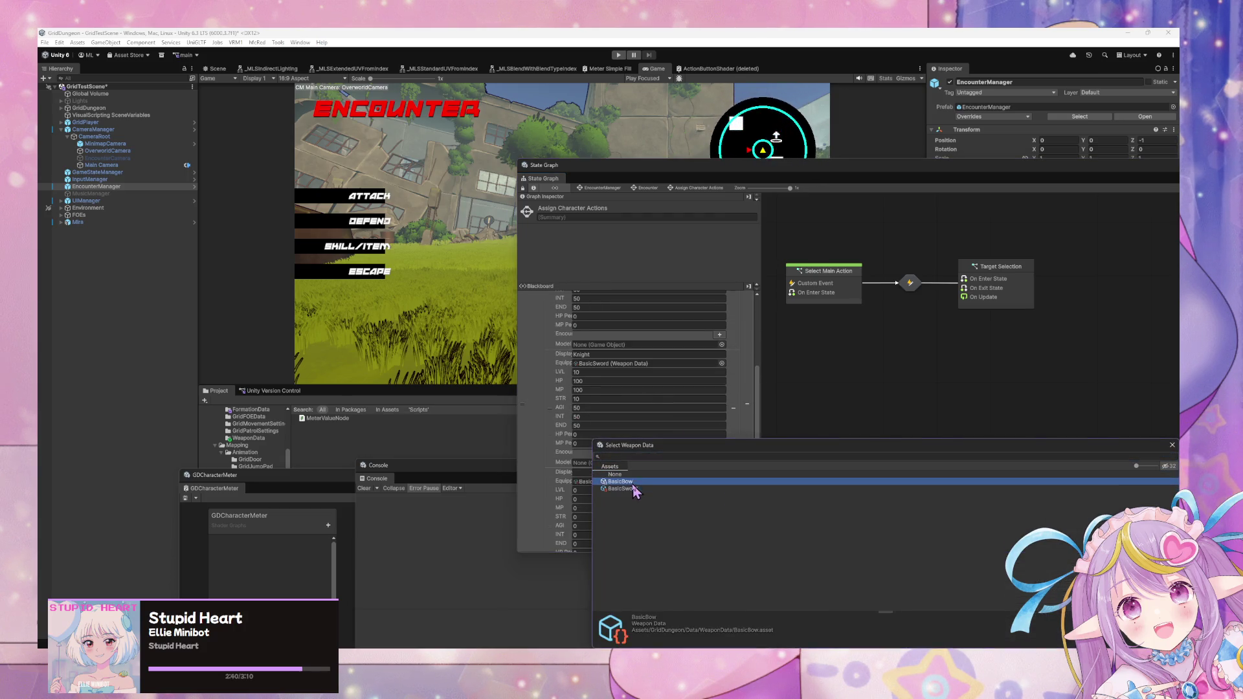
pyautogui.moveTo(659, 440); pyautogui.dragTo(786, 320)
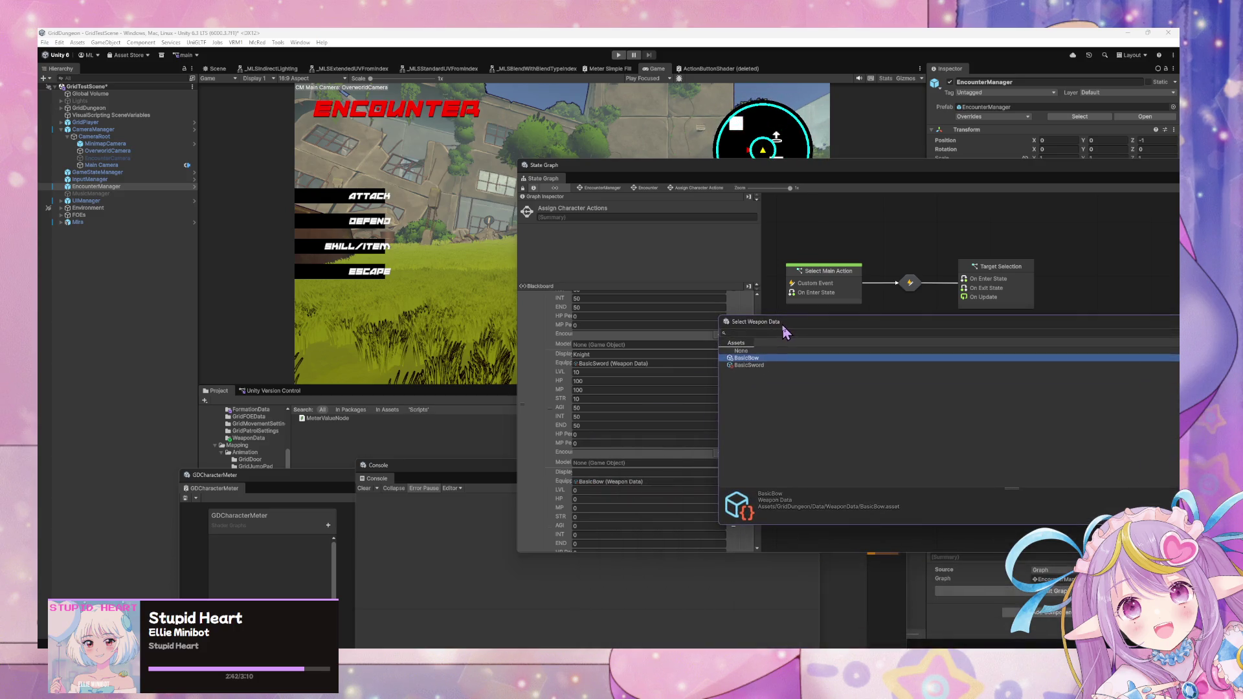
pyautogui.click(754, 366)
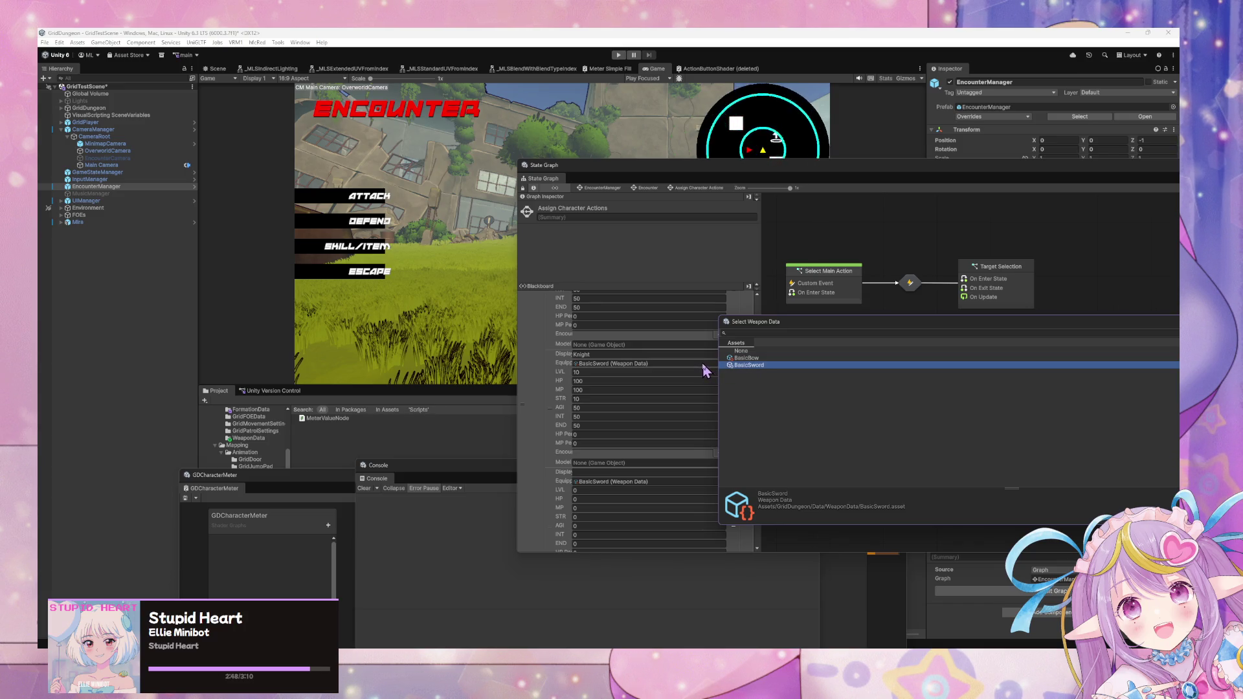
# - Bring up, then dismiss, the edit options for the Ranger's level
pyautogui.scroll(5, 657, 335)
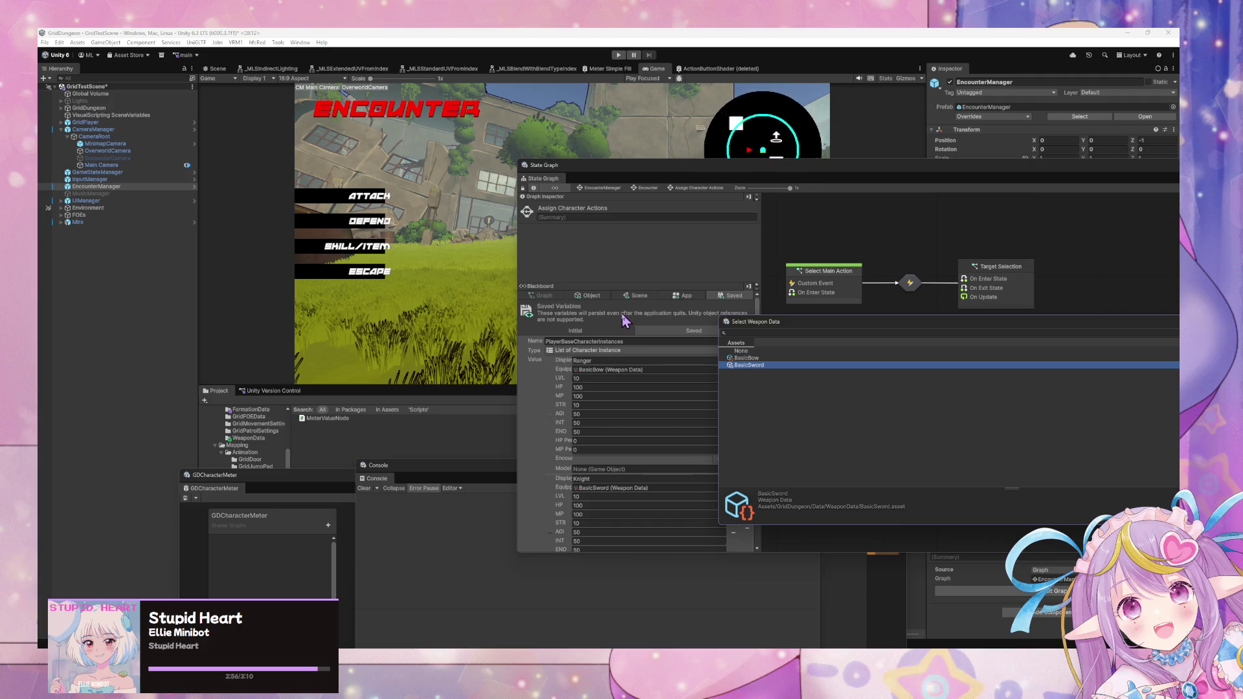
pyautogui.scroll(-3, 583, 320)
pyautogui.rightClick(576, 324)
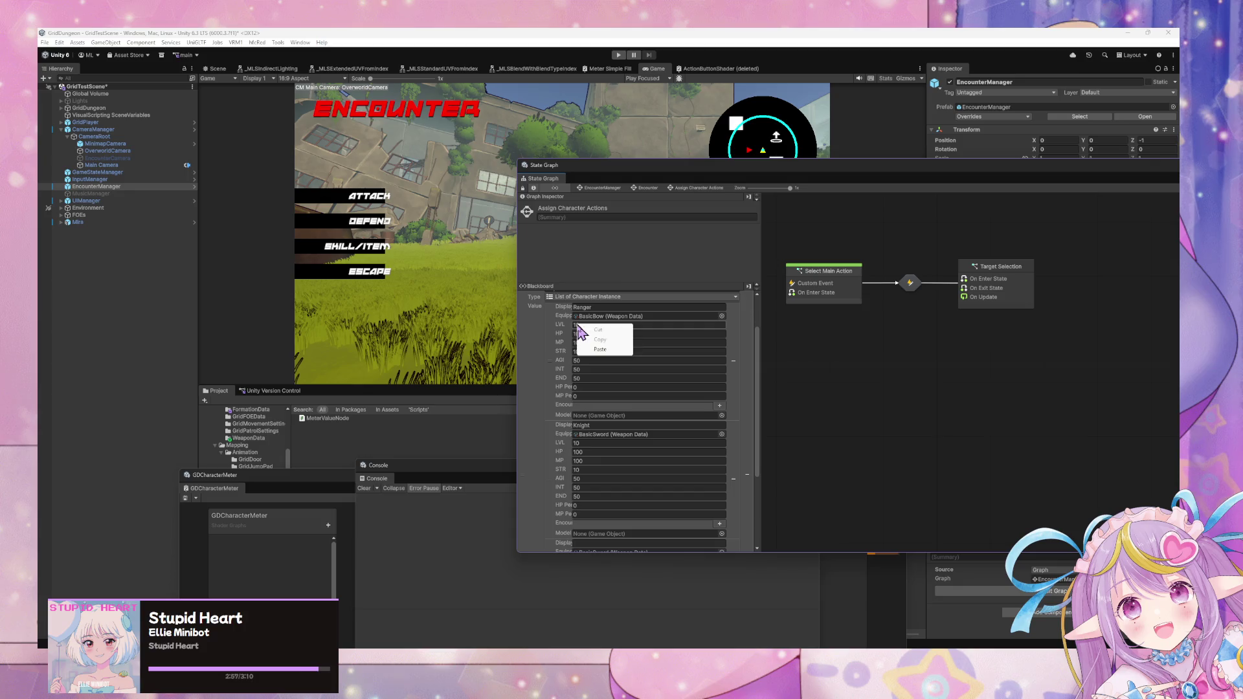
pyautogui.click(920, 440)
pyautogui.scroll(-3, 608, 386)
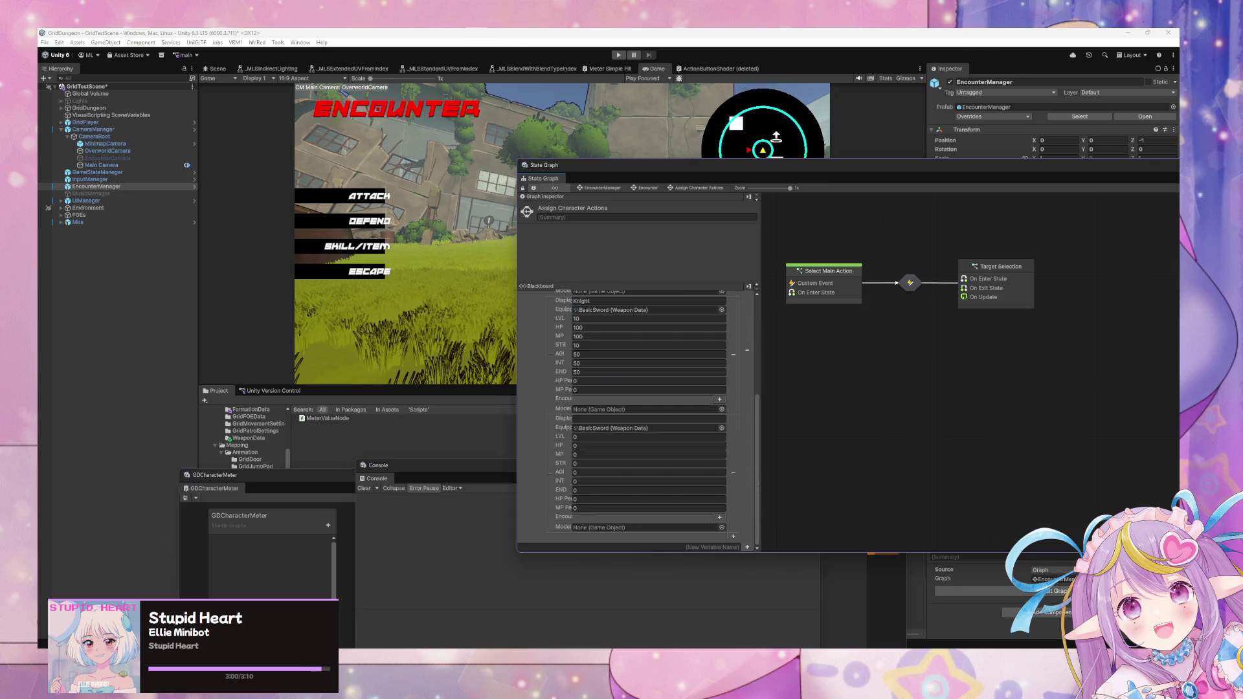
# - Switch to CharacterActionData.cs in Visual Studio Code and scroll toward its top
pyautogui.hotkey('alt', 'Tab')
pyautogui.scroll(3, 631, 360)
pyautogui.scroll(10, 631, 360)
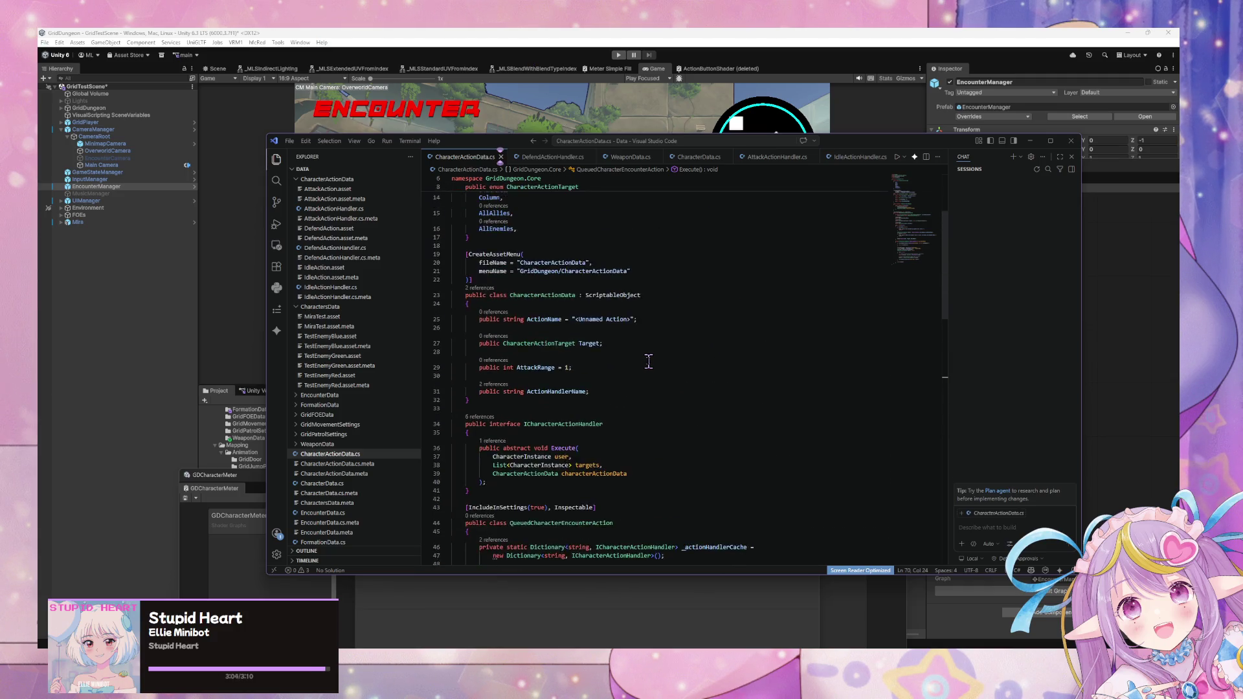
# - Scroll CharacterActionData.cs back to its first line
pyautogui.scroll(5, 648, 361)
pyautogui.scroll(-4, 650, 360)
pyautogui.scroll(2, 651, 356)
pyautogui.moveTo(470, 136)
pyautogui.mouseDown()
pyautogui.moveTo(469, 169)
pyautogui.moveTo(470, 82)
pyautogui.moveTo(842, 171)
pyautogui.moveTo(809, 168)
pyautogui.moveTo(784, 132)
pyautogui.mouseUp()
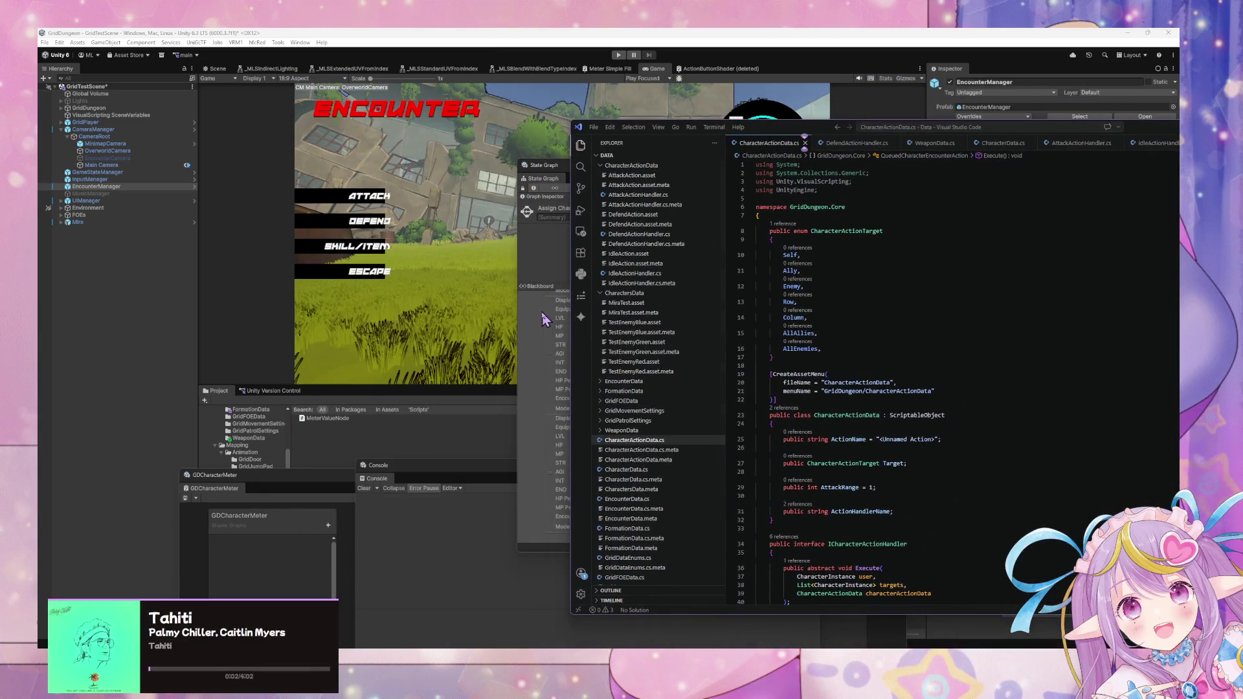
# - Move the State Graph window aside and enlarge the GDCharacterMeter window in Unity
pyautogui.click(537, 320)
pyautogui.moveTo(748, 177); pyautogui.dragTo(407, 336)
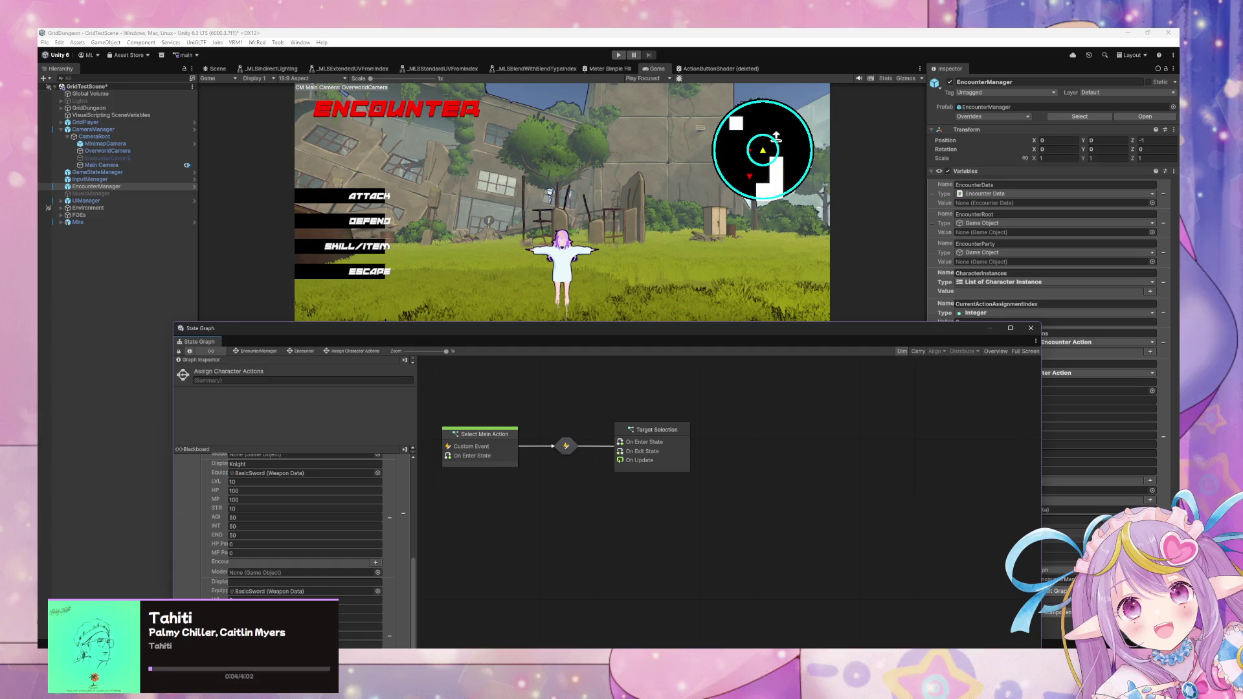
pyautogui.hotkey('alt', 'Tab')
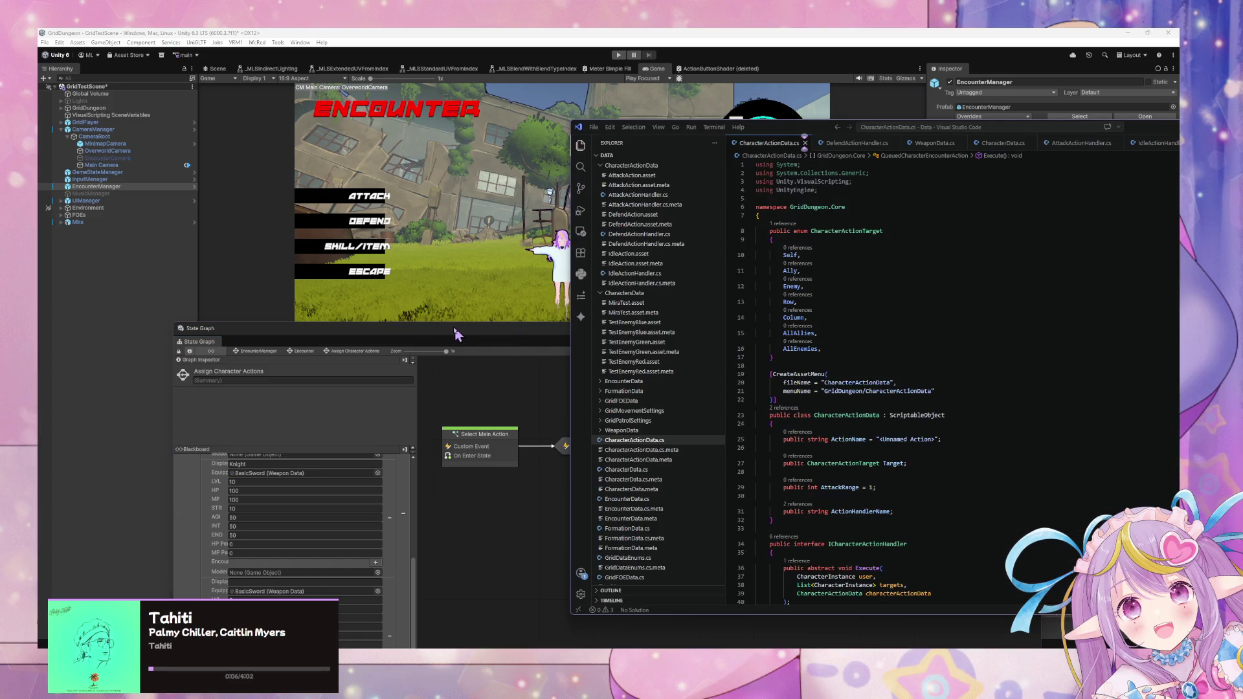
pyautogui.moveTo(478, 327); pyautogui.dragTo(893, 439)
pyautogui.moveTo(265, 475)
pyautogui.mouseDown()
pyautogui.moveTo(280, 459)
pyautogui.moveTo(620, 459)
pyautogui.mouseUp()
# - Show the Data folder's contents and create a new ScriptableObject script there
pyautogui.scroll(-2, 272, 485)
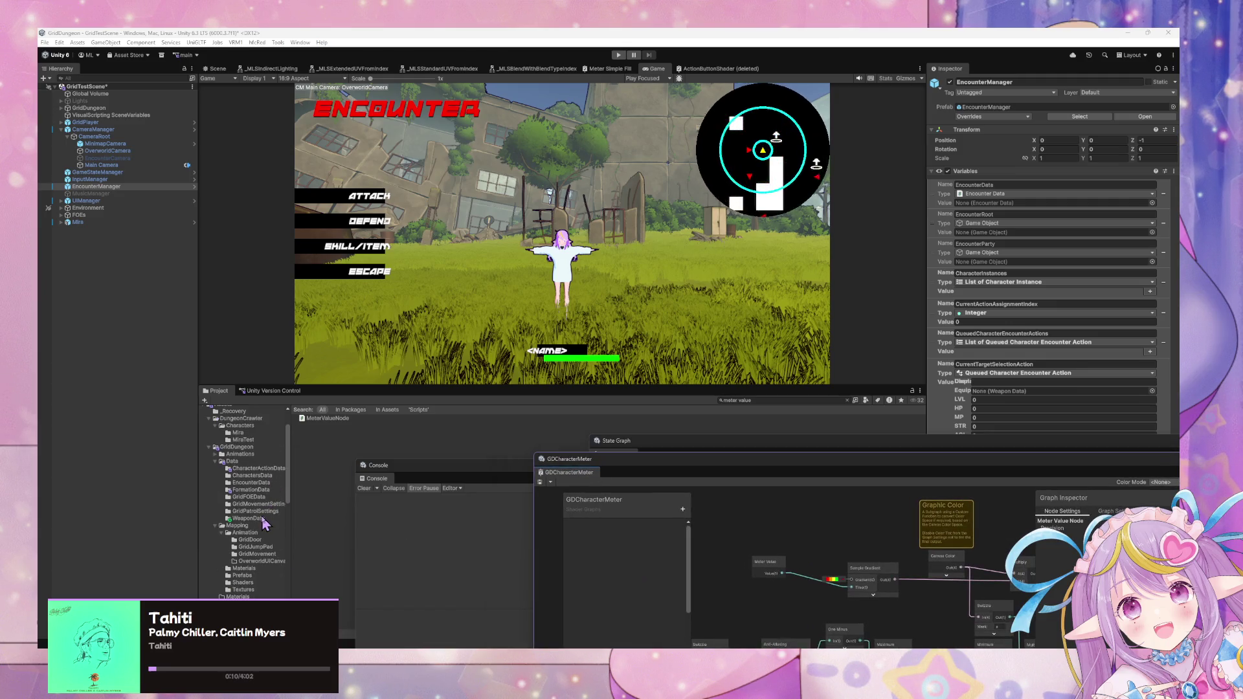
pyautogui.scroll(6, 275, 496)
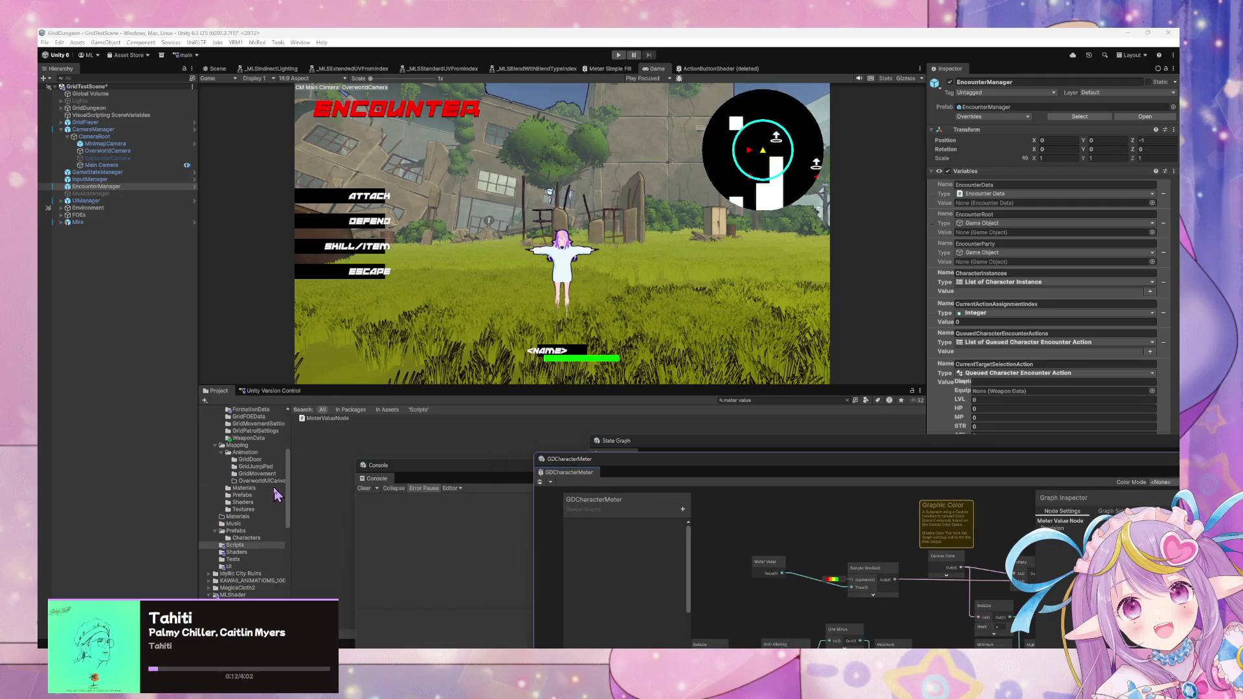
pyautogui.click(236, 489)
pyautogui.moveTo(453, 465); pyautogui.dragTo(624, 495)
pyautogui.rightClick(349, 560)
pyautogui.moveTo(417, 276)
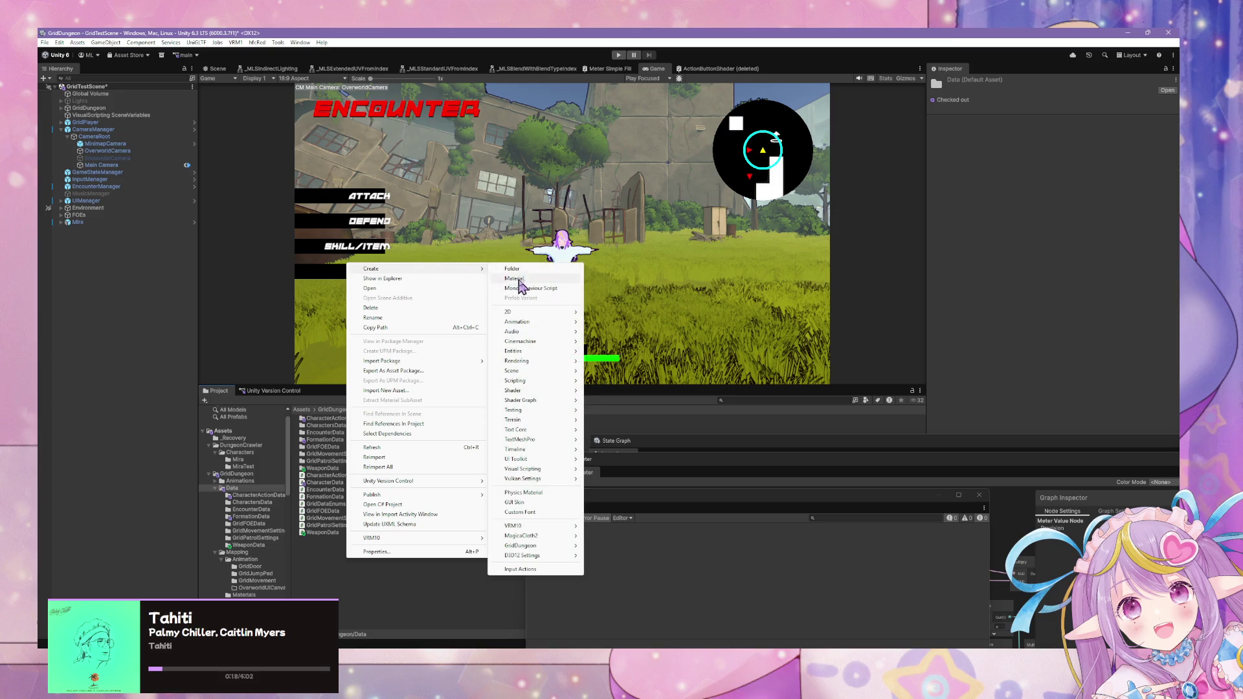
pyautogui.moveTo(516, 451)
pyautogui.moveTo(533, 387)
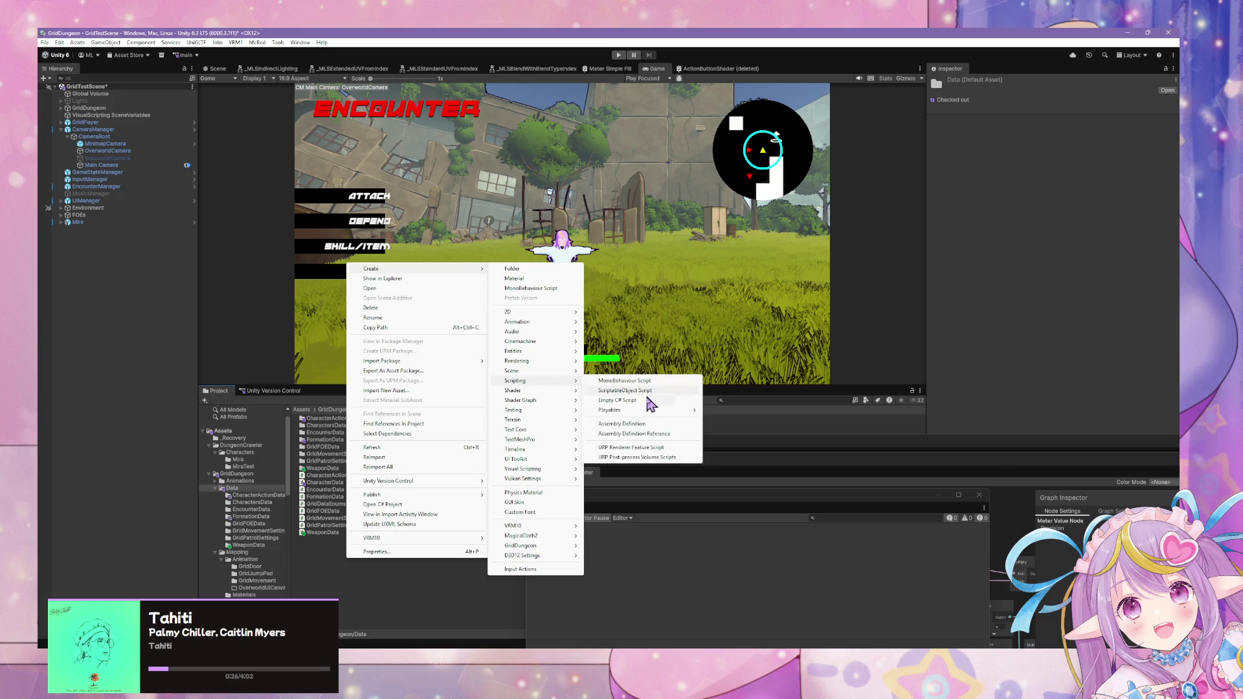
pyautogui.click(648, 398)
# - Name the new script ClassData and open it for editing
pyautogui.write('Clas')
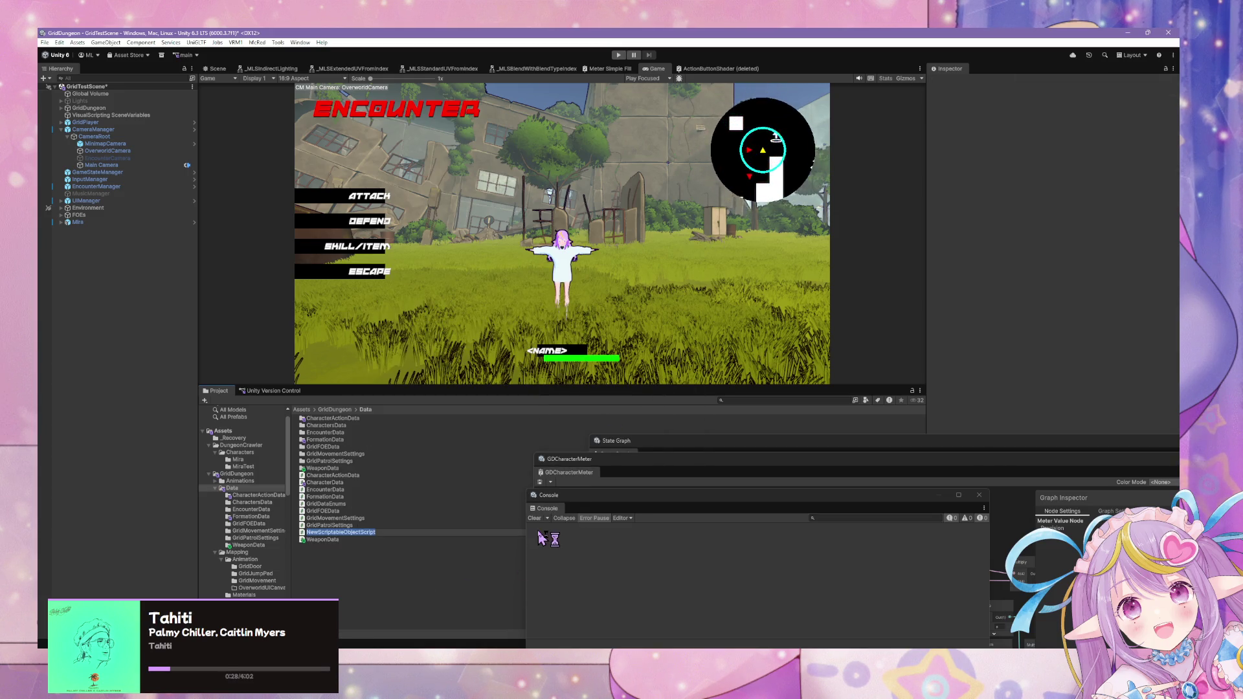
pyautogui.write('ses')
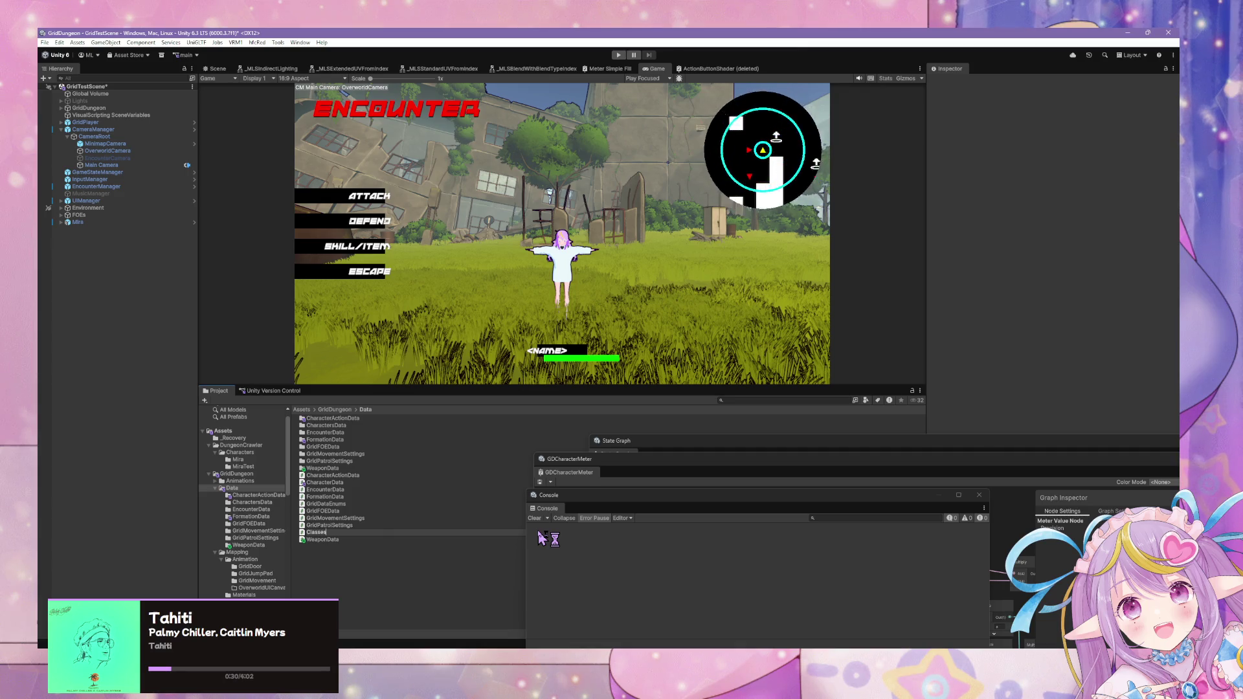
pyautogui.press('BackSpace')
pyautogui.press('BackSpace')
pyautogui.write('Datra')
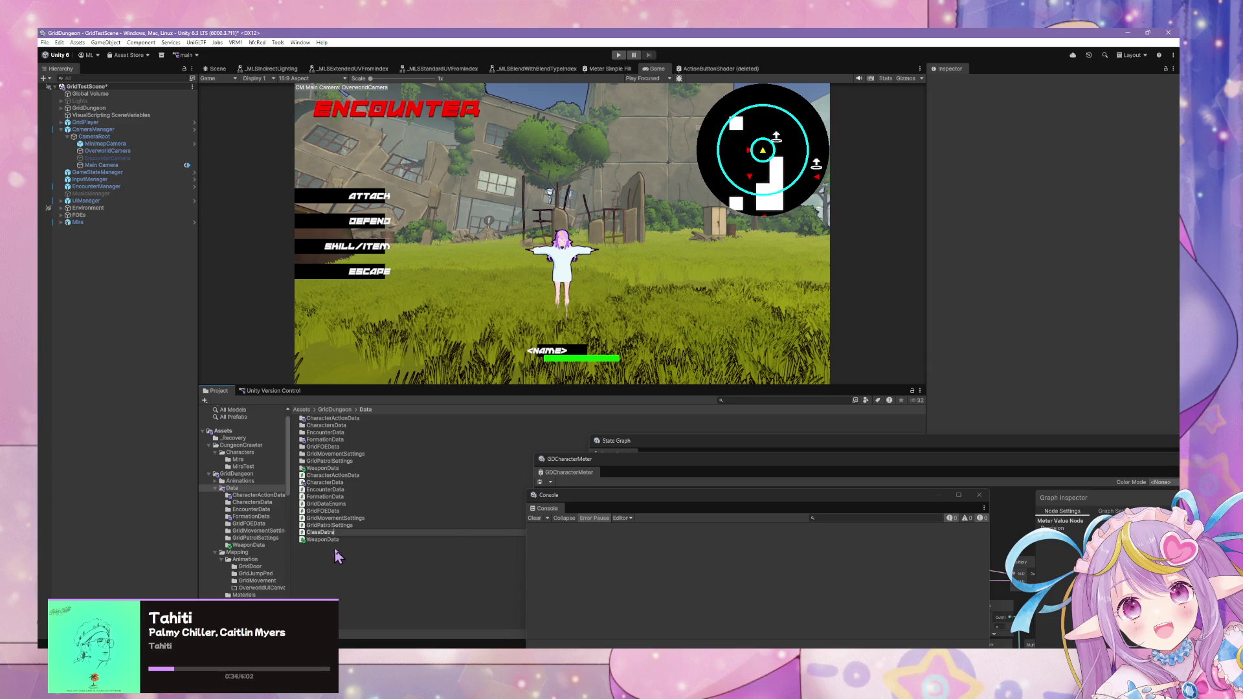
pyautogui.press('Return')
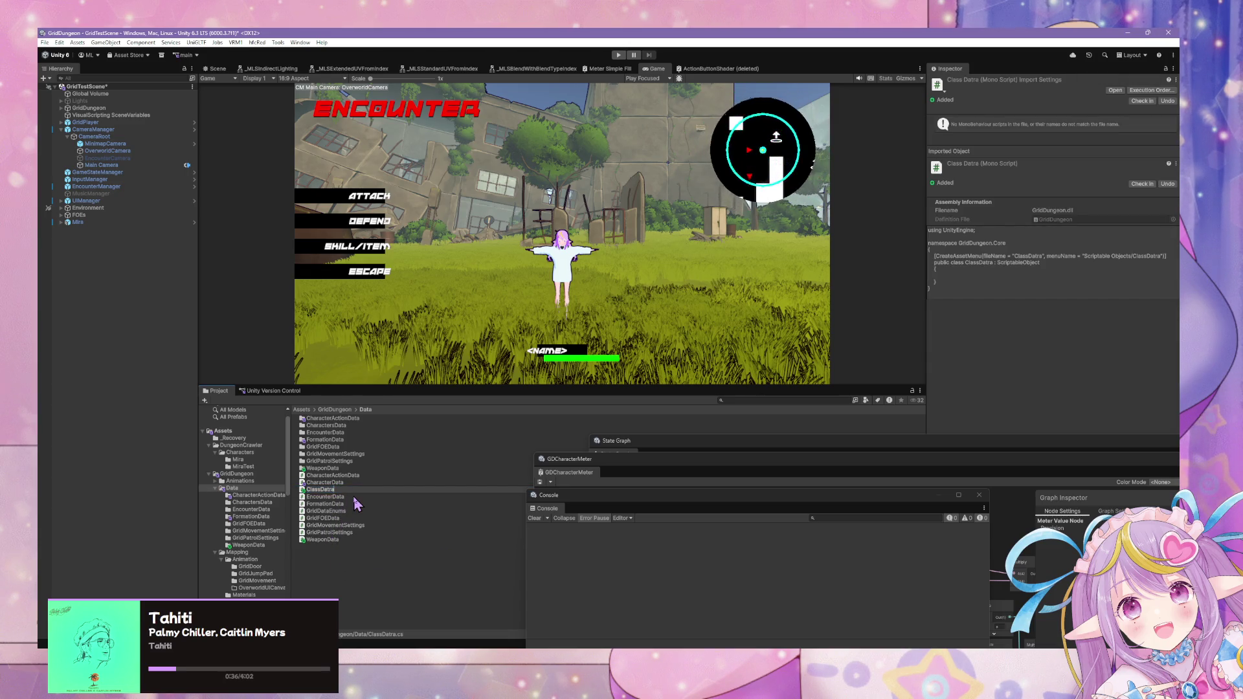
pyautogui.click(320, 492)
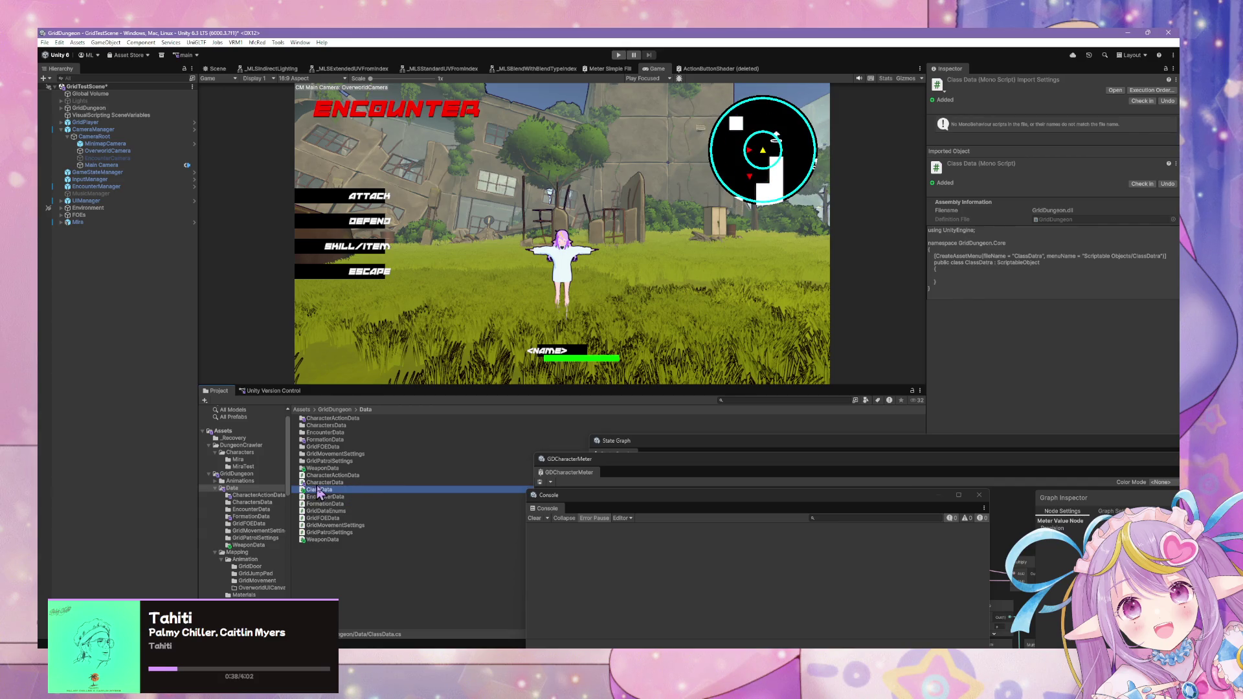
pyautogui.doubleClick(320, 492)
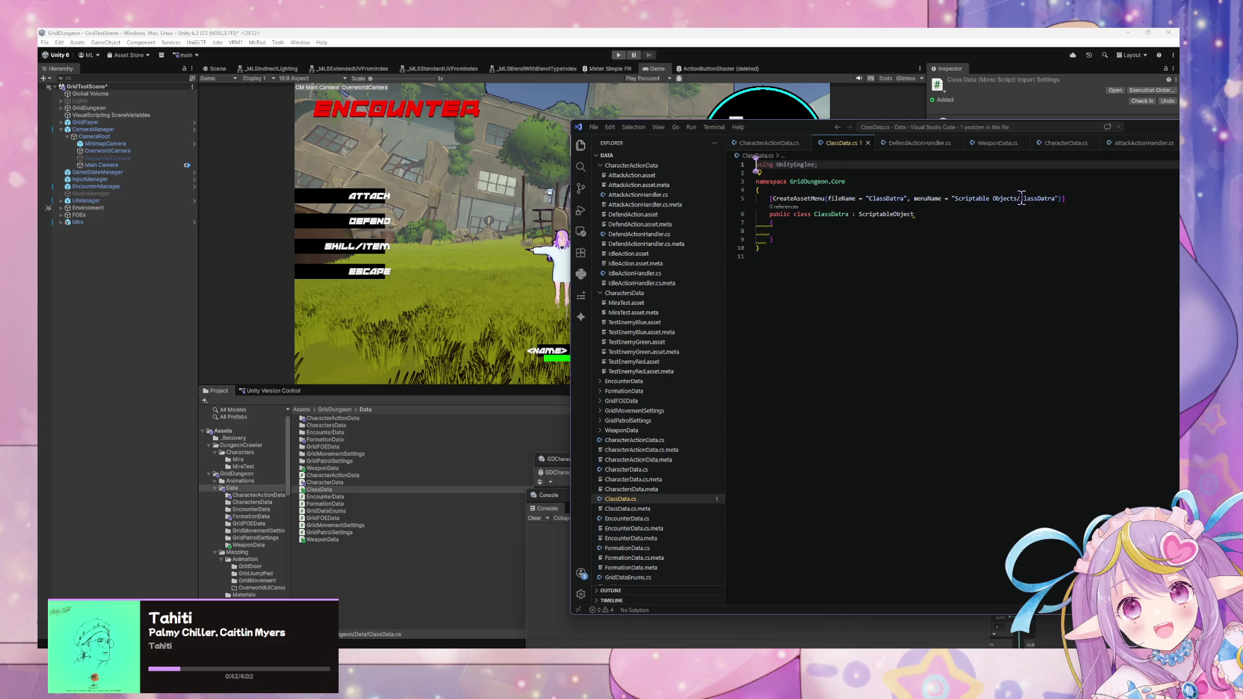
# - Correct the asset menu name to ClassData and save the script
pyautogui.write('a')
pyautogui.hotkey('ctrl', 's')
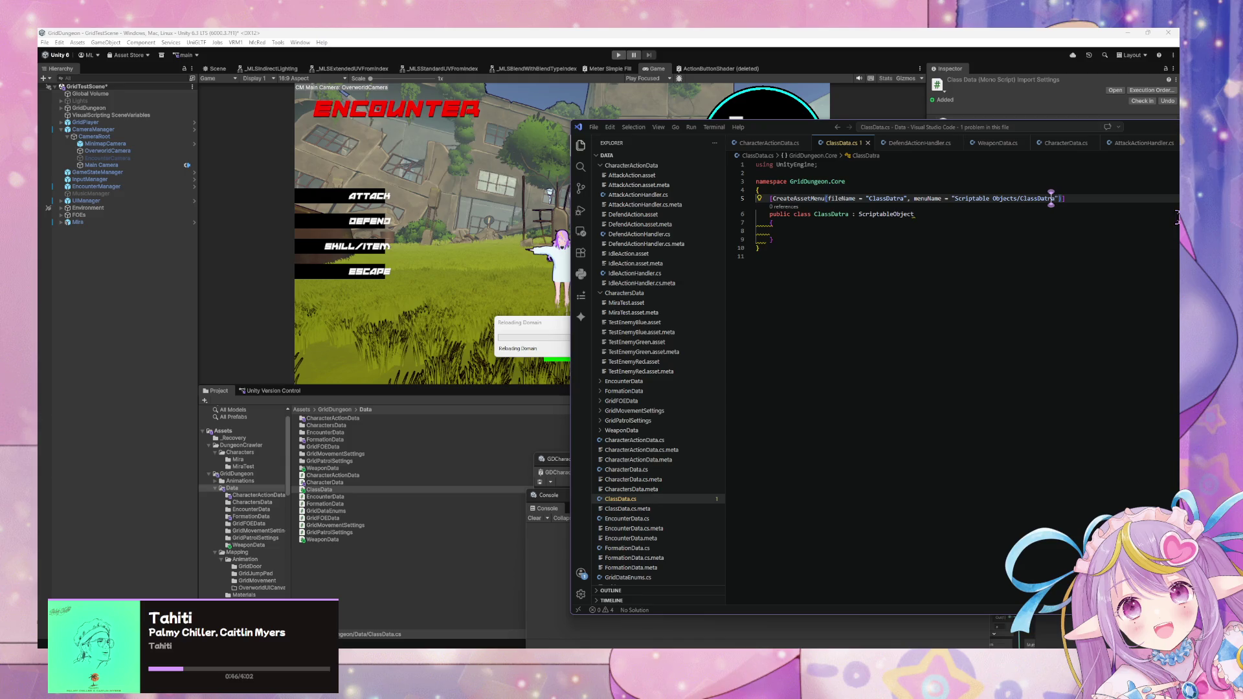
pyautogui.press('BackSpace')
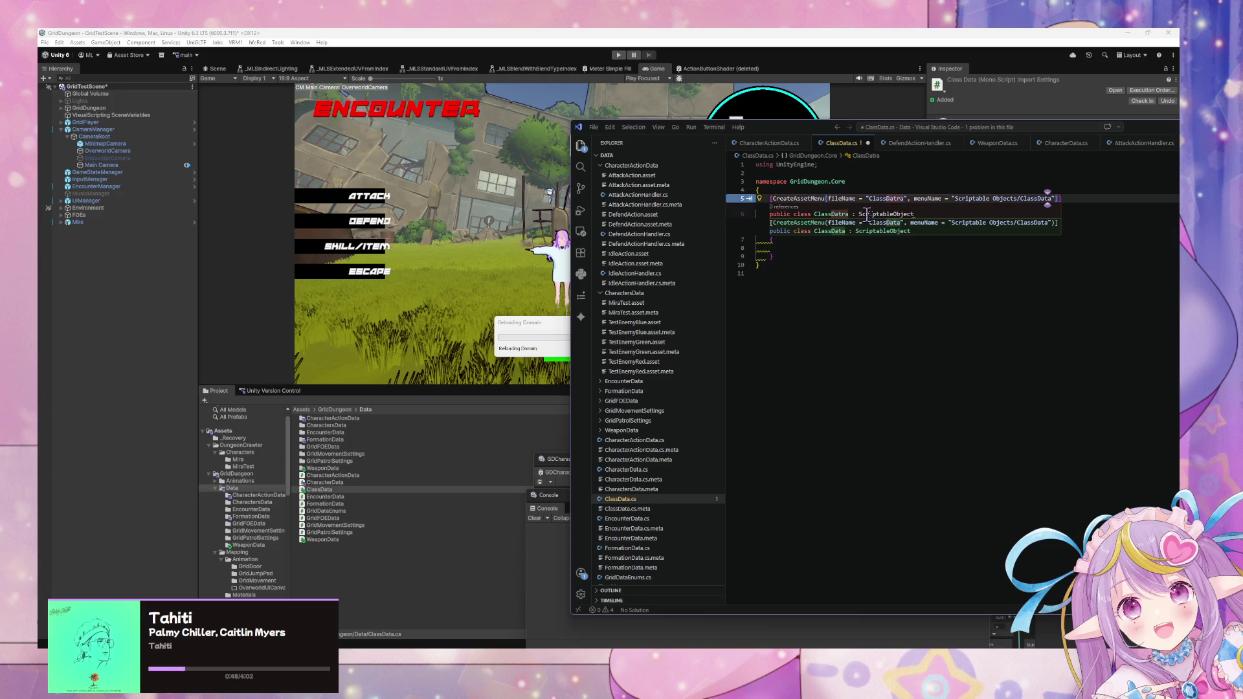
pyautogui.press('Down')
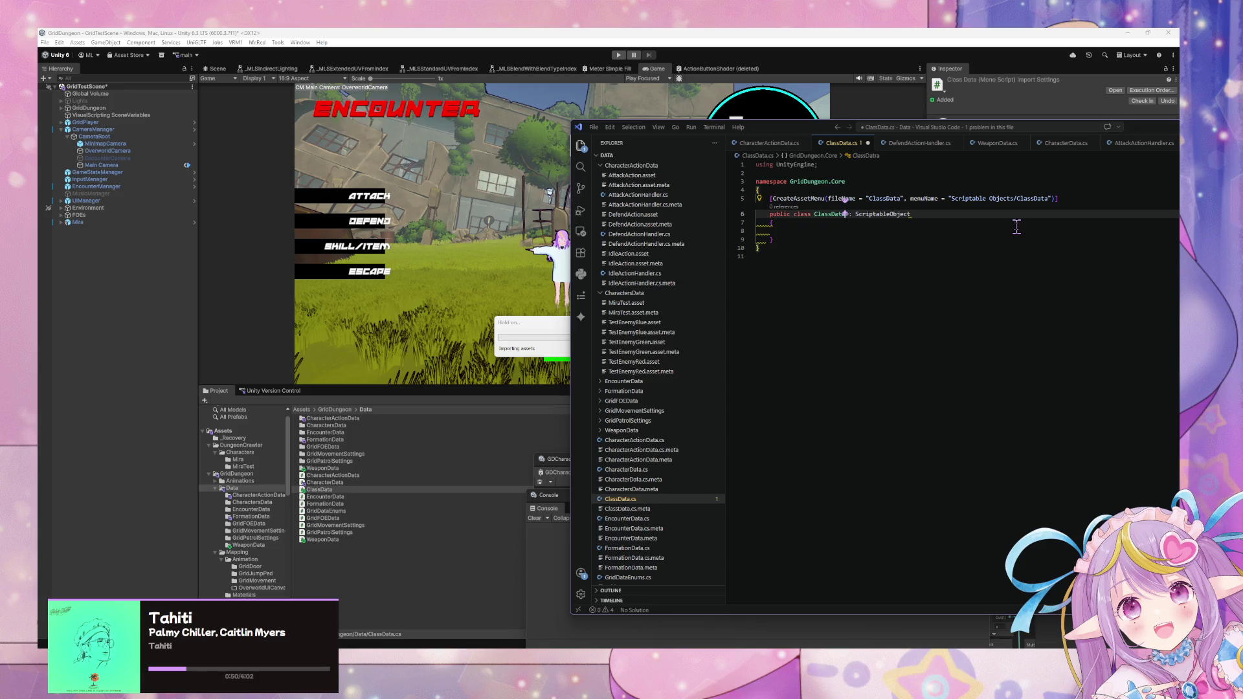
pyautogui.click(887, 241)
pyautogui.press('Up')
pyautogui.moveTo(769, 129); pyautogui.dragTo(576, 201)
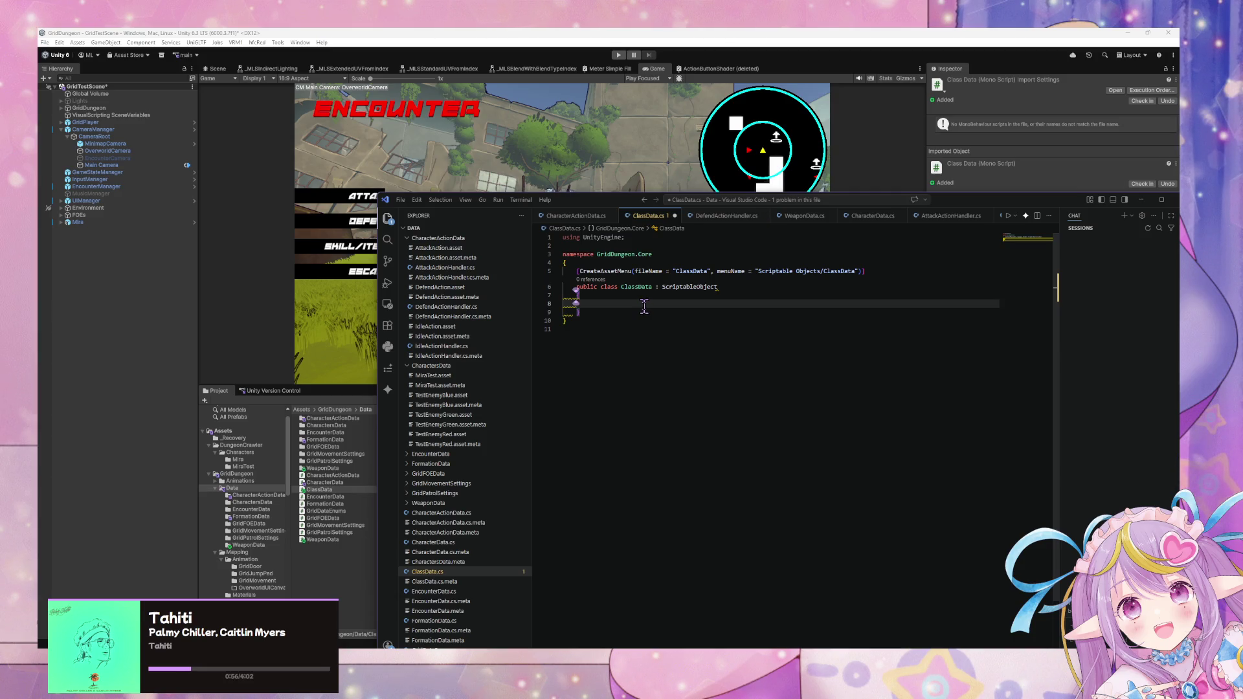
# - Paste in the DisplayName and action fields, deleting IdleAction and DefendAction
pyautogui.hotkey('ctrl', 'v')
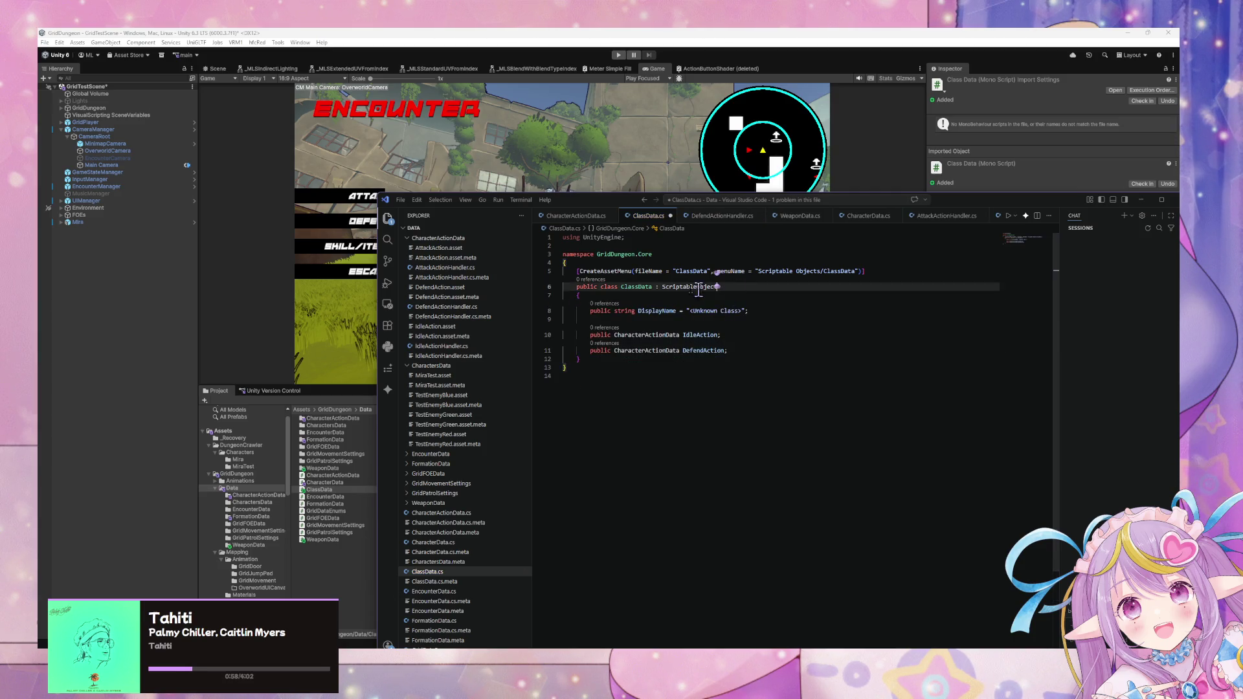
pyautogui.moveTo(727, 350); pyautogui.dragTo(564, 325)
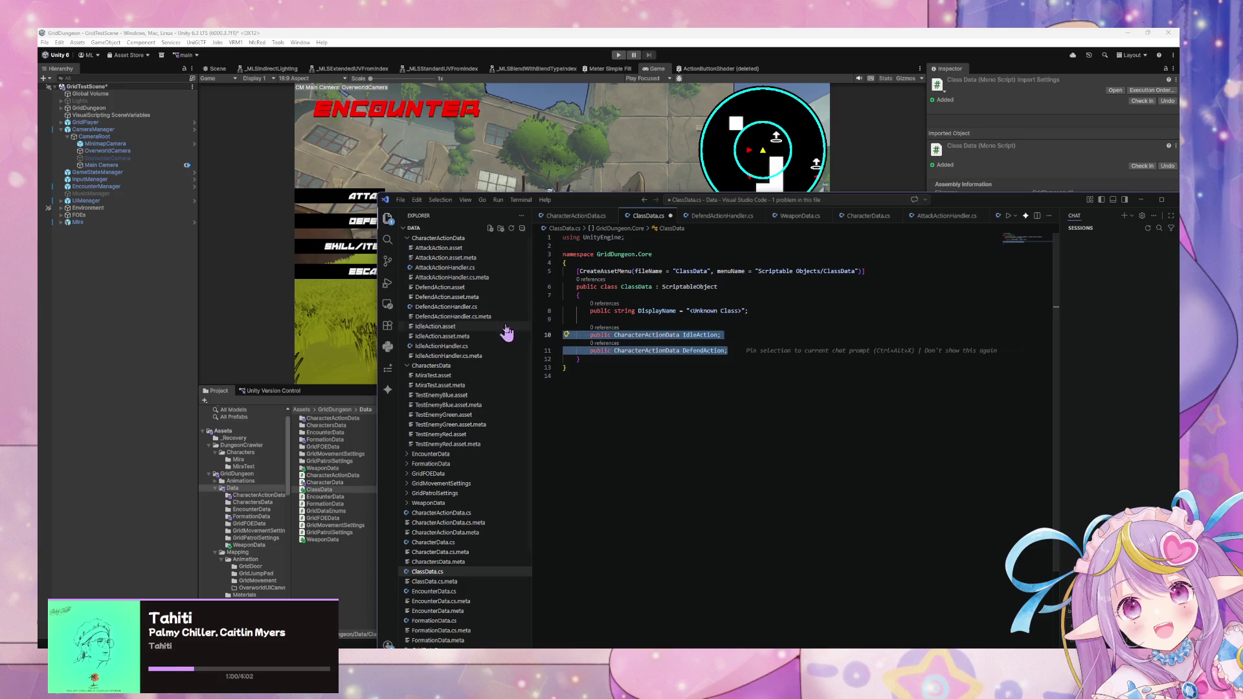
pyautogui.press('BackSpace')
pyautogui.press('BackSpace')
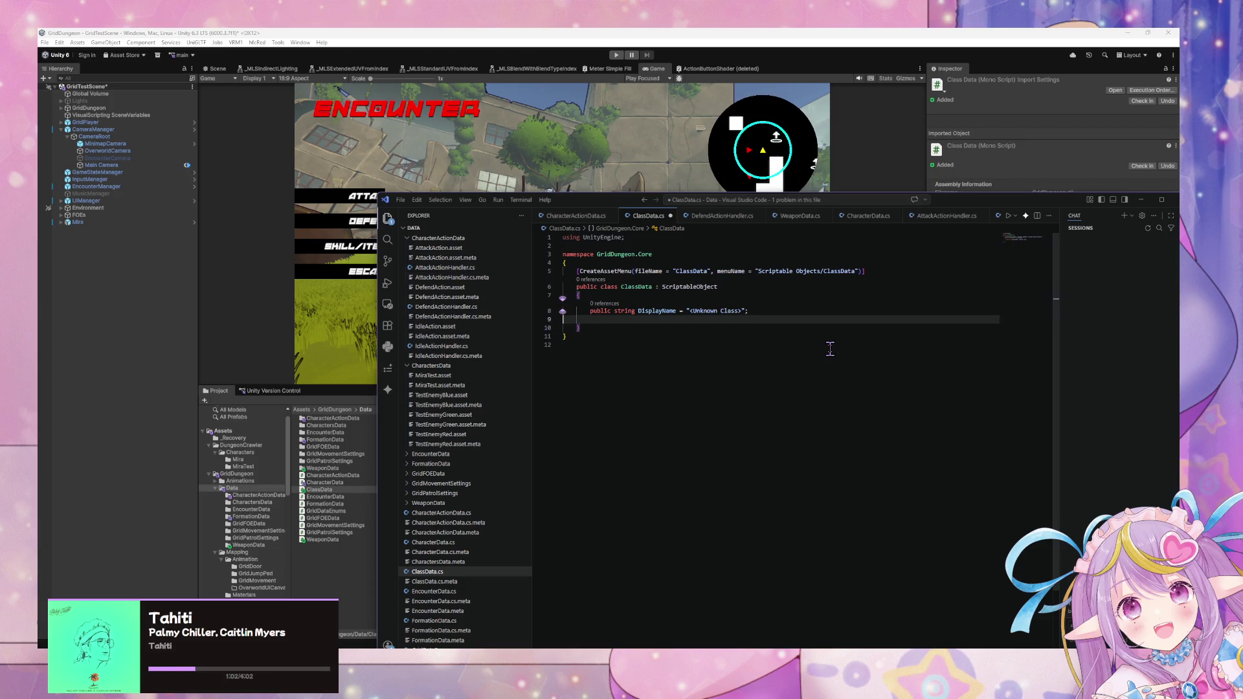
pyautogui.press('Tab')
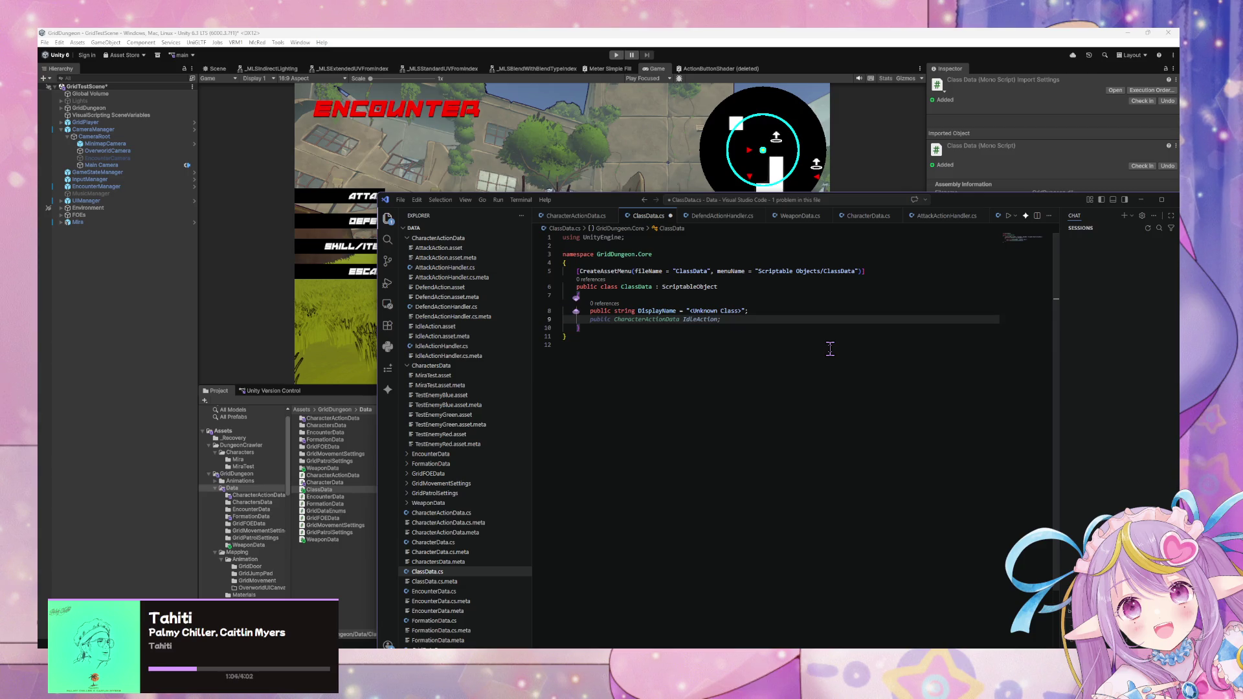
pyautogui.press('Tab')
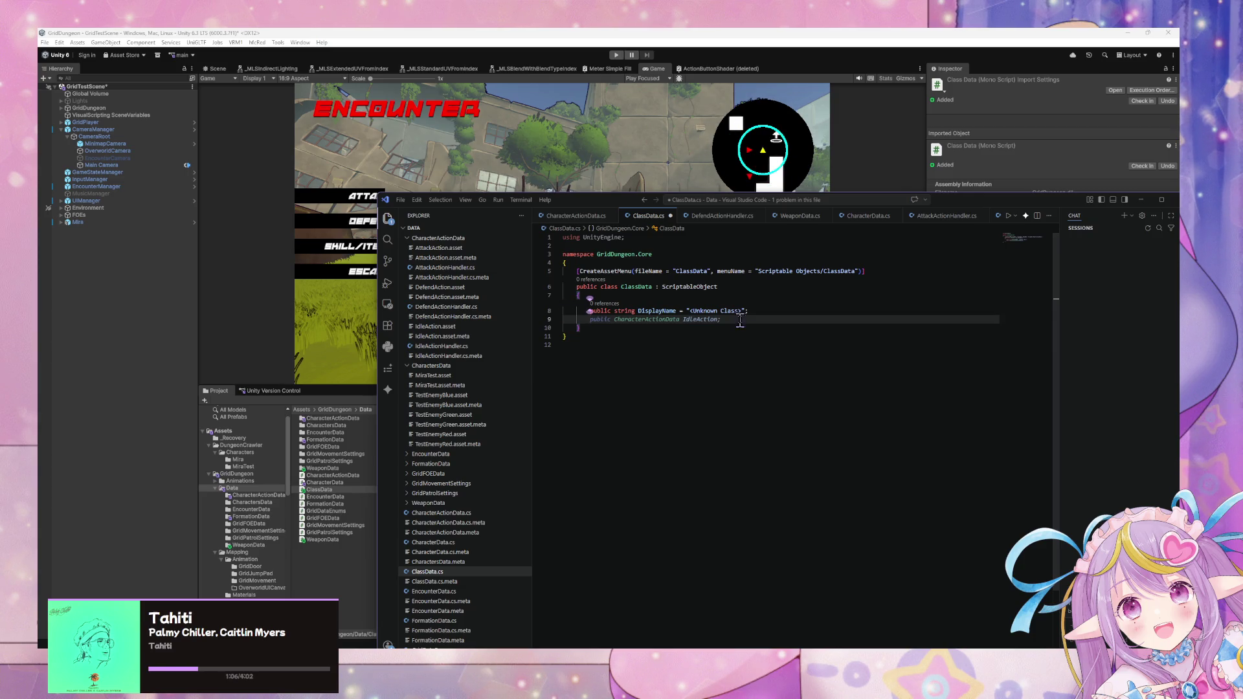
# - Set DisplayName's default to "Generic/Monster" and begin a new public field below it
pyautogui.moveTo(740, 310); pyautogui.dragTo(690, 311)
pyautogui.write('Gener')
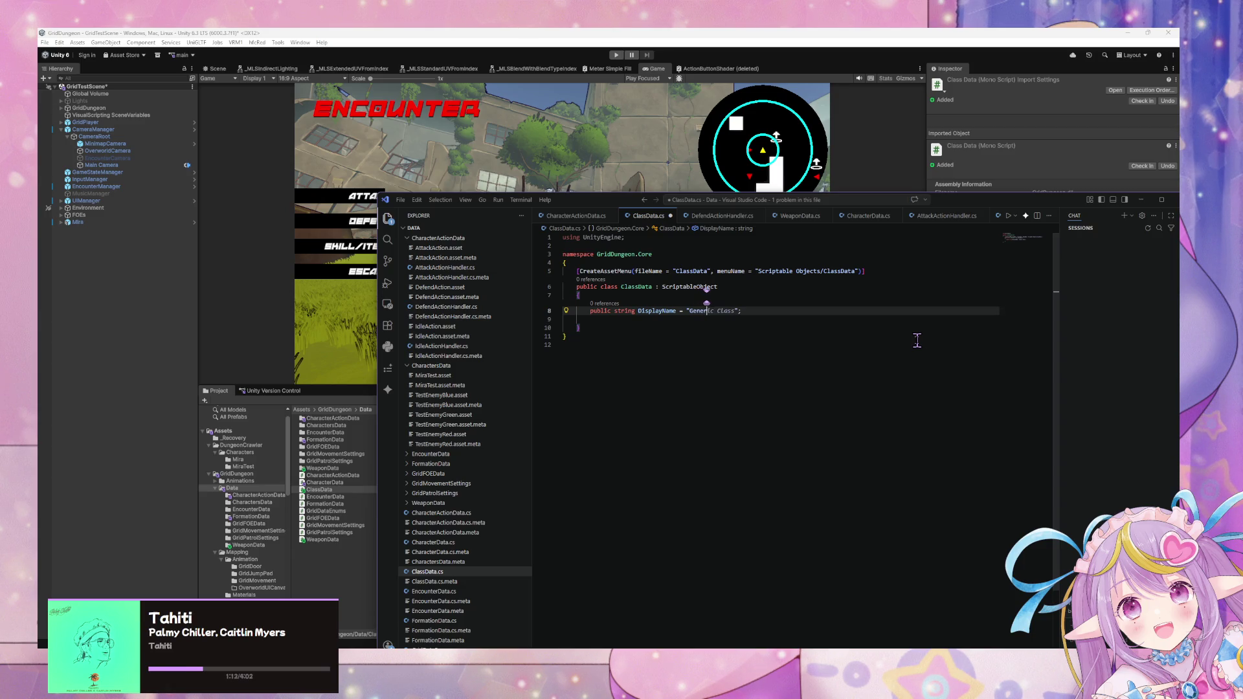
pyautogui.press('Tab')
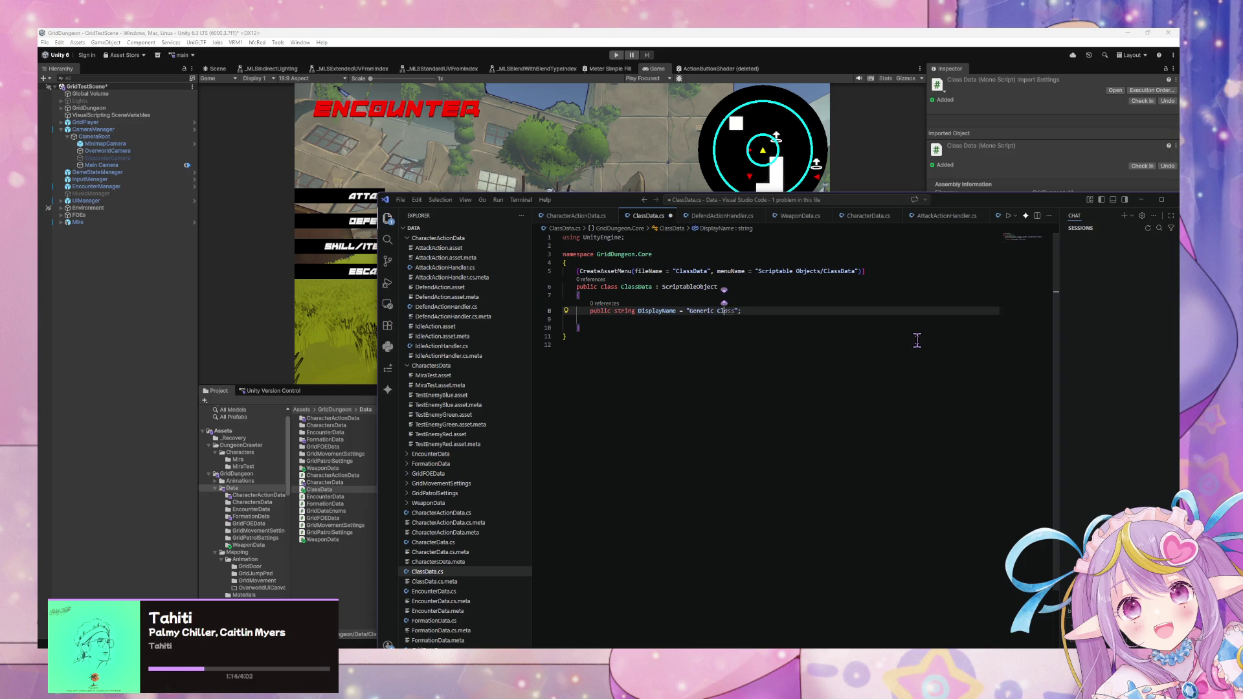
pyautogui.write('Mo')
pyautogui.press('Down')
pyautogui.press('Return')
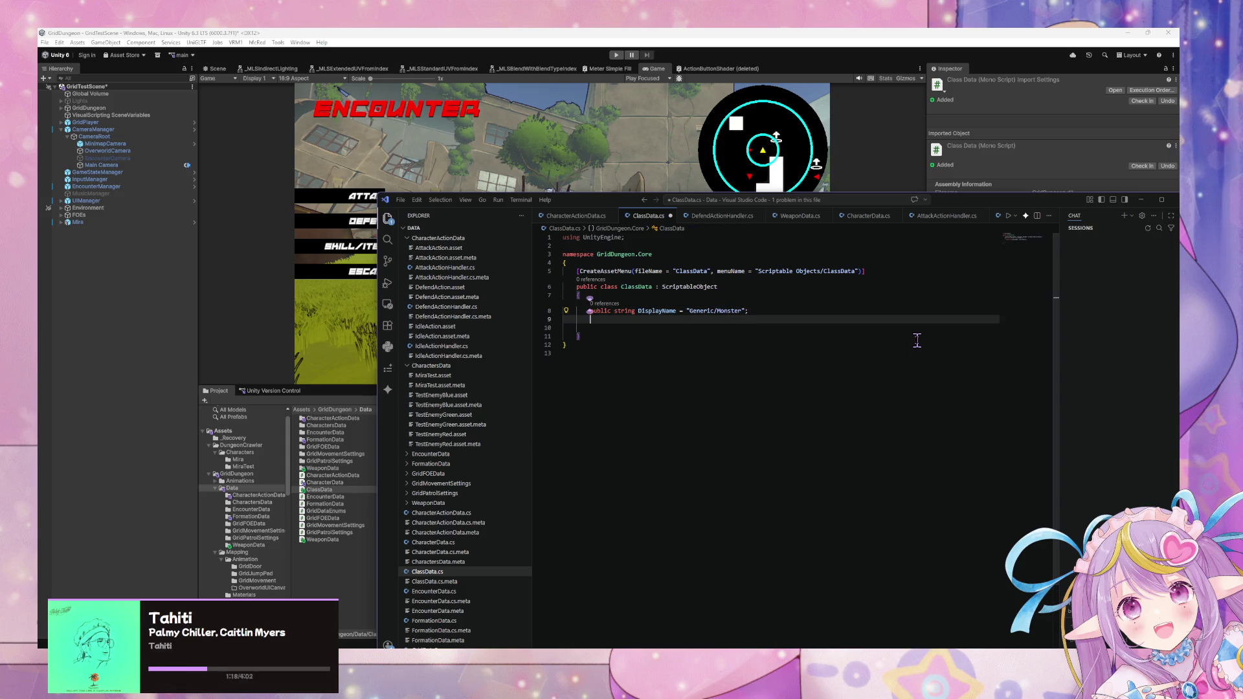
pyautogui.press('Tab')
pyautogui.press('Tab')
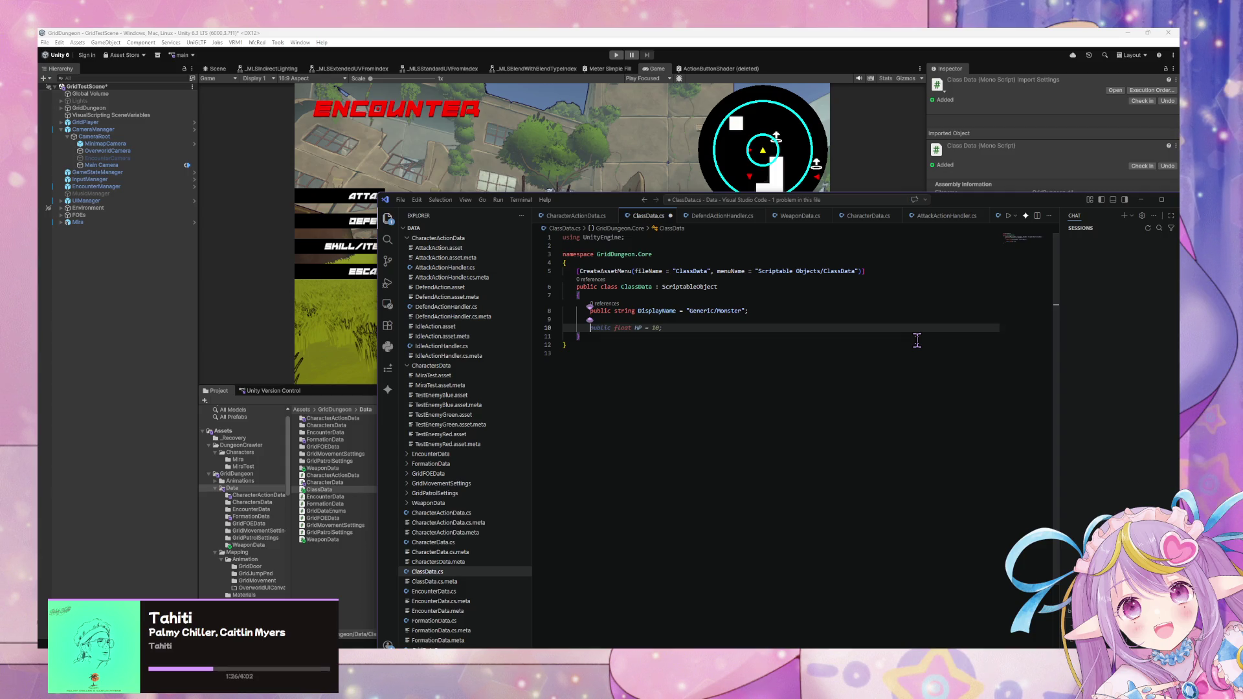
pyautogui.write('public')
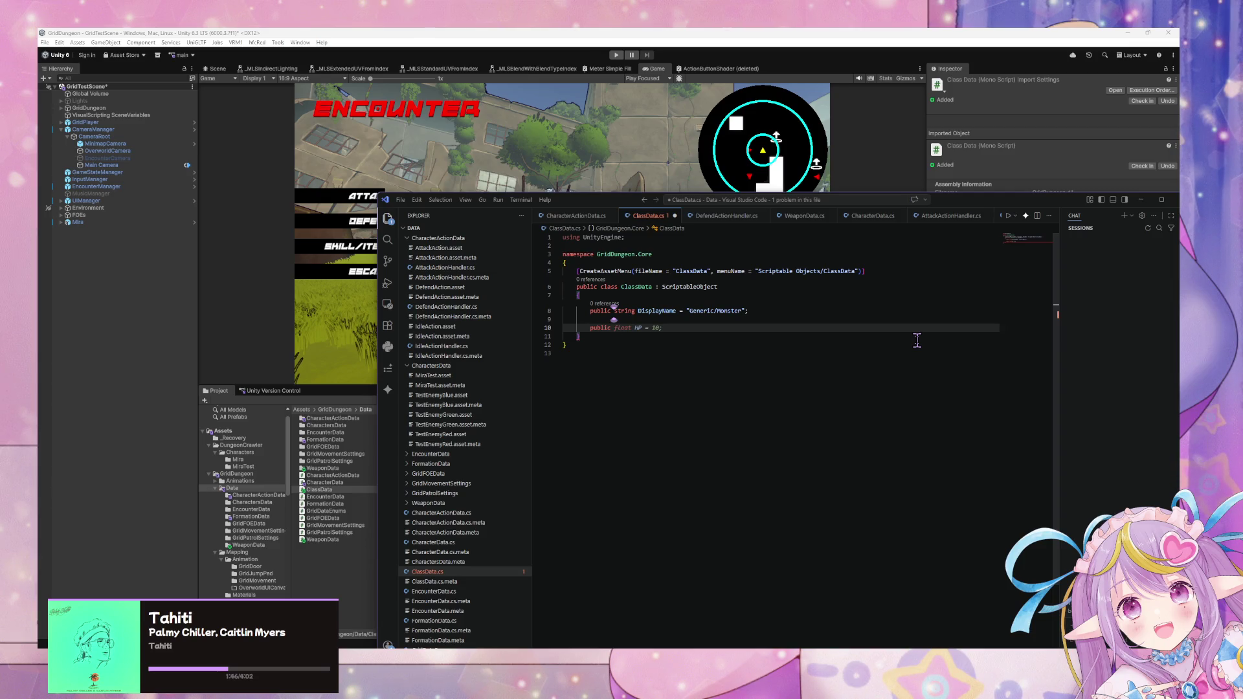
# - Import System.Collections.Generic at the top of ClassData.cs
pyautogui.write('D')
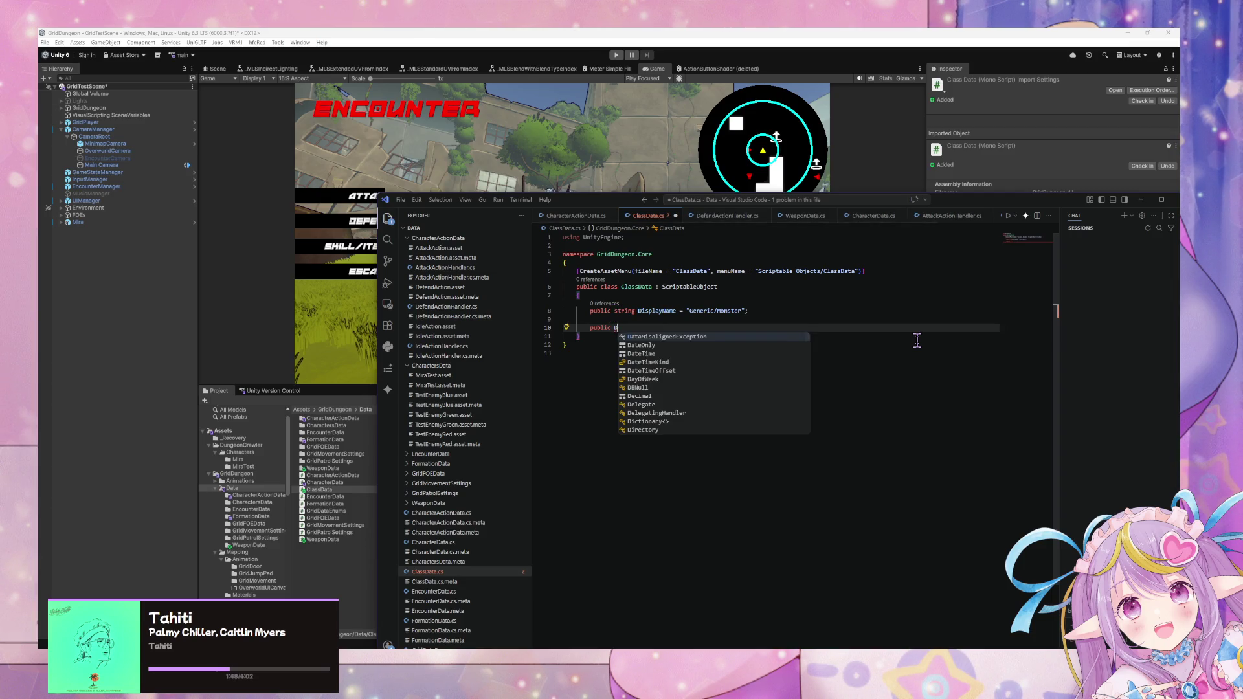
pyautogui.click(568, 238)
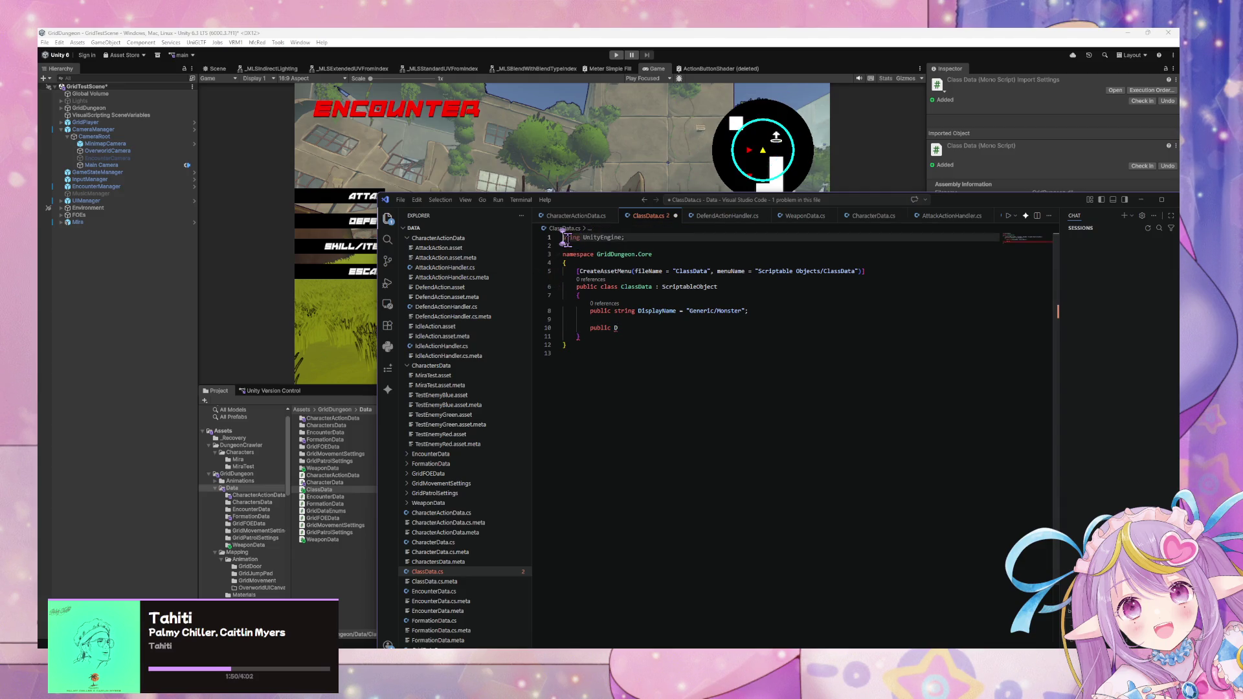
pyautogui.press('Return')
pyautogui.press('Up')
pyautogui.write('u')
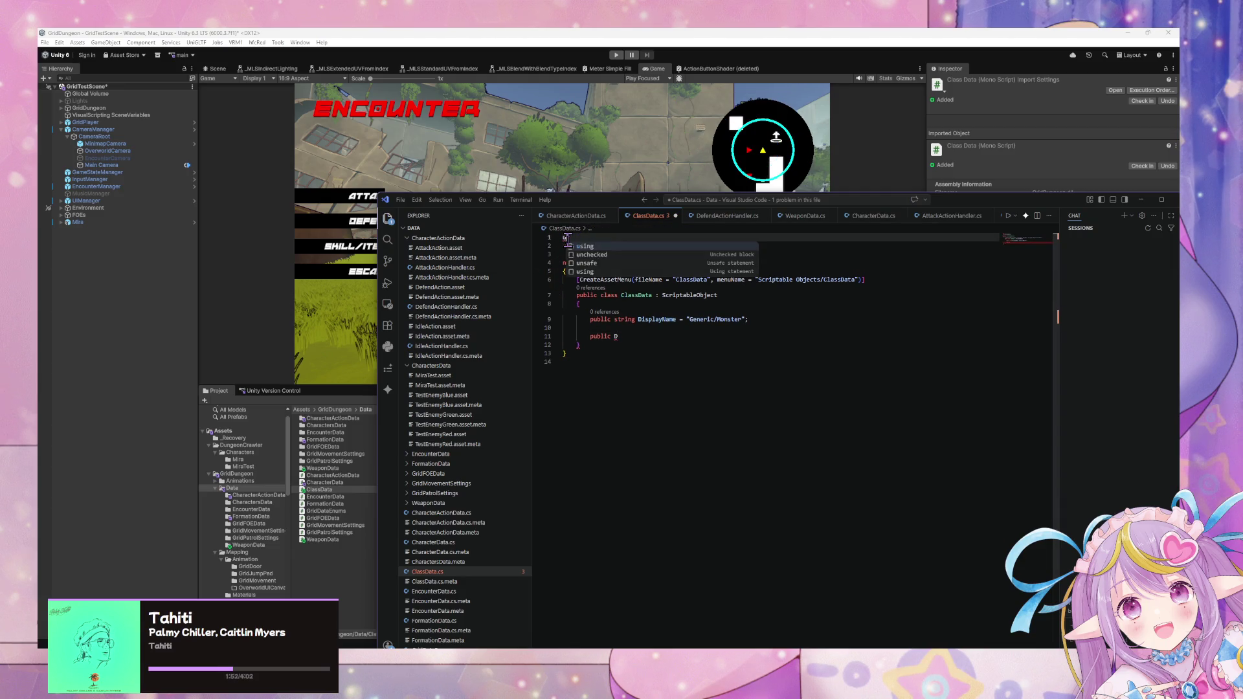
pyautogui.press('Tab')
# - Declare the LevelUpActions Dictionary<int, CharacterActionData> field and save ClassData.cs
pyautogui.moveTo(579, 344); pyautogui.dragTo(624, 338)
pyautogui.click(623, 337)
pyautogui.write('ictio')
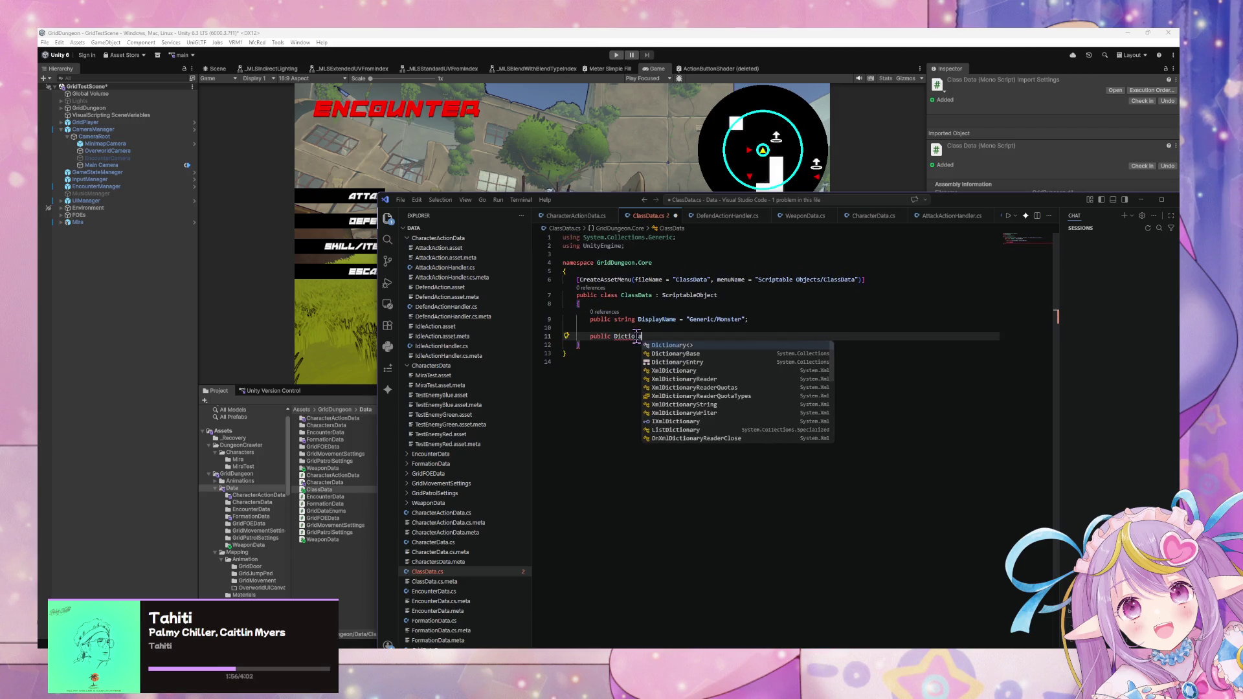
pyautogui.write('nary')
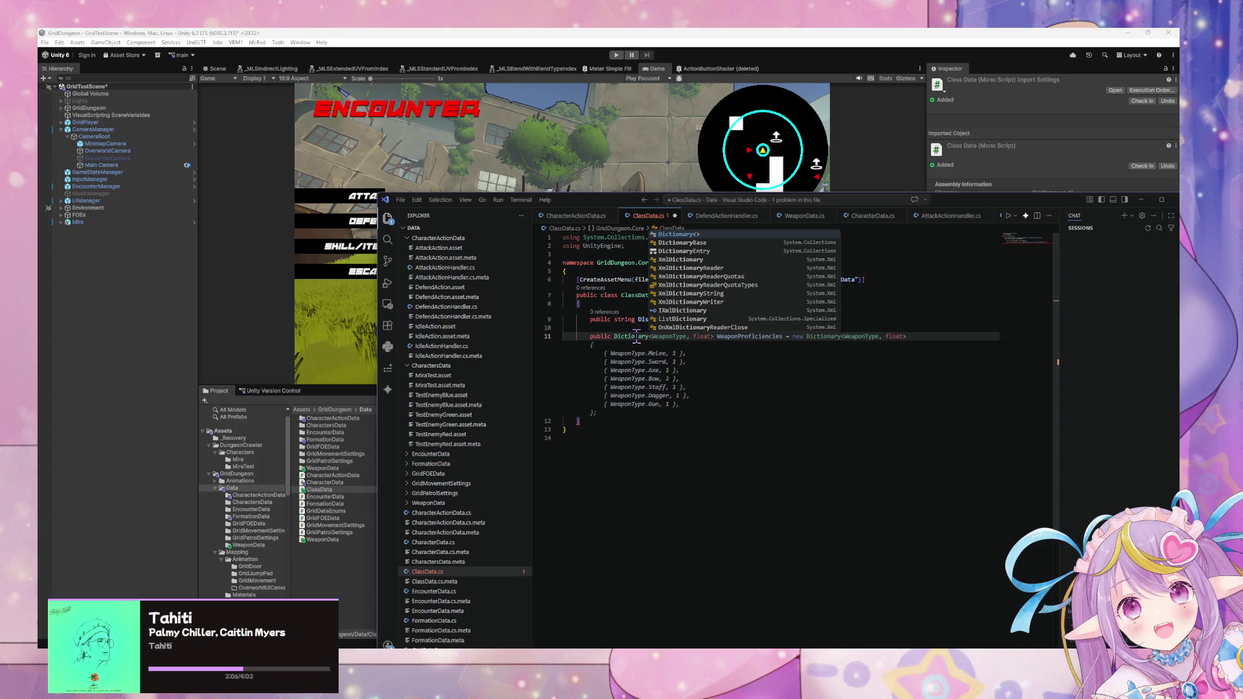
pyautogui.press('BackSpace')
pyautogui.write('<int,')
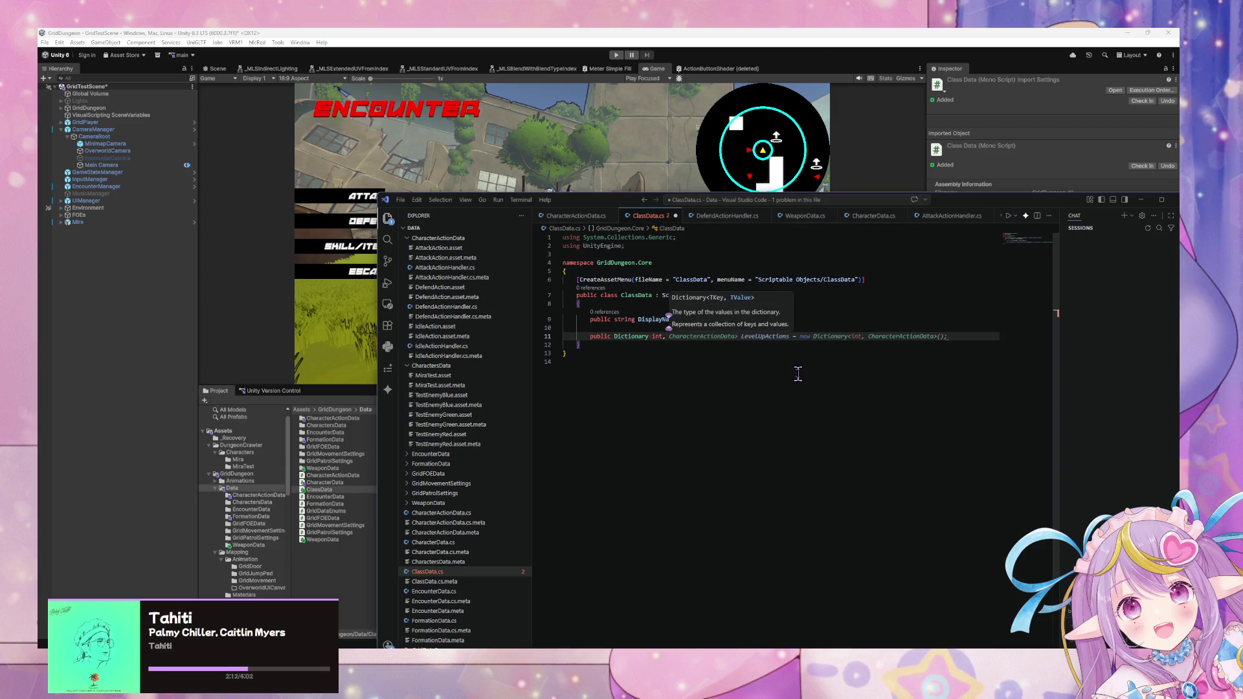
pyautogui.press('Tab')
pyautogui.click(715, 295)
pyautogui.click(778, 320)
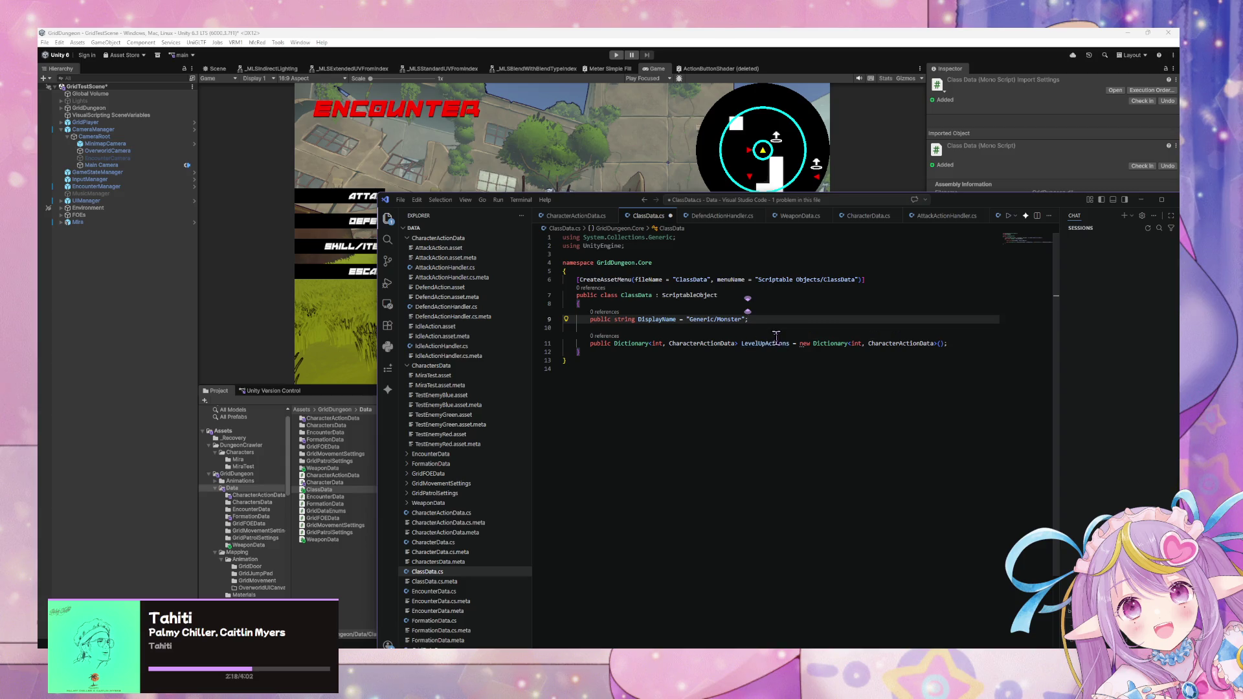
pyautogui.hotkey('ctrl', 's')
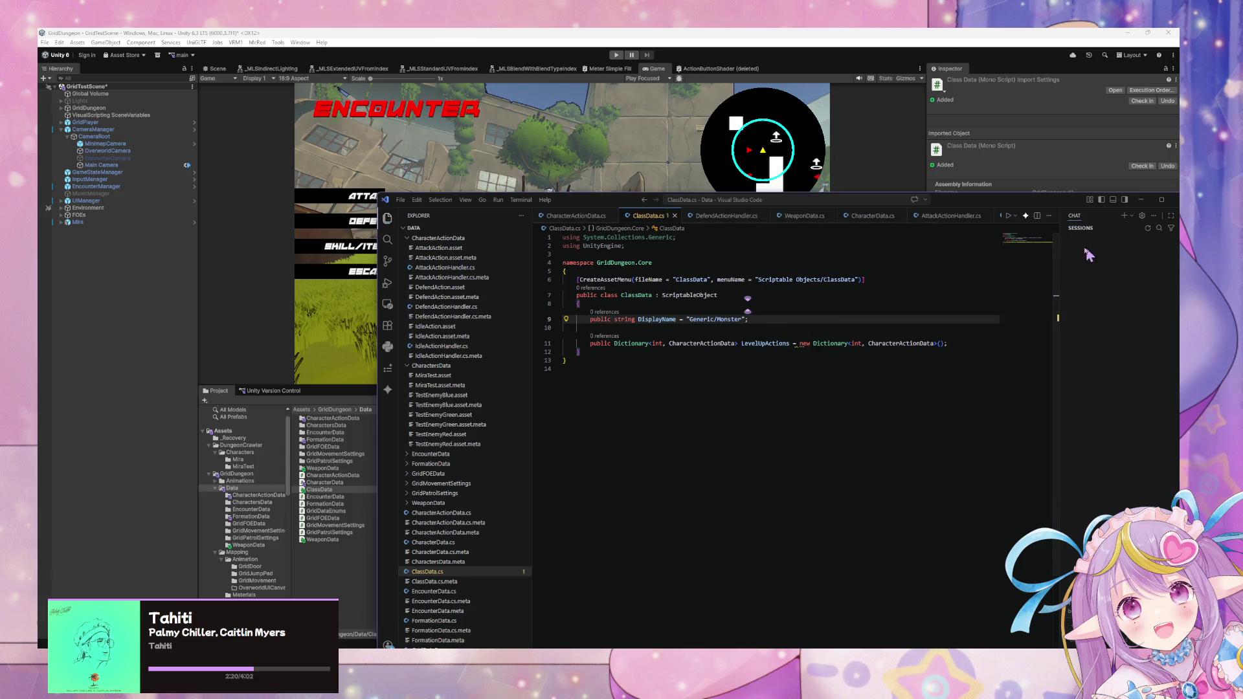
pyautogui.click(867, 217)
pyautogui.scroll(15, 867, 288)
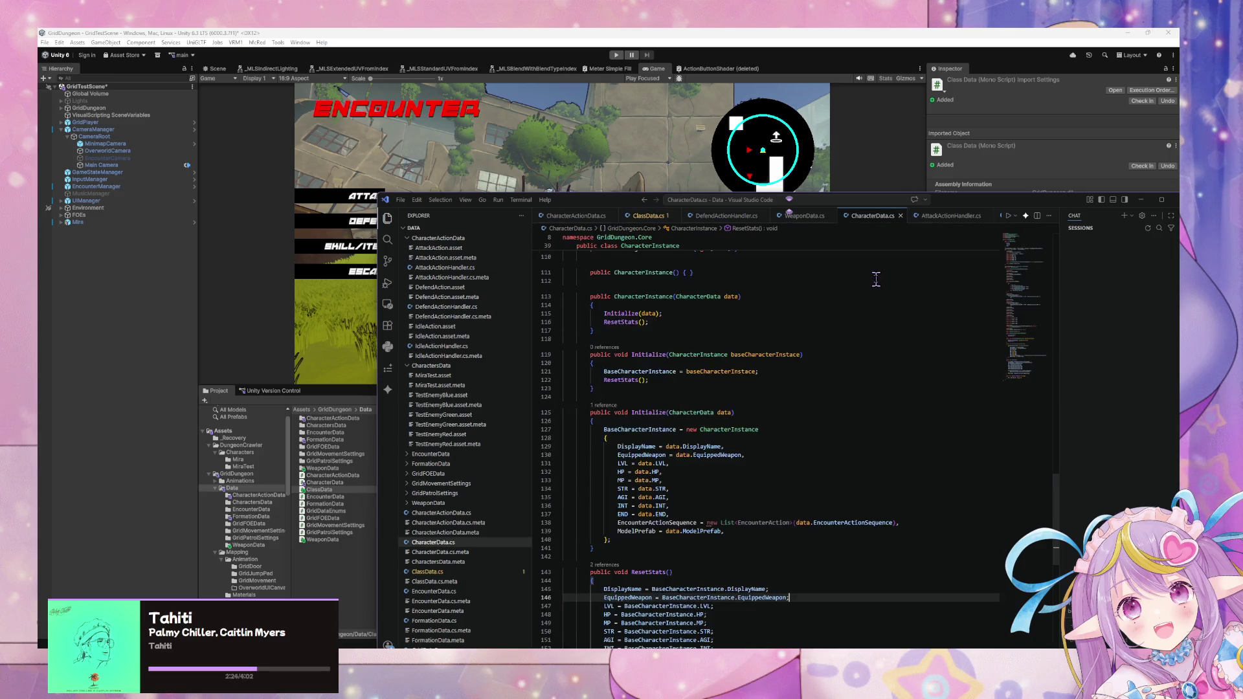
pyautogui.scroll(20, 881, 277)
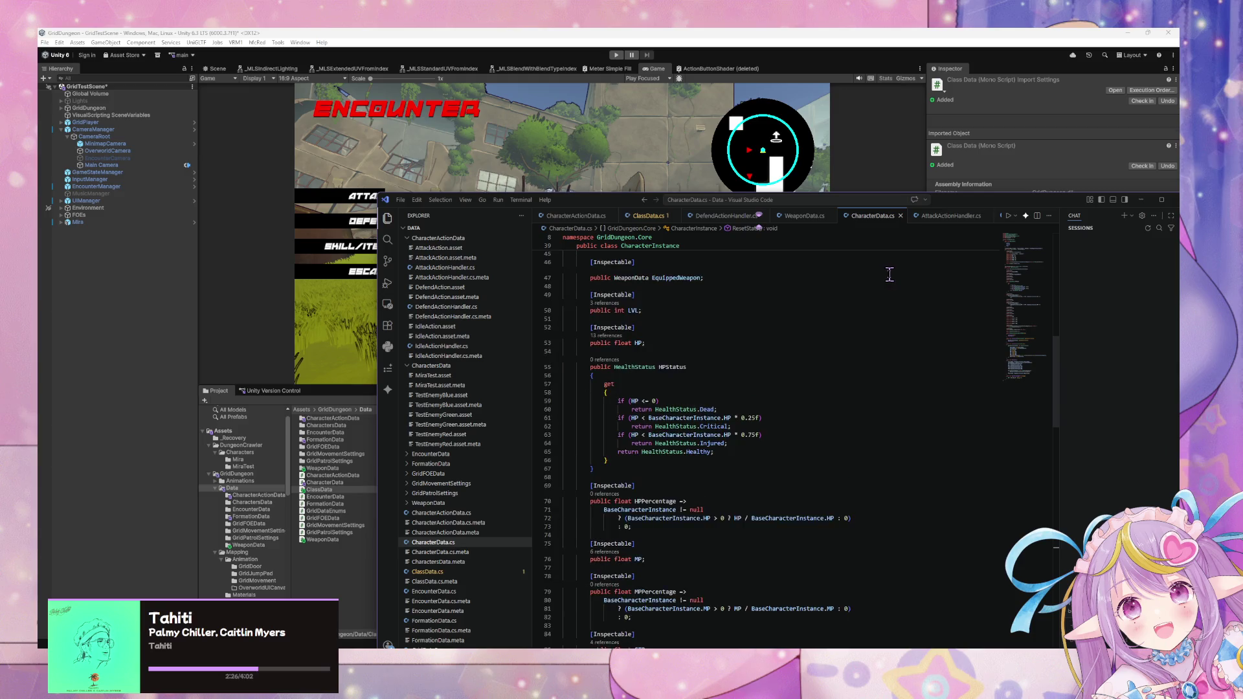
pyautogui.scroll(5, 899, 265)
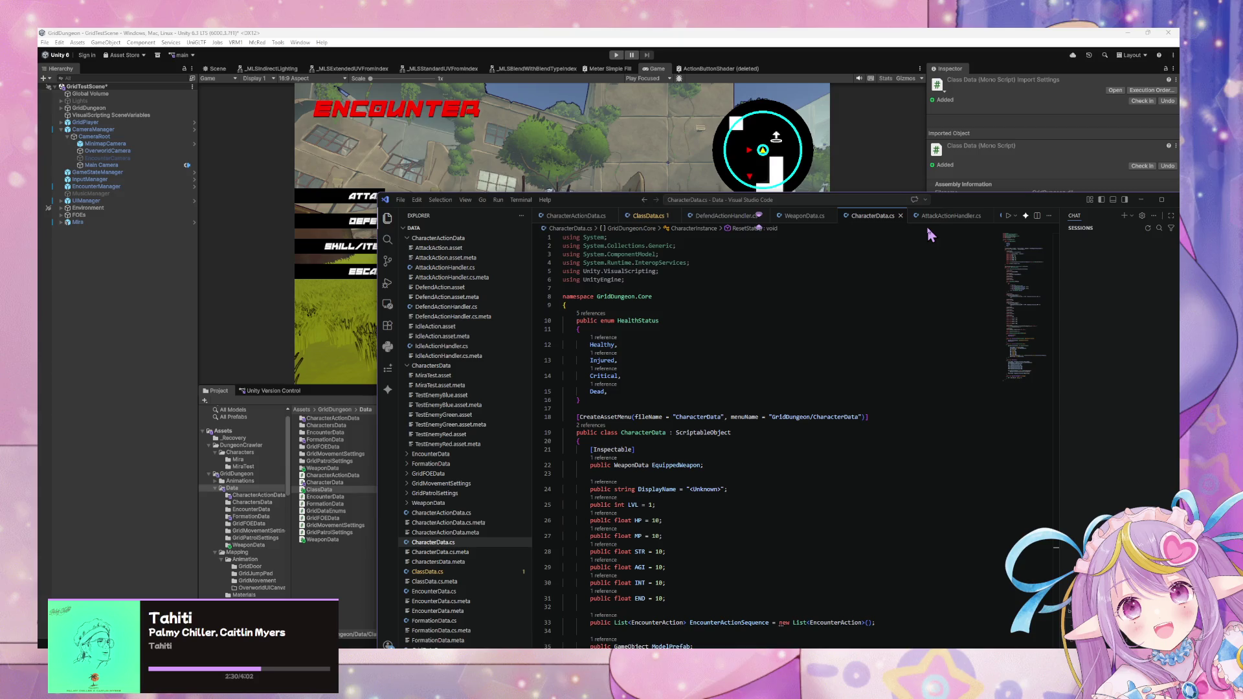
pyautogui.click(926, 223)
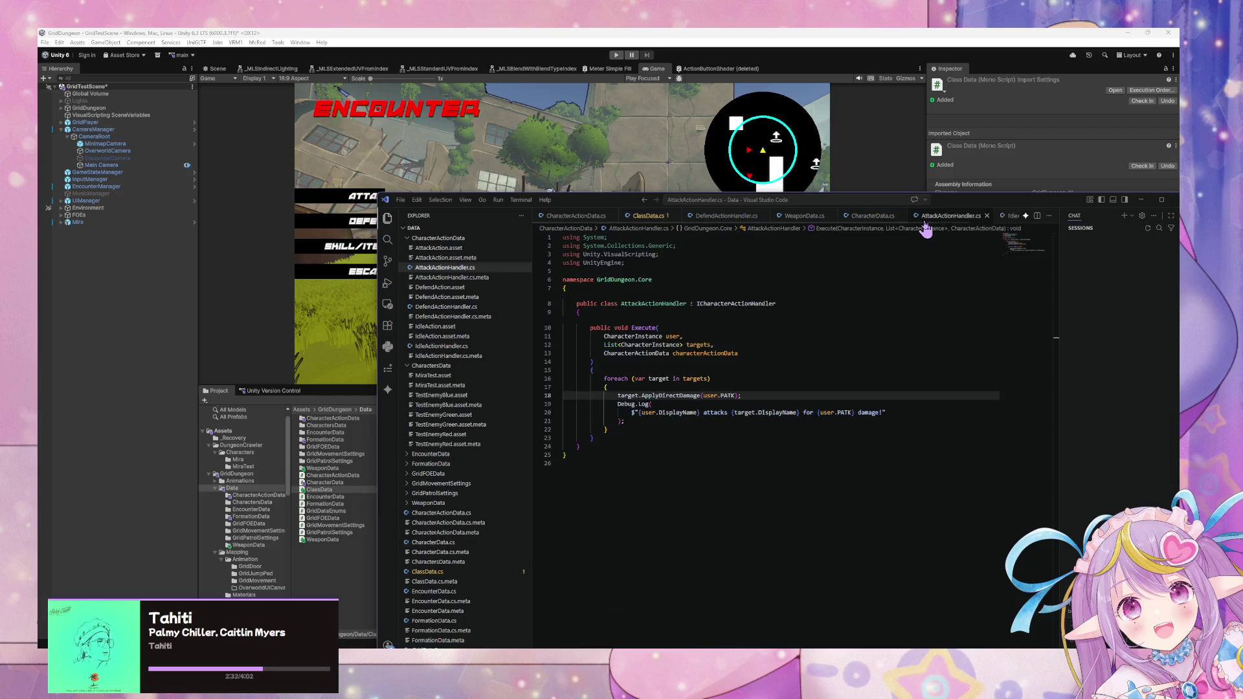
pyautogui.click(875, 220)
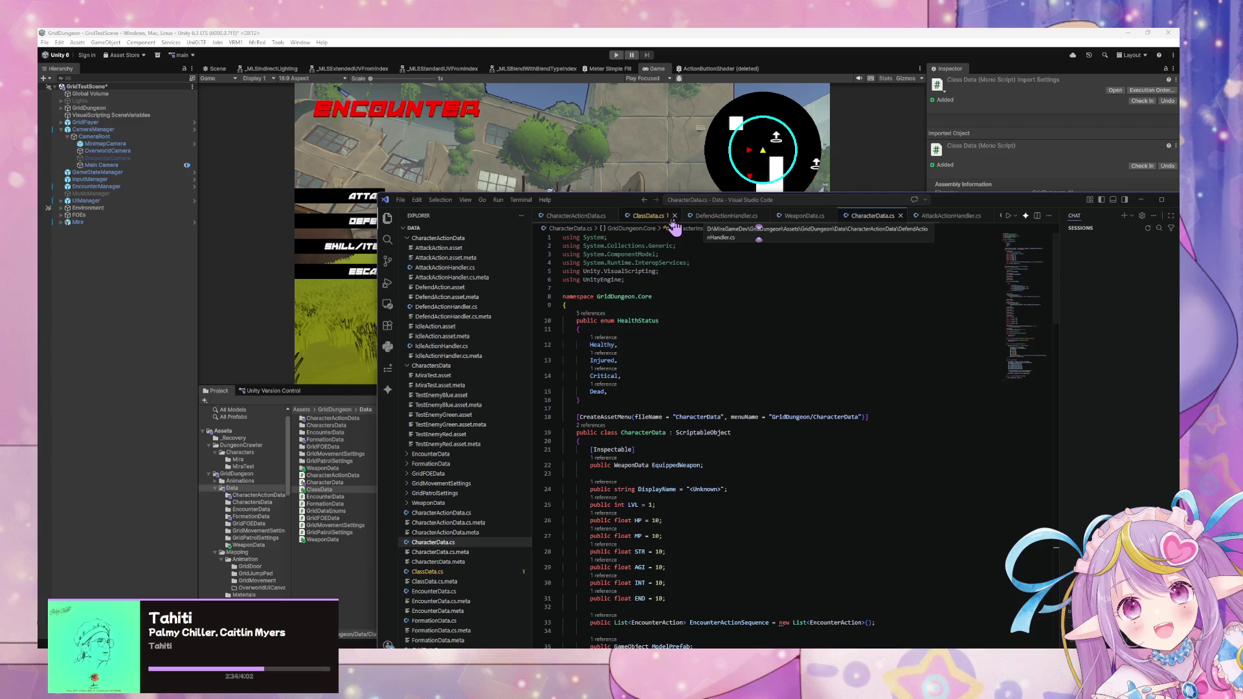
pyautogui.click(653, 216)
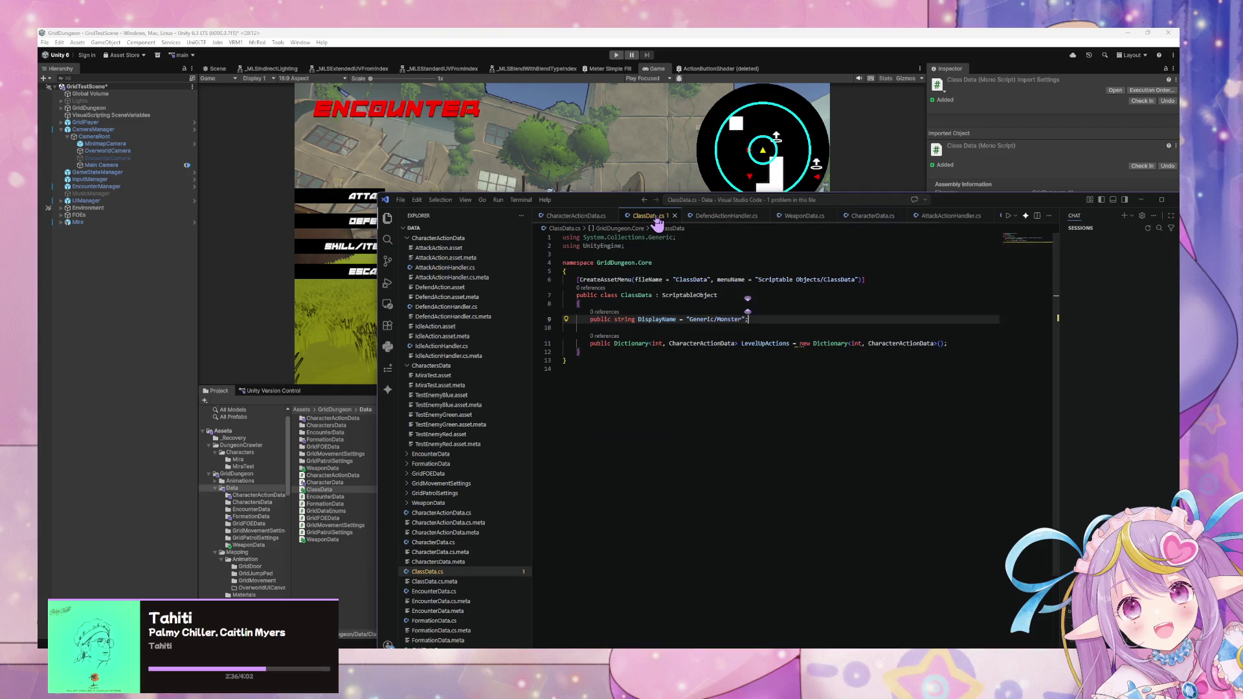
# - Bring Unity in front of the shifted VS Code window and start the game in Play mode
pyautogui.moveTo(918, 202)
pyautogui.mouseDown()
pyautogui.moveTo(890, 230)
pyautogui.moveTo(901, 252)
pyautogui.mouseUp()
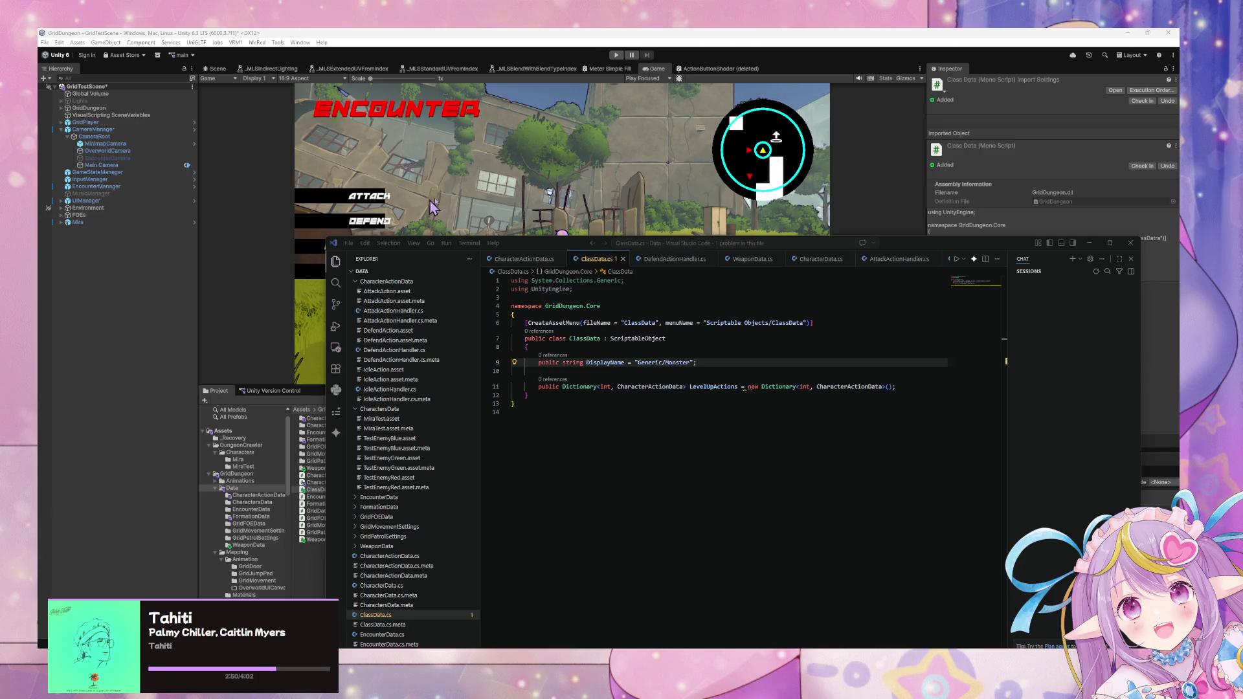
pyautogui.click(535, 233)
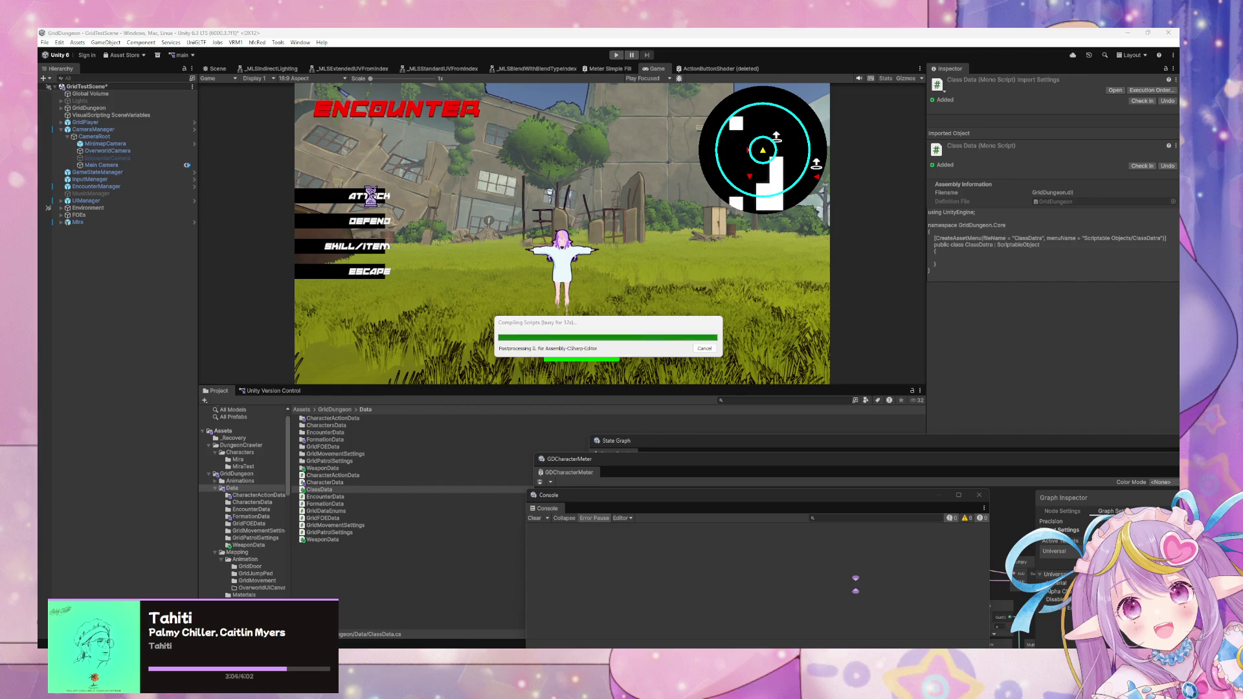
pyautogui.click(617, 57)
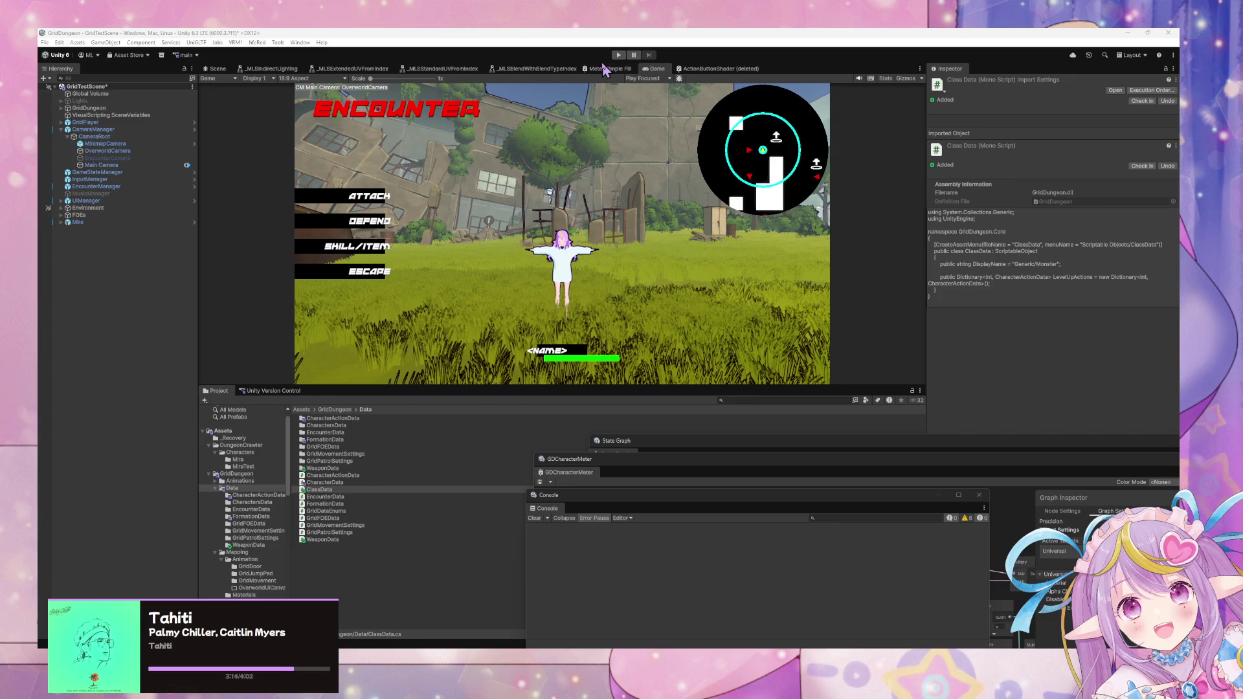
pyautogui.click(619, 55)
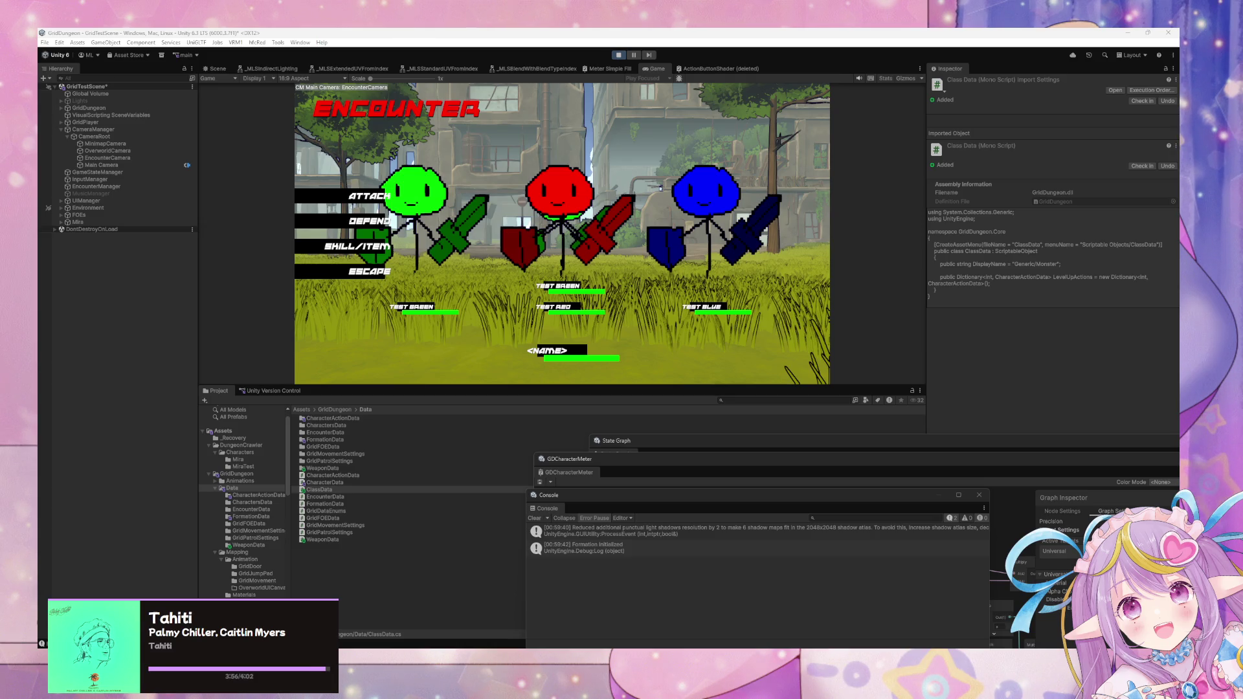
# - Flee the current encounter, walk the overworld until another starts, and flee again
pyautogui.click(455, 266)
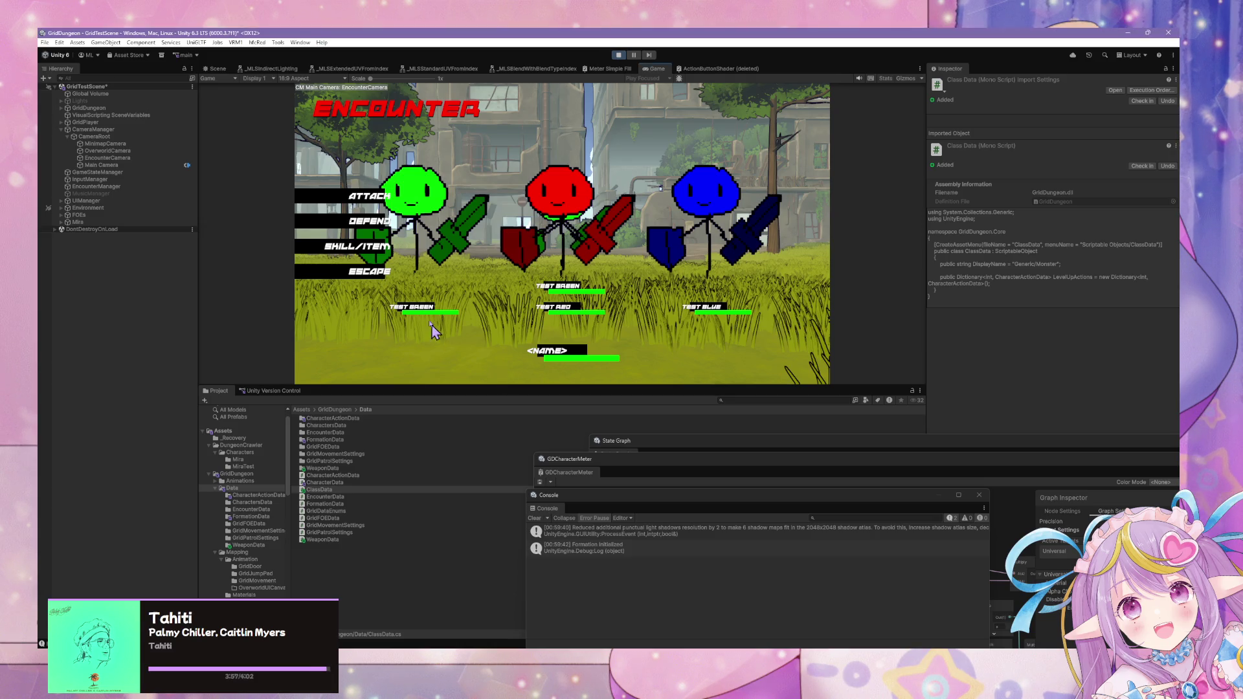
pyautogui.click(363, 271)
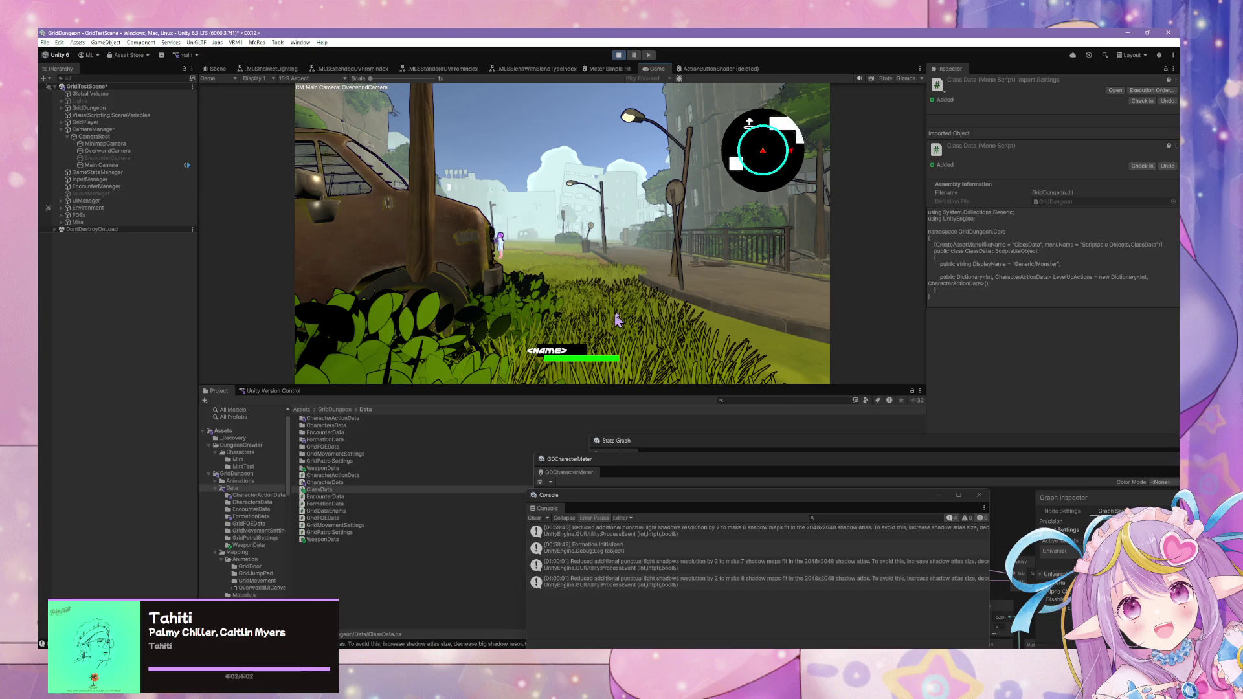
pyautogui.press('e')
pyautogui.press('e')
pyautogui.press('e')
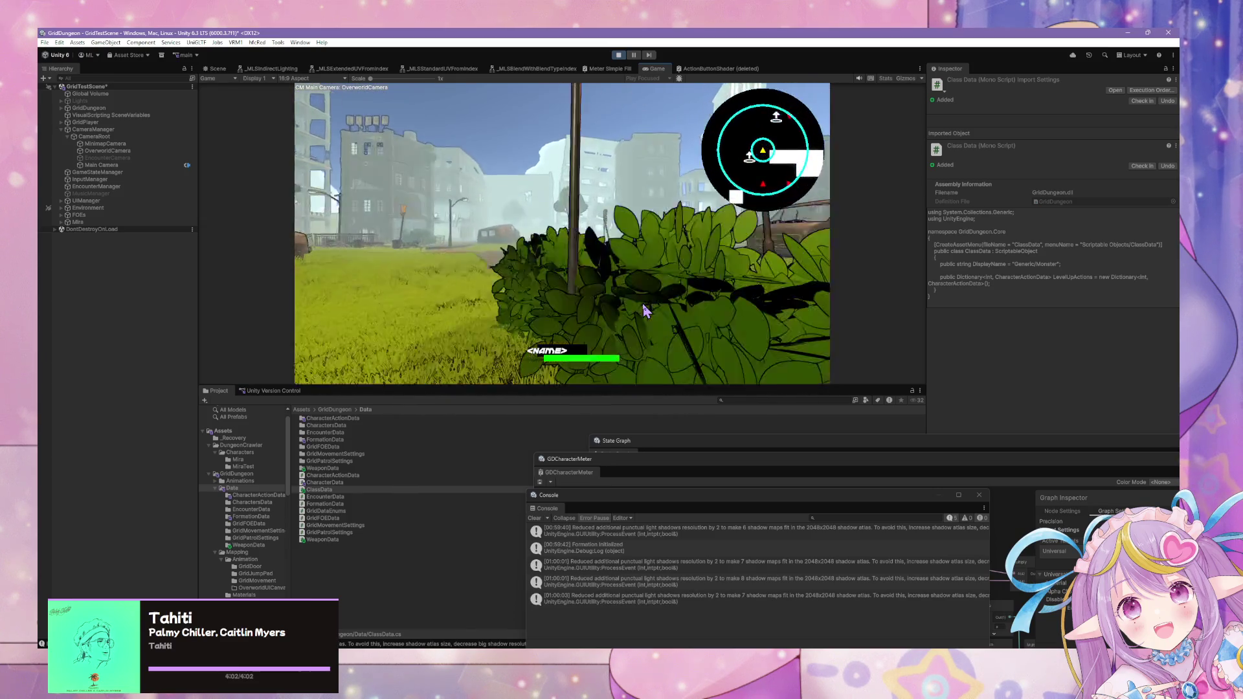
pyautogui.press('e')
pyautogui.press('w')
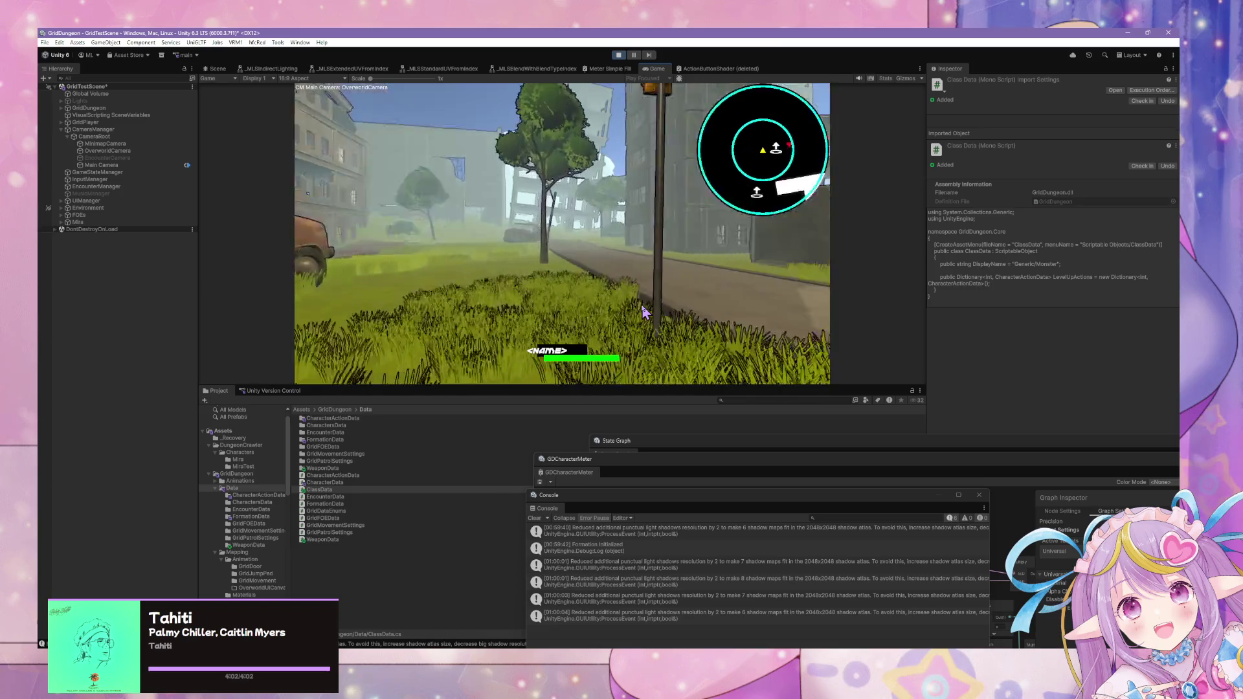
pyautogui.press('space')
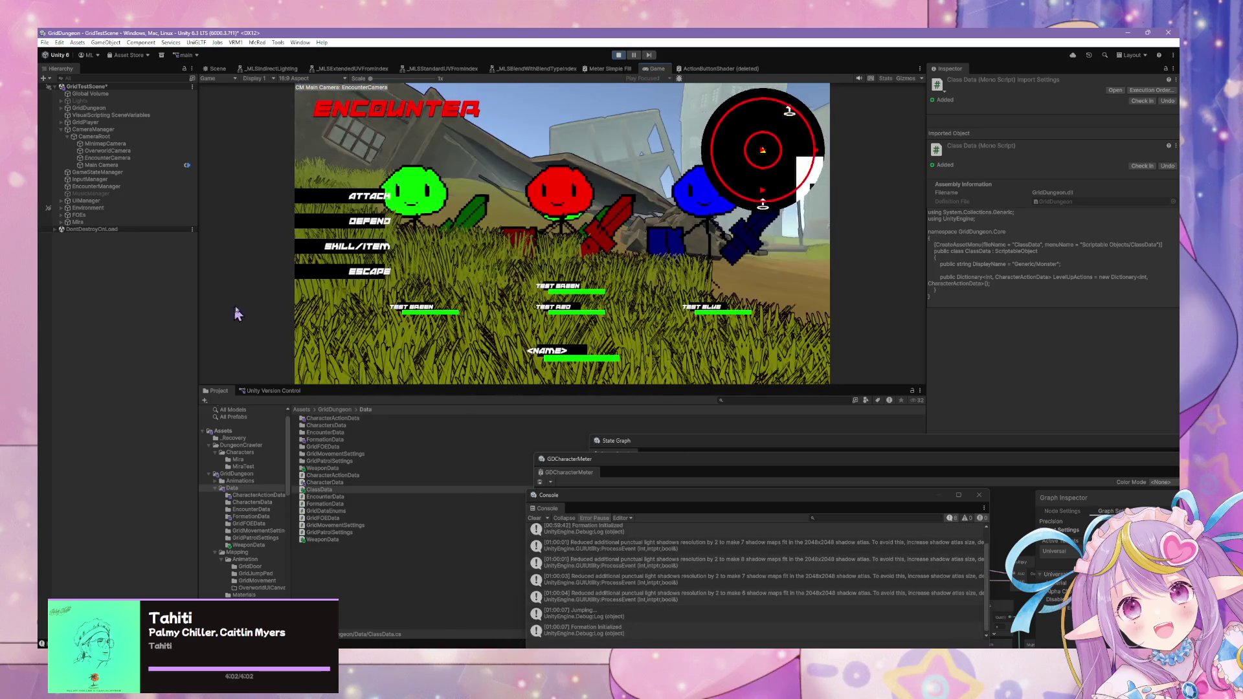
pyautogui.click(361, 280)
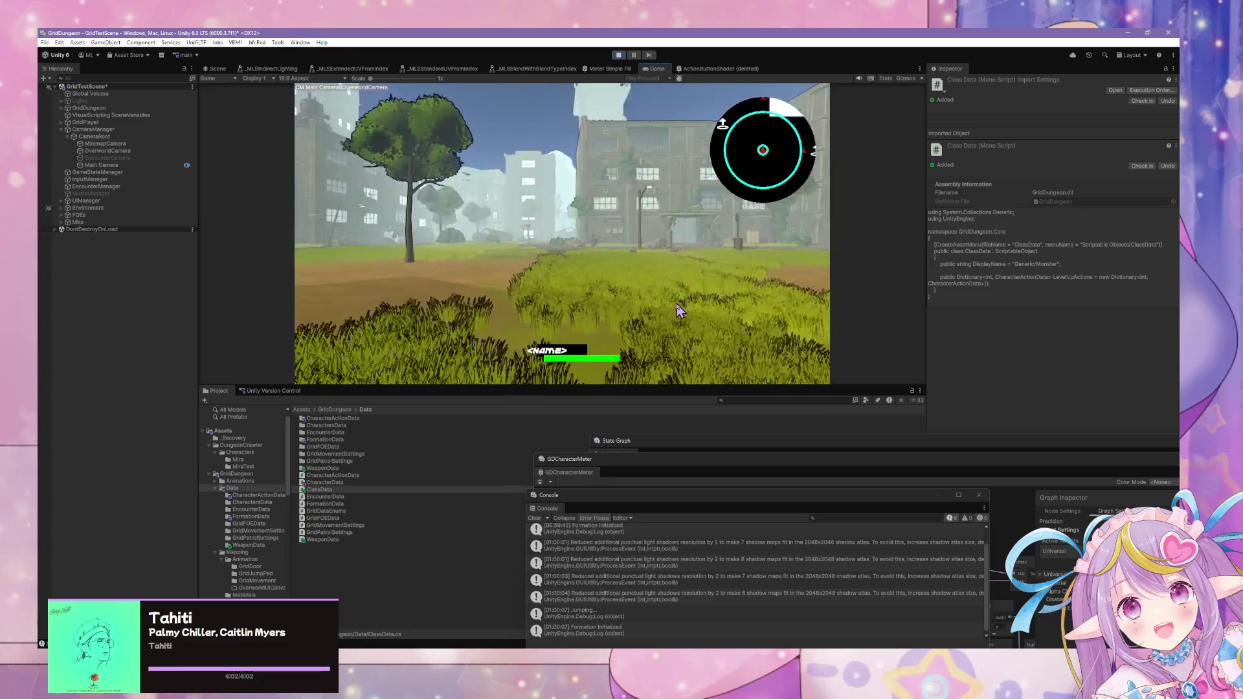
# - Walk the character past the tower and tree-lined road toward the van and bushes
pyautogui.press('q')
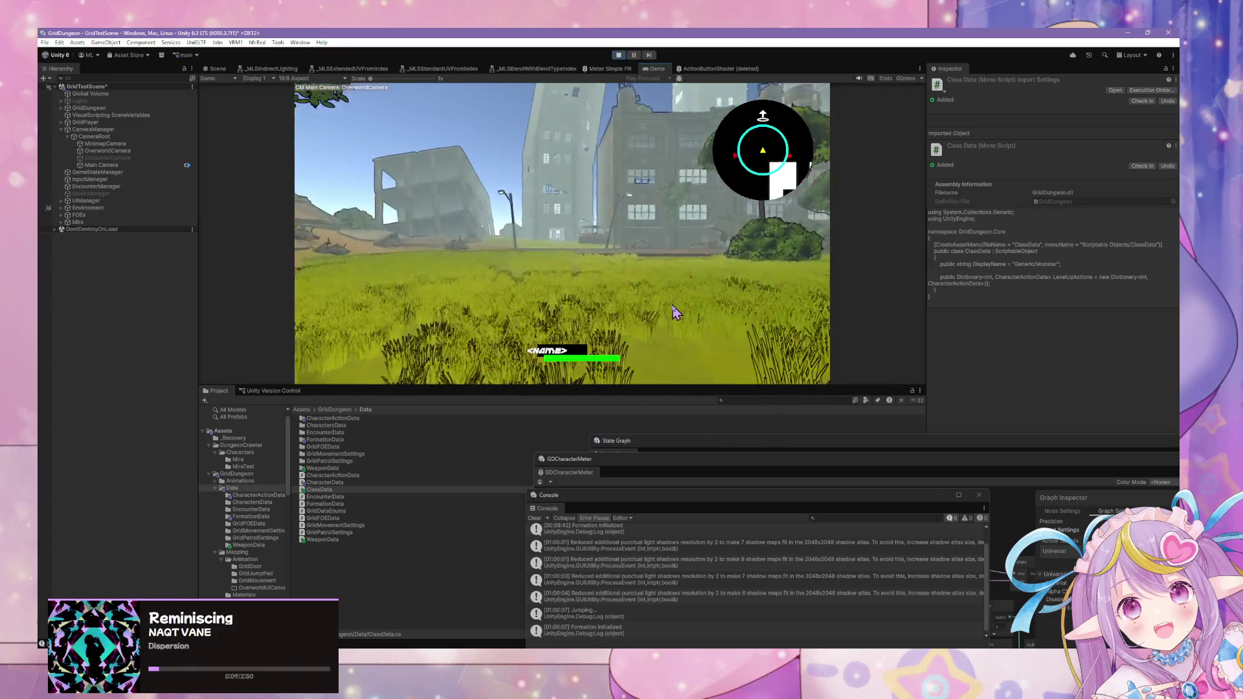
pyautogui.press('w')
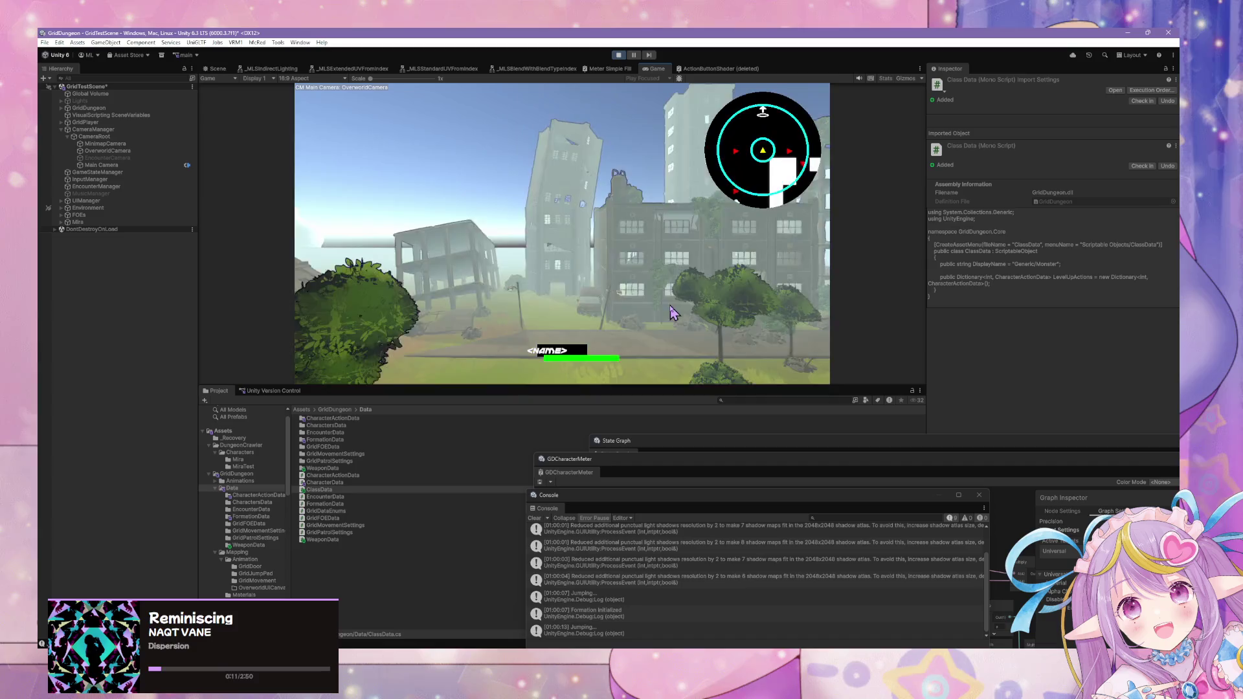
pyautogui.press('w')
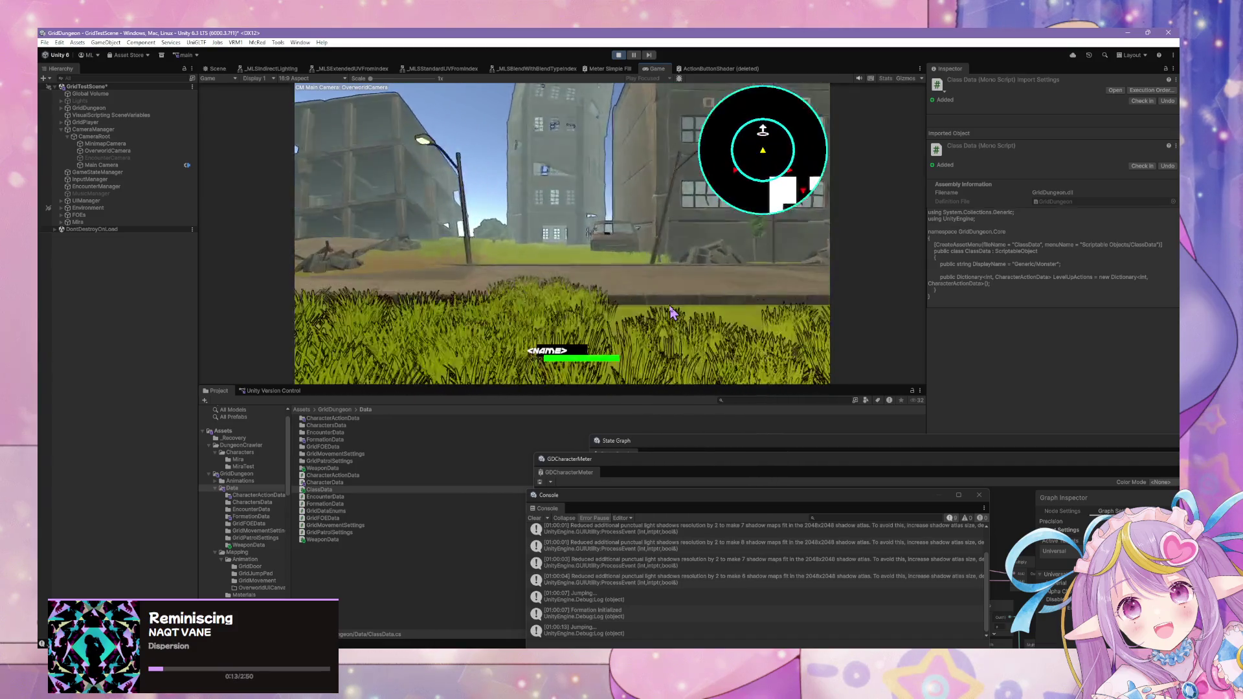
pyautogui.press('q')
pyautogui.press('w')
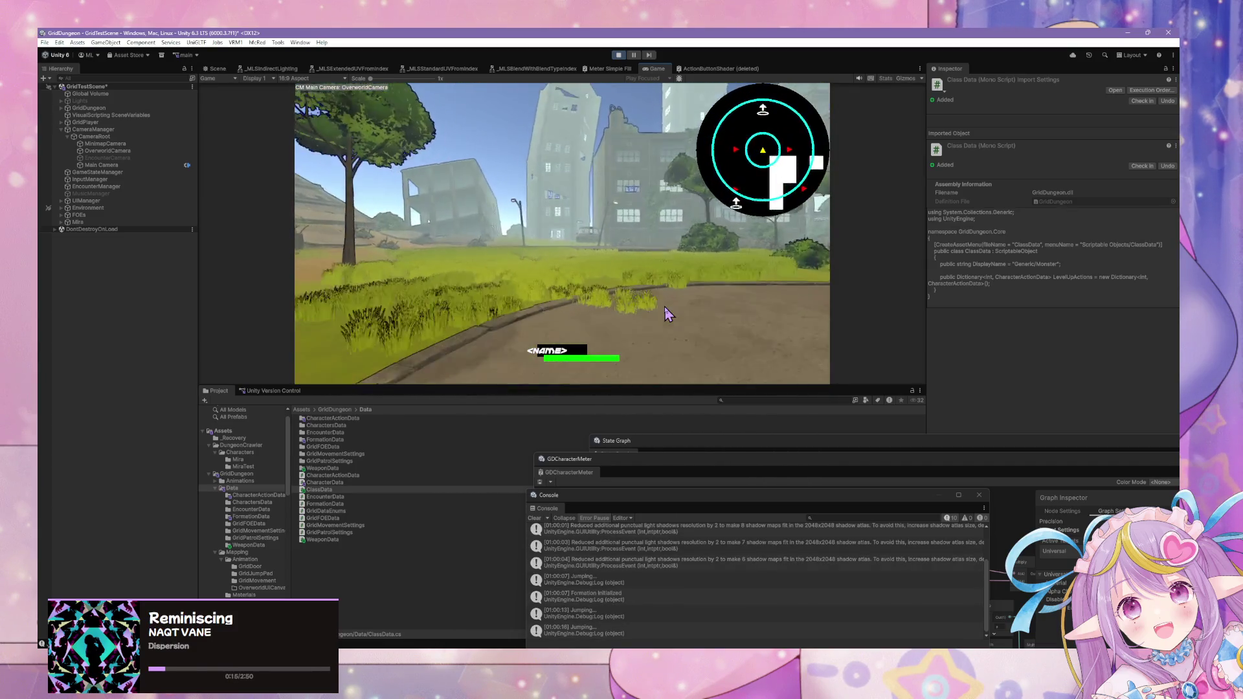
pyautogui.press('w')
pyautogui.press('q')
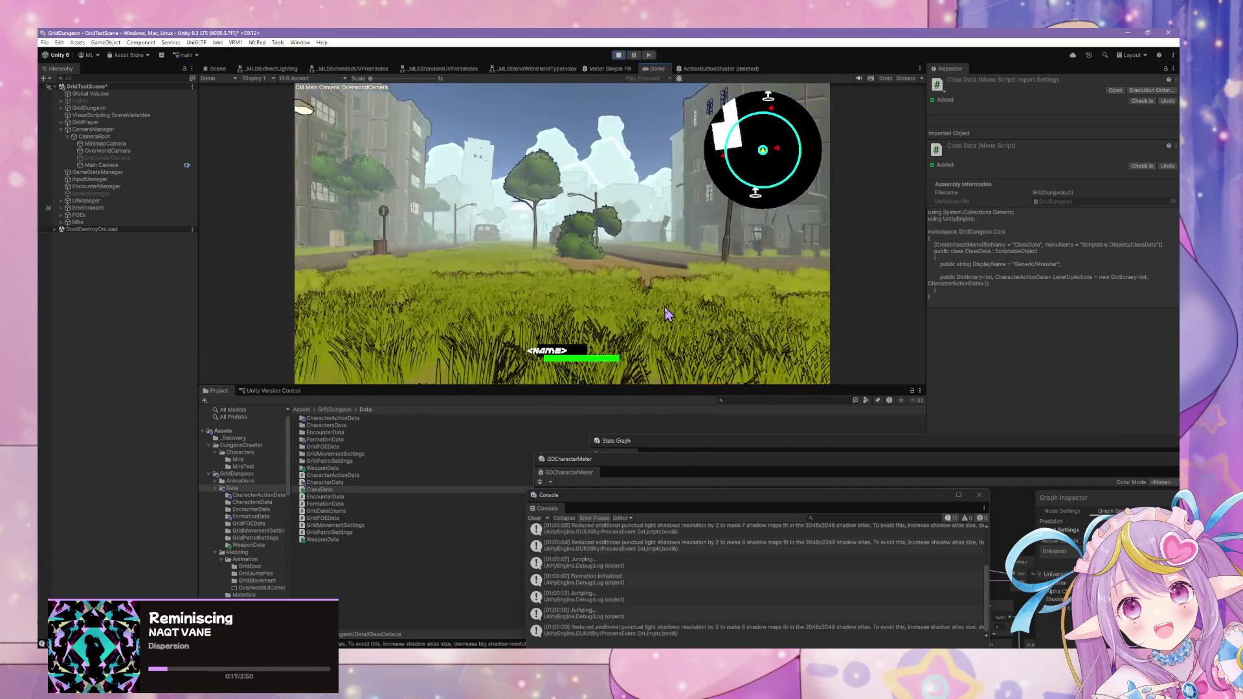
pyautogui.press('w')
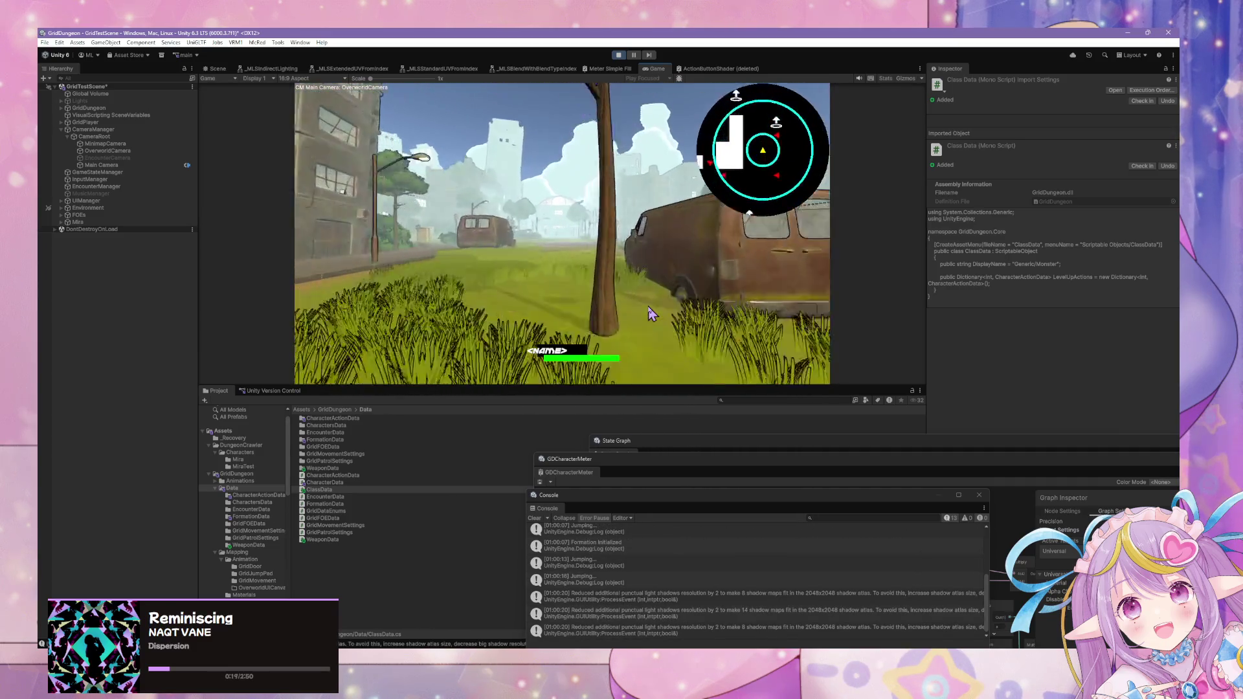
pyautogui.press('e')
pyautogui.press('q')
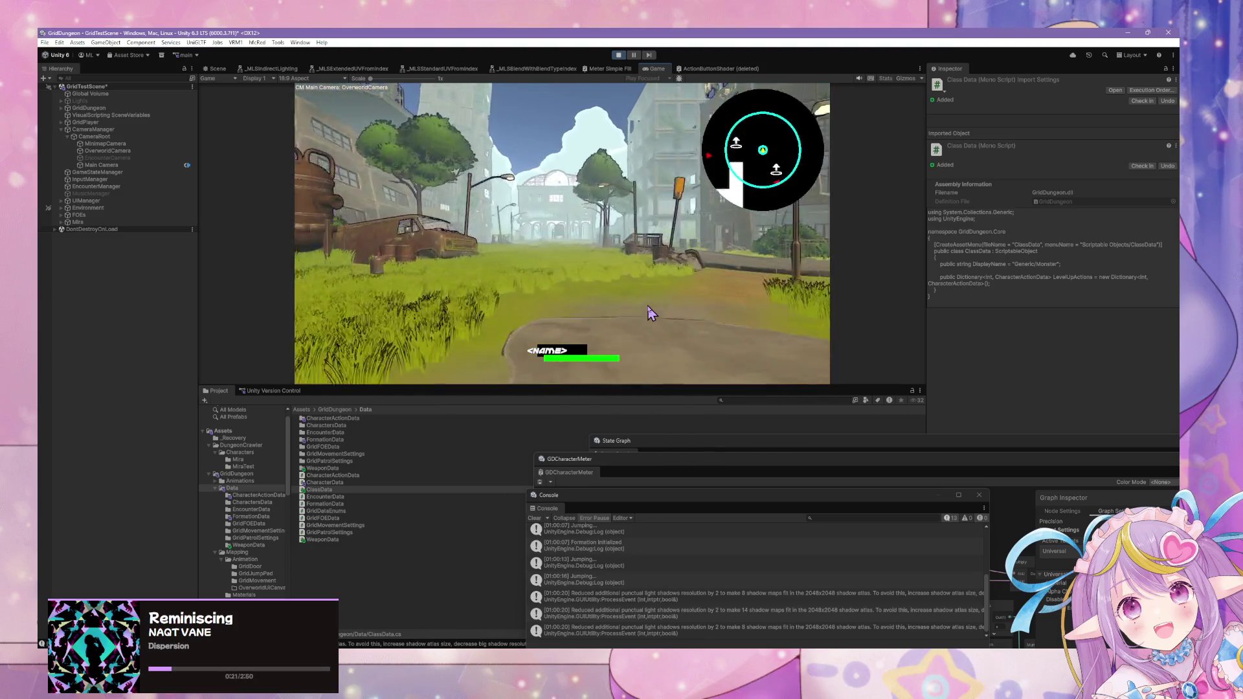
pyautogui.press('q')
pyautogui.press('w')
pyautogui.press('w')
pyautogui.press('e')
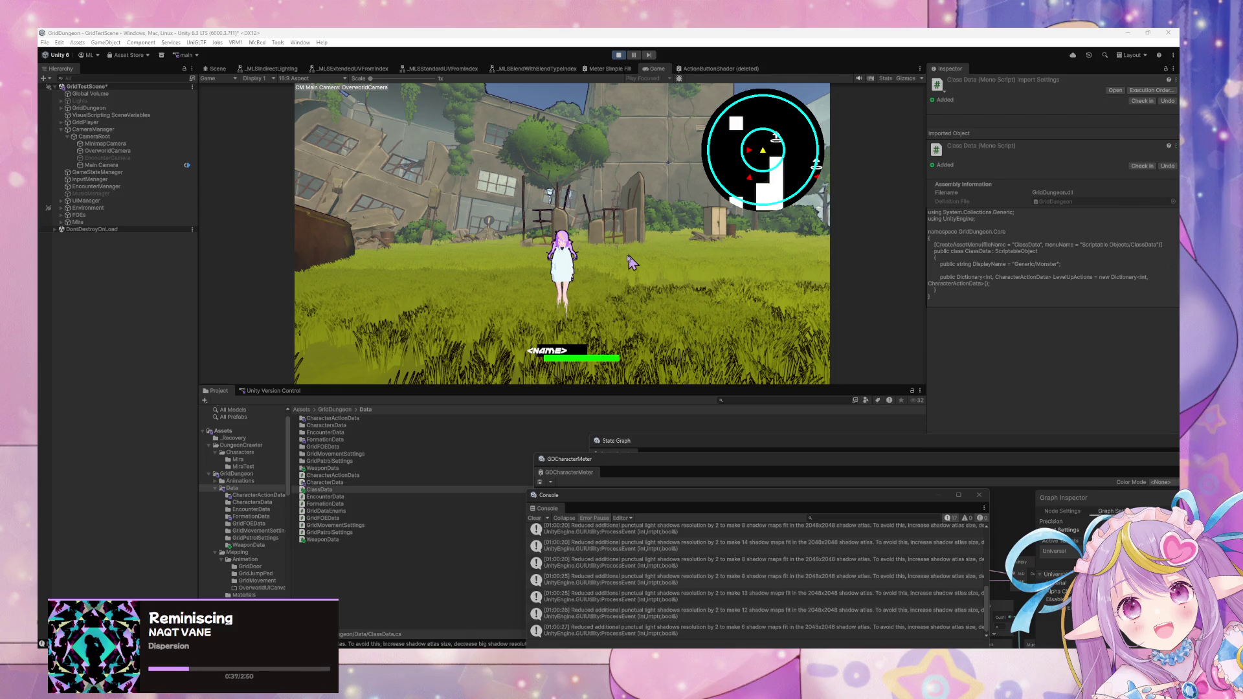
# - Walk through the street, field and bushes until a new encounter starts
pyautogui.press('w')
pyautogui.press('a')
pyautogui.press('w')
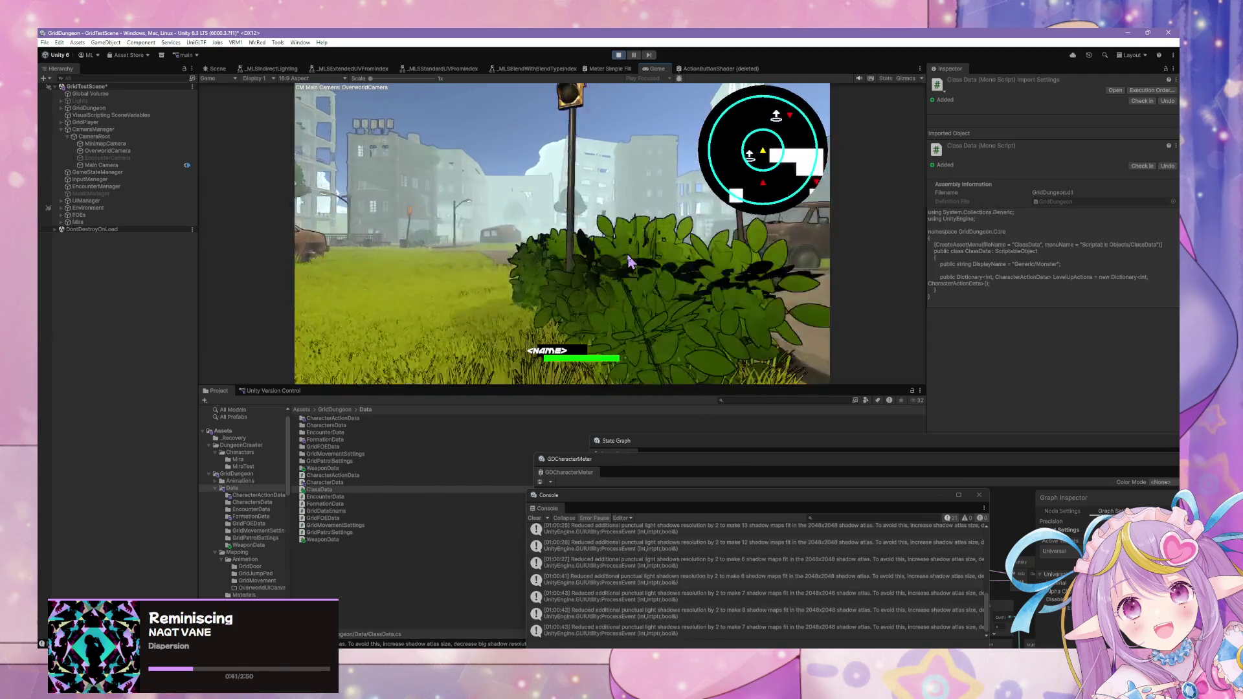
pyautogui.press('a')
pyautogui.press('w')
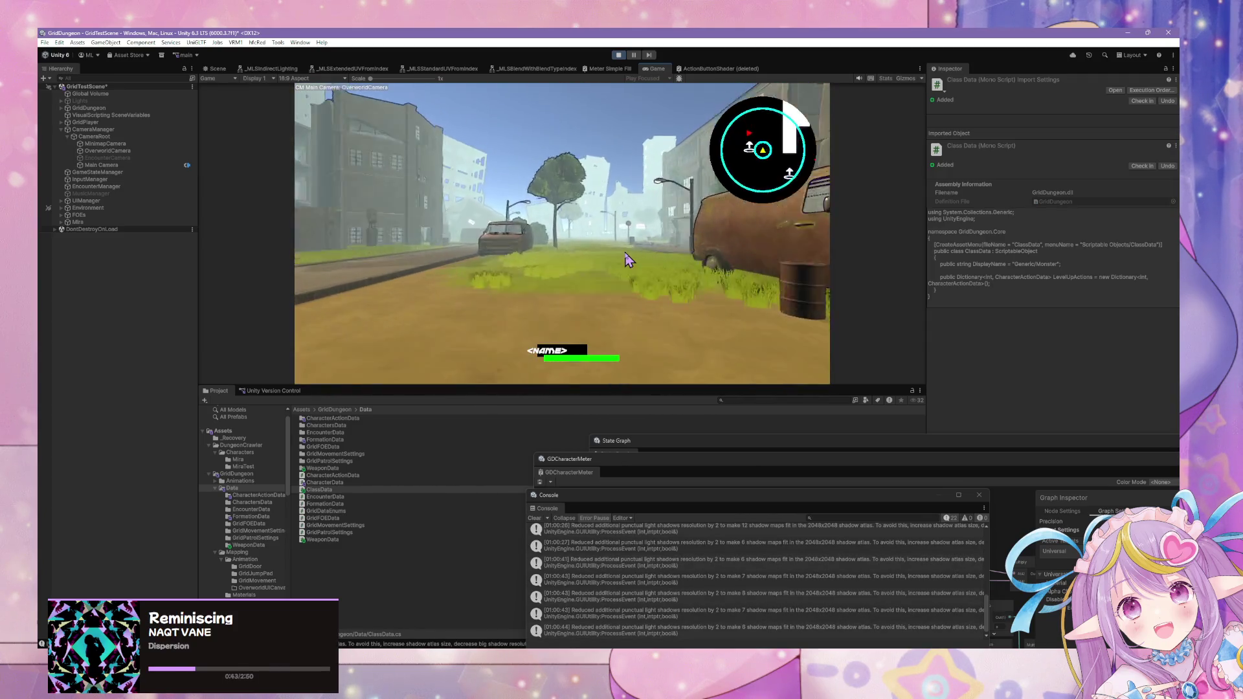
pyautogui.press('a')
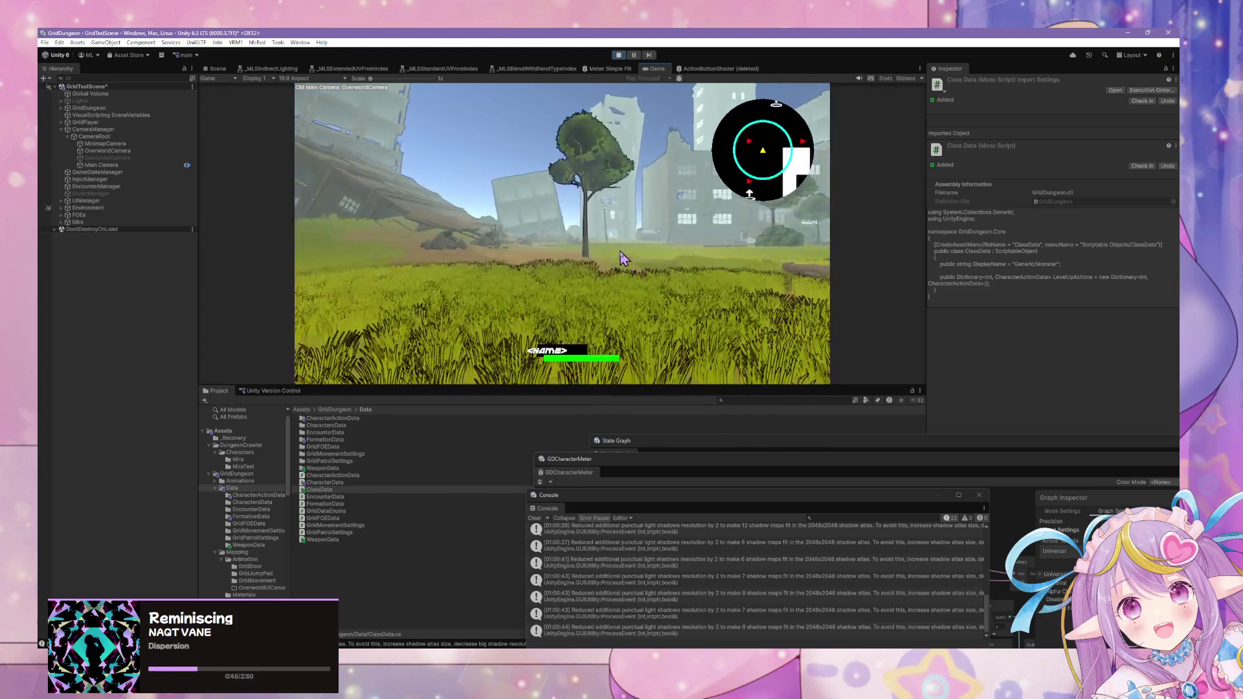
pyautogui.press('a')
pyautogui.press('a')
pyautogui.press('w')
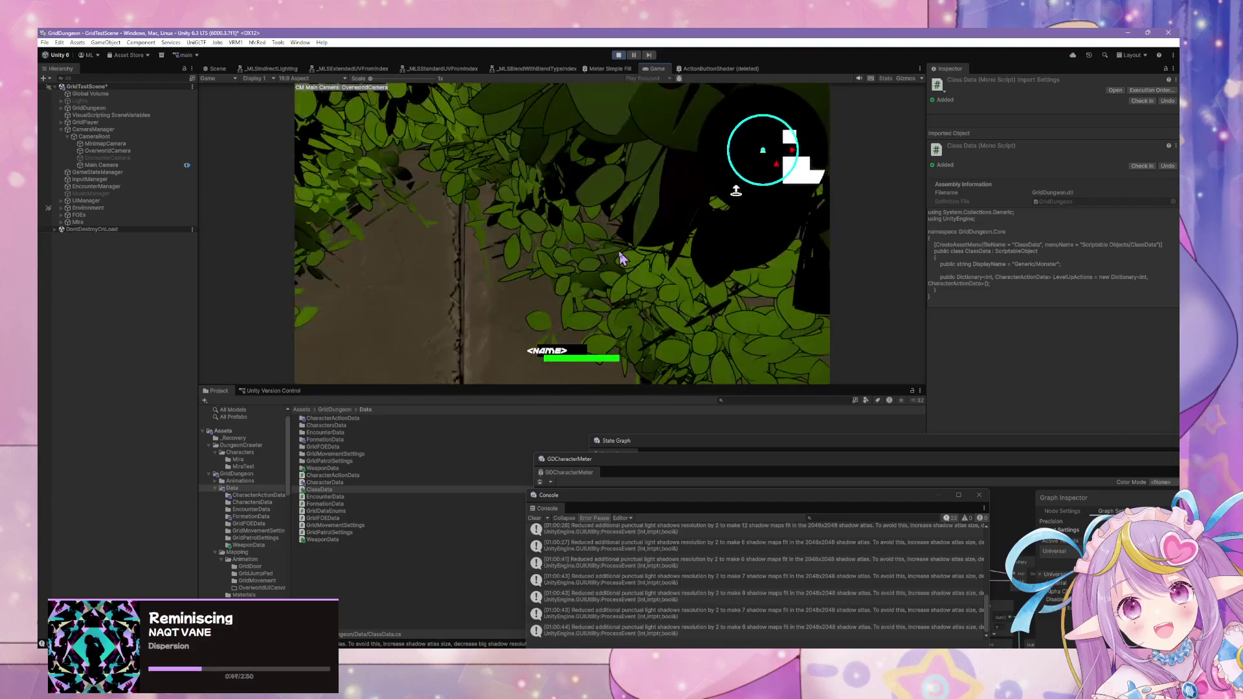
pyautogui.press('d')
pyautogui.press('a')
pyautogui.press('w')
pyautogui.press('w')
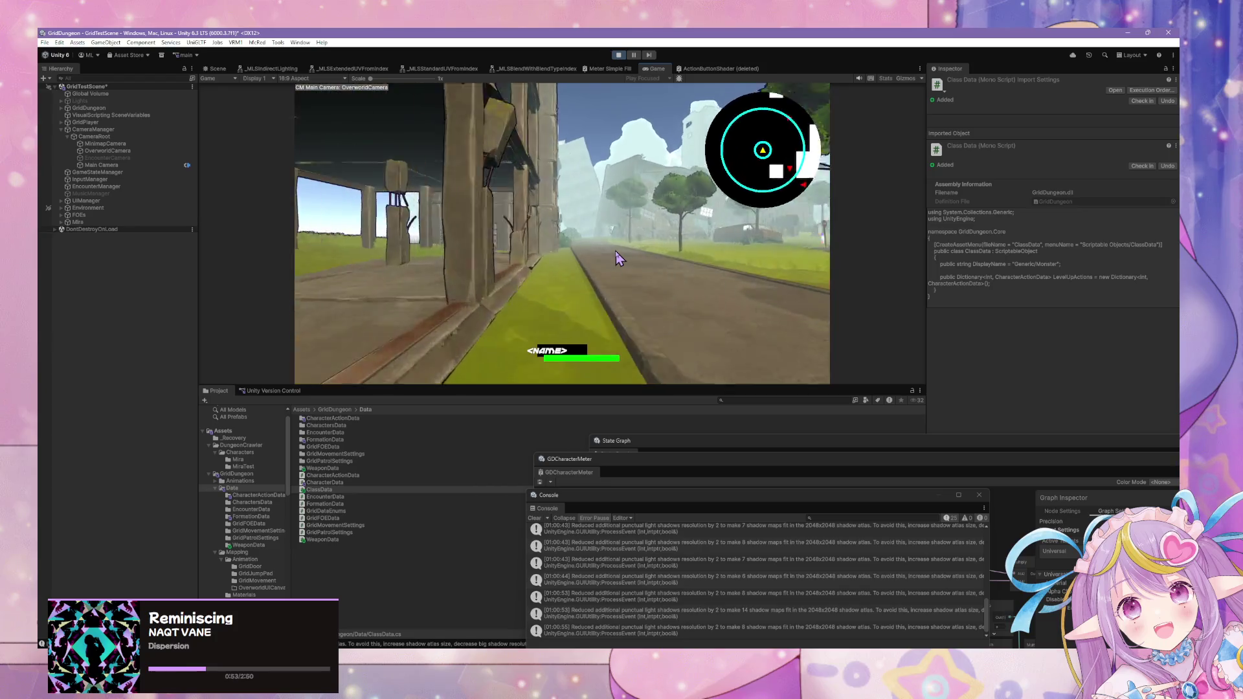
pyautogui.press('a')
pyautogui.press('w')
pyautogui.press('d')
pyautogui.press('a')
pyautogui.press('space')
pyautogui.press('w')
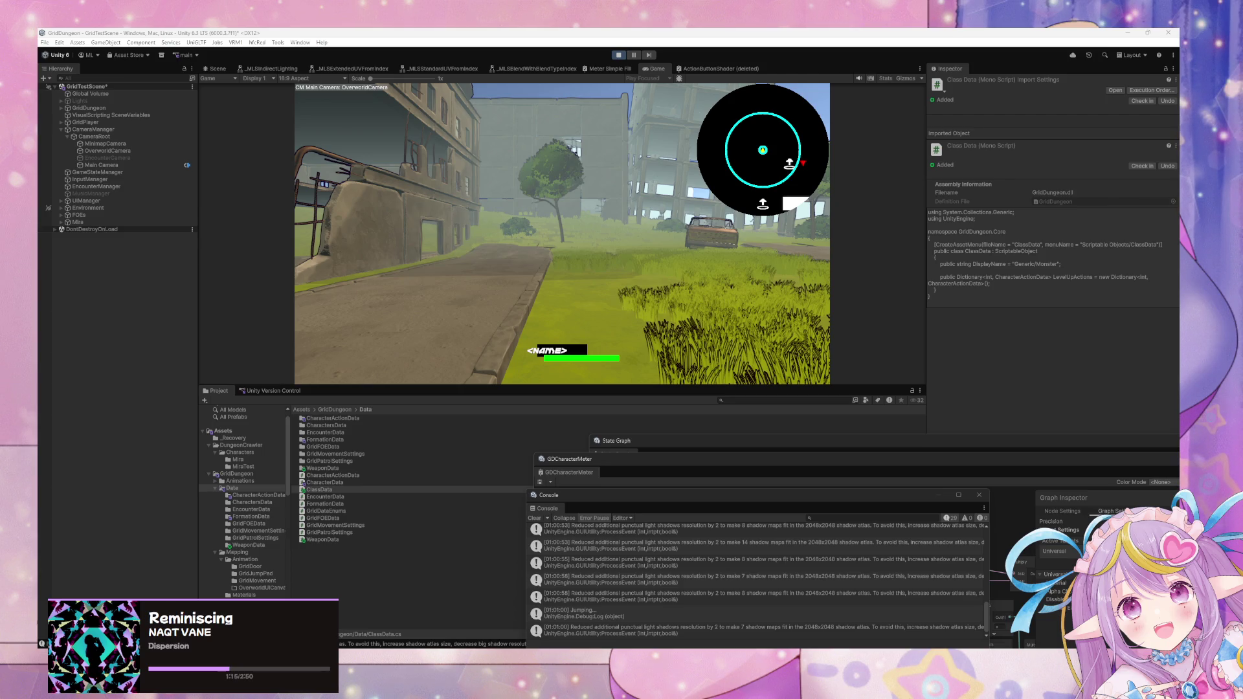
pyautogui.click(650, 272)
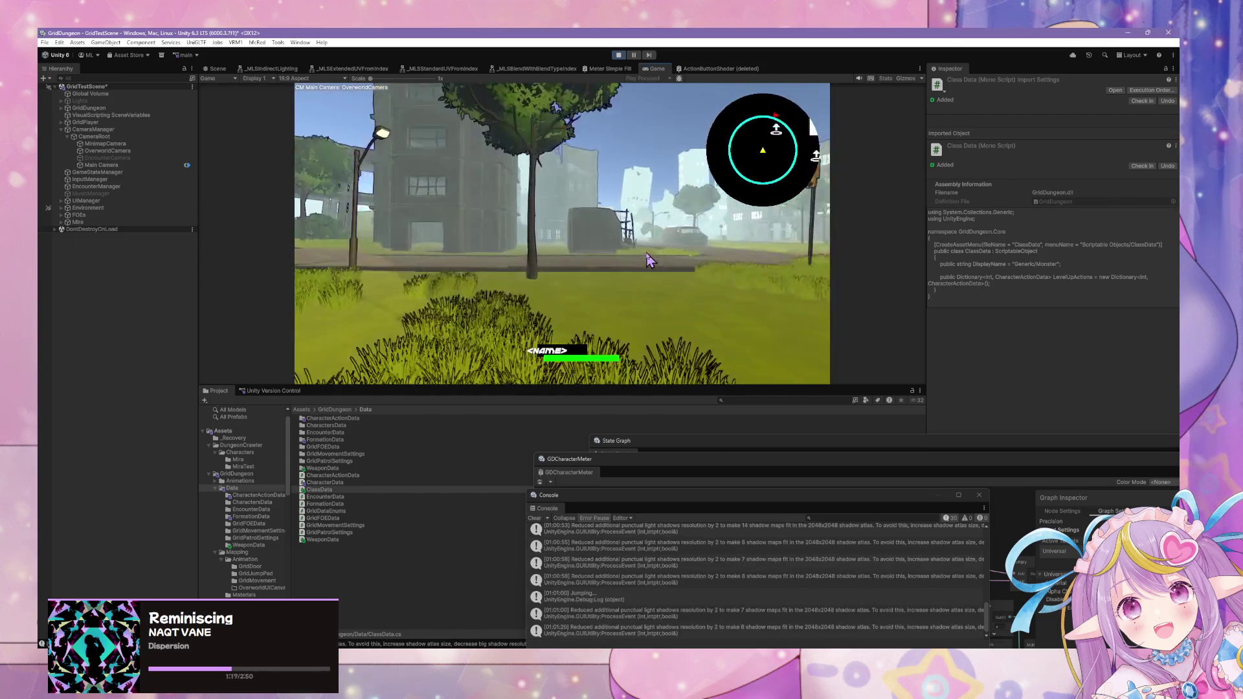
pyautogui.press('w')
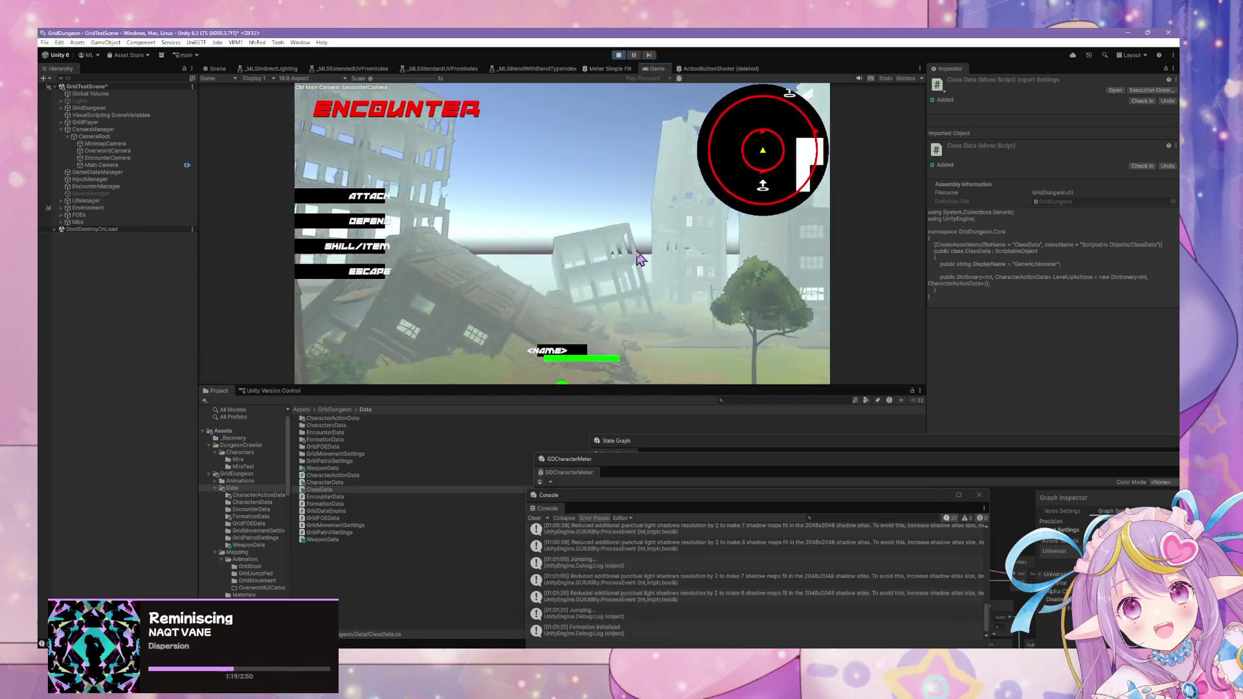
# - Escape the encounter, walk onto the street, and escape a second encounter
pyautogui.click(369, 272)
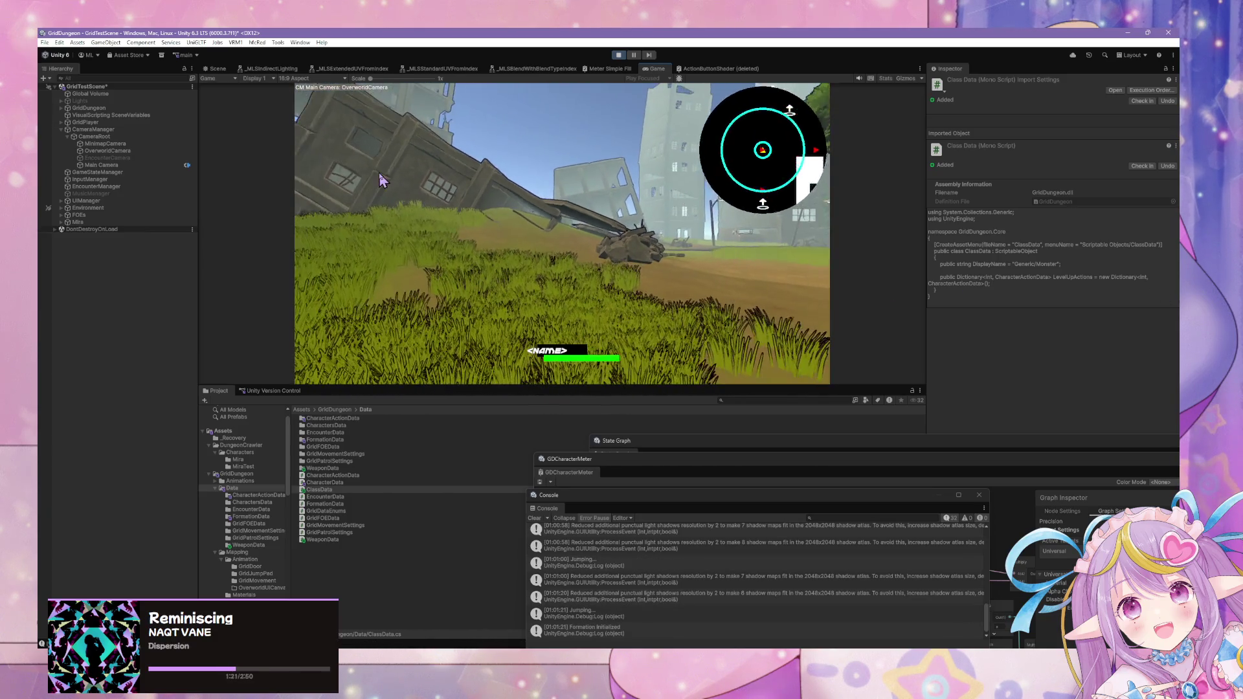
pyautogui.press('a')
pyautogui.press('w')
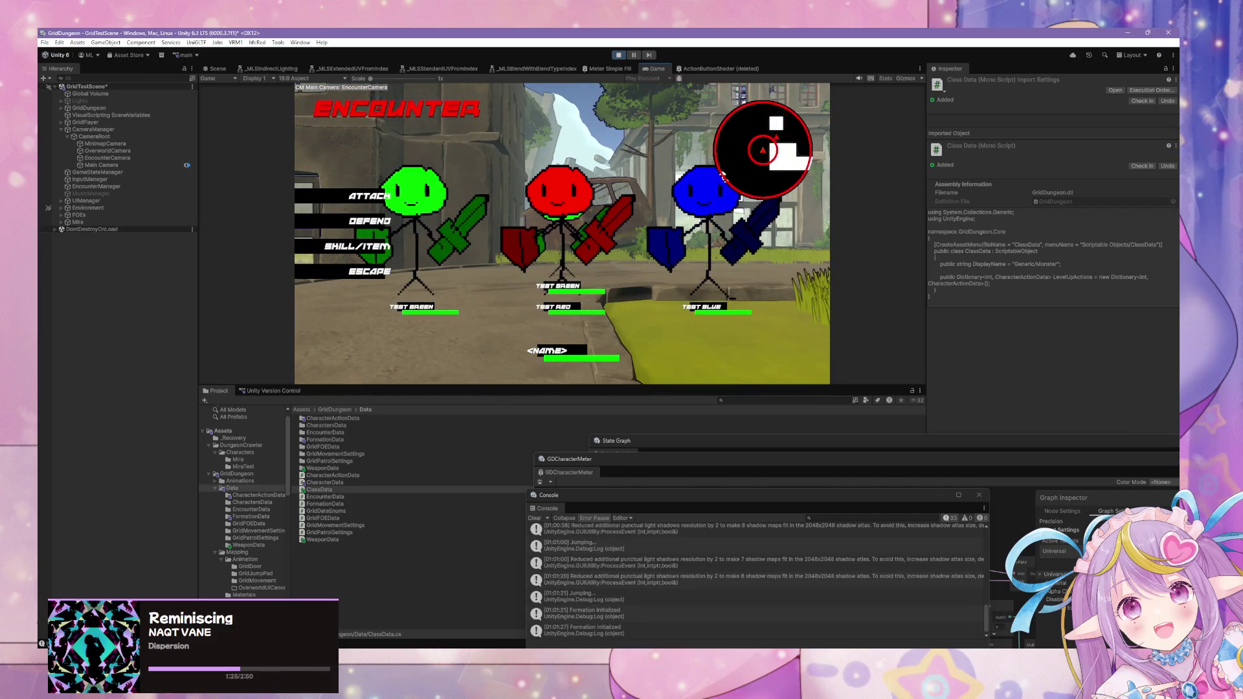
pyautogui.click(369, 272)
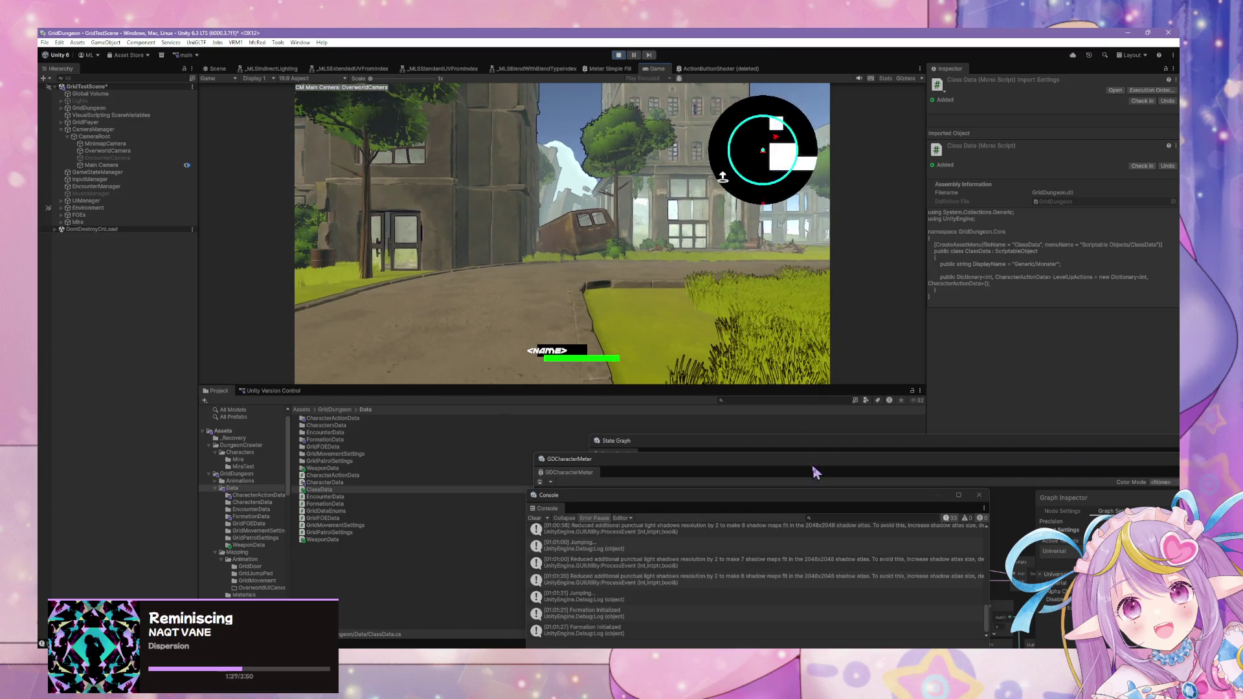
# - Bring the GDCharacterMeter window forward, reposition it higher, and stop the running game
pyautogui.click(842, 468)
pyautogui.moveTo(673, 465)
pyautogui.mouseDown()
pyautogui.moveTo(509, 294)
pyautogui.moveTo(438, 252)
pyautogui.moveTo(652, 449)
pyautogui.moveTo(458, 216)
pyautogui.moveTo(632, 435)
pyautogui.mouseUp()
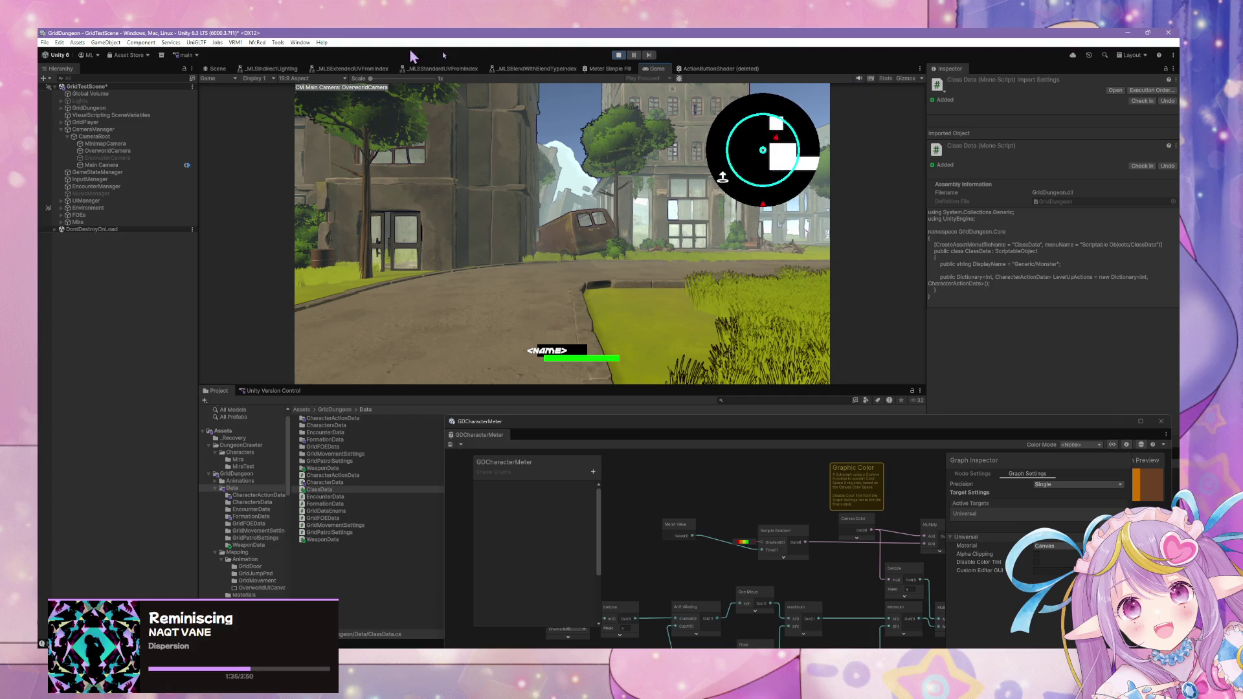
pyautogui.click(619, 55)
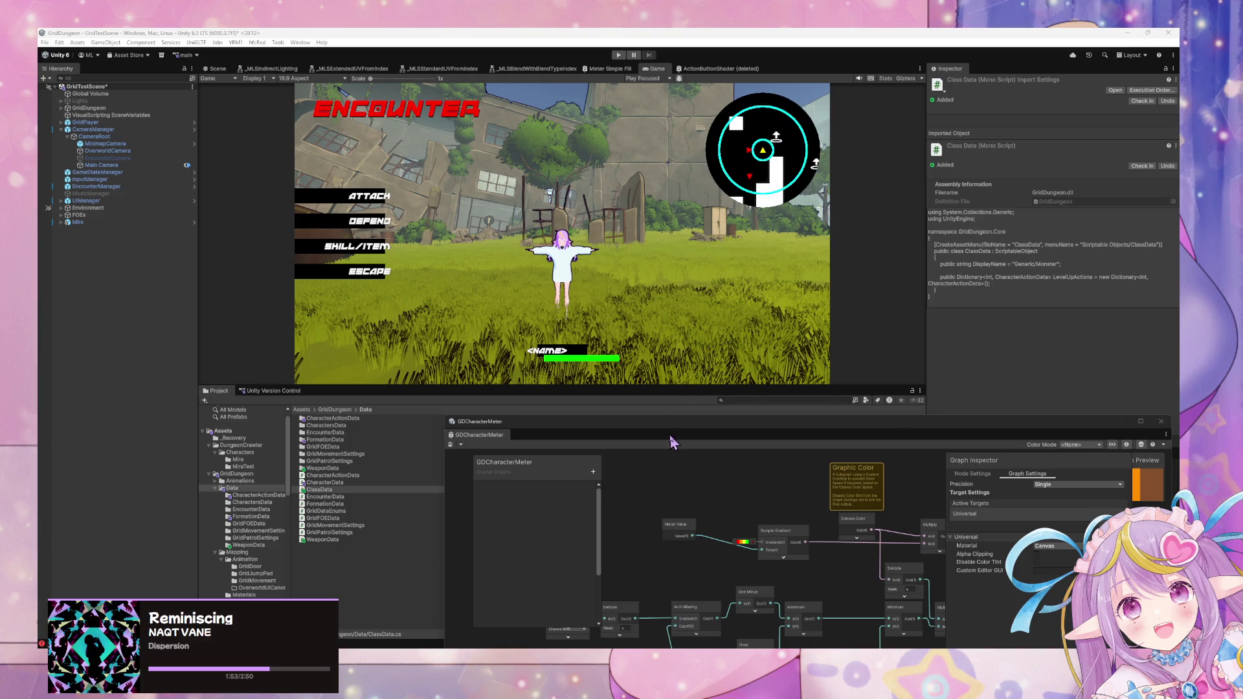
pyautogui.moveTo(633, 429)
pyautogui.mouseDown()
pyautogui.moveTo(605, 231)
pyautogui.moveTo(607, 276)
pyautogui.mouseUp()
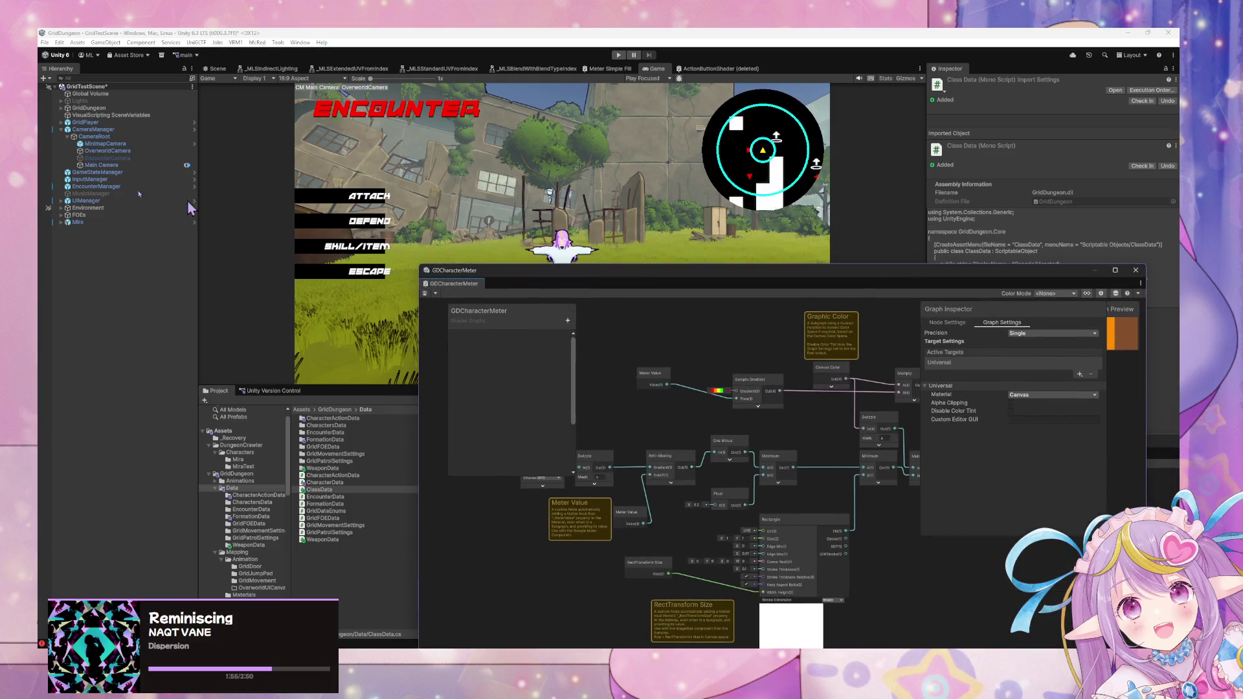
# - Inspect EncounterManager's State Graph and open the Select Main Action state's script graph
pyautogui.click(102, 186)
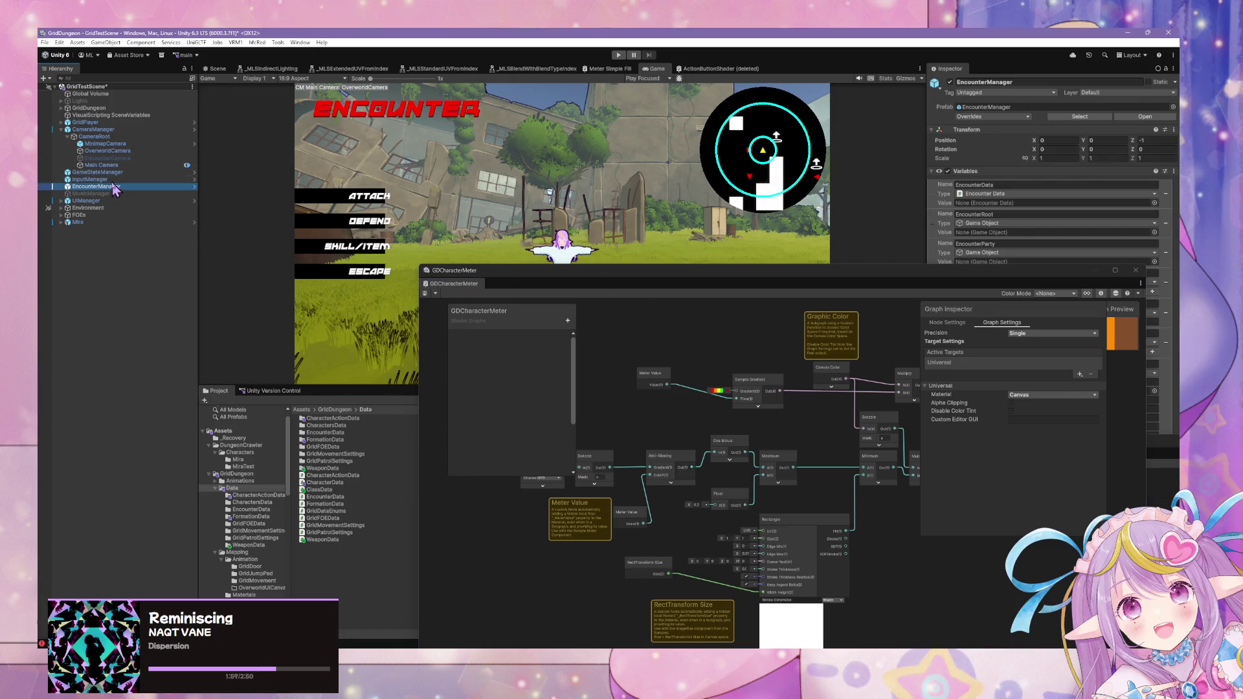
pyautogui.moveTo(583, 270); pyautogui.dragTo(337, 387)
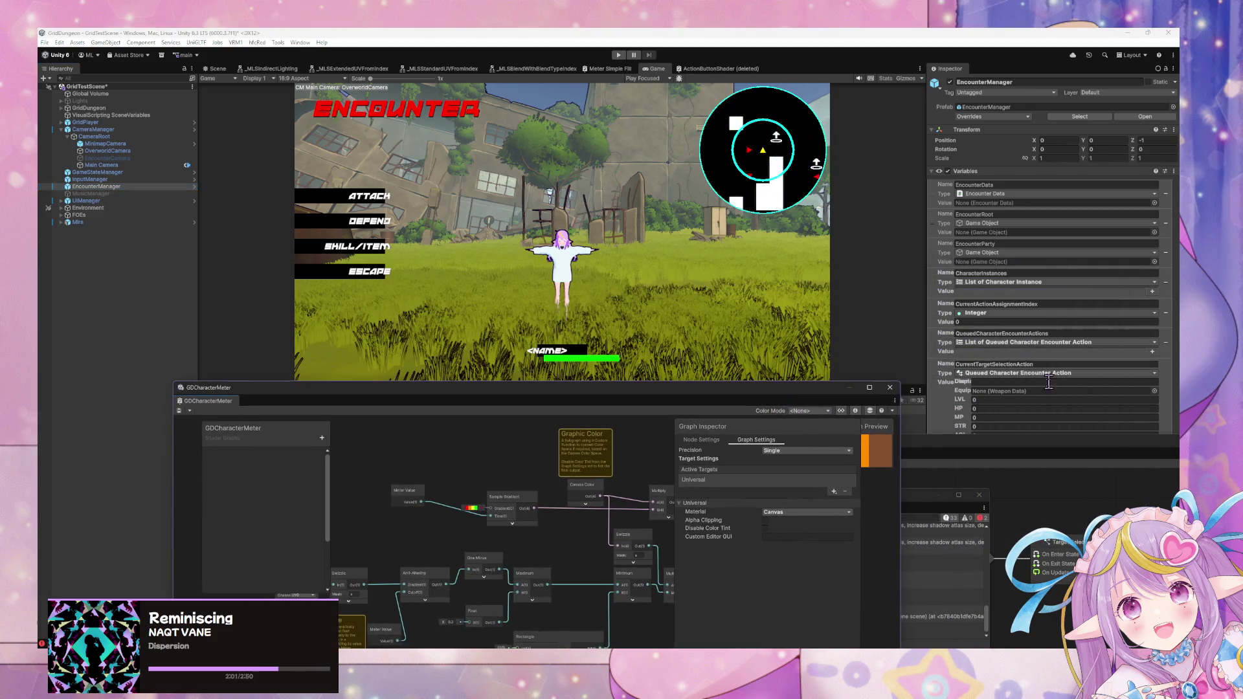
pyautogui.click(1012, 452)
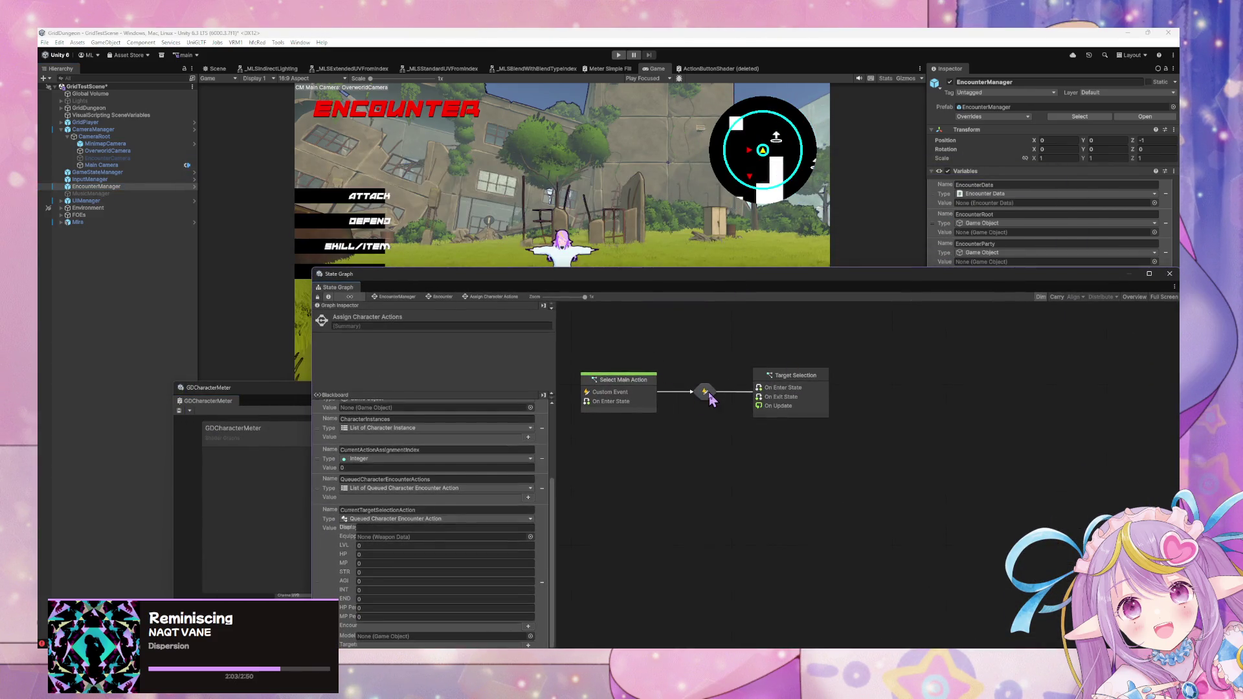
pyautogui.click(709, 394)
pyautogui.moveTo(778, 387); pyautogui.dragTo(776, 340)
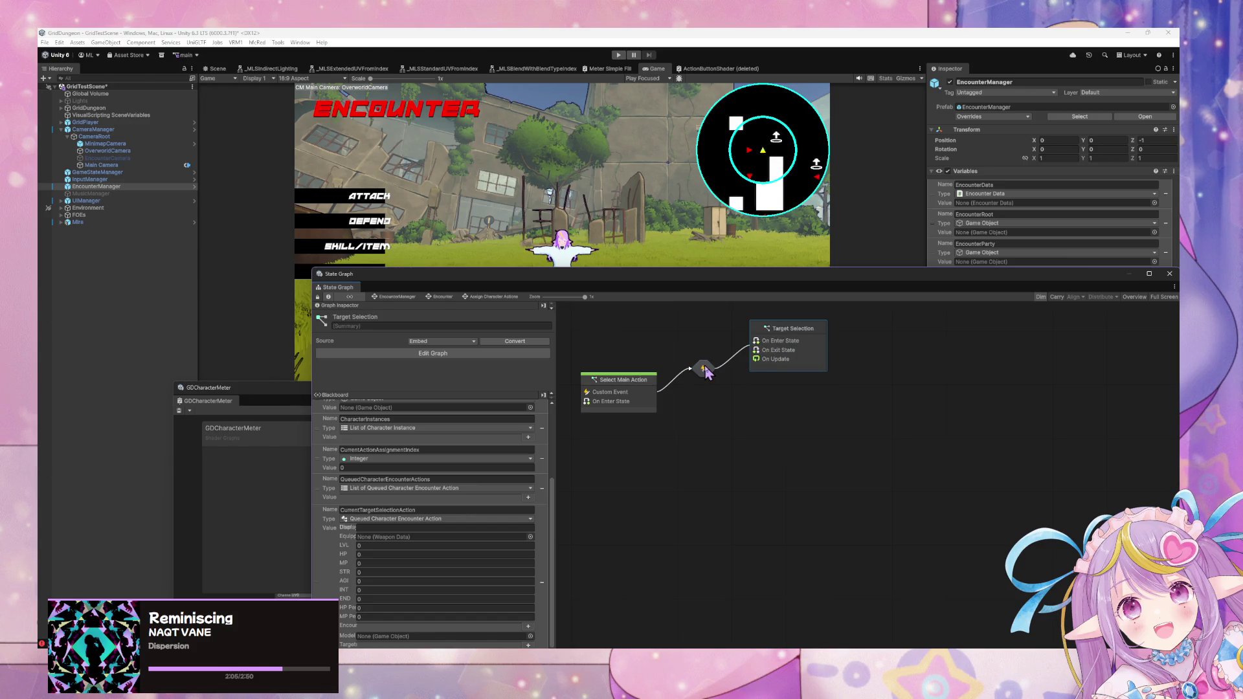
pyautogui.click(631, 383)
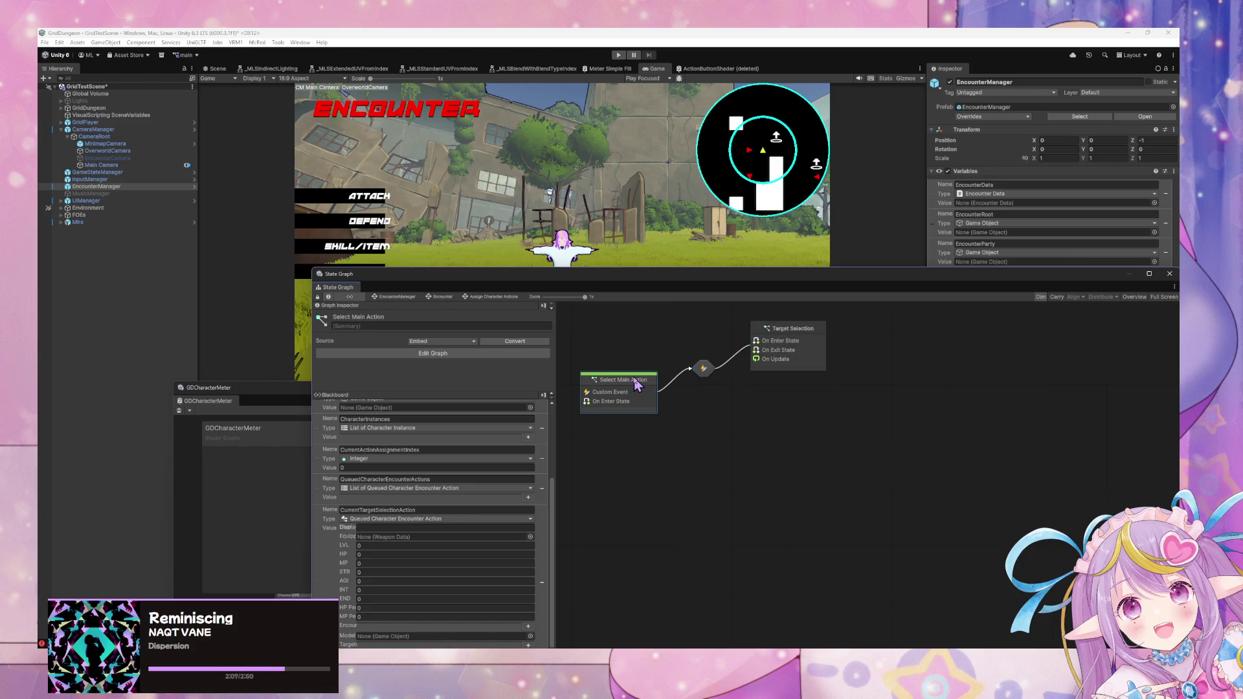
pyautogui.doubleClick(636, 383)
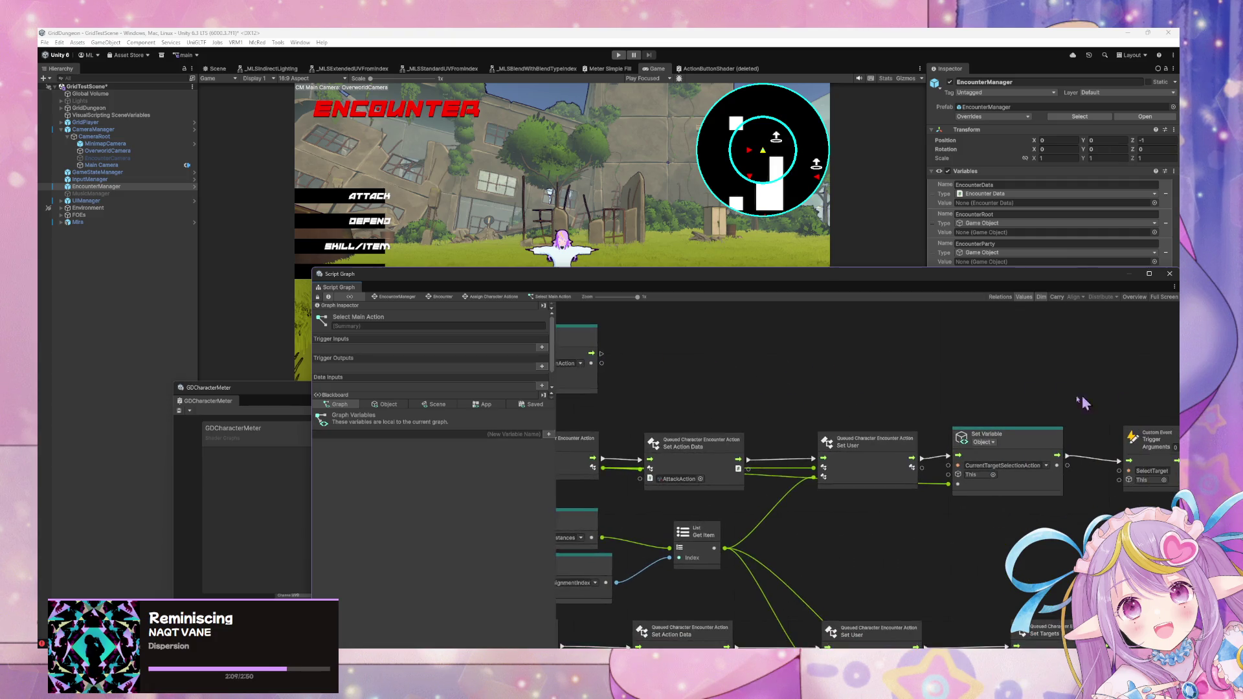
pyautogui.moveTo(939, 434)
pyautogui.mouseDown()
pyautogui.moveTo(945, 400)
pyautogui.moveTo(1099, 403)
pyautogui.mouseUp()
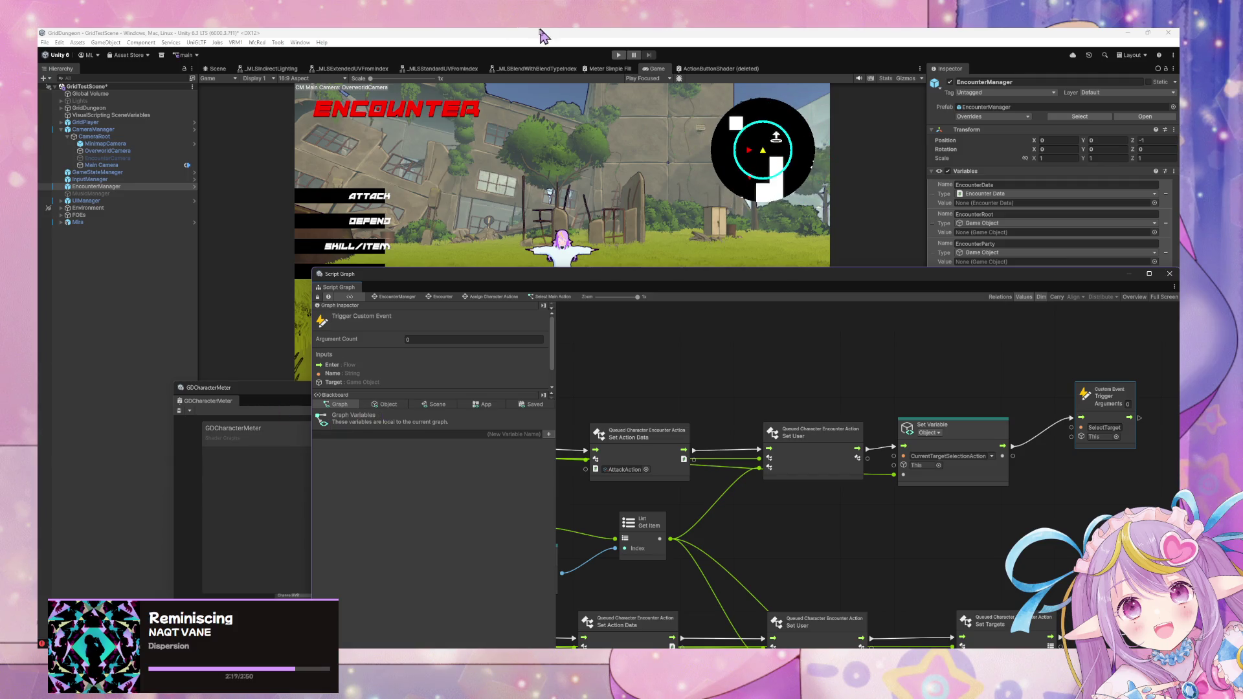
# - Close GDCharacterMeter, move the Script Graph window down-right, and show the Console
pyautogui.click(576, 377)
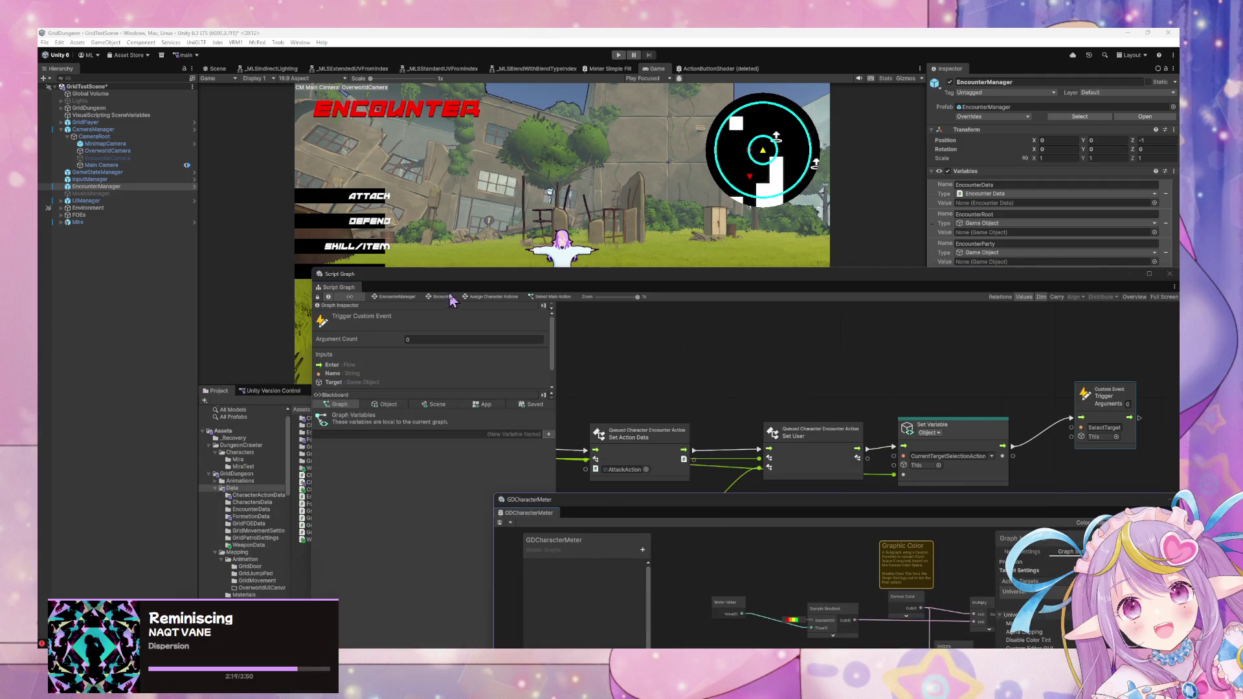
pyautogui.moveTo(531, 282)
pyautogui.mouseDown()
pyautogui.moveTo(690, 507)
pyautogui.moveTo(660, 477)
pyautogui.moveTo(708, 390)
pyautogui.moveTo(743, 357)
pyautogui.moveTo(751, 366)
pyautogui.mouseUp()
pyautogui.hotkey('ctrl', 'shift', 'c')
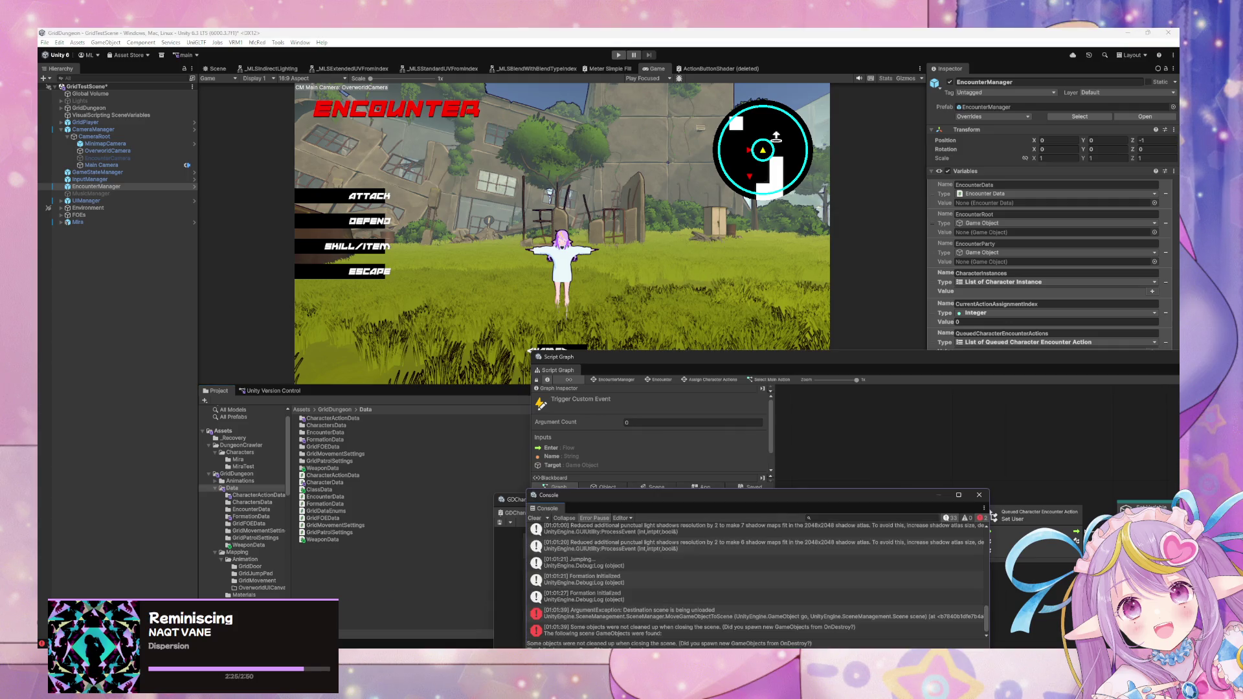
# - Clear the console and rearrange windows so the Select Main Action event nodes are visible
pyautogui.click(534, 518)
pyautogui.moveTo(868, 508); pyautogui.dragTo(463, 532)
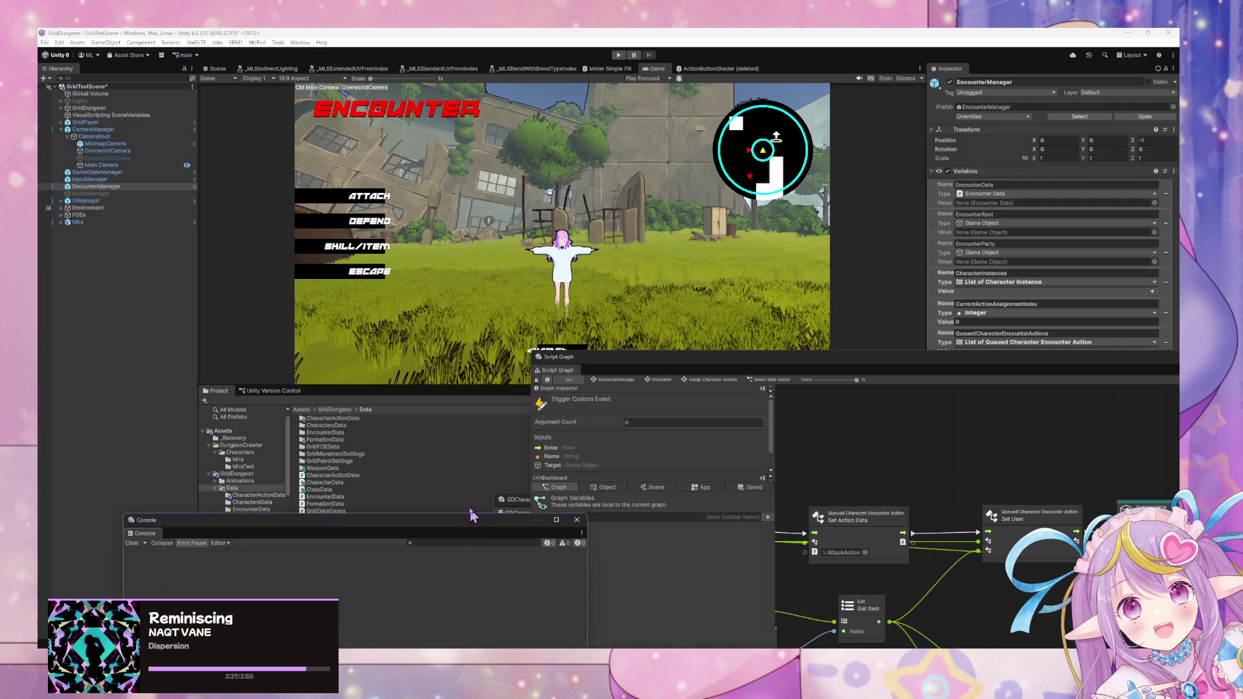
pyautogui.click(325, 503)
pyautogui.moveTo(795, 354)
pyautogui.mouseDown()
pyautogui.moveTo(506, 186)
pyautogui.moveTo(477, 202)
pyautogui.mouseUp()
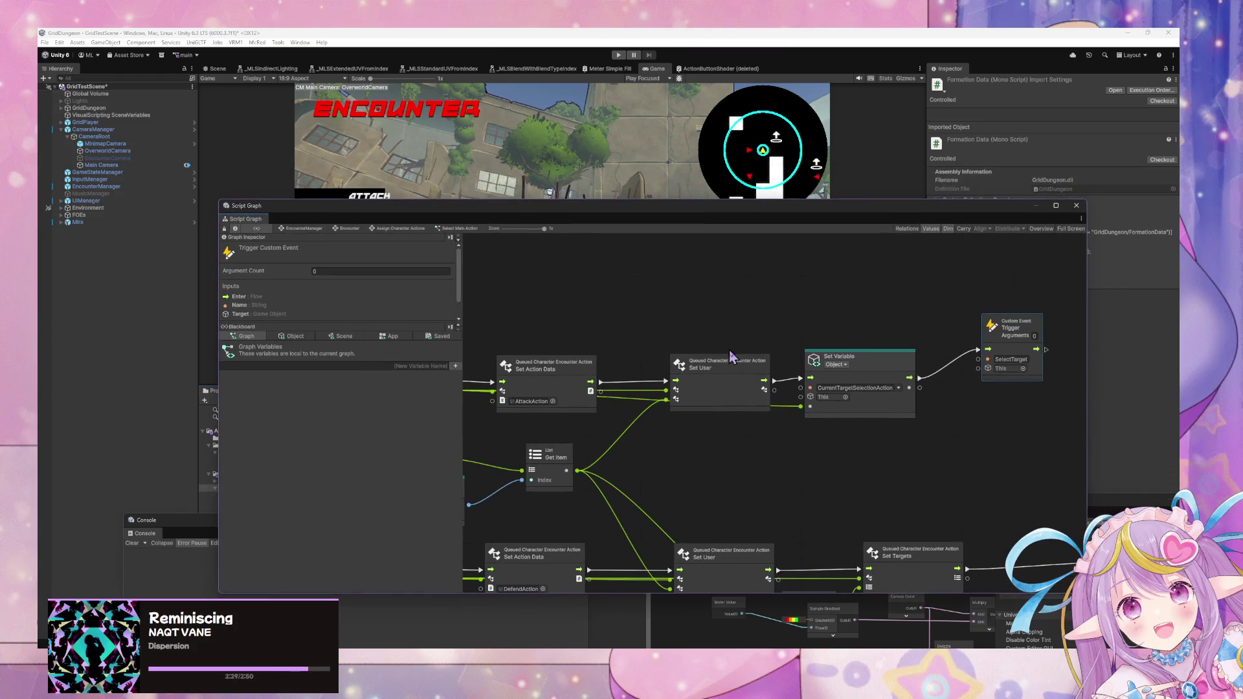
pyautogui.moveTo(566, 379)
pyautogui.mouseDown()
pyautogui.moveTo(910, 338)
pyautogui.moveTo(982, 393)
pyautogui.mouseUp()
pyautogui.scroll(-3, 982, 393)
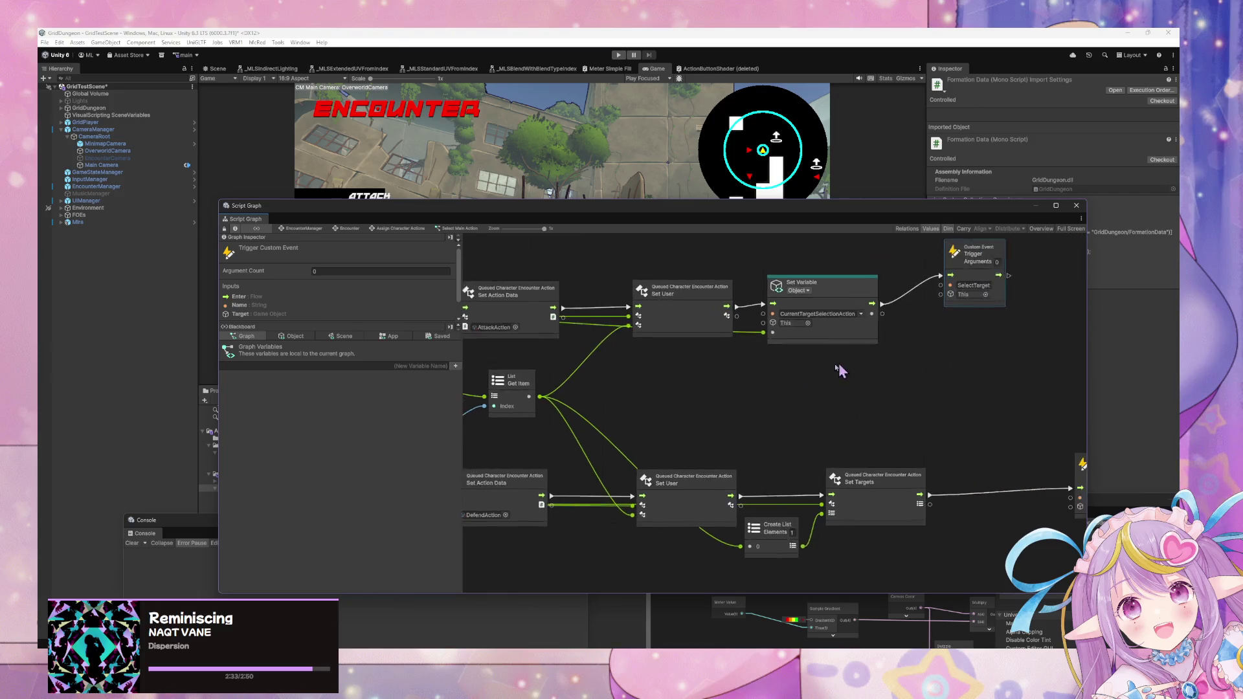
pyautogui.scroll(3, 960, 363)
pyautogui.scroll(-5, 960, 362)
# - Duplicate the Defend custom event below it and name the copy Skill/Item
pyautogui.click(673, 309)
pyautogui.hotkey('ctrl', 'd')
pyautogui.moveTo(785, 407); pyautogui.dragTo(677, 417)
pyautogui.click(664, 439)
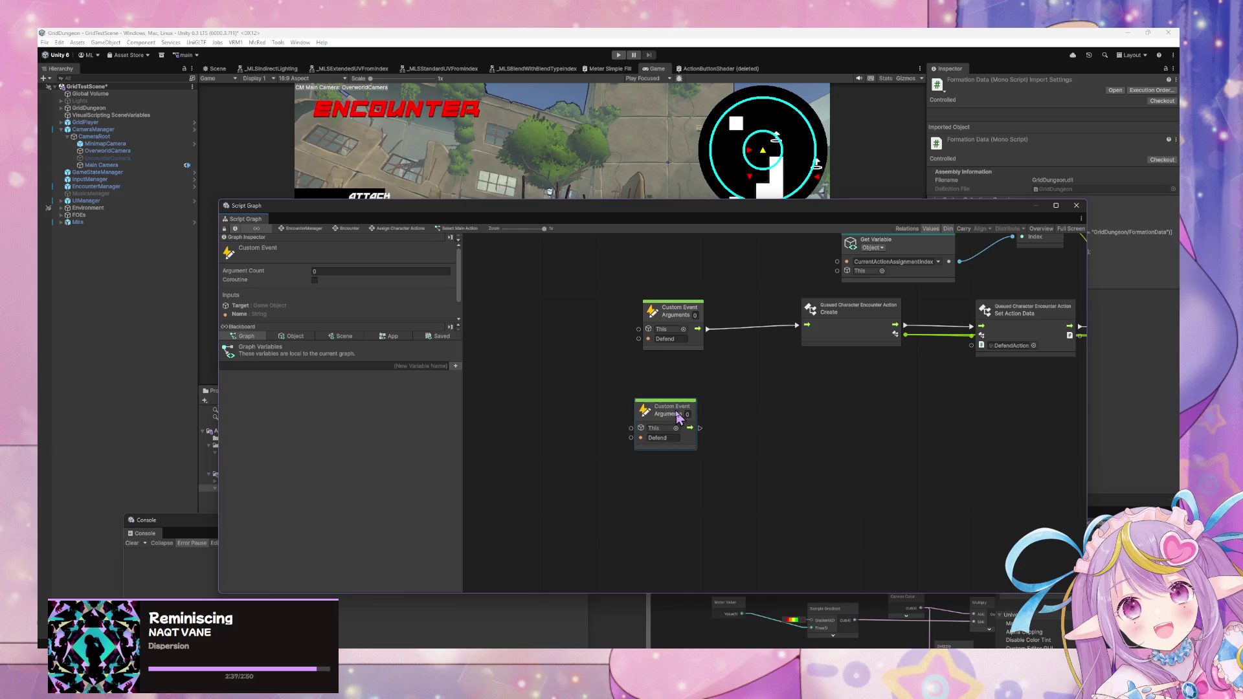
pyautogui.write('Skill')
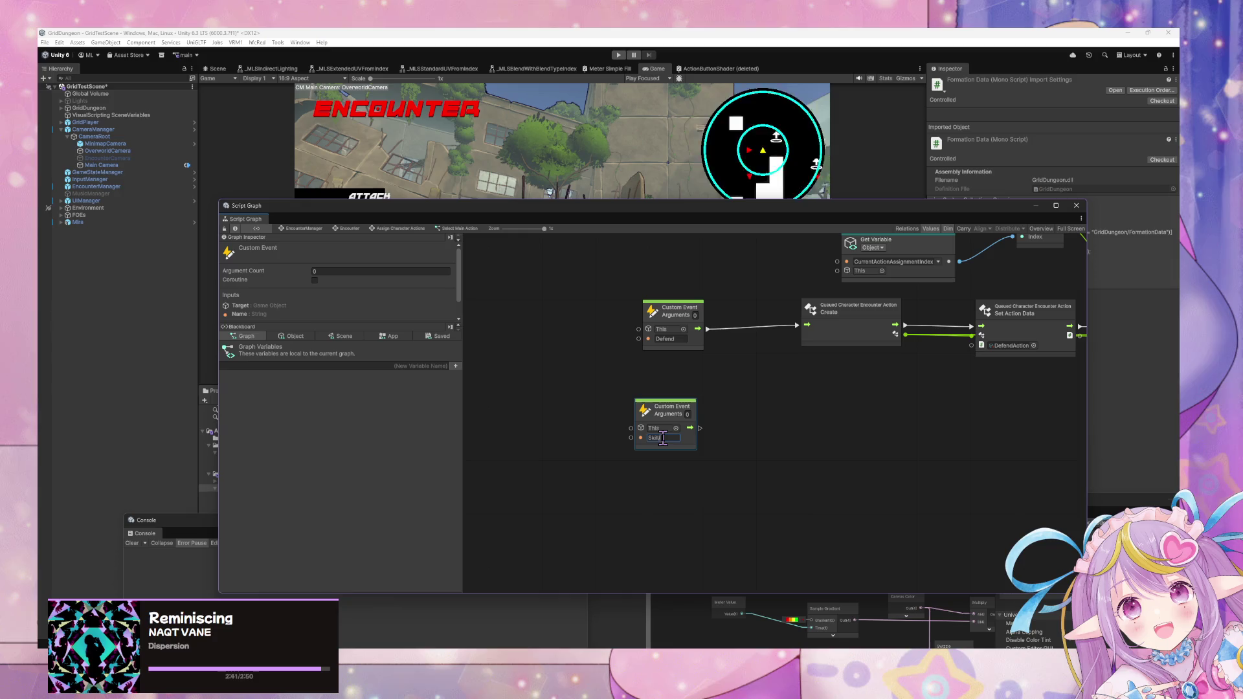
pyautogui.write('/Item')
pyautogui.moveTo(607, 216); pyautogui.dragTo(799, 300)
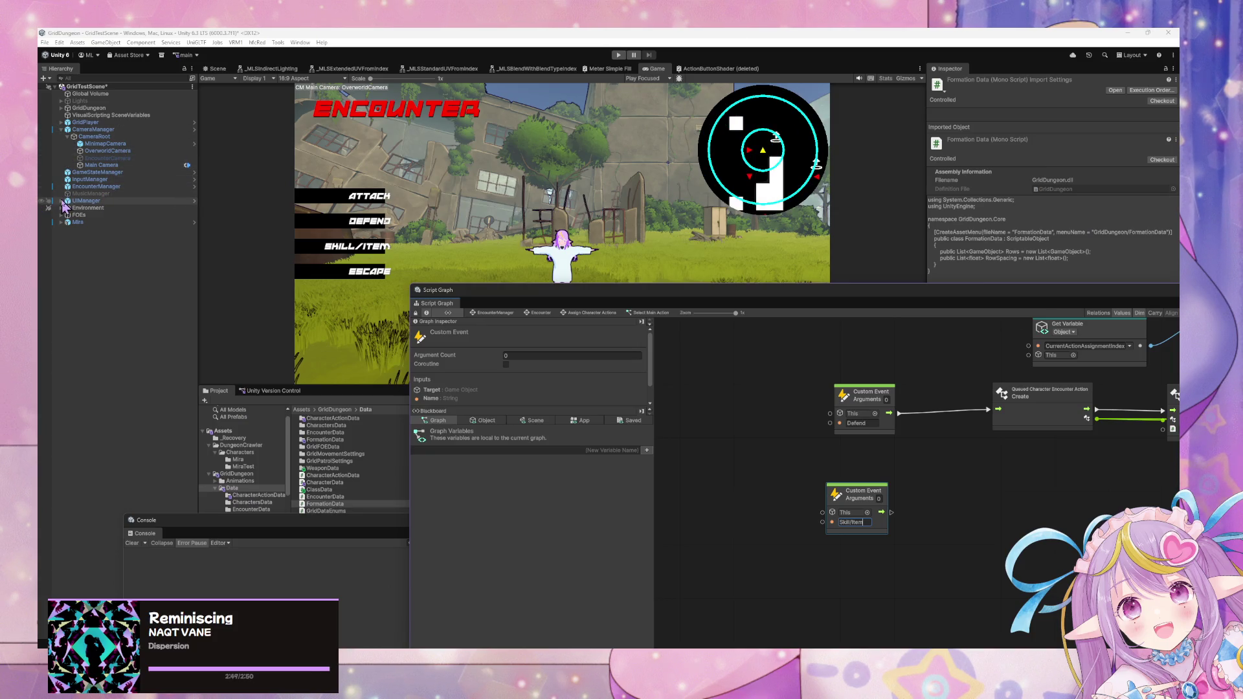
pyautogui.click(84, 201)
pyautogui.click(61, 200)
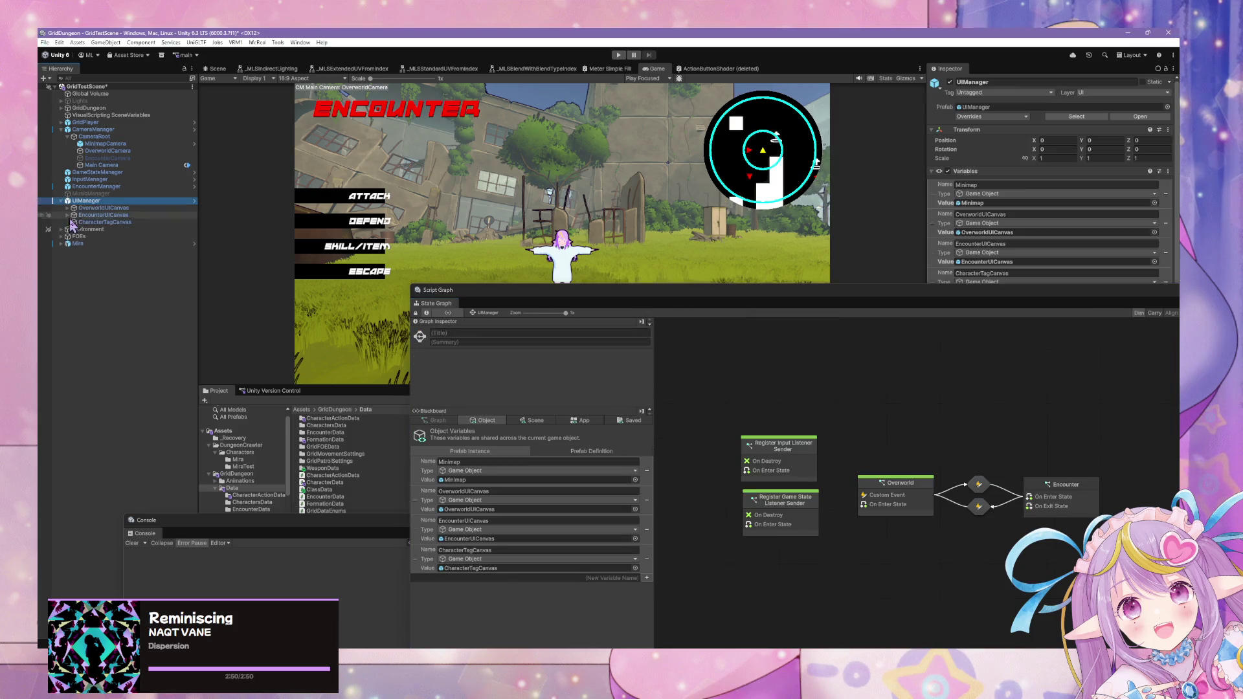
pyautogui.click(68, 215)
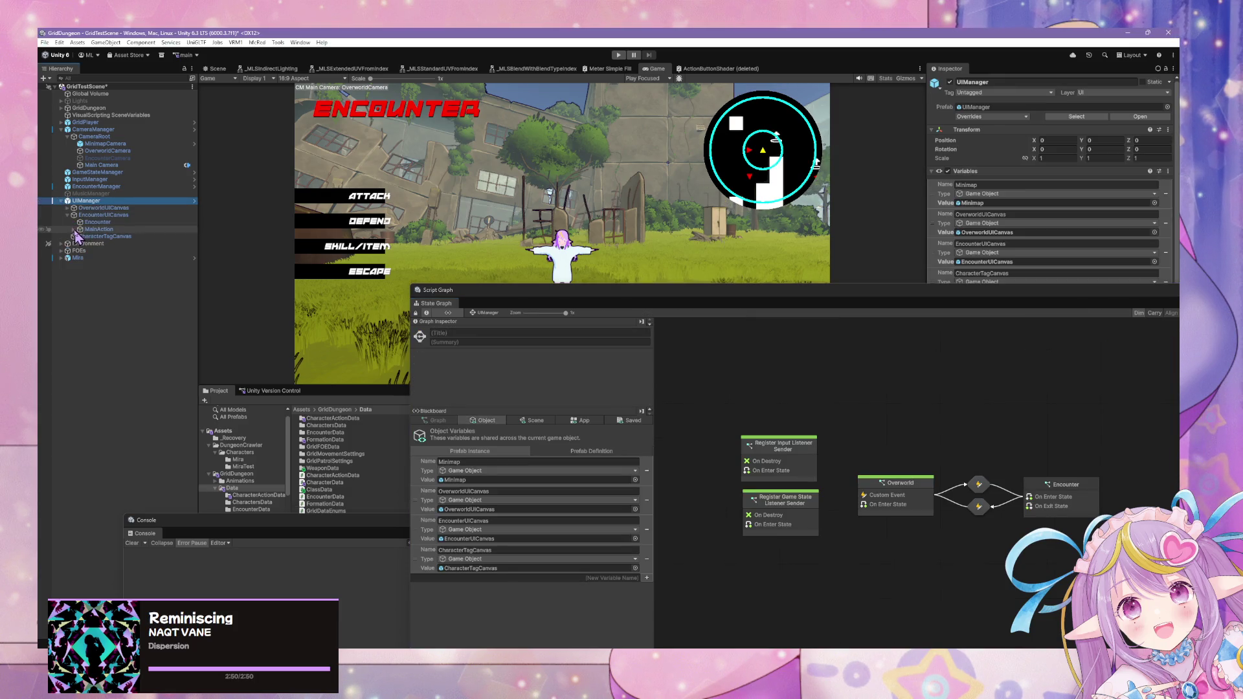
pyautogui.click(73, 230)
pyautogui.click(88, 251)
pyautogui.click(80, 251)
pyautogui.moveTo(961, 292)
pyautogui.mouseDown()
pyautogui.moveTo(552, 358)
pyautogui.moveTo(583, 237)
pyautogui.mouseUp()
pyautogui.scroll(-1, 1149, 387)
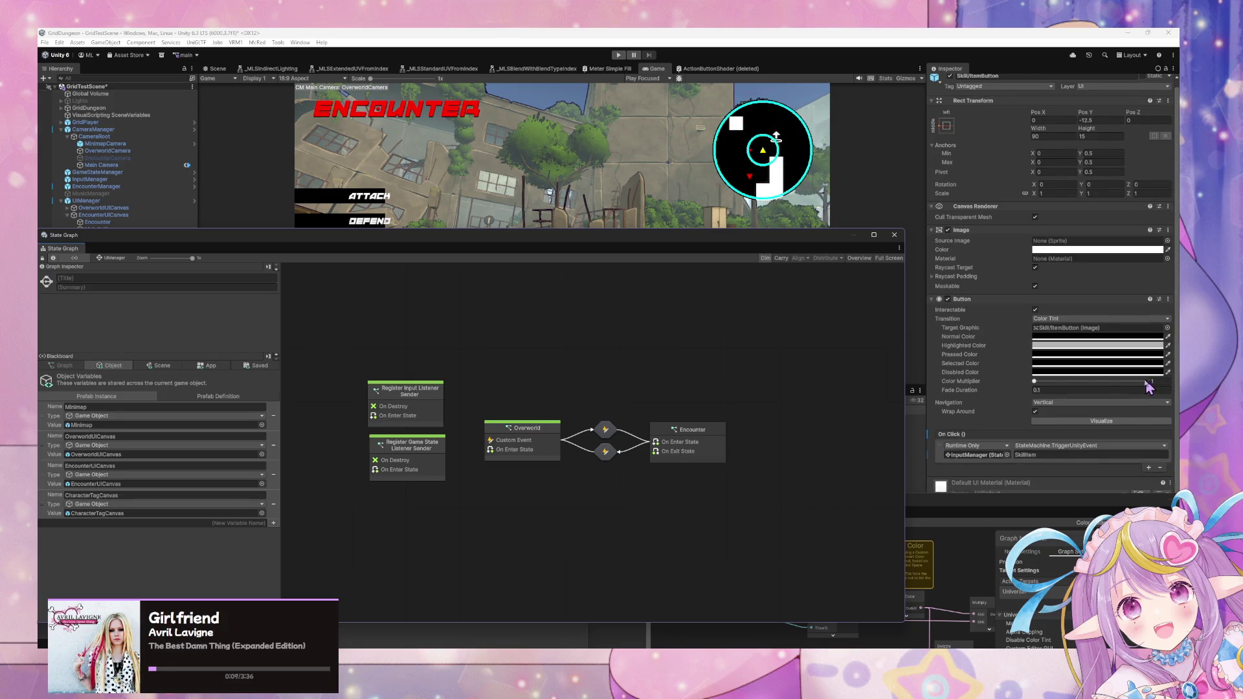
pyautogui.moveTo(366, 248); pyautogui.dragTo(687, 249)
pyautogui.doubleClick(857, 455)
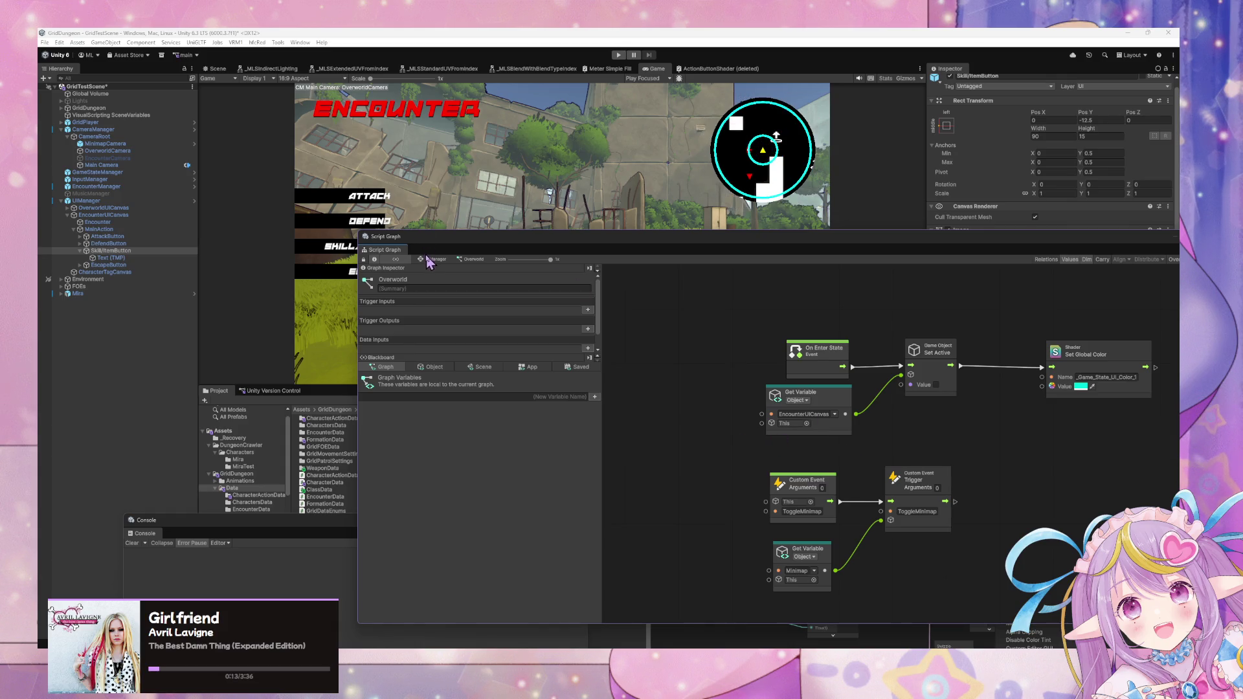
pyautogui.click(433, 259)
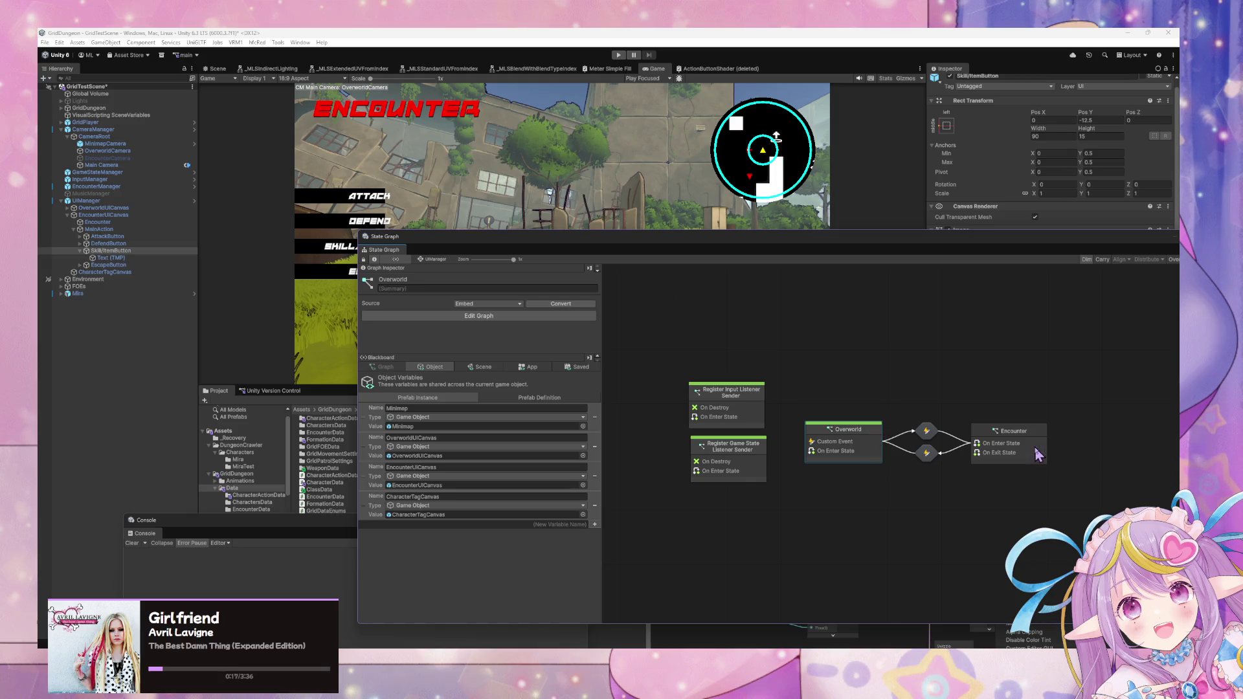
pyautogui.doubleClick(860, 444)
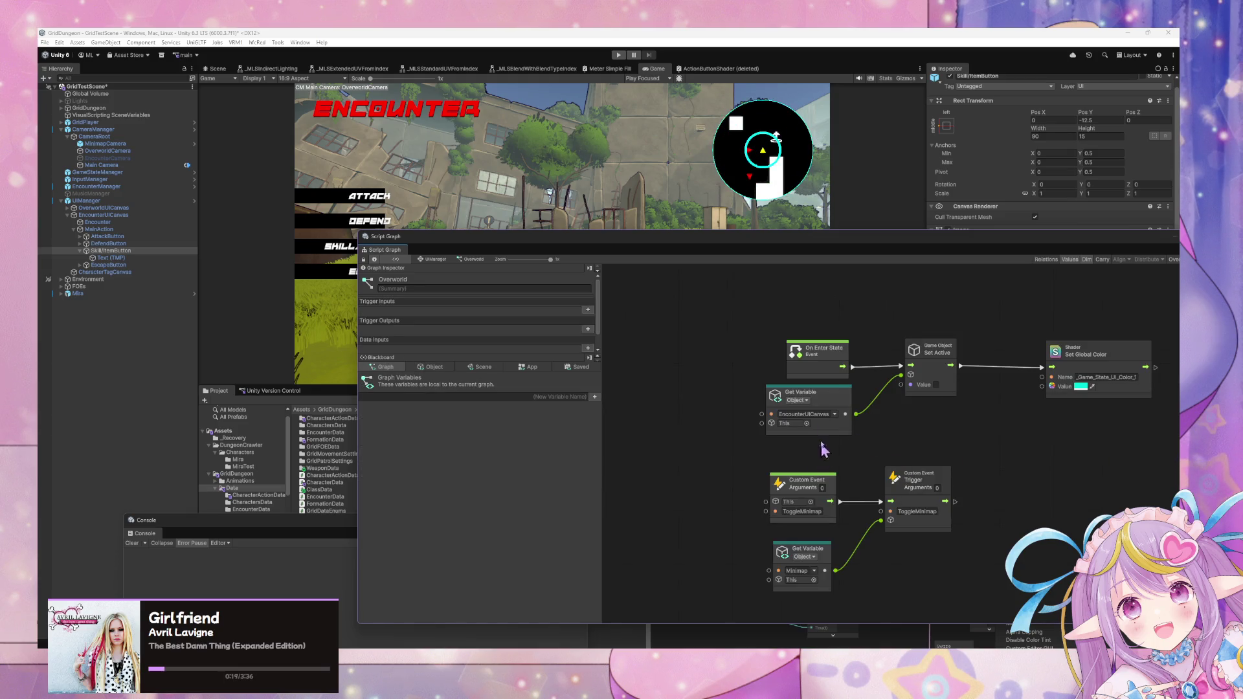
pyautogui.click(433, 259)
pyautogui.click(1014, 441)
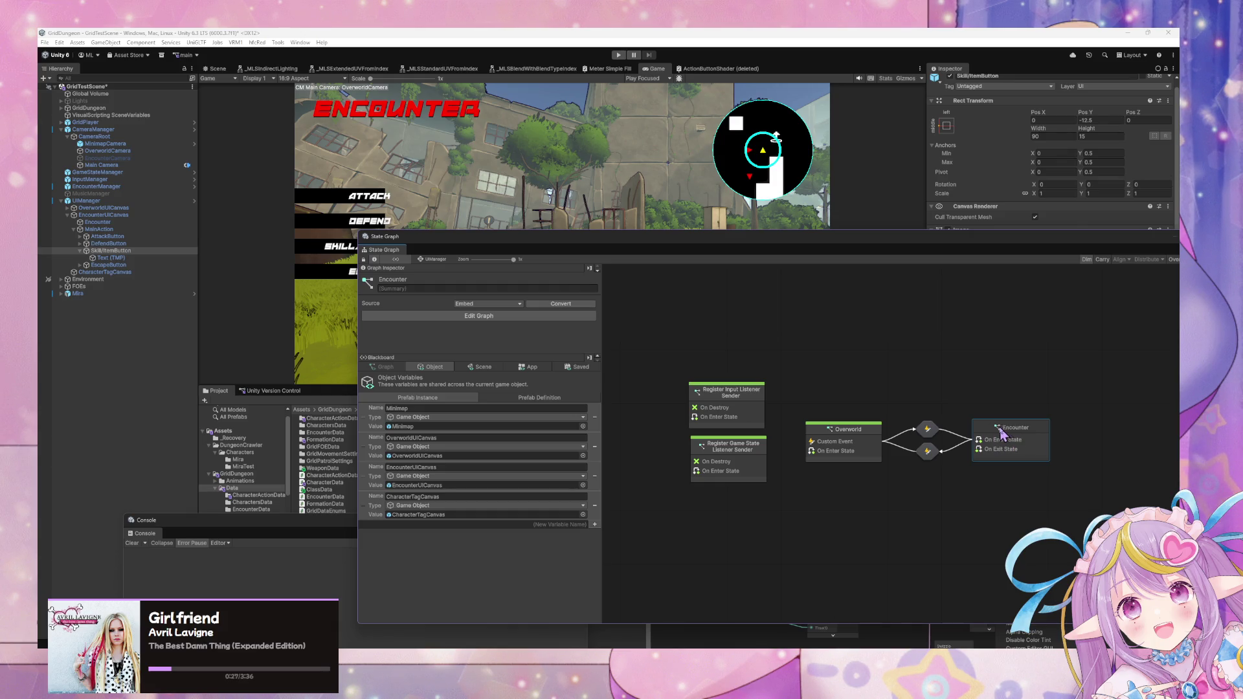
pyautogui.doubleClick(1012, 444)
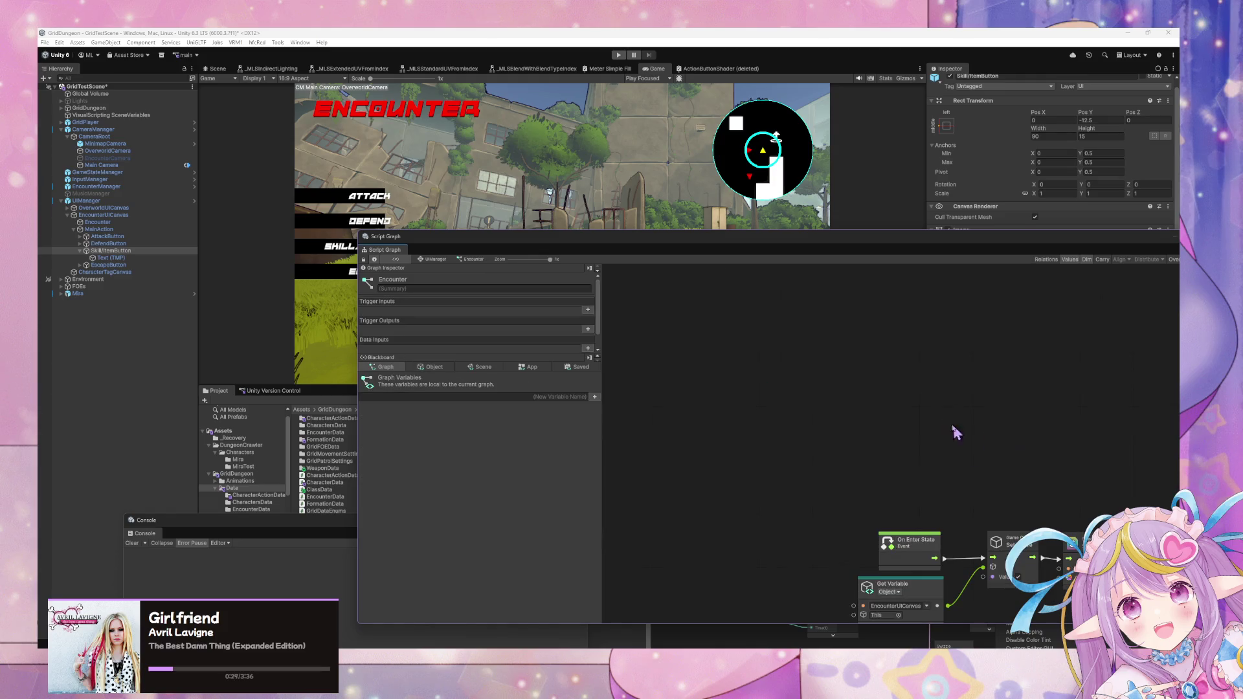
pyautogui.click(104, 215)
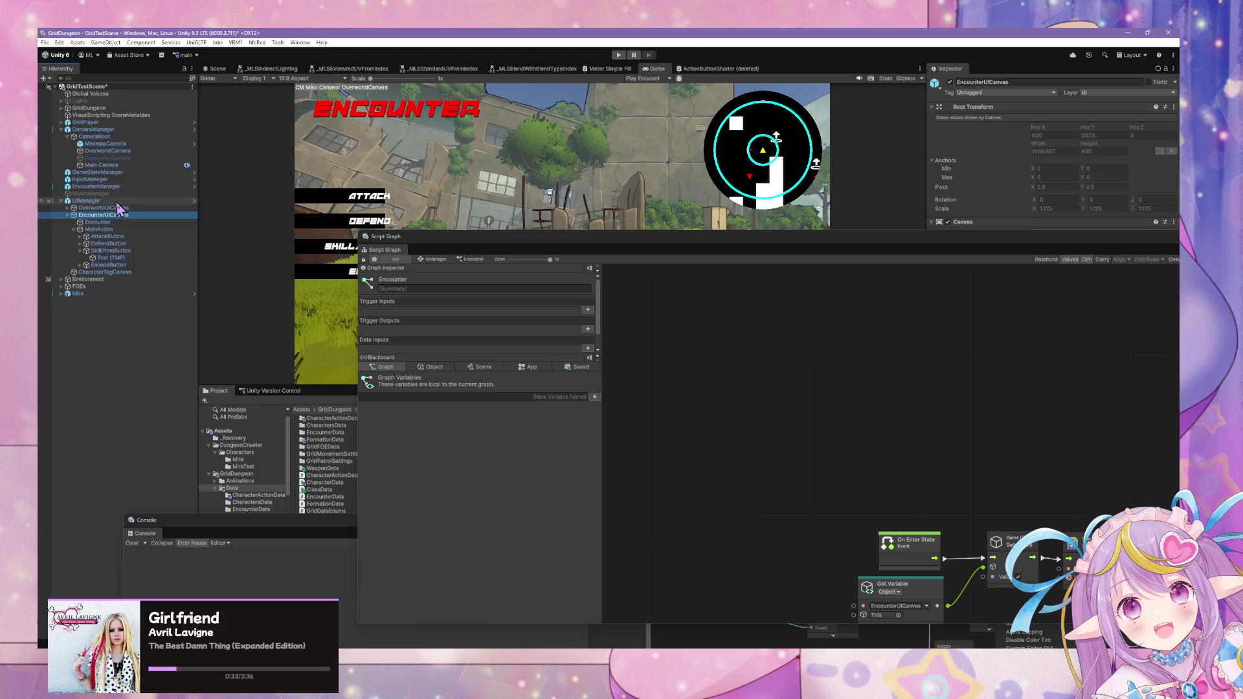
pyautogui.click(86, 200)
pyautogui.moveTo(827, 251)
pyautogui.mouseDown()
pyautogui.moveTo(693, 200)
pyautogui.moveTo(819, 244)
pyautogui.mouseUp()
pyautogui.click(96, 186)
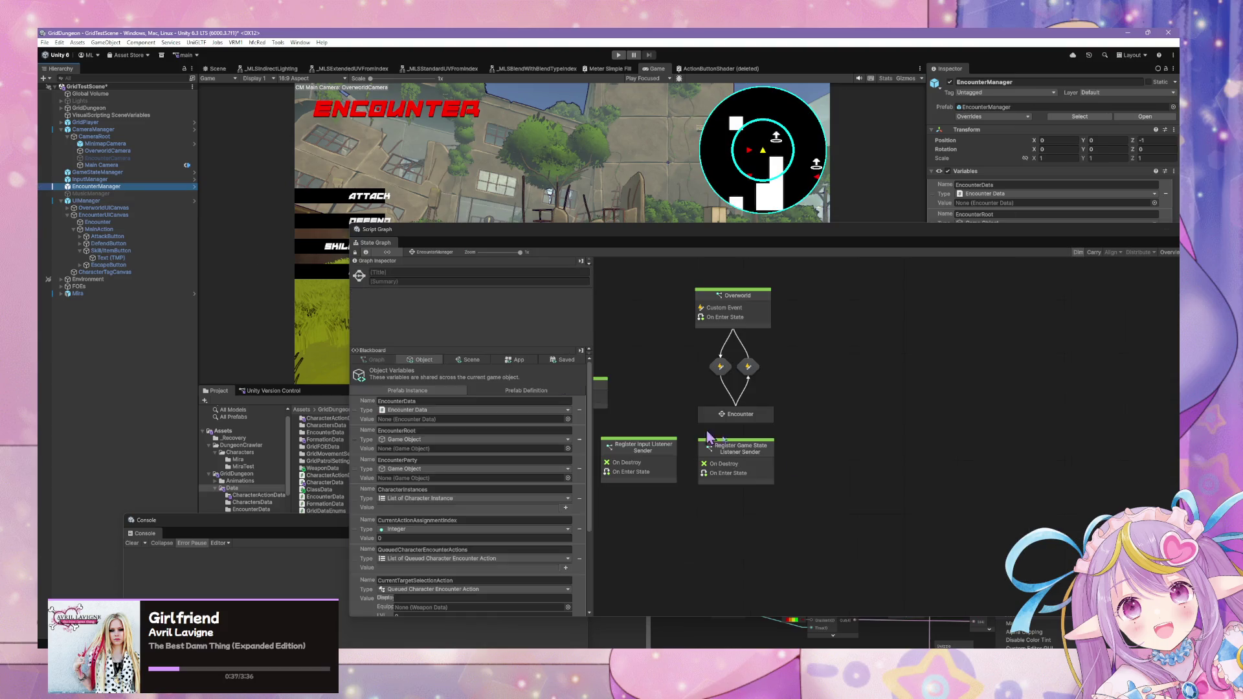
pyautogui.doubleClick(733, 418)
pyautogui.moveTo(743, 425); pyautogui.dragTo(835, 491)
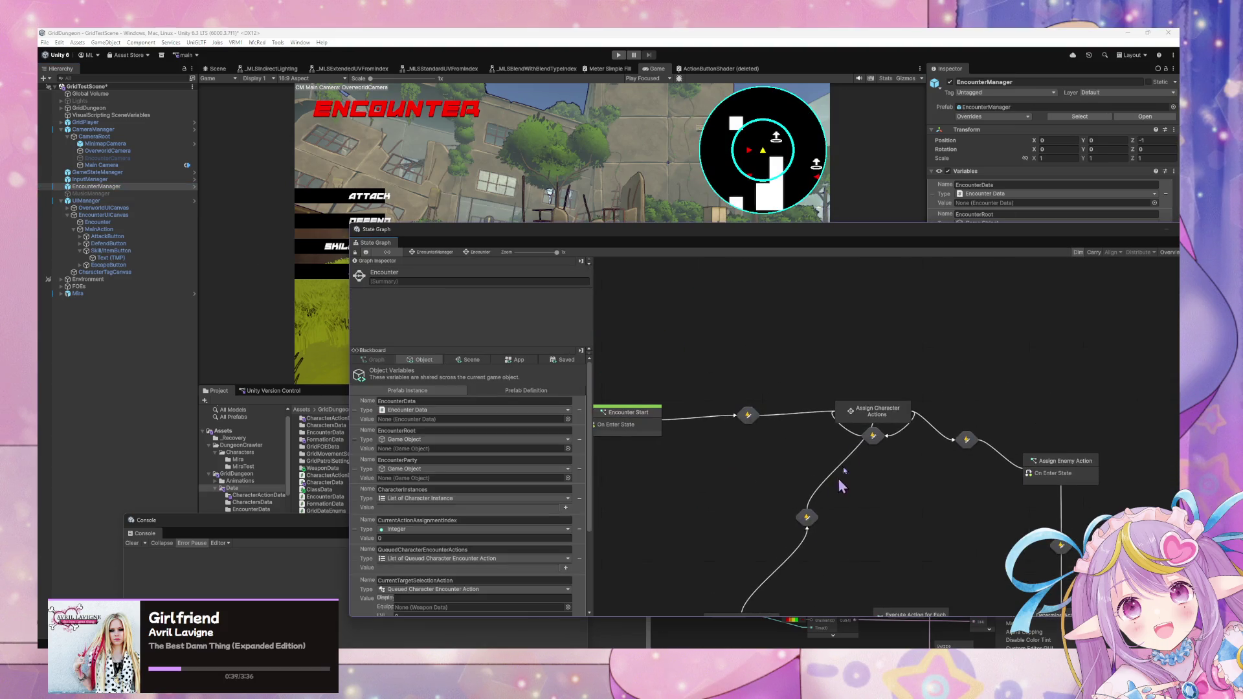
pyautogui.doubleClick(892, 412)
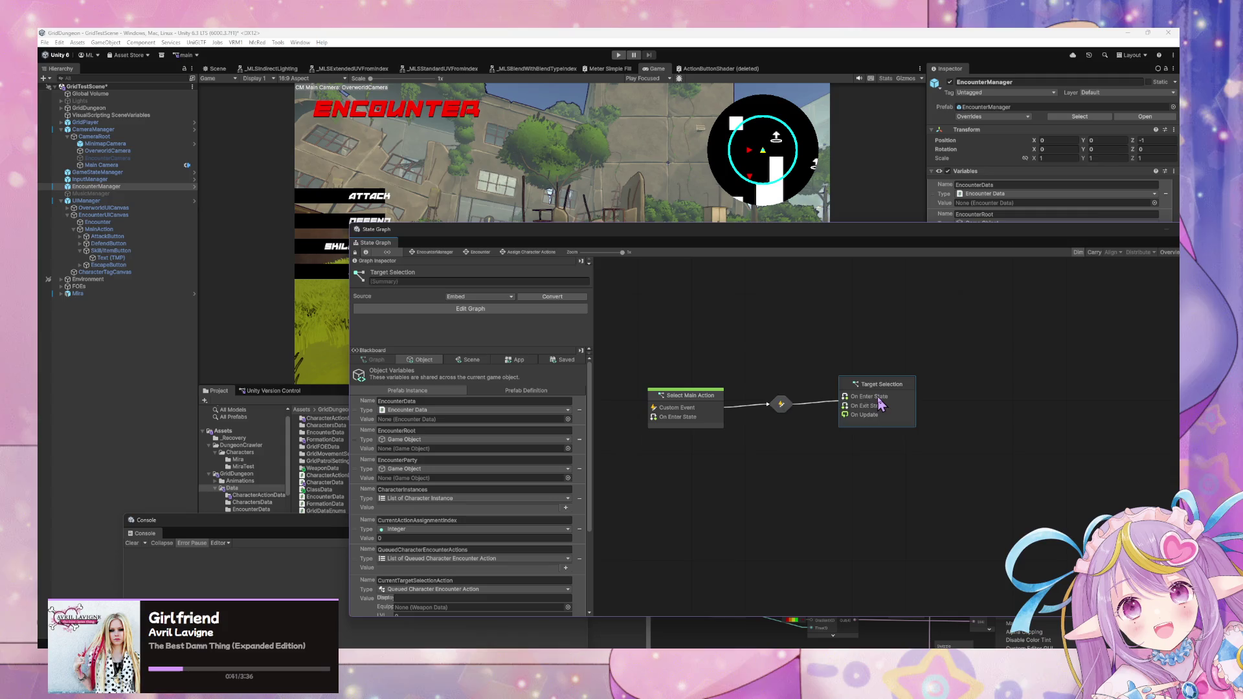
pyautogui.click(779, 409)
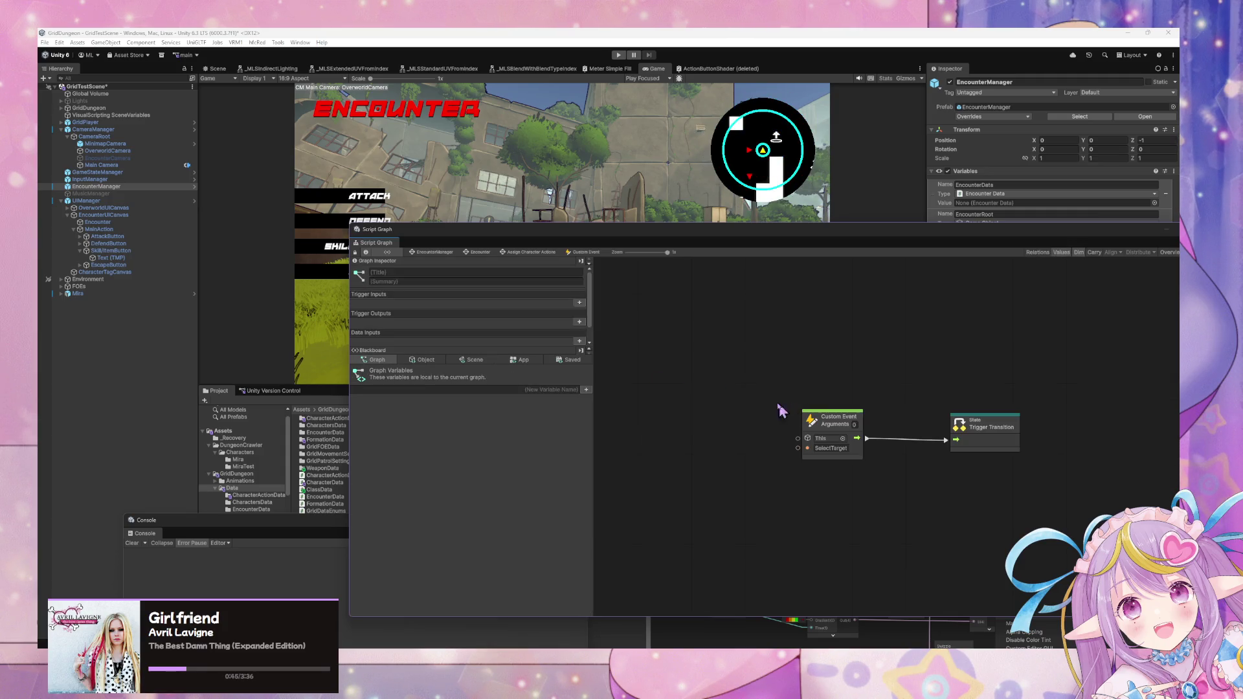
pyautogui.click(432, 252)
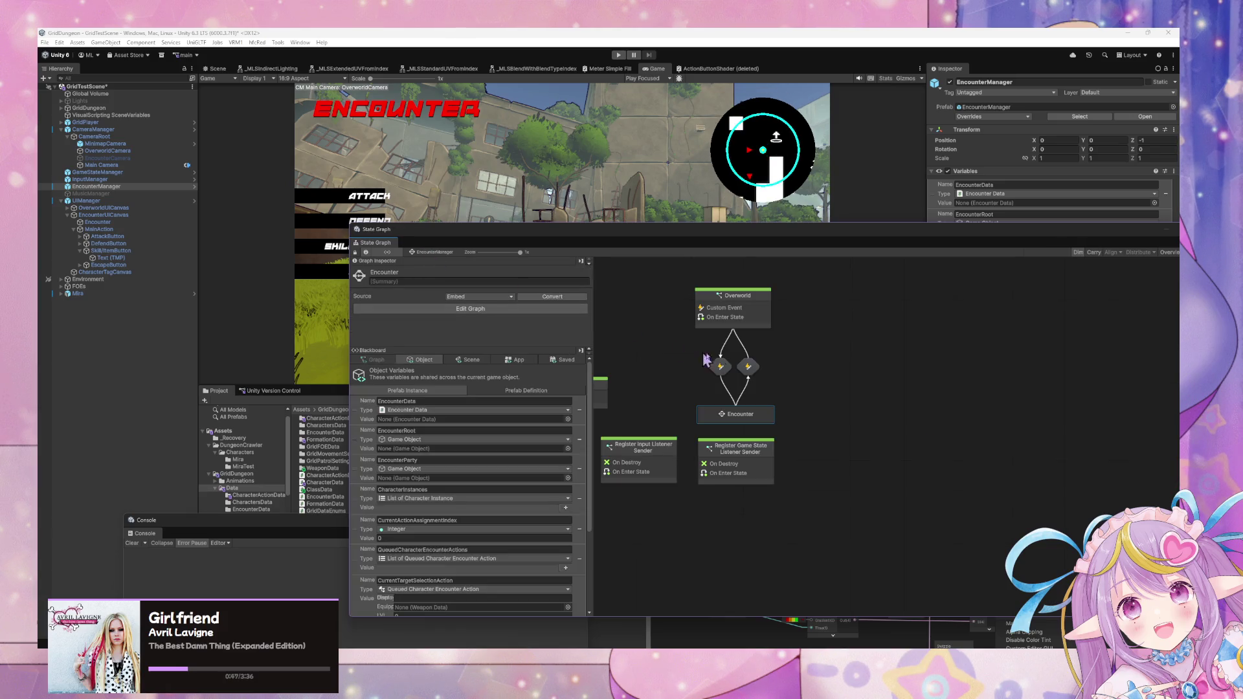
pyautogui.doubleClick(749, 410)
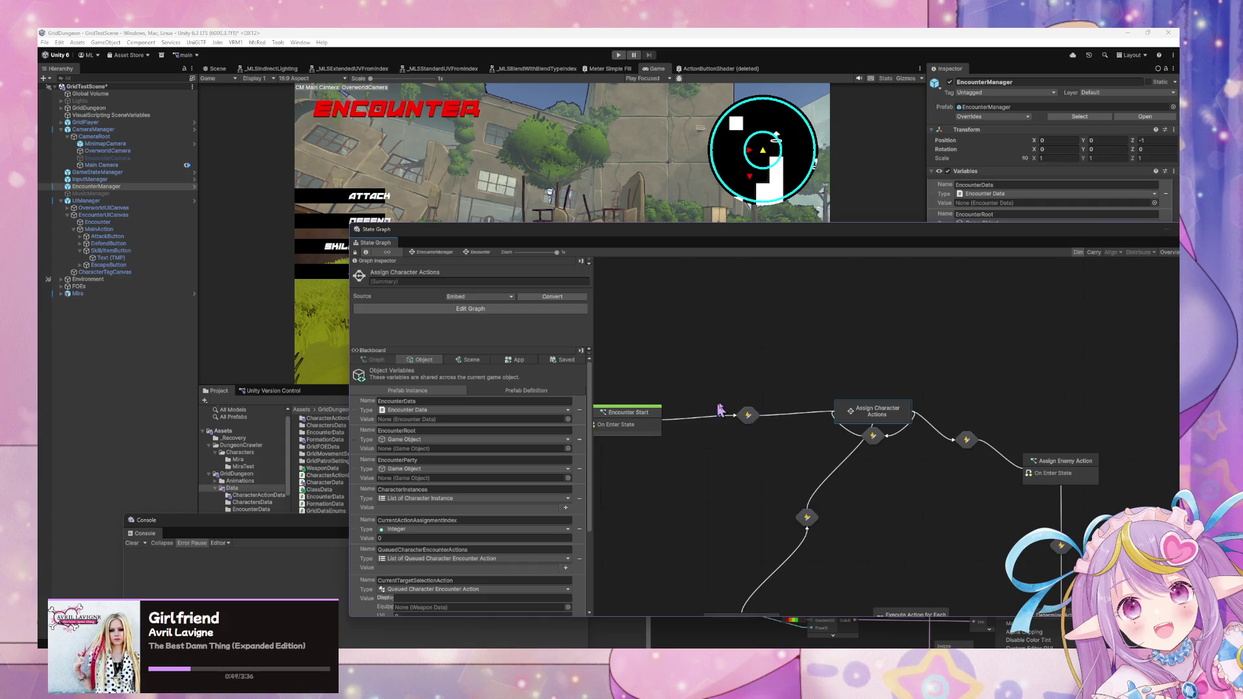
pyautogui.doubleClick(885, 421)
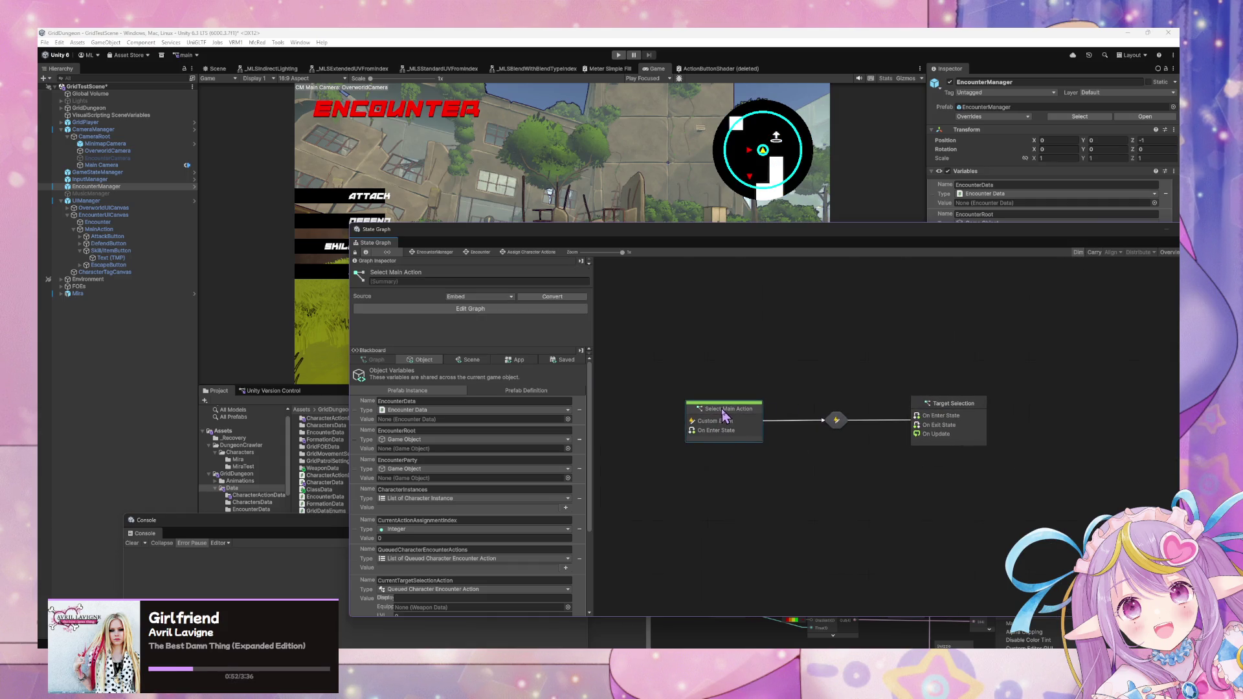
pyautogui.doubleClick(756, 429)
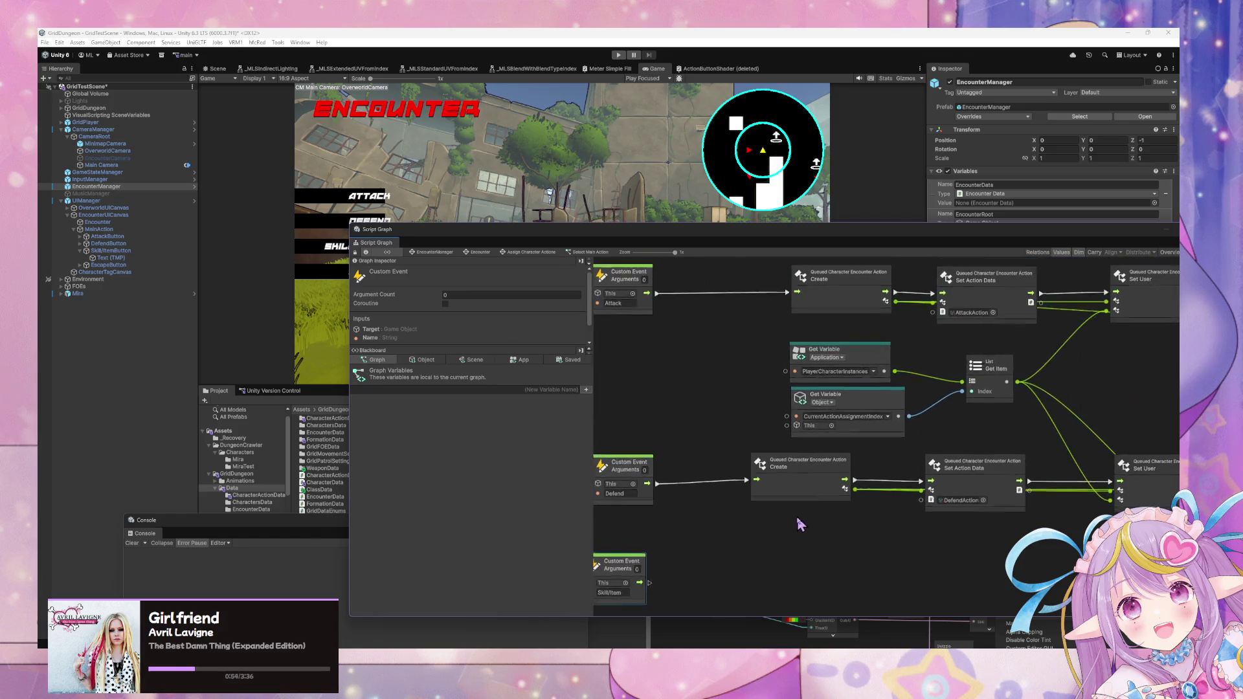
# - Connect a Trigger Custom Event named SkillItem to the Skill/Item event, then reopen Assign Character Actions
pyautogui.moveTo(735, 466)
pyautogui.mouseDown()
pyautogui.moveTo(836, 463)
pyautogui.moveTo(877, 437)
pyautogui.mouseUp()
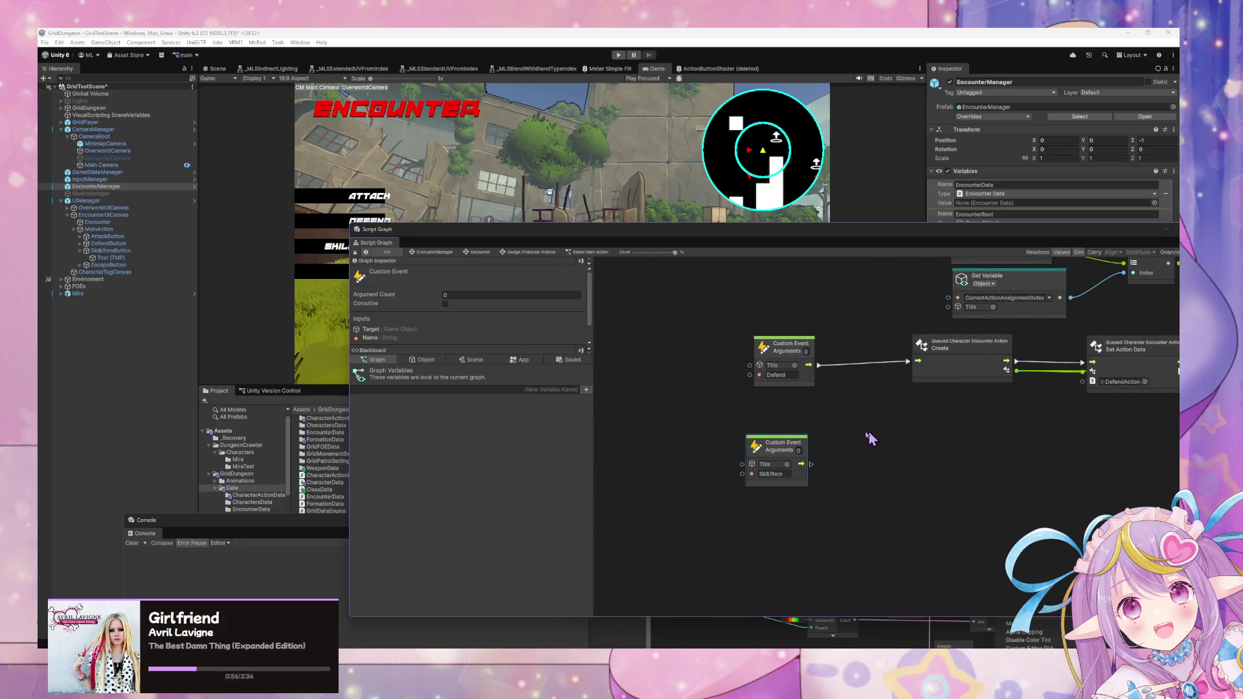
pyautogui.moveTo(811, 464); pyautogui.dragTo(892, 462)
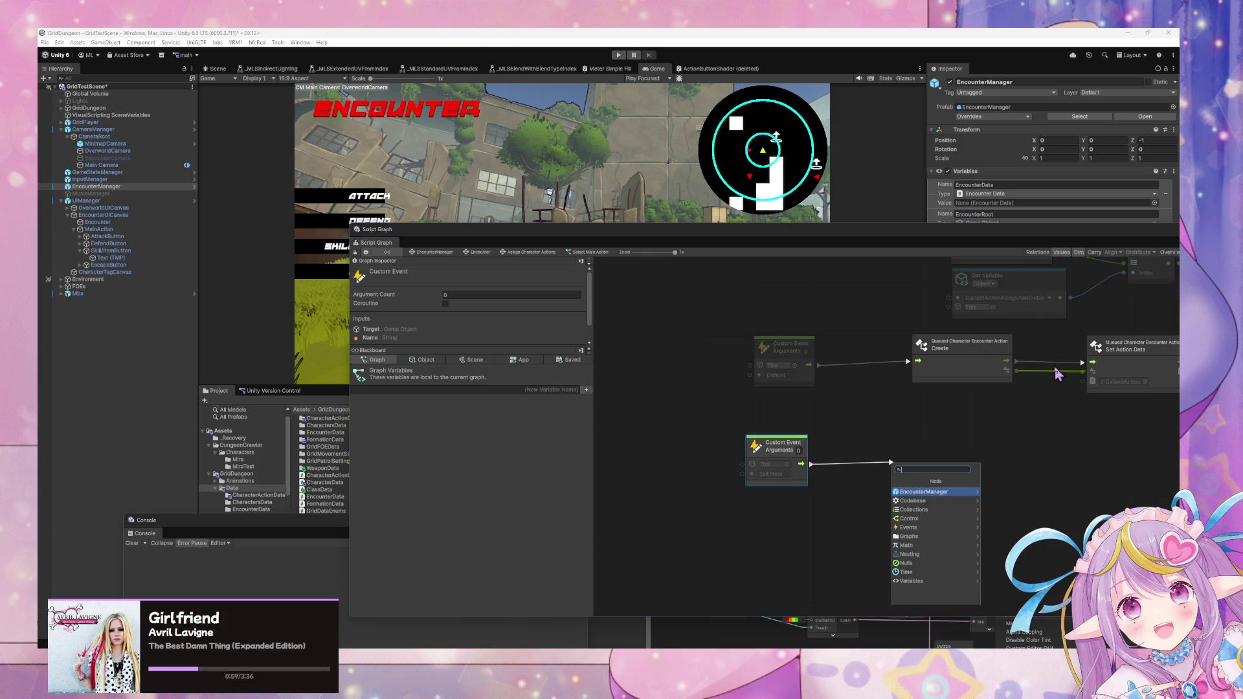
pyautogui.write('trigger')
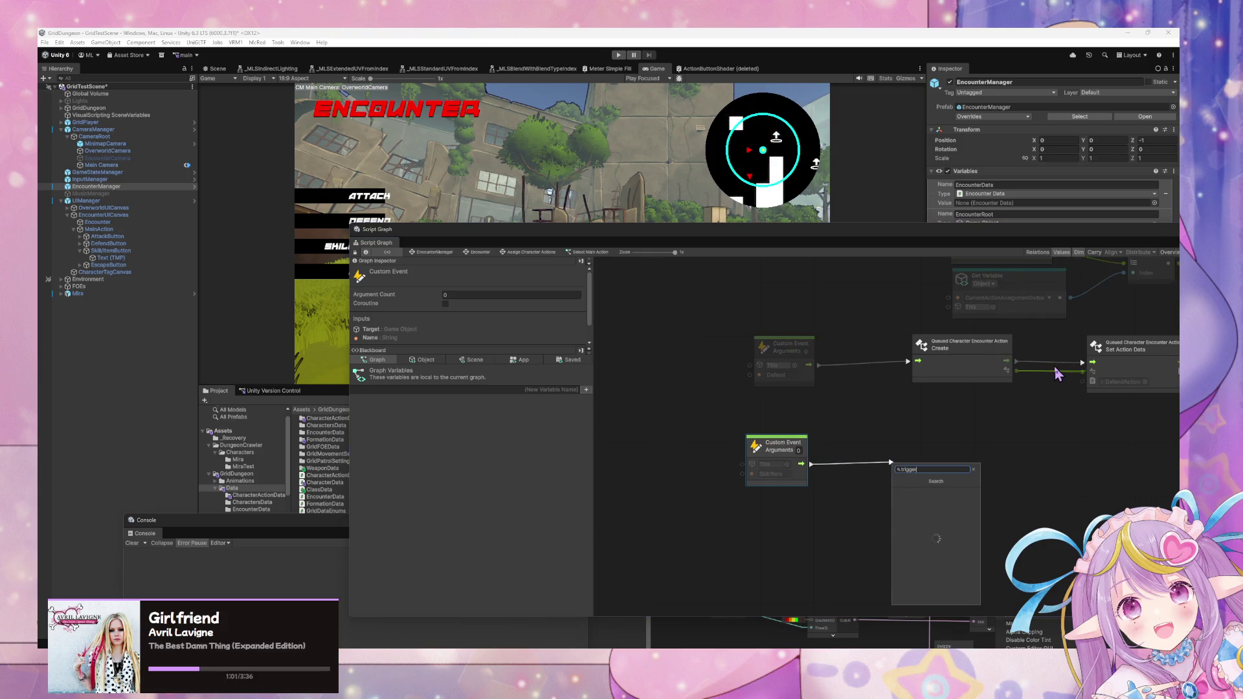
pyautogui.press('Down')
pyautogui.press('Down')
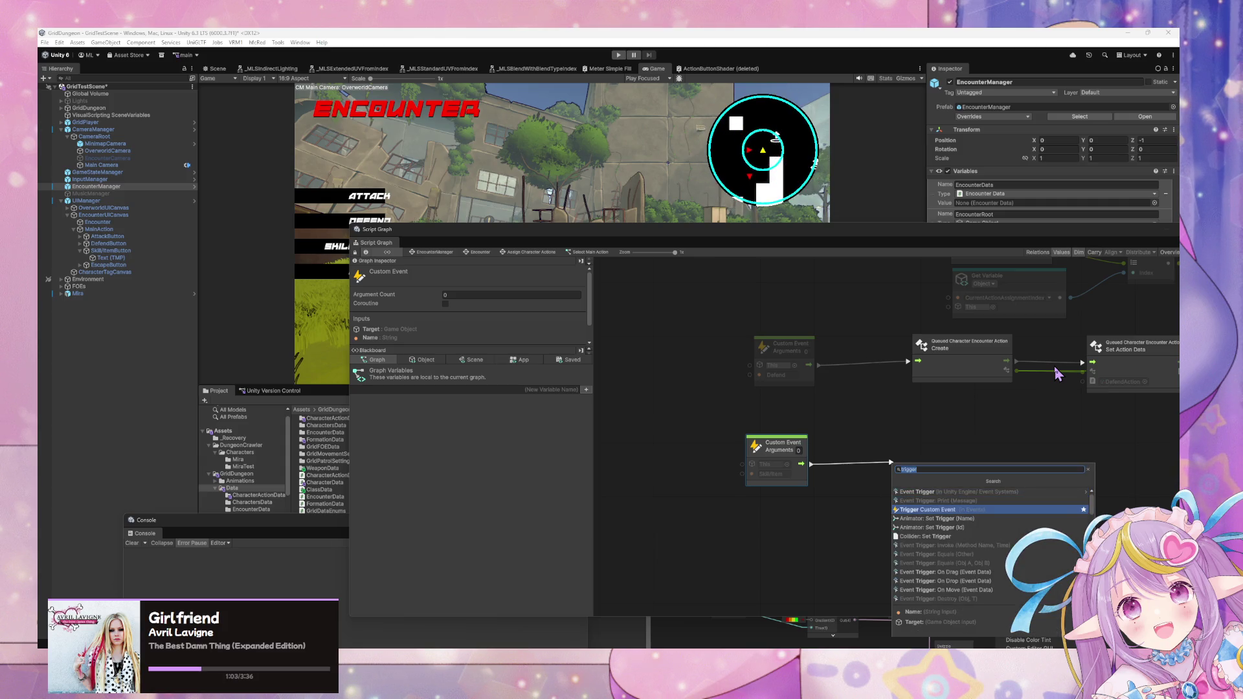
pyautogui.press('Return')
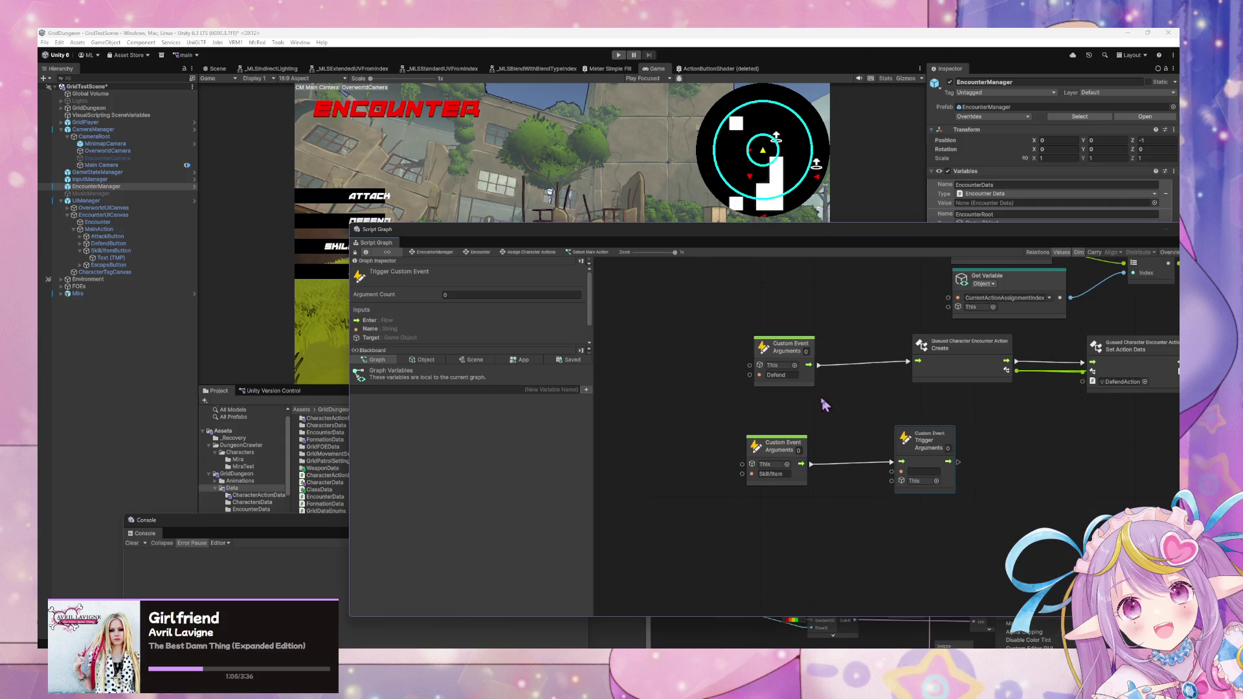
pyautogui.click(937, 472)
pyautogui.write('Sk')
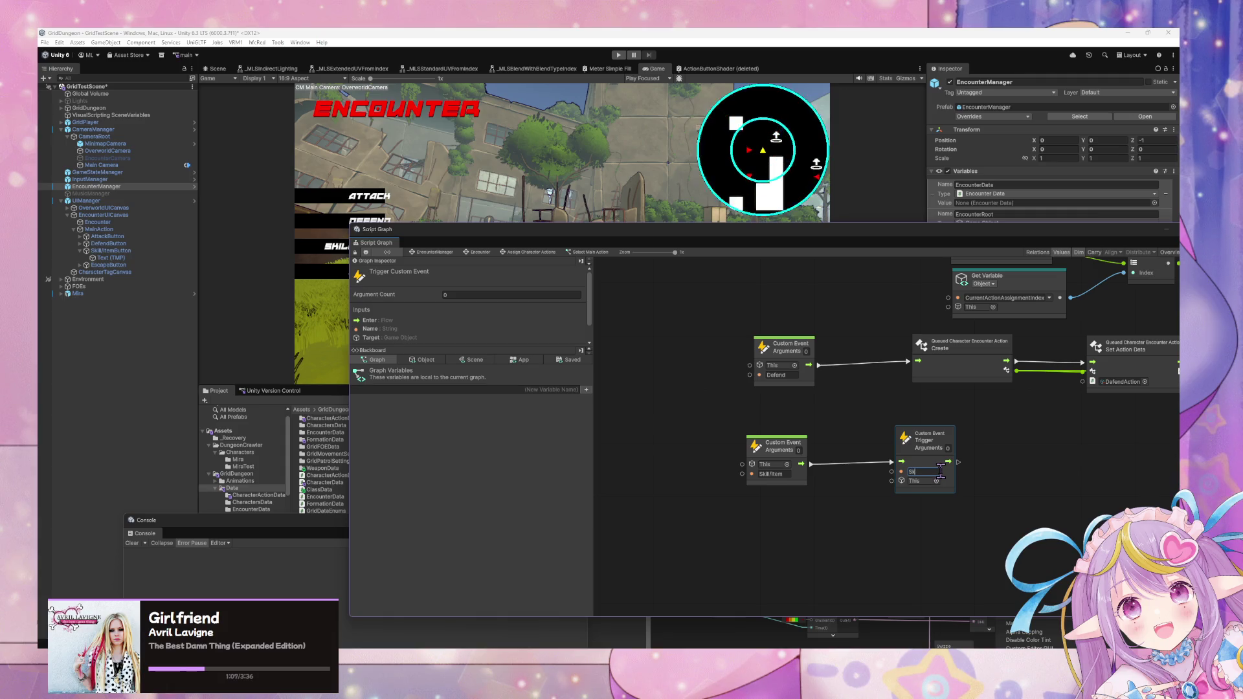
pyautogui.write('illItem')
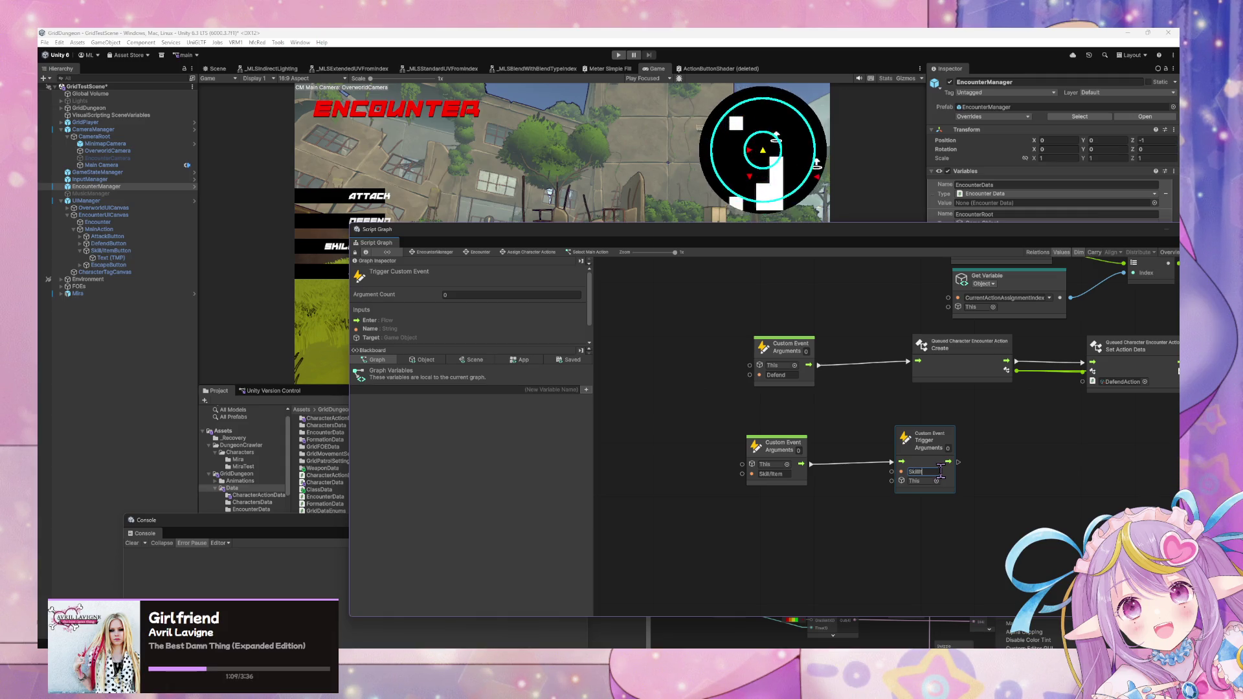
pyautogui.click(707, 383)
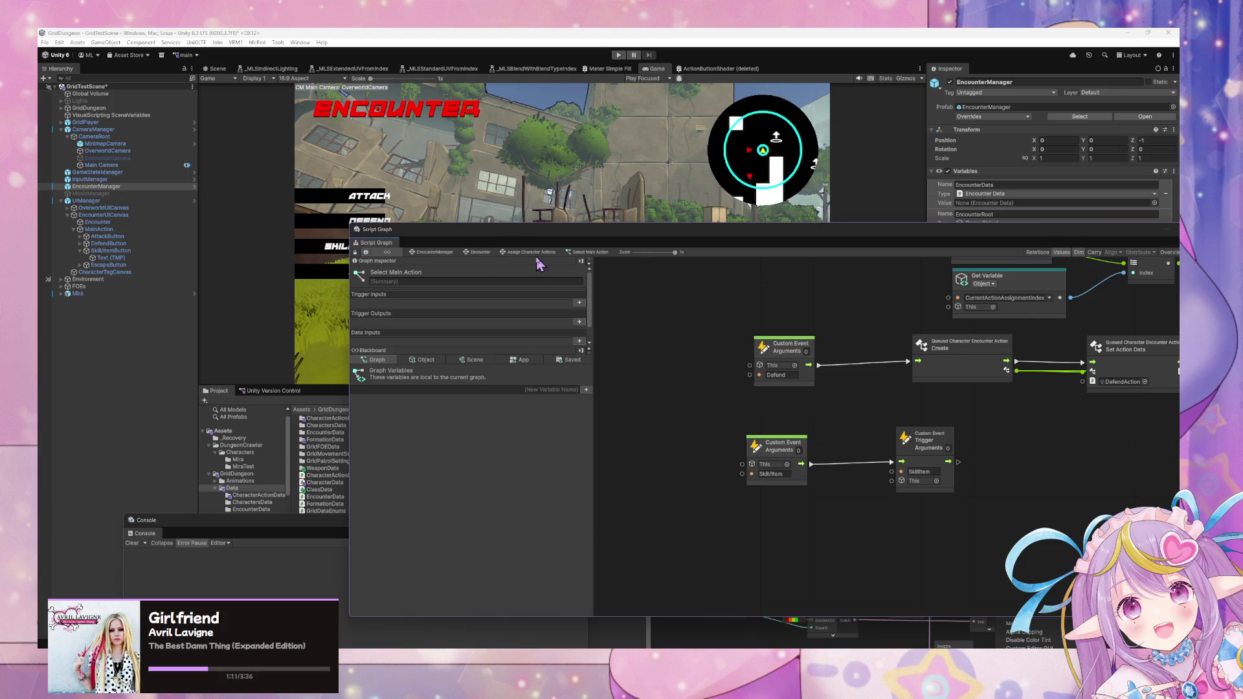
pyautogui.click(480, 252)
pyautogui.doubleClick(874, 412)
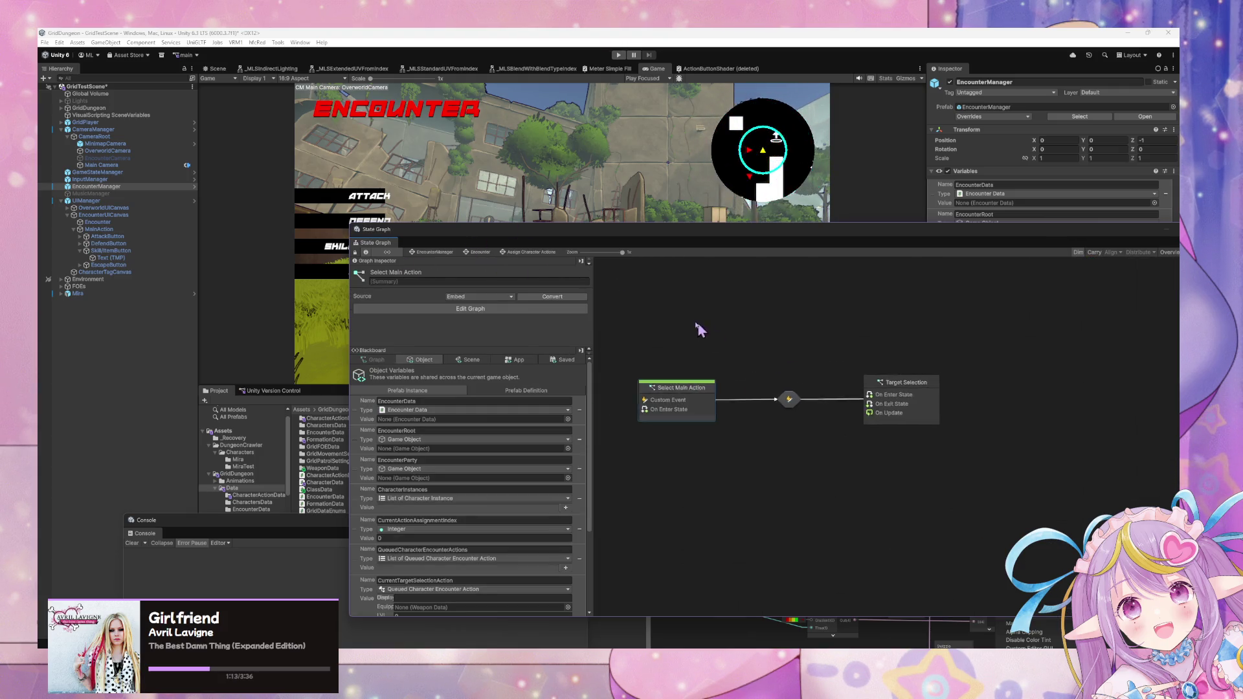
# - Duplicate Target Selection below the original and add a transition from Select Main Action to it
pyautogui.hotkey('ctrl', 'd')
pyautogui.moveTo(911, 415); pyautogui.dragTo(783, 427)
pyautogui.click(714, 378)
pyautogui.rightClick(714, 373)
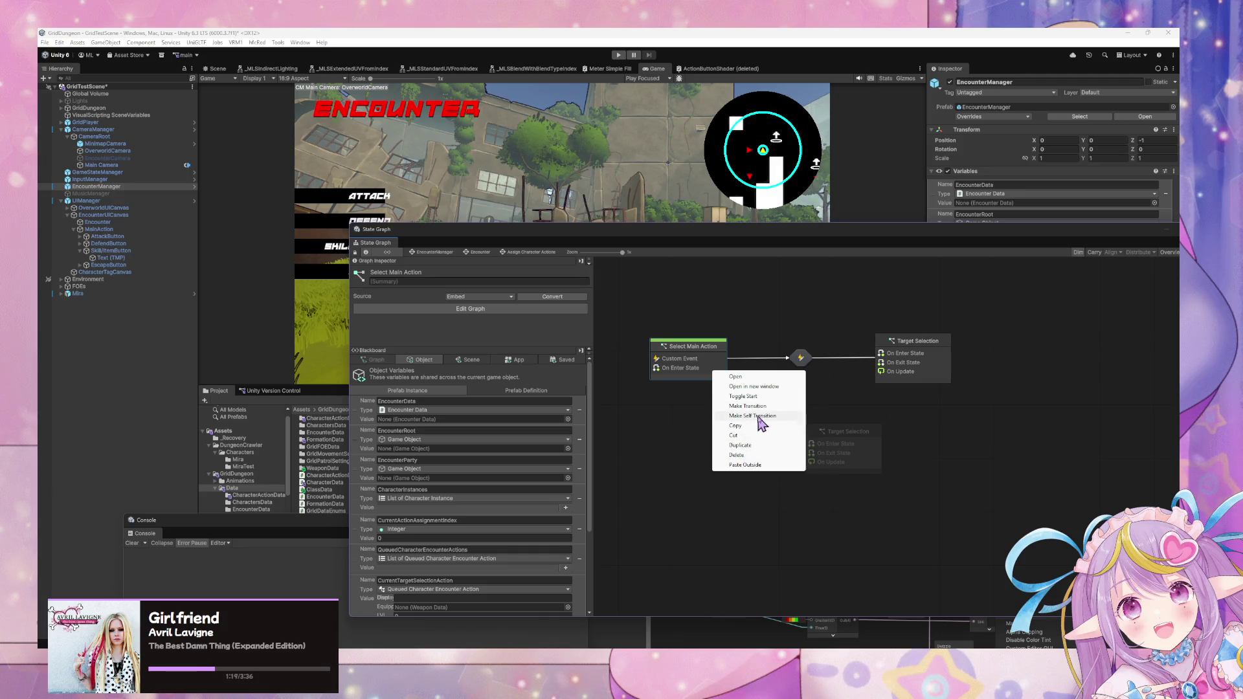
pyautogui.click(751, 406)
pyautogui.click(835, 447)
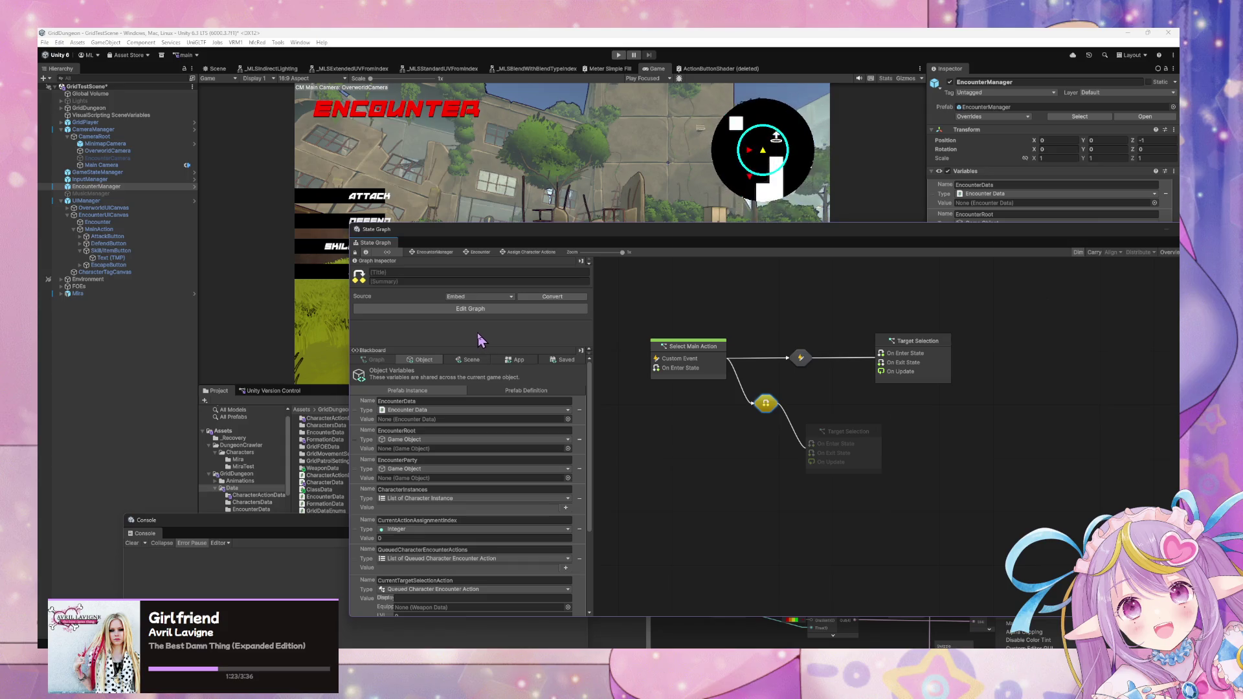
# - Nudge the new Target Selection copy into place and open its script graph
pyautogui.moveTo(847, 444); pyautogui.dragTo(878, 449)
pyautogui.click(783, 407)
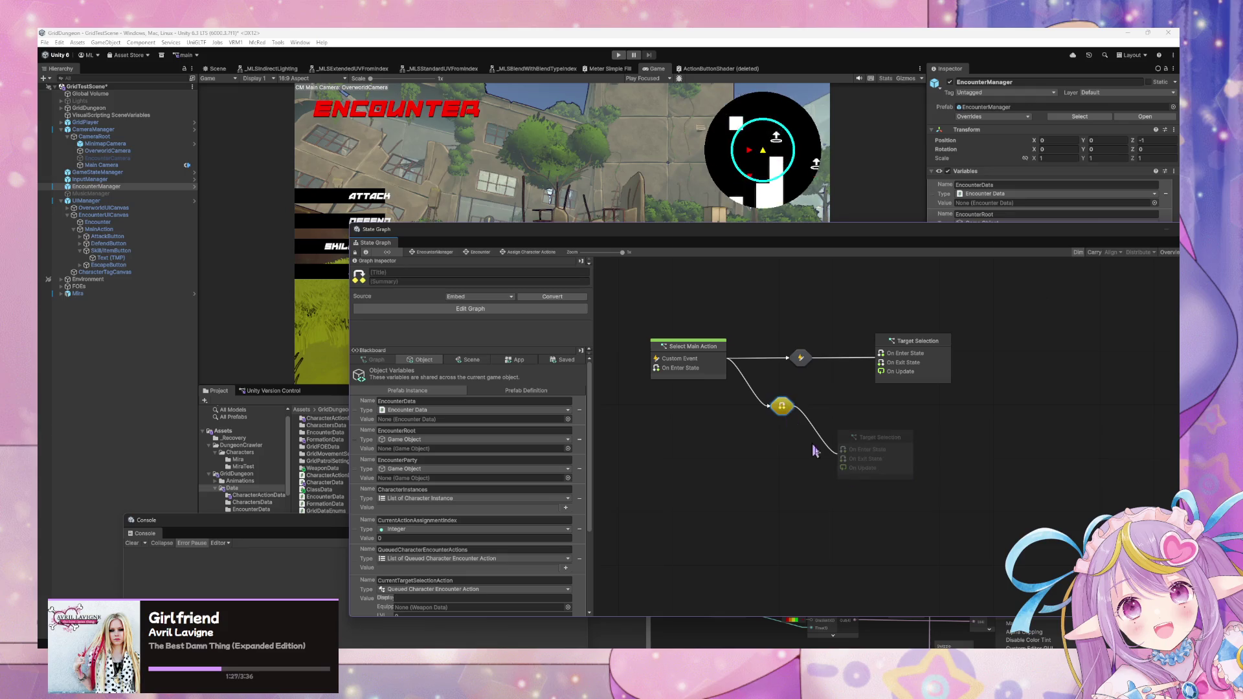
pyautogui.click(861, 444)
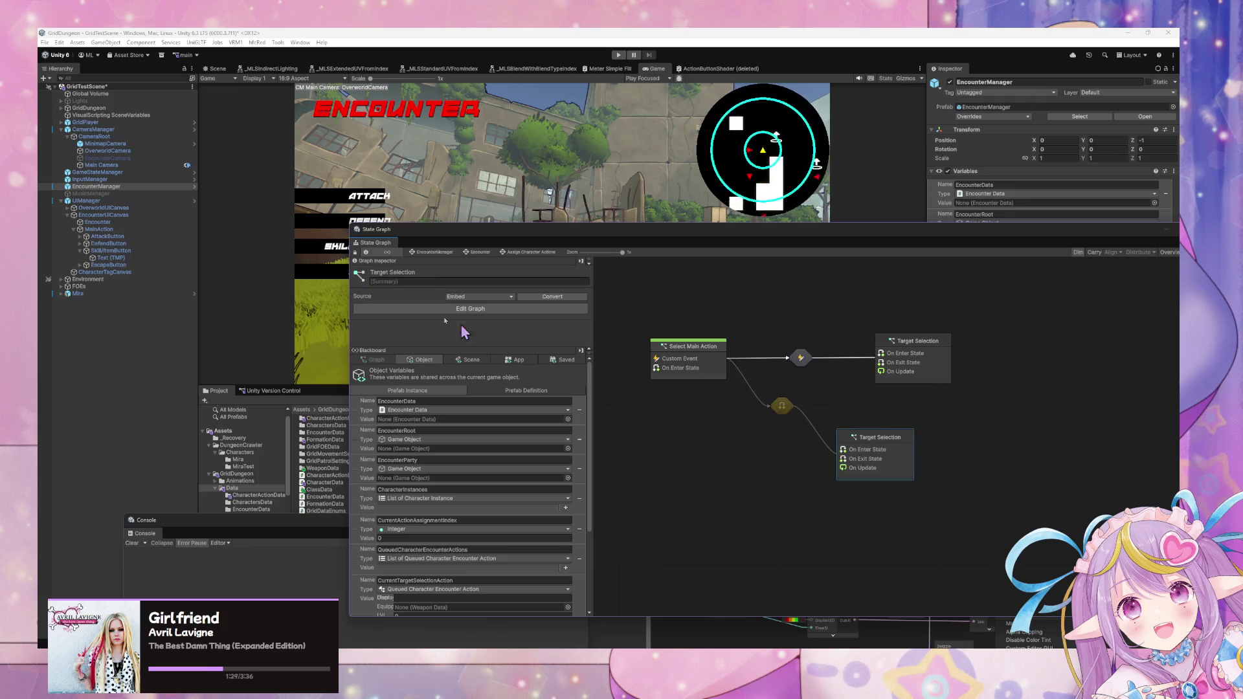
pyautogui.doubleClick(886, 456)
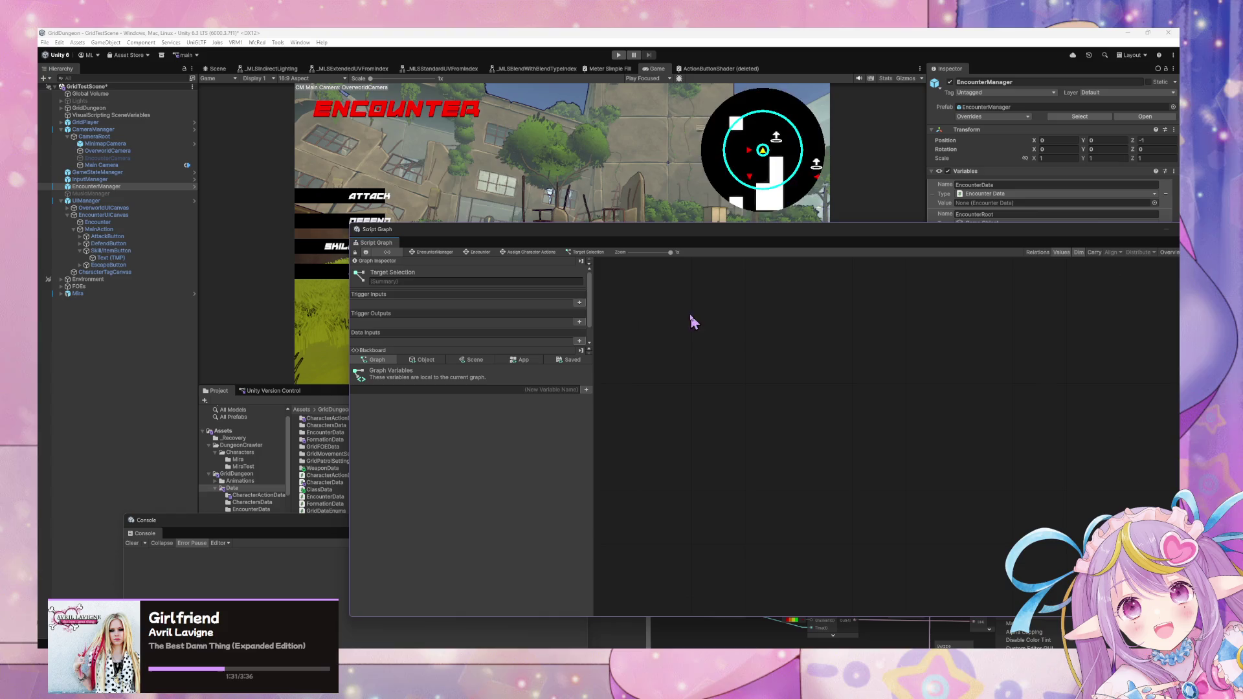
# - Open the transition into the lower state and add a Custom Event node beside Trigger Transition
pyautogui.click(432, 252)
pyautogui.doubleClick(752, 415)
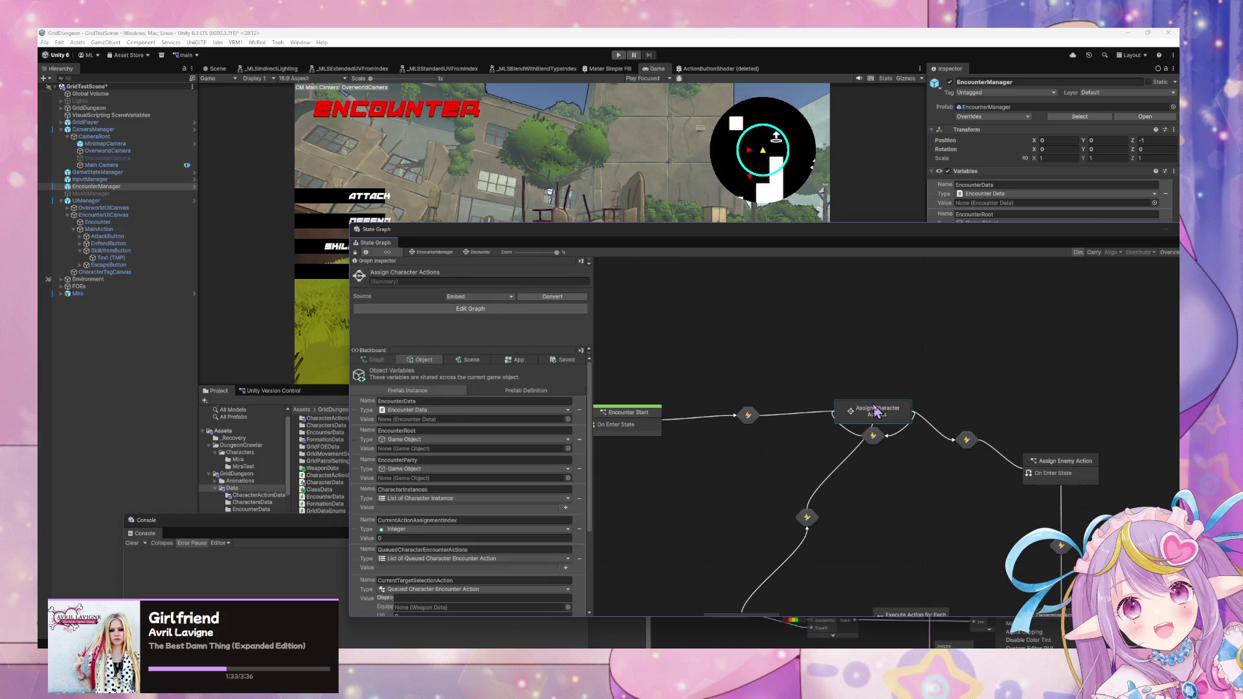
pyautogui.doubleClick(877, 410)
pyautogui.doubleClick(782, 401)
pyautogui.rightClick(896, 443)
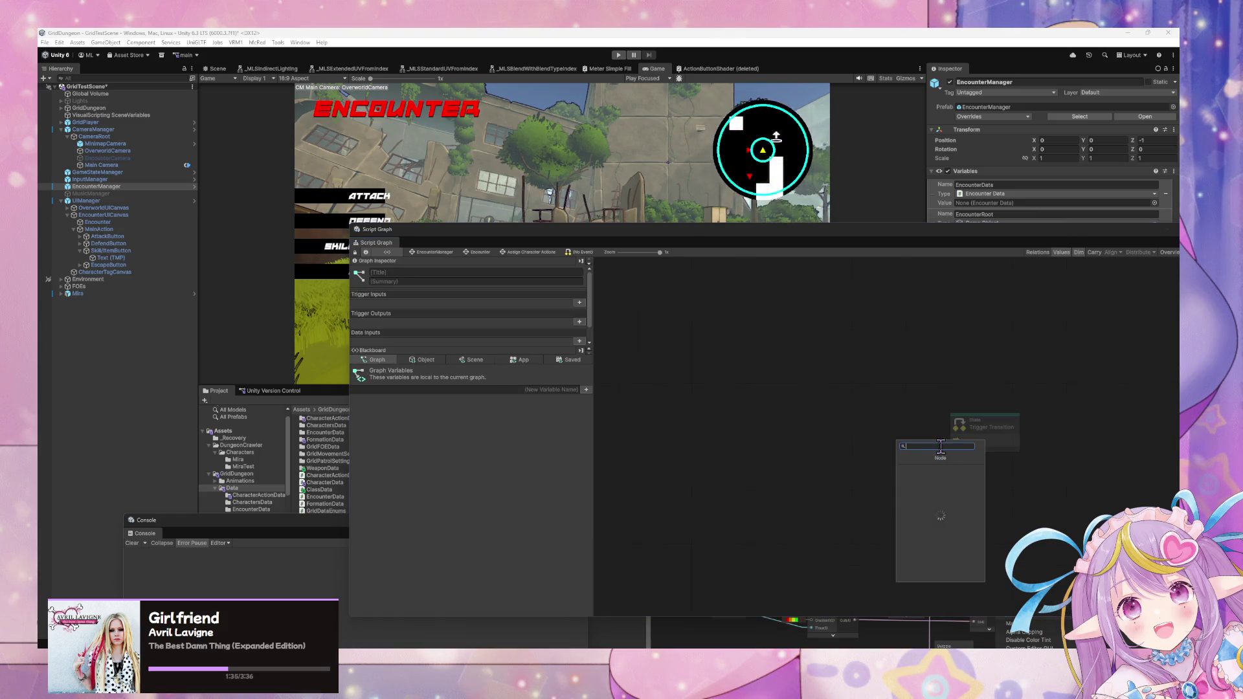
pyautogui.write('custom')
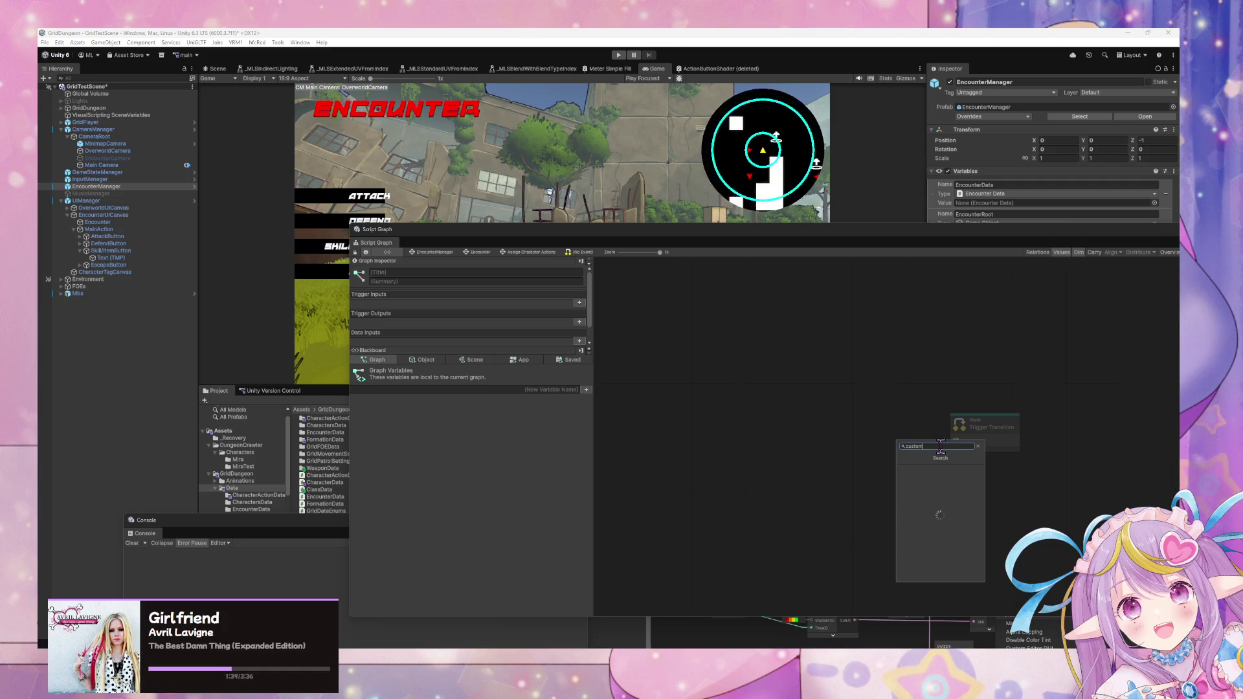
pyautogui.press('Down')
pyautogui.press('Down')
pyautogui.press('Down')
pyautogui.press('Return')
pyautogui.moveTo(944, 453)
pyautogui.mouseDown()
pyautogui.moveTo(901, 435)
pyautogui.moveTo(946, 441)
pyautogui.mouseUp()
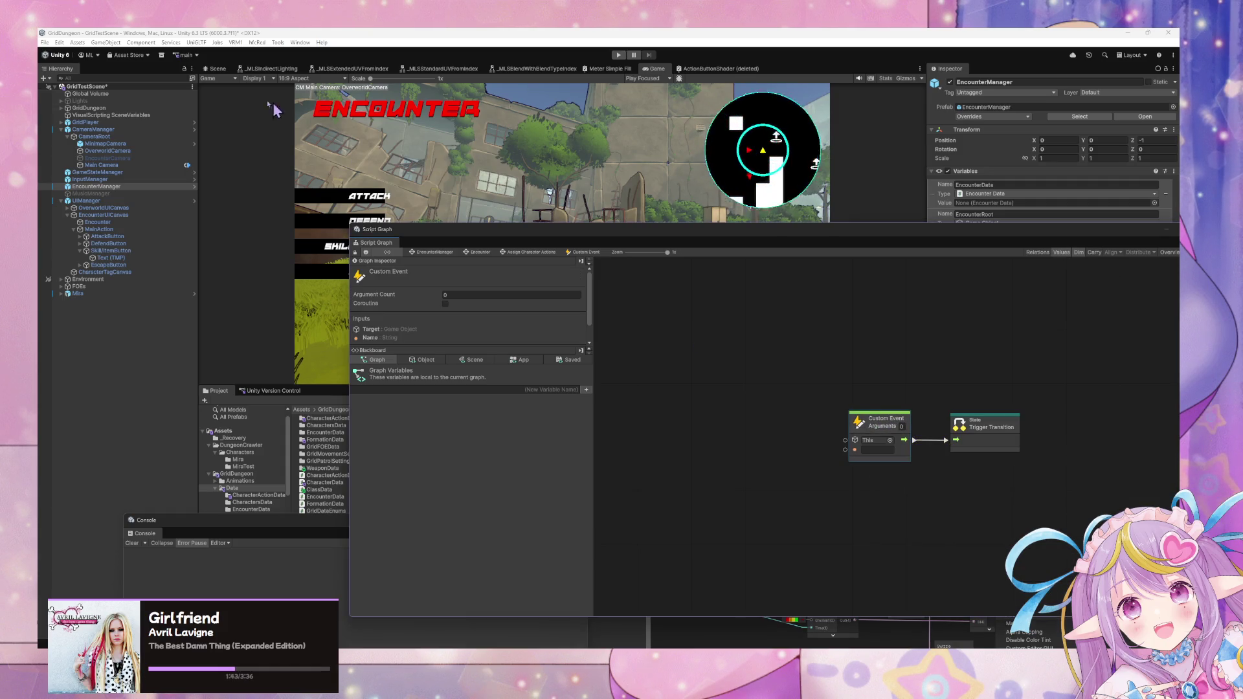
# - Name the Custom Event SkillItem, matching the Skill/Item button's On Click event name
pyautogui.click(123, 251)
pyautogui.moveTo(857, 232); pyautogui.dragTo(439, 296)
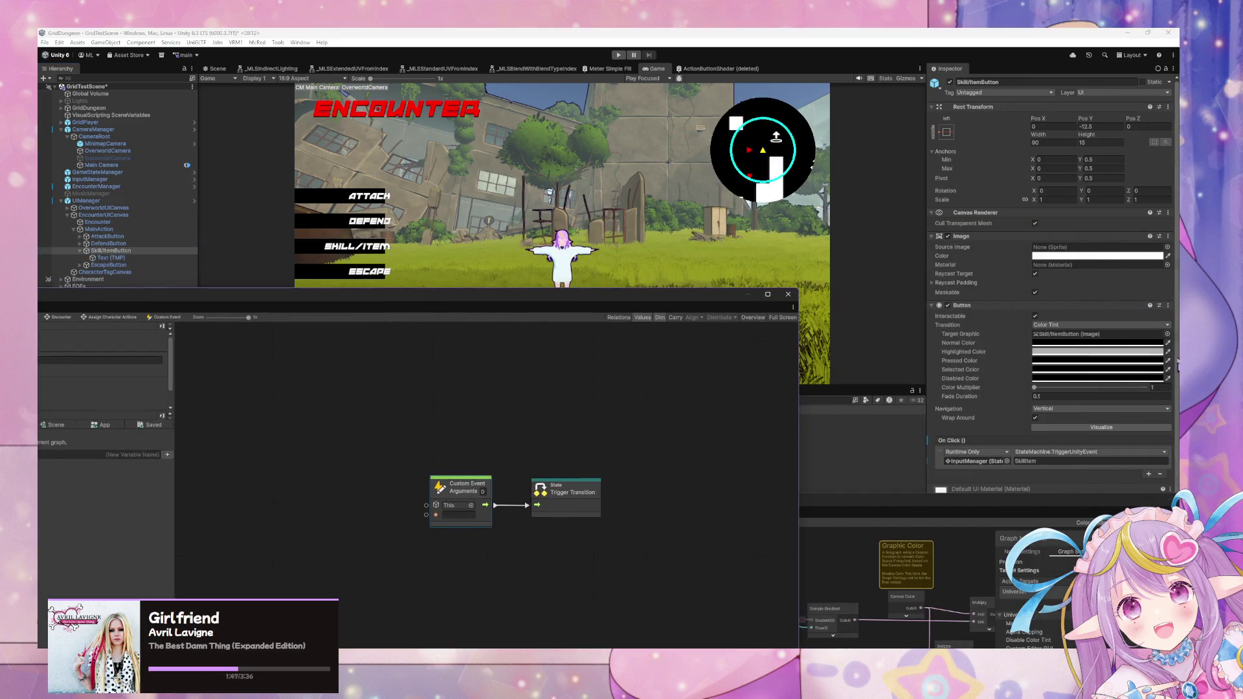
pyautogui.click(1022, 459)
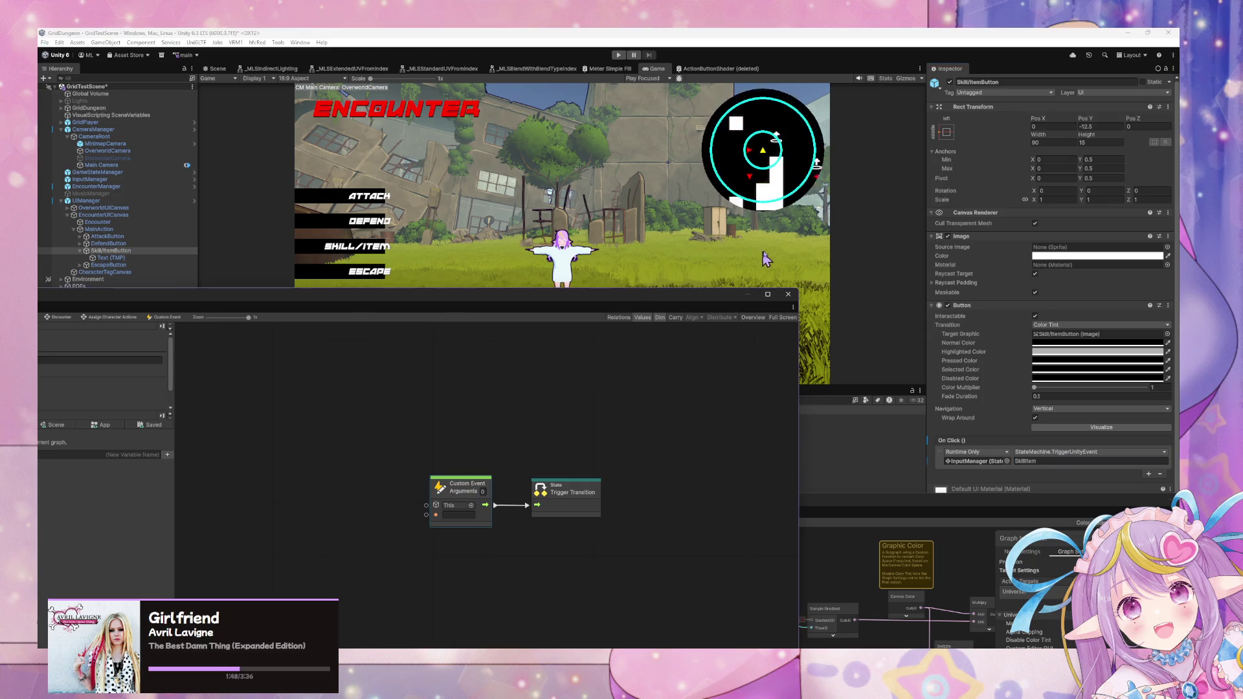
pyautogui.moveTo(479, 297); pyautogui.dragTo(701, 227)
pyautogui.click(771, 445)
pyautogui.write('SkillItem')
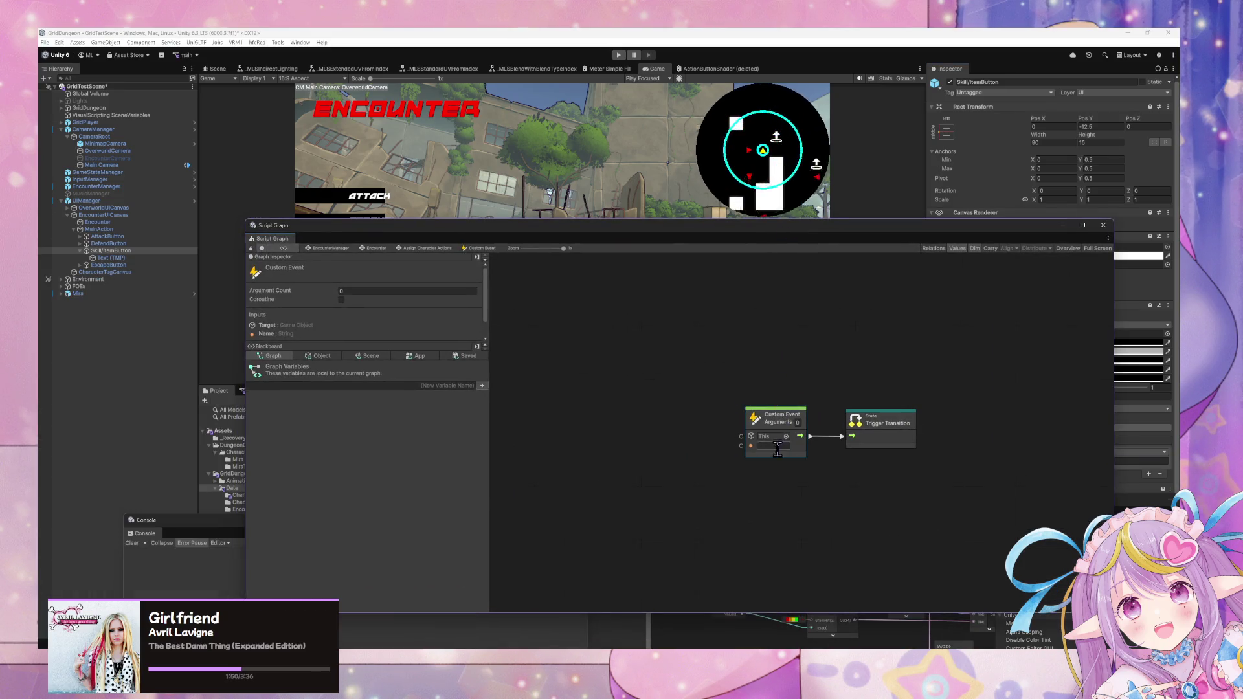
# - Return to Assign Character Actions and shift the lower state right and down
pyautogui.click(427, 248)
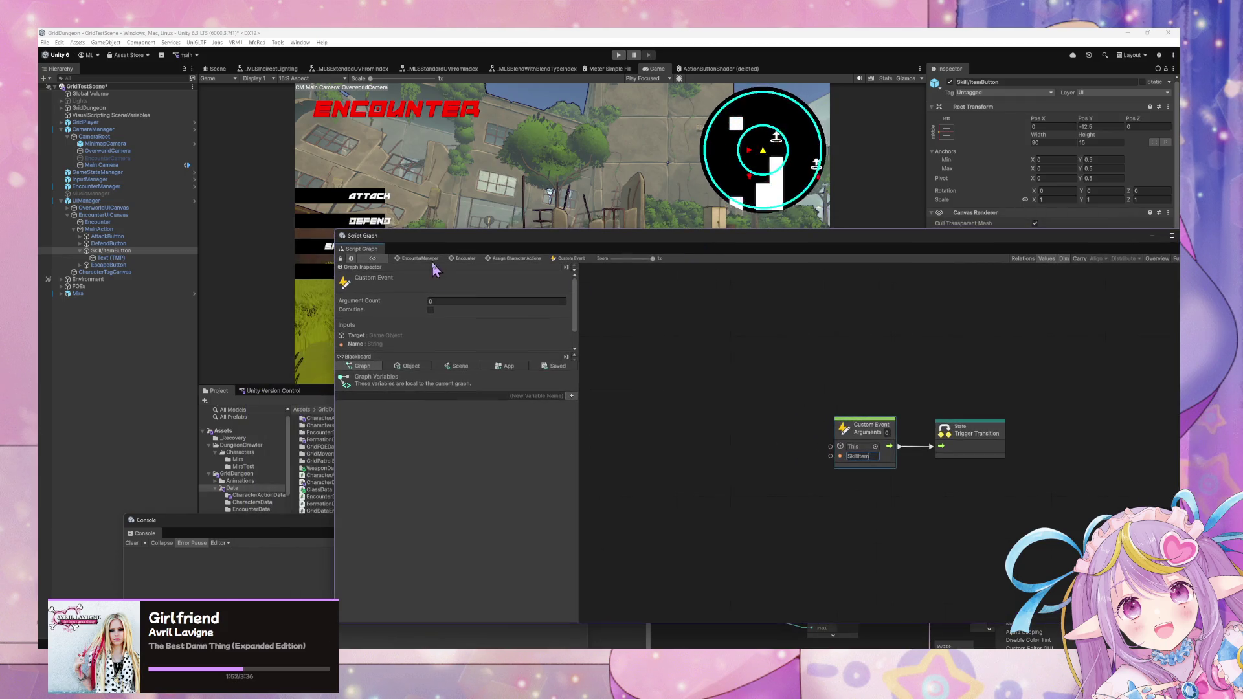
pyautogui.moveTo(843, 447); pyautogui.dragTo(877, 452)
pyautogui.click(432, 277)
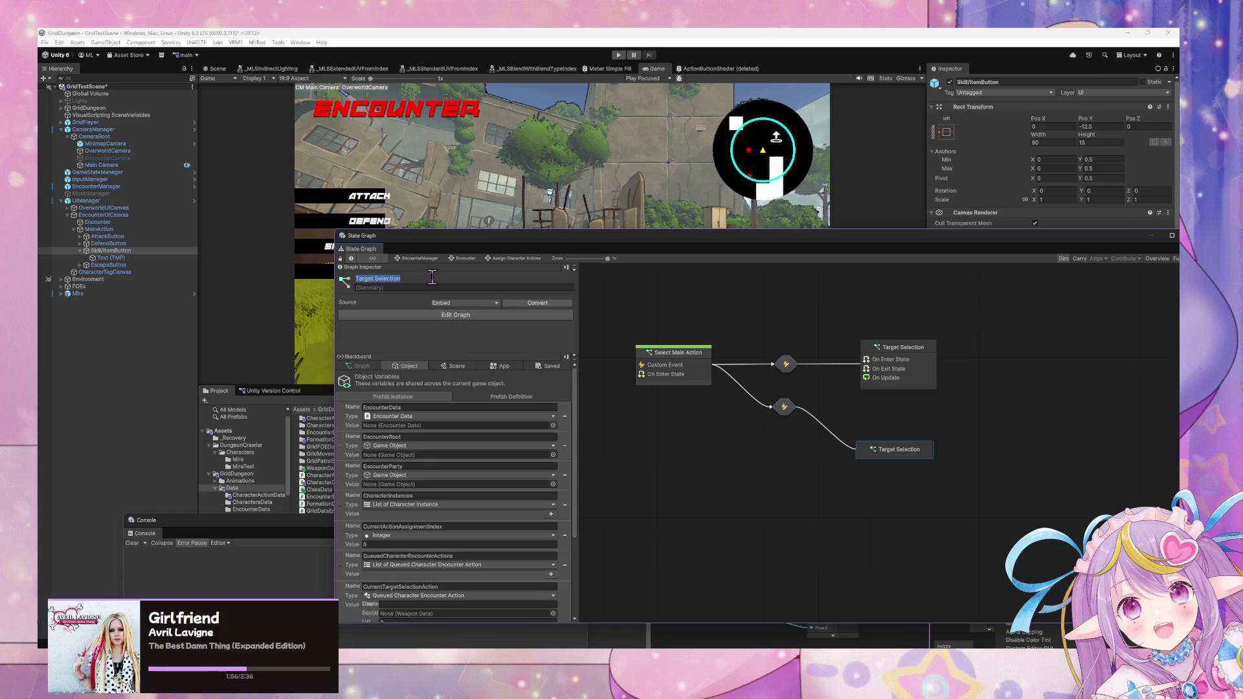
# - Title the lower state Skill/Item Selection and move Target Selection up
pyautogui.write('Skill/ItemSelection')
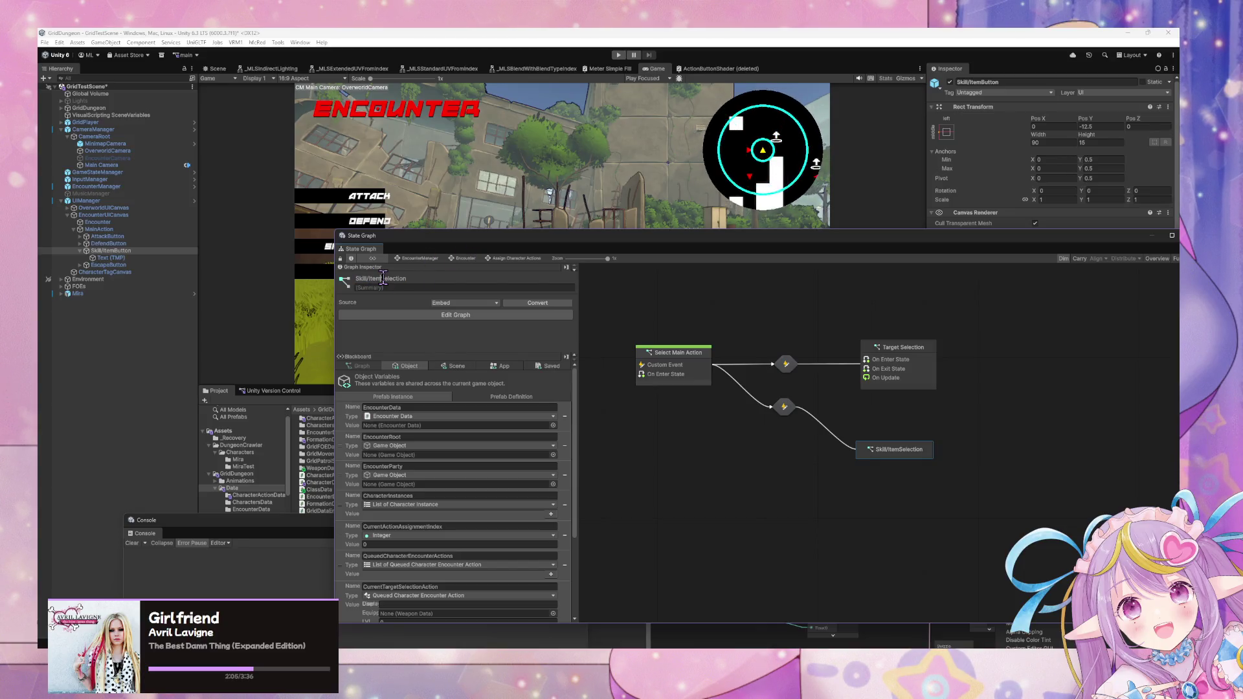
pyautogui.moveTo(609, 236); pyautogui.dragTo(440, 194)
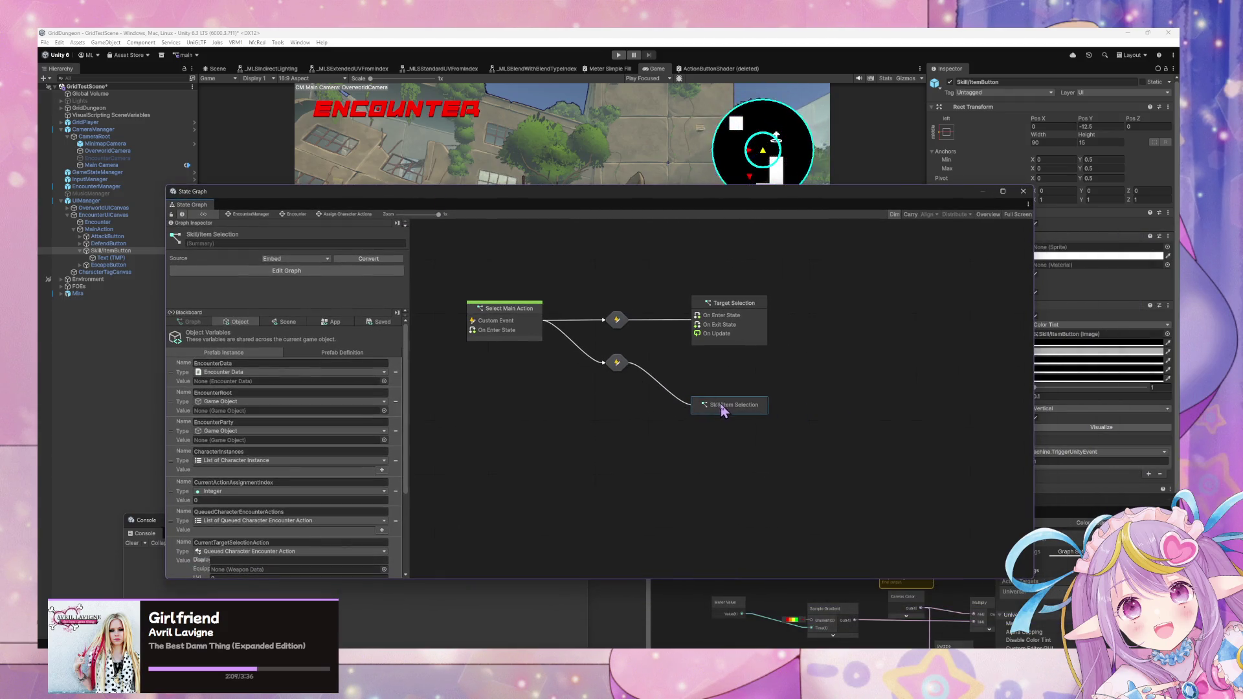
pyautogui.moveTo(725, 303); pyautogui.dragTo(721, 261)
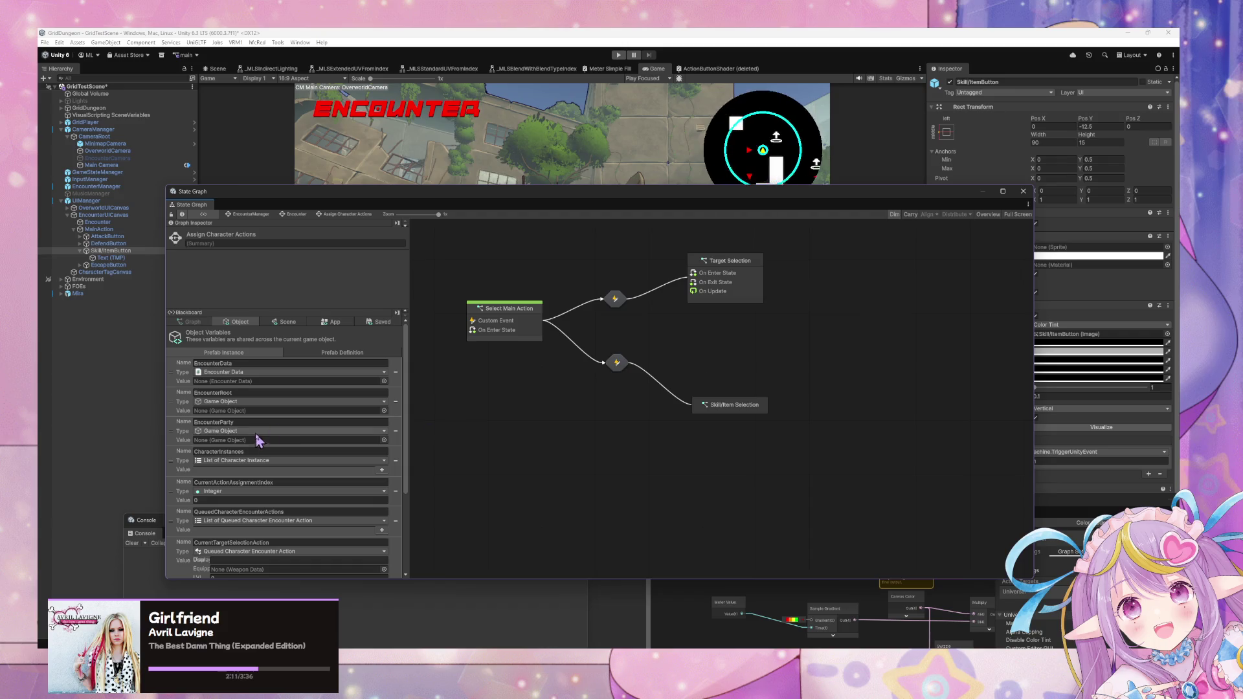
pyautogui.rightClick(751, 411)
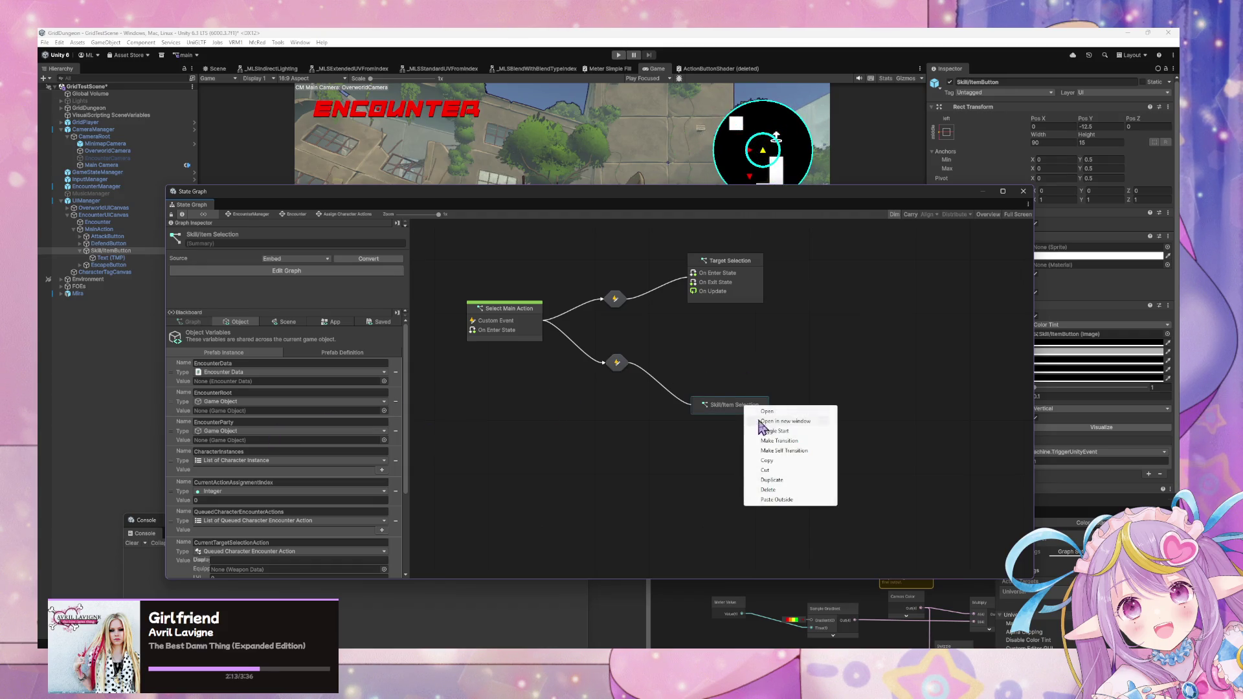
# - Create a transition from Skill/Item Selection to Target Selection, redoing it after deleting a first attempt
pyautogui.click(779, 440)
pyautogui.click(725, 285)
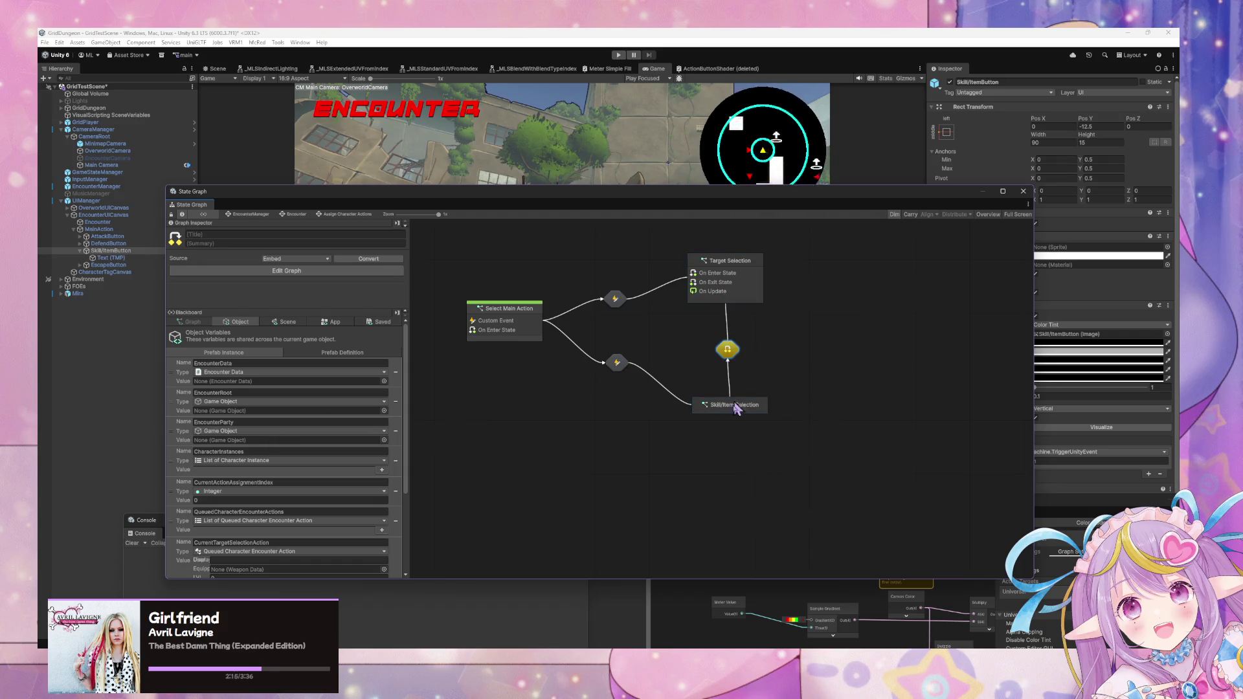
pyautogui.press('Delete')
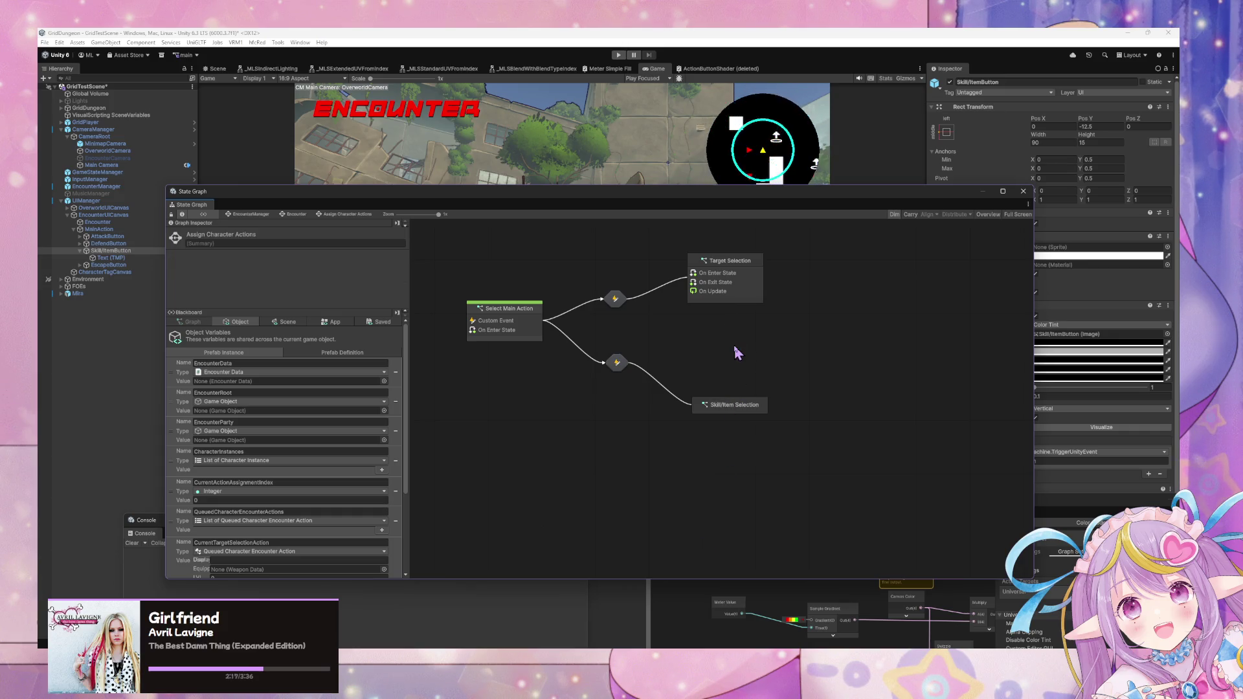
pyautogui.click(720, 403)
pyautogui.rightClick(720, 403)
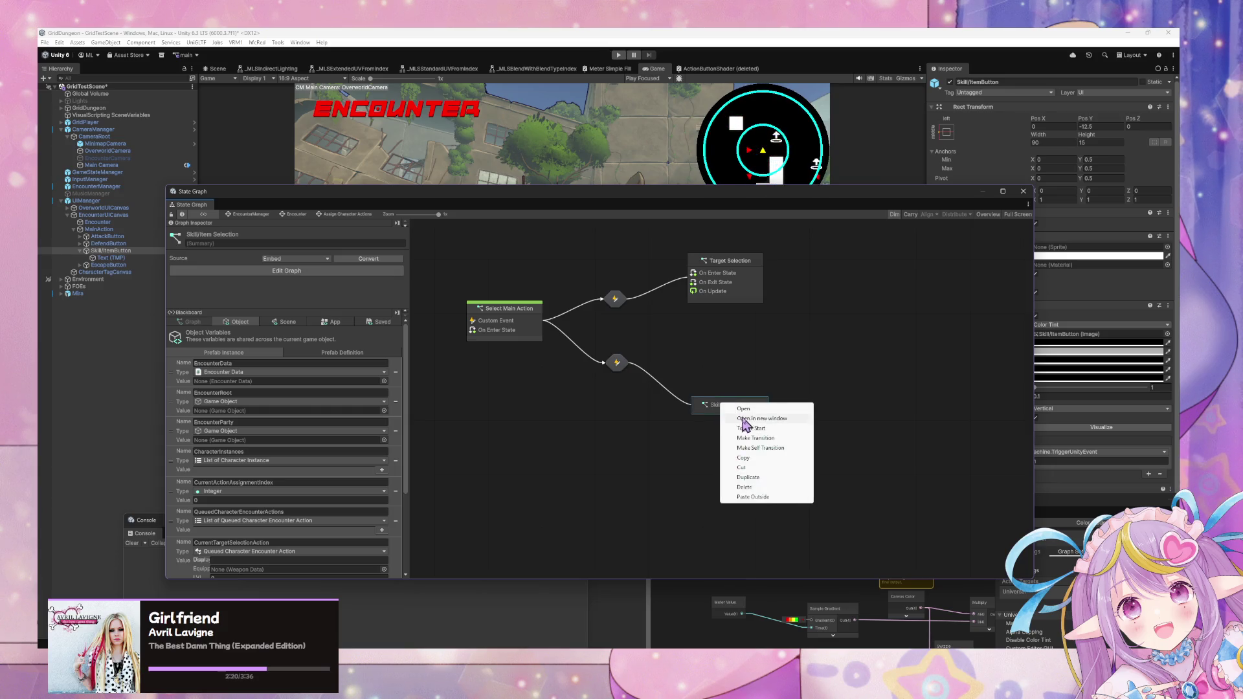
pyautogui.click(773, 440)
pyautogui.click(719, 272)
# - Add a Custom Event named TargetSelection to fire that transition, then nudge Target Selection left
pyautogui.doubleClick(725, 348)
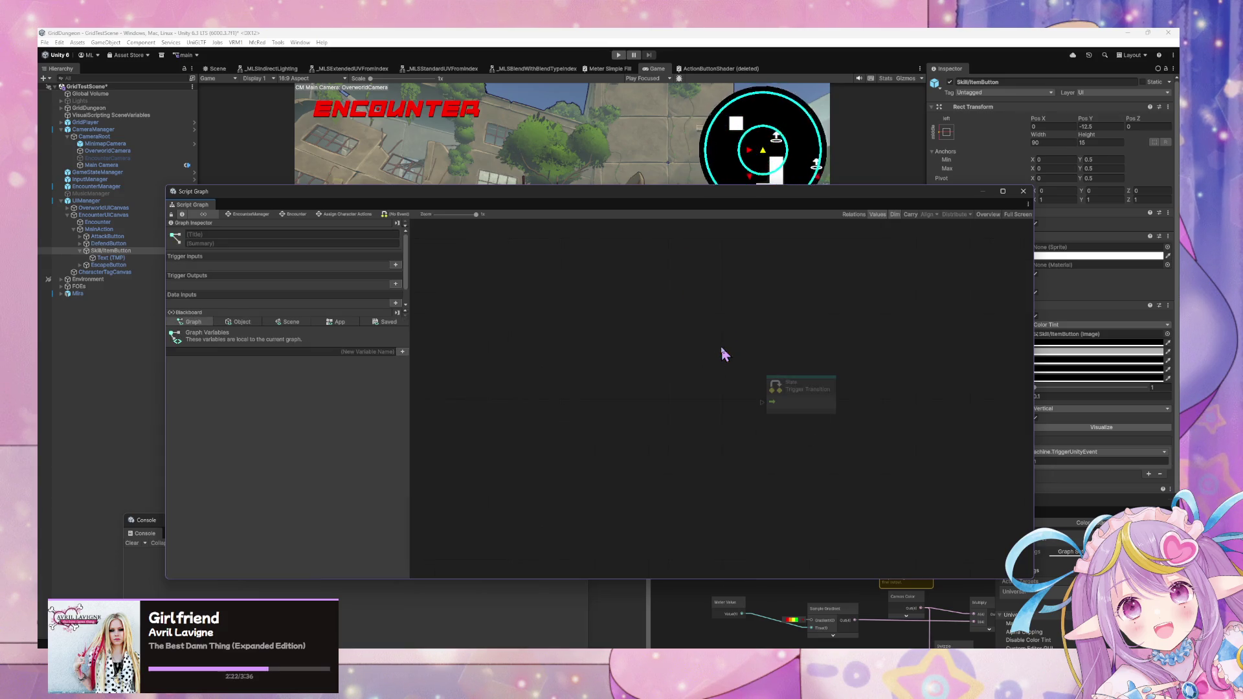
pyautogui.rightClick(740, 403)
pyautogui.write('custom event')
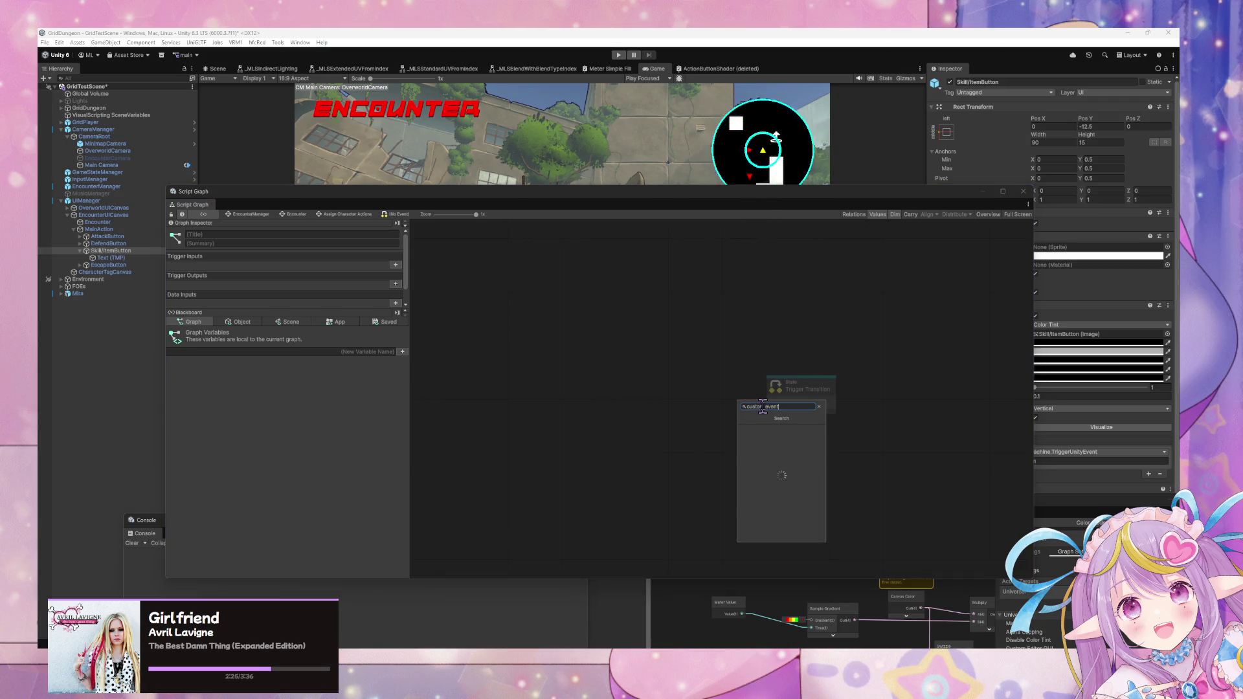
pyautogui.press('Return')
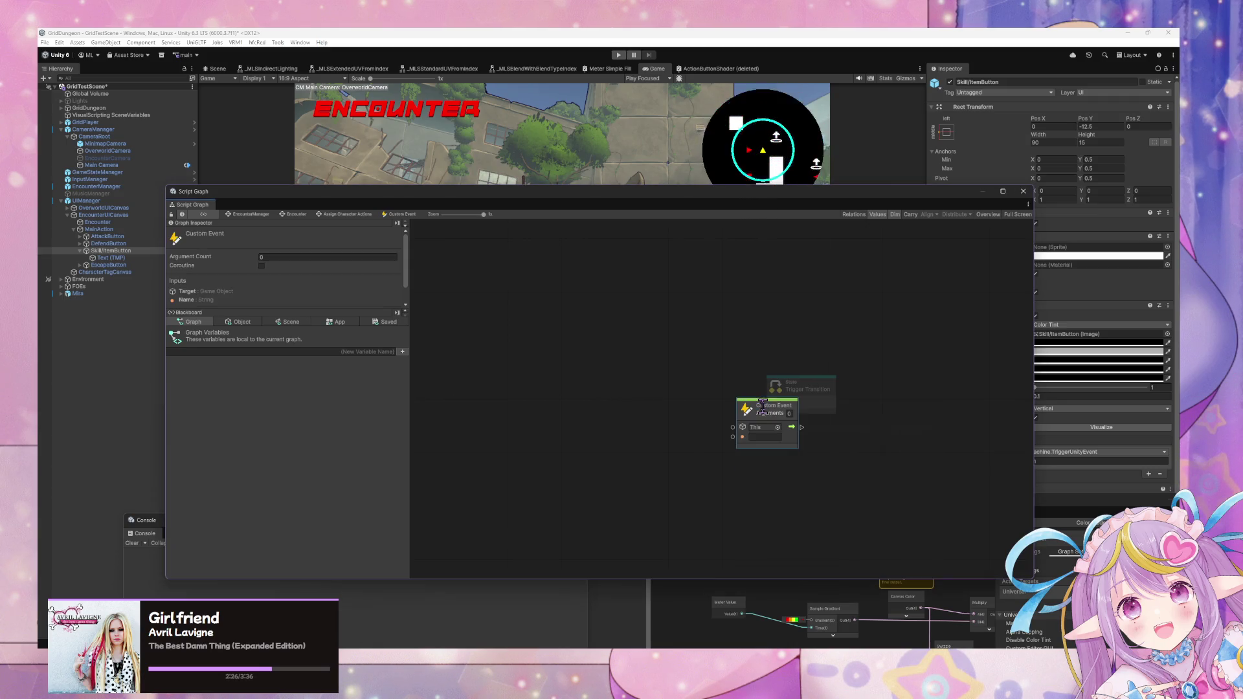
pyautogui.moveTo(766, 414)
pyautogui.mouseDown()
pyautogui.moveTo(700, 392)
pyautogui.moveTo(772, 402)
pyautogui.mouseUp()
pyautogui.write('TargetSelect')
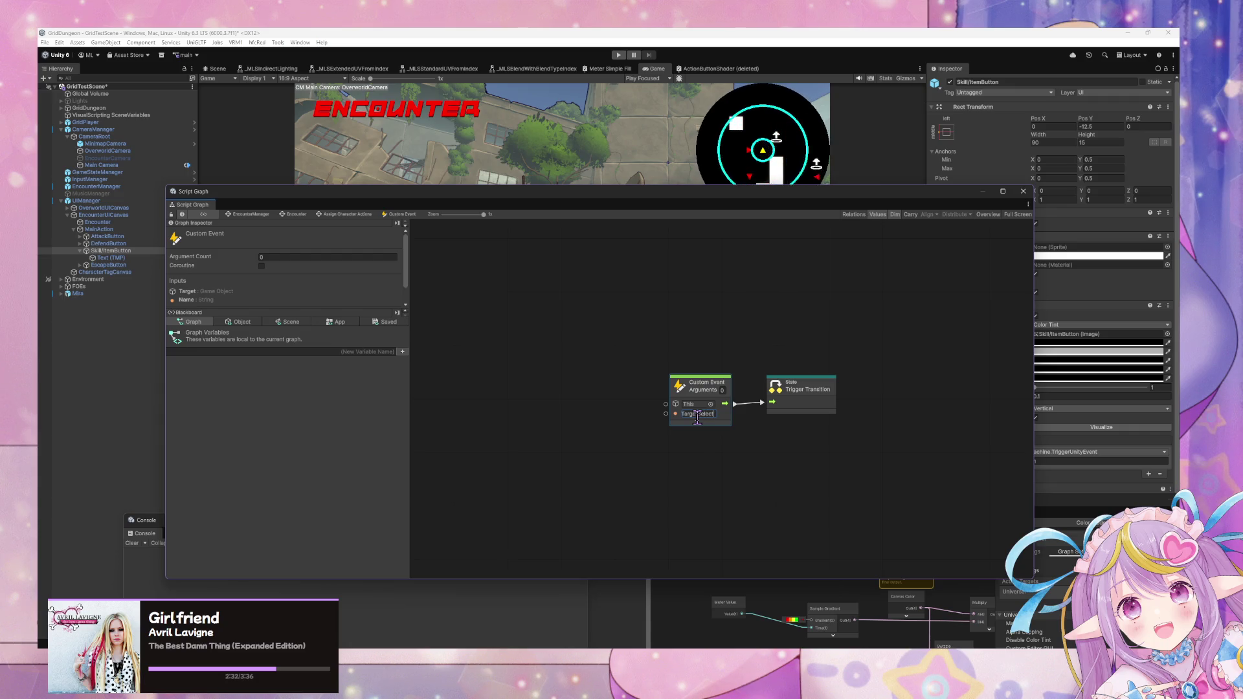
pyautogui.write('ion')
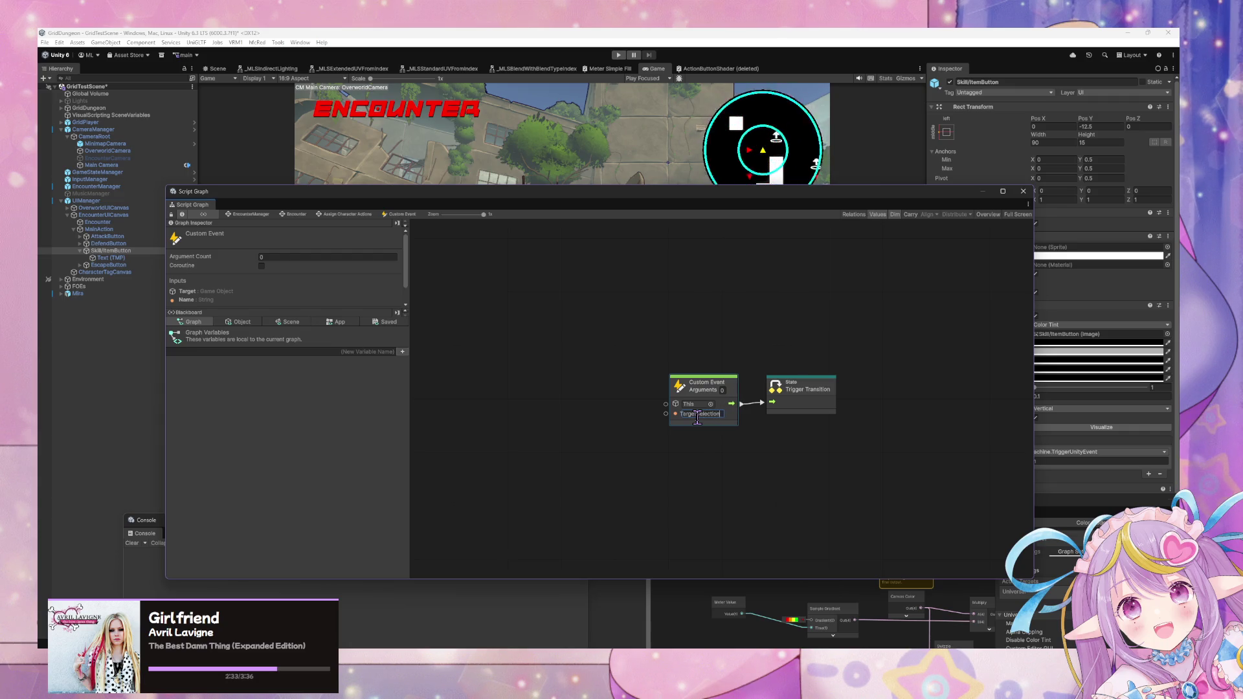
pyautogui.click(295, 213)
pyautogui.doubleClick(712, 381)
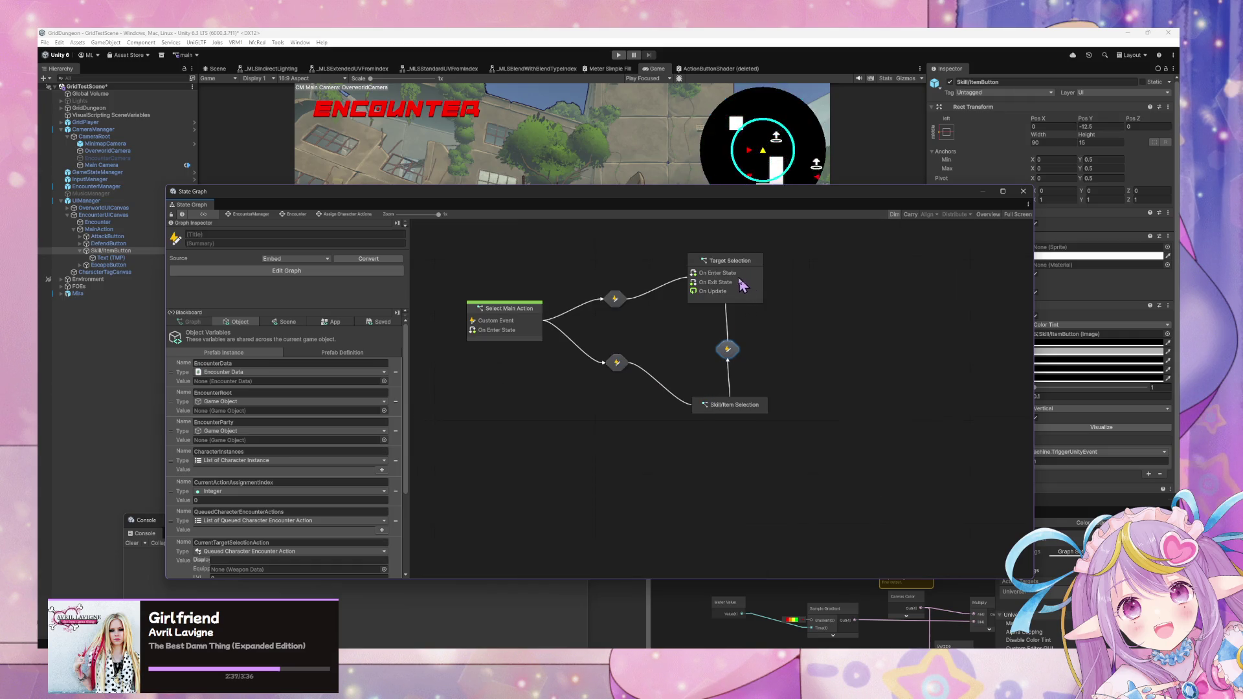
pyautogui.moveTo(756, 288); pyautogui.dragTo(746, 286)
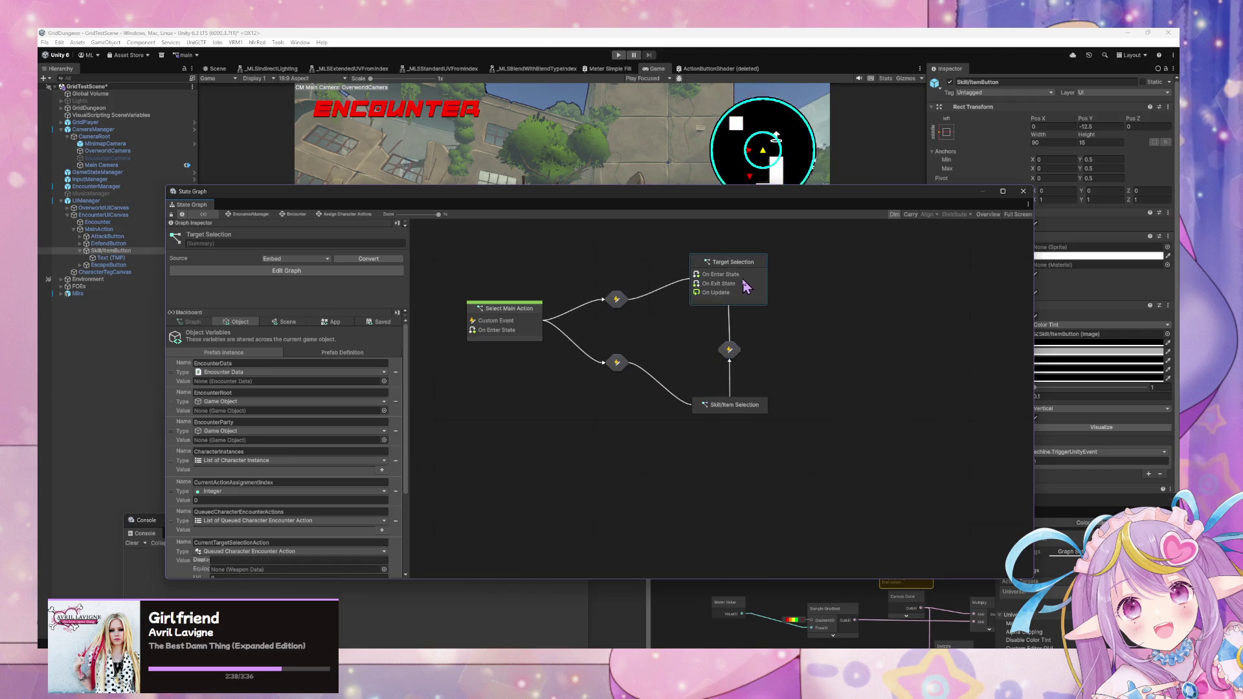
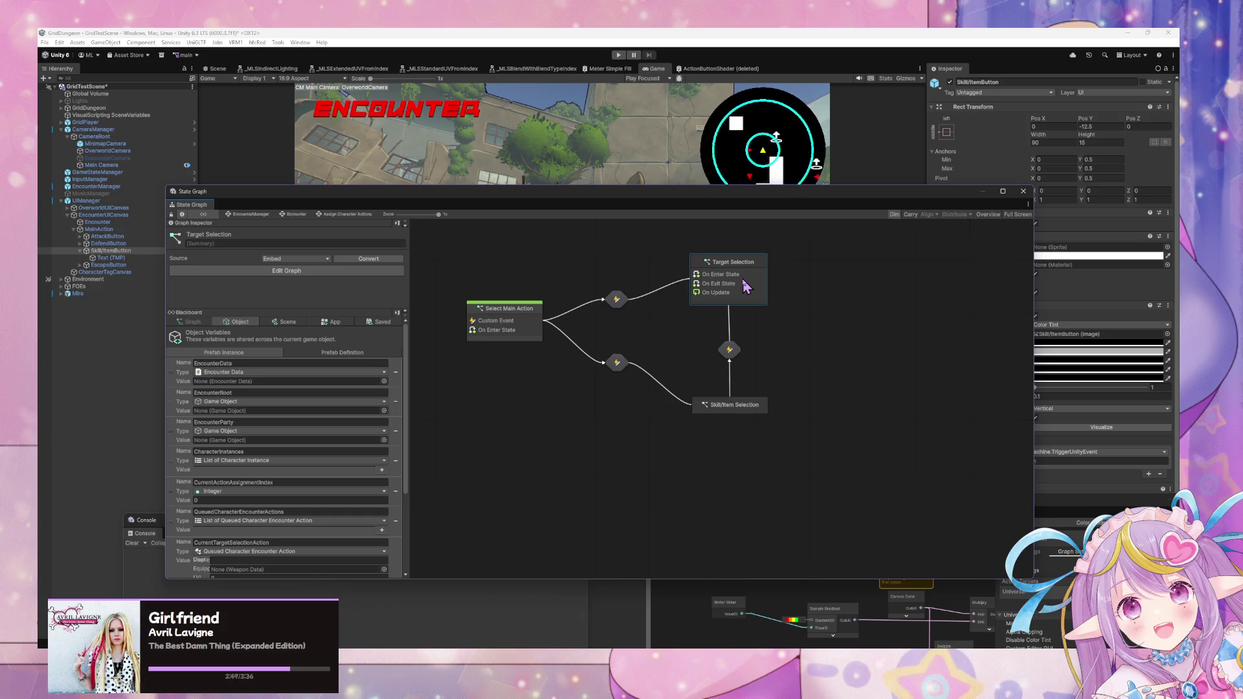
# - Leave Assign Character Actions via the breadcrumbs and re-enter the Encounter super state's graph
pyautogui.click(297, 214)
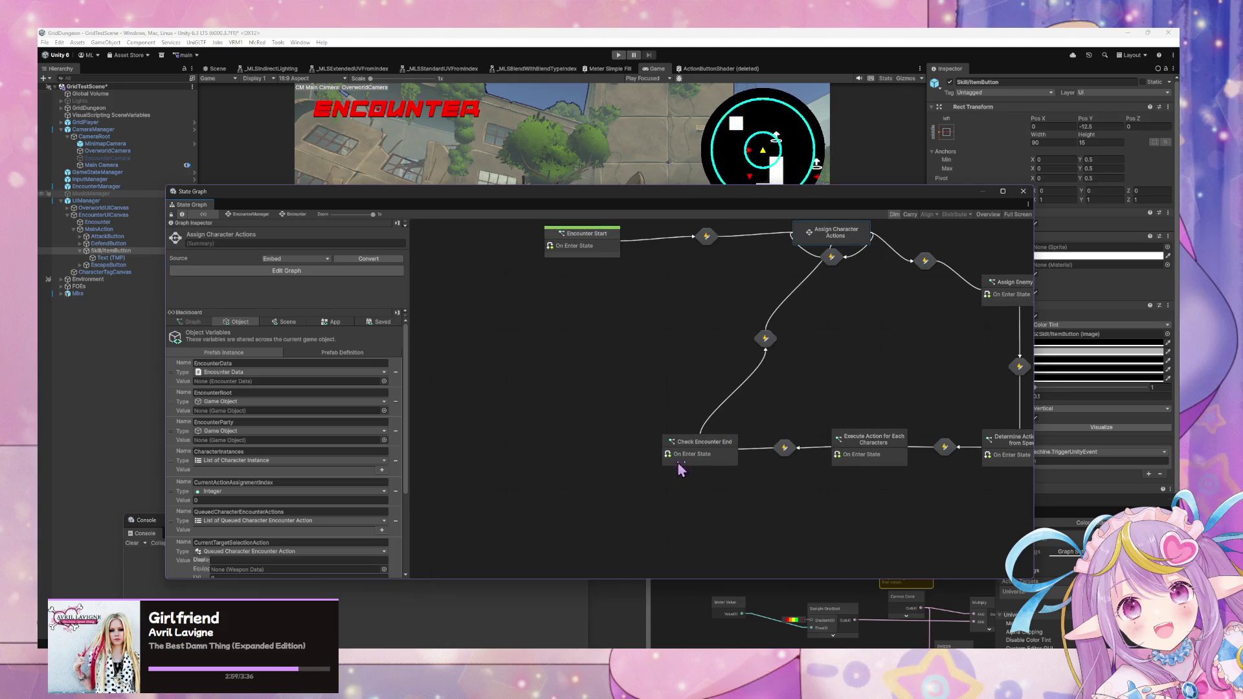
pyautogui.click(725, 462)
pyautogui.rightClick(602, 396)
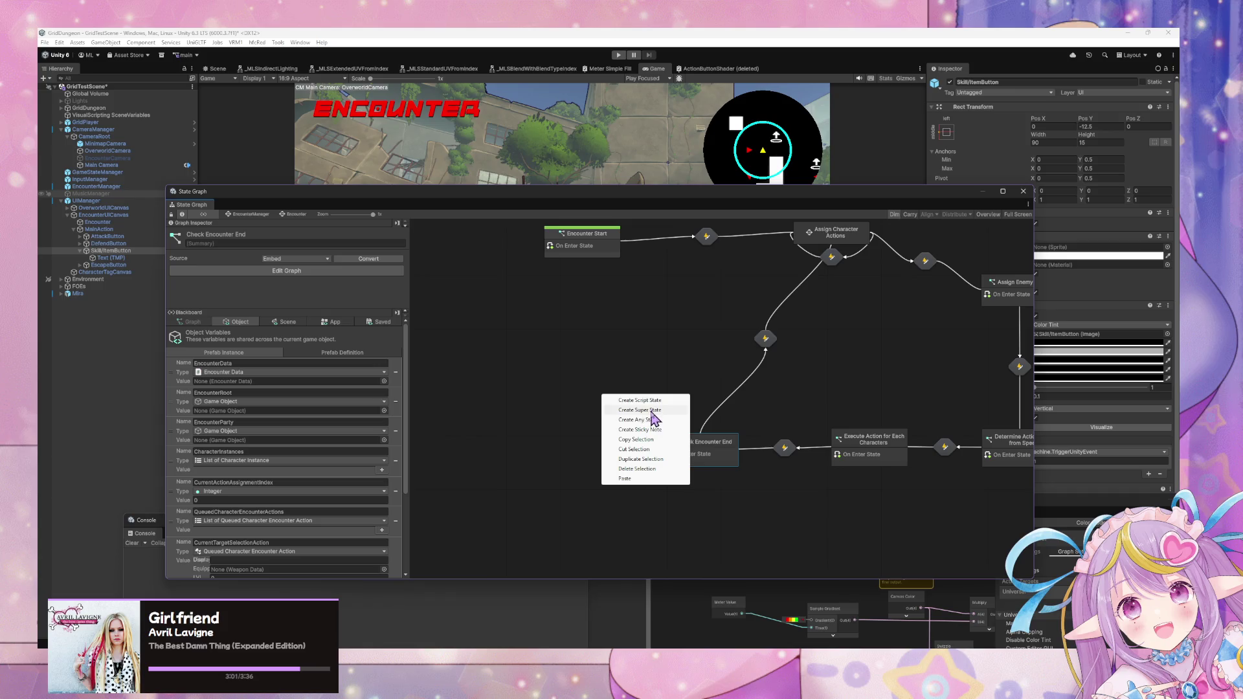
pyautogui.click(617, 372)
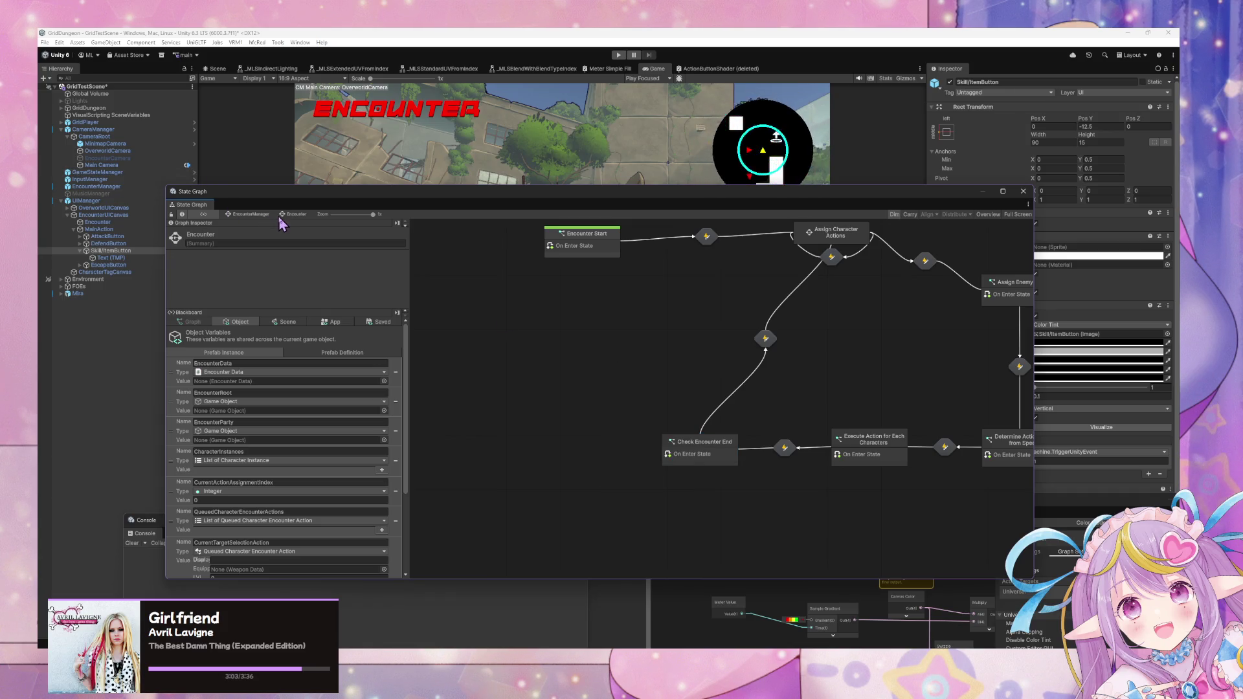
pyautogui.click(257, 217)
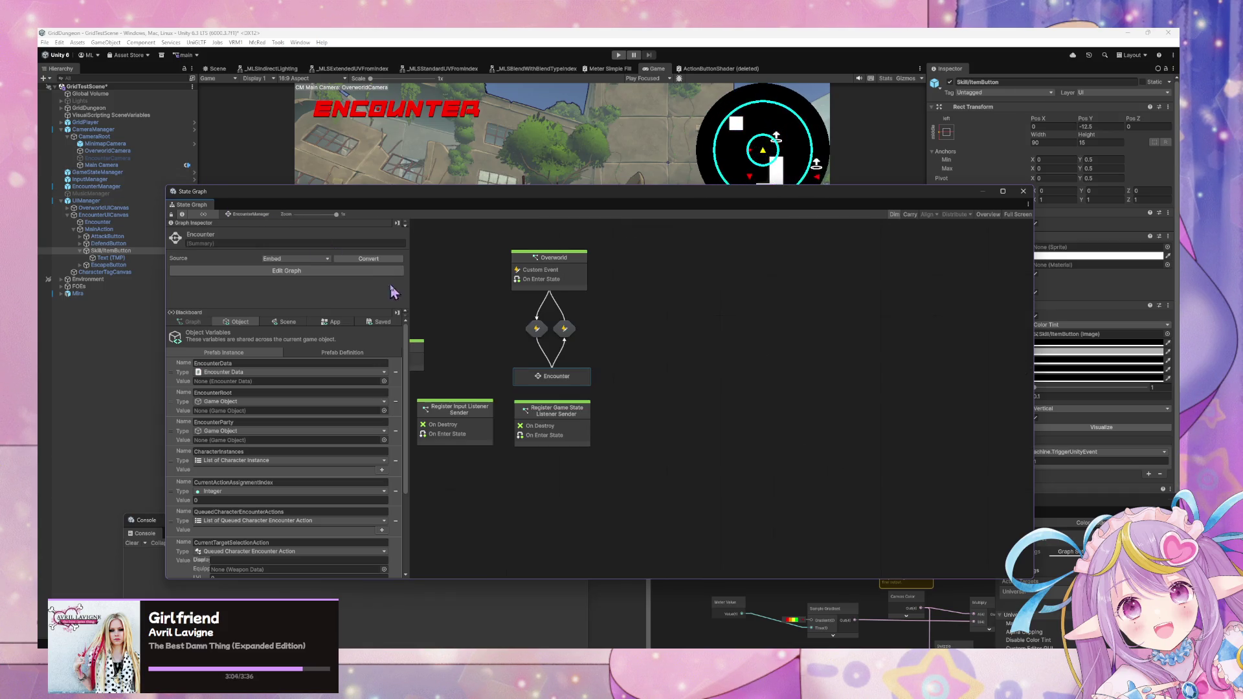
pyautogui.doubleClick(570, 386)
pyautogui.rightClick(564, 372)
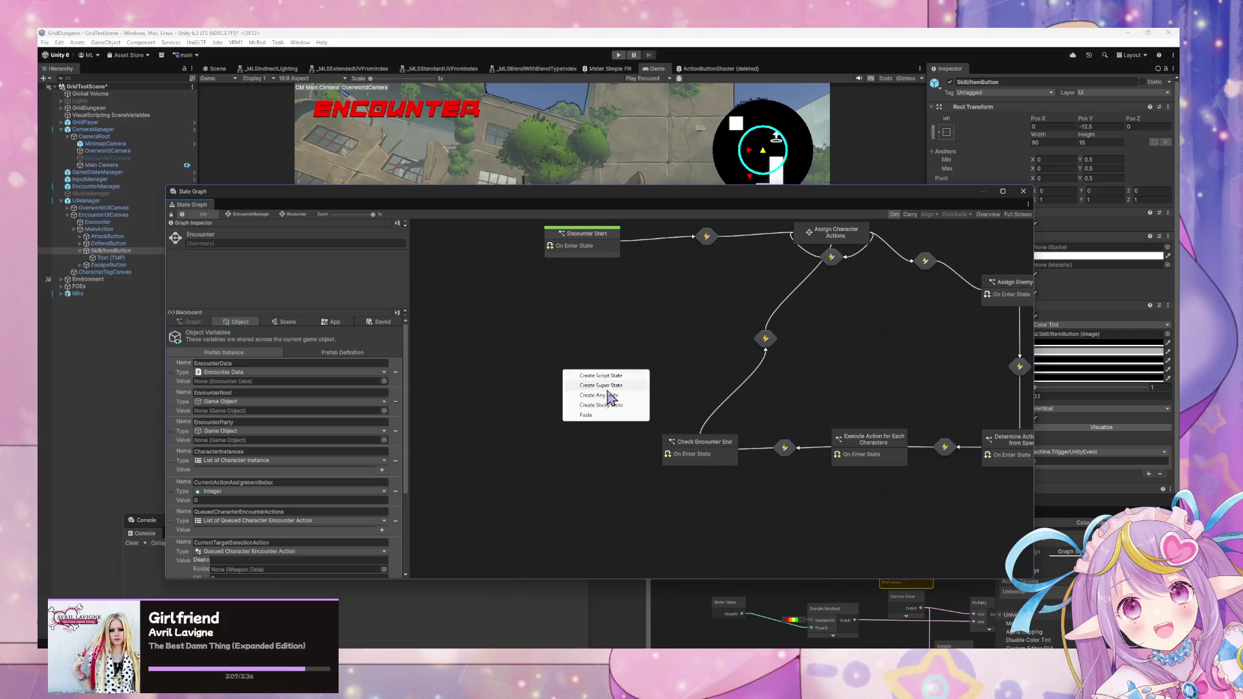
# - Create a Victory super state and position it left of Check Encounter End
pyautogui.click(606, 386)
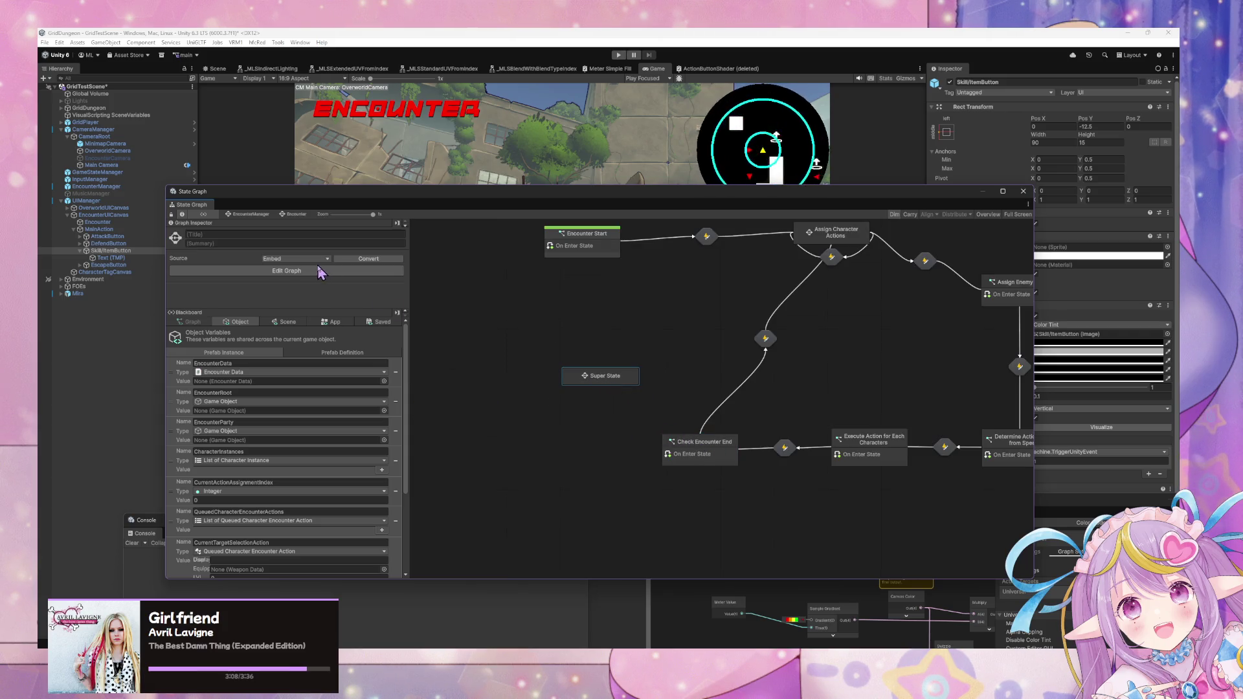
pyautogui.write('Vec')
pyautogui.write('ory Screen')
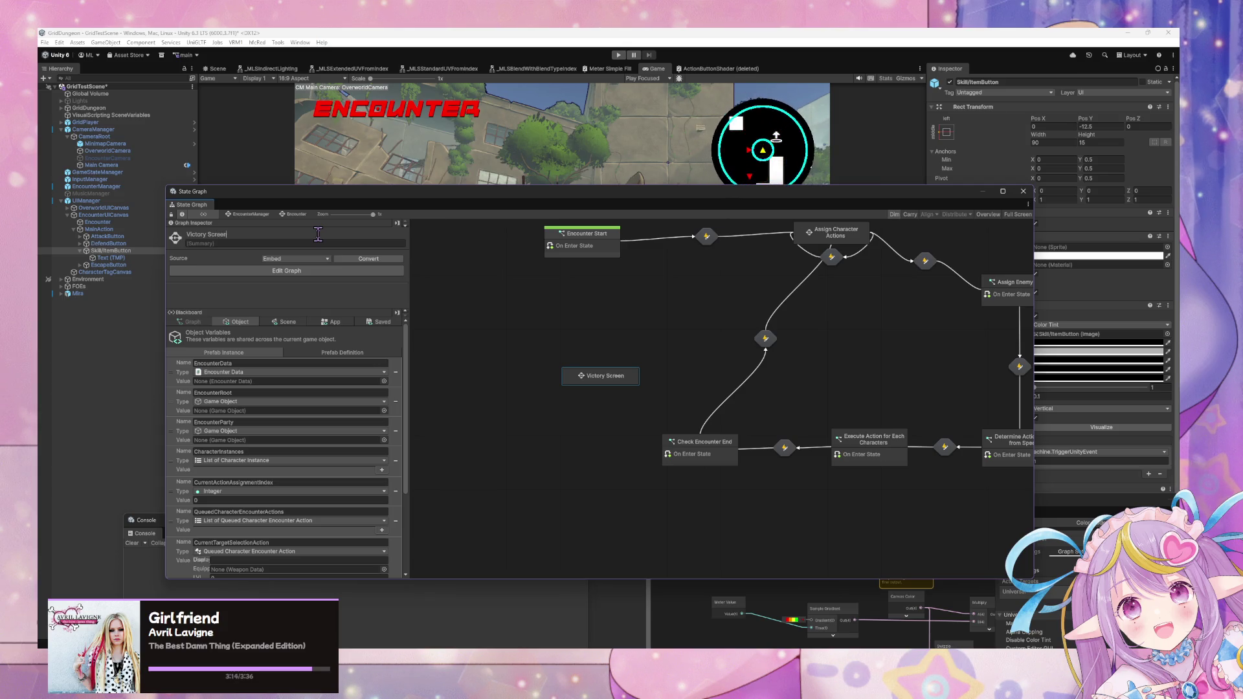
pyautogui.moveTo(597, 378)
pyautogui.mouseDown()
pyautogui.moveTo(561, 386)
pyautogui.moveTo(727, 439)
pyautogui.moveTo(552, 437)
pyautogui.moveTo(564, 387)
pyautogui.mouseUp()
pyautogui.click(721, 401)
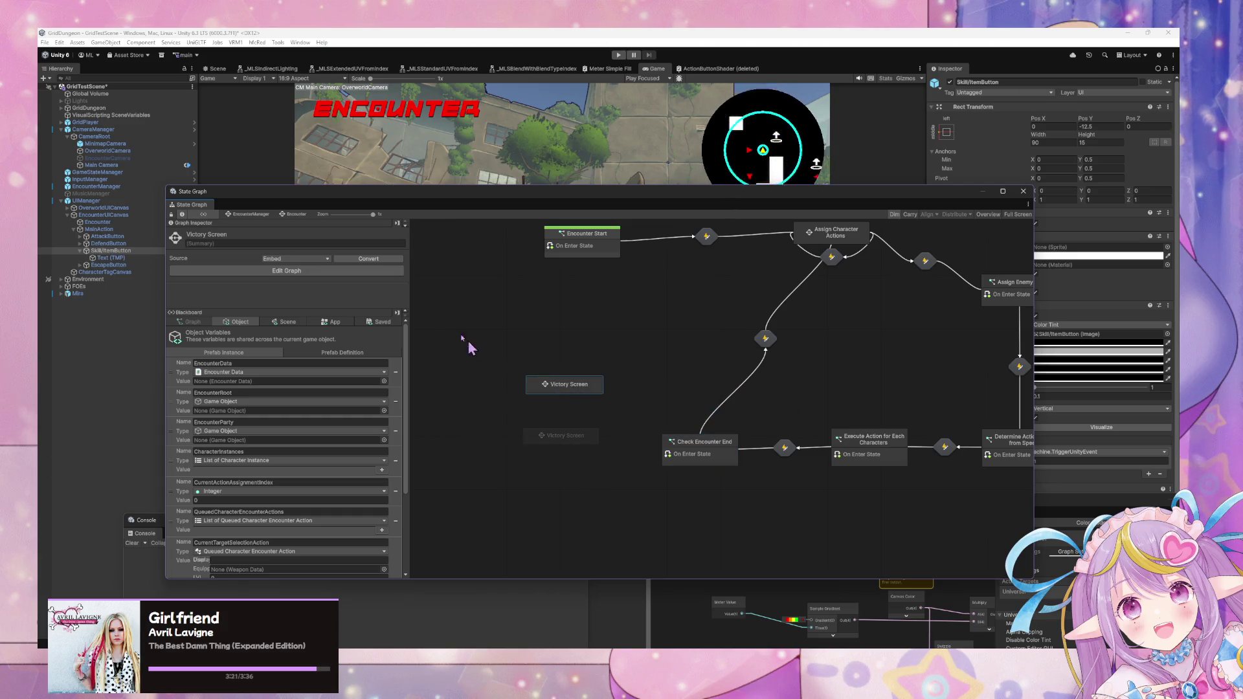
pyautogui.hotkey('ctrl', 'z')
# - Rename the second copy to Defeat and trim the first state's title to Victory
pyautogui.click(220, 237)
pyautogui.write('Defeat')
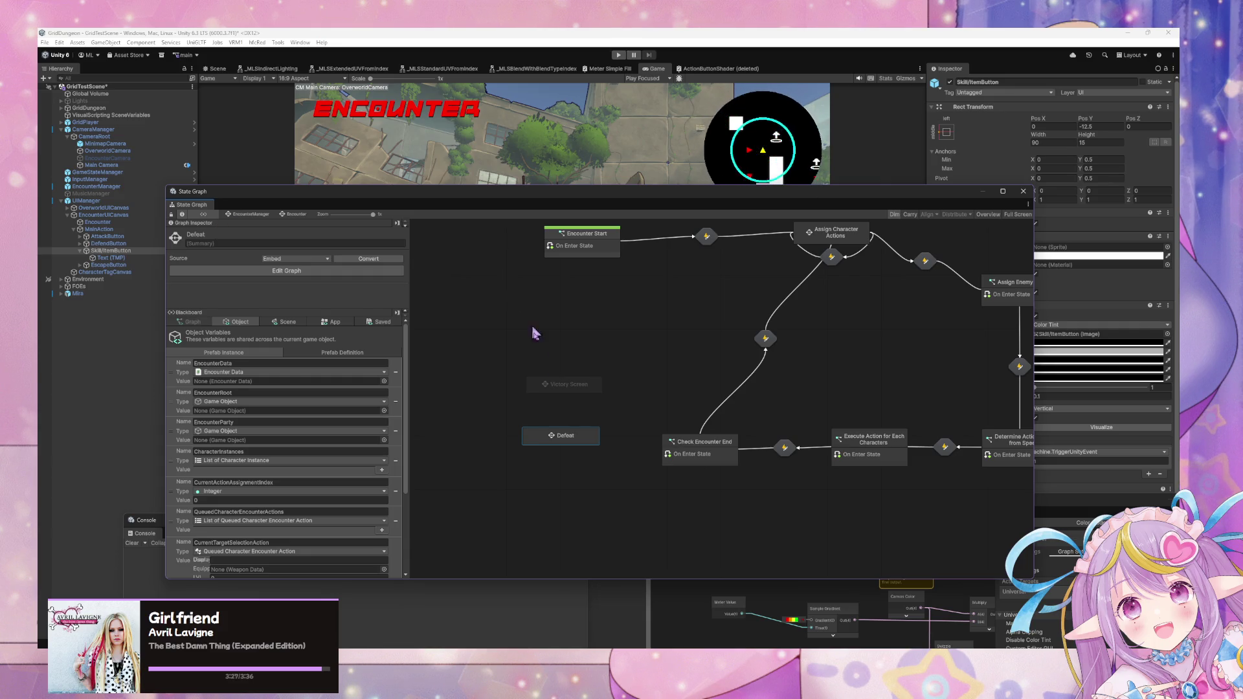
pyautogui.click(576, 387)
pyautogui.click(302, 238)
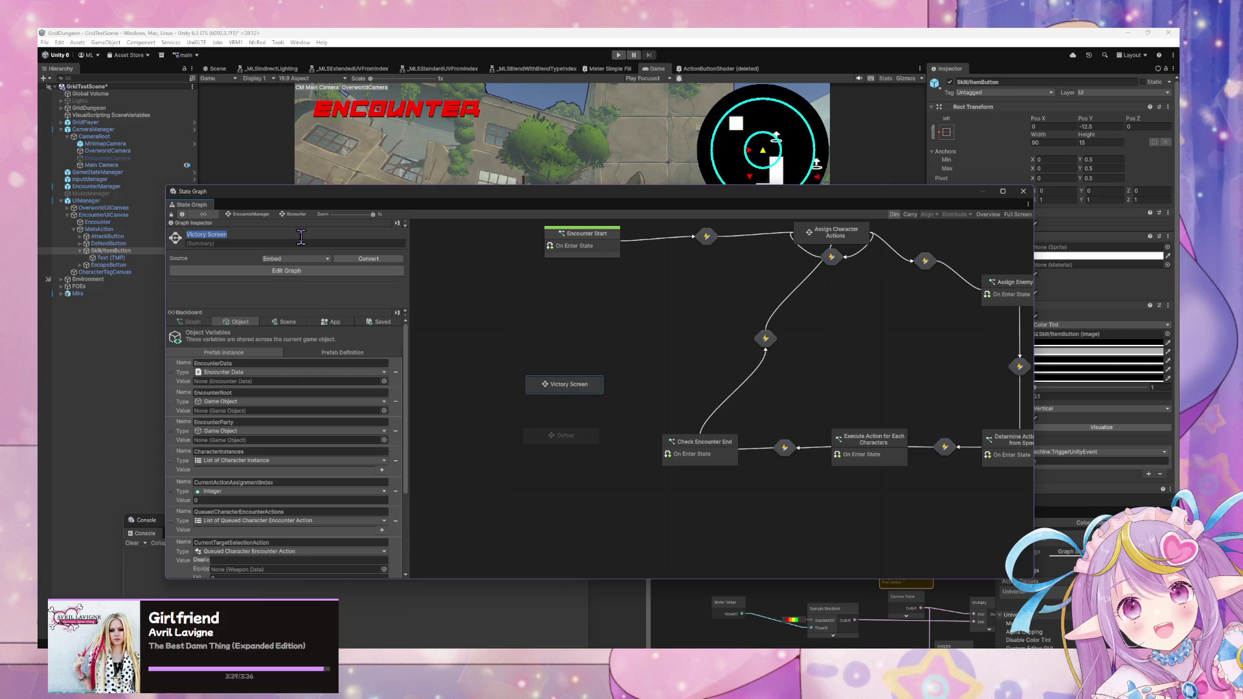
pyautogui.click(301, 237)
pyautogui.press('BackSpace')
pyautogui.press('BackSpace')
pyautogui.press('BackSpace')
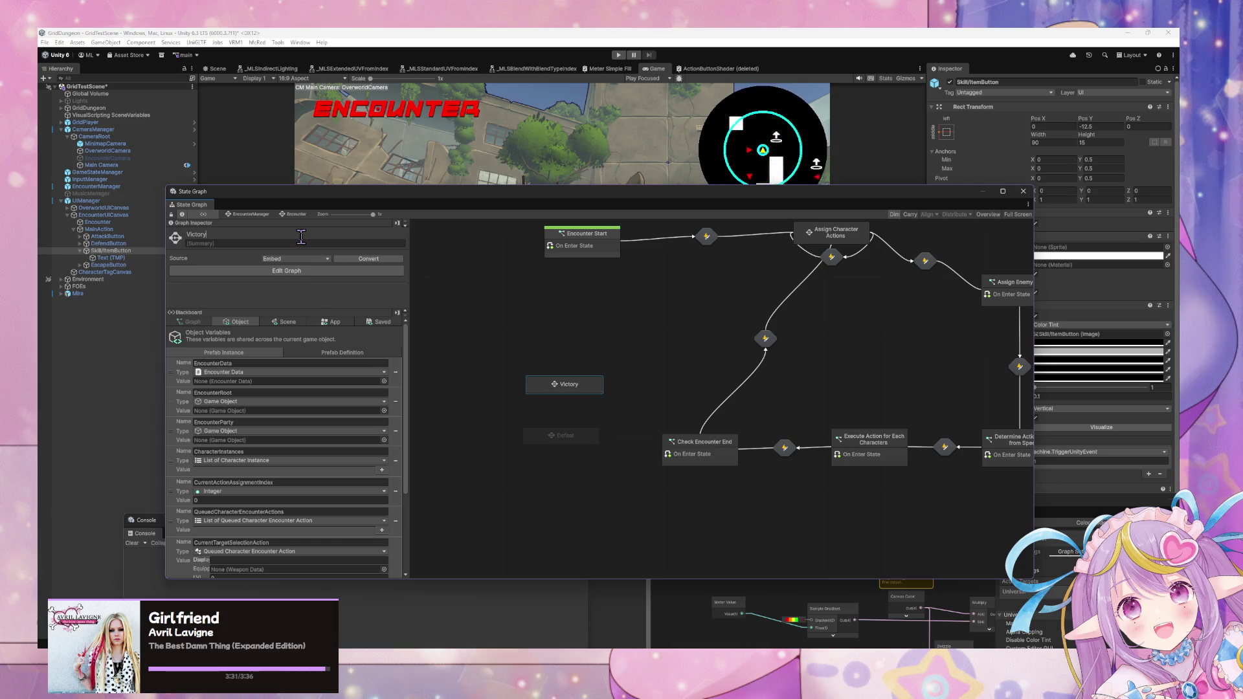
# - Place another Defeat copy below the others and nudge Victory slightly left
pyautogui.click(560, 436)
pyautogui.moveTo(583, 446)
pyautogui.mouseDown()
pyautogui.moveTo(777, 375)
pyautogui.moveTo(583, 469)
pyautogui.mouseUp()
pyautogui.click(739, 404)
pyautogui.moveTo(739, 403); pyautogui.dragTo(589, 494)
pyautogui.moveTo(588, 396); pyautogui.dragTo(581, 394)
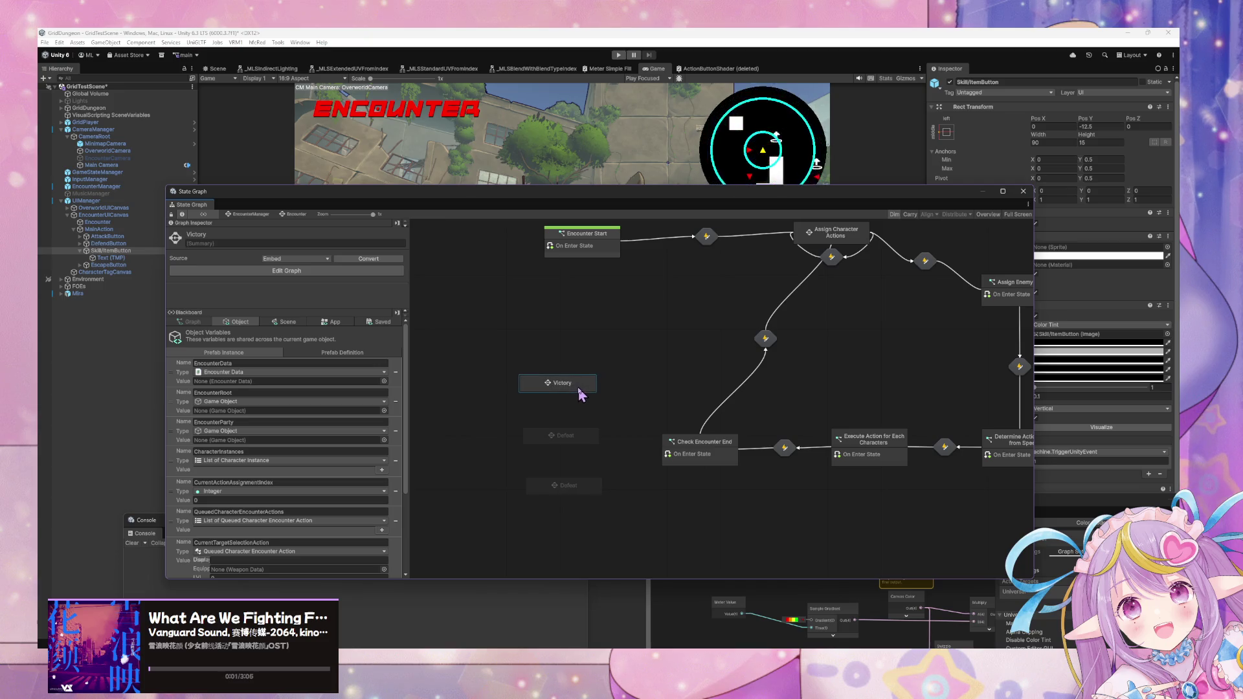
# - Rename the lowest copy to Escaped
pyautogui.click(581, 446)
pyautogui.click(563, 489)
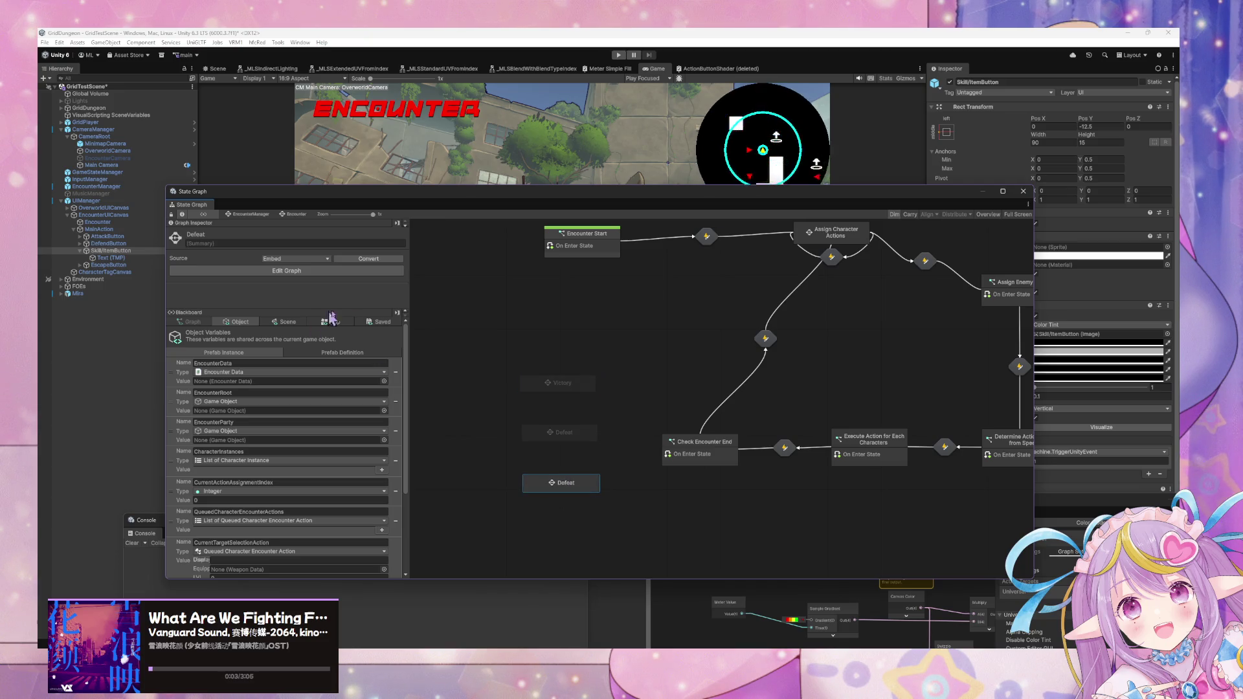
pyautogui.click(272, 237)
pyautogui.write('Escaped')
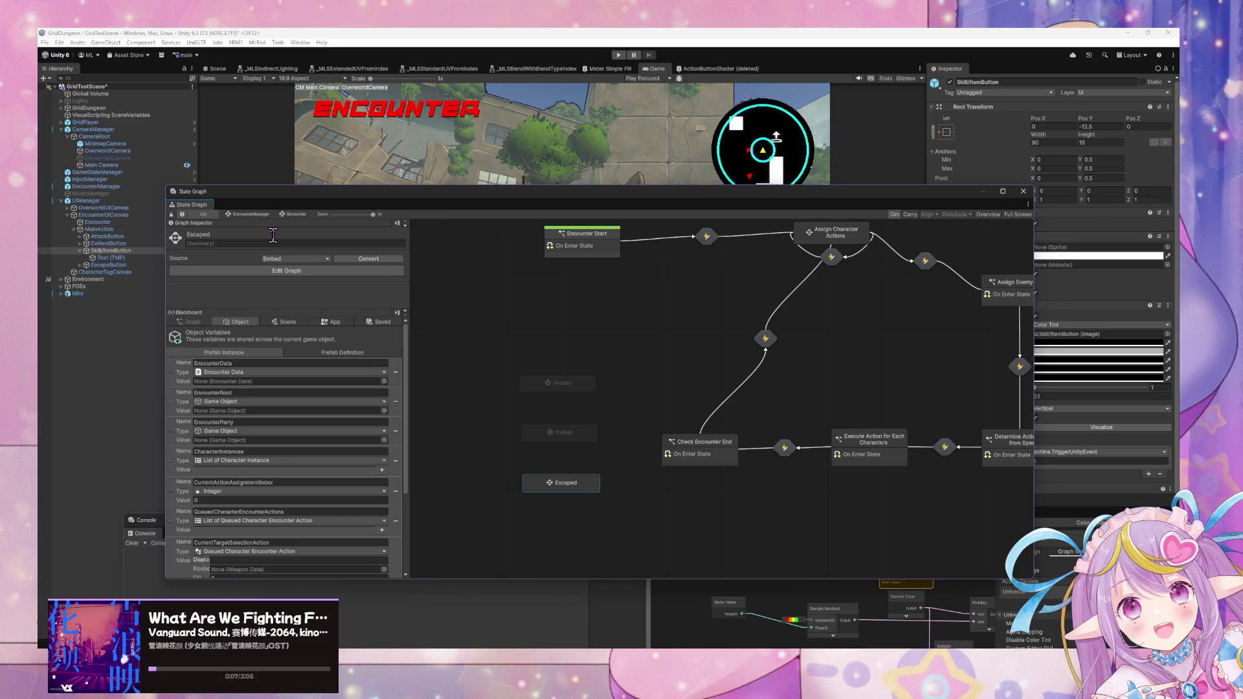
pyautogui.rightClick(691, 456)
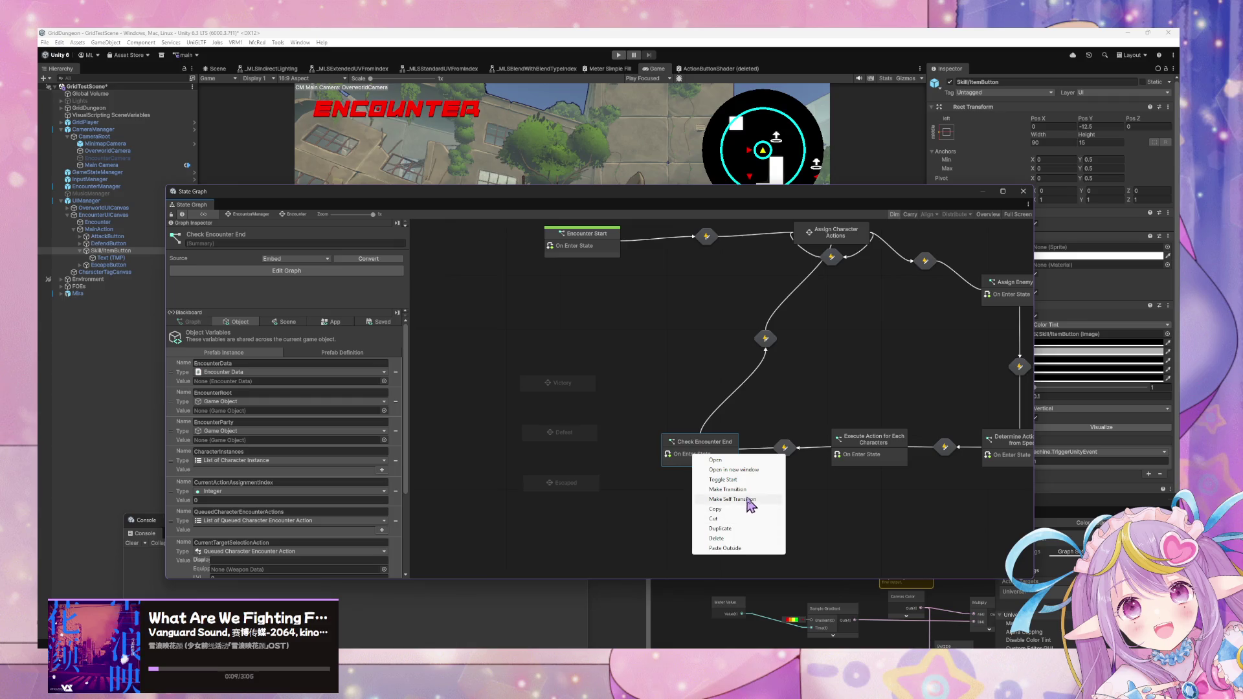
# - Add a Check Encounter End to Victory transition with a Custom Event node triggering it
pyautogui.click(728, 488)
pyautogui.click(557, 383)
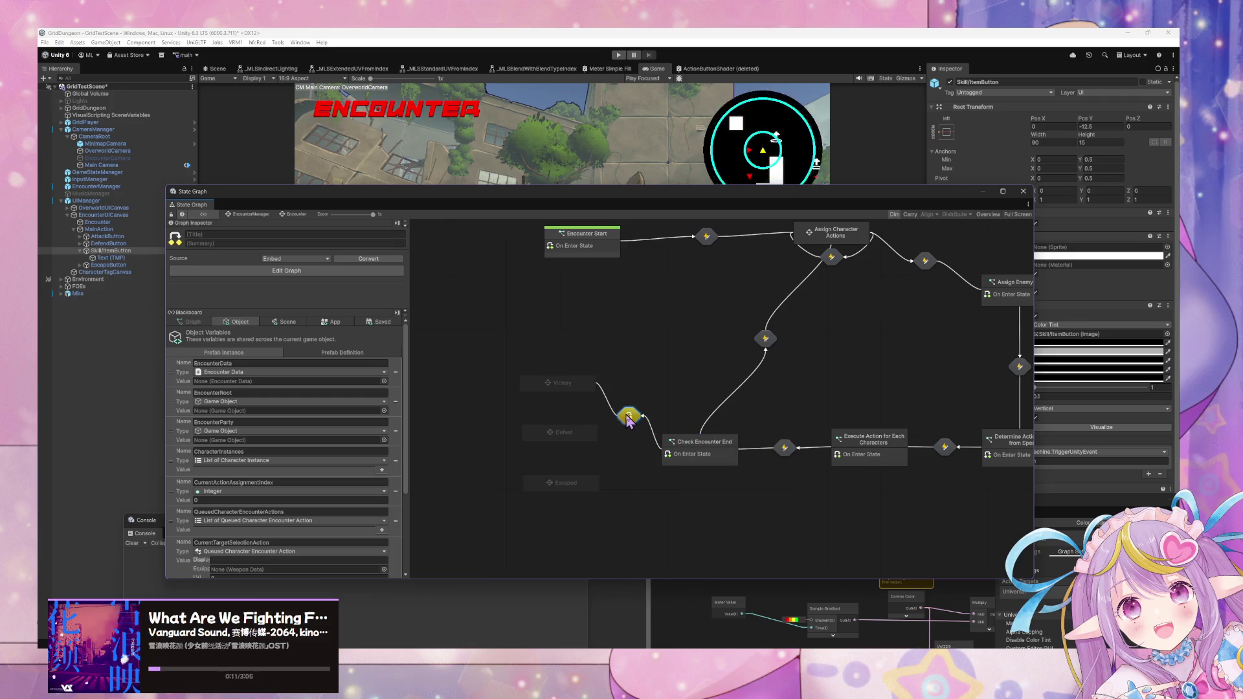
pyautogui.doubleClick(627, 419)
pyautogui.moveTo(762, 402); pyautogui.dragTo(712, 401)
pyautogui.write('custom')
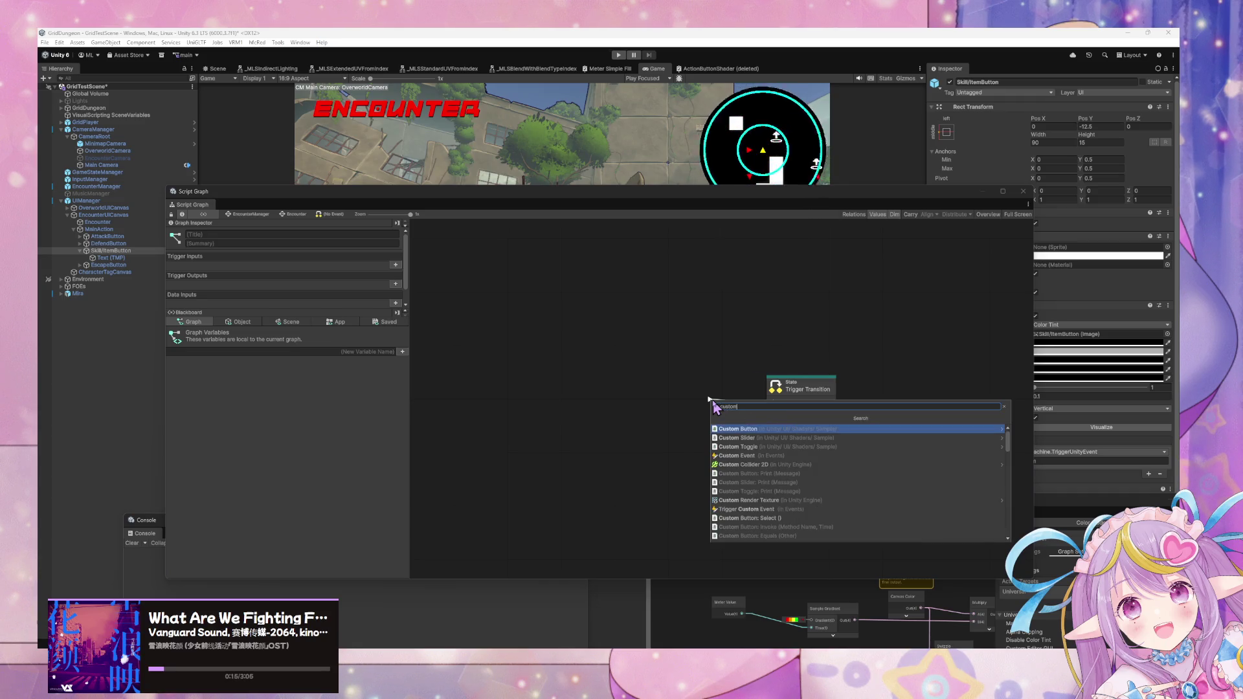
pyautogui.press('Down')
pyautogui.press('Down')
pyautogui.press('Down')
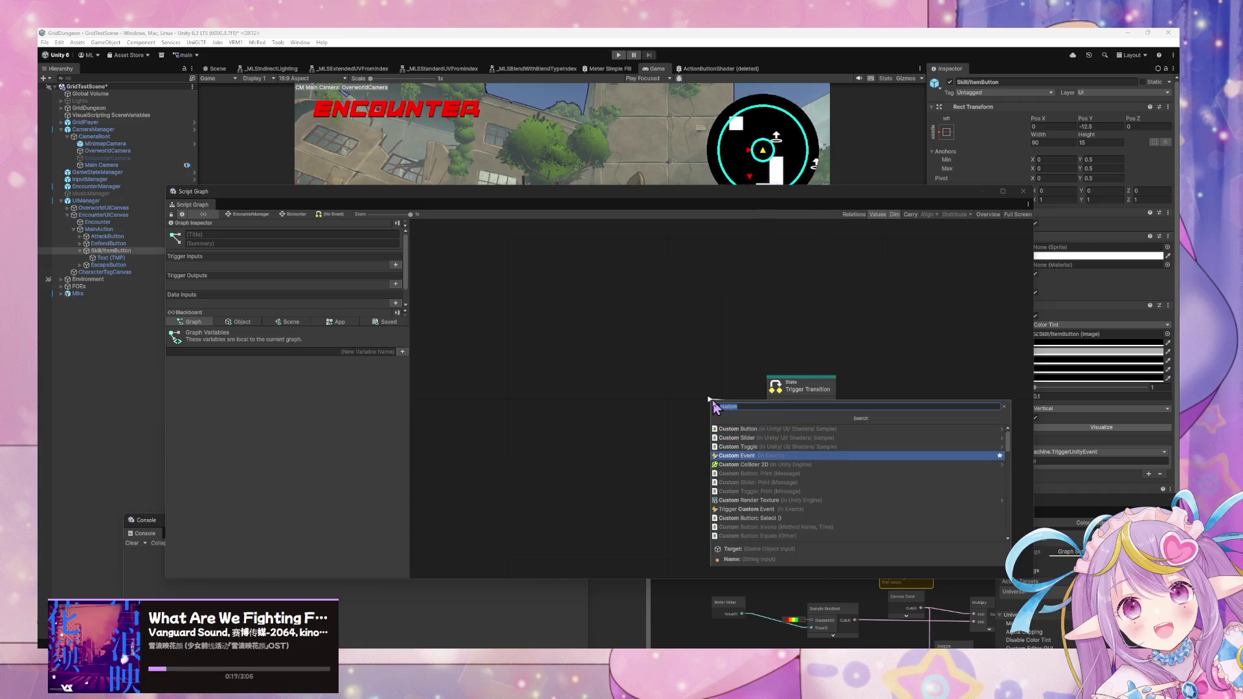
pyautogui.press('Return')
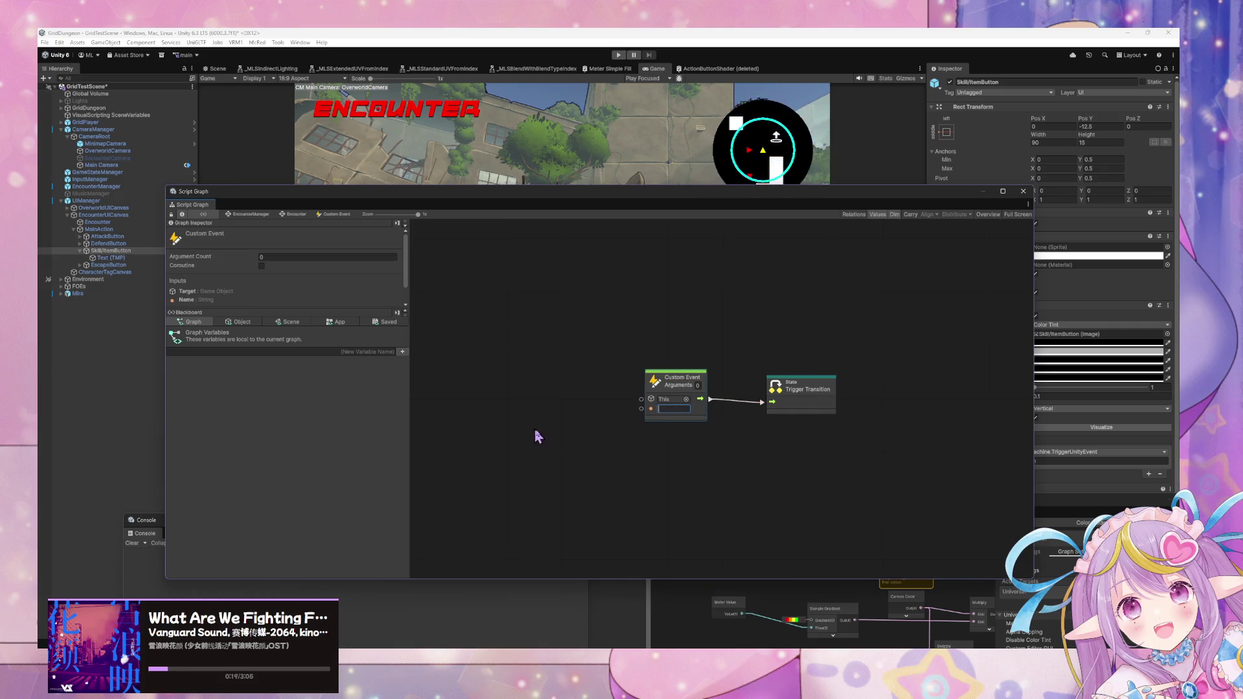
pyautogui.write('Escaped')
pyautogui.press('Return')
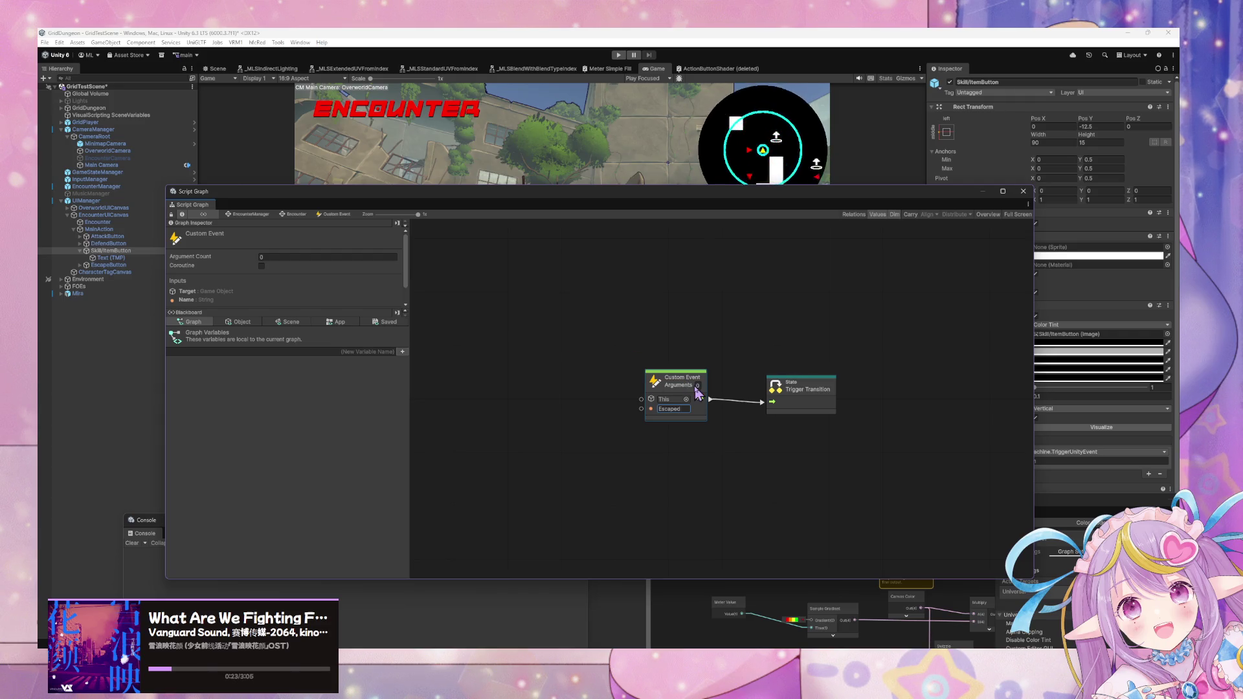
# - Rename the Victory transition's custom event to Victory
pyautogui.click(296, 214)
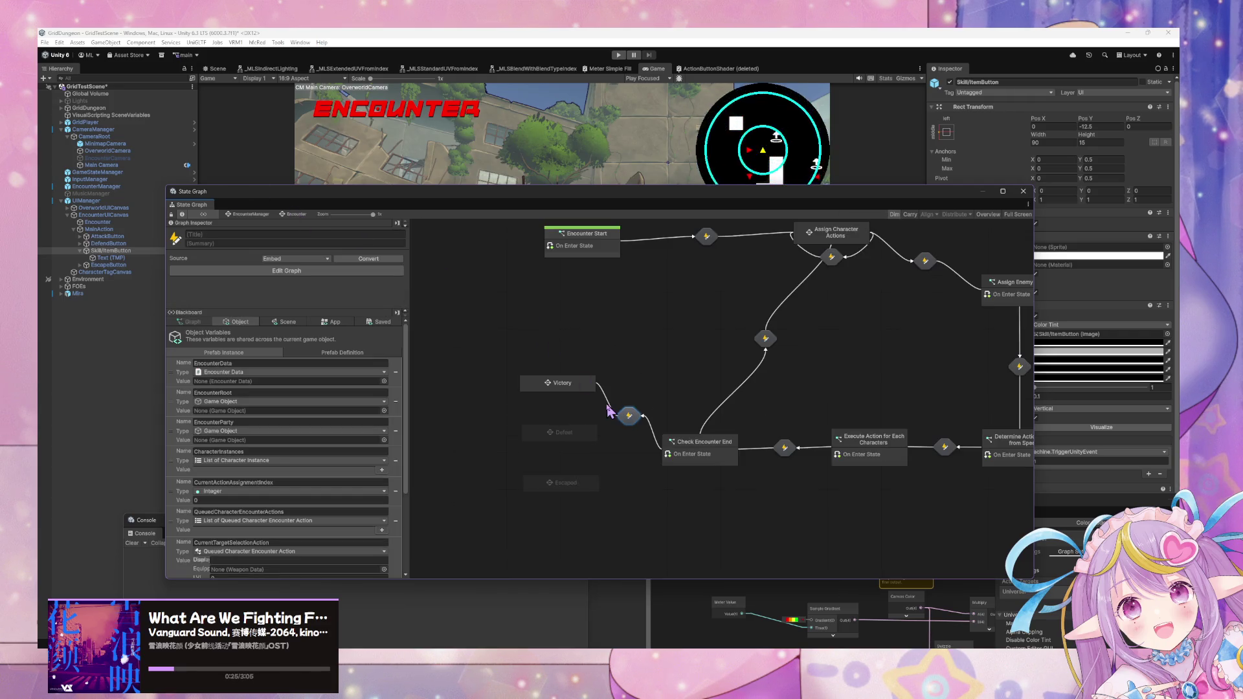
pyautogui.doubleClick(629, 415)
pyautogui.click(673, 408)
pyautogui.write('Victory')
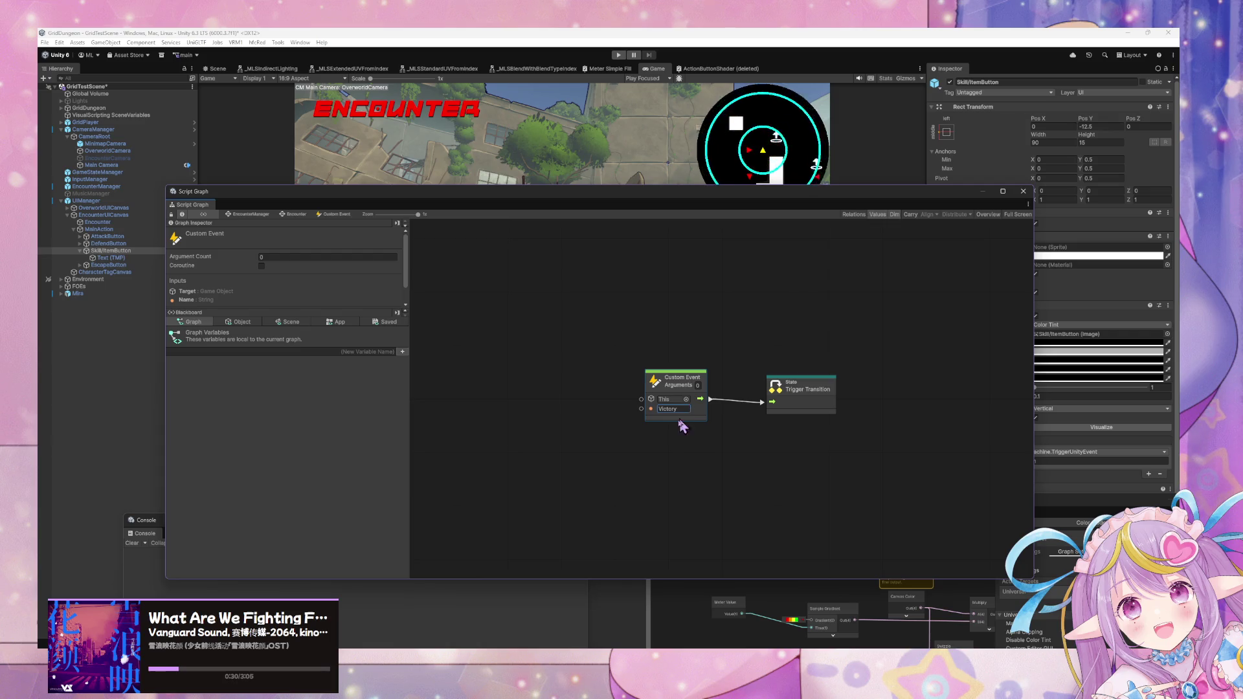
pyautogui.press('Return')
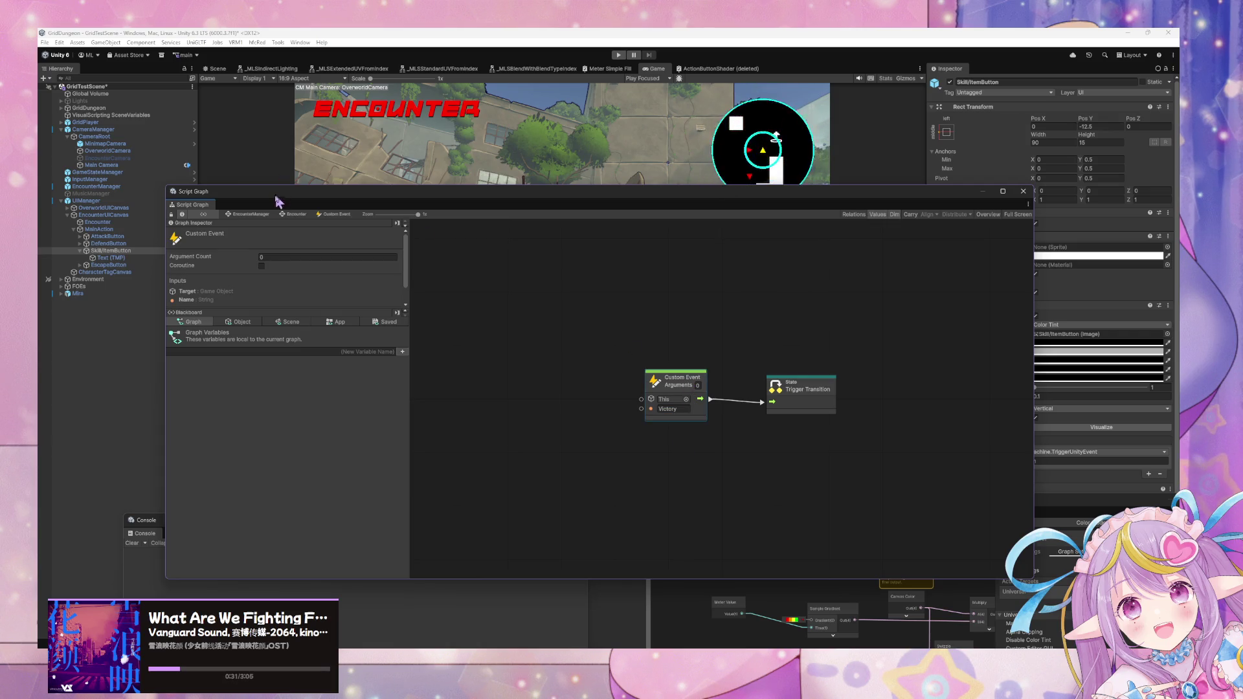
pyautogui.click(298, 216)
pyautogui.rightClick(672, 450)
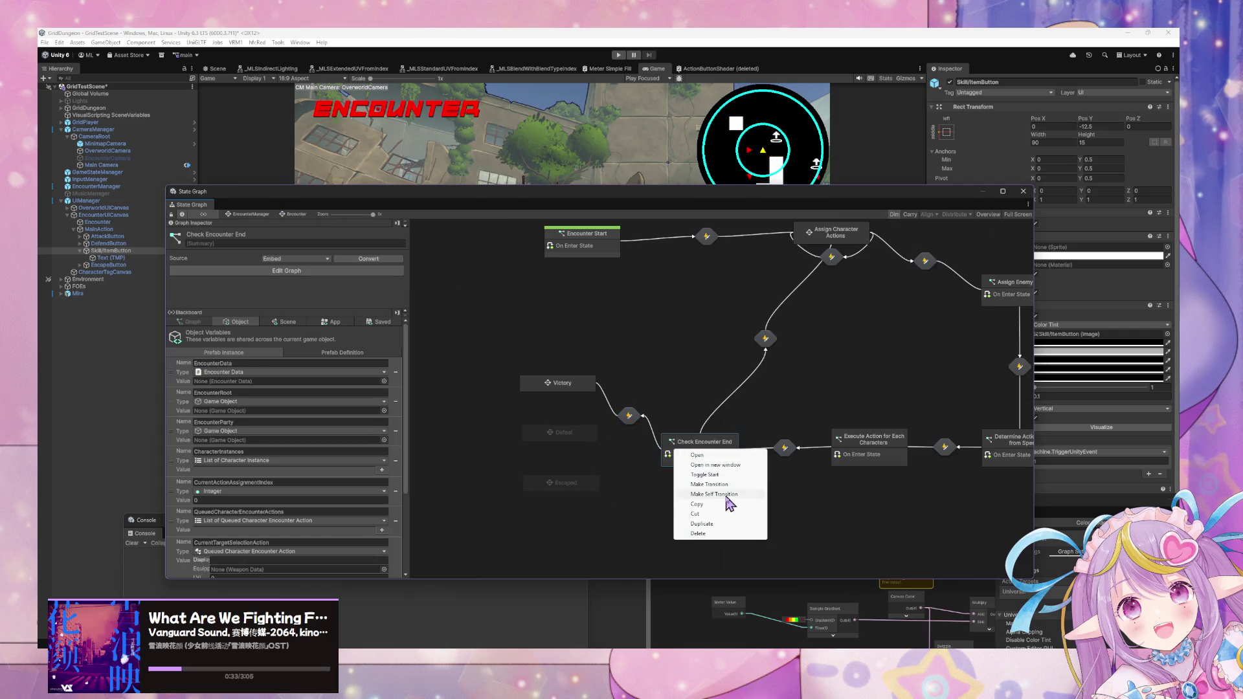
# - Add a Check Encounter End to Defeat transition with a pasted Custom Event wired into Trigger Transition
pyautogui.click(731, 491)
pyautogui.click(570, 433)
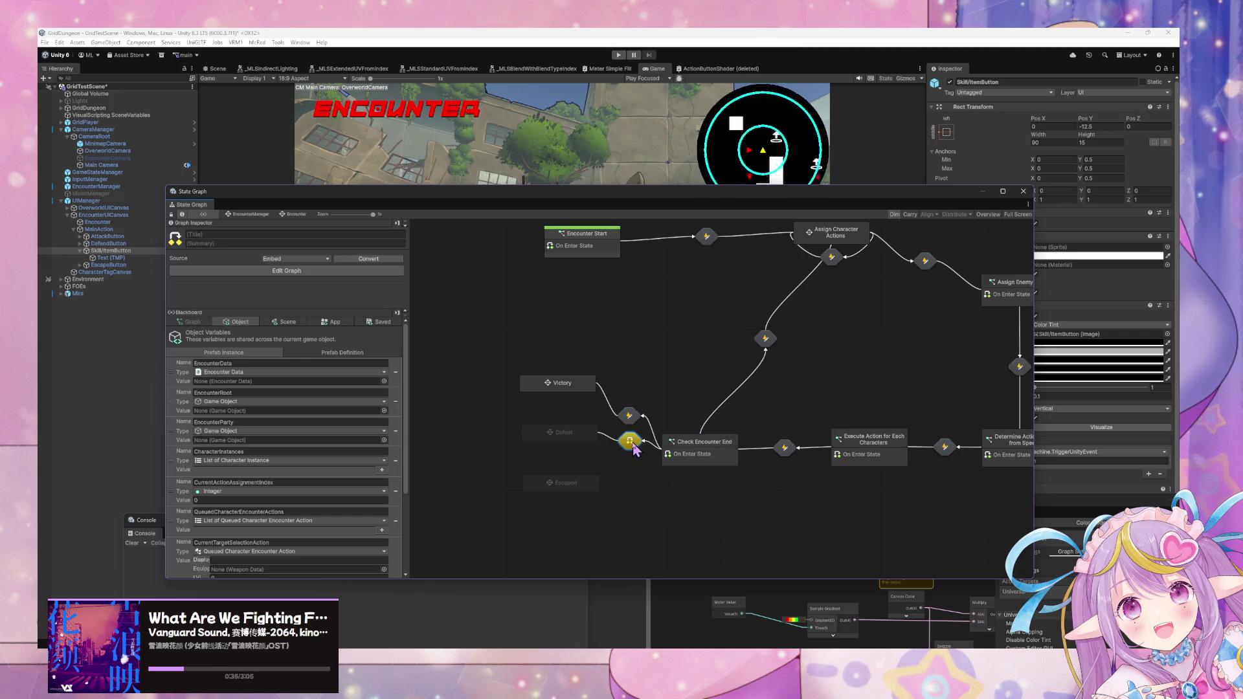
pyautogui.doubleClick(635, 443)
pyautogui.hotkey('ctrl', 'v')
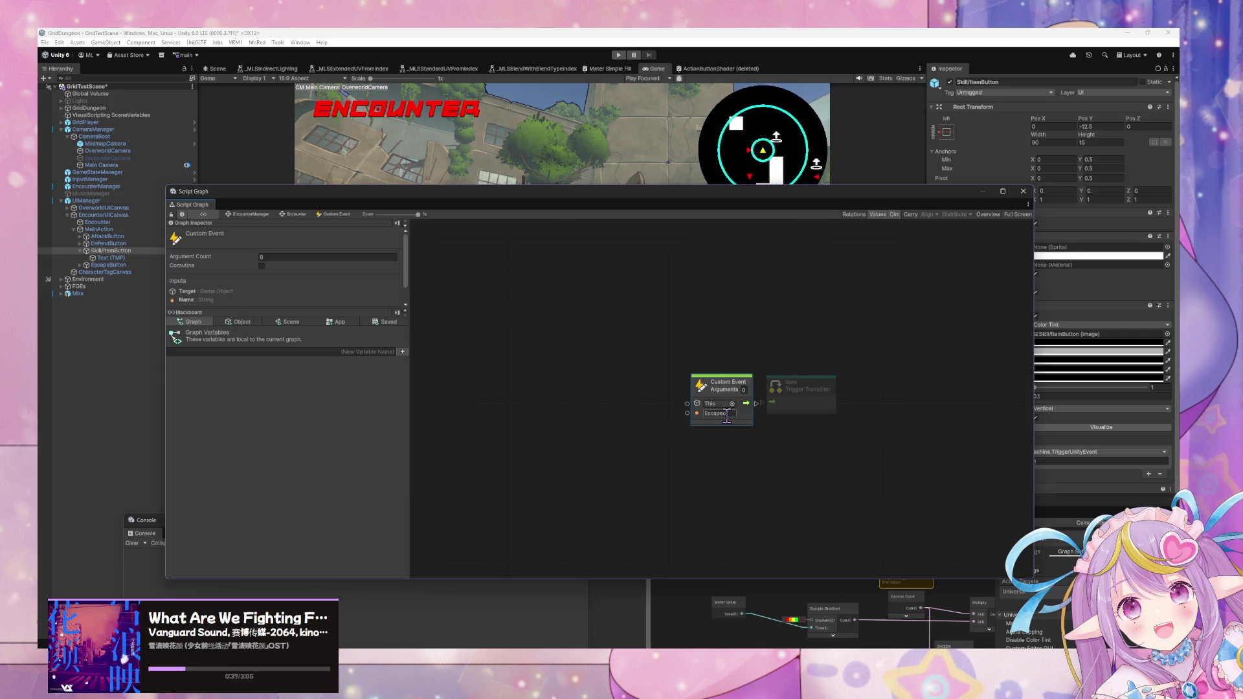
pyautogui.click(295, 215)
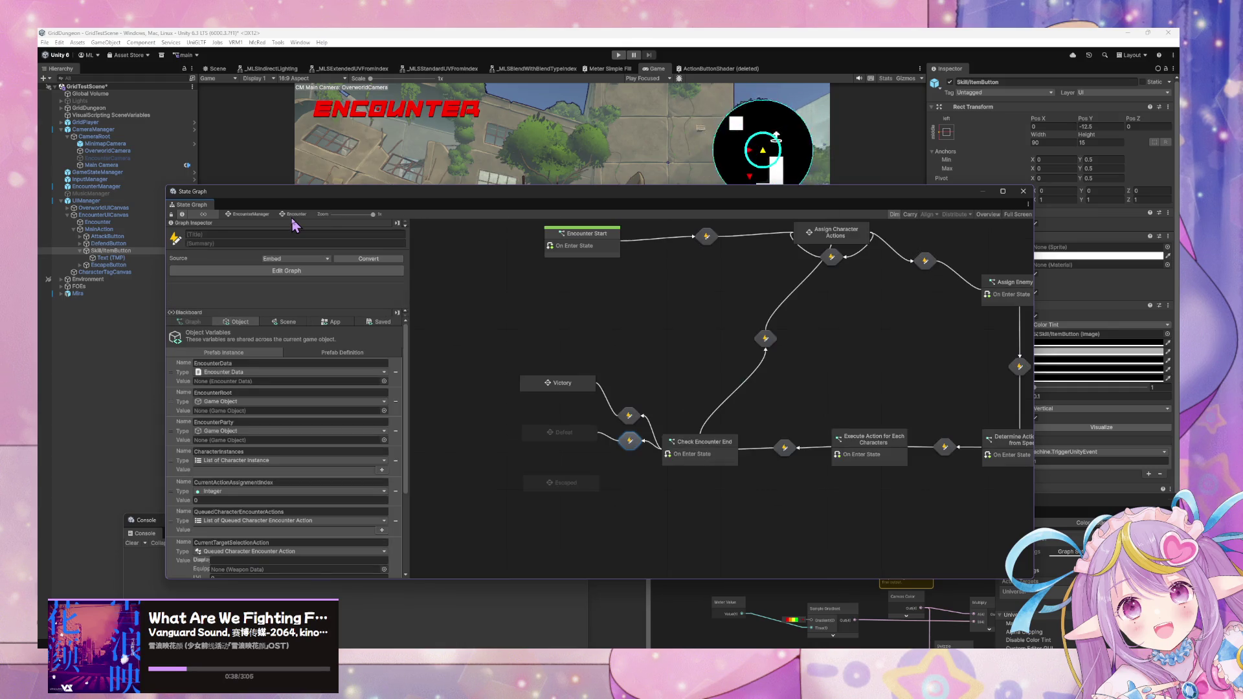
pyautogui.doubleClick(629, 443)
pyautogui.click(718, 414)
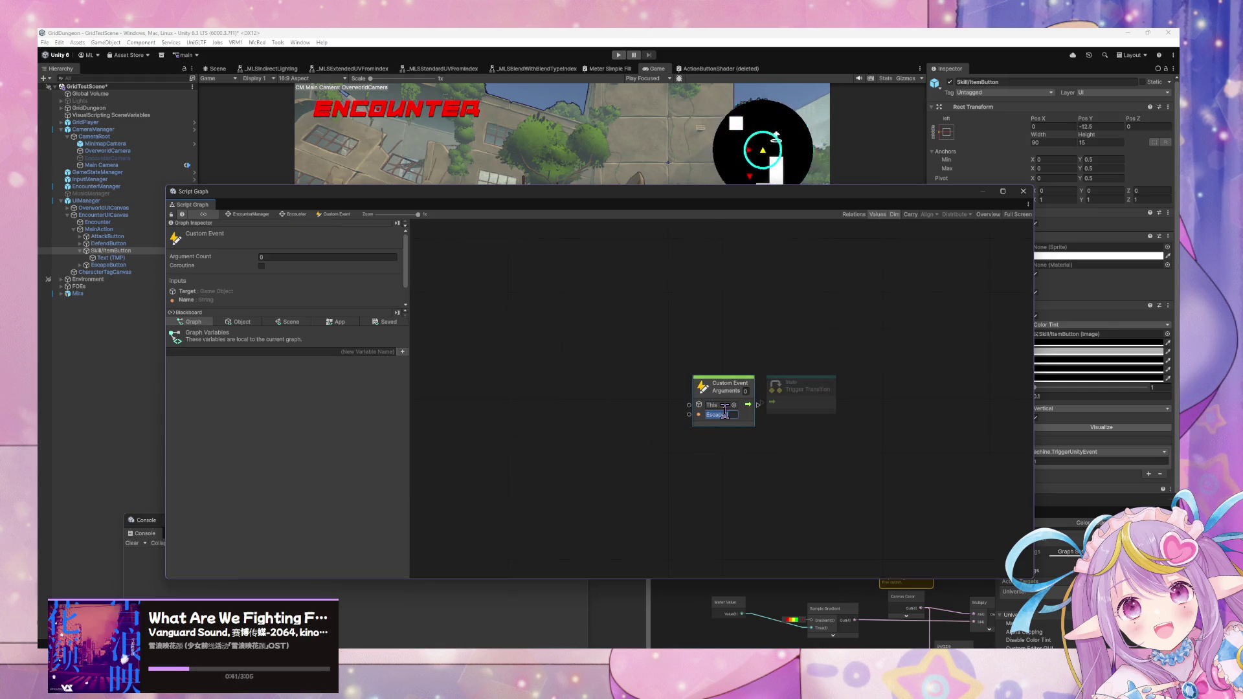
pyautogui.write('Defeat')
pyautogui.moveTo(728, 386)
pyautogui.mouseDown()
pyautogui.moveTo(683, 384)
pyautogui.moveTo(768, 412)
pyautogui.mouseUp()
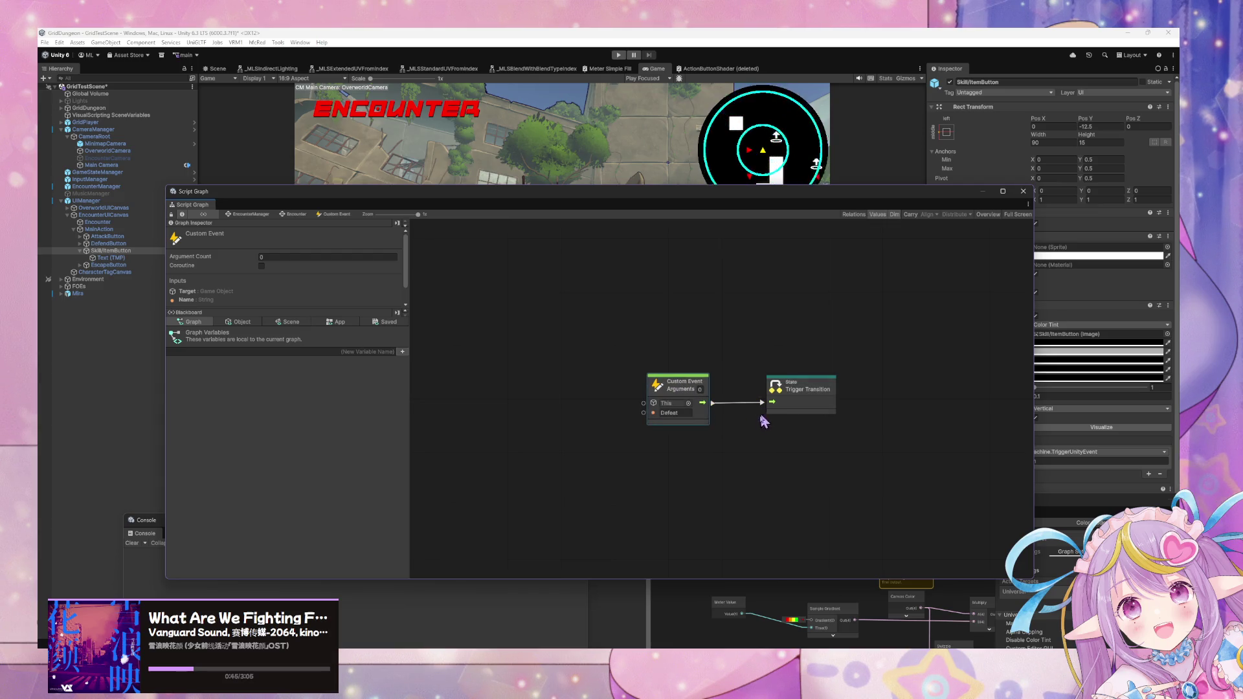
pyautogui.click(296, 216)
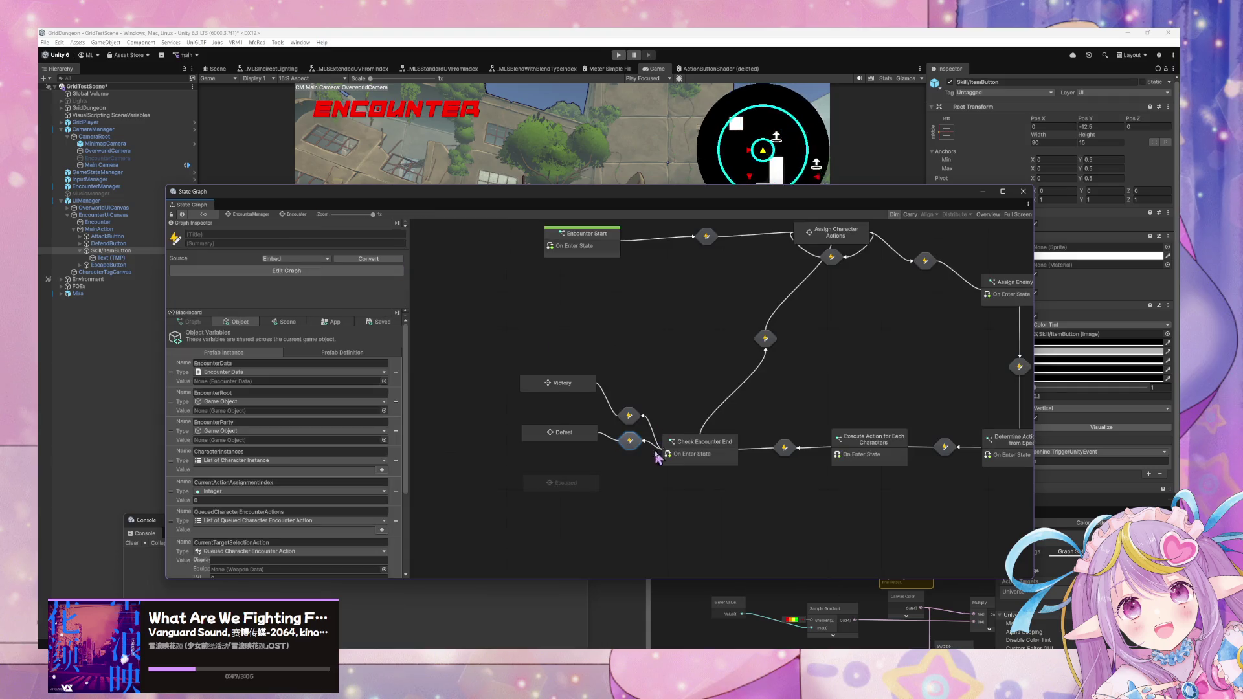
# - Add a Check Encounter End to Escaped transition triggered by a custom event named Escaped
pyautogui.rightClick(685, 463)
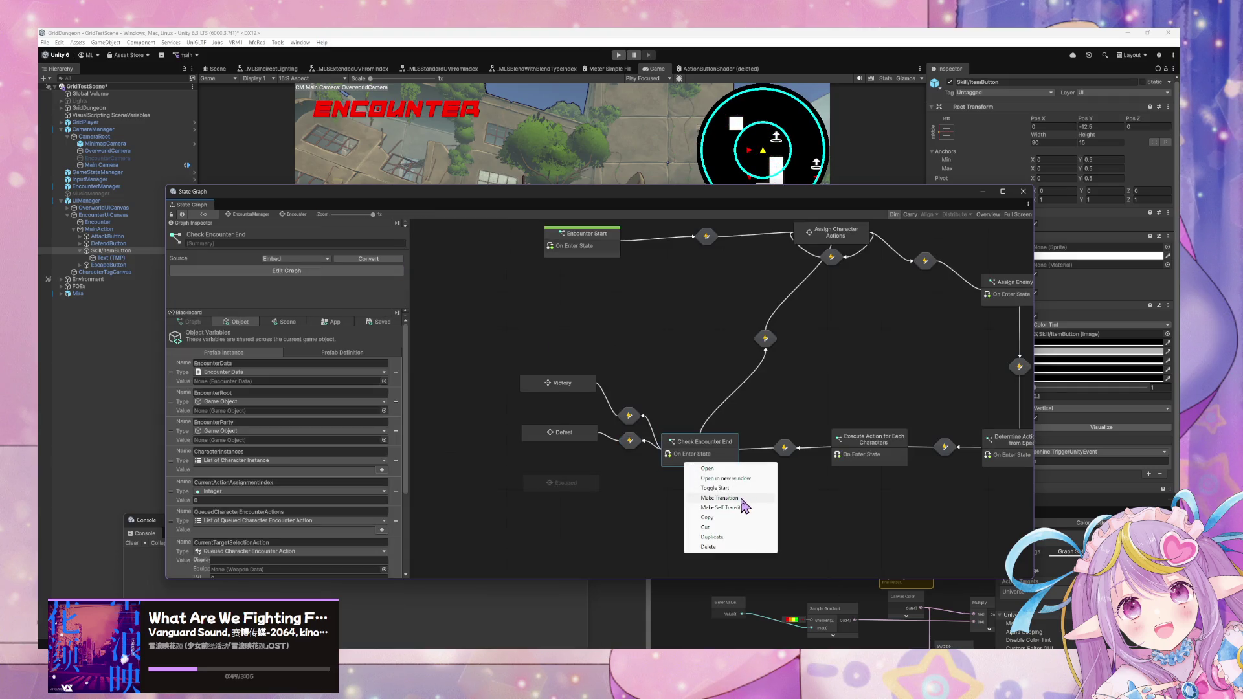
pyautogui.click(740, 500)
pyautogui.click(565, 483)
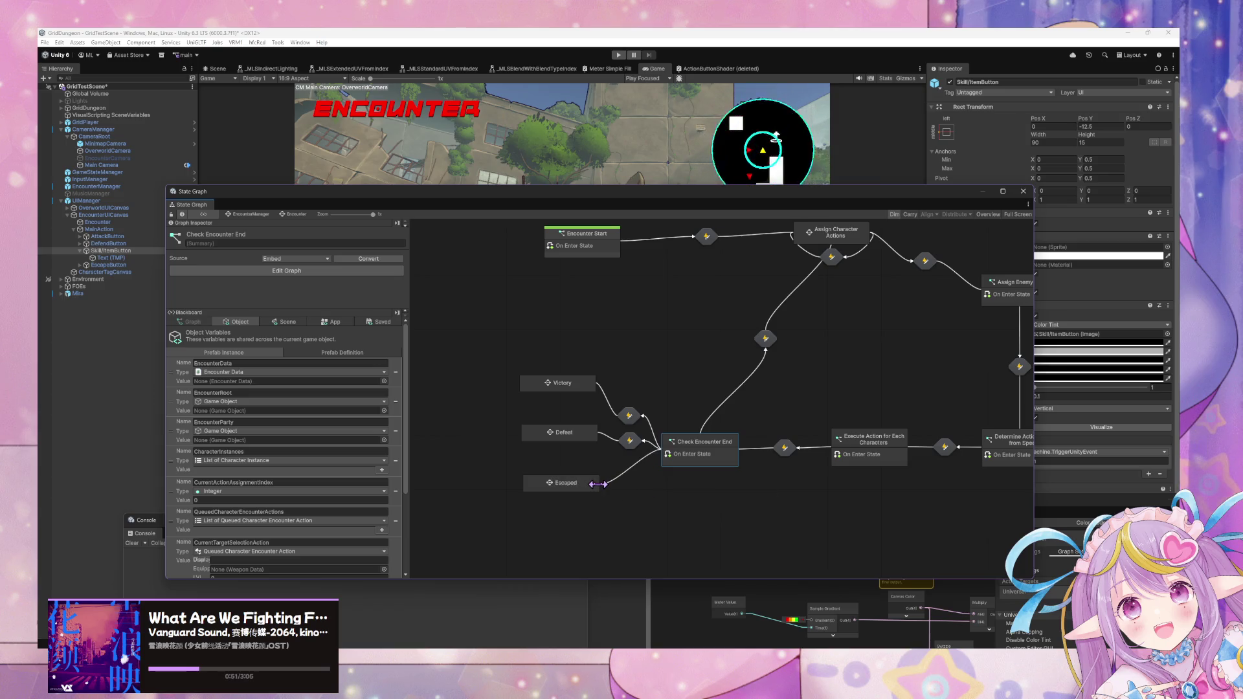
pyautogui.doubleClick(631, 466)
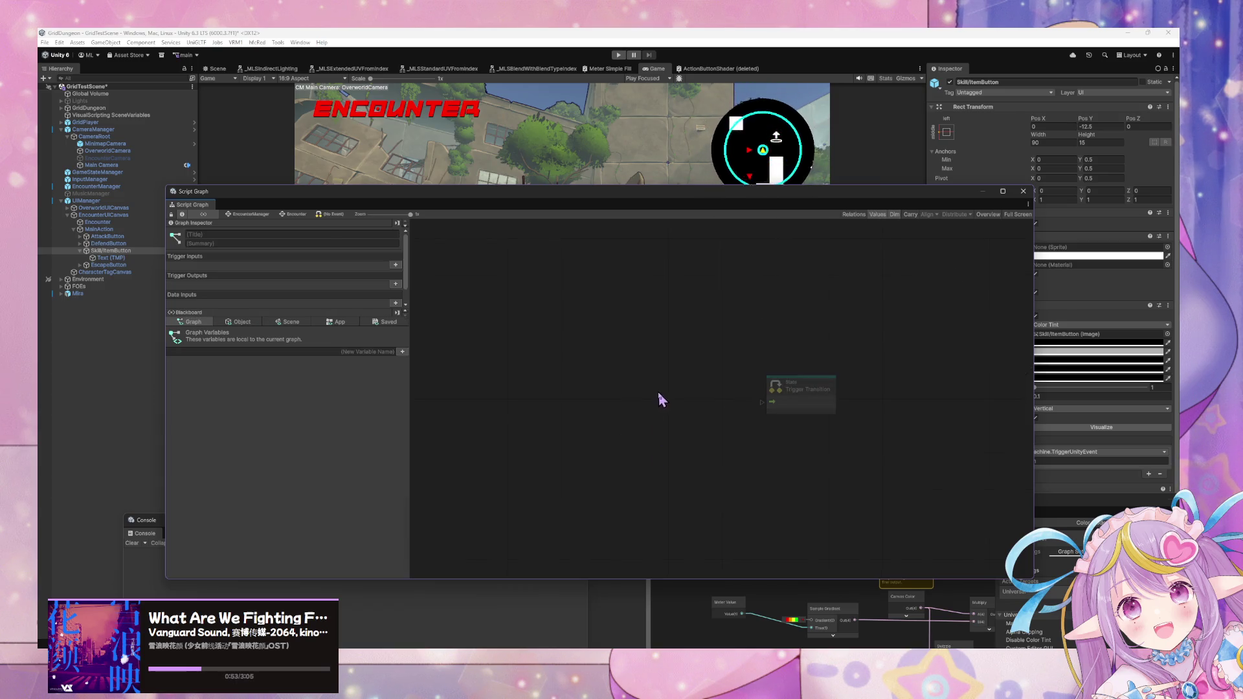
pyautogui.click(726, 413)
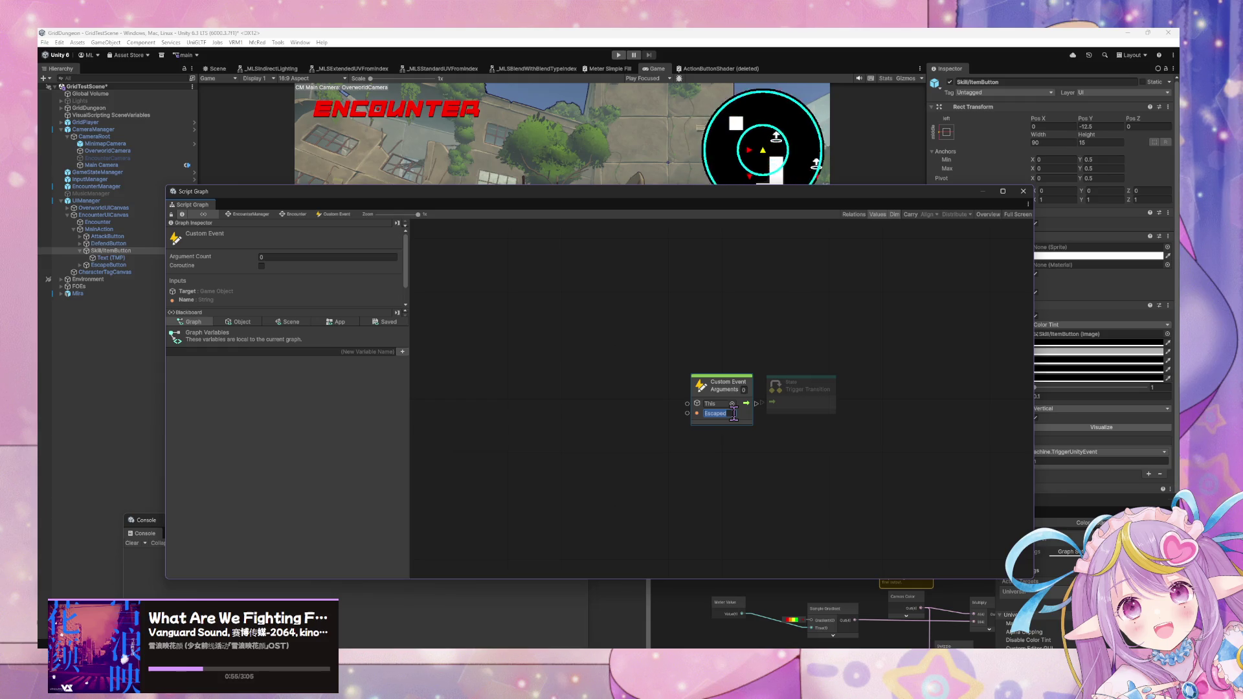
pyautogui.moveTo(745, 402)
pyautogui.mouseDown()
pyautogui.moveTo(773, 411)
pyautogui.moveTo(705, 393)
pyautogui.mouseUp()
pyautogui.click(686, 474)
pyautogui.click(295, 214)
# - Shift the Victory, Defeat and Escaped states further left
pyautogui.click(561, 383)
pyautogui.moveTo(565, 386); pyautogui.dragTo(544, 380)
pyautogui.moveTo(575, 435); pyautogui.dragTo(539, 433)
pyautogui.moveTo(562, 480); pyautogui.dragTo(528, 486)
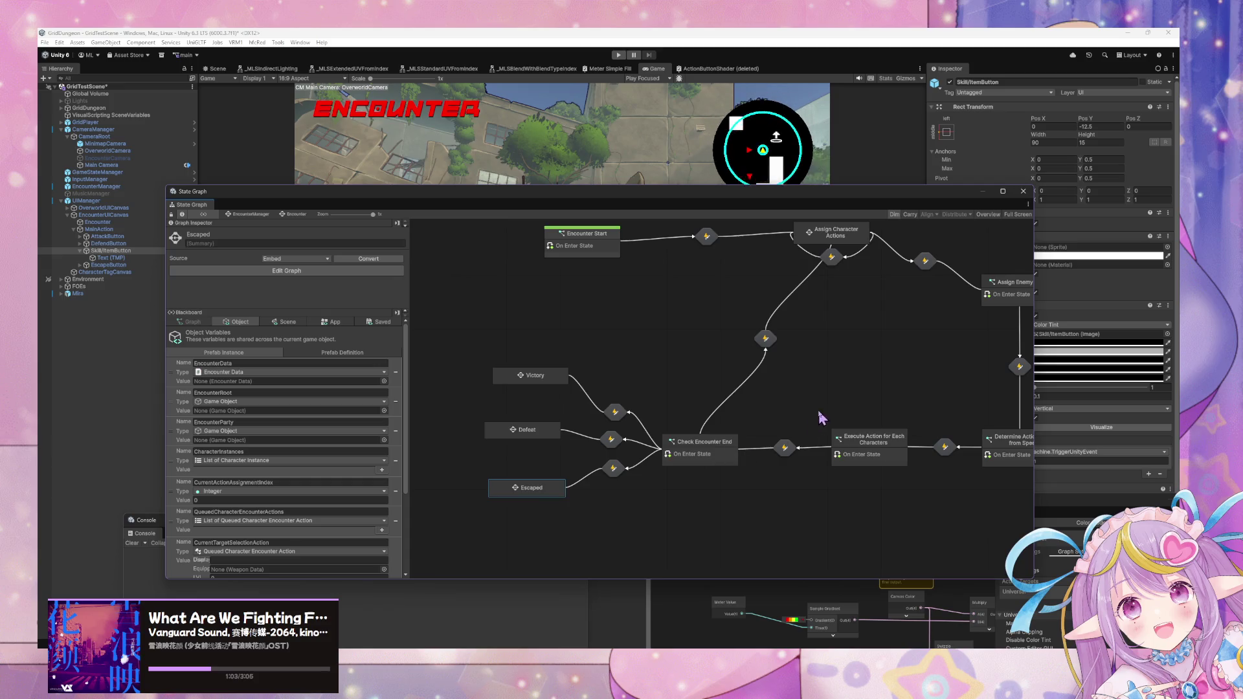
# - Pan to the Execute Action for Each Characters state and change 'for' to 'from' in its title
pyautogui.moveTo(822, 420); pyautogui.dragTo(583, 425)
pyautogui.moveTo(501, 363); pyautogui.dragTo(839, 373)
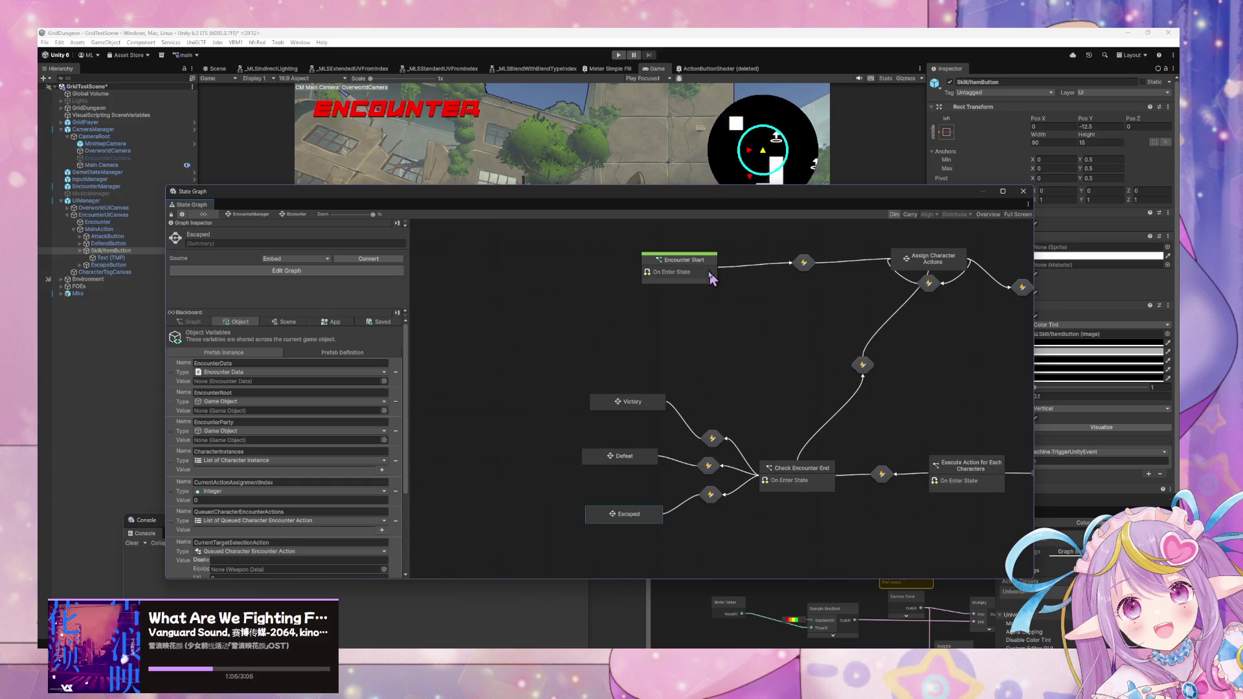
pyautogui.moveTo(1012, 379); pyautogui.dragTo(634, 387)
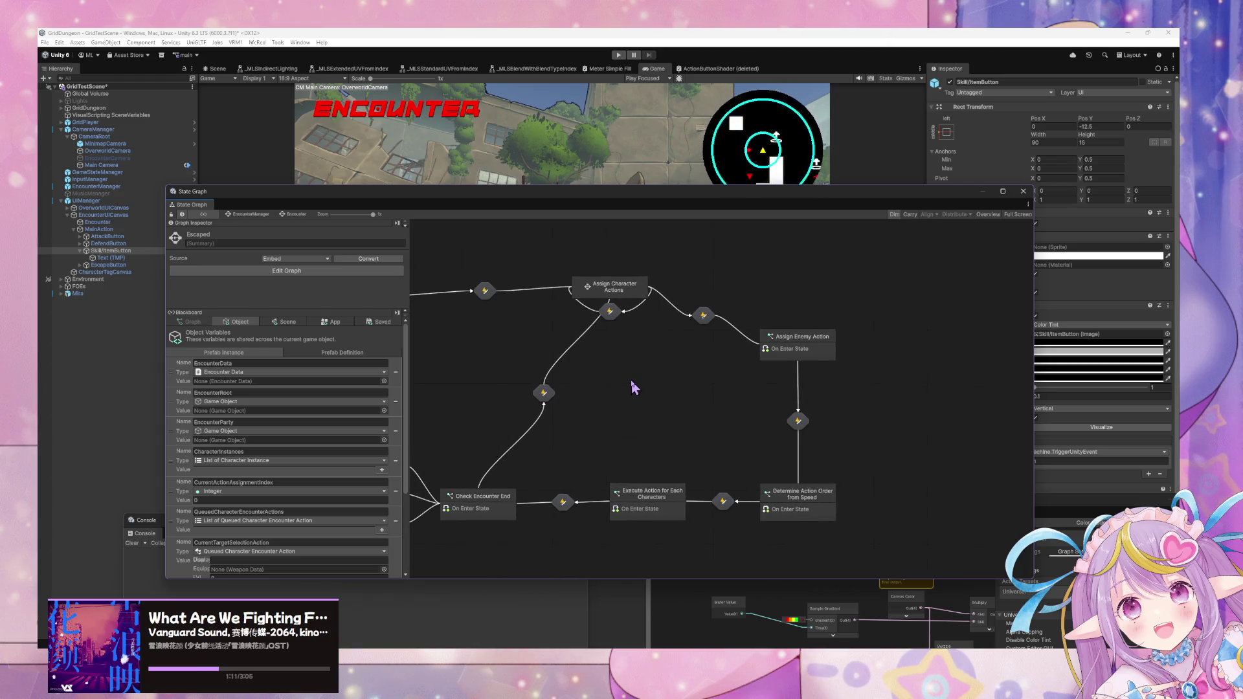
pyautogui.moveTo(632, 382); pyautogui.dragTo(738, 349)
pyautogui.click(756, 466)
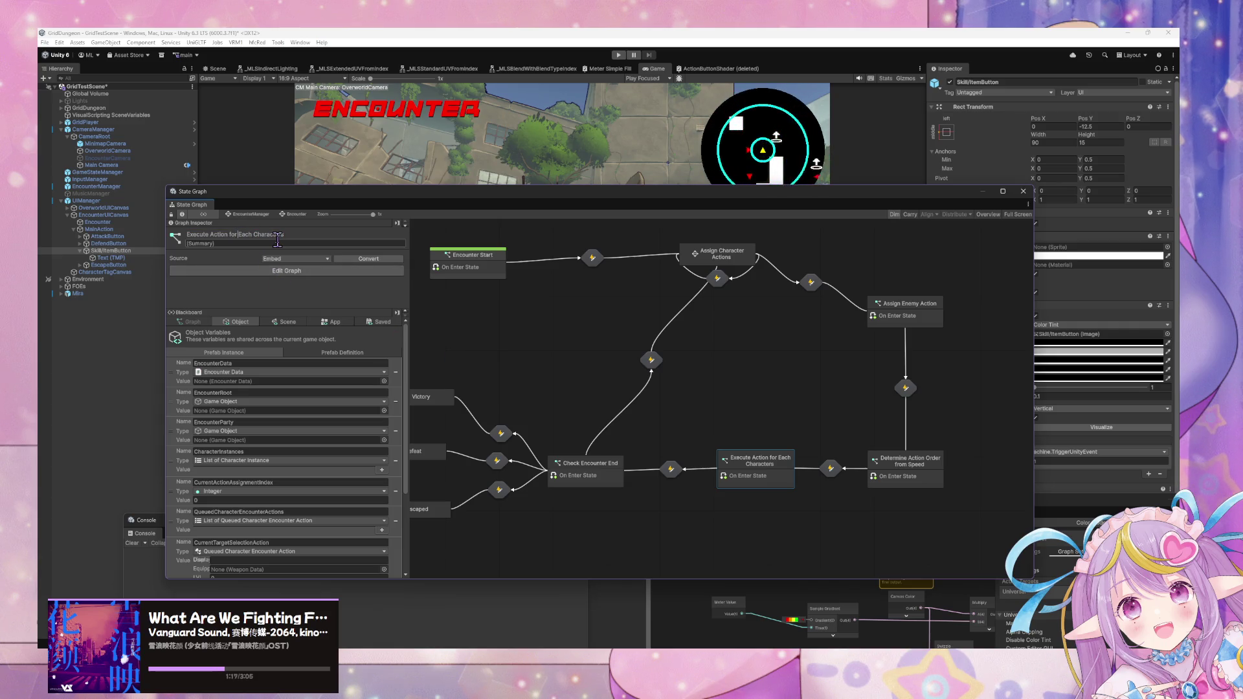
pyautogui.press('BackSpace')
pyautogui.press('BackSpace')
pyautogui.write('rom')
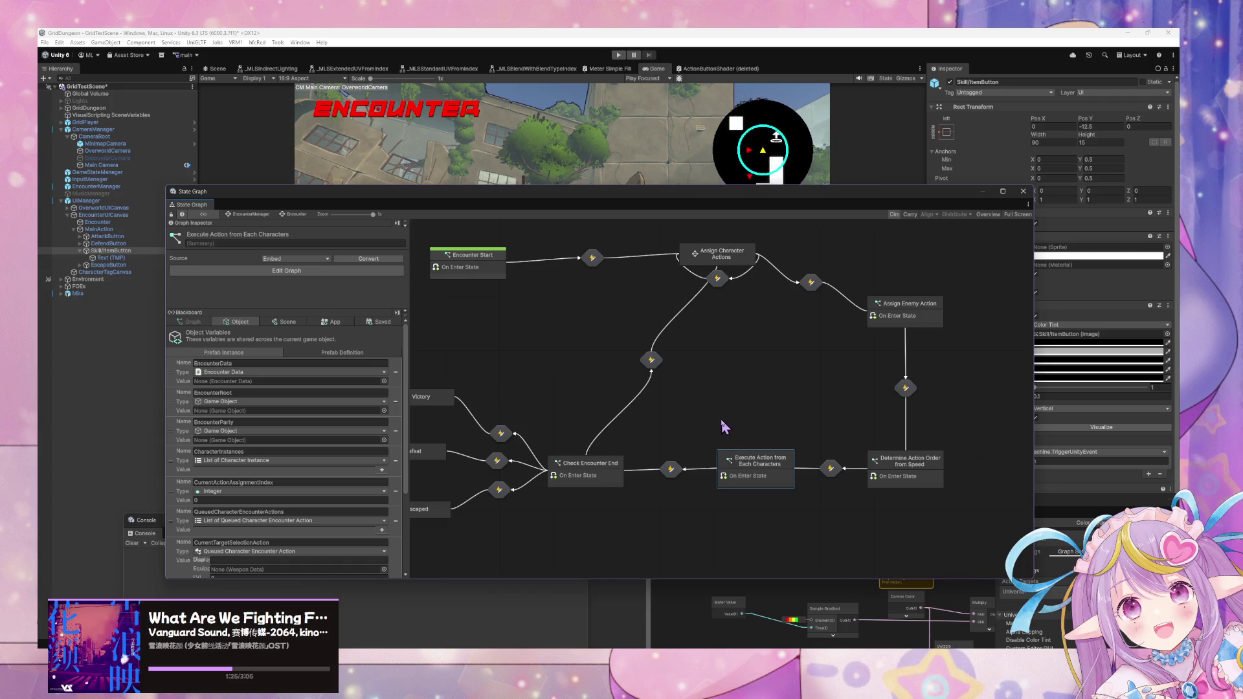
# - Inspect the Execute Action graph, then move Encounter Start and Assign Character Actions left
pyautogui.doubleClick(772, 458)
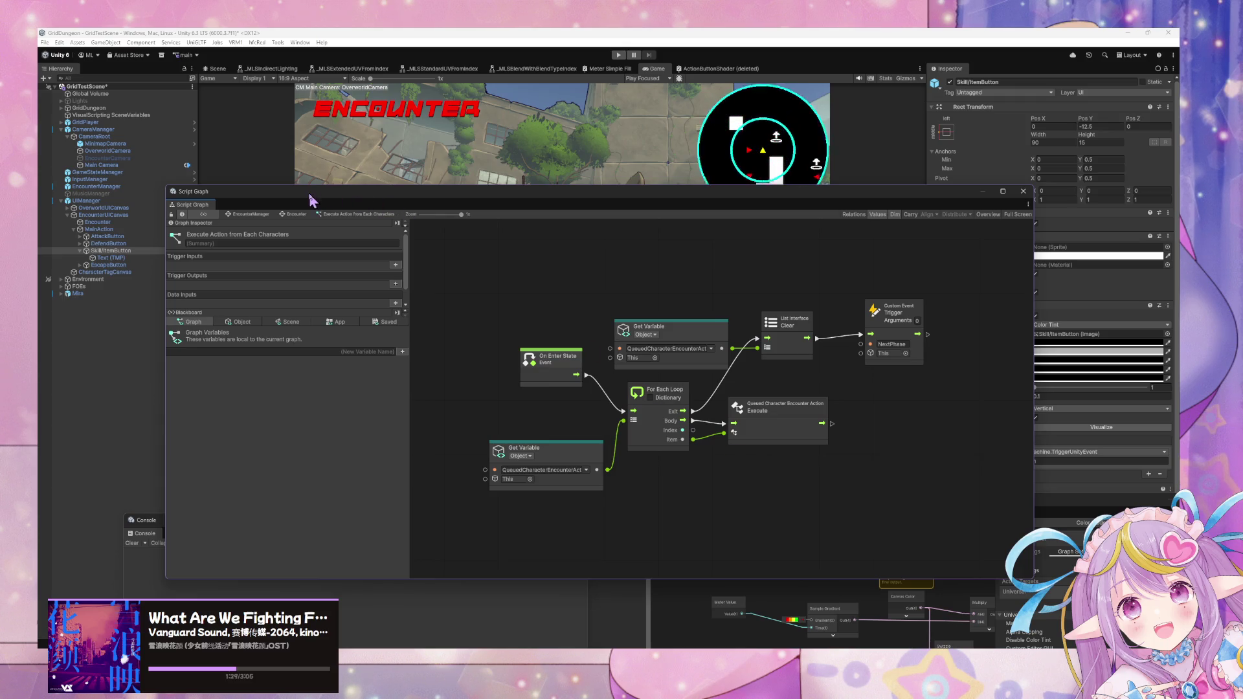
pyautogui.click(292, 214)
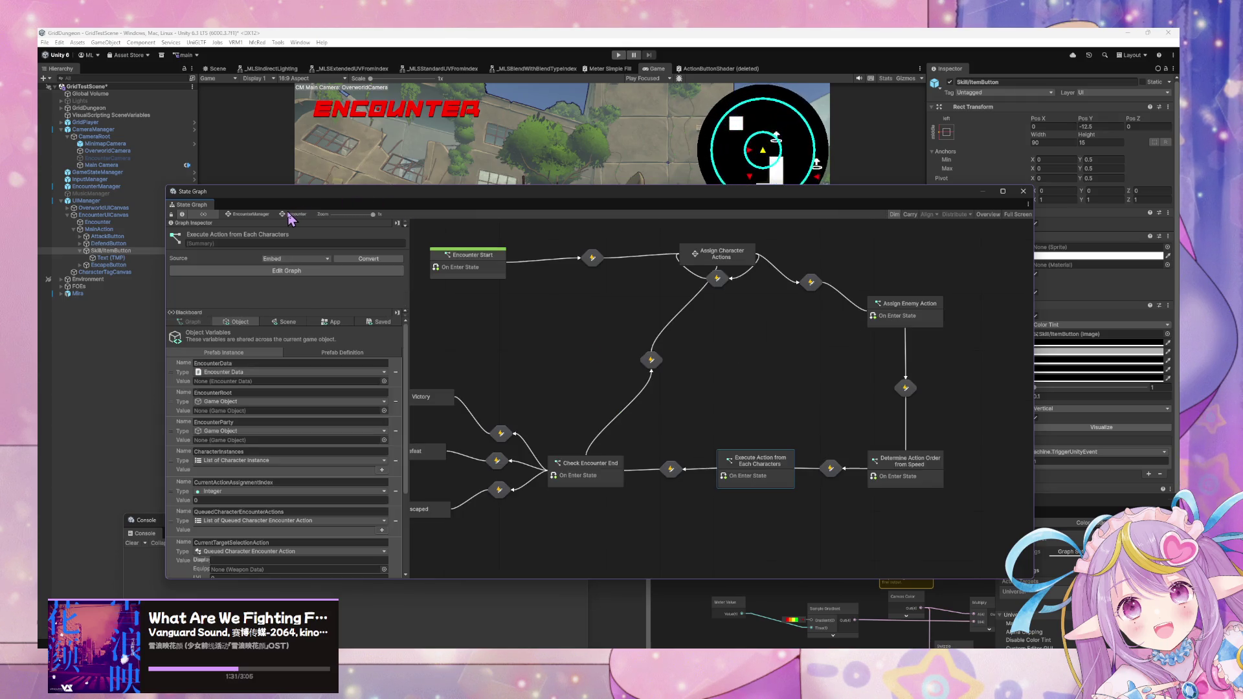
pyautogui.moveTo(725, 256); pyautogui.dragTo(655, 260)
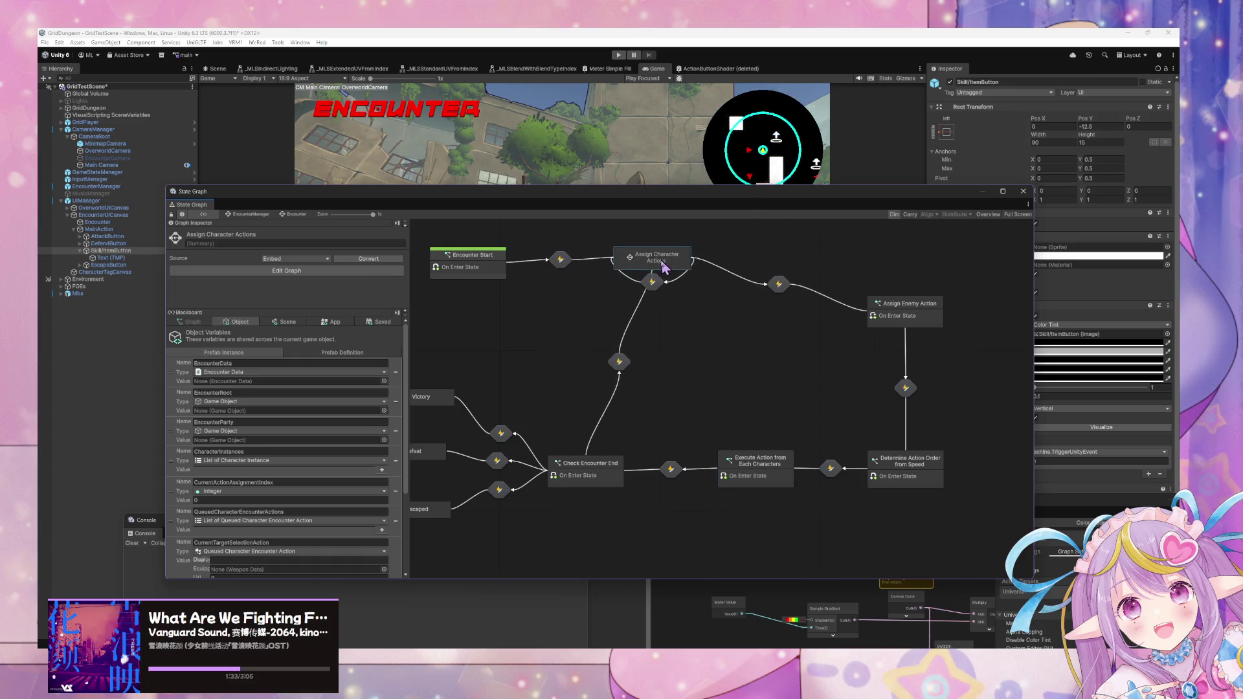
pyautogui.moveTo(492, 269); pyautogui.dragTo(428, 265)
pyautogui.moveTo(643, 367)
pyautogui.mouseDown()
pyautogui.moveTo(852, 356)
pyautogui.moveTo(754, 328)
pyautogui.mouseUp()
pyautogui.moveTo(925, 338)
pyautogui.mouseDown()
pyautogui.moveTo(874, 356)
pyautogui.moveTo(622, 369)
pyautogui.mouseUp()
pyautogui.doubleClick(631, 311)
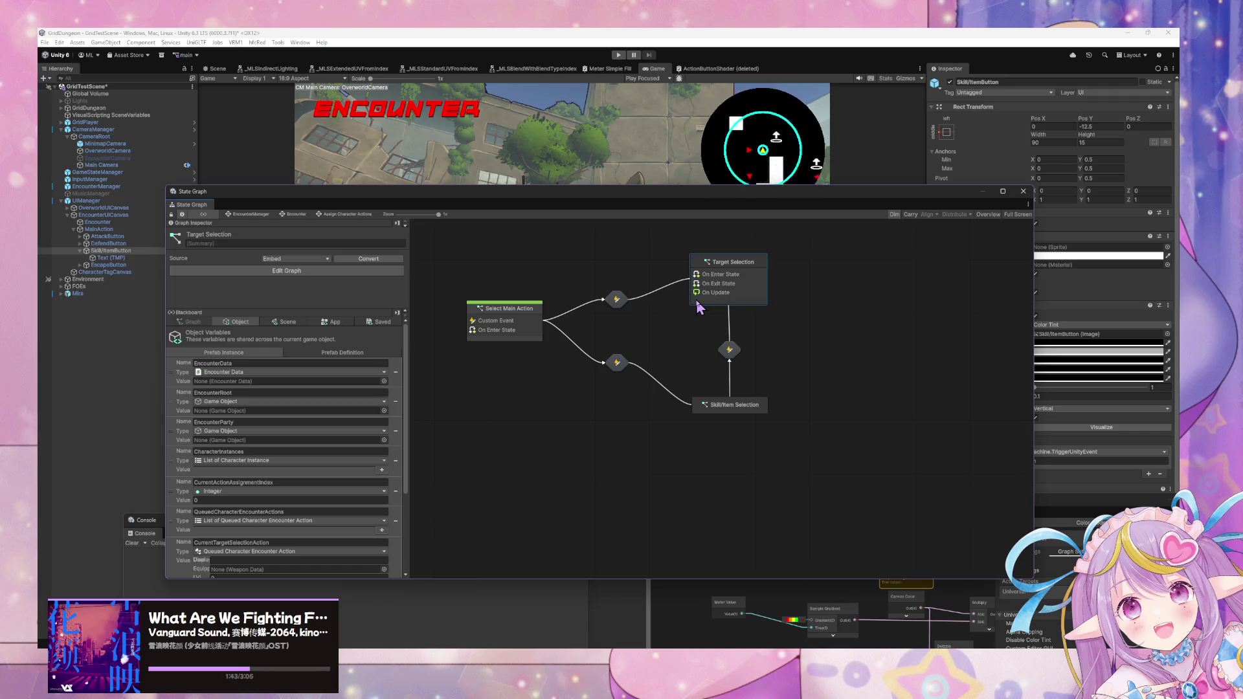
# - Look through the Select Main Action script graph's Custom Event and action nodes
pyautogui.moveTo(656, 358); pyautogui.dragTo(683, 375)
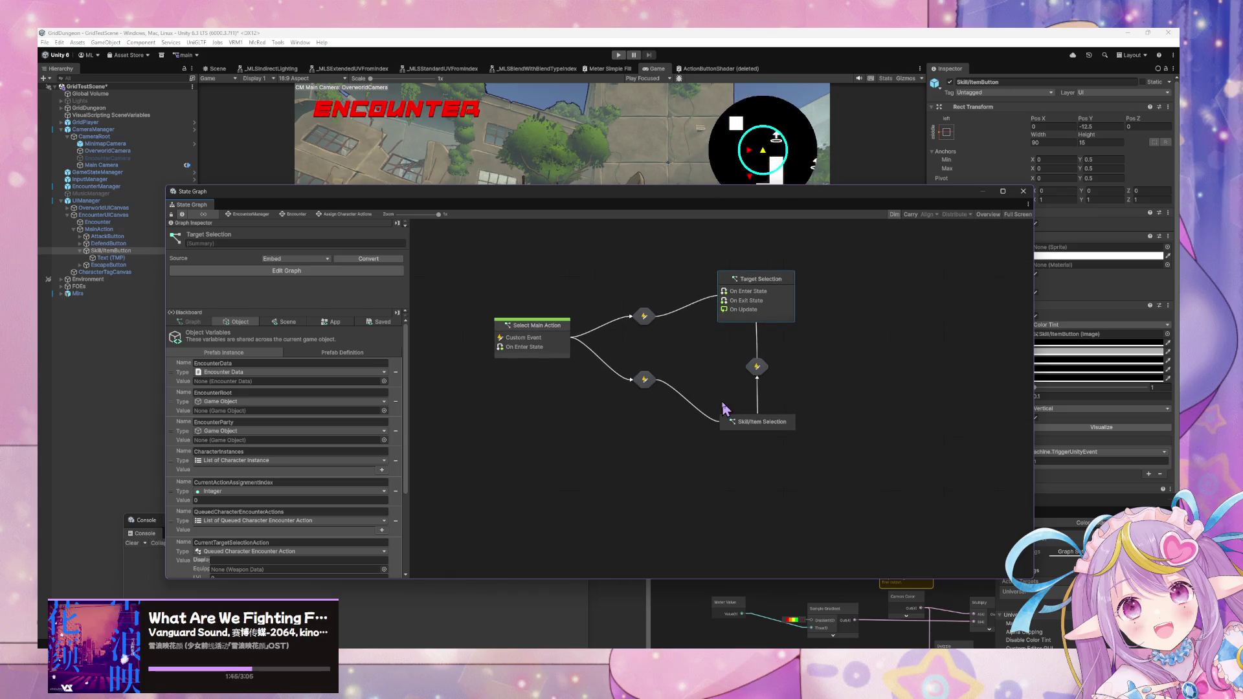
pyautogui.doubleClick(526, 343)
pyautogui.moveTo(743, 337); pyautogui.dragTo(827, 336)
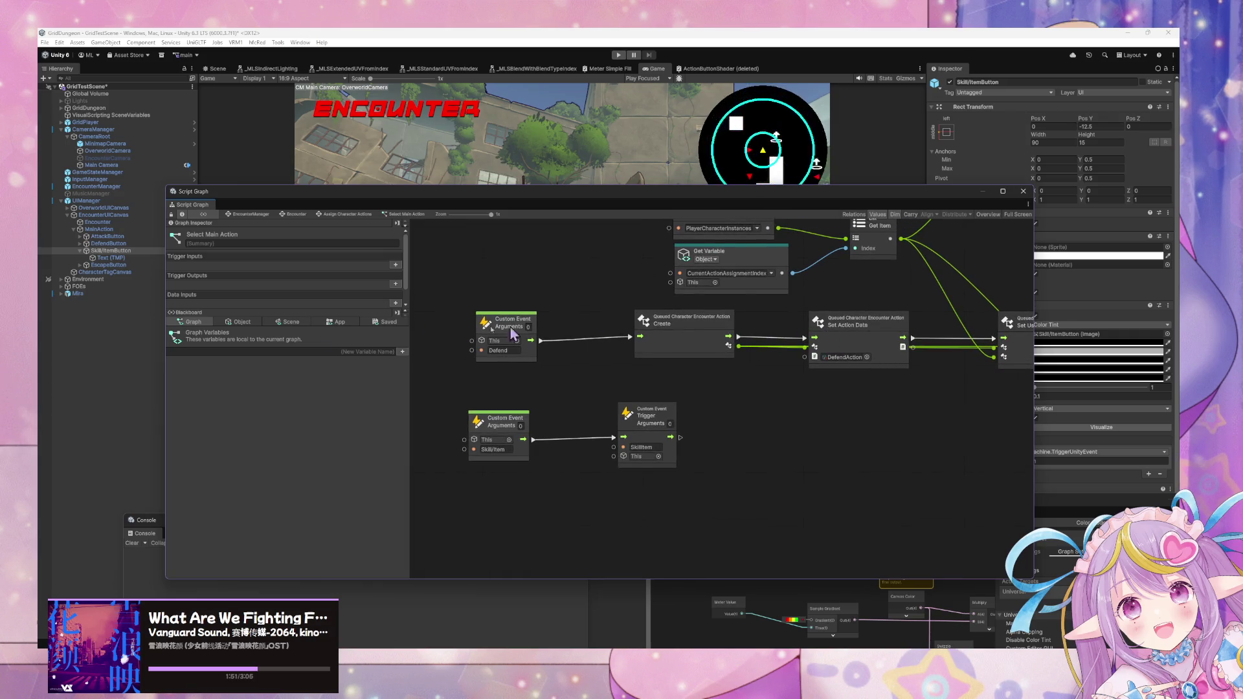
pyautogui.moveTo(806, 457)
pyautogui.mouseDown()
pyautogui.moveTo(522, 467)
pyautogui.moveTo(727, 447)
pyautogui.mouseUp()
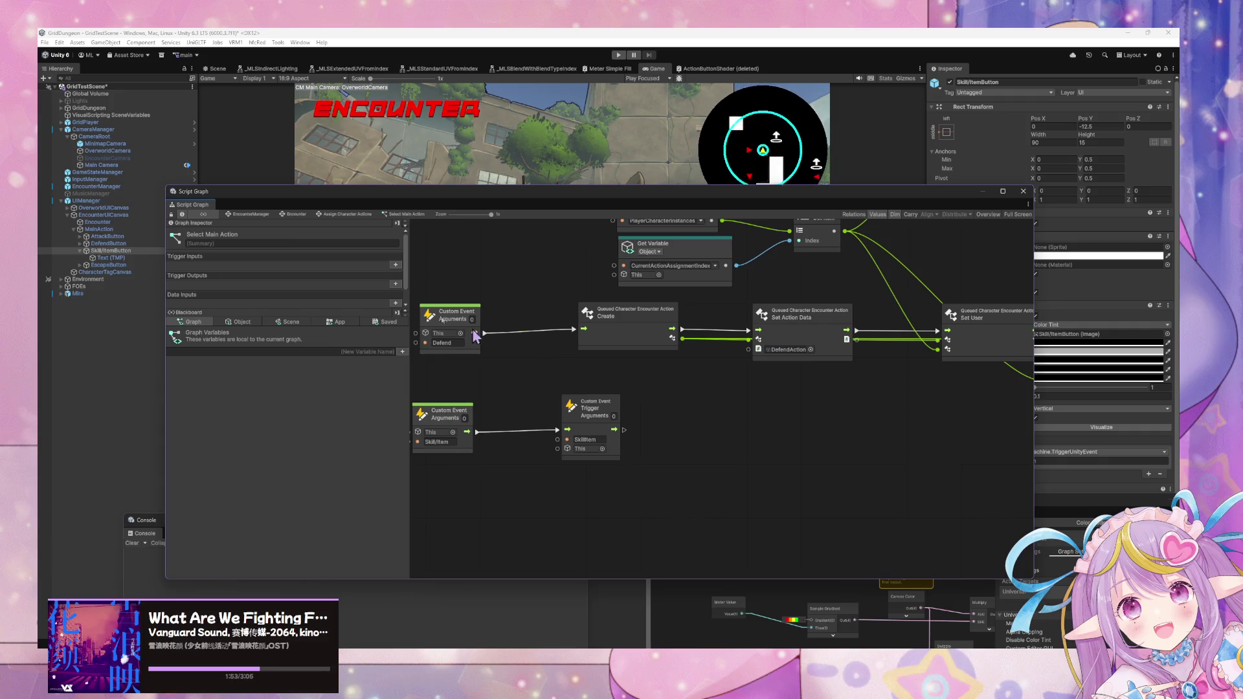
pyautogui.click(258, 214)
pyautogui.doubleClick(558, 373)
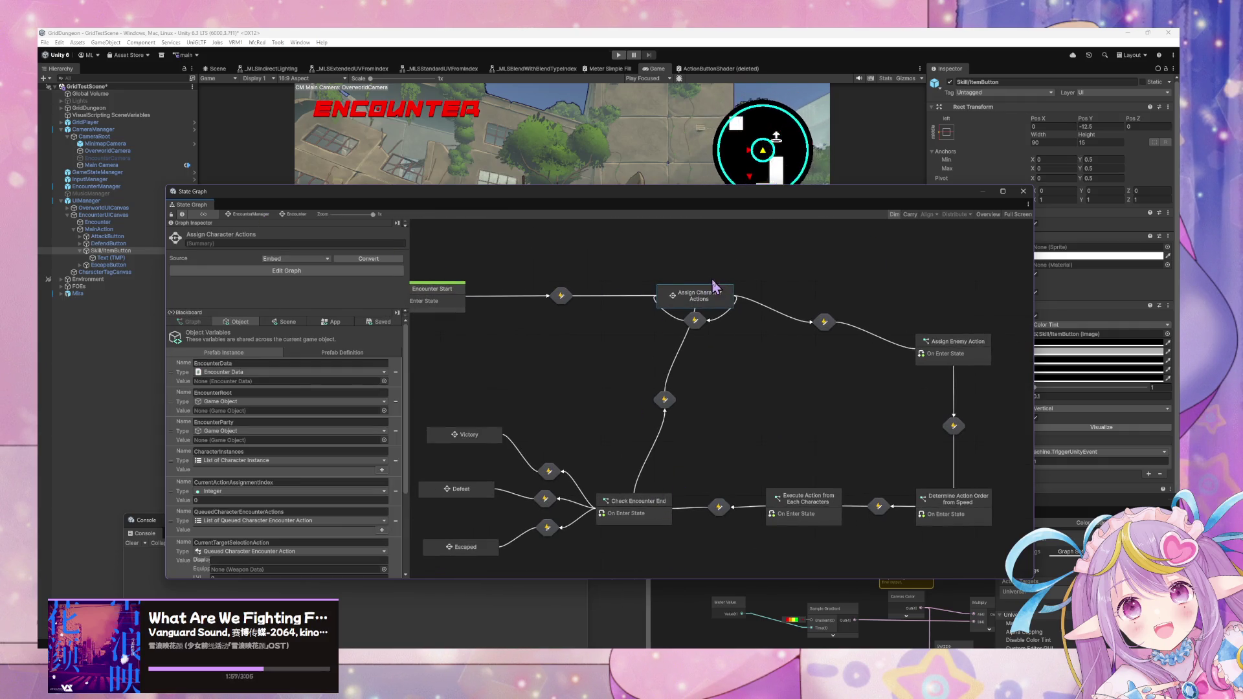
# - Inspect the transition from Skill/Item Selection into Target Selection and check the game view
pyautogui.doubleClick(714, 300)
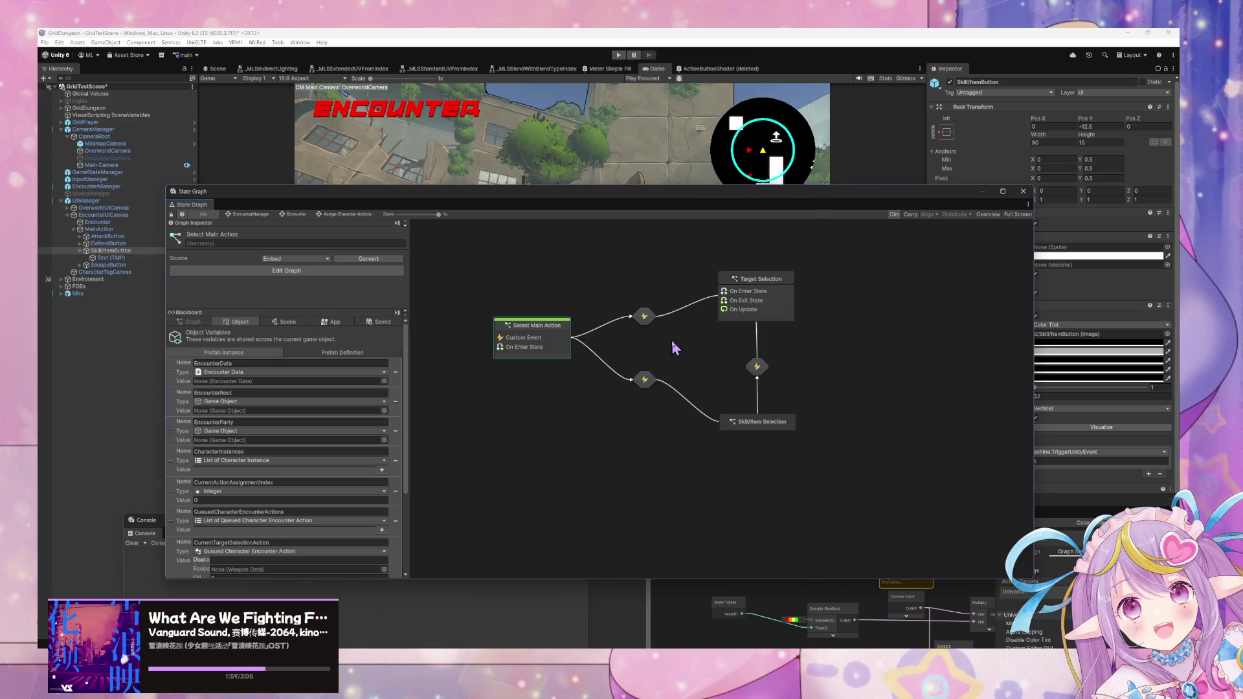
pyautogui.click(784, 434)
pyautogui.click(758, 367)
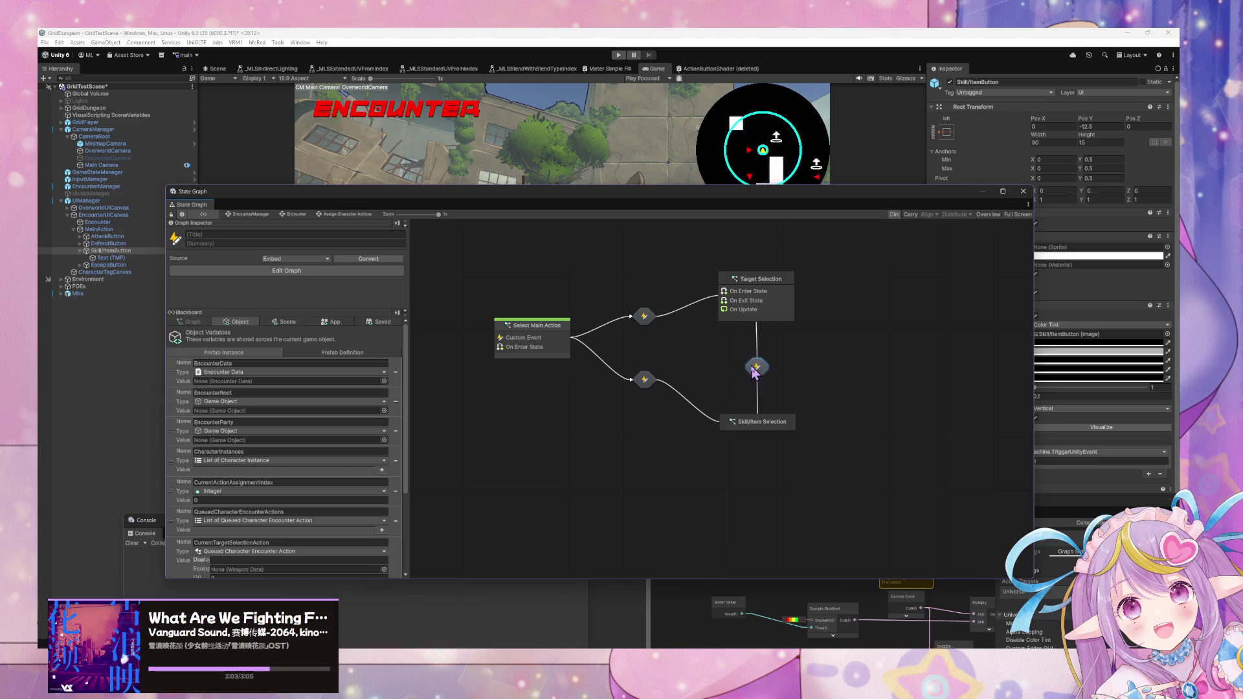
pyautogui.doubleClick(757, 368)
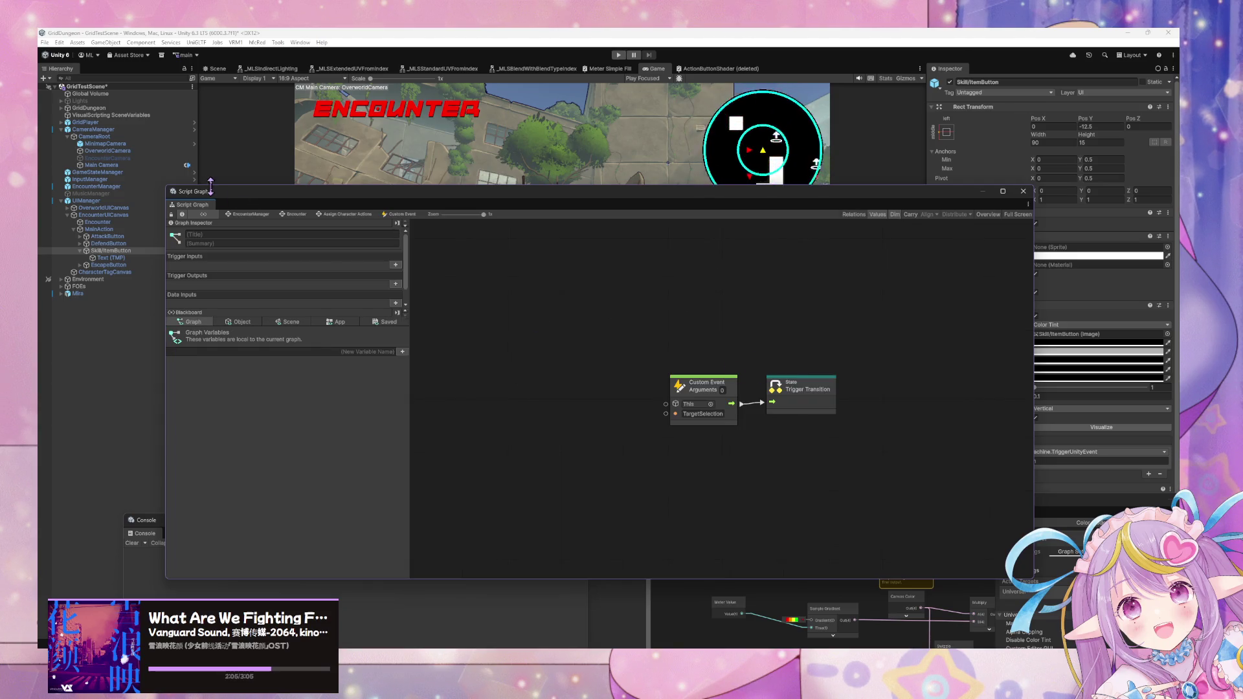
pyautogui.click(306, 216)
pyautogui.doubleClick(704, 304)
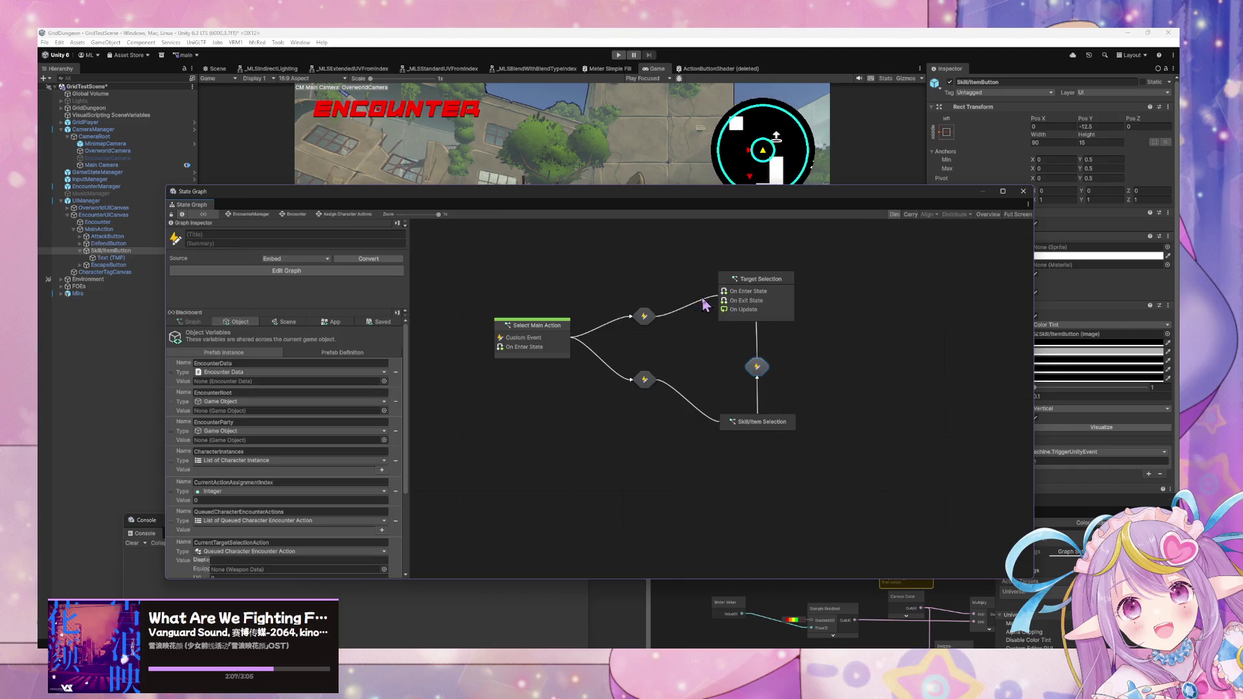
pyautogui.click(786, 422)
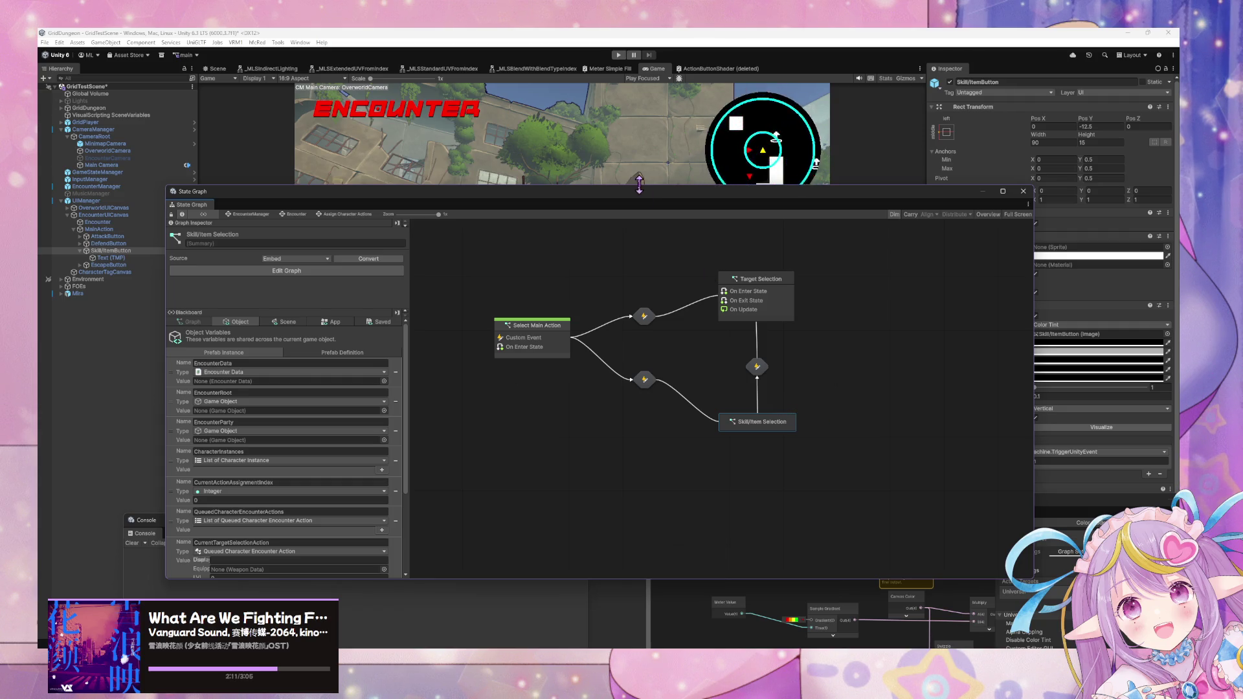
pyautogui.moveTo(641, 197)
pyautogui.mouseDown()
pyautogui.moveTo(768, 397)
pyautogui.moveTo(825, 347)
pyautogui.moveTo(732, 309)
pyautogui.moveTo(751, 405)
pyautogui.moveTo(911, 459)
pyautogui.mouseUp()
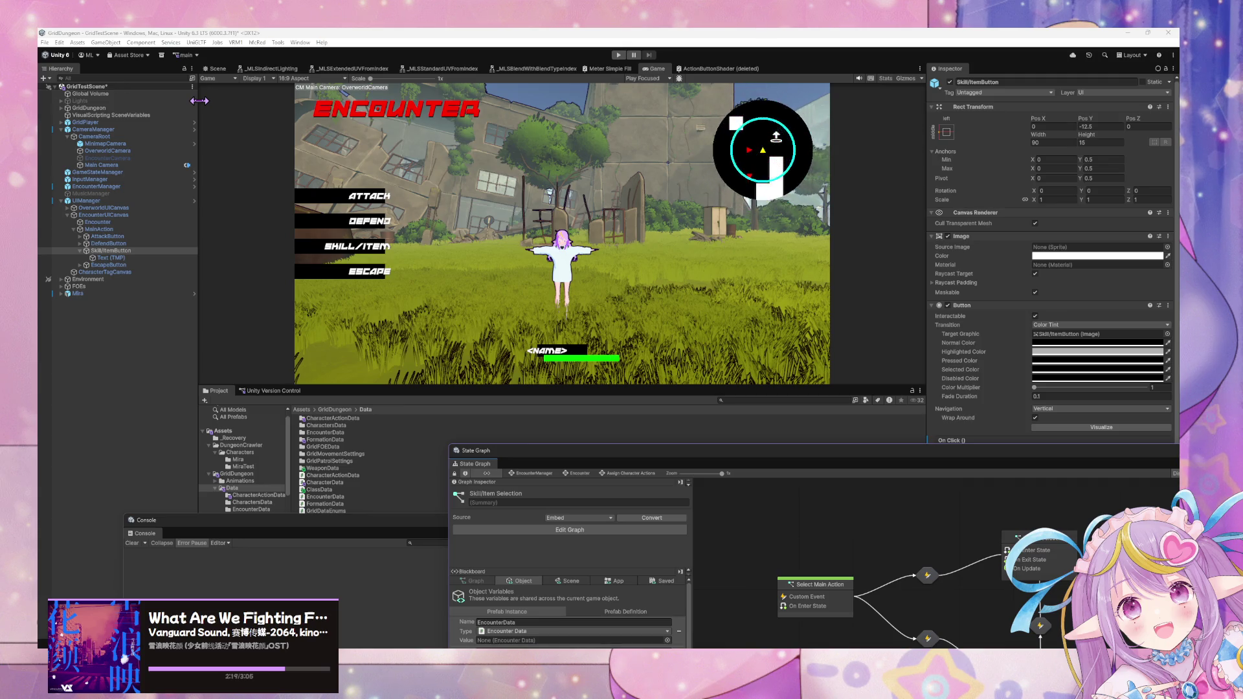
pyautogui.moveTo(762, 466); pyautogui.dragTo(579, 231)
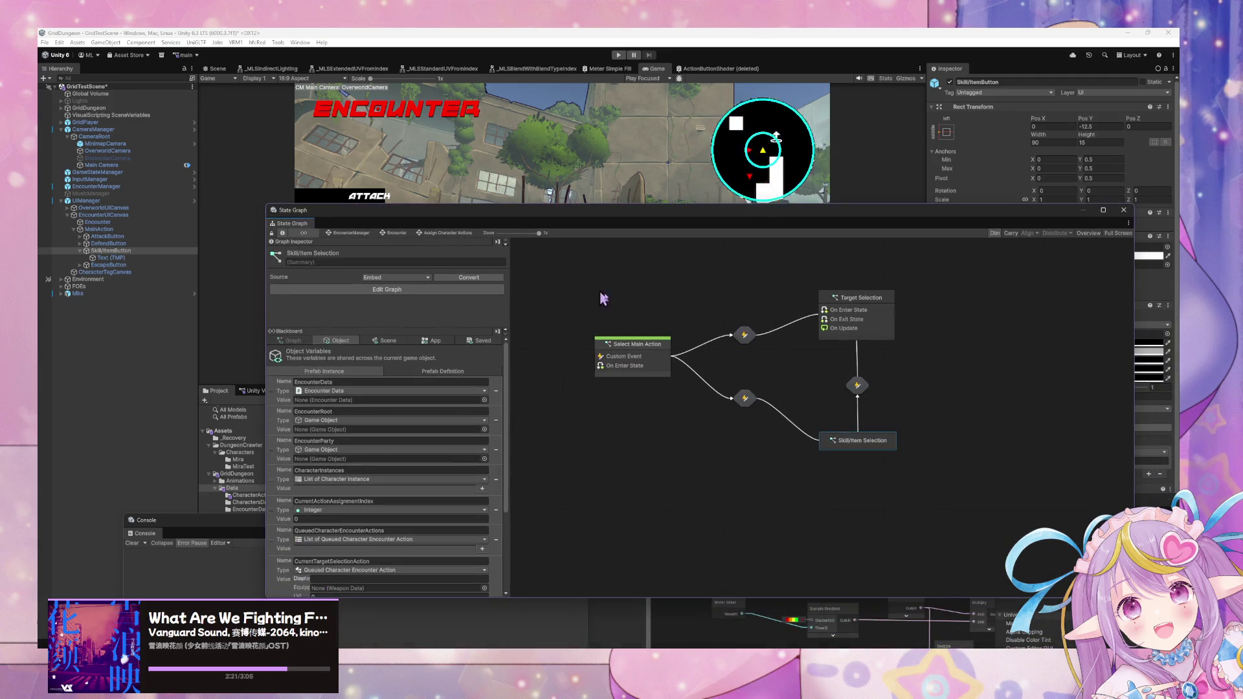
# - Delete all the event nodes inside the Target Selection state's graph
pyautogui.doubleClick(885, 333)
pyautogui.moveTo(835, 537); pyautogui.dragTo(727, 327)
pyautogui.press('Delete')
pyautogui.click(397, 233)
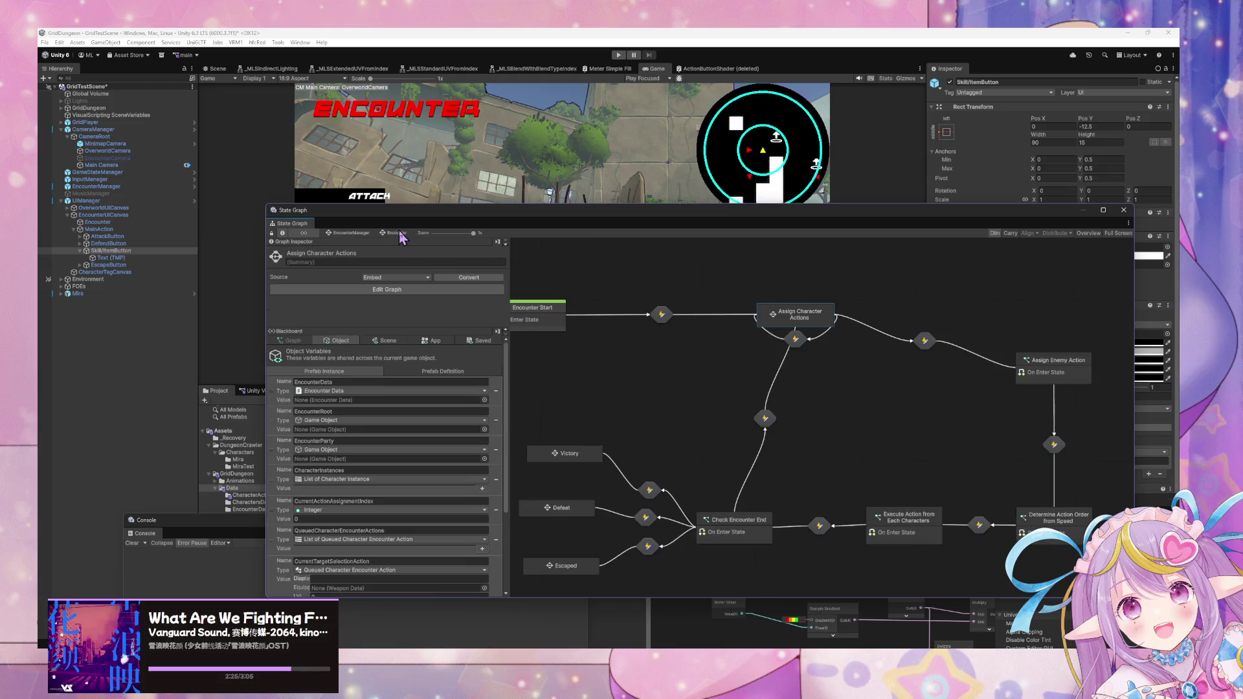
# - Delete the Target Selection–Skill/Item Selection transition and place a Skill/Item Selection duplicate to the right
pyautogui.doubleClick(803, 318)
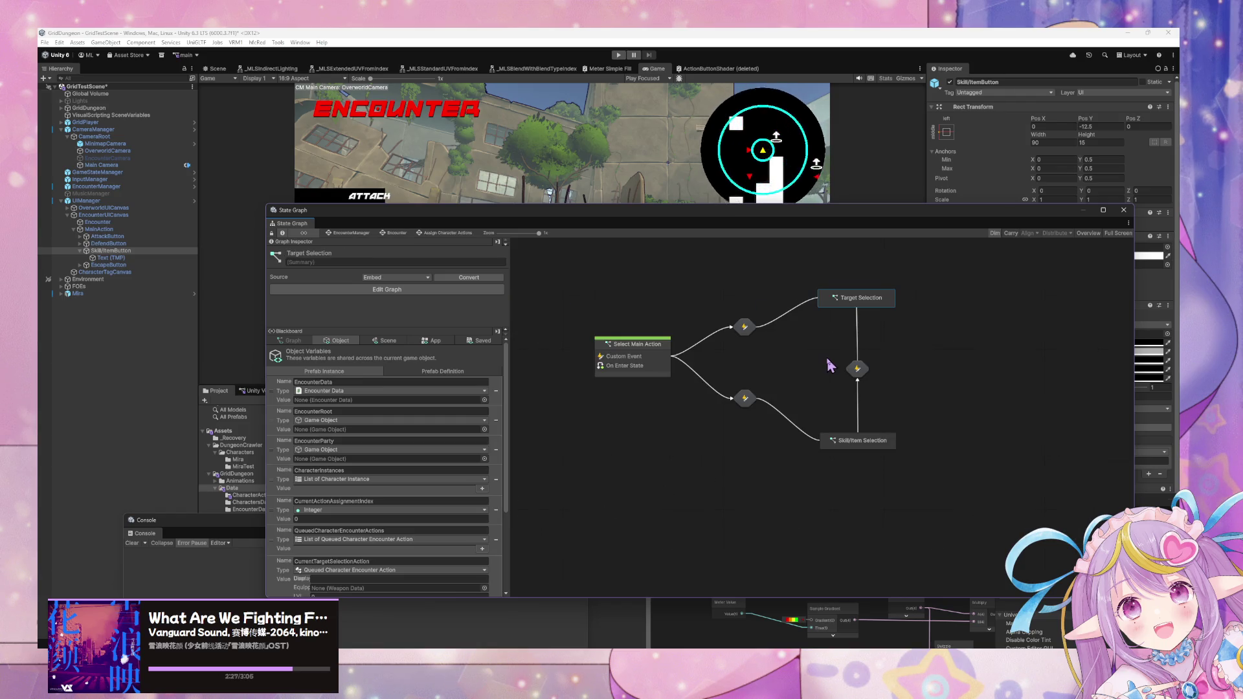
pyautogui.hscroll(5, 814, 365)
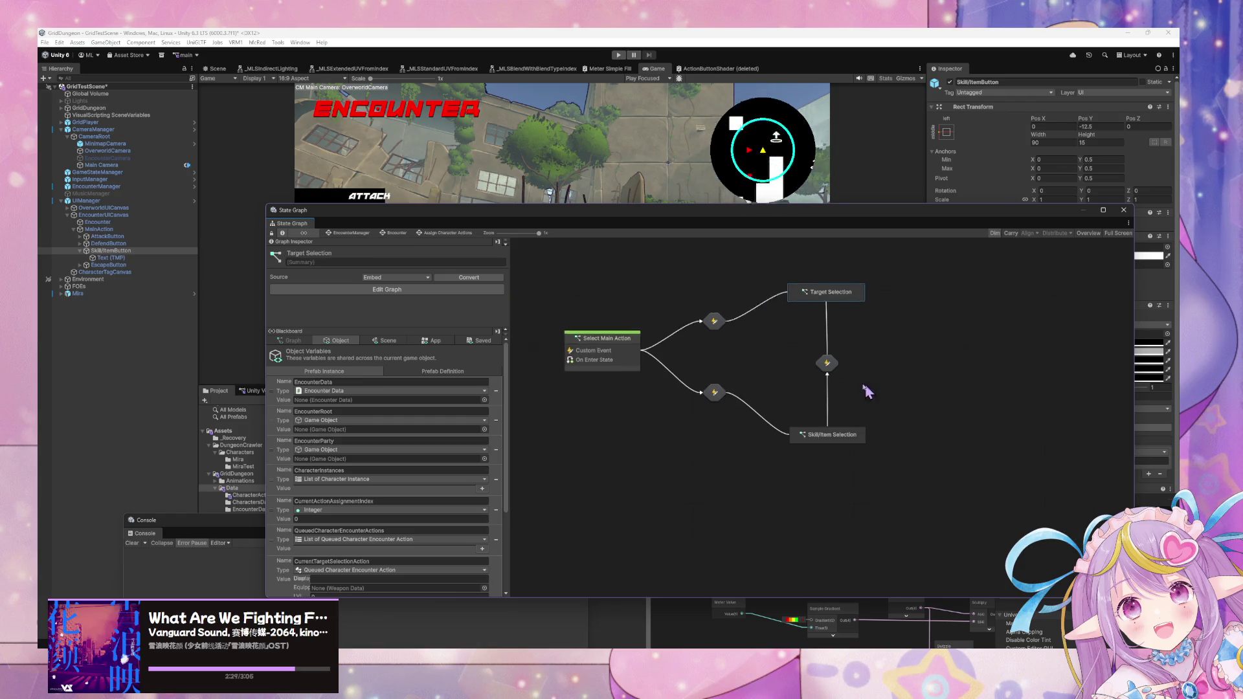
pyautogui.click(740, 354)
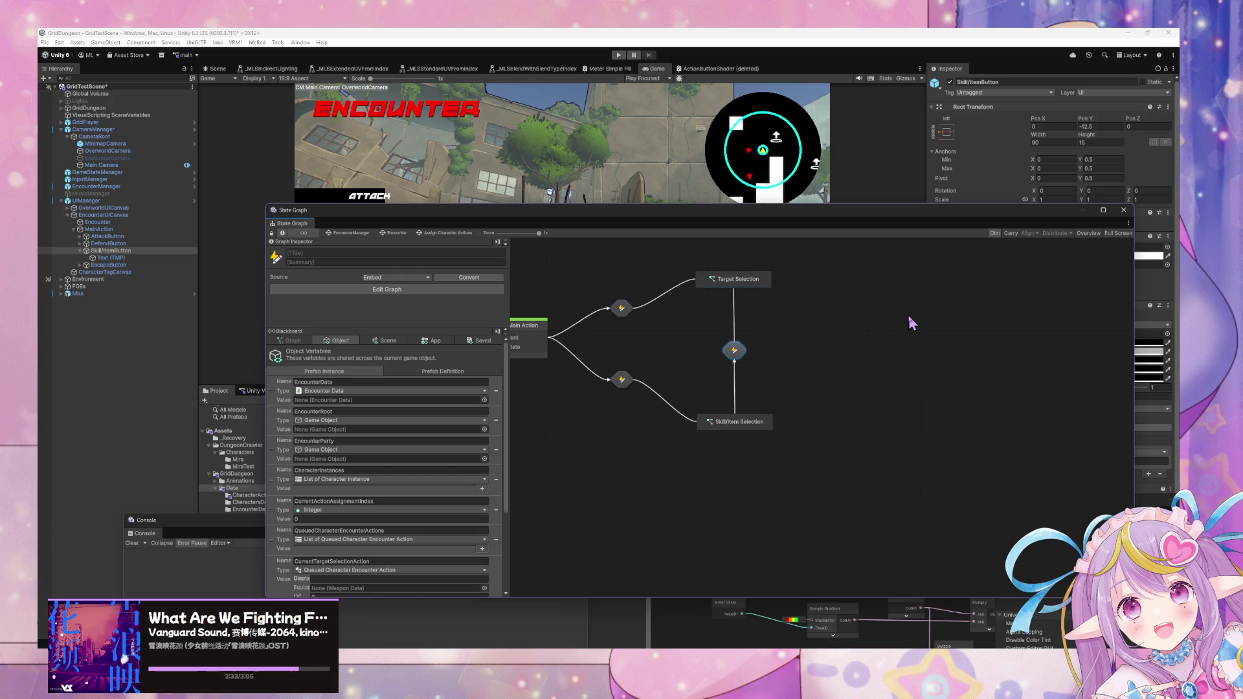
pyautogui.press('Delete')
pyautogui.click(756, 426)
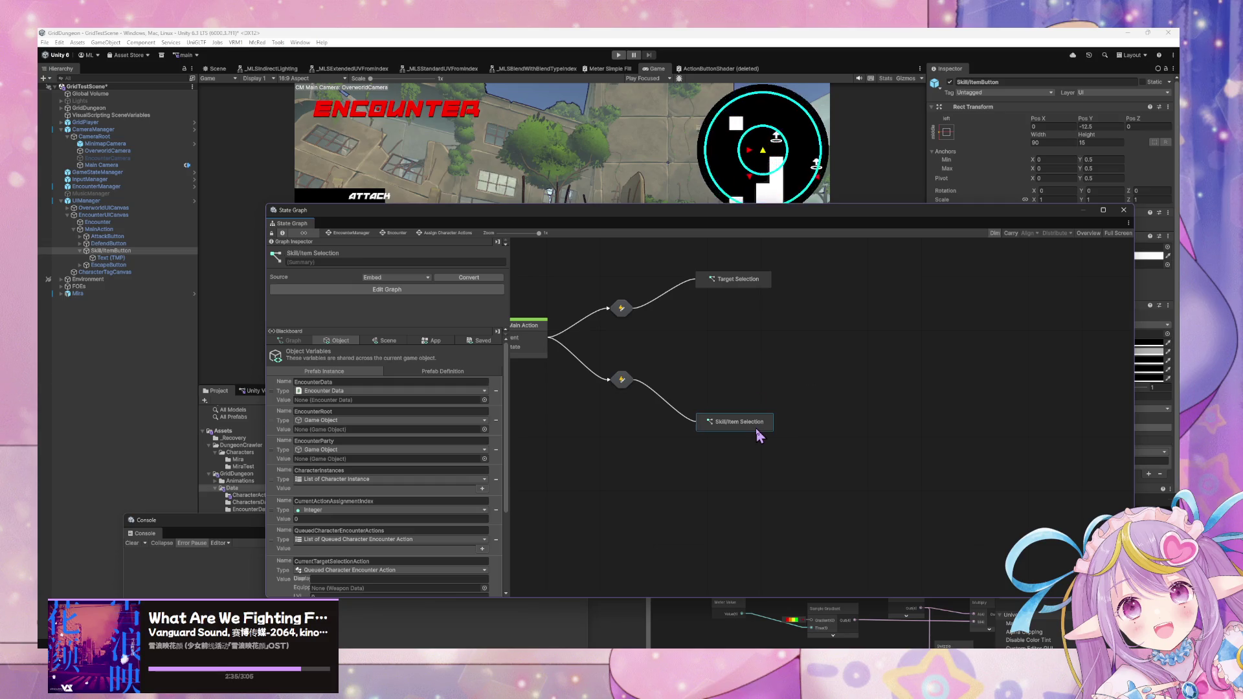
pyautogui.hotkey('ctrl', 'd')
pyautogui.moveTo(838, 409)
pyautogui.mouseDown()
pyautogui.moveTo(835, 391)
pyautogui.moveTo(872, 383)
pyautogui.mouseUp()
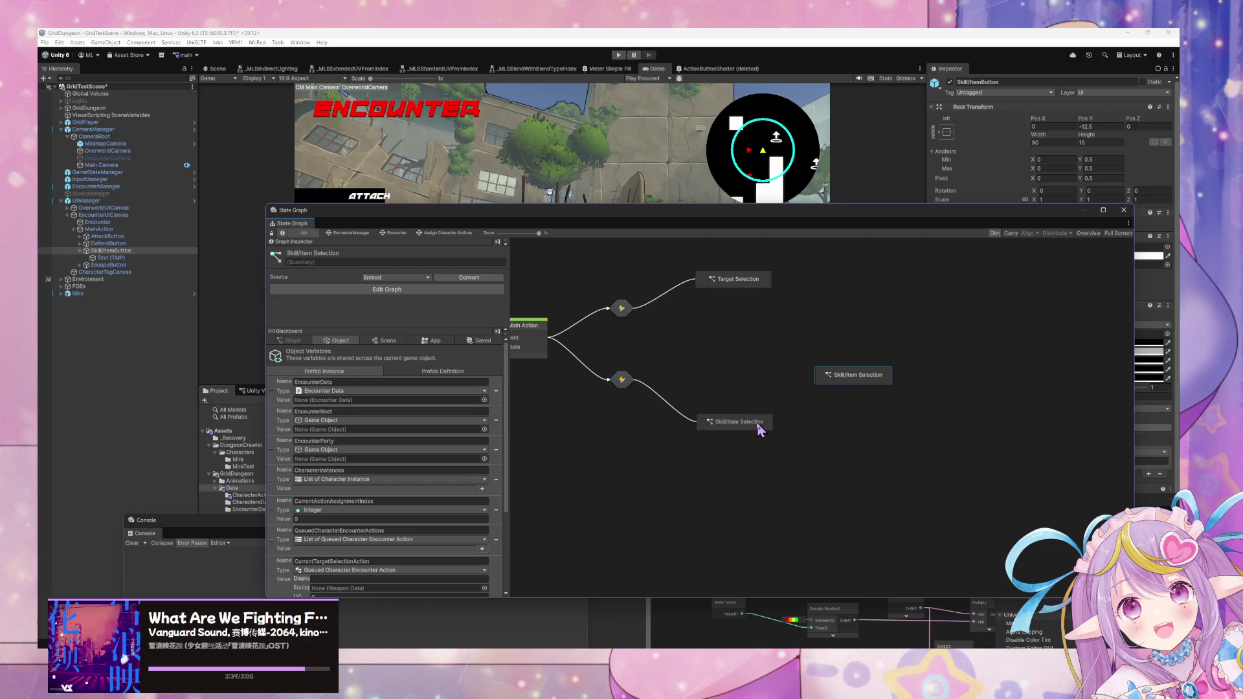
# - Link Skill/Item Selection to the duplicate and rename the duplicate Skill Selection
pyautogui.rightClick(758, 423)
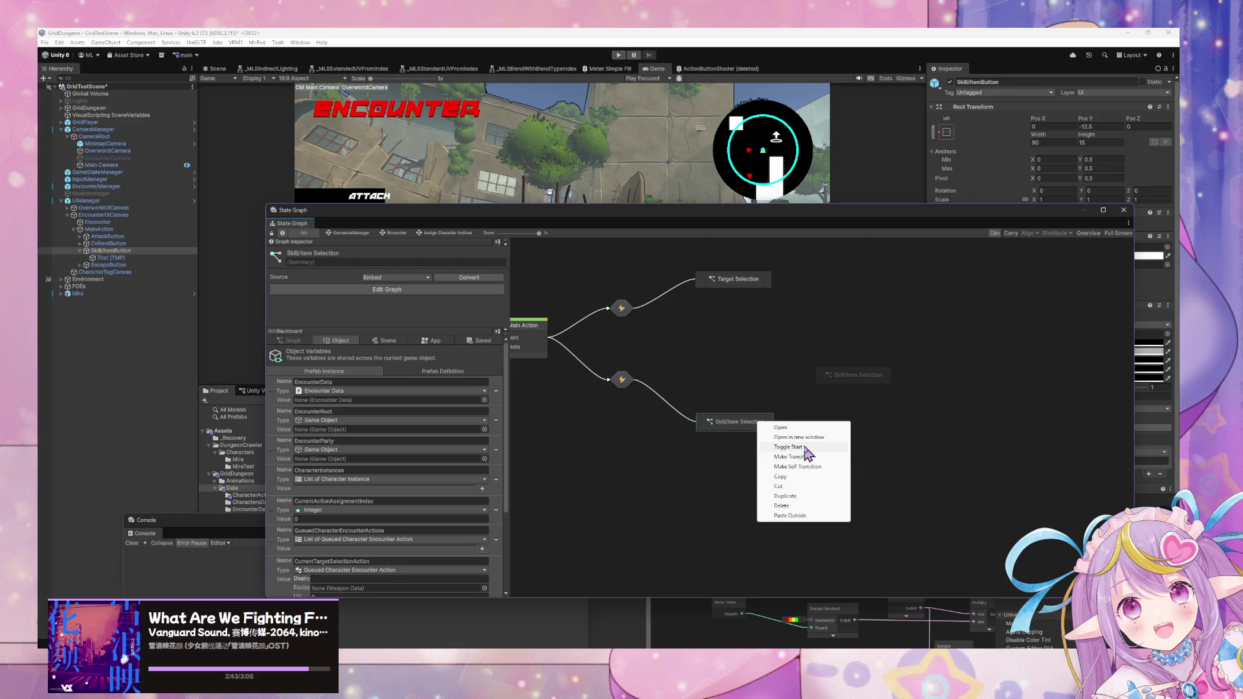
pyautogui.click(801, 457)
pyautogui.click(841, 376)
pyautogui.click(378, 251)
pyautogui.write('Sk')
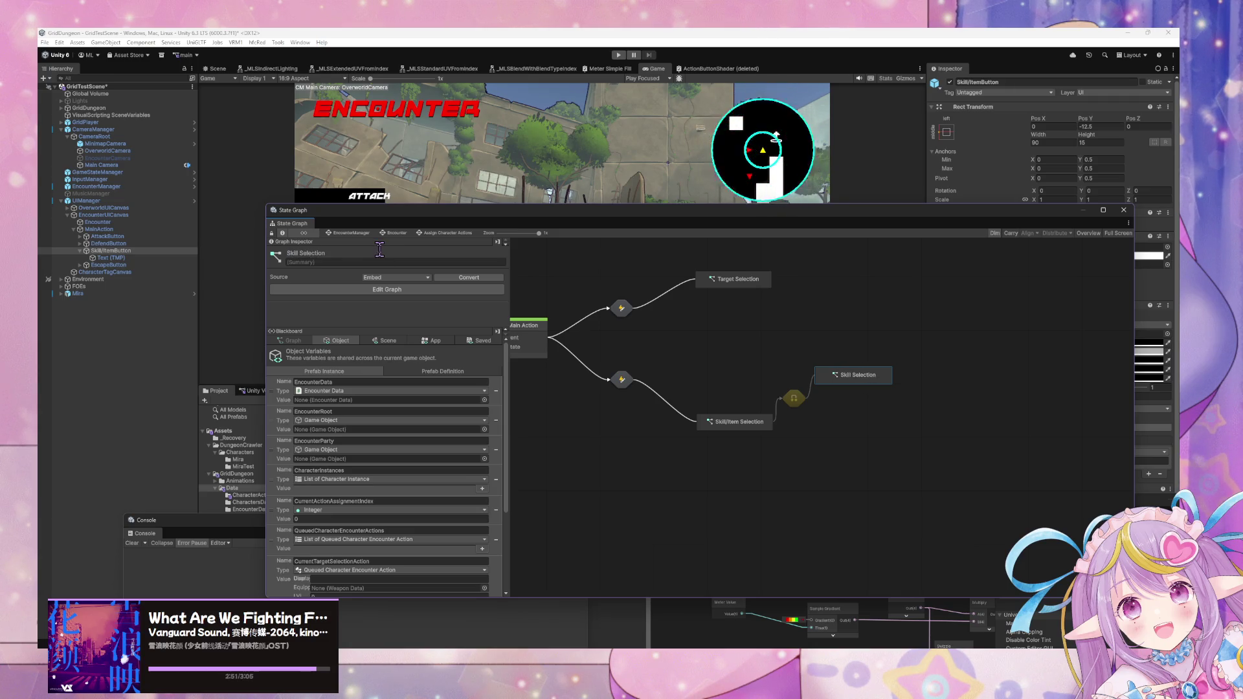
pyautogui.click(900, 397)
pyautogui.moveTo(857, 378)
pyautogui.mouseDown()
pyautogui.moveTo(884, 379)
pyautogui.moveTo(831, 428)
pyautogui.moveTo(902, 428)
pyautogui.moveTo(884, 429)
pyautogui.mouseUp()
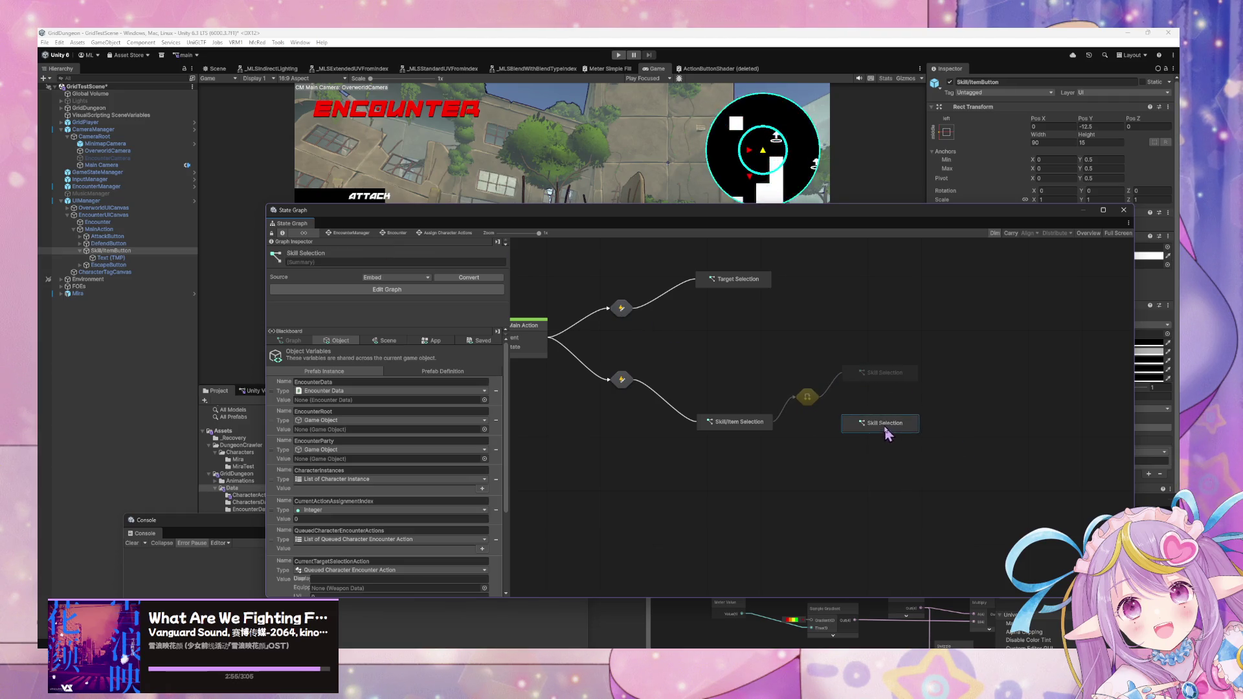
# - Title another copy Item Selection, lower it, and reposition the State Graph window
pyautogui.click(322, 252)
pyautogui.write('Item Selec')
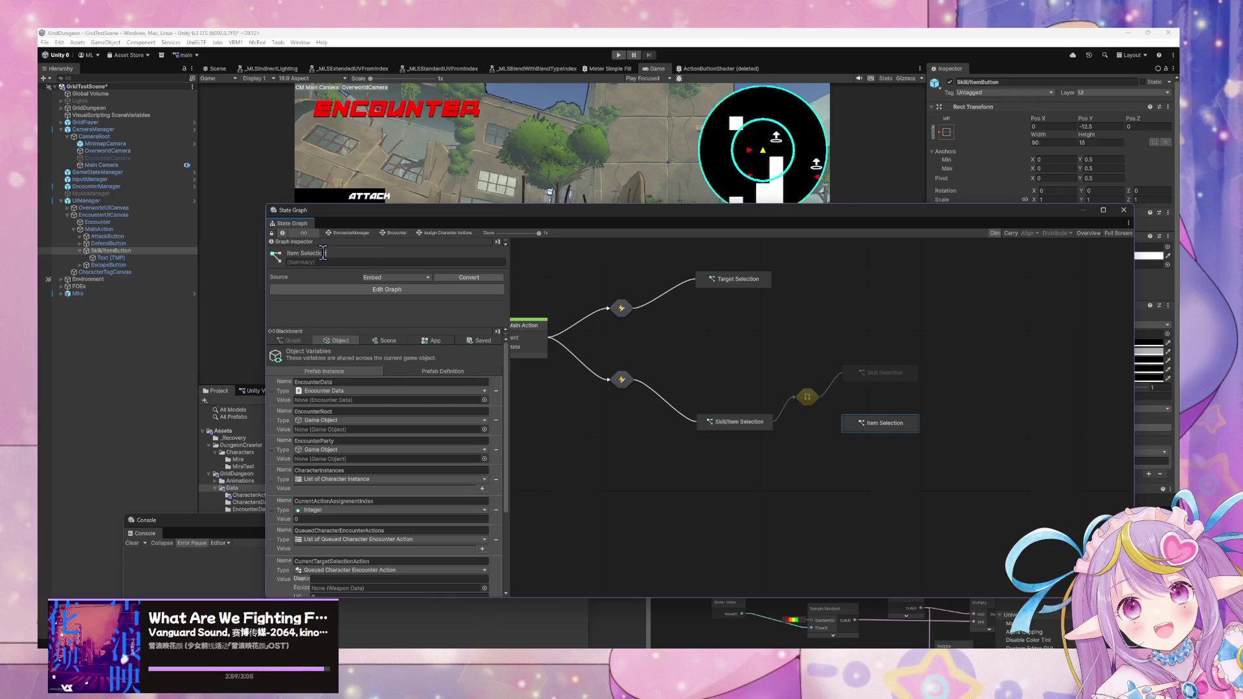
pyautogui.moveTo(896, 424); pyautogui.dragTo(898, 440)
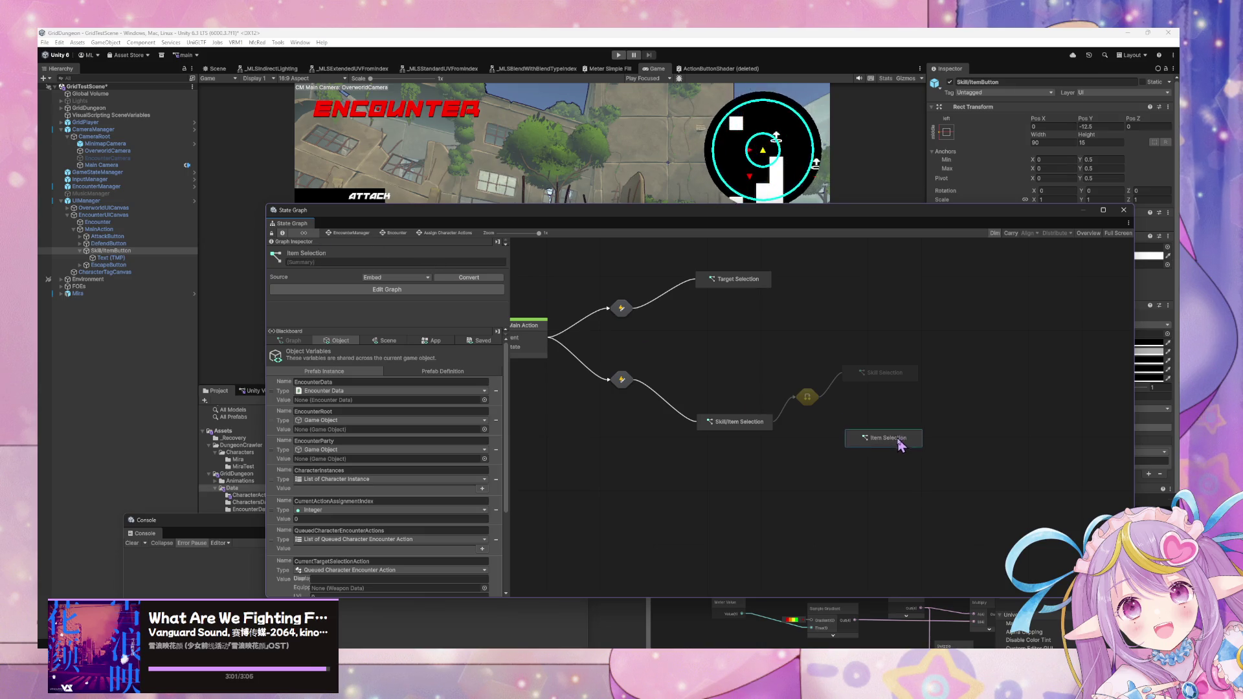
pyautogui.moveTo(537, 214)
pyautogui.mouseDown()
pyautogui.moveTo(624, 319)
pyautogui.moveTo(569, 215)
pyautogui.mouseUp()
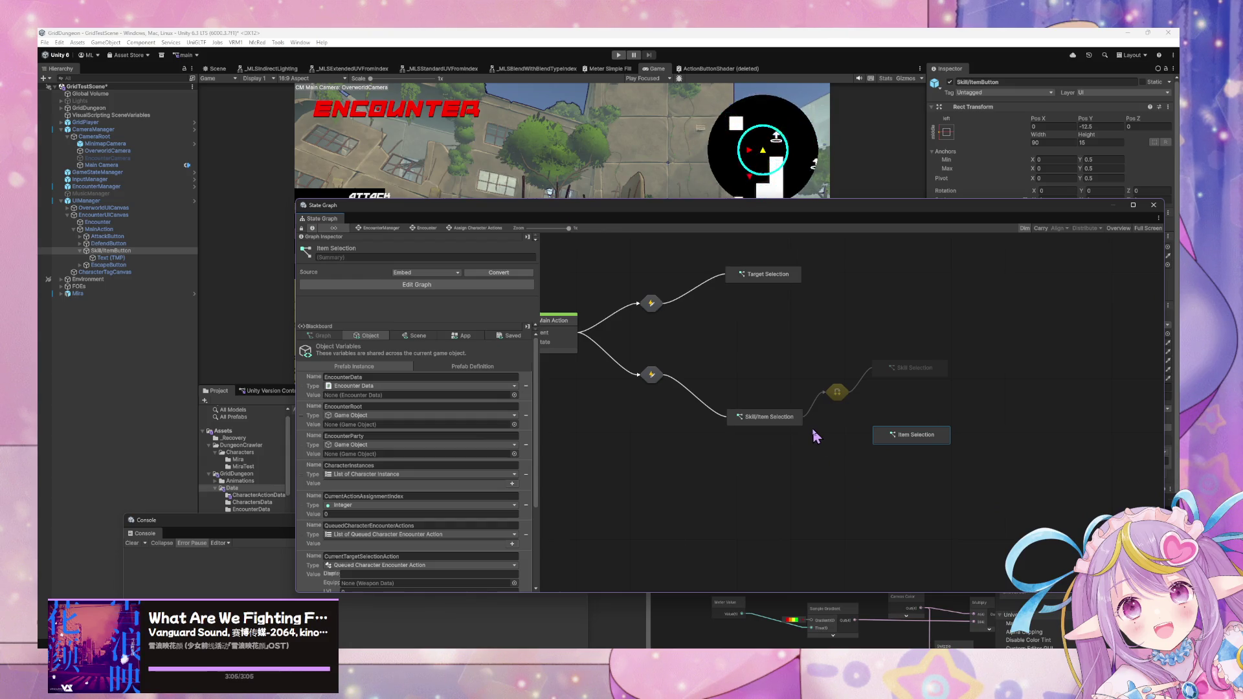
pyautogui.moveTo(582, 210)
pyautogui.mouseDown()
pyautogui.moveTo(599, 361)
pyautogui.moveTo(595, 269)
pyautogui.moveTo(609, 364)
pyautogui.moveTo(612, 332)
pyautogui.moveTo(593, 245)
pyautogui.moveTo(647, 356)
pyautogui.mouseUp()
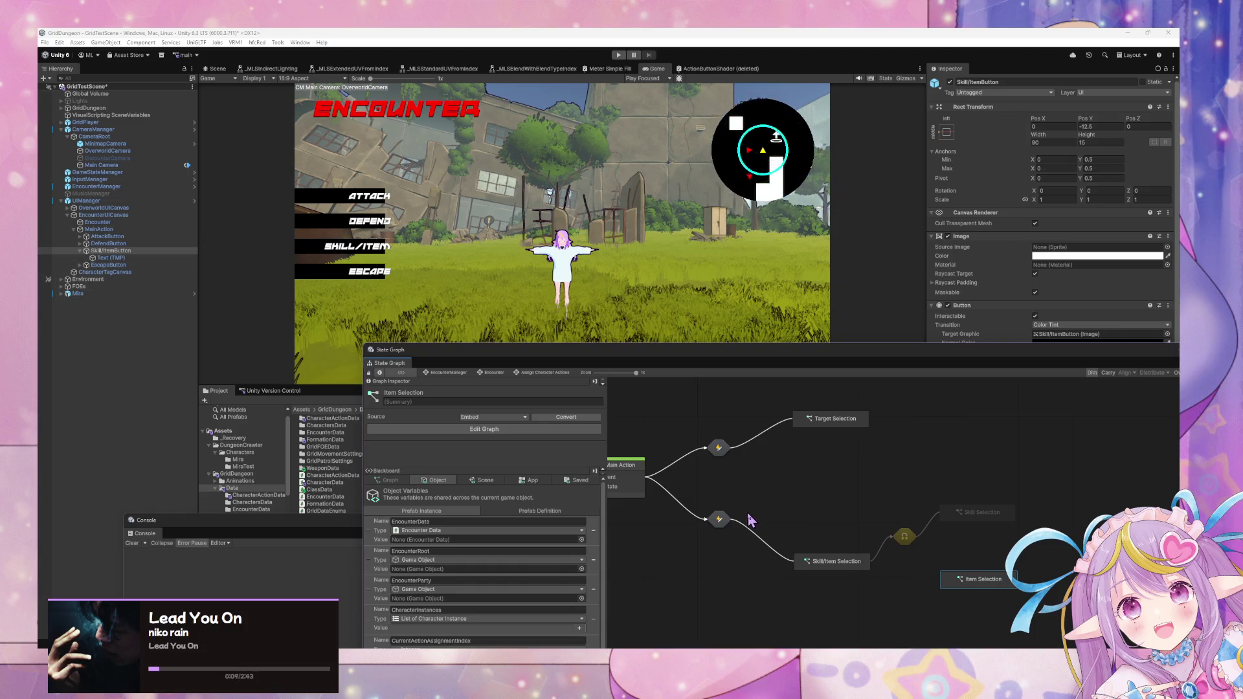
pyautogui.moveTo(1008, 518); pyautogui.dragTo(877, 396)
pyautogui.click(846, 471)
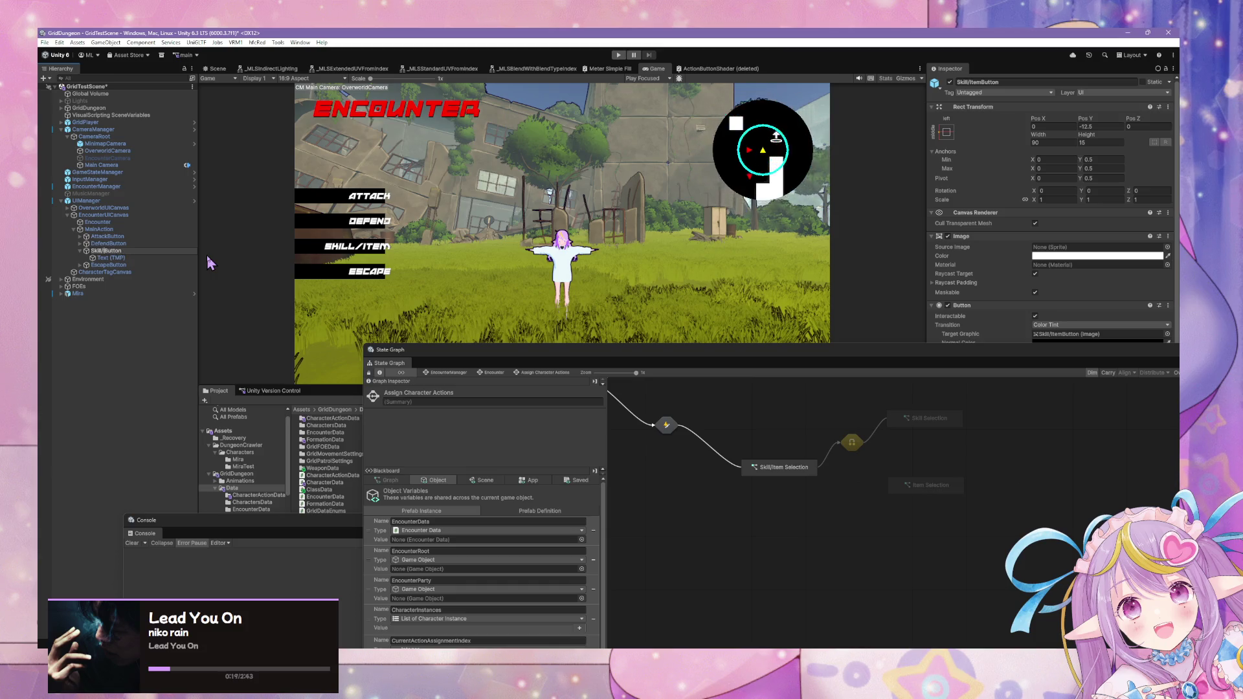
pyautogui.press('Return')
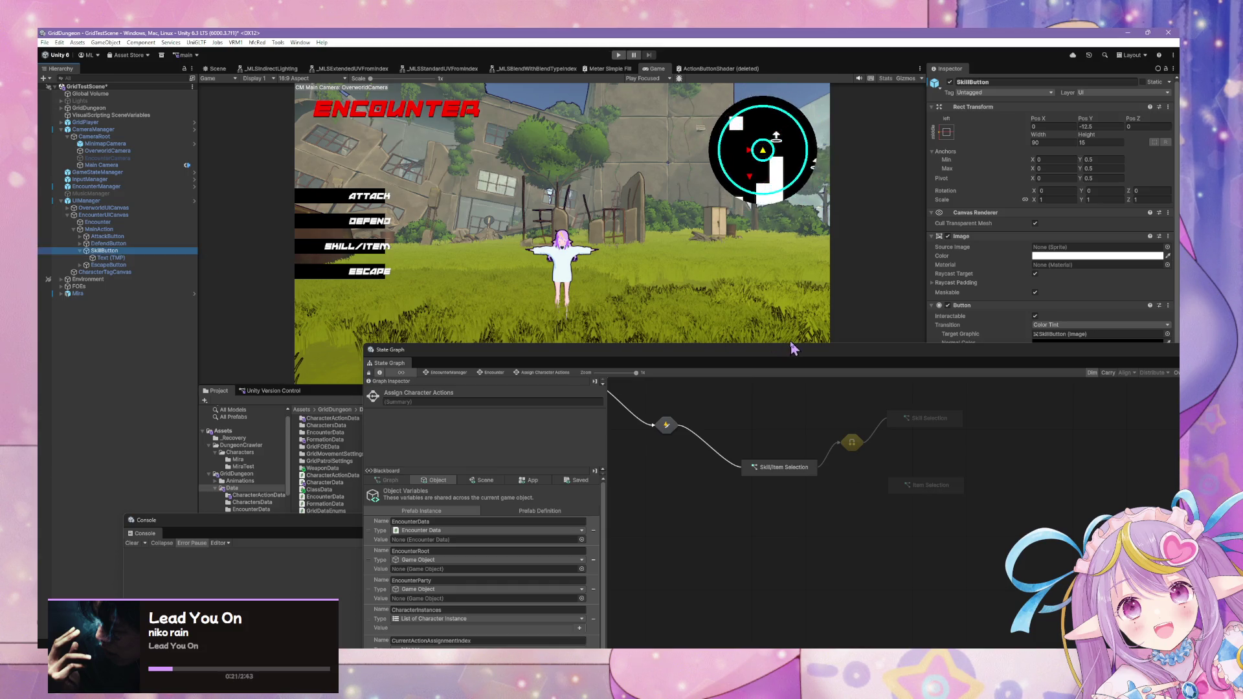
pyautogui.moveTo(772, 359); pyautogui.dragTo(659, 422)
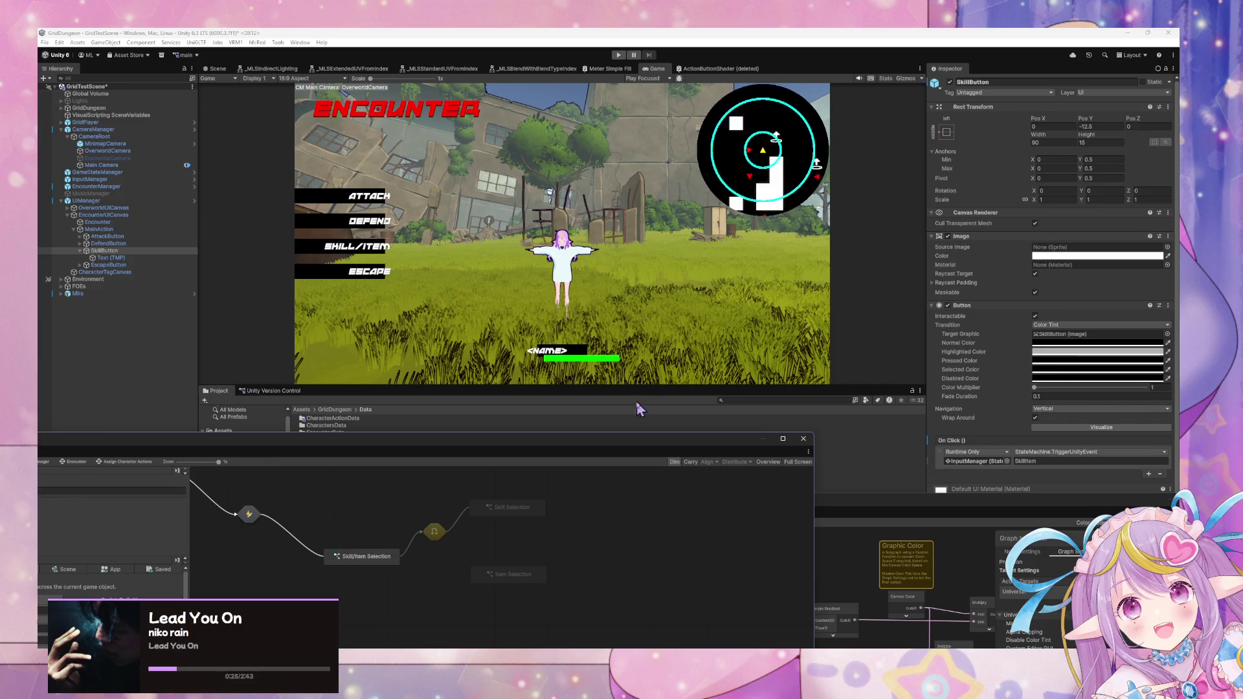
pyautogui.moveTo(605, 448)
pyautogui.mouseDown()
pyautogui.moveTo(894, 292)
pyautogui.moveTo(907, 344)
pyautogui.mouseUp()
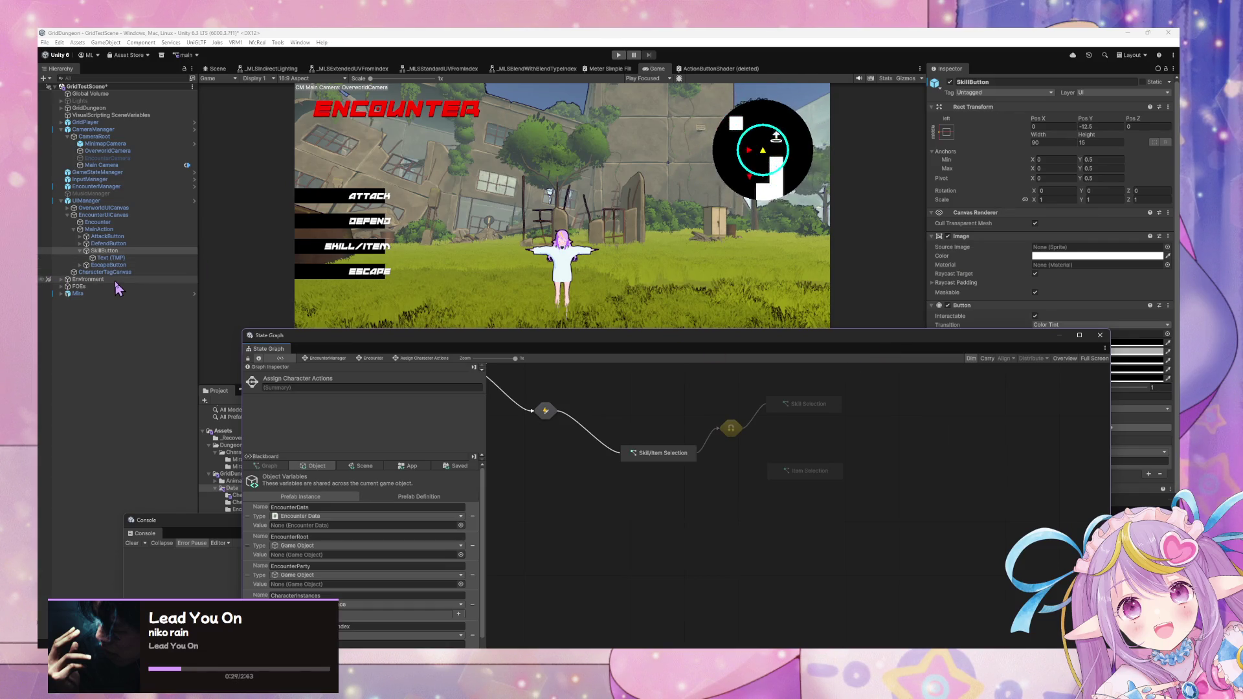
pyautogui.click(117, 251)
pyautogui.write('/Item')
pyautogui.press('Return')
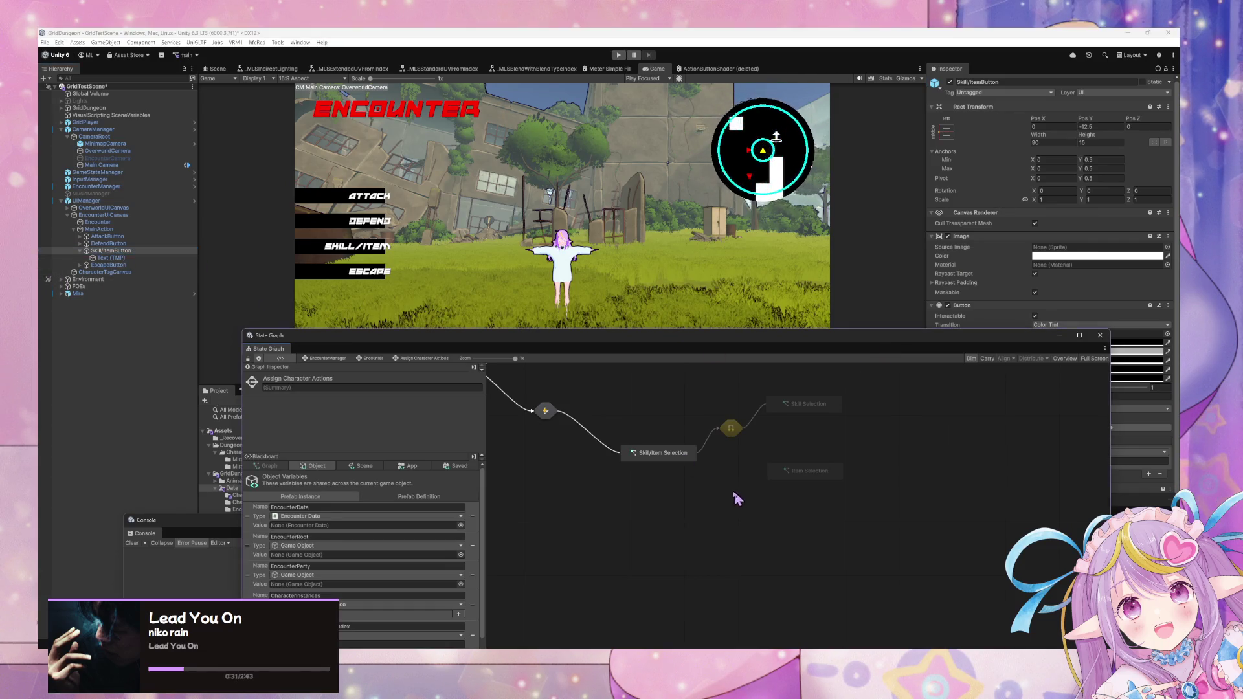
pyautogui.moveTo(806, 474); pyautogui.dragTo(805, 494)
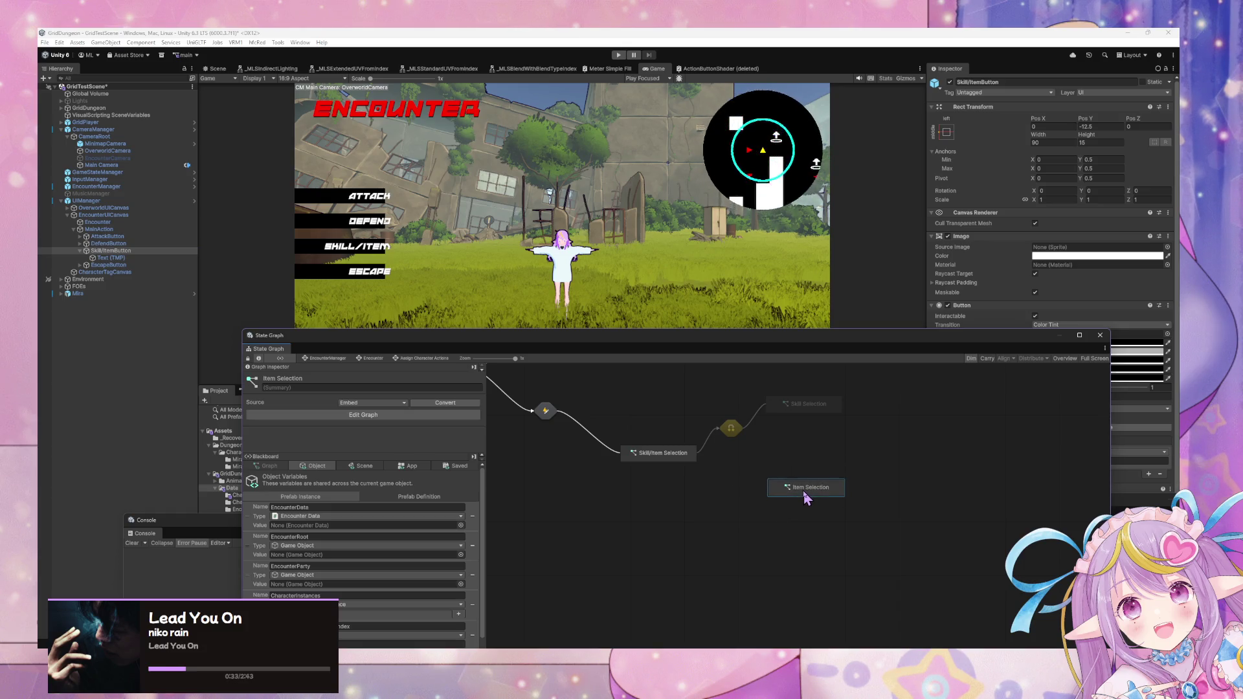
# - Add a transition from Skill/Item Selection to Item Selection and frame all states
pyautogui.rightClick(674, 454)
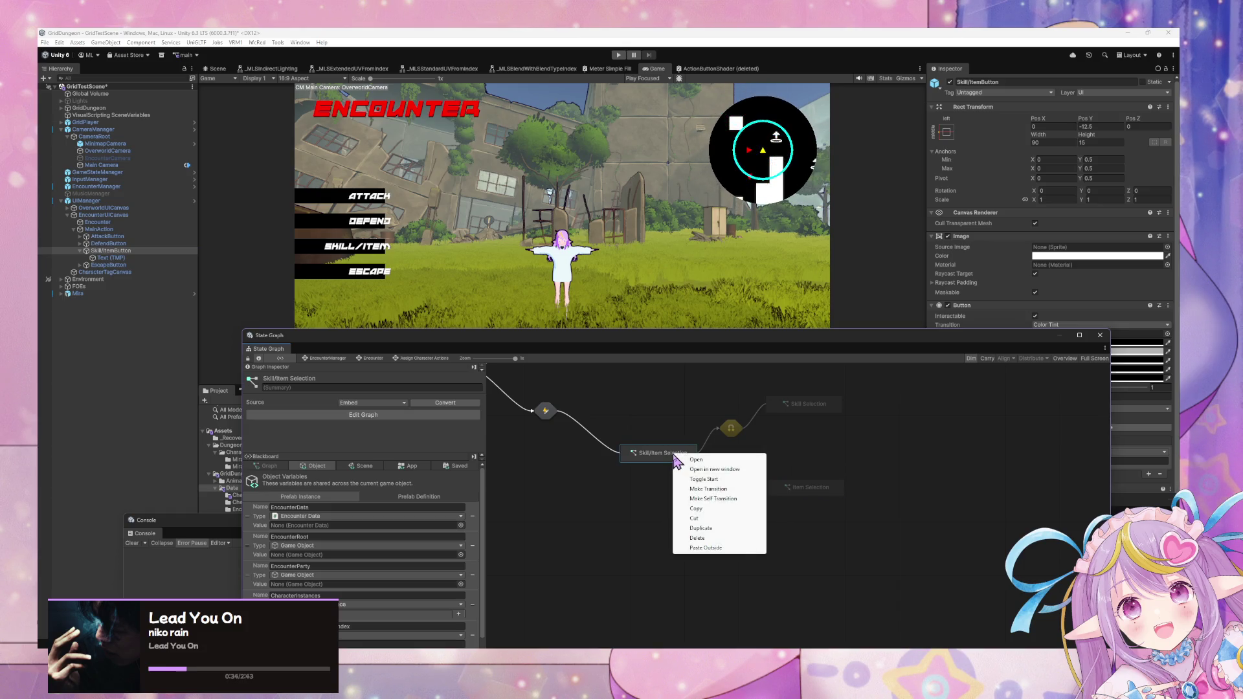
pyautogui.click(713, 489)
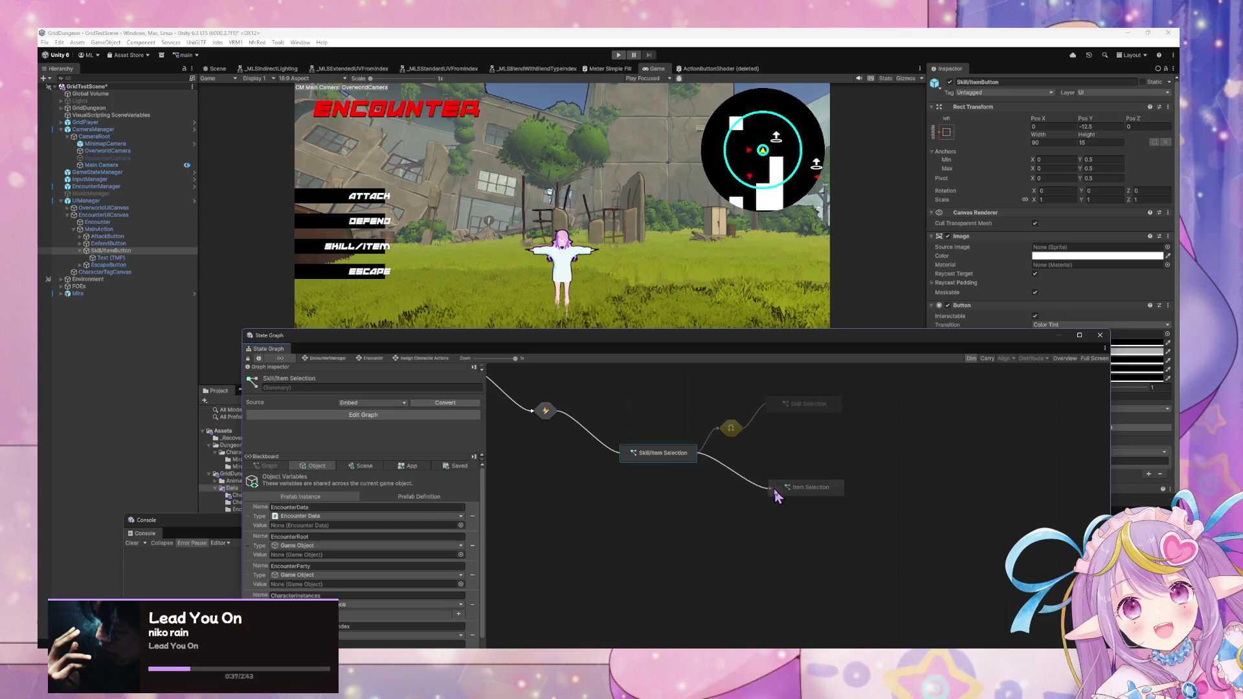
pyautogui.click(773, 489)
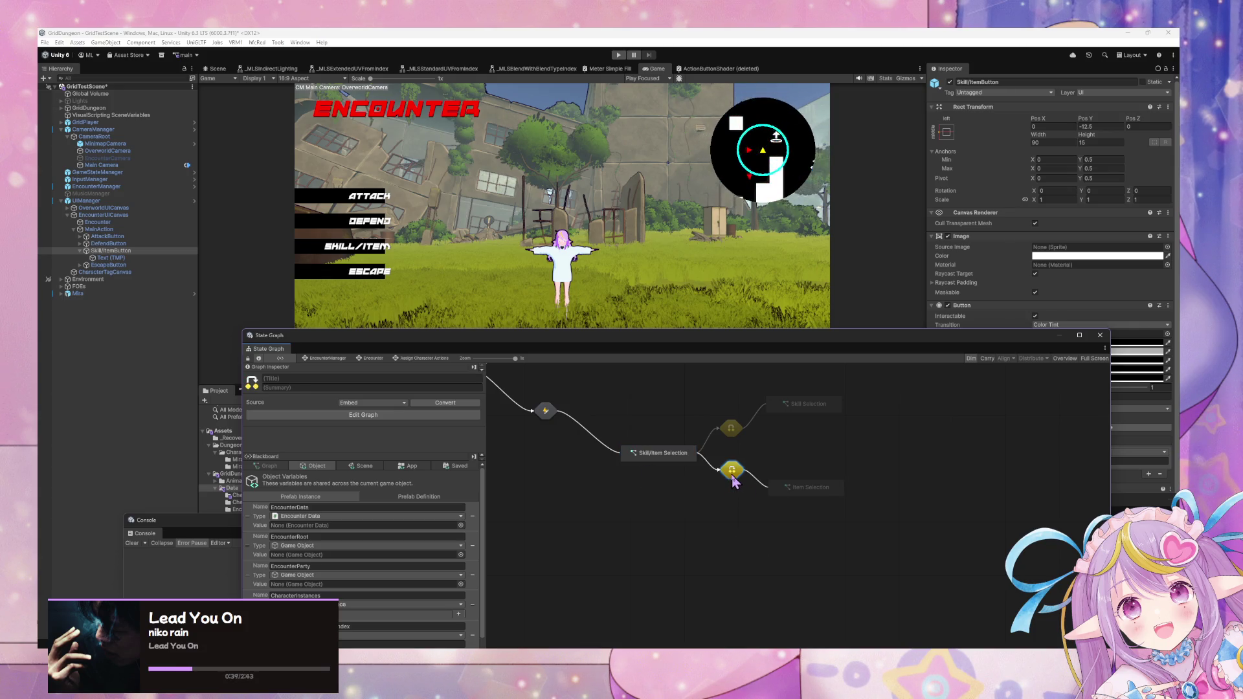
pyautogui.press('Home')
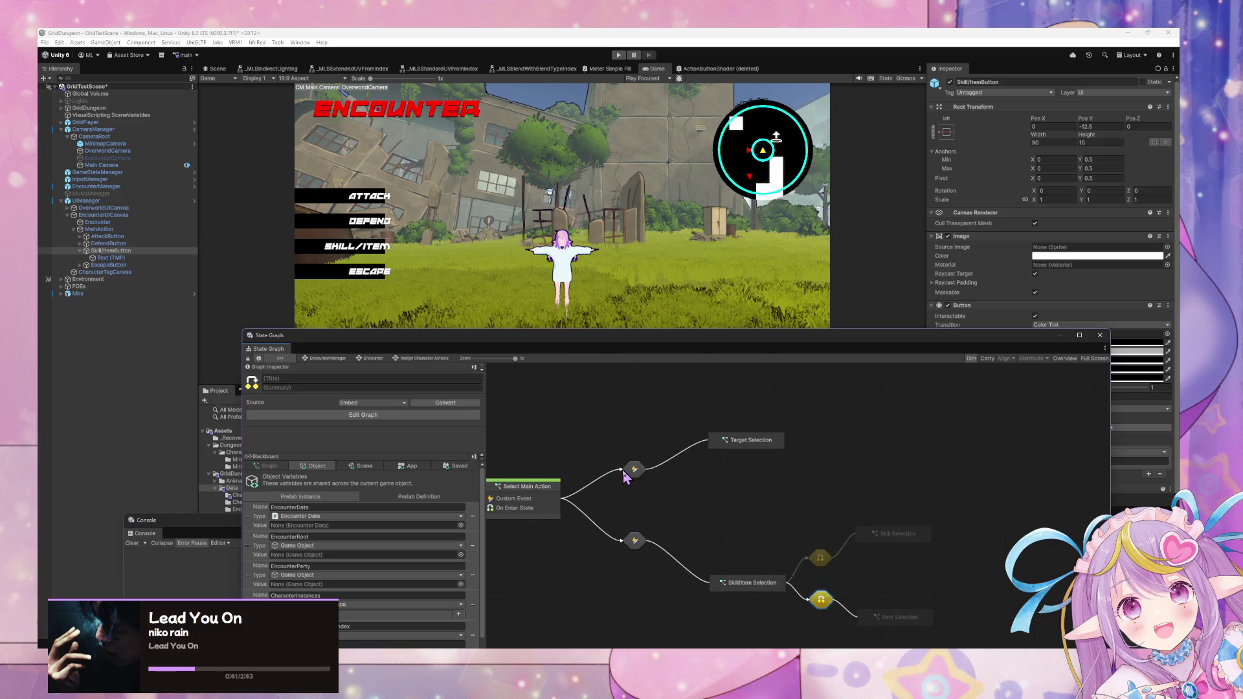
# - Inspect the new transition's and Skill/Item Selection's script graphs, then return to Assign Character Actions
pyautogui.doubleClick(820, 558)
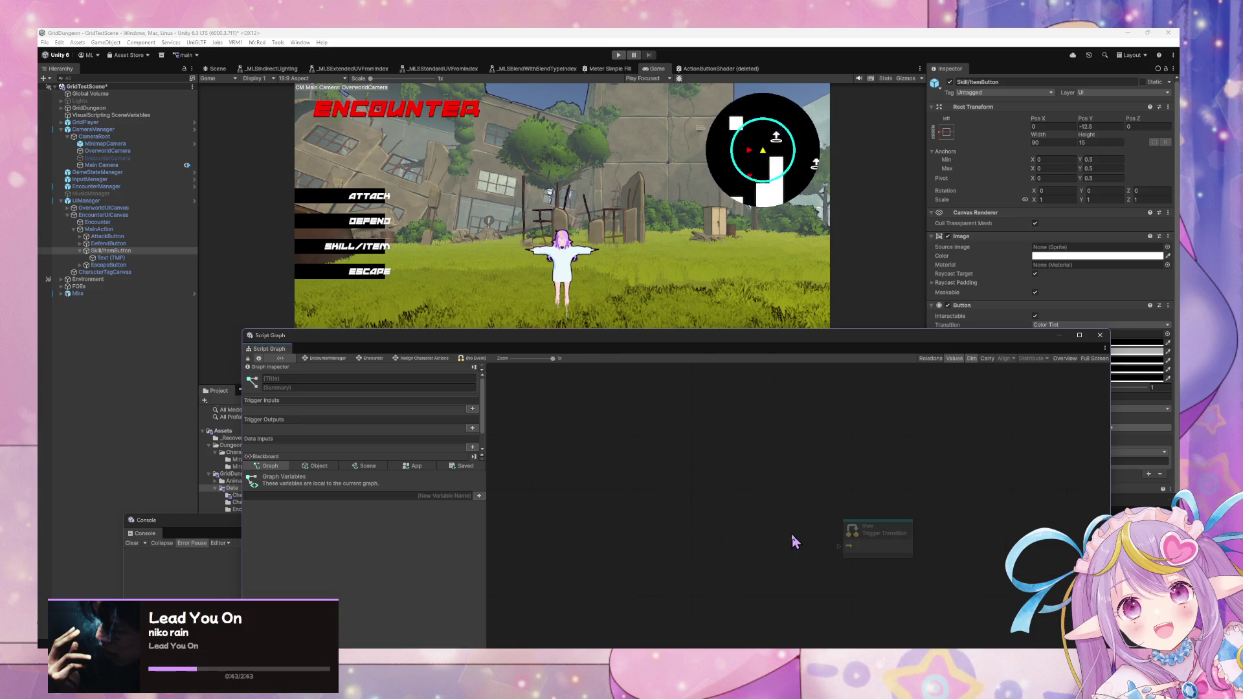
pyautogui.click(371, 358)
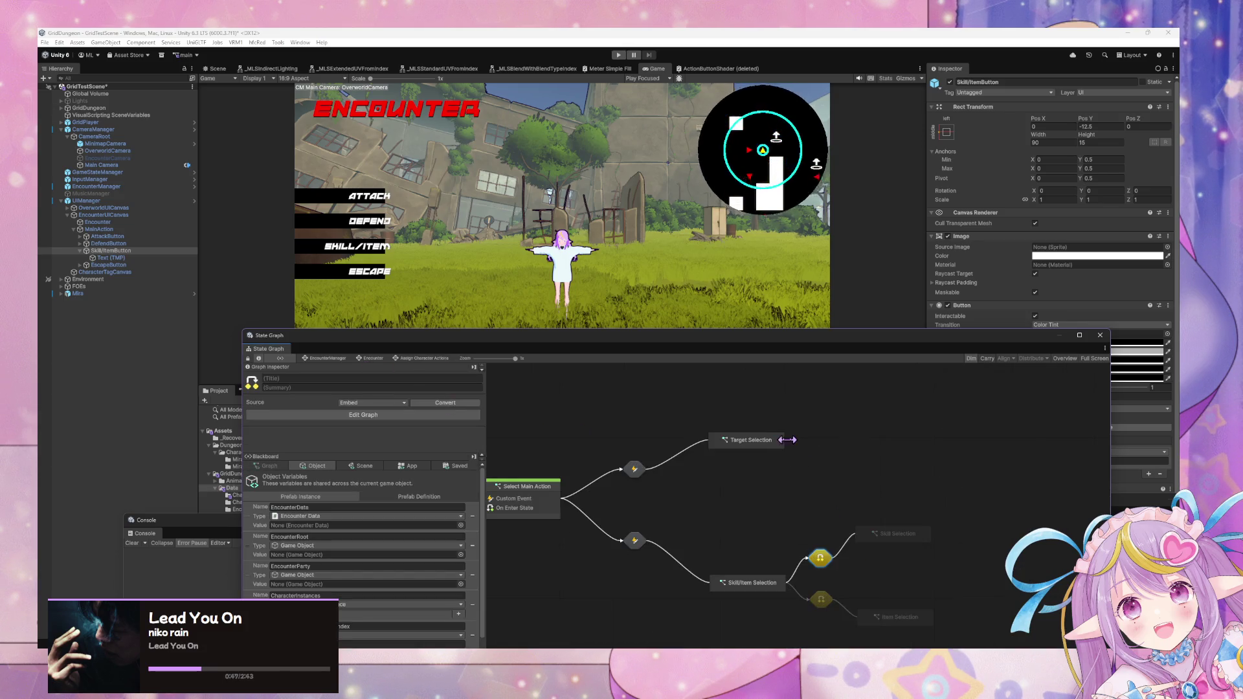
pyautogui.doubleClick(745, 535)
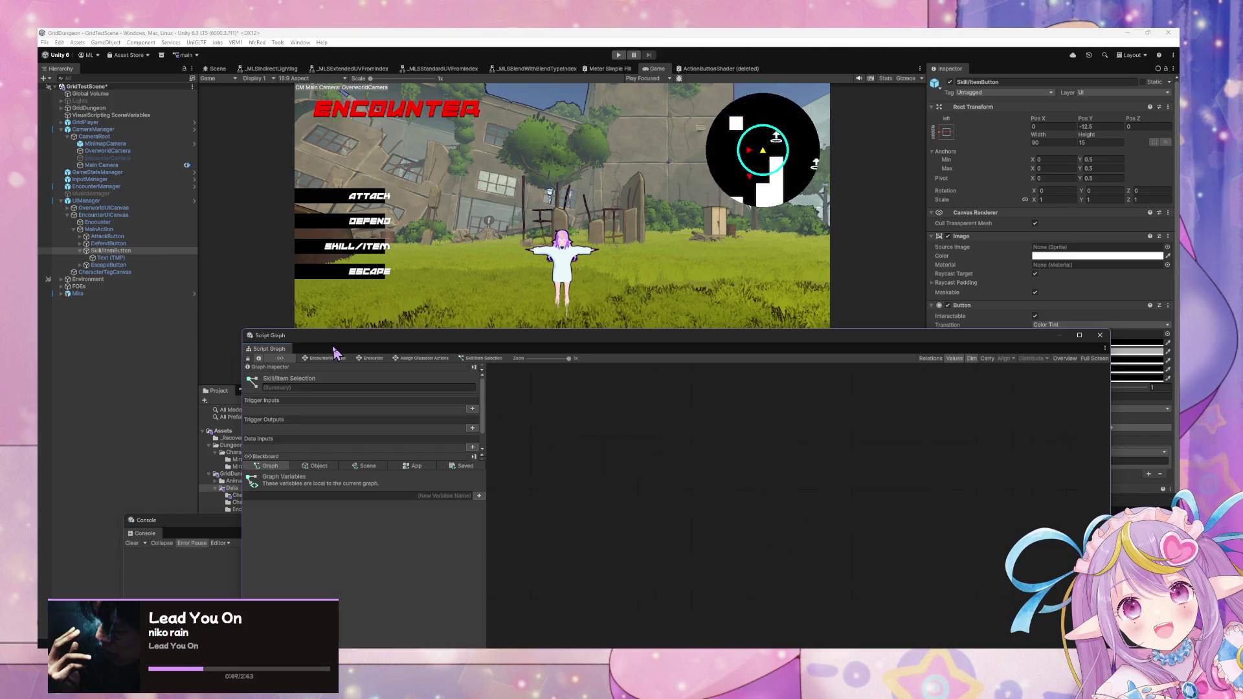
pyautogui.click(422, 358)
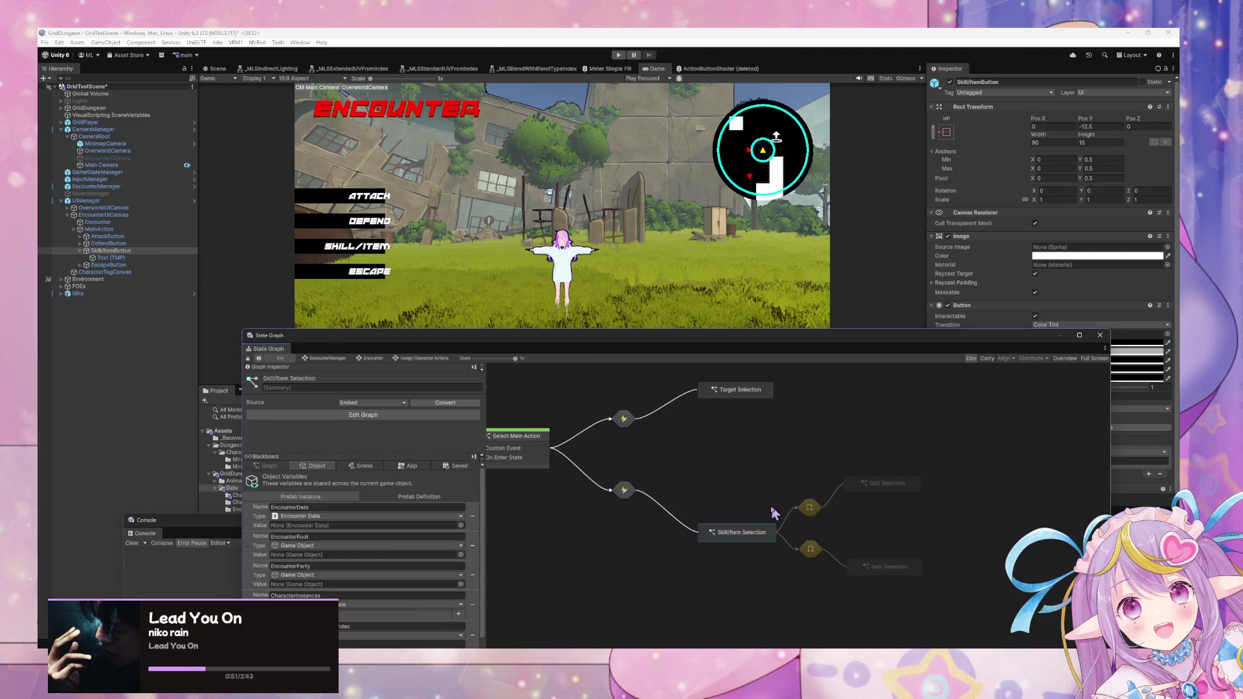
pyautogui.doubleClick(757, 534)
pyautogui.click(370, 358)
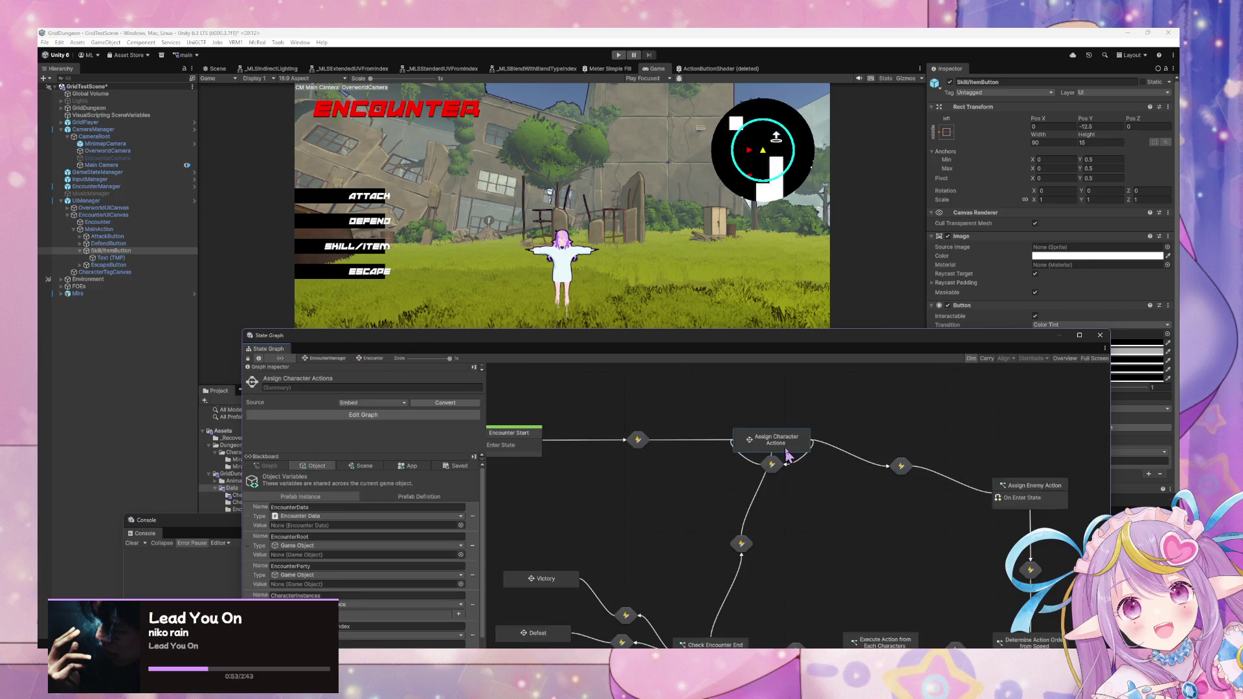
pyautogui.doubleClick(775, 445)
pyautogui.click(624, 490)
pyautogui.moveTo(655, 342); pyautogui.dragTo(617, 221)
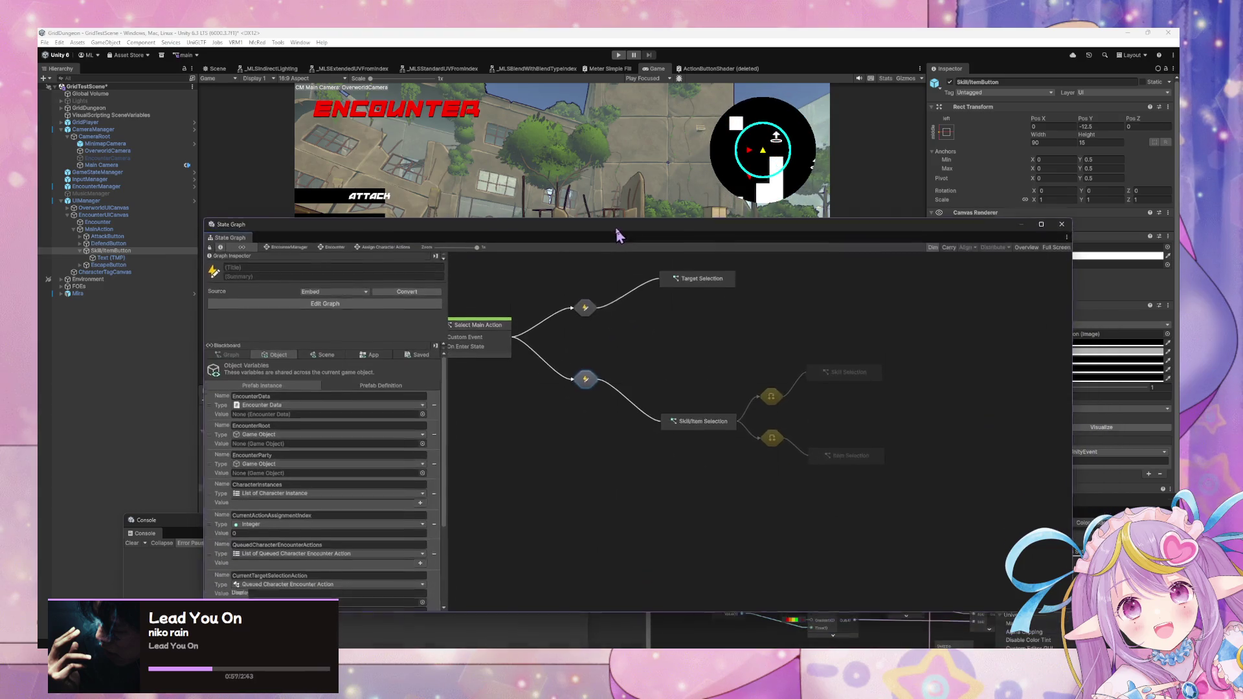
# - Review the saved PlayerSaveCharacterInstances variables, then drag the State Graph window up and right
pyautogui.click(502, 326)
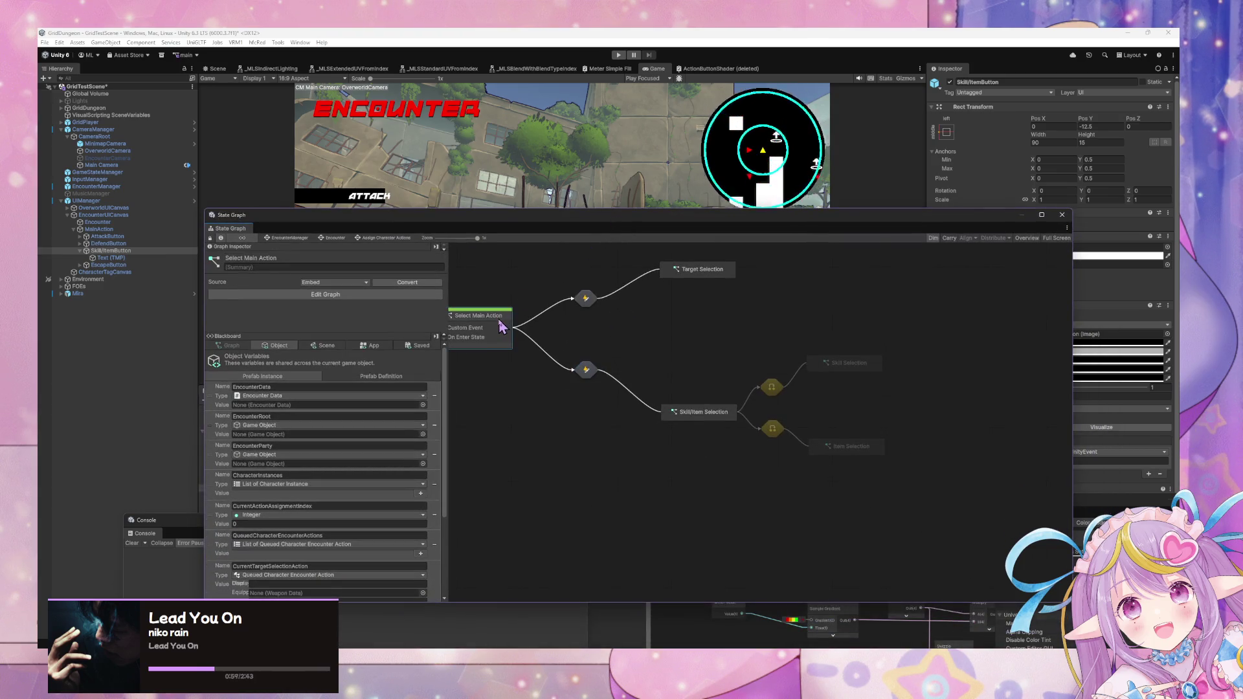
pyautogui.click(371, 346)
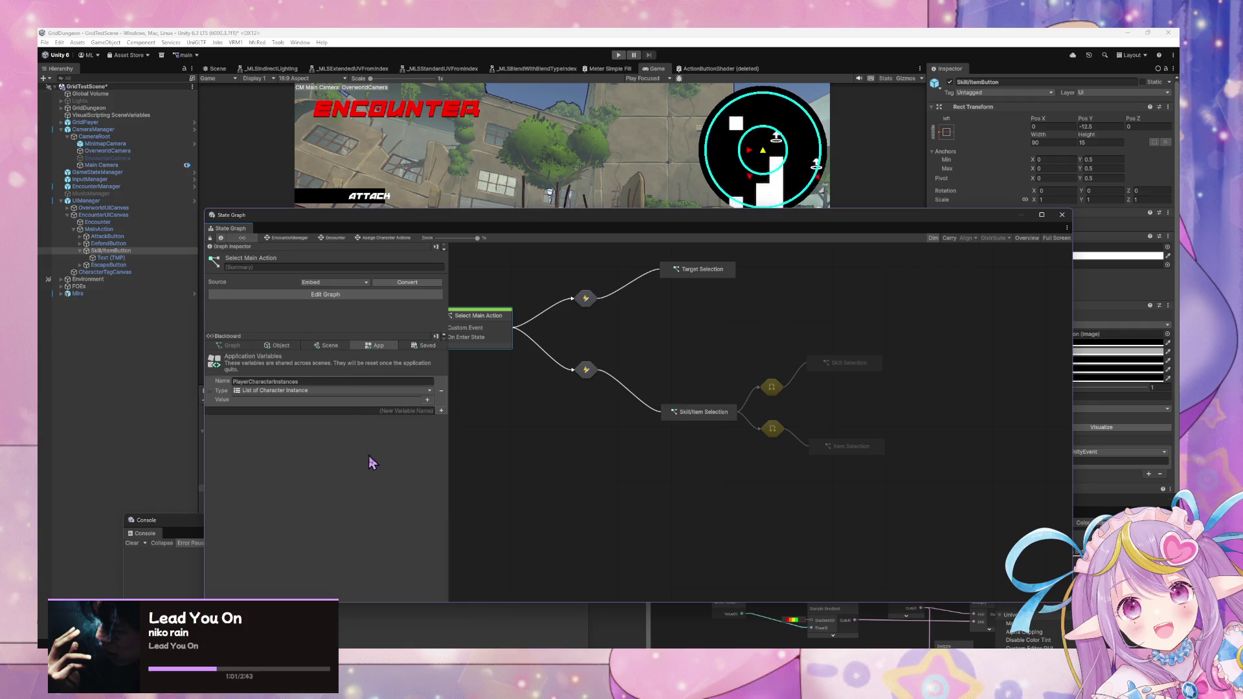
pyautogui.click(414, 346)
pyautogui.click(386, 380)
pyautogui.scroll(-2, 388, 485)
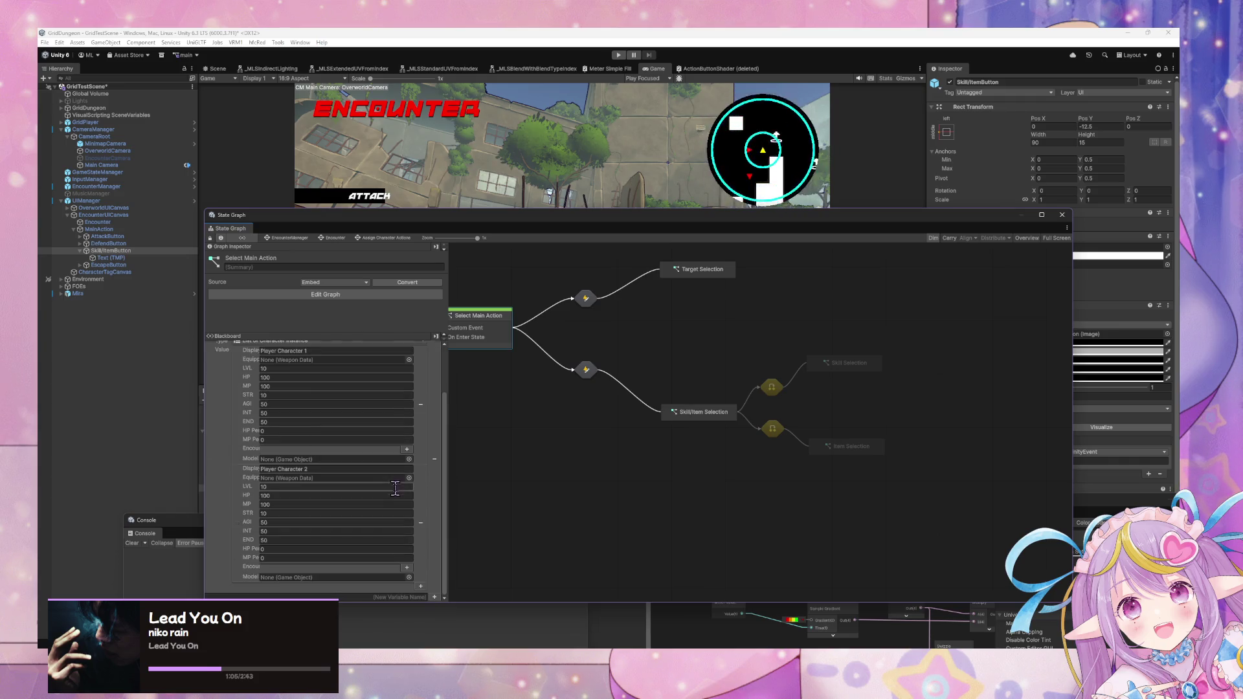
pyautogui.scroll(-3, 317, 432)
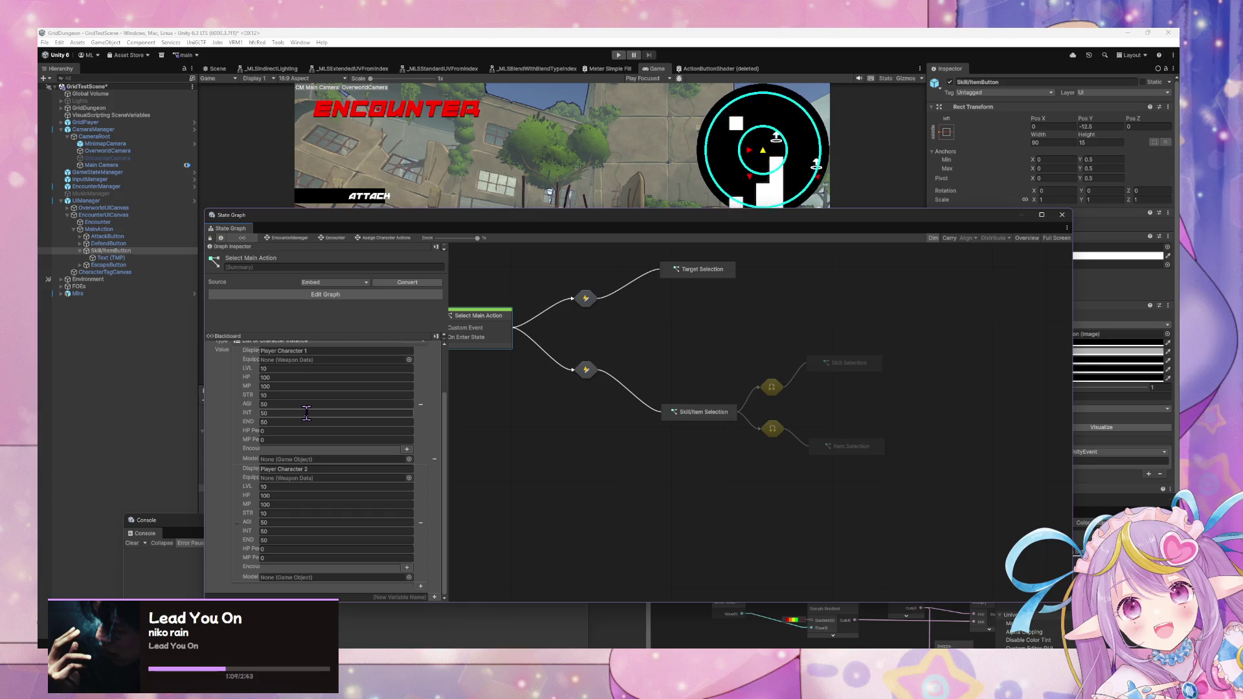
pyautogui.scroll(3, 306, 405)
pyautogui.scroll(-3, 305, 392)
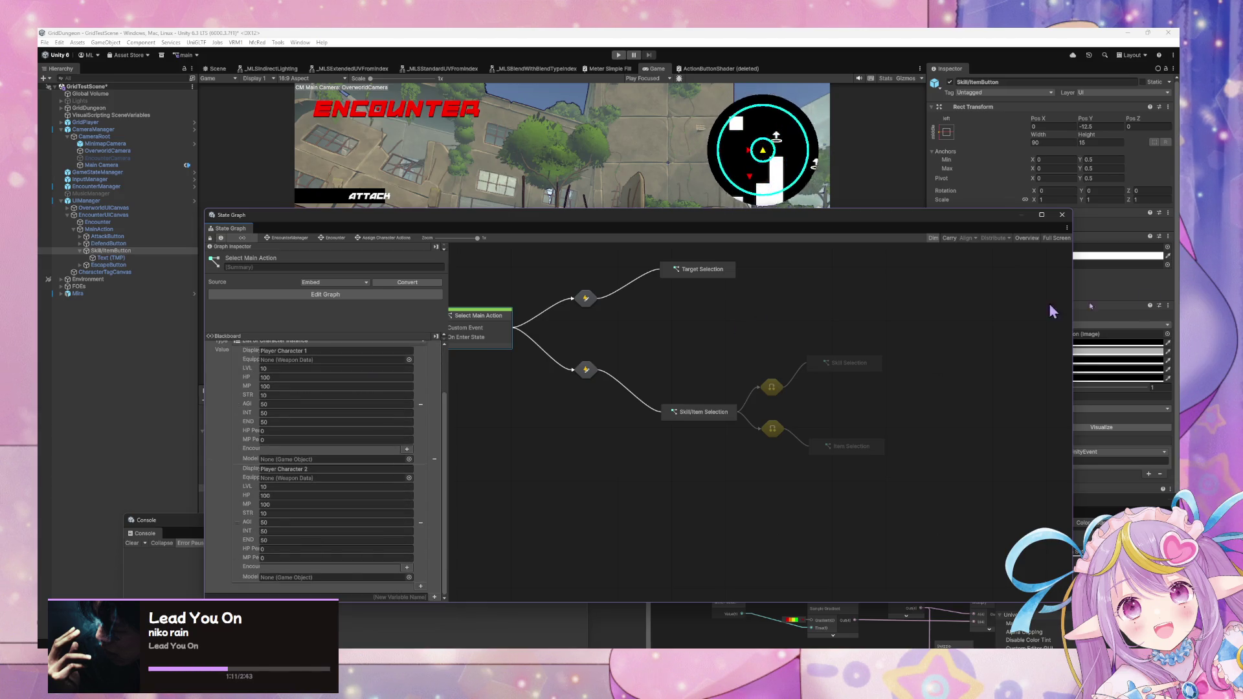
pyautogui.moveTo(449, 222); pyautogui.dragTo(623, 161)
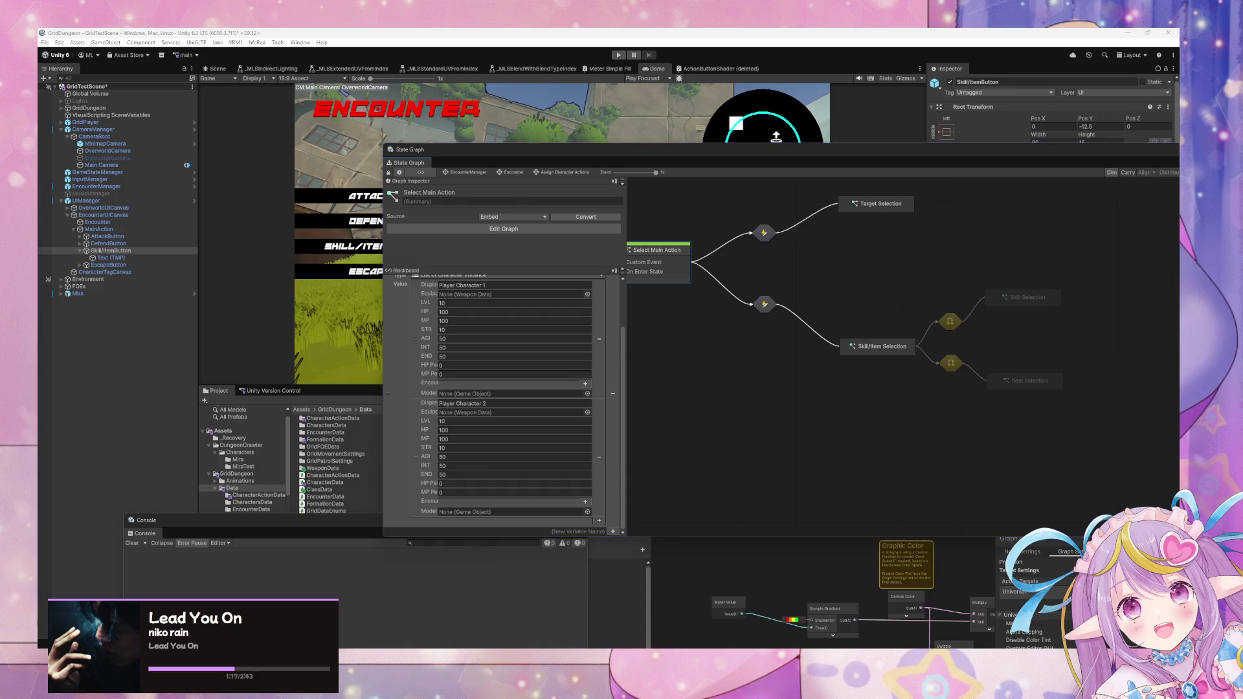
# - Raise the VS Code window higher, then return to Unity and drag the Console window lower
pyautogui.click(819, 647)
pyautogui.moveTo(679, 486); pyautogui.dragTo(672, 259)
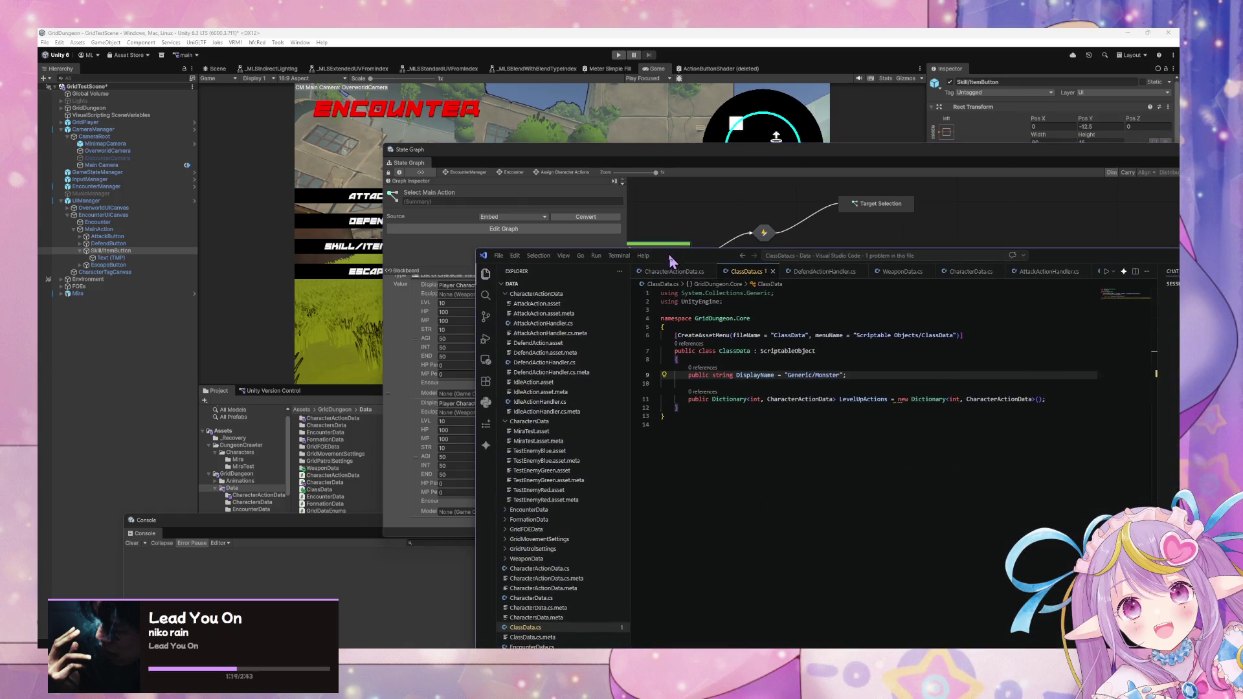
pyautogui.moveTo(581, 648)
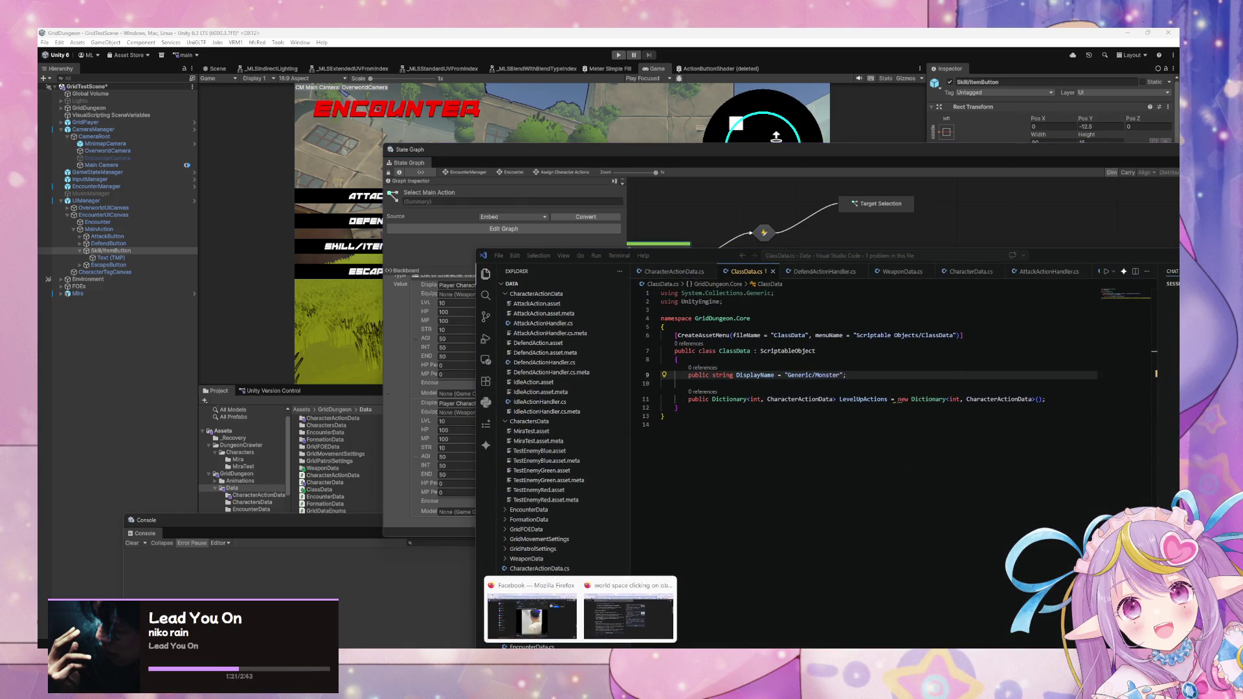
pyautogui.click(582, 647)
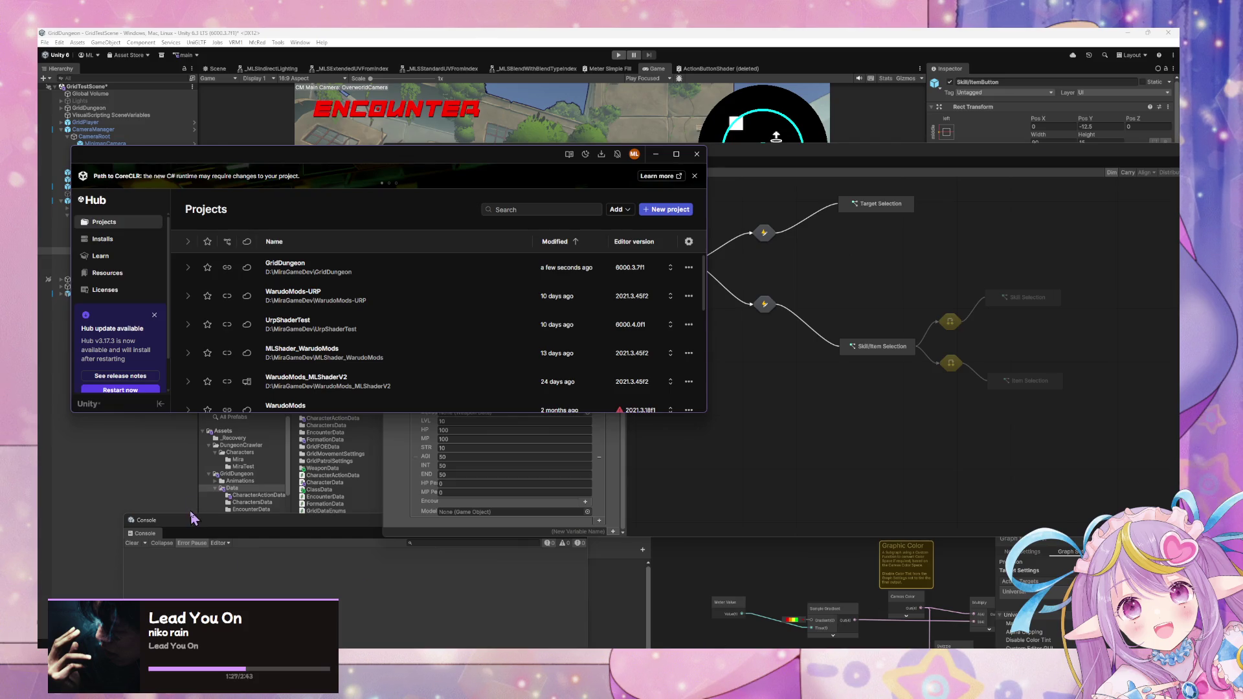
pyautogui.click(192, 518)
pyautogui.moveTo(306, 522); pyautogui.dragTo(625, 570)
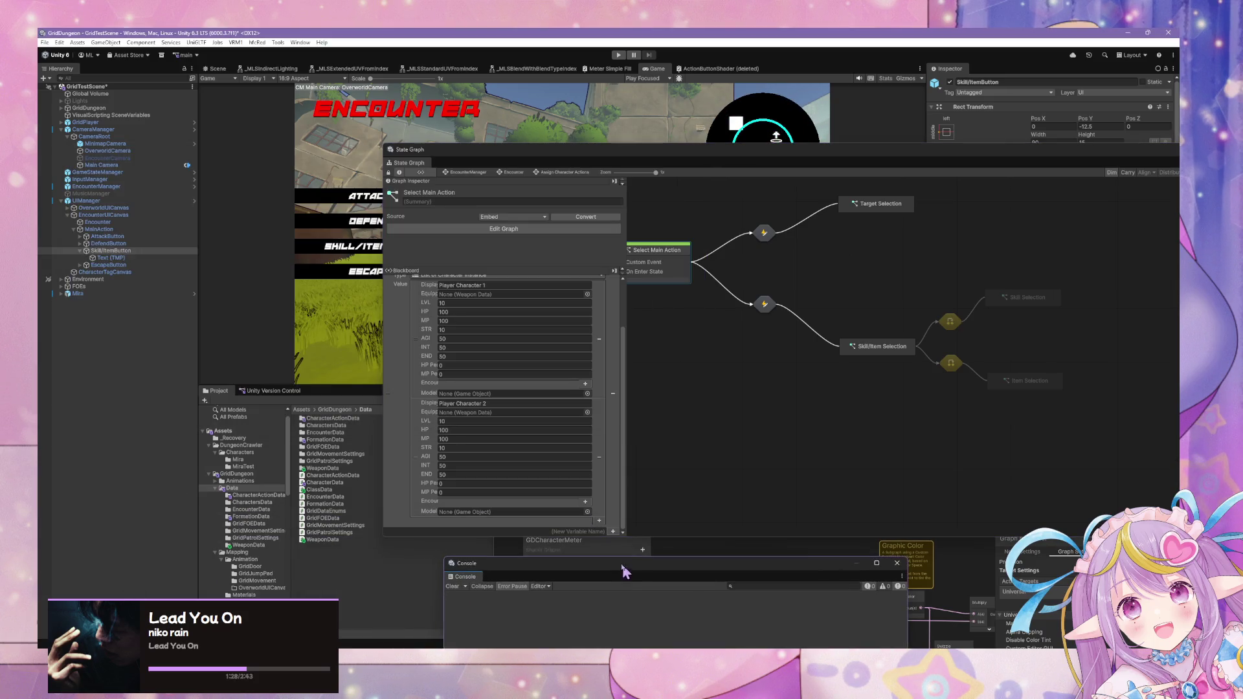
pyautogui.rightClick(343, 561)
pyautogui.moveTo(373, 274)
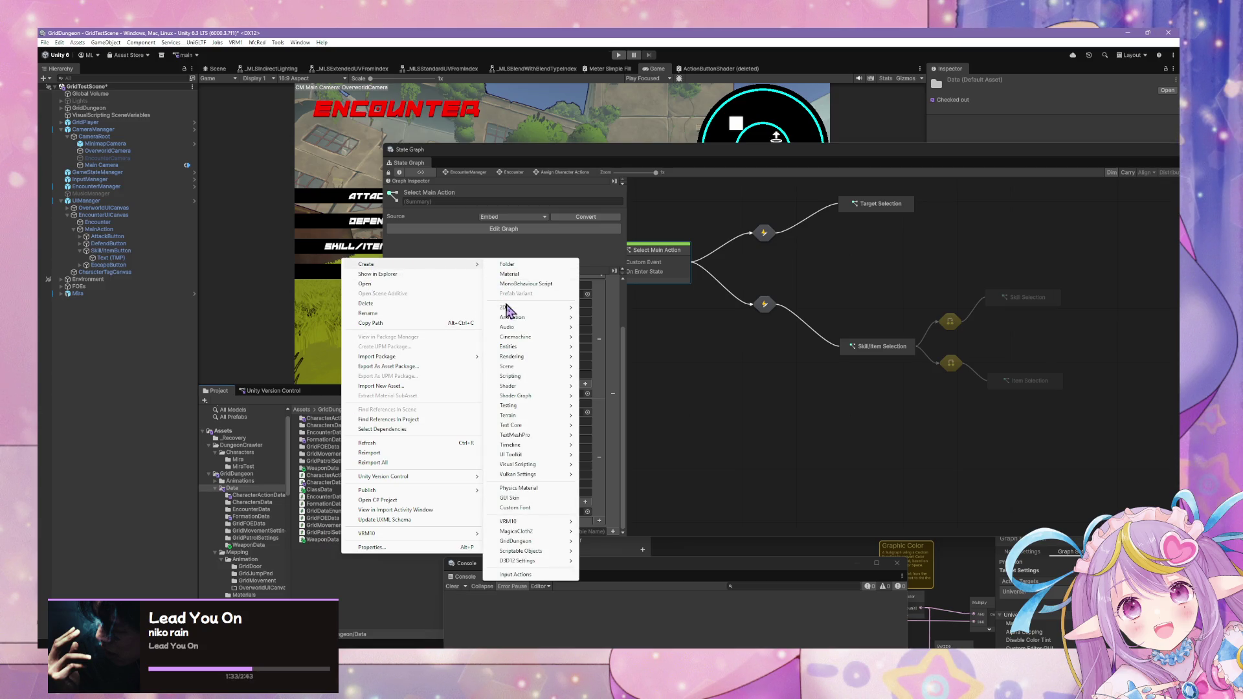
# - Create a ScriptableObject script named ItemData in the Data folder
pyautogui.moveTo(526, 425)
pyautogui.moveTo(505, 351)
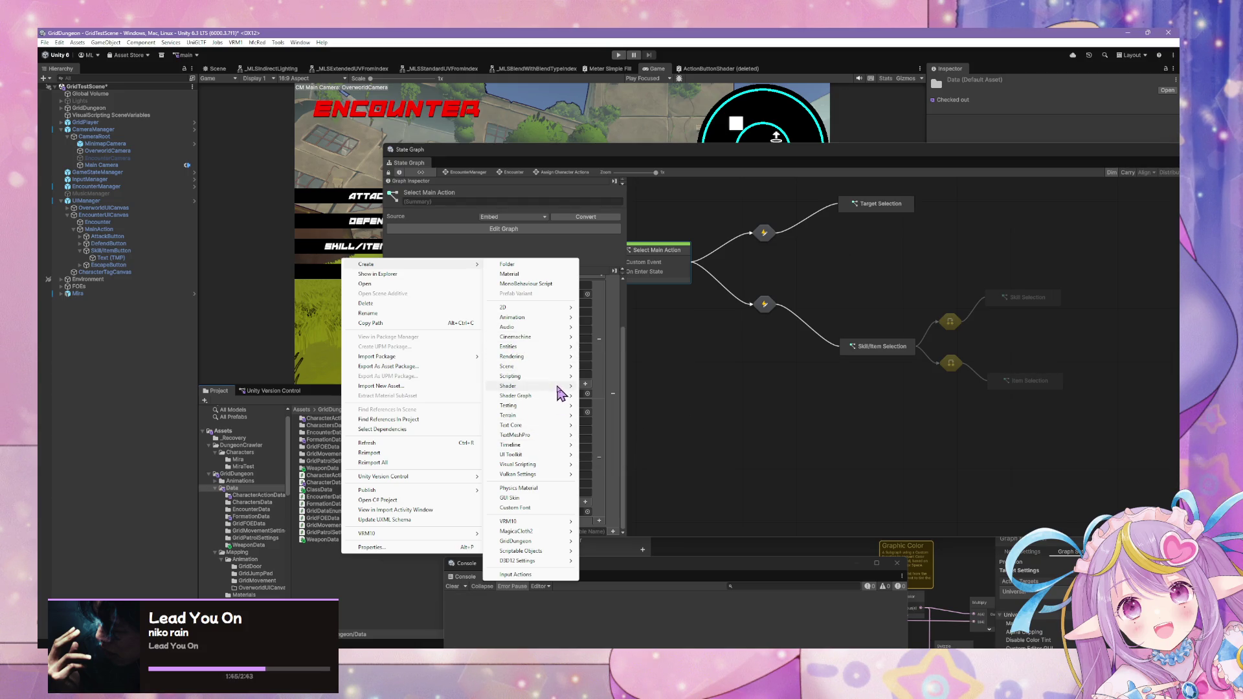
pyautogui.moveTo(554, 376)
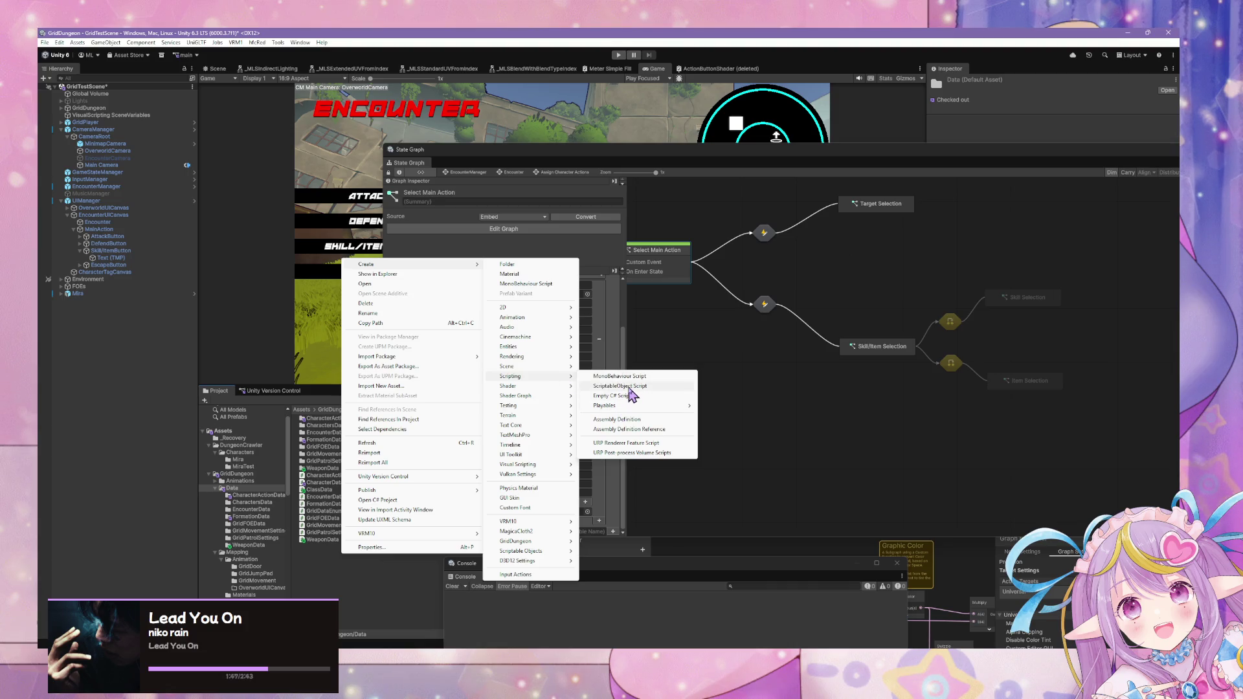
pyautogui.click(629, 386)
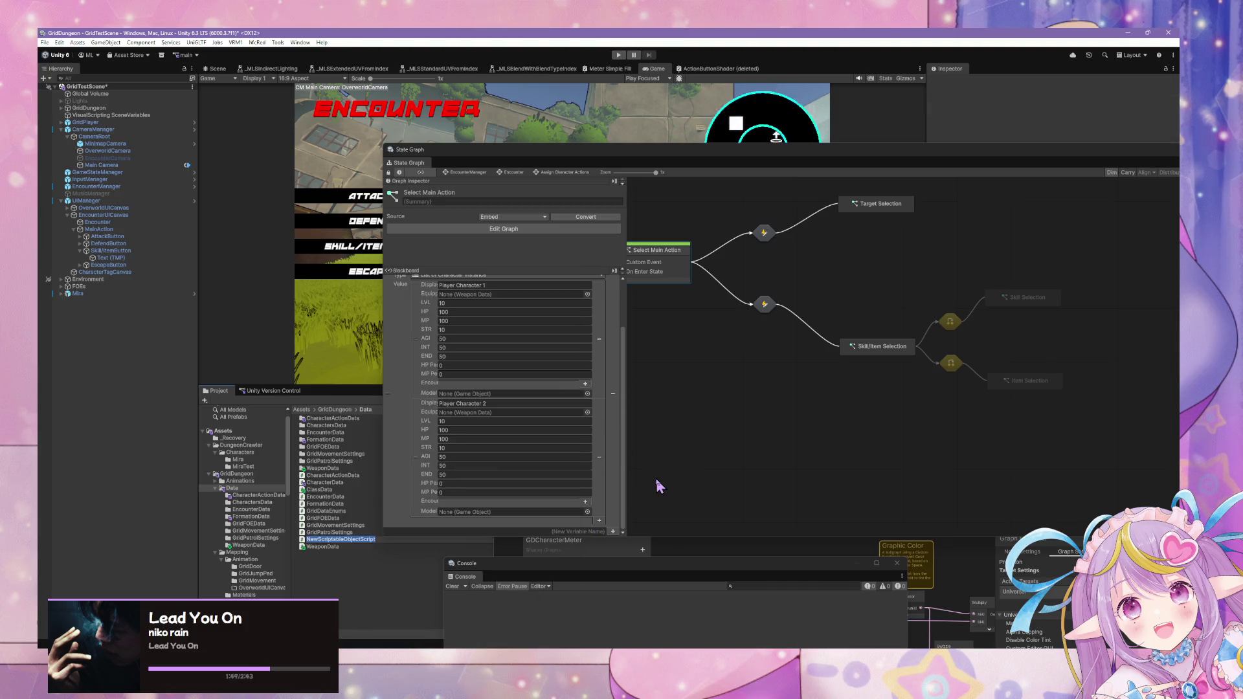
pyautogui.write('ItemData')
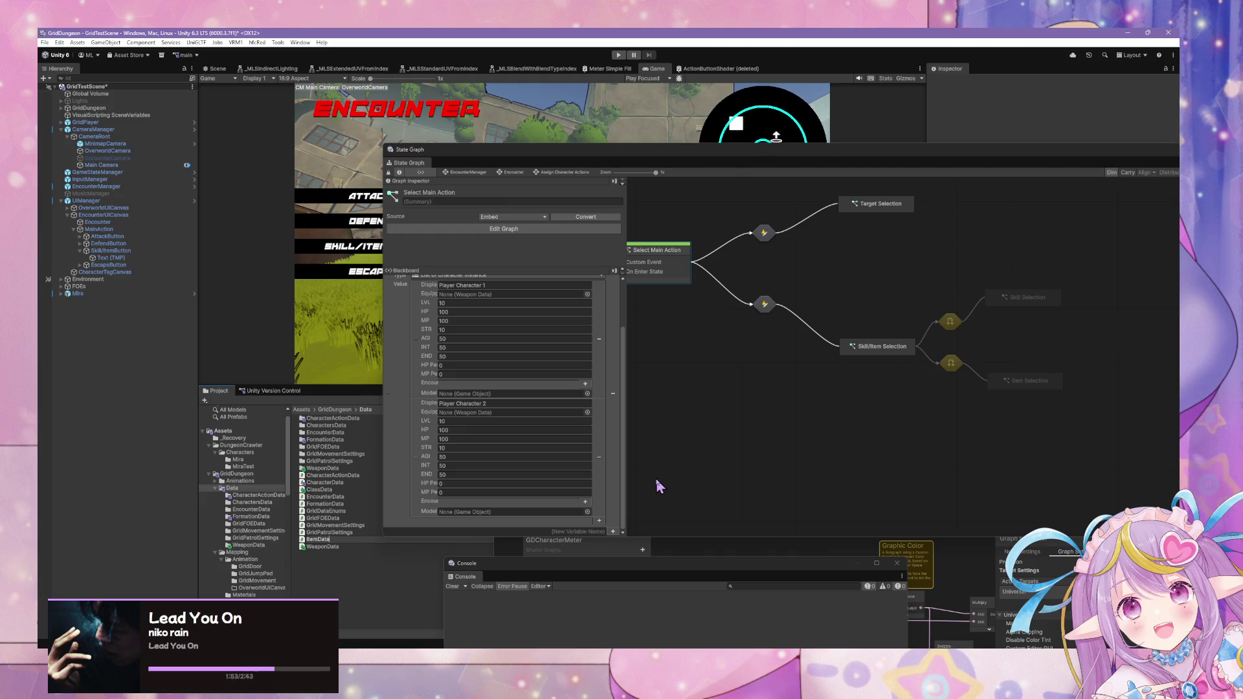
pyautogui.press('Return')
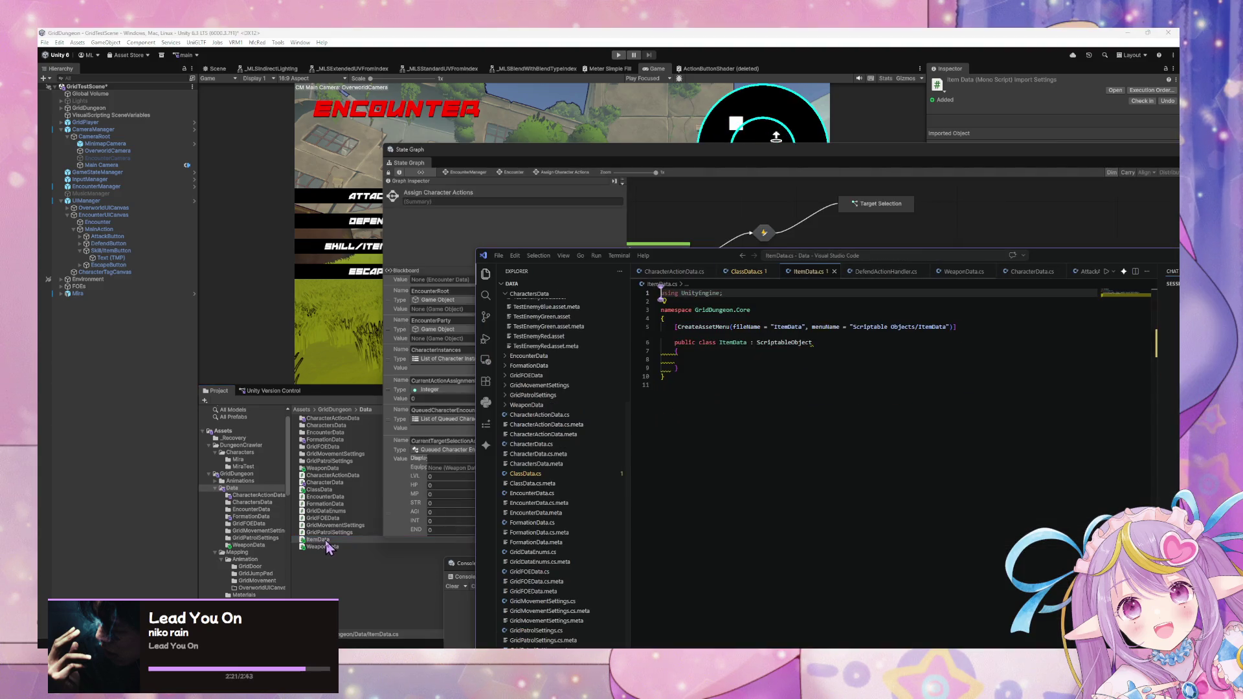
# - Change the CreateAssetMenu menu path to GridDungeon/ItemData
pyautogui.click(901, 327)
pyautogui.moveTo(913, 326); pyautogui.dragTo(880, 327)
pyautogui.write('GridDungeon')
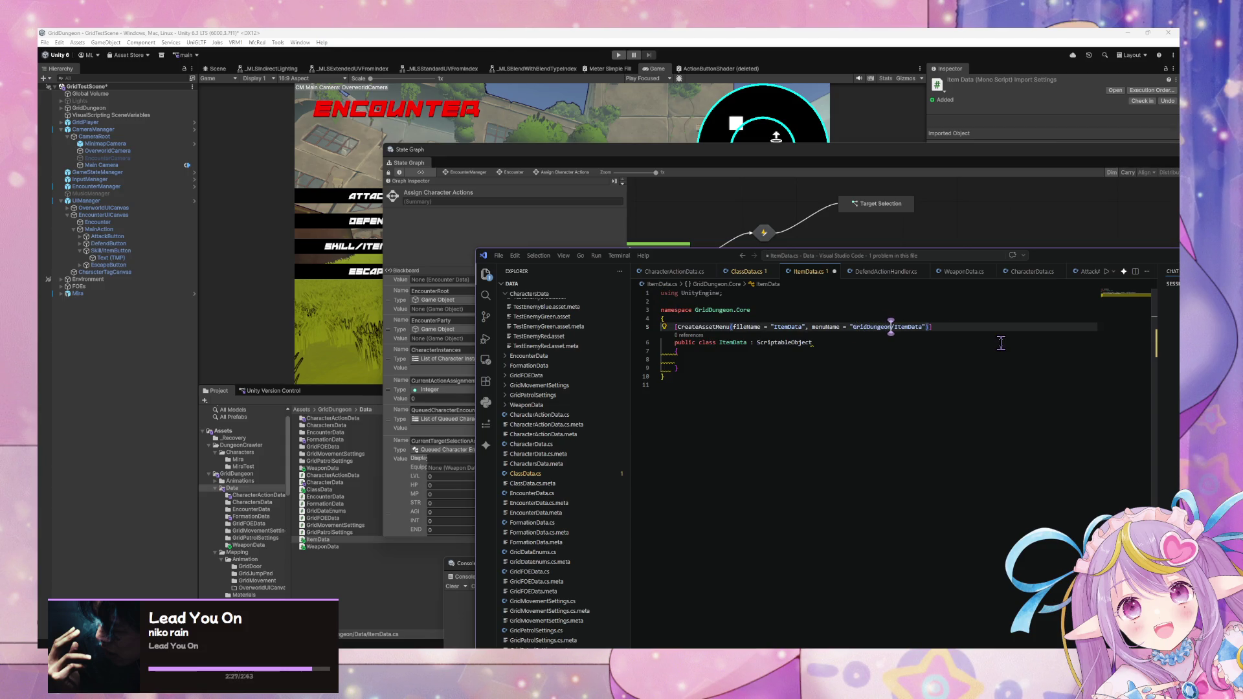
# - Add DisplayName, Description and CharacterActionData fields to the ItemData class
pyautogui.click(726, 366)
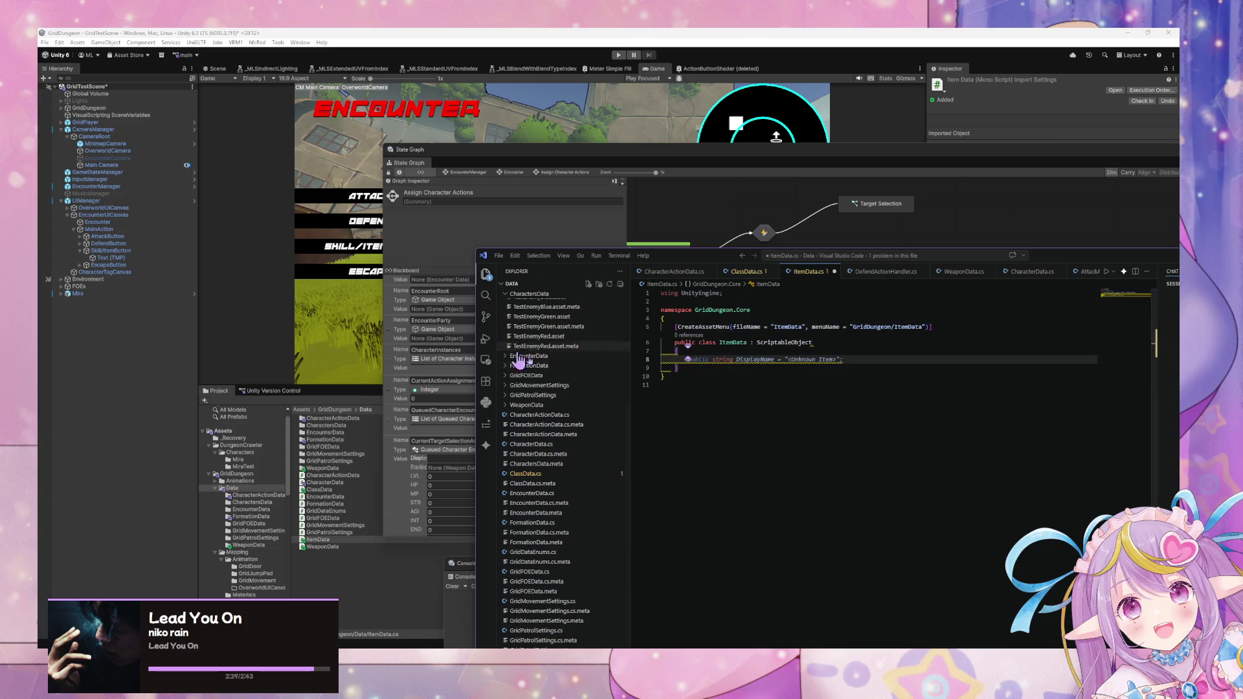
pyautogui.press('Tab')
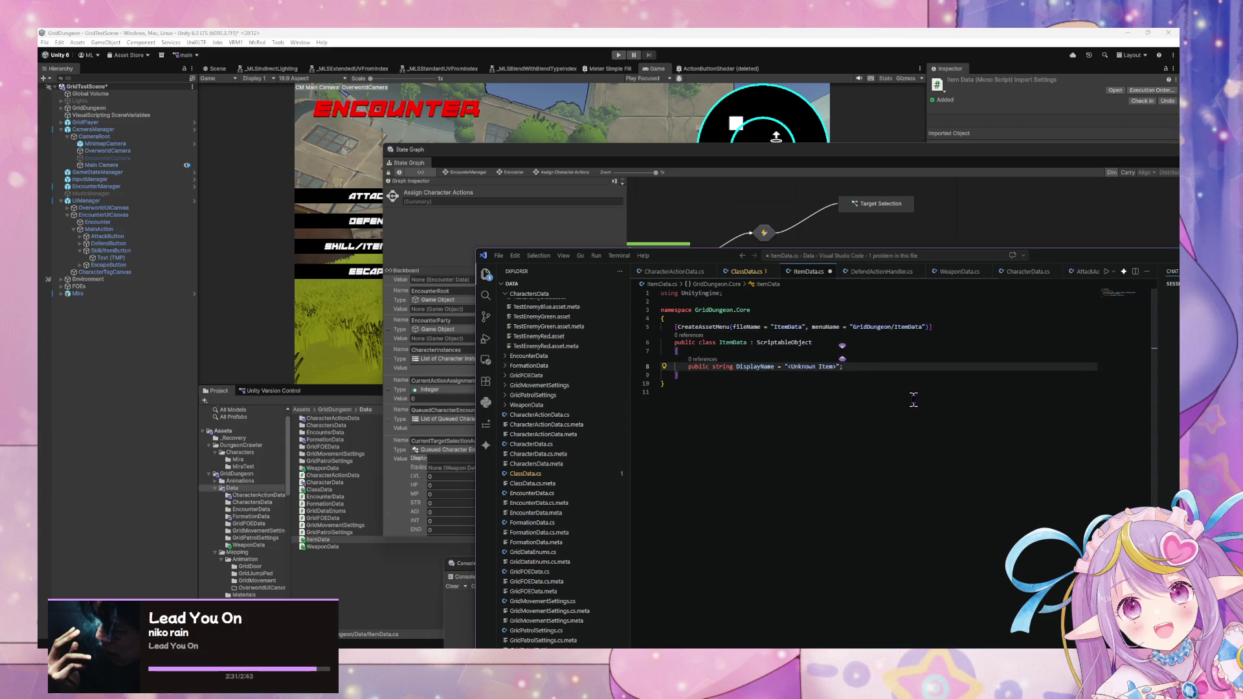
pyautogui.press('Return')
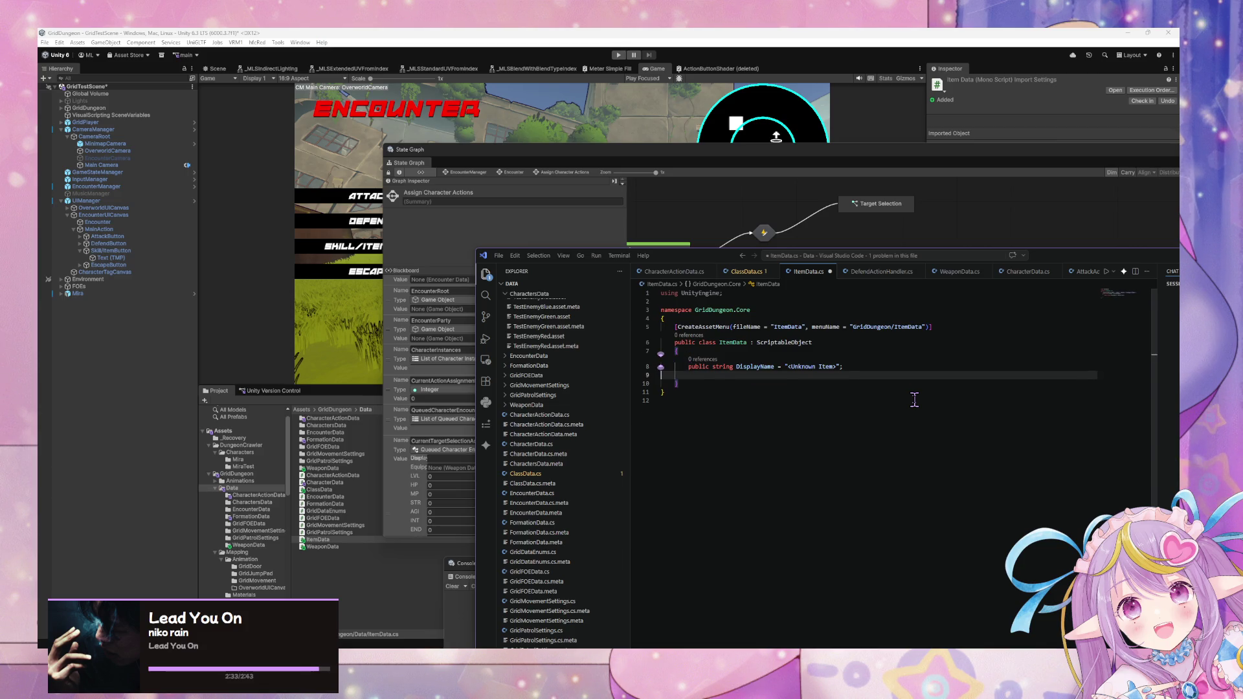
pyautogui.write('pub')
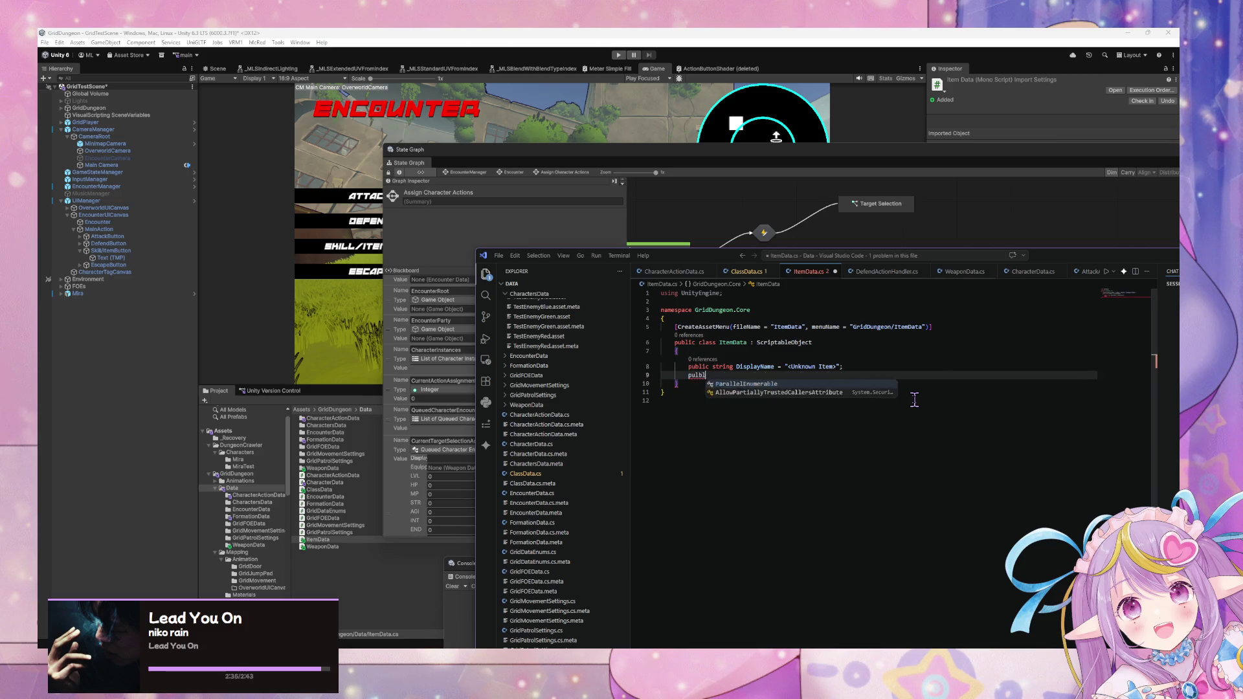
pyautogui.write('lic')
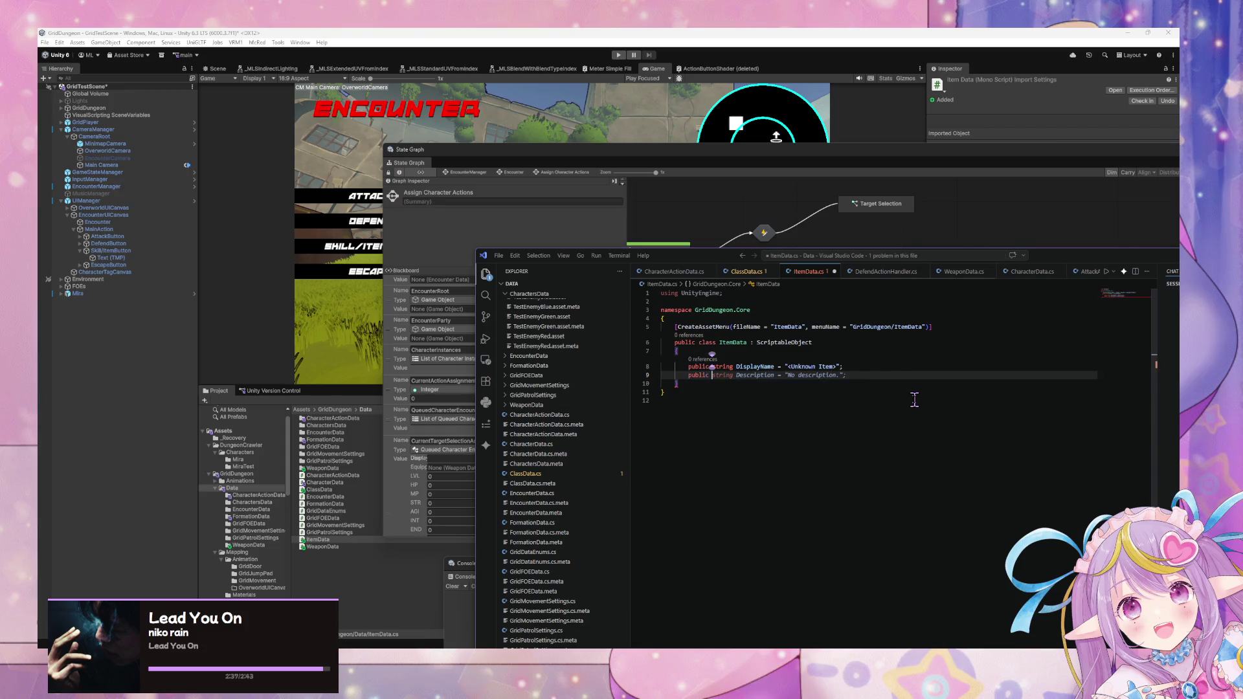
pyautogui.press('Tab')
pyautogui.press('Return')
pyautogui.press('Return')
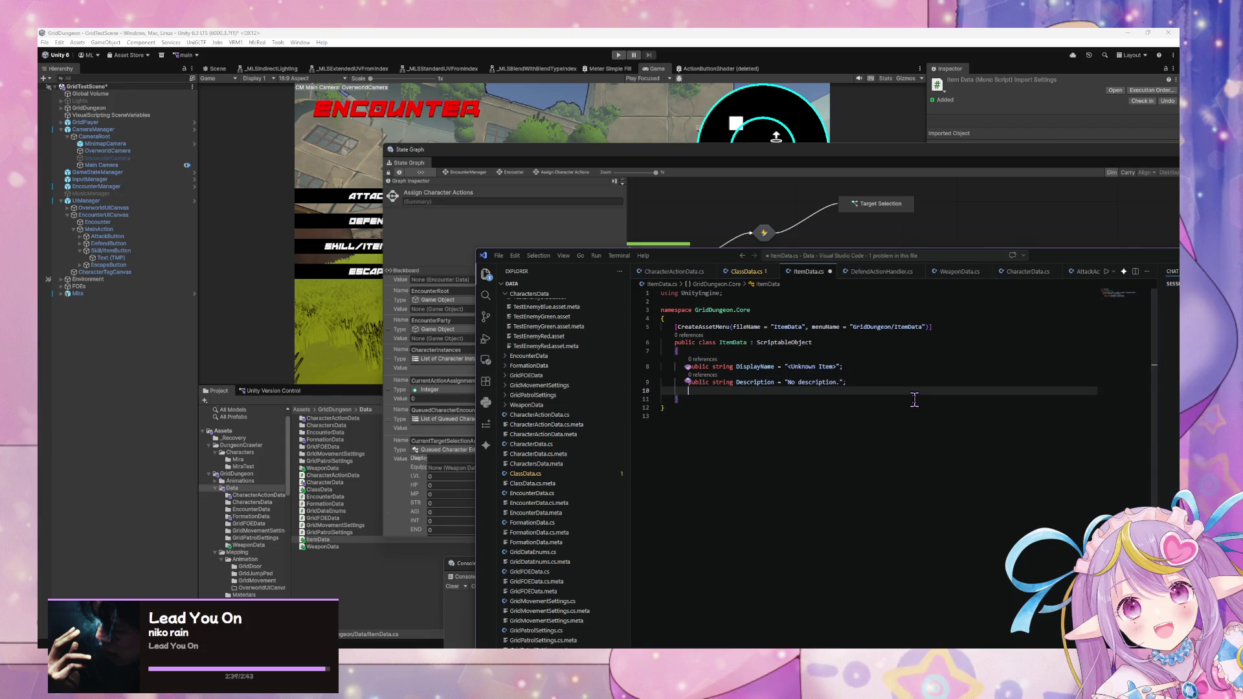
pyautogui.write('public')
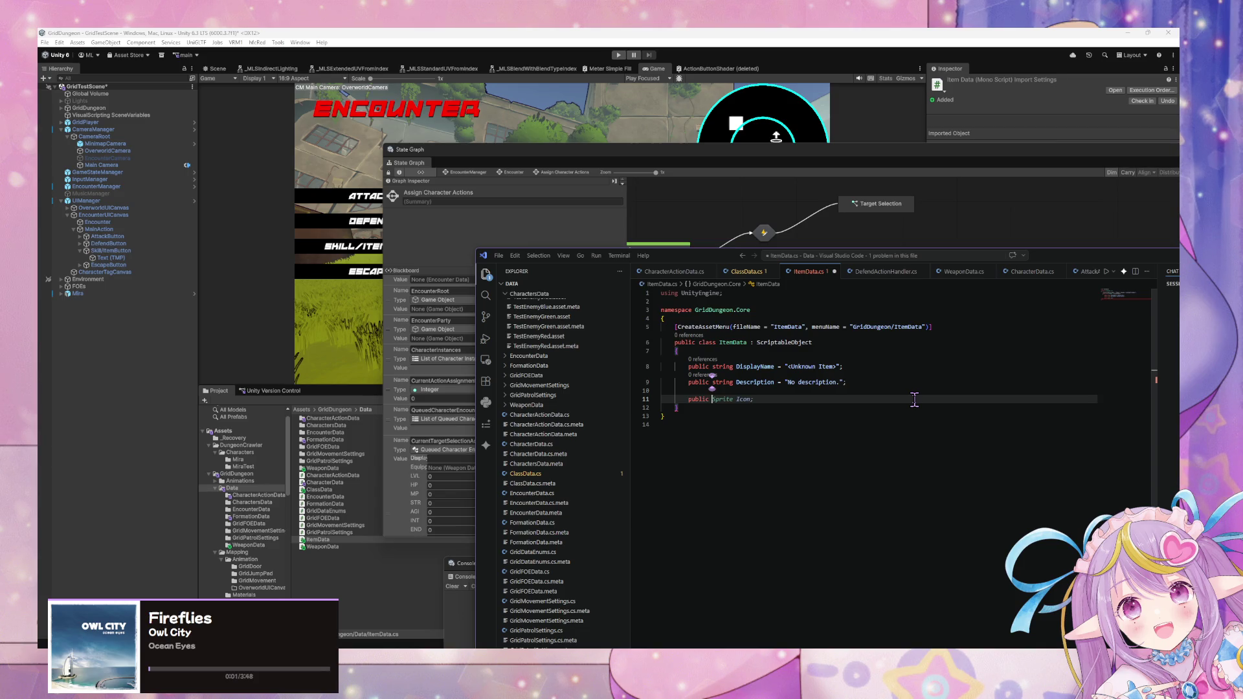
pyautogui.write(' Cha')
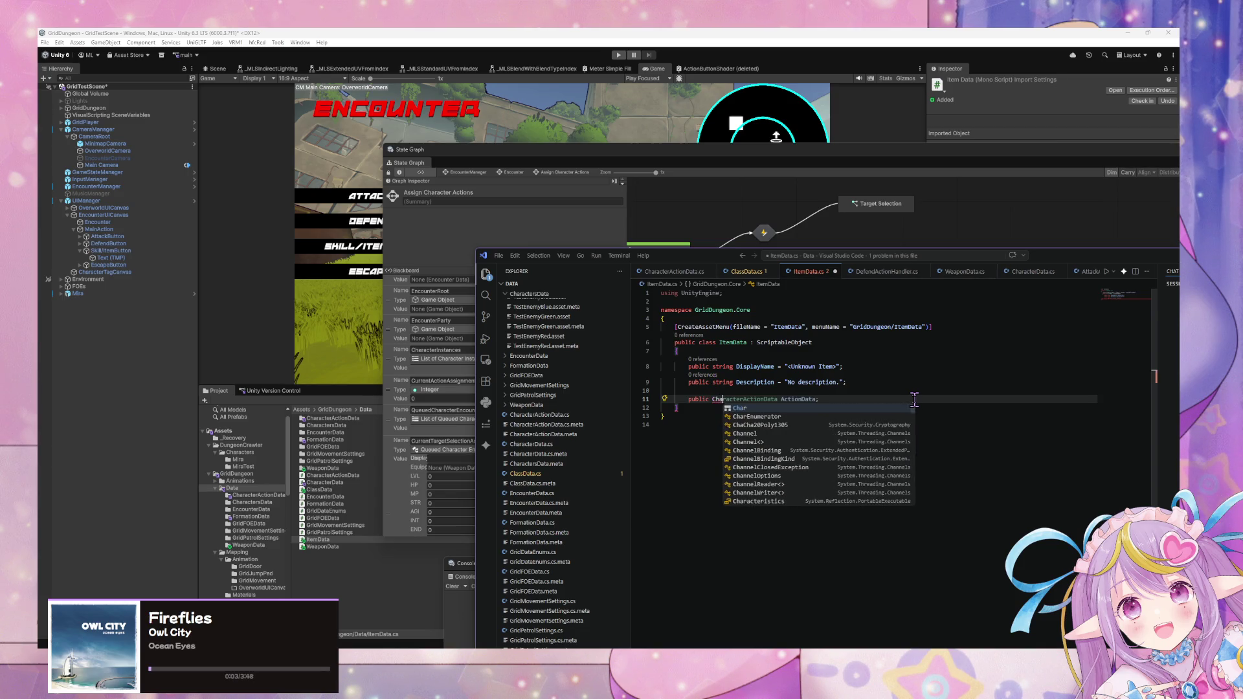
pyautogui.write('racter')
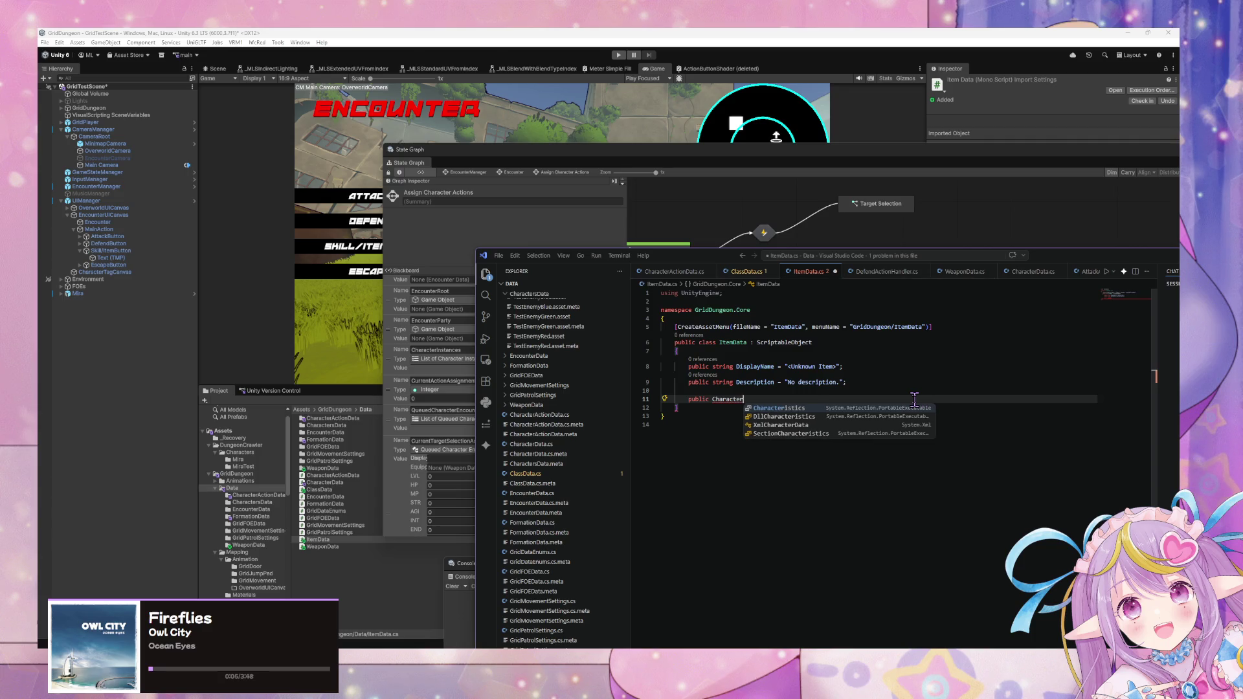
pyautogui.write('Acti')
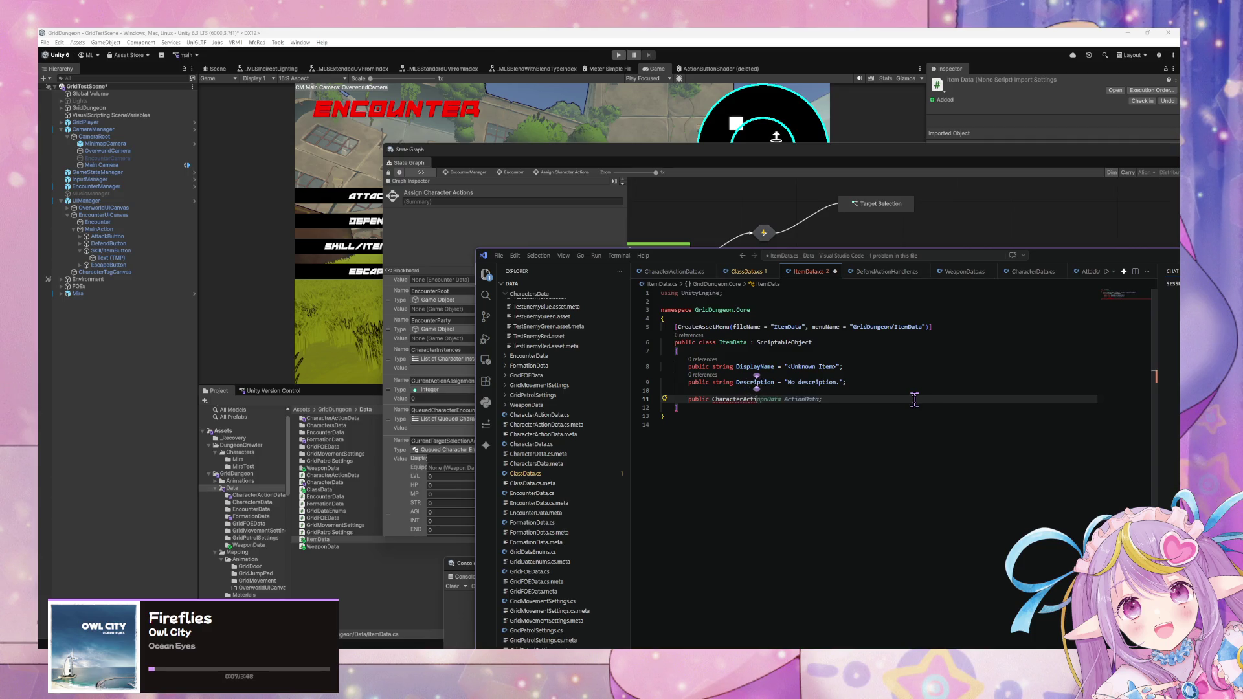
pyautogui.write('oon')
pyautogui.write('a ')
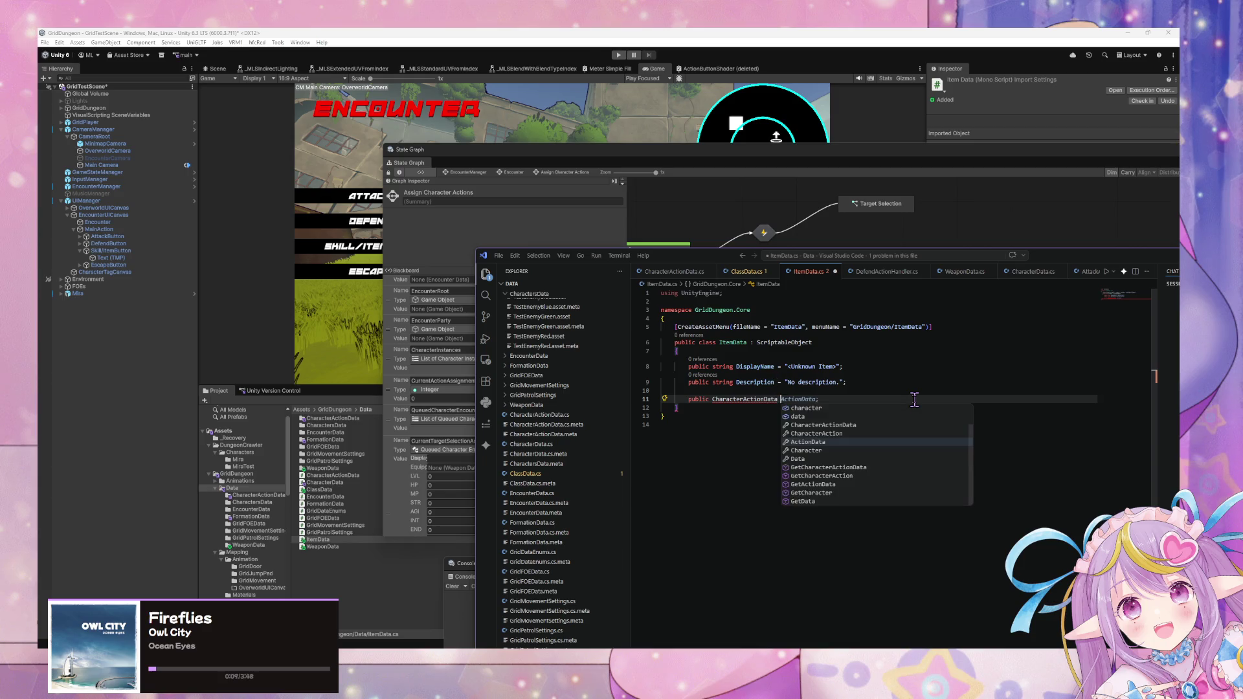
pyautogui.write('Character')
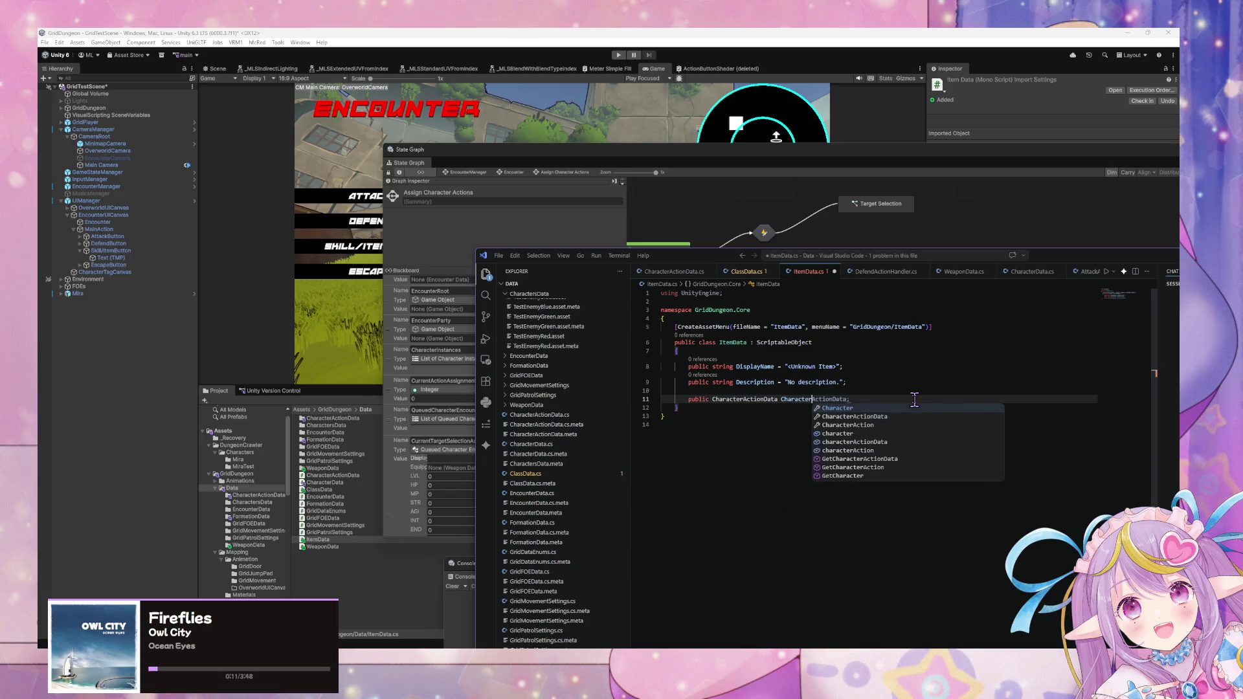
pyautogui.press('Tab')
pyautogui.write(';')
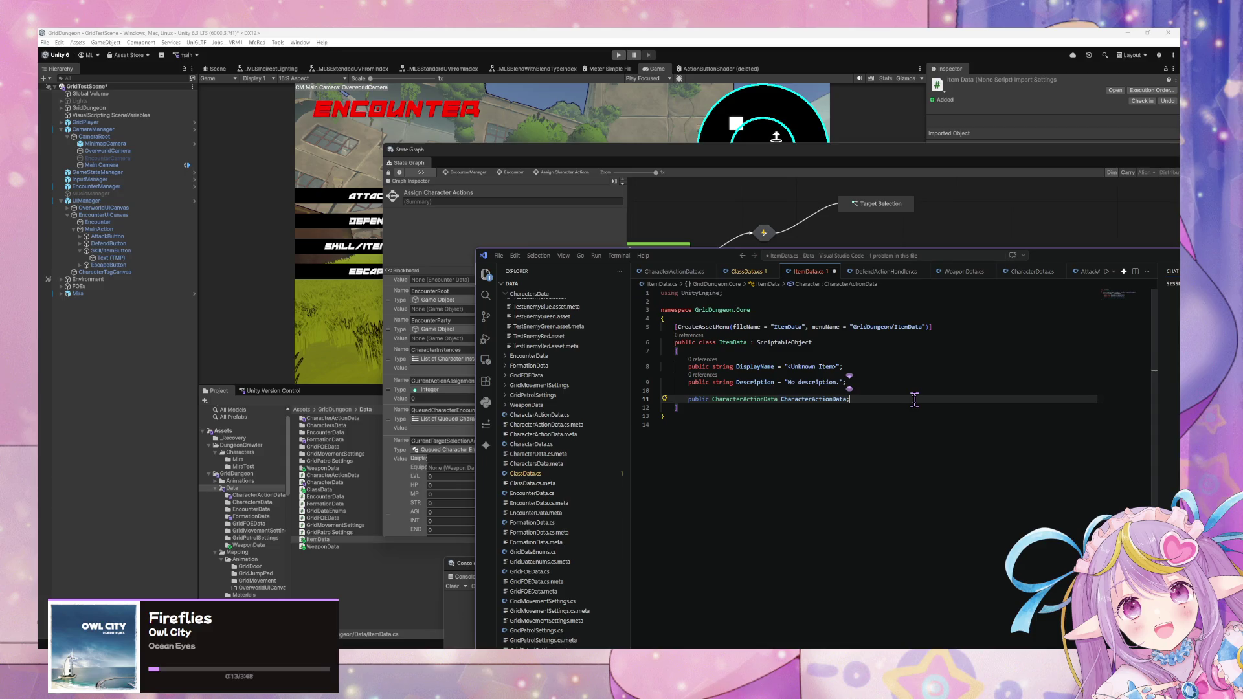
# - Remove the extra blank line, save ItemData.cs and return to Unity to recompile
pyautogui.press('Up')
pyautogui.press('BackSpace')
pyautogui.hotkey('ctrl', 's')
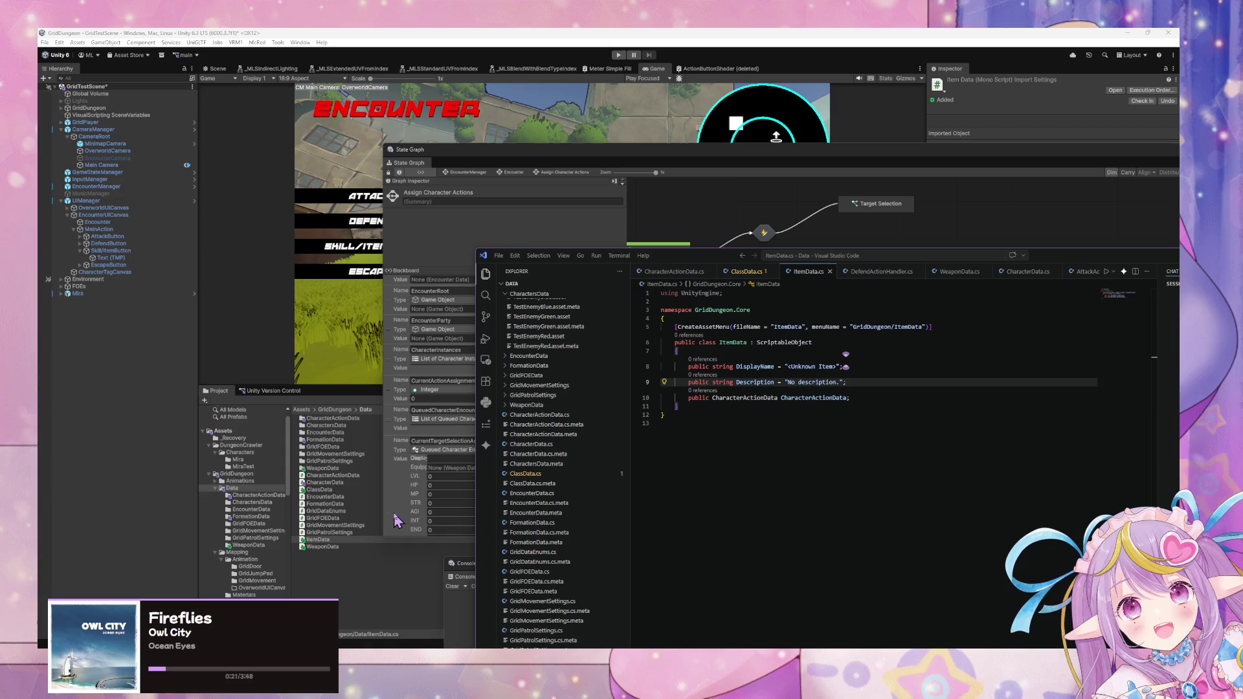
pyautogui.click(351, 575)
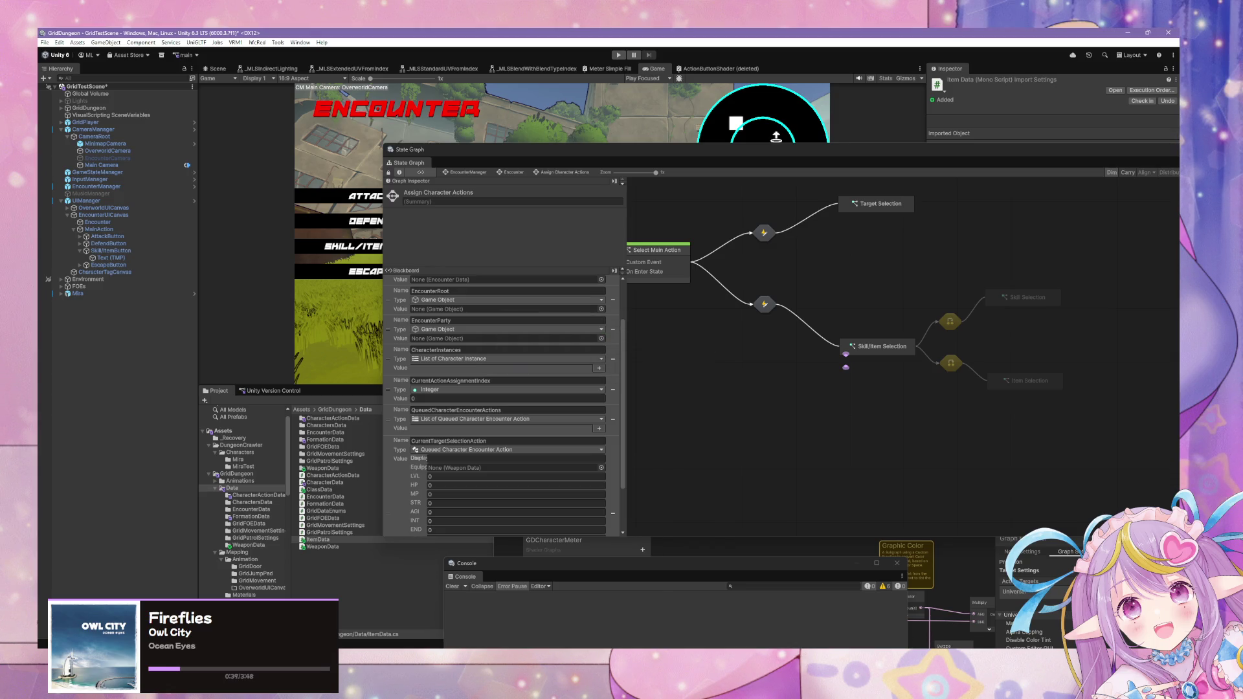
# - Select the ItemData script in the Data folder and move the State Graph window aside
pyautogui.click(317, 540)
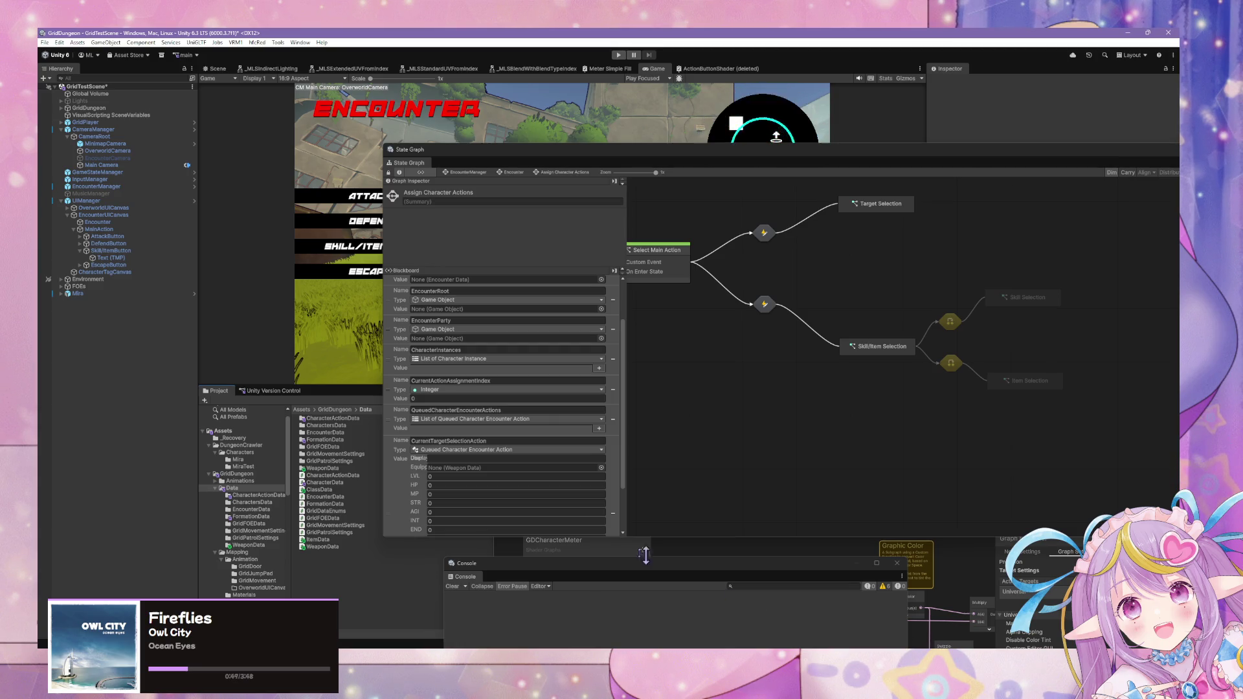
pyautogui.click(319, 540)
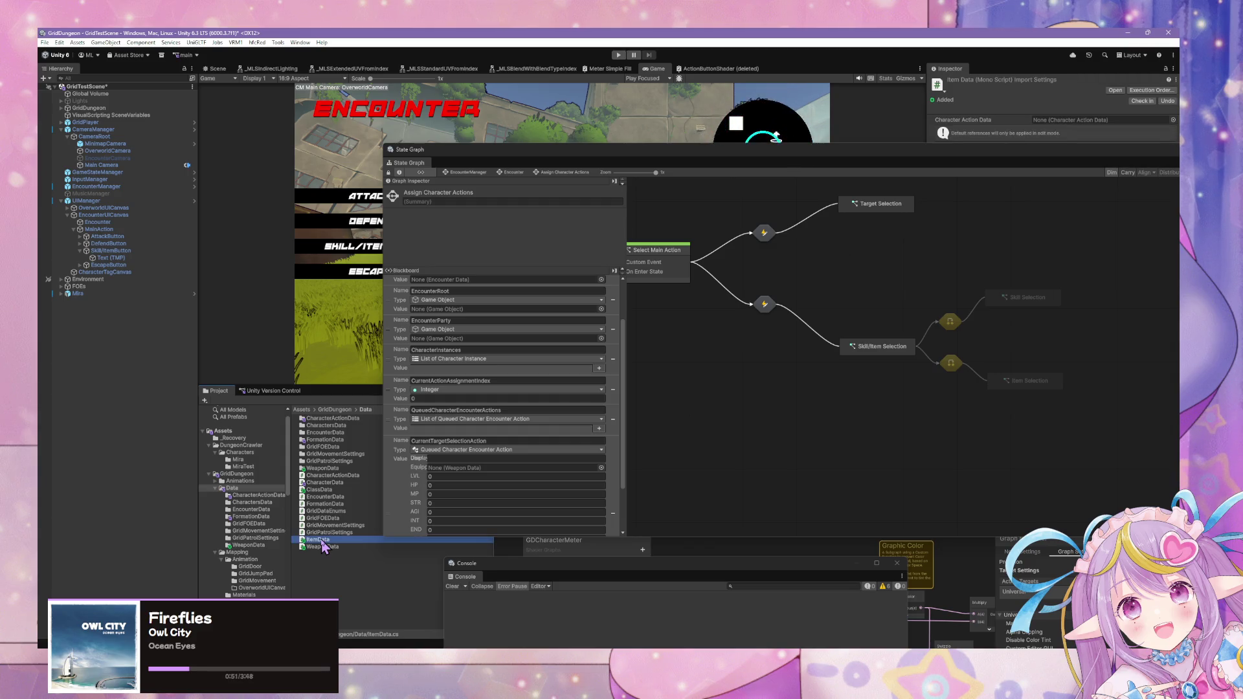
pyautogui.moveTo(860, 158)
pyautogui.mouseDown()
pyautogui.moveTo(833, 362)
pyautogui.moveTo(943, 425)
pyautogui.mouseUp()
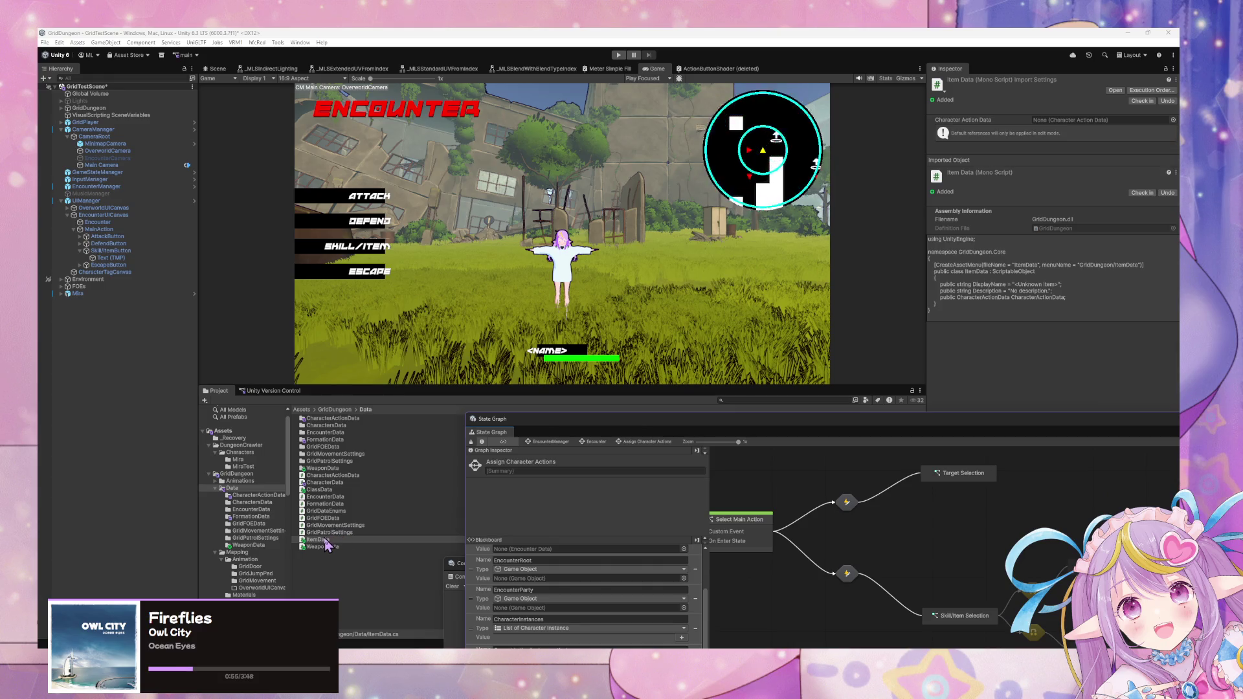
pyautogui.moveTo(735, 421); pyautogui.dragTo(736, 418)
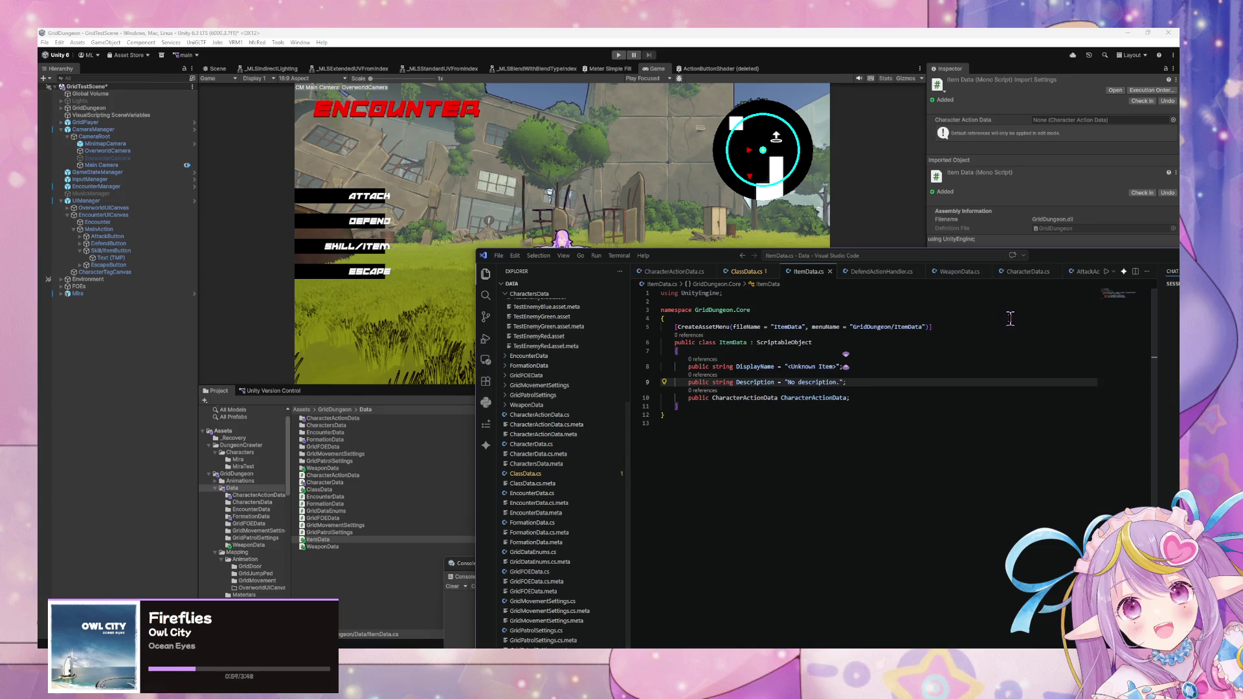
# - Insert the suggested ItemType enum inside the namespace
pyautogui.click(841, 312)
pyautogui.press('Down')
pyautogui.press('Return')
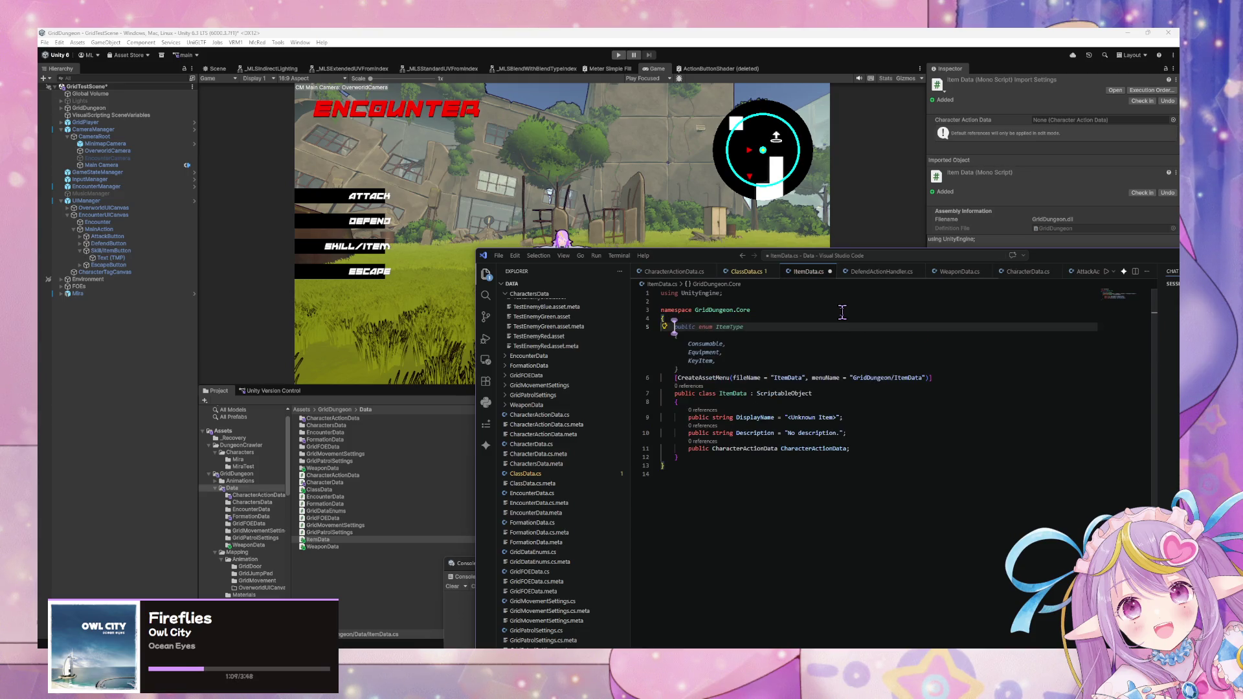
pyautogui.press('Tab')
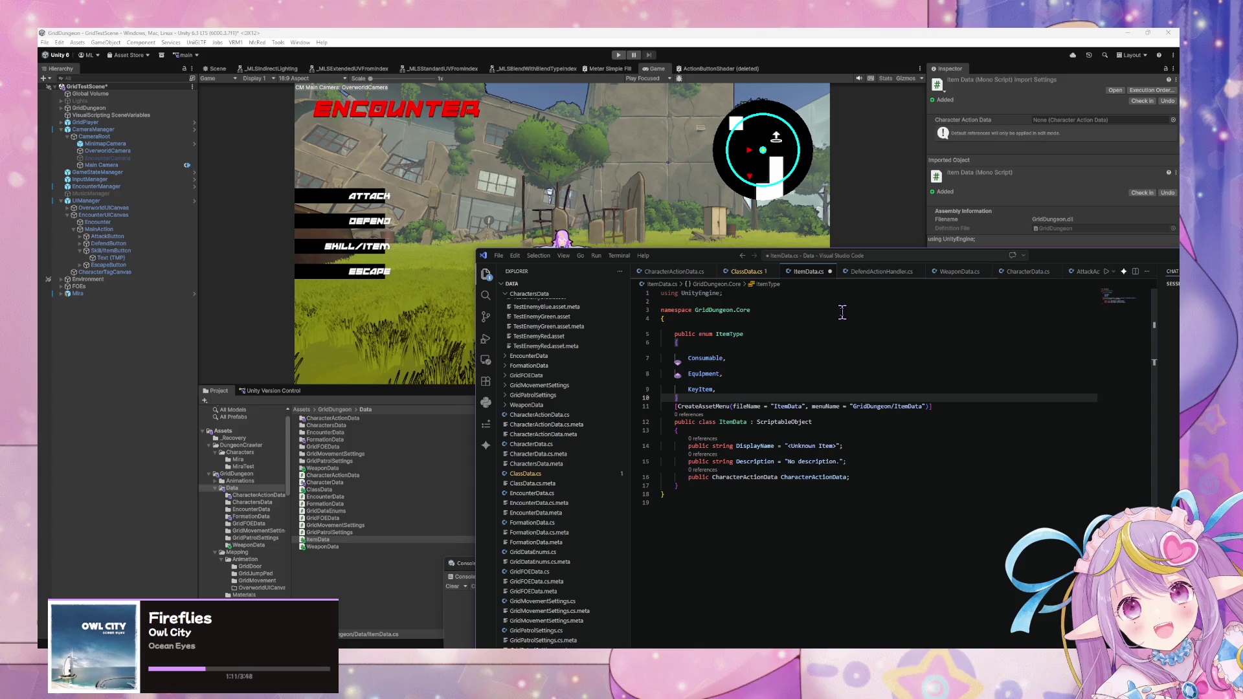
pyautogui.press('Return')
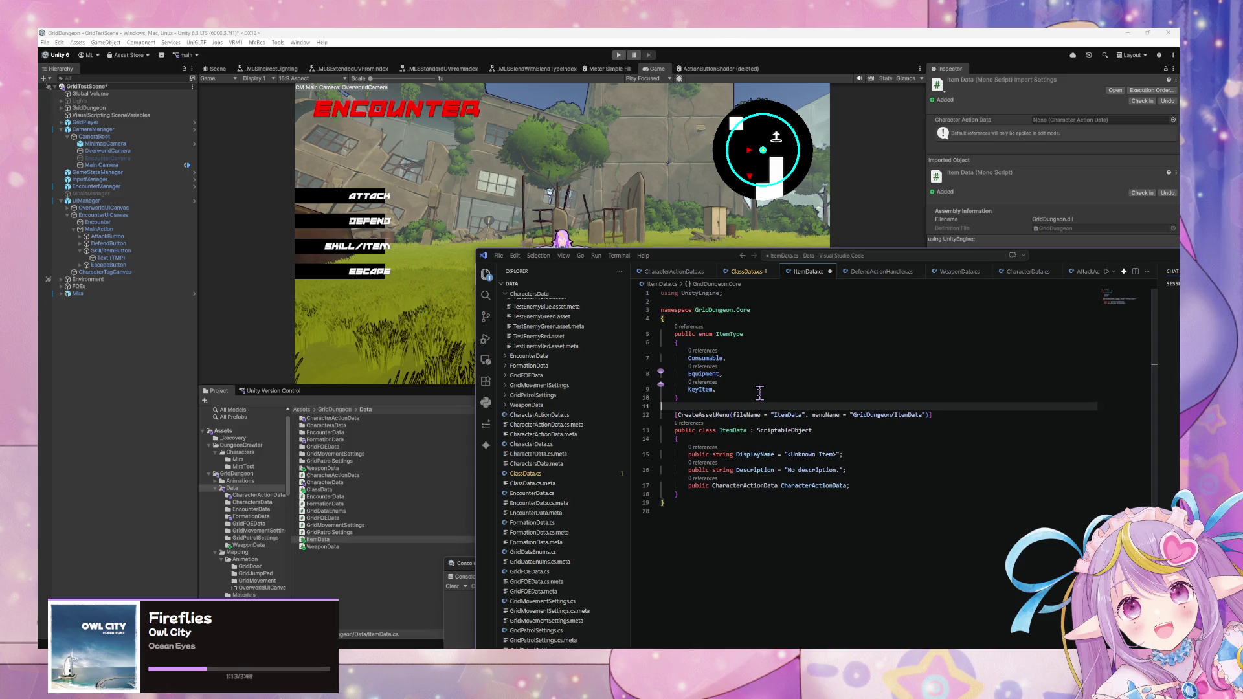
# - Delete Equipment from the enum, leaving Consumable and KeyItem, and save
pyautogui.click(719, 334)
pyautogui.click(720, 358)
pyautogui.press('Down')
pyautogui.press('Up')
pyautogui.press('Down')
pyautogui.press('BackSpace')
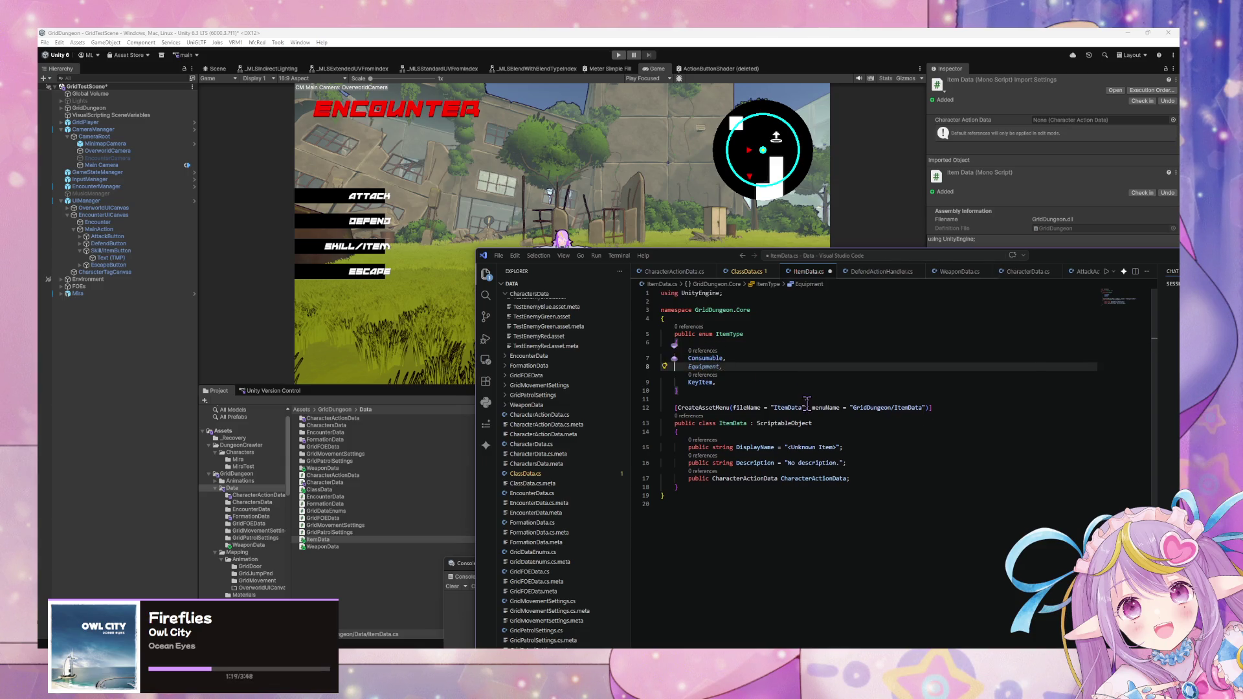
pyautogui.press('Down')
pyautogui.press('Up')
pyautogui.press('Down')
pyautogui.hotkey('ctrl', 's')
# - Add a 'public ItemType Type = ItemType.Consumable;' field to ItemData and save
pyautogui.click(742, 423)
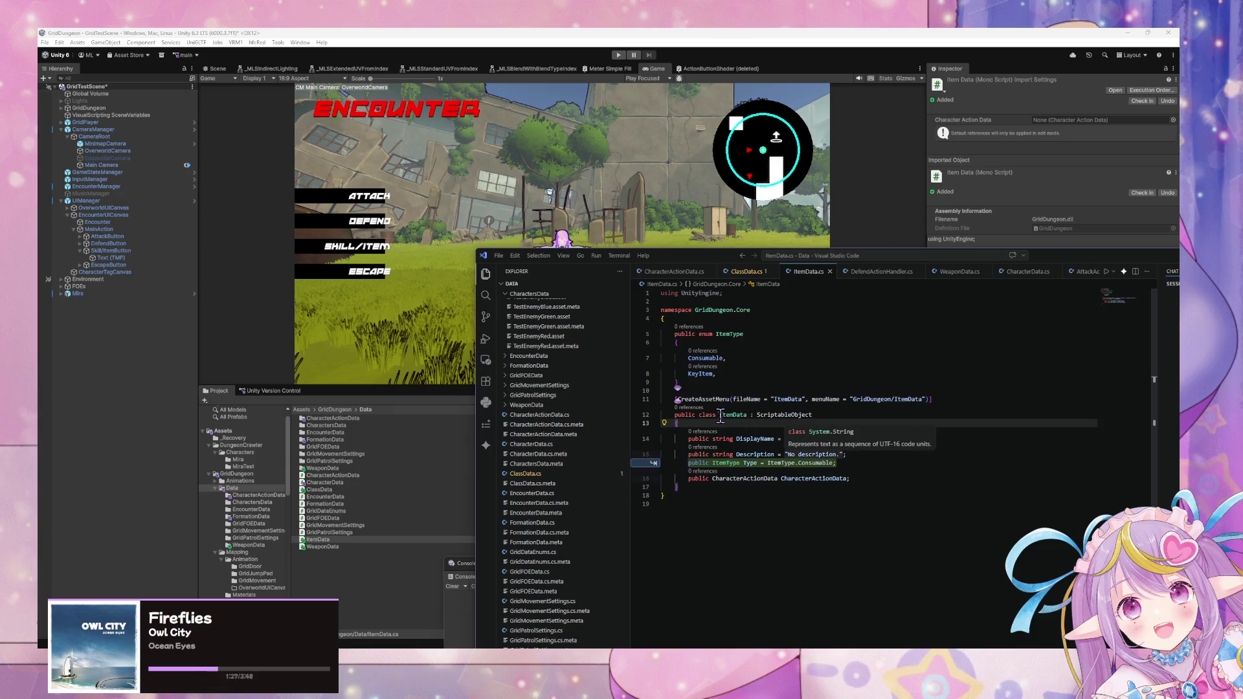
pyautogui.click(735, 380)
pyautogui.click(718, 375)
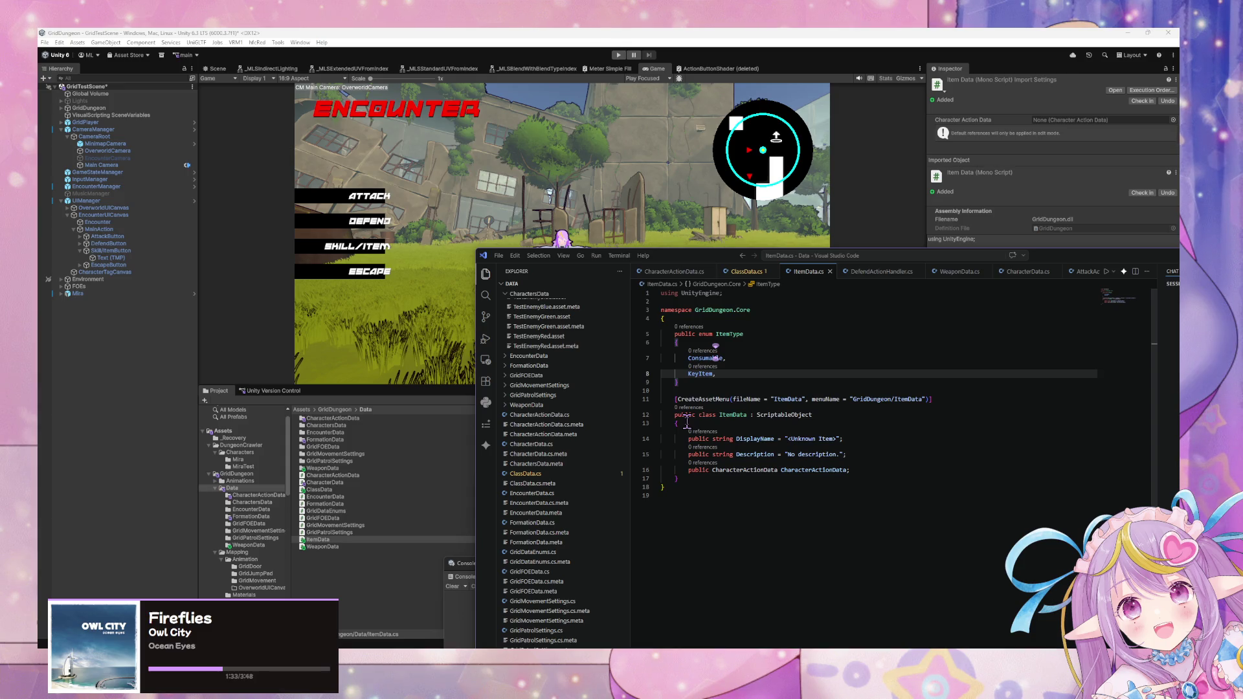
pyautogui.click(684, 423)
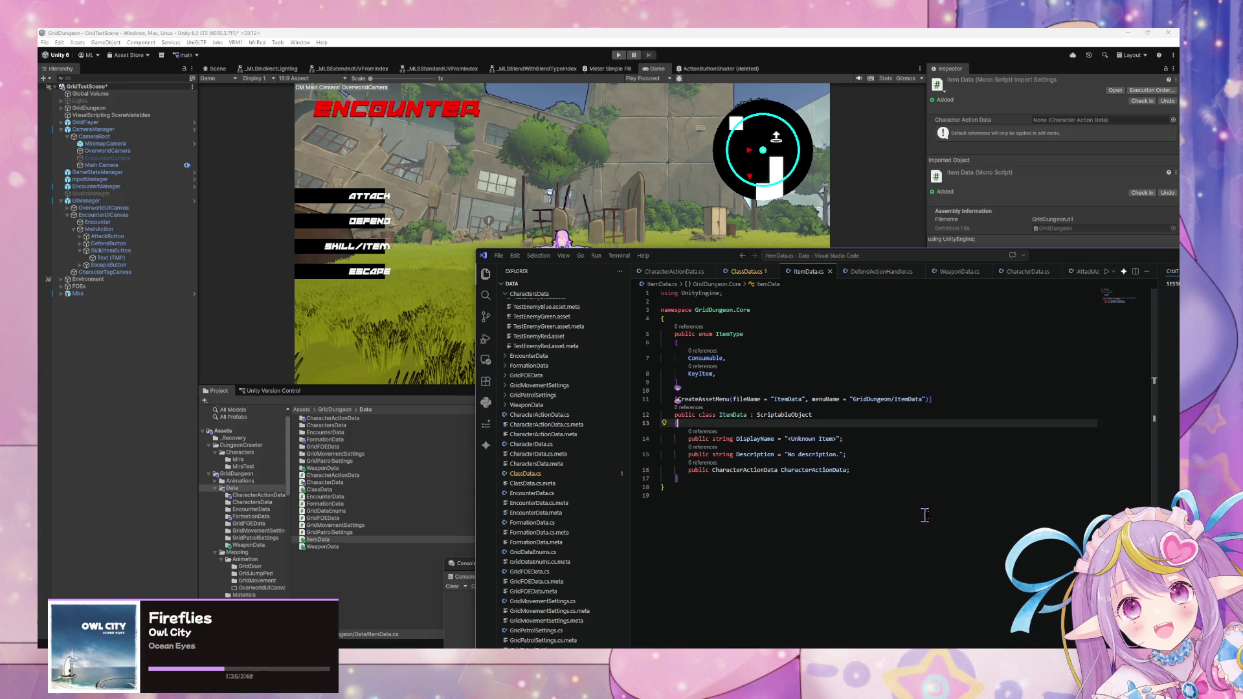
pyautogui.press('Return')
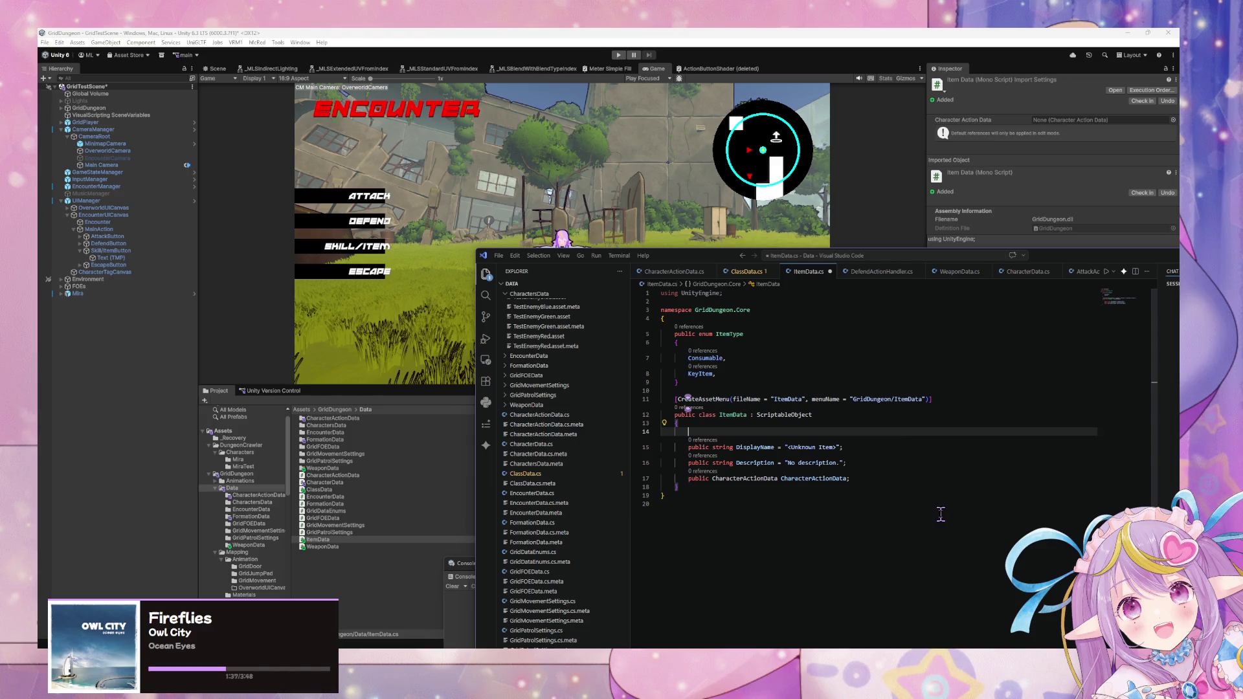
pyautogui.press('Tab')
pyautogui.press('Return')
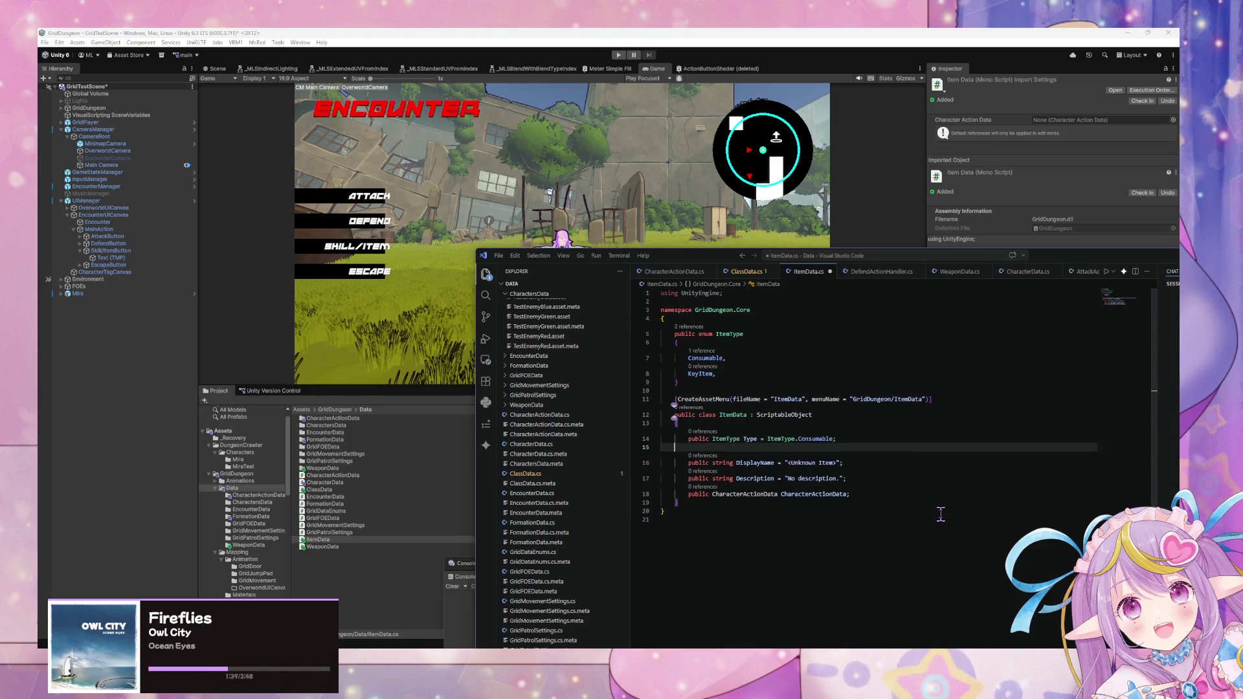
pyautogui.hotkey('ctrl', 's')
pyautogui.press('BackSpace')
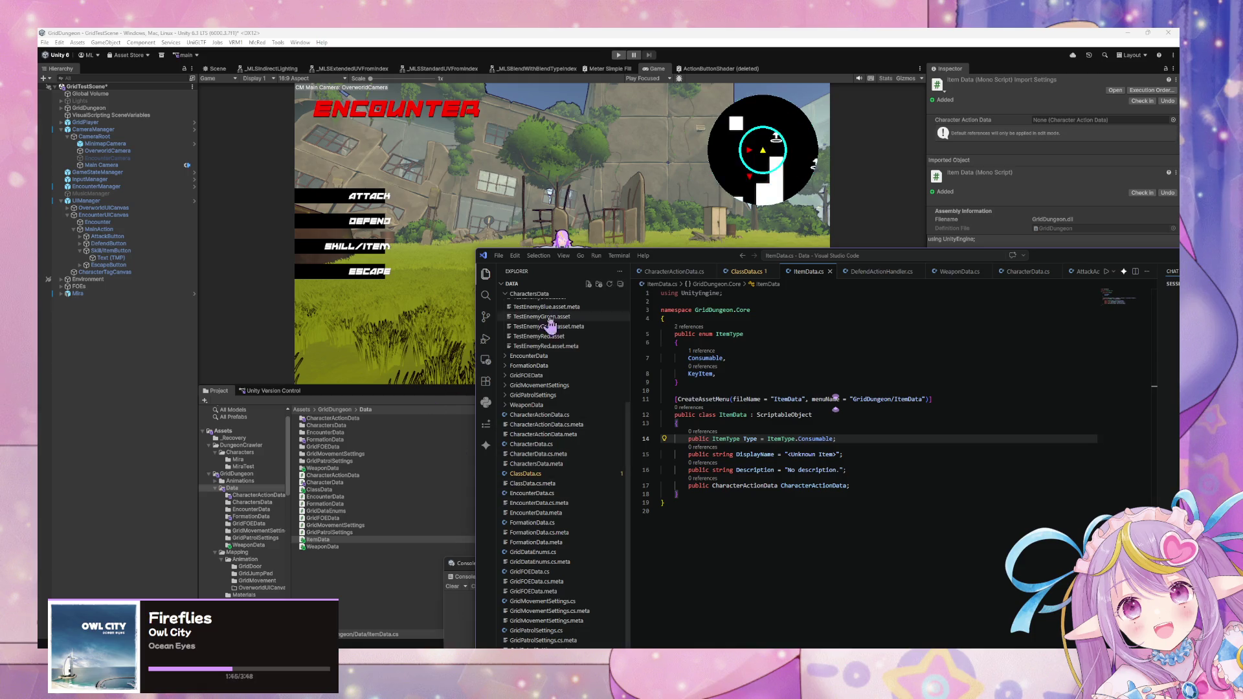
# - Move the code editor aside and back, then return to Unity to recompile
pyautogui.moveTo(683, 261)
pyautogui.mouseDown()
pyautogui.moveTo(786, 427)
pyautogui.moveTo(759, 370)
pyautogui.mouseUp()
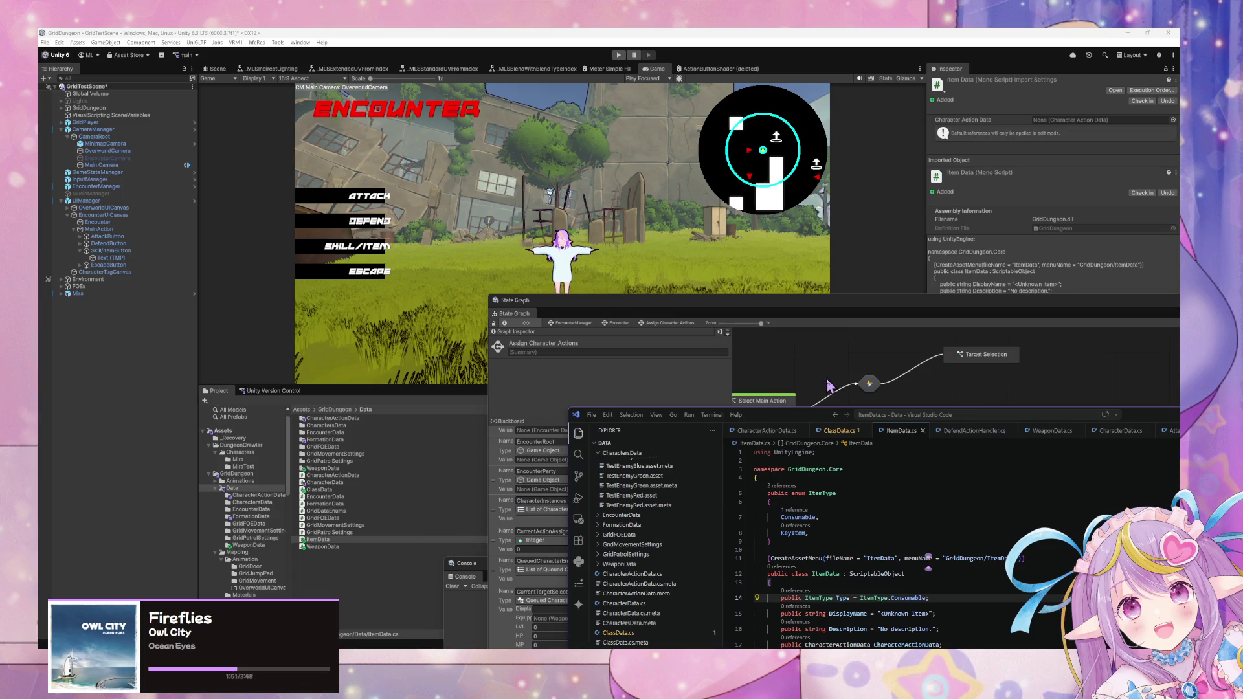
pyautogui.moveTo(788, 420)
pyautogui.mouseDown()
pyautogui.moveTo(753, 237)
pyautogui.moveTo(753, 252)
pyautogui.mouseUp()
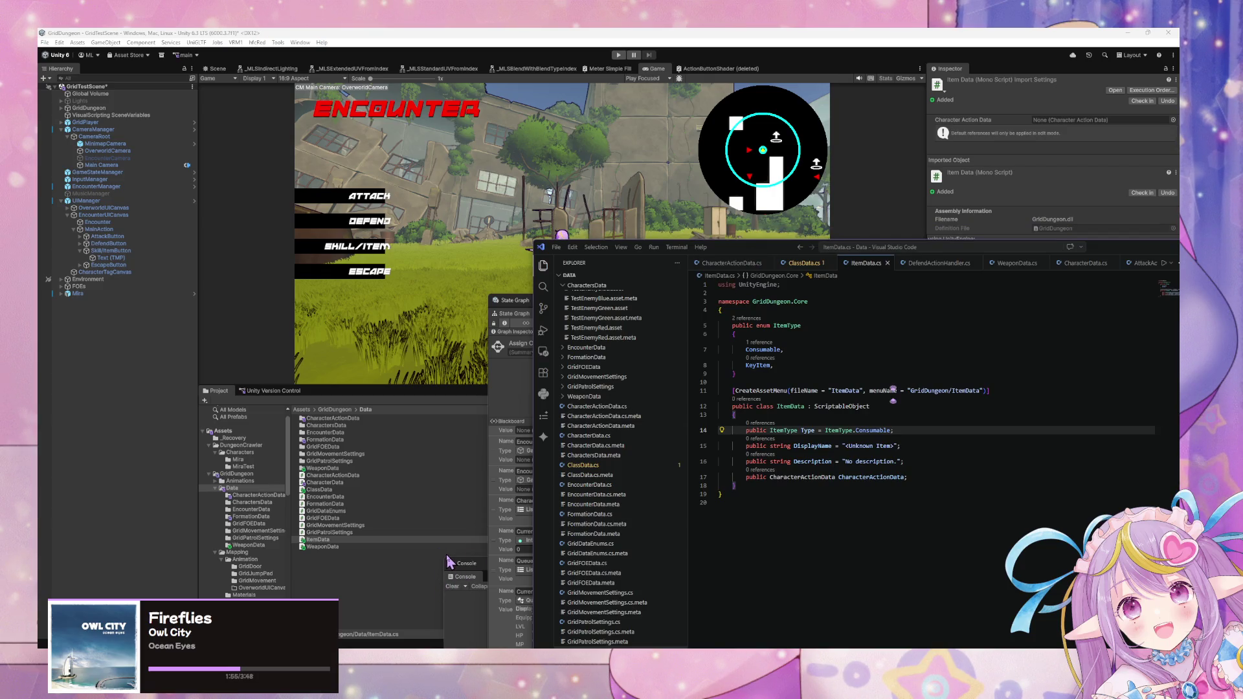
pyautogui.click(382, 587)
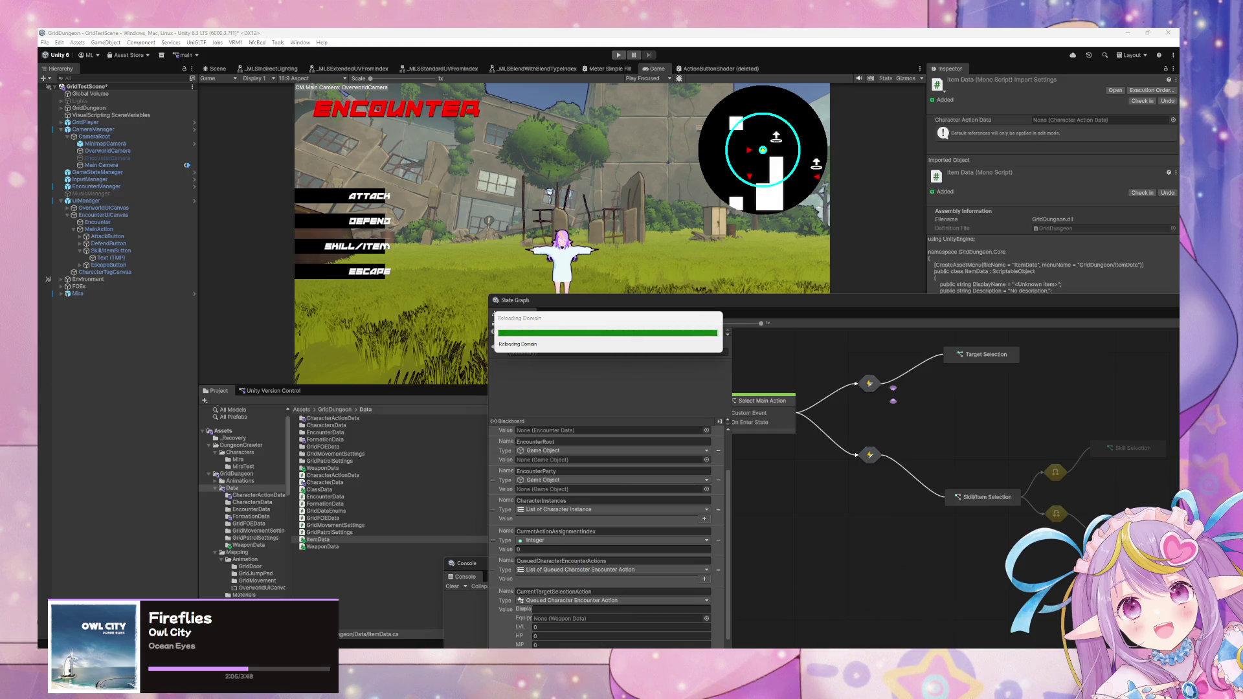
# - Bring ItemData.cs forward, shrink the code editor and raise the State Graph above it
pyautogui.moveTo(817, 667)
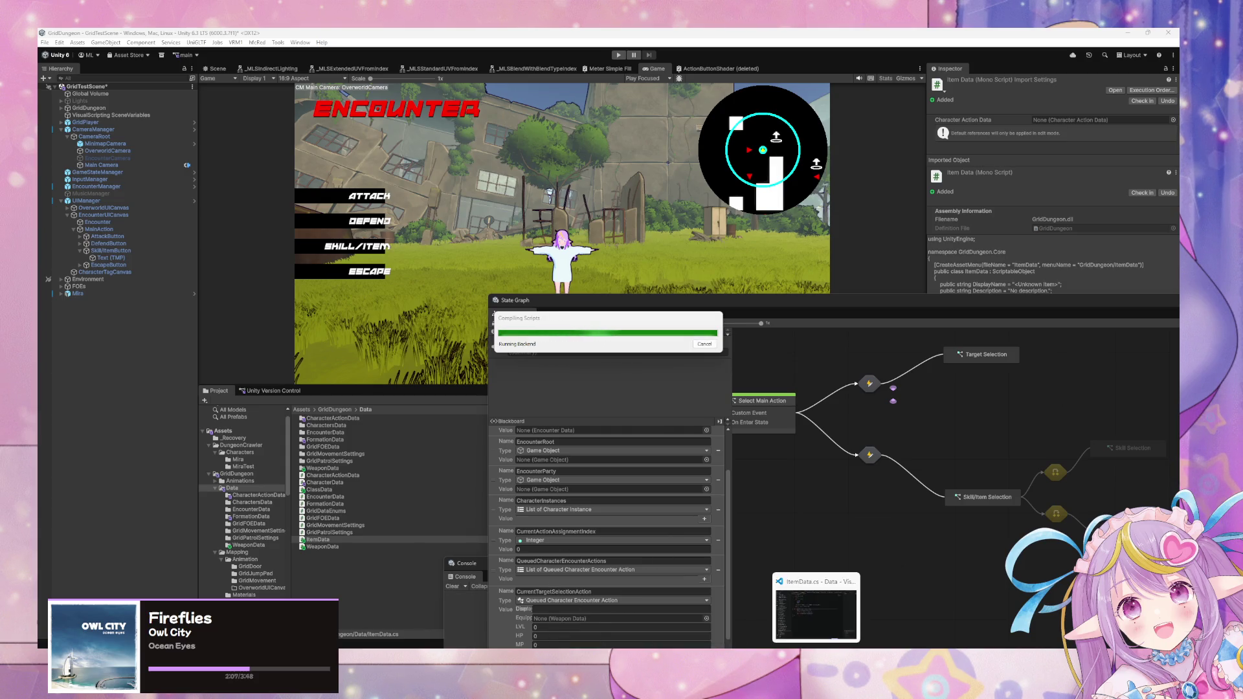
pyautogui.click(816, 609)
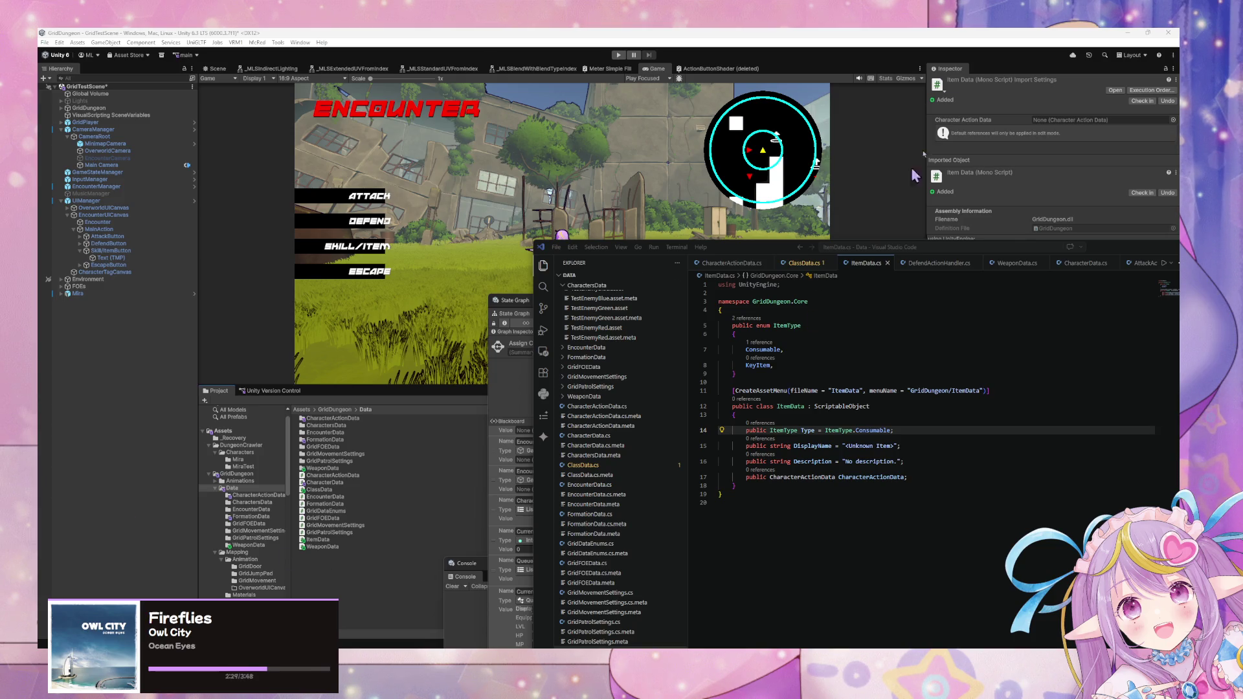
pyautogui.moveTo(534, 241); pyautogui.dragTo(494, 427)
pyautogui.moveTo(749, 298)
pyautogui.mouseDown()
pyautogui.moveTo(699, 183)
pyautogui.moveTo(704, 165)
pyautogui.mouseUp()
pyautogui.scroll(-2, 631, 407)
# - Browse the Blackboard's saved and scene variables in the State Graph
pyautogui.scroll(4, 633, 402)
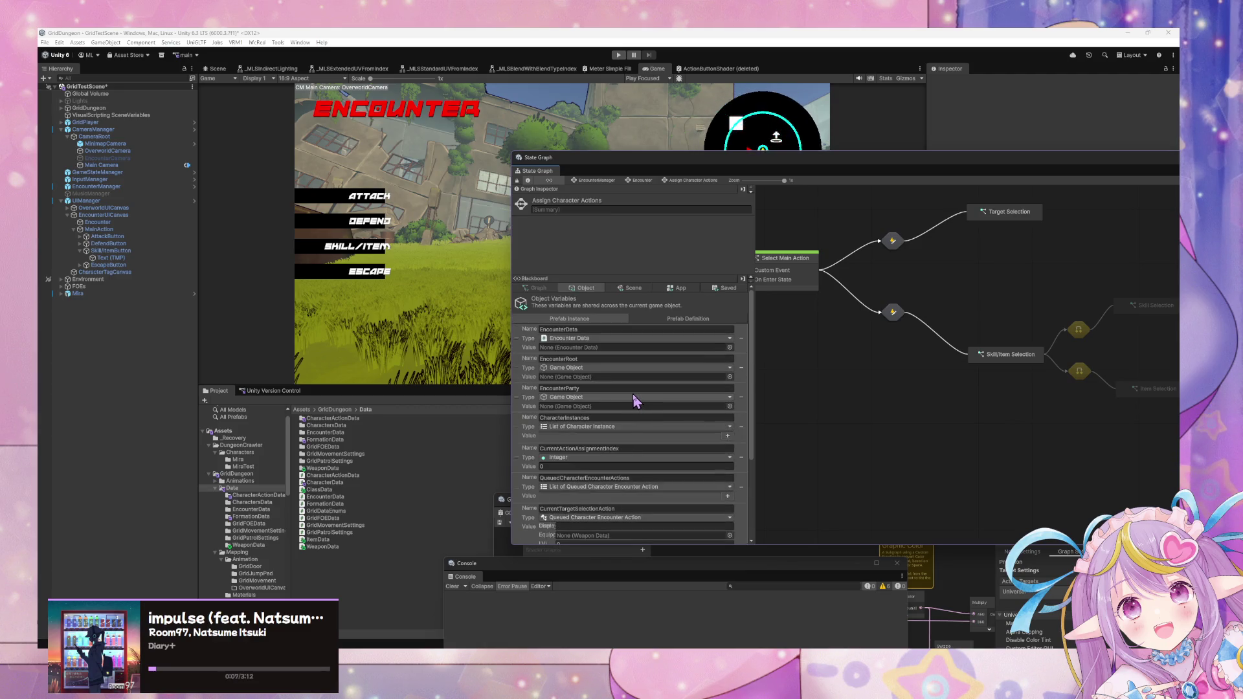
pyautogui.click(725, 288)
pyautogui.click(685, 322)
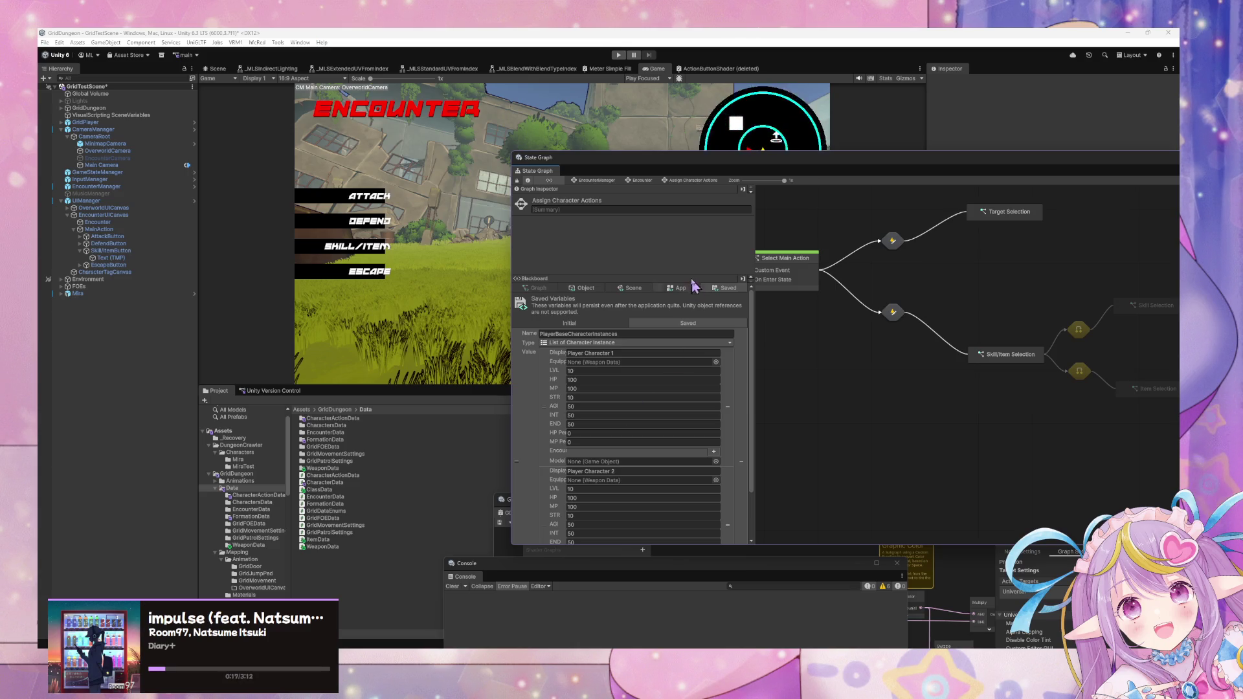
pyautogui.scroll(-3, 620, 400)
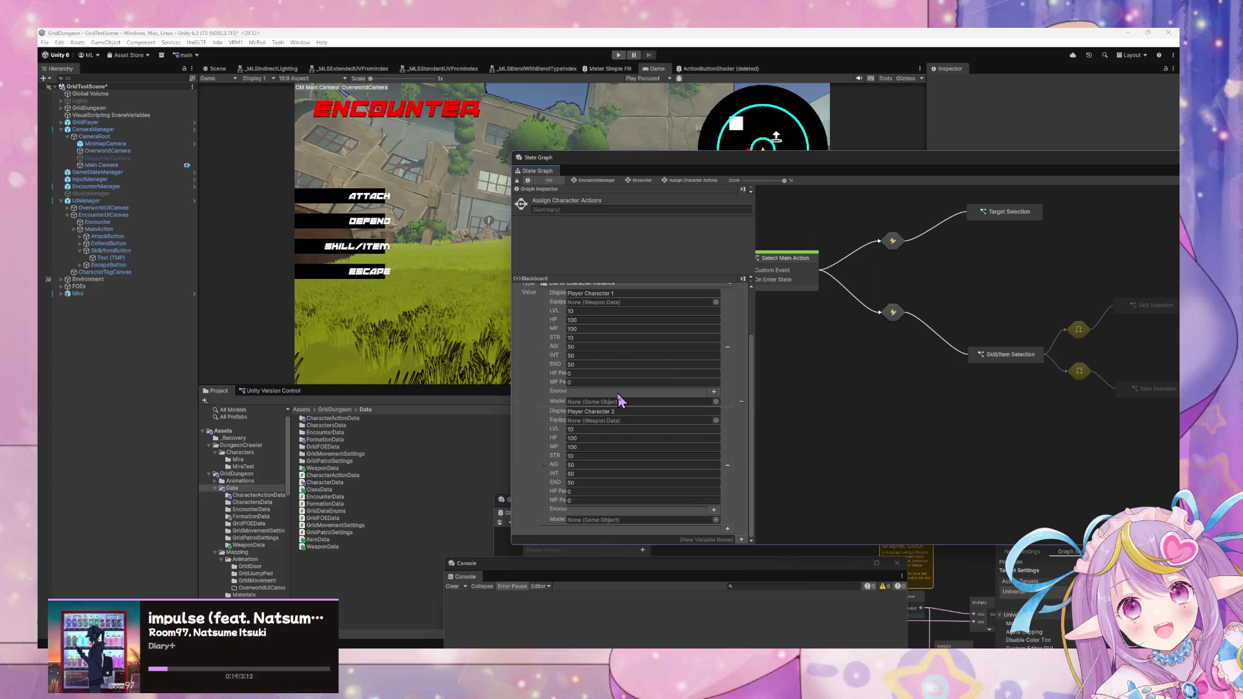
pyautogui.scroll(3, 620, 399)
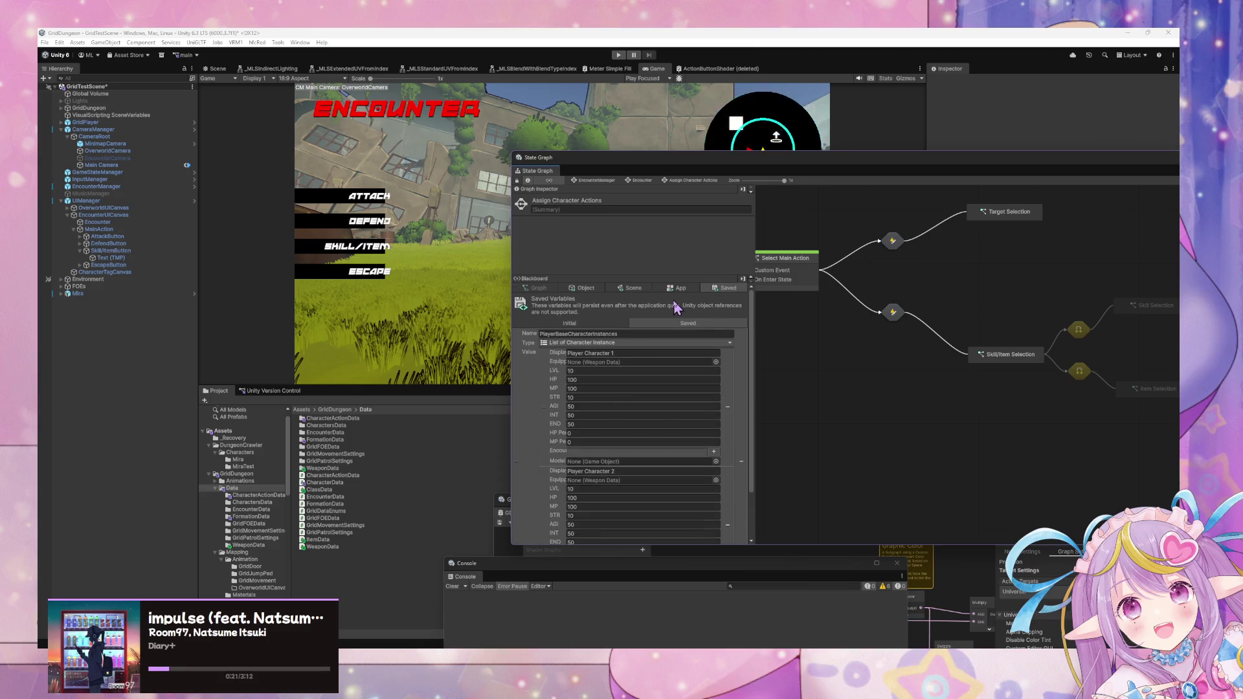
pyautogui.click(637, 289)
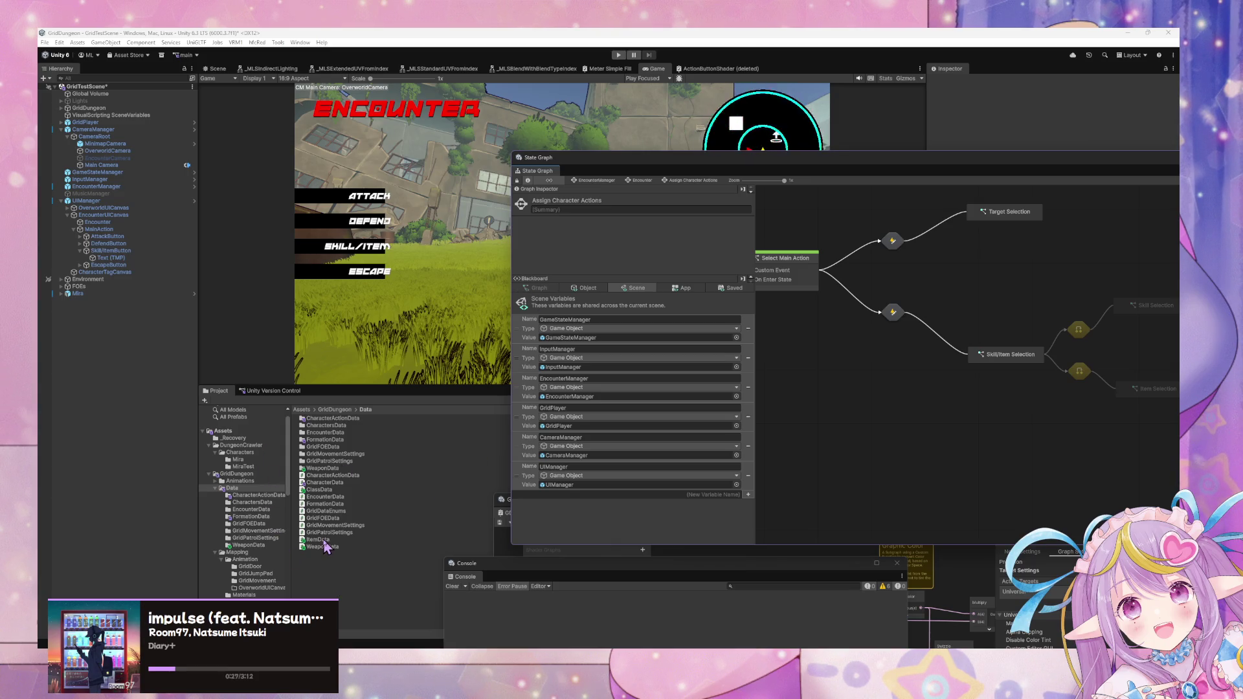
# - Create a new folder inside the Data folder
pyautogui.rightClick(334, 588)
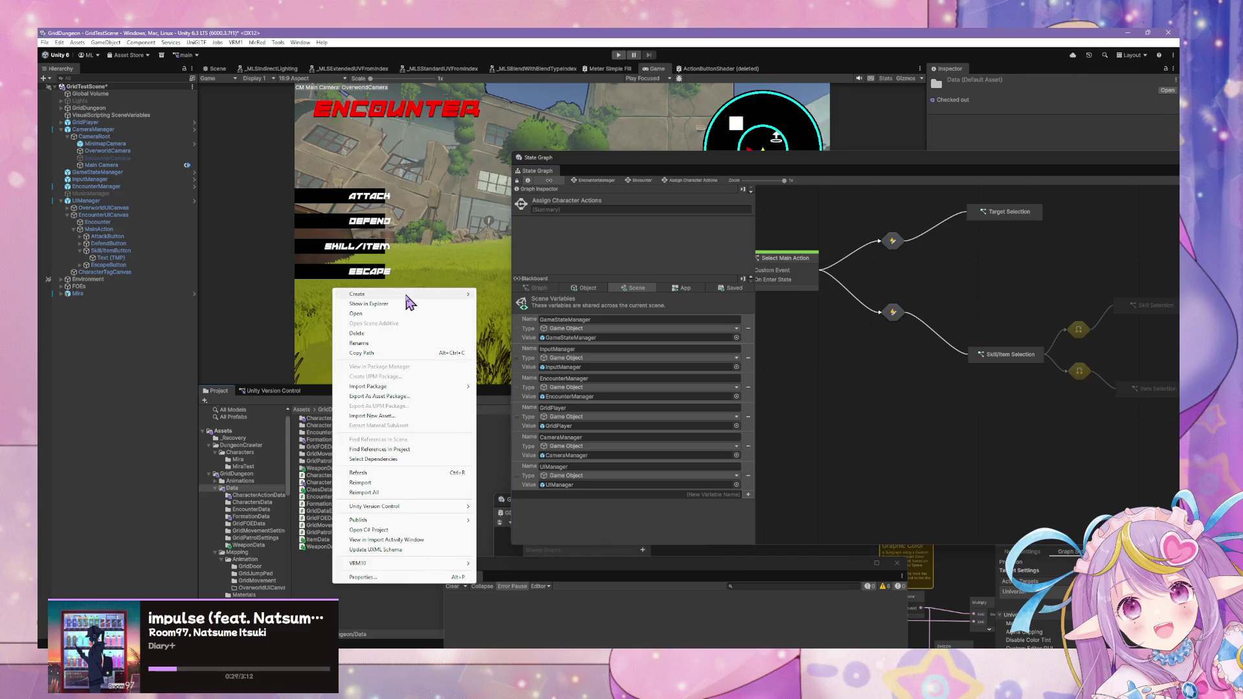
pyautogui.moveTo(409, 295)
pyautogui.click(518, 296)
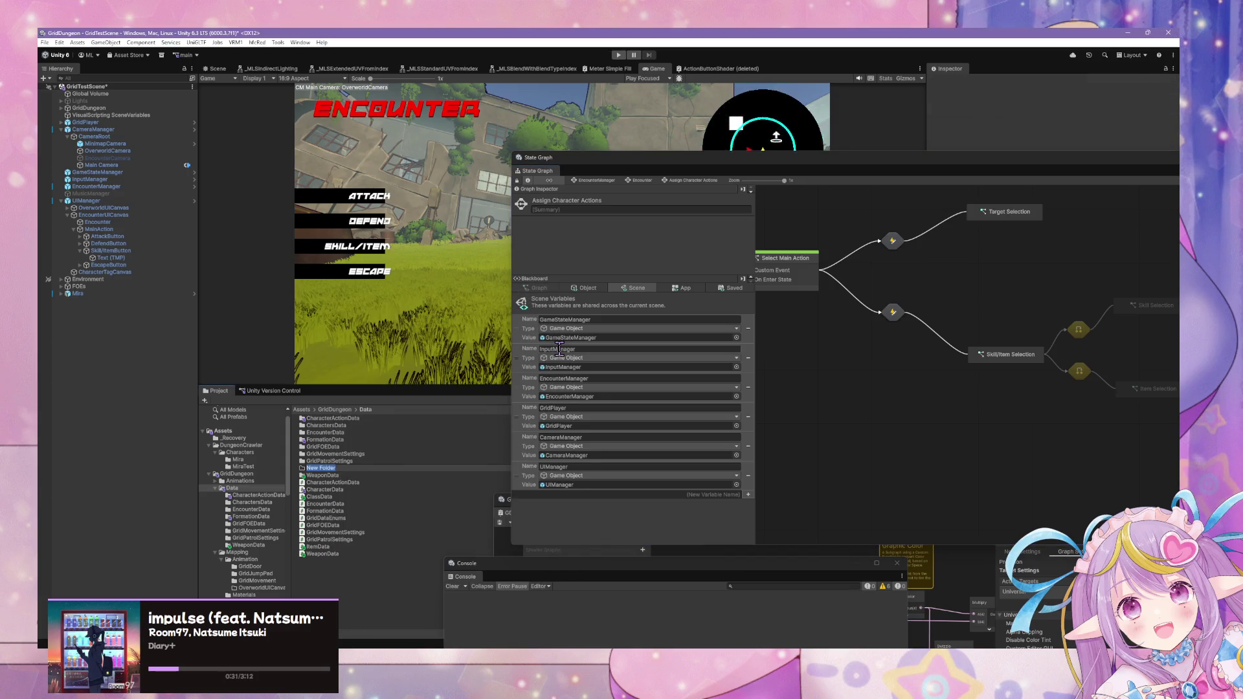
pyautogui.write('ItemData')
# - Name the folder ItemData, select the ItemData script, and switch to VS Code
pyautogui.press('Return')
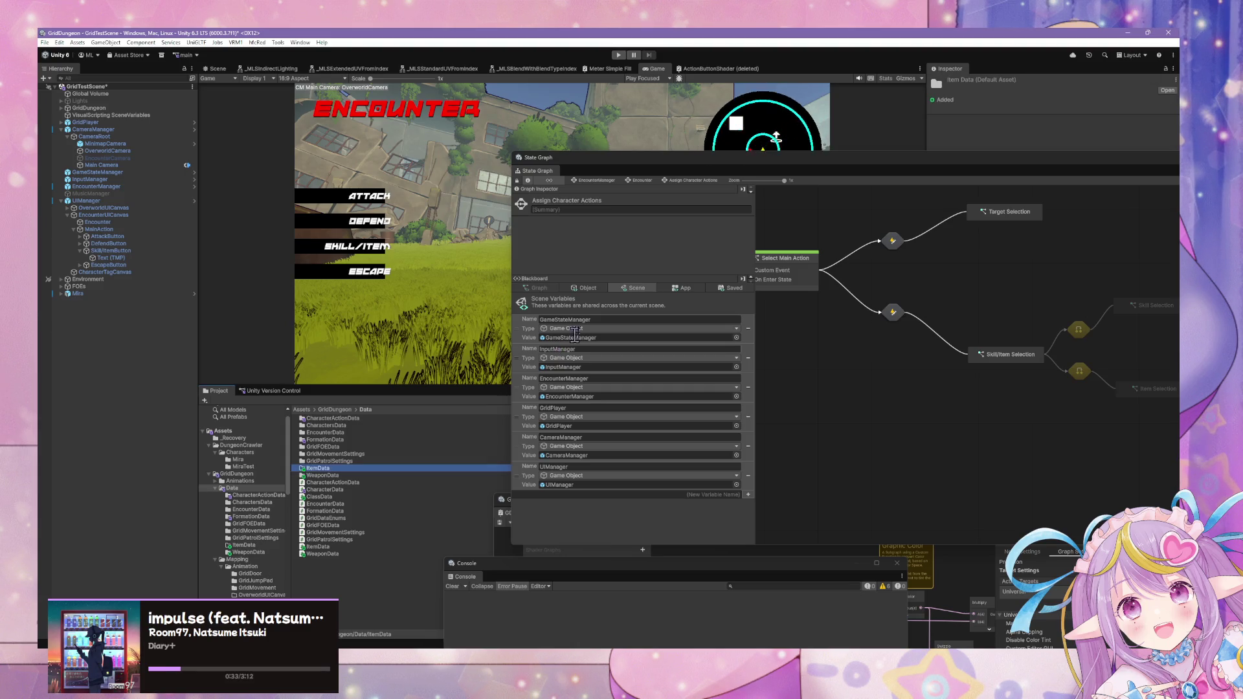
pyautogui.click(323, 547)
pyautogui.moveTo(905, 167); pyautogui.dragTo(903, 355)
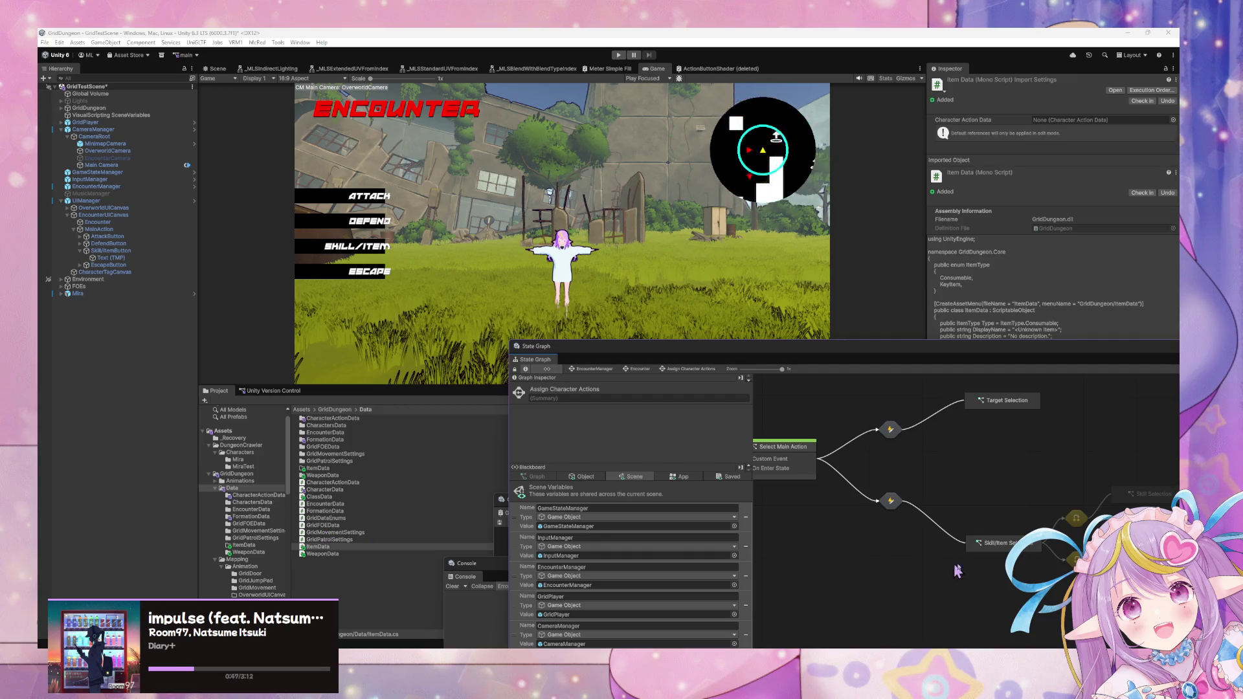
pyautogui.hotkey('alt', 'Tab')
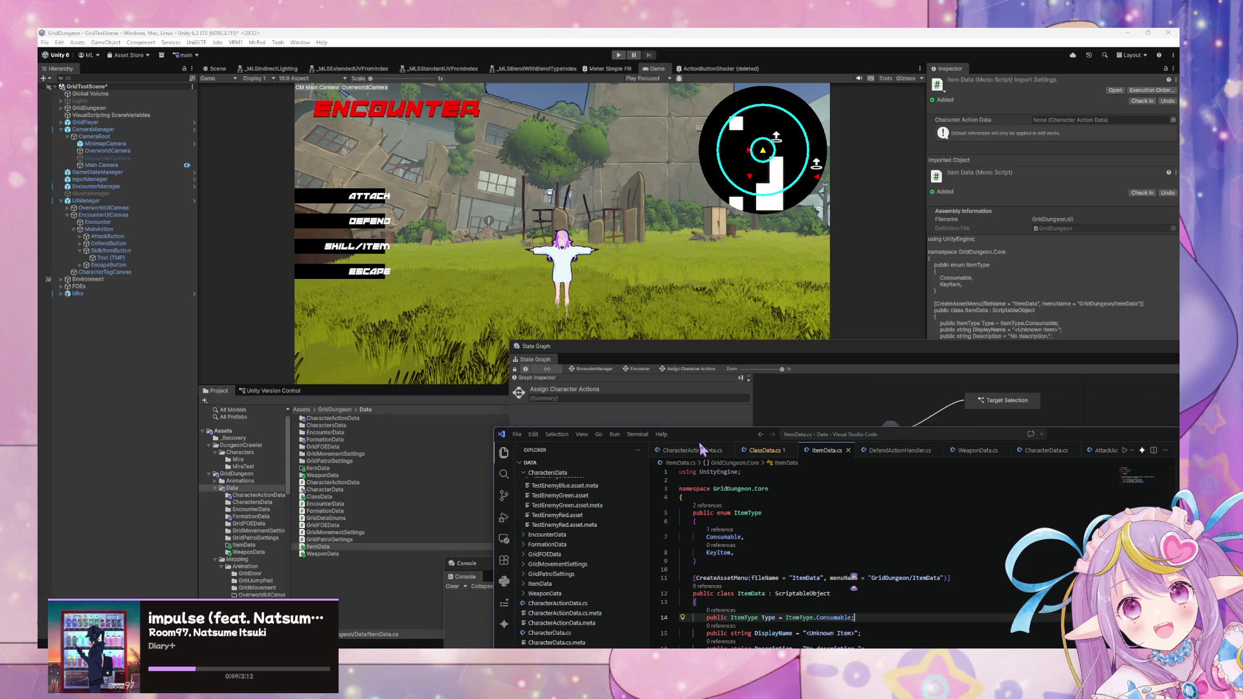
# - In CharacterActionData.cs, add AllyRow and AllyColumn entries after Ally in CharacterActionTarget
pyautogui.moveTo(700, 446); pyautogui.dragTo(489, 280)
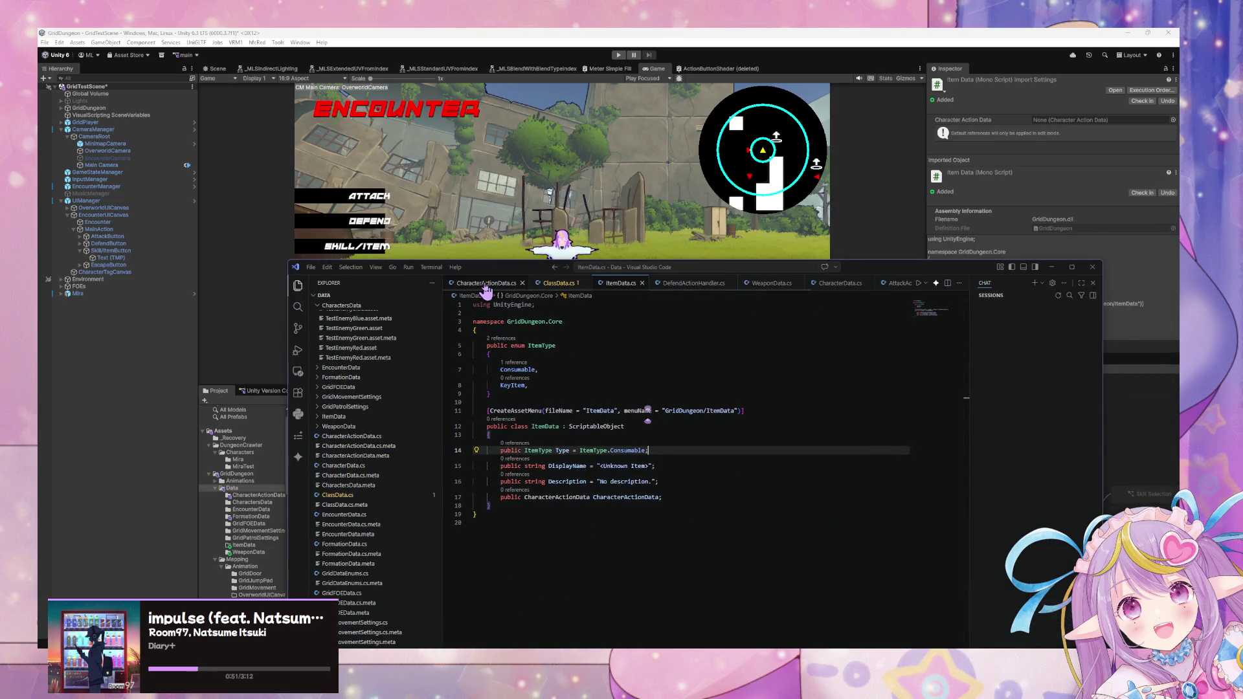
pyautogui.click(487, 284)
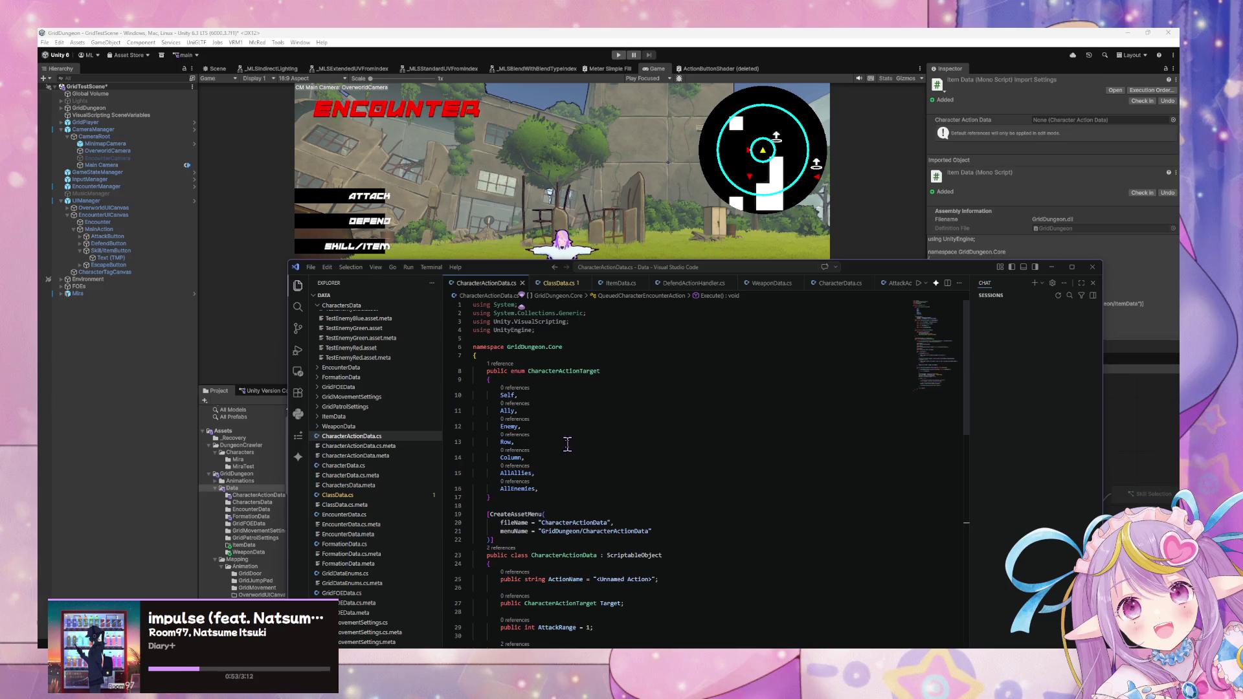
pyautogui.click(523, 410)
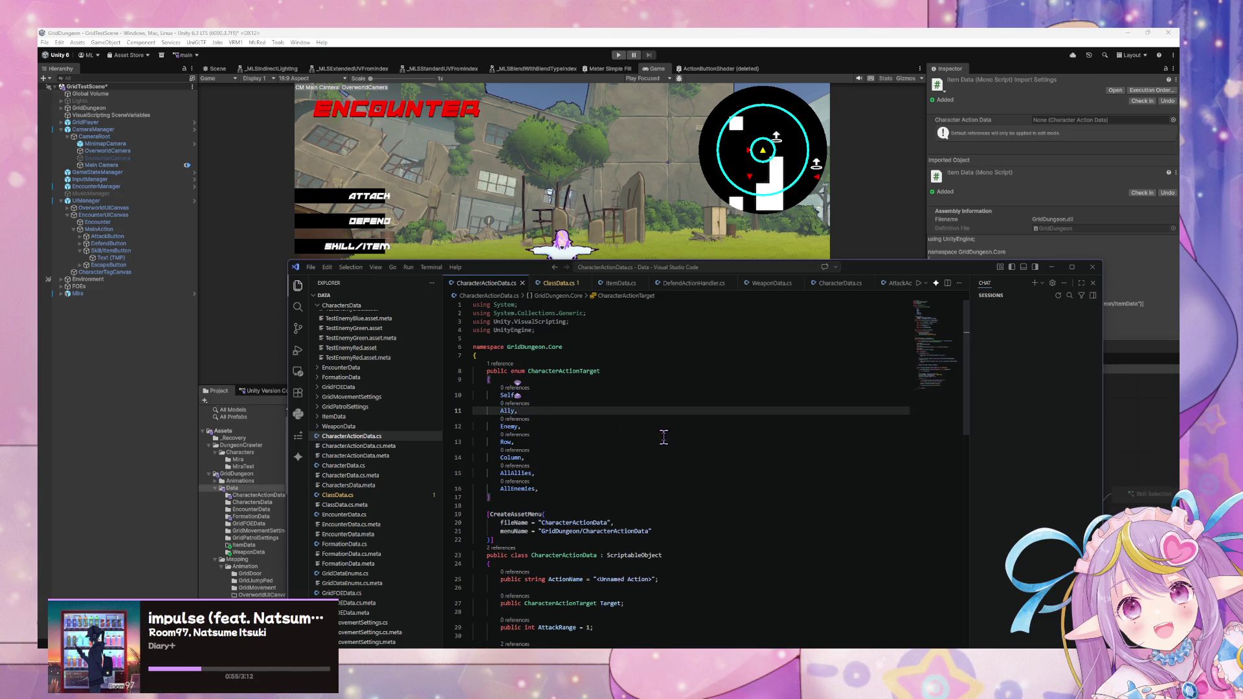
pyautogui.press('Return')
pyautogui.write('A')
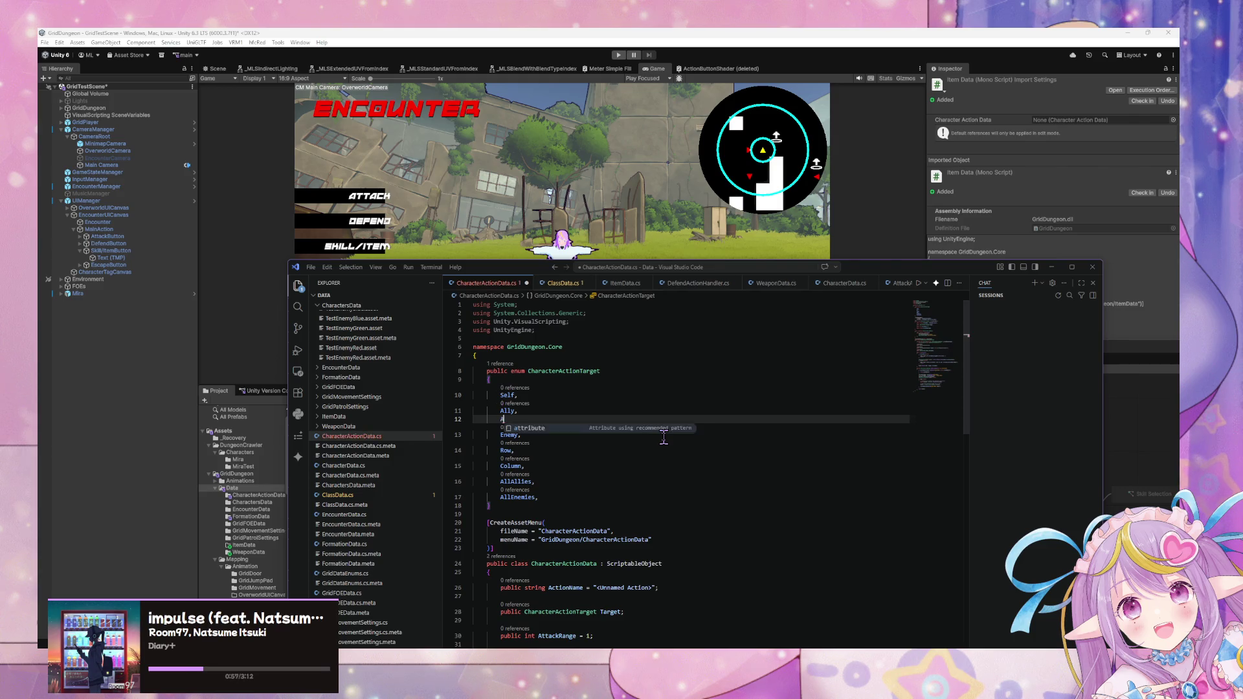
pyautogui.write('llyRow,')
pyautogui.press('Return')
pyautogui.write('AllyColumn,')
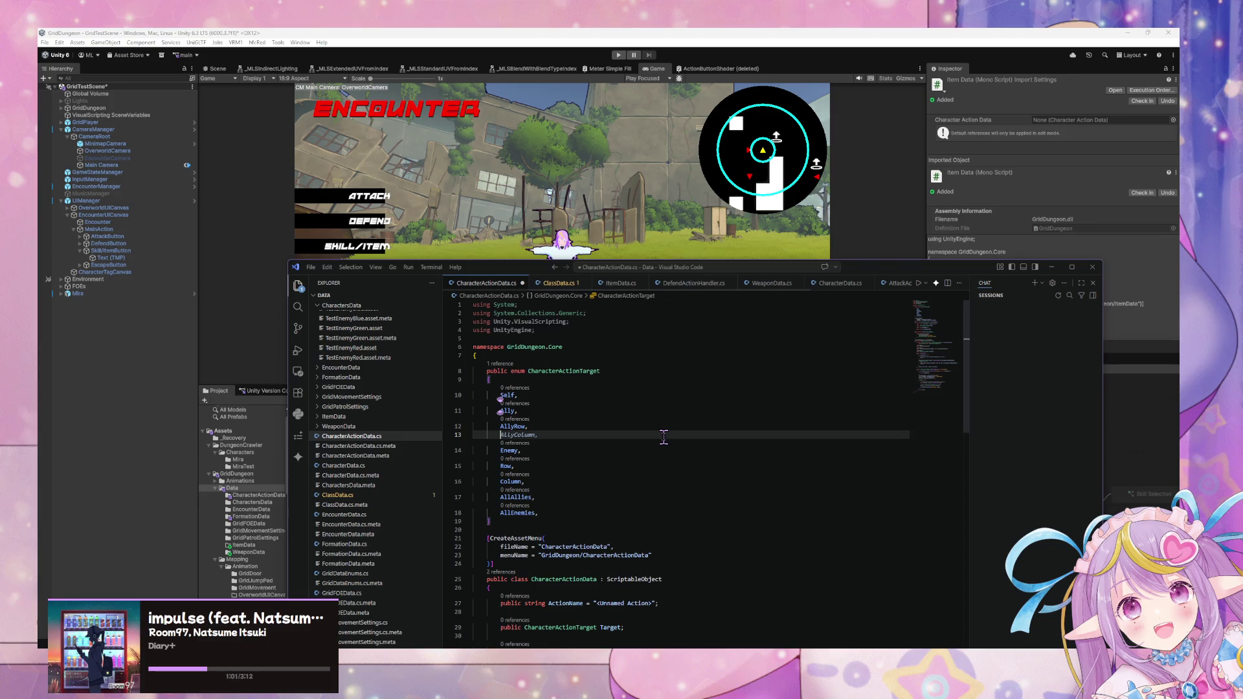
pyautogui.press('Tab')
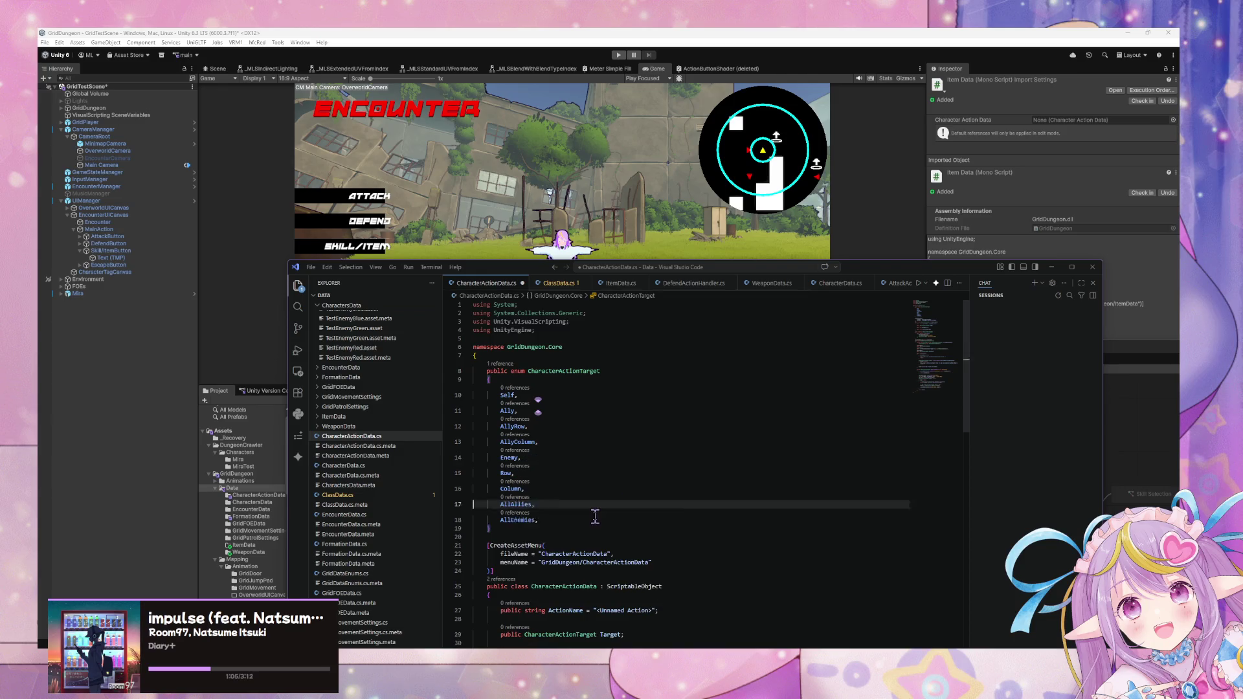
pyautogui.click(531, 457)
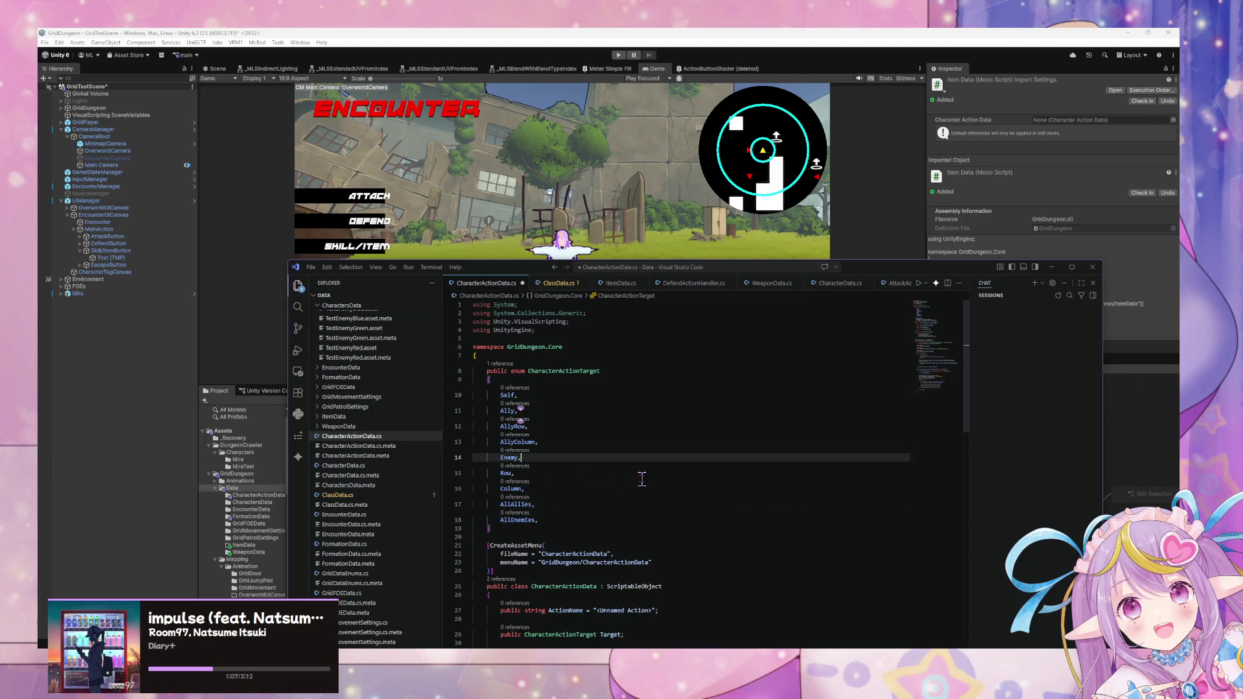
pyautogui.press('Return')
pyautogui.hotkey('ctrl', 'z')
# - Rename Row and Column to EnemyRow and EnemyColumn, then move the editor aside
pyautogui.press('Down')
pyautogui.write('my')
pyautogui.press('Down')
pyautogui.press('Home')
pyautogui.write('Enemy')
pyautogui.press('Down')
pyautogui.moveTo(637, 427); pyautogui.dragTo(638, 432)
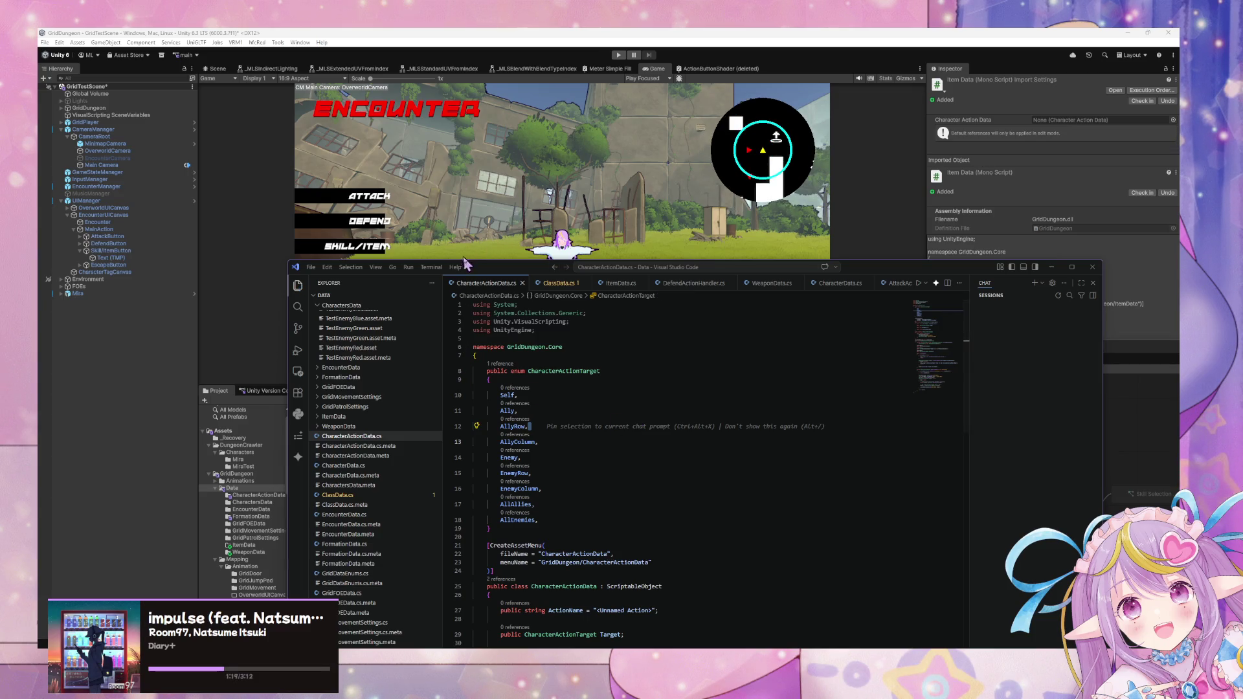
pyautogui.moveTo(498, 267)
pyautogui.mouseDown()
pyautogui.moveTo(655, 417)
pyautogui.moveTo(657, 453)
pyautogui.mouseUp()
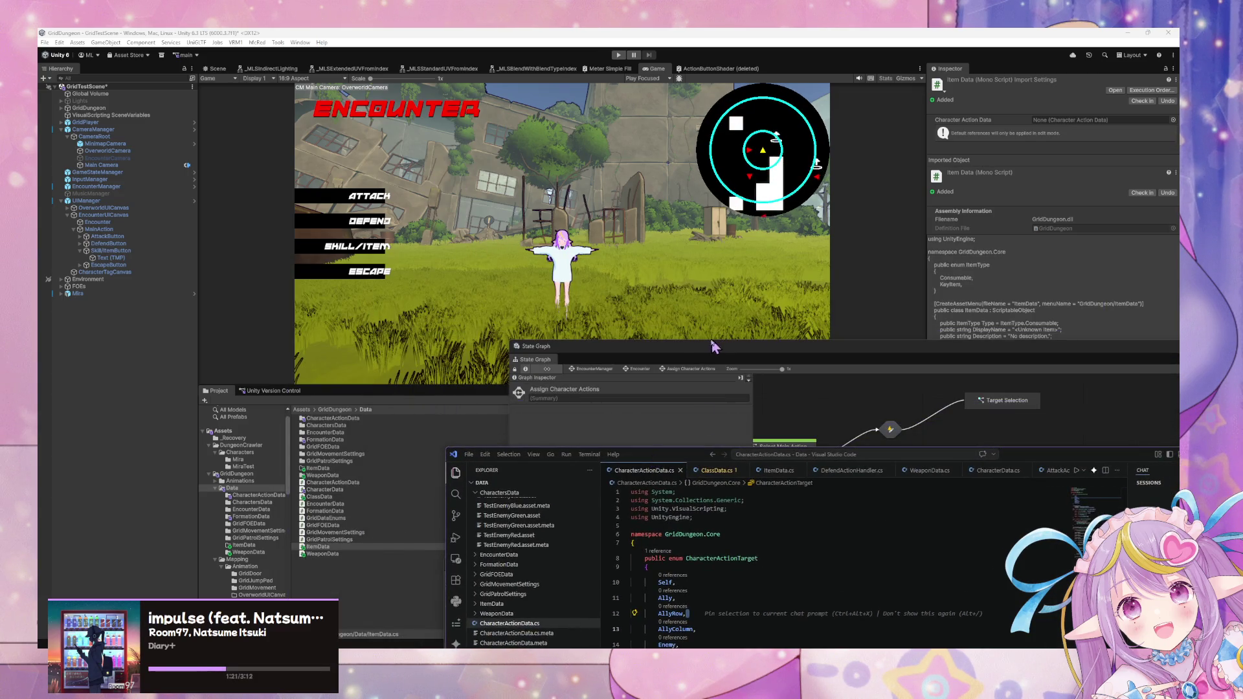
# - Return to Unity and open the CharacterActionData folder, dismissing the Create menu unused
pyautogui.click(717, 347)
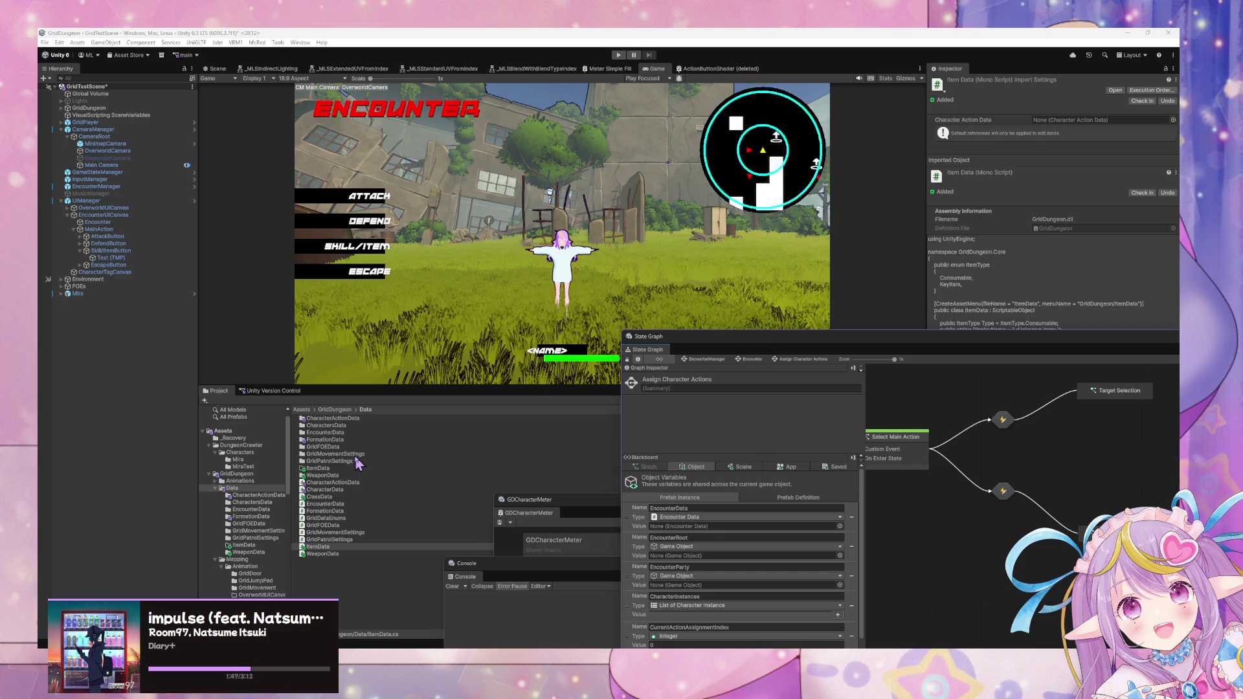
pyautogui.click(325, 469)
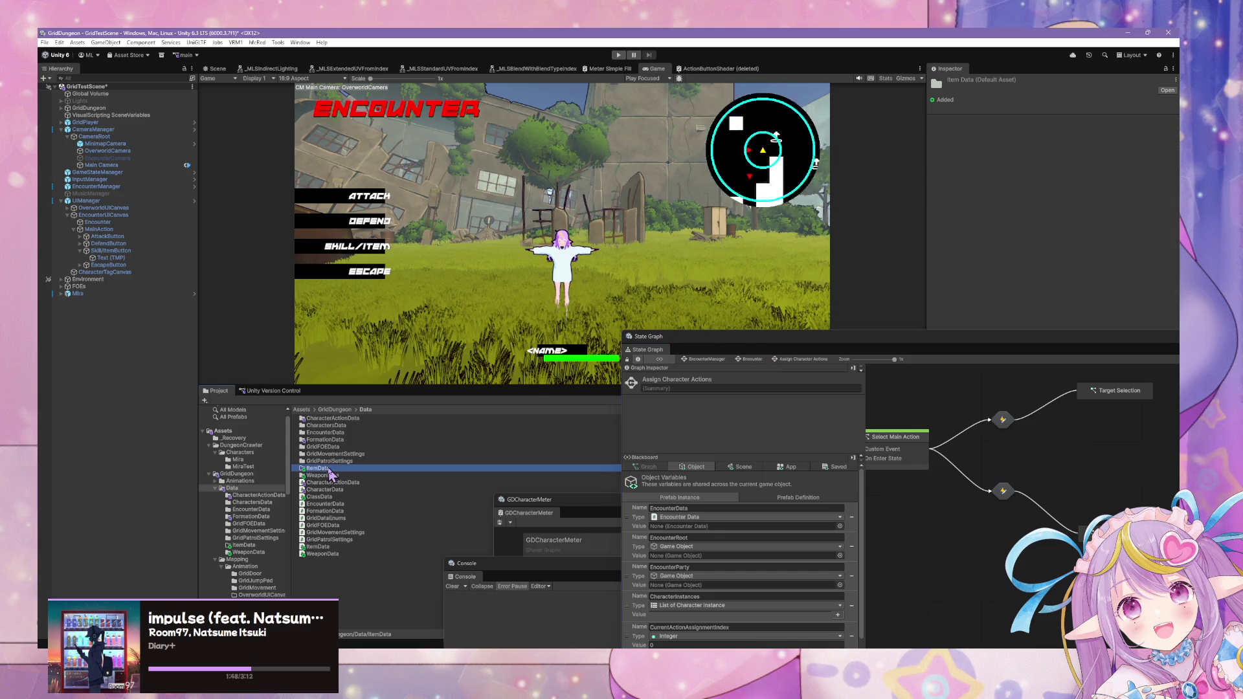
pyautogui.doubleClick(343, 419)
pyautogui.rightClick(333, 484)
pyautogui.moveTo(424, 194)
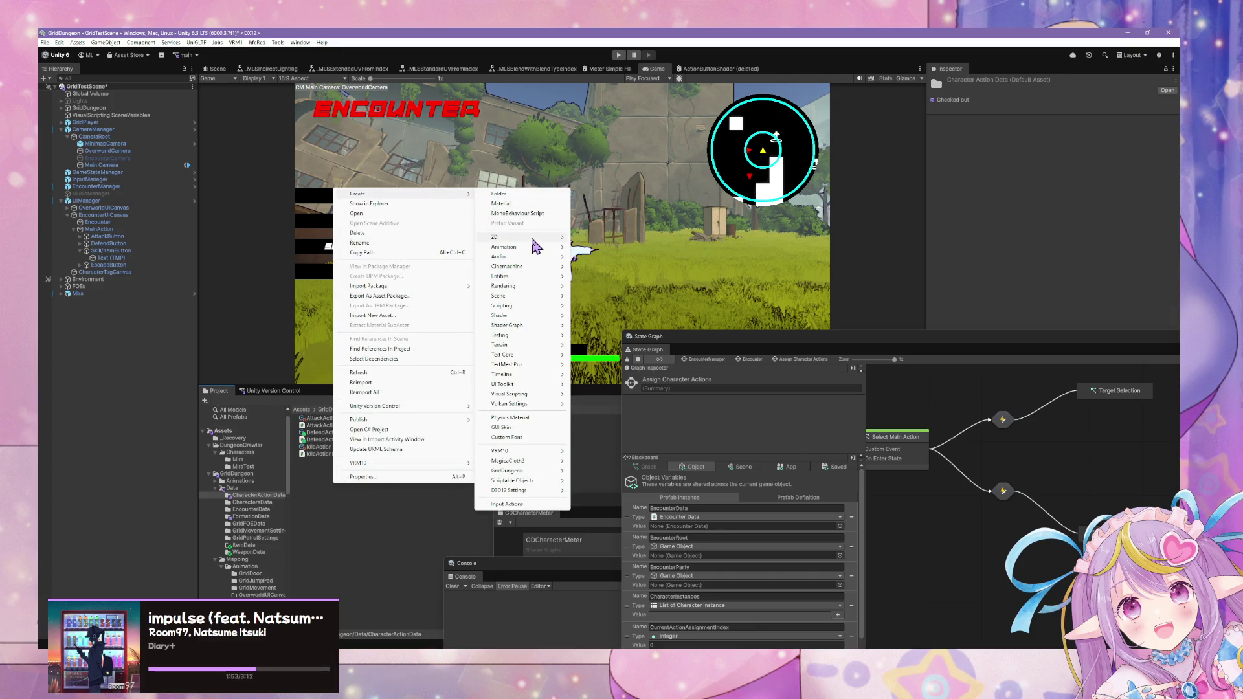
pyautogui.moveTo(532, 241)
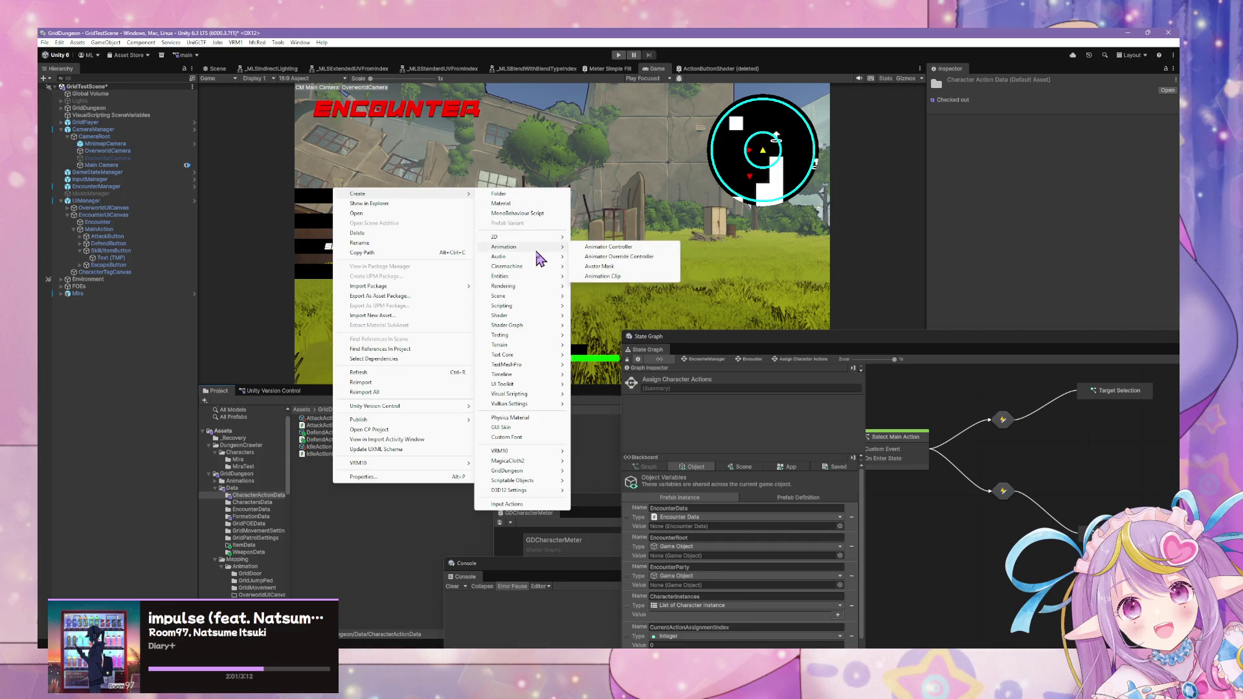
pyautogui.click(307, 491)
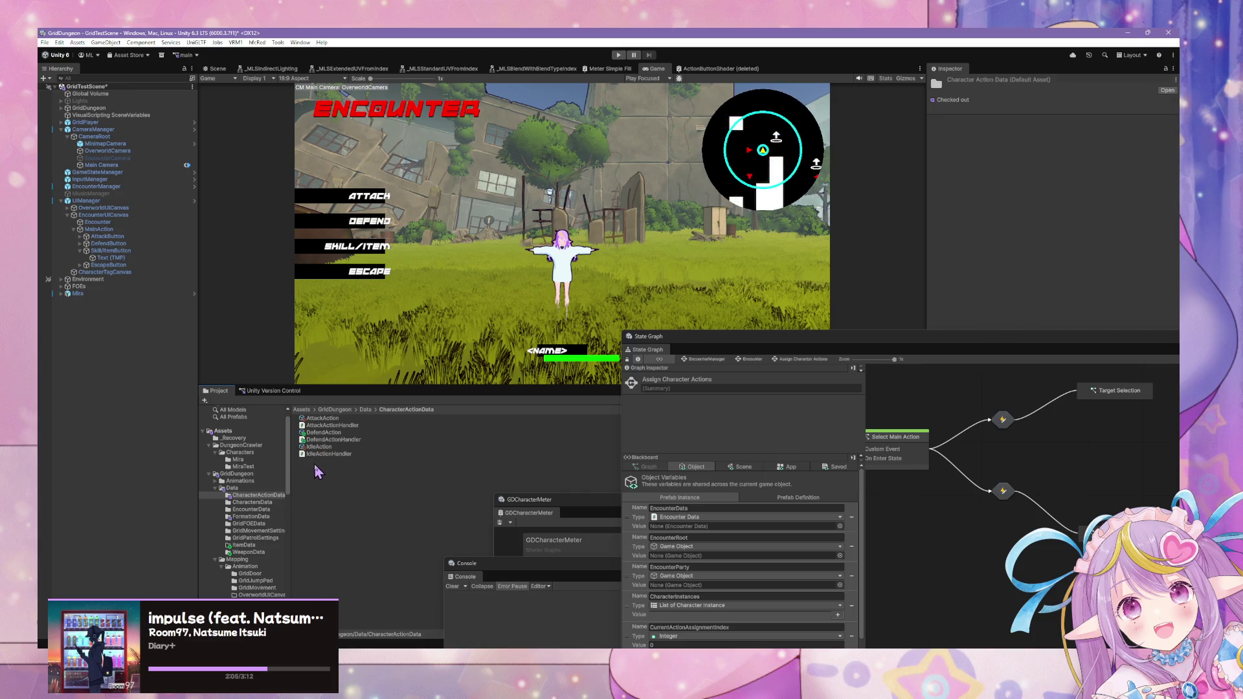
# - Create a new GridDungeon CharacterActionData asset named UsePotion
pyautogui.rightClick(313, 464)
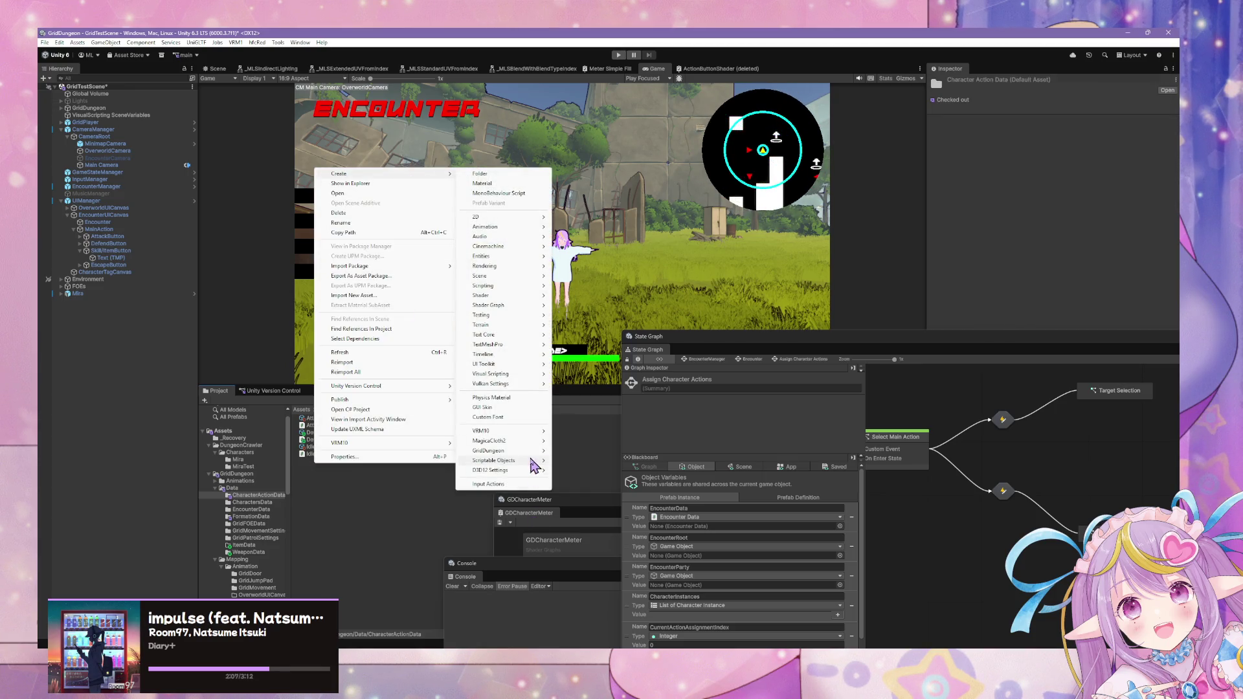
pyautogui.moveTo(528, 454)
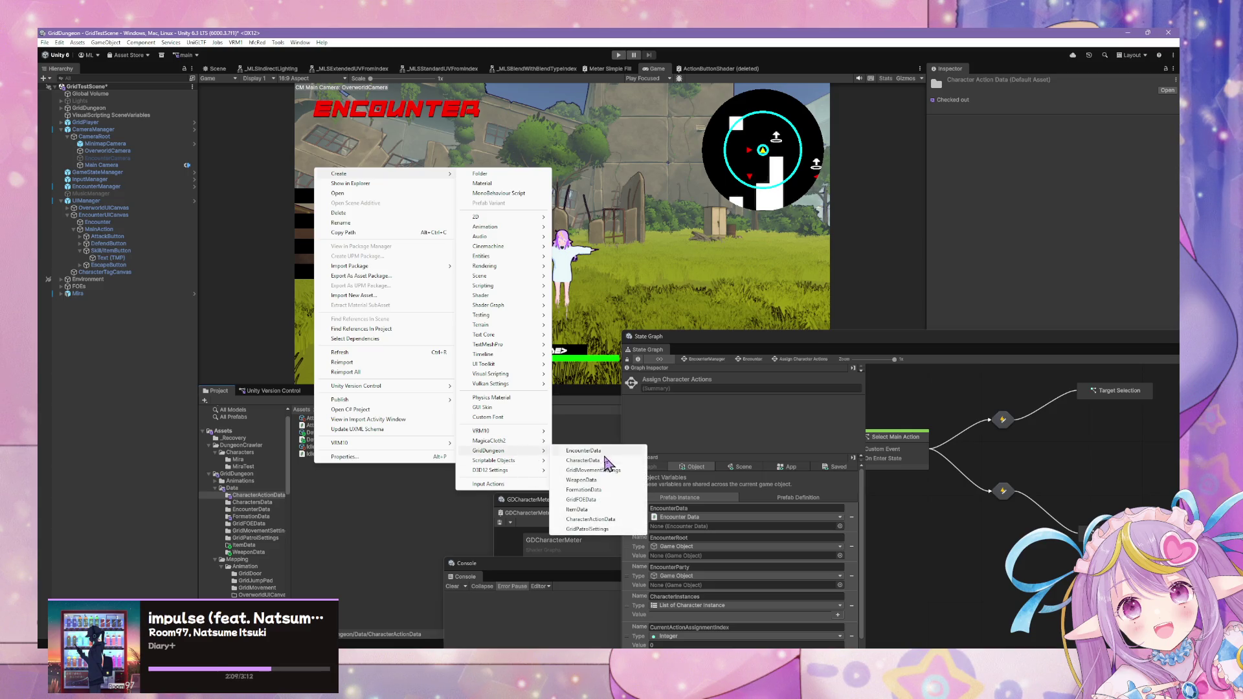
pyautogui.click(602, 521)
pyautogui.press('Return')
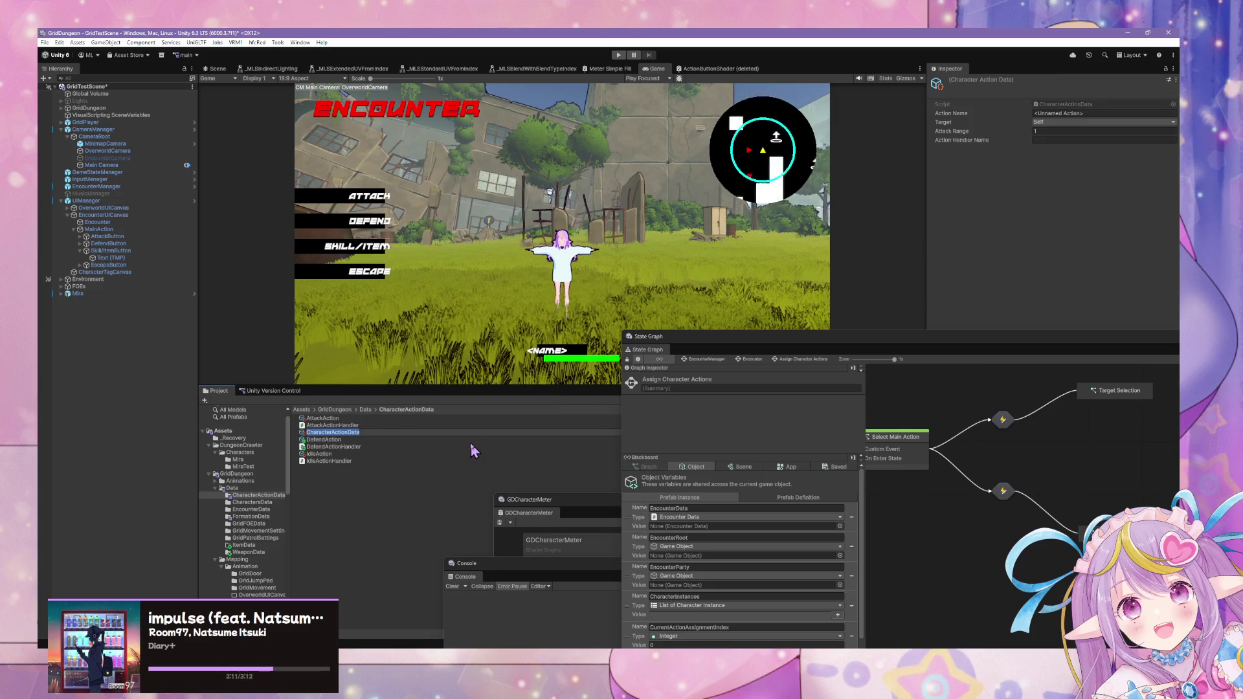
pyautogui.write('UseI')
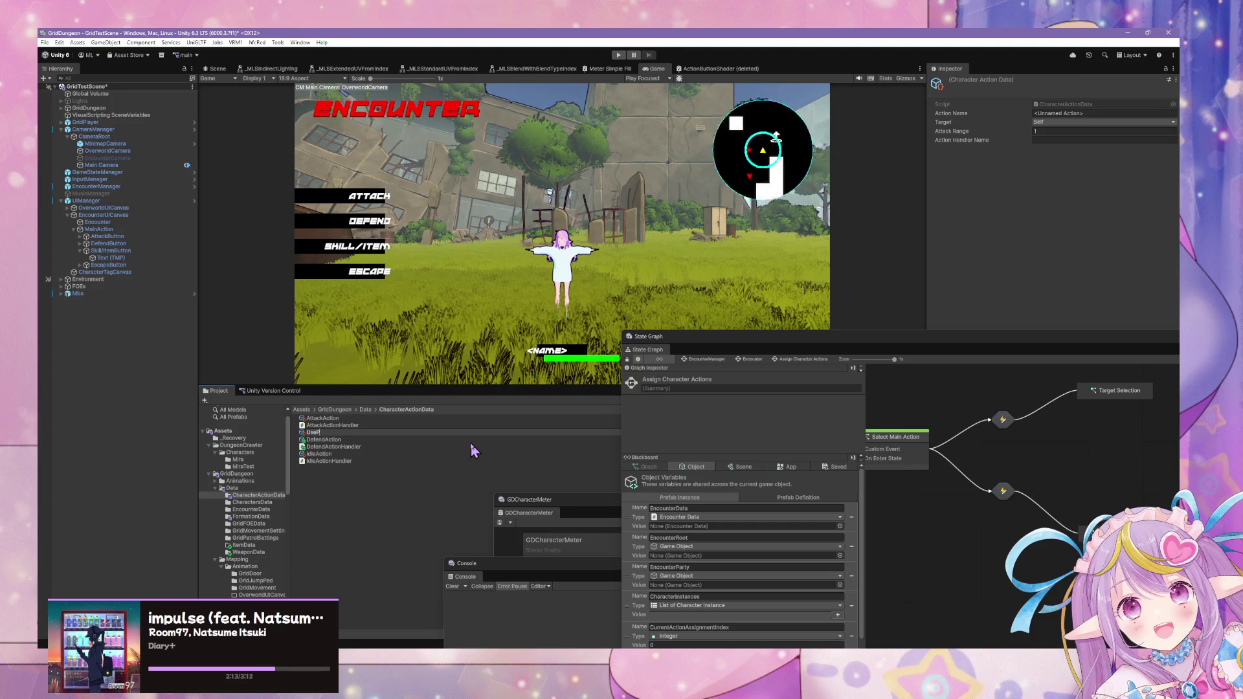
pyautogui.write('ion')
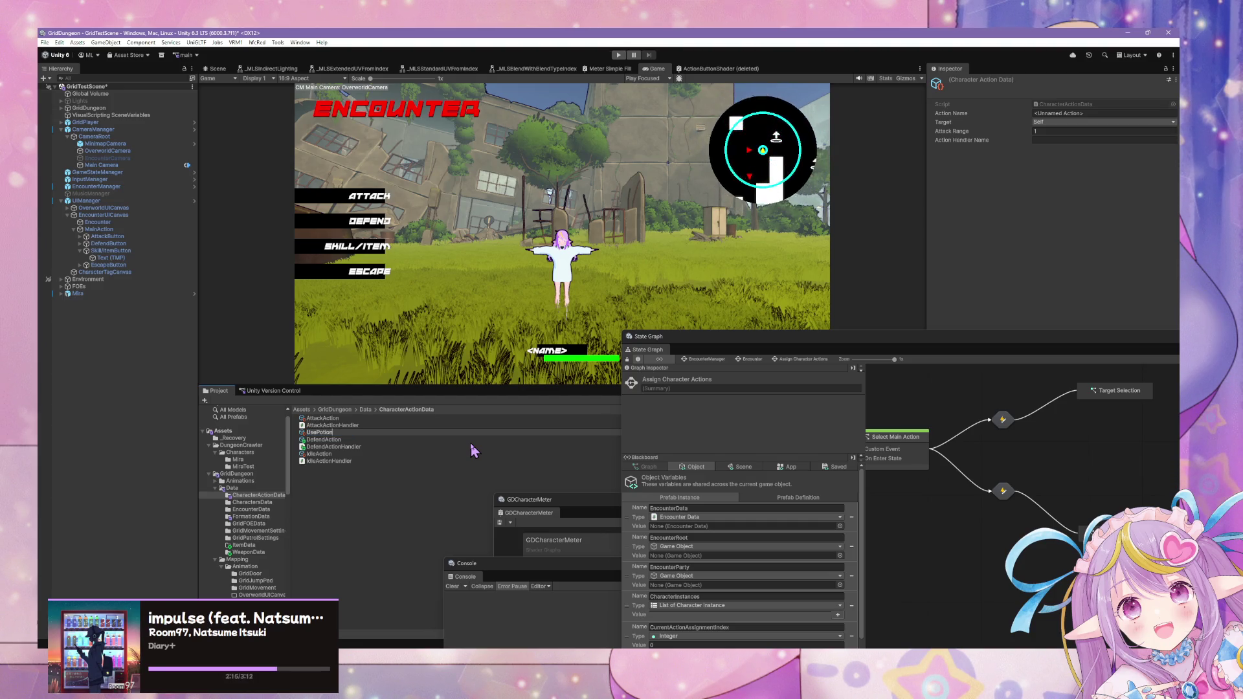
pyautogui.press('Return')
# - Keep the target as Self and set Attack Range to 1
pyautogui.click(1069, 137)
pyautogui.click(1101, 146)
pyautogui.write('1')
pyautogui.press('Tab')
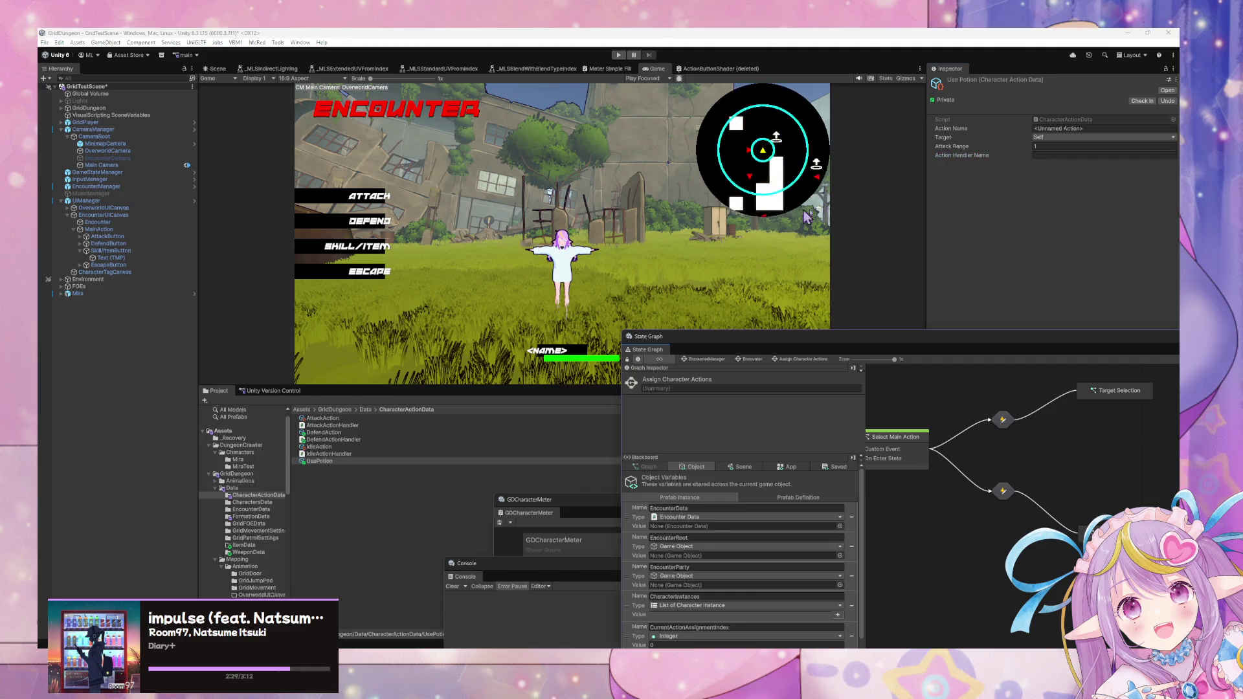
pyautogui.click(1050, 154)
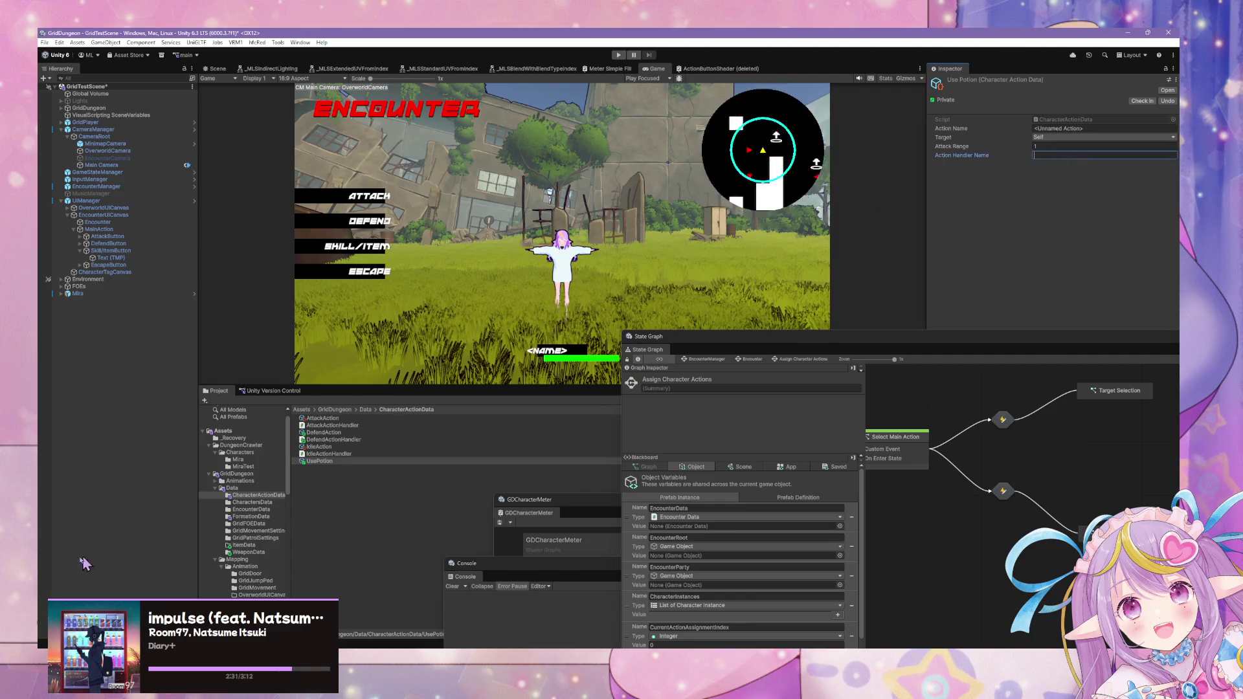
# - Rename the UsePotion asset to UsePotionAction
pyautogui.click(340, 462)
pyautogui.click(339, 461)
pyautogui.click(340, 462)
pyautogui.write('Action')
pyautogui.press('Return')
# - Open and dismiss the asset context menus in the CharacterActionData folder
pyautogui.rightClick(311, 467)
pyautogui.click(356, 497)
pyautogui.click(325, 460)
pyautogui.rightClick(323, 477)
pyautogui.click(327, 475)
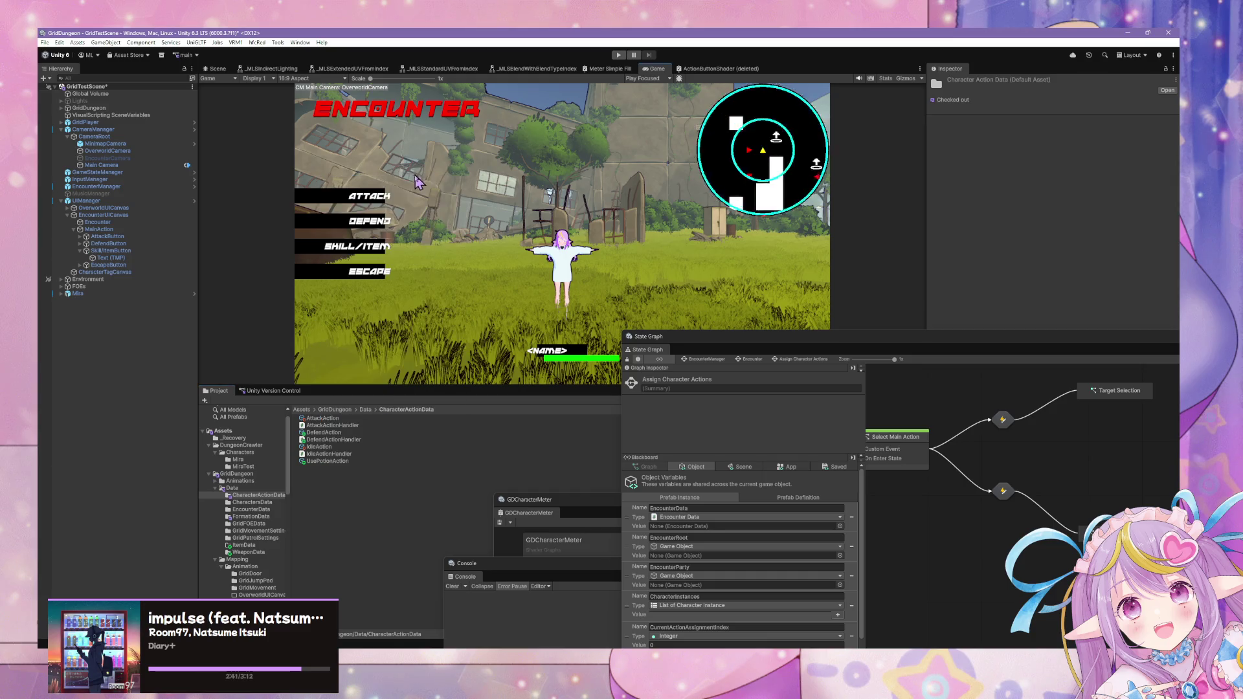
pyautogui.rightClick(331, 471)
pyautogui.moveTo(402, 187)
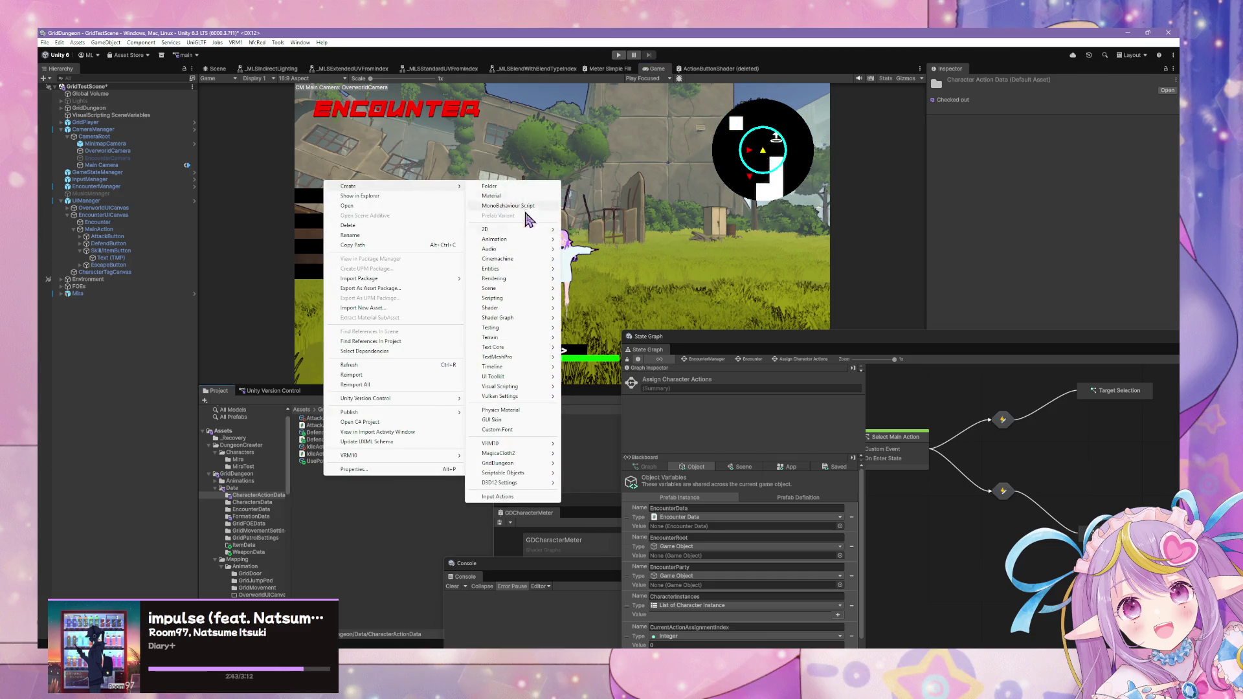
pyautogui.moveTo(530, 267)
pyautogui.moveTo(512, 298)
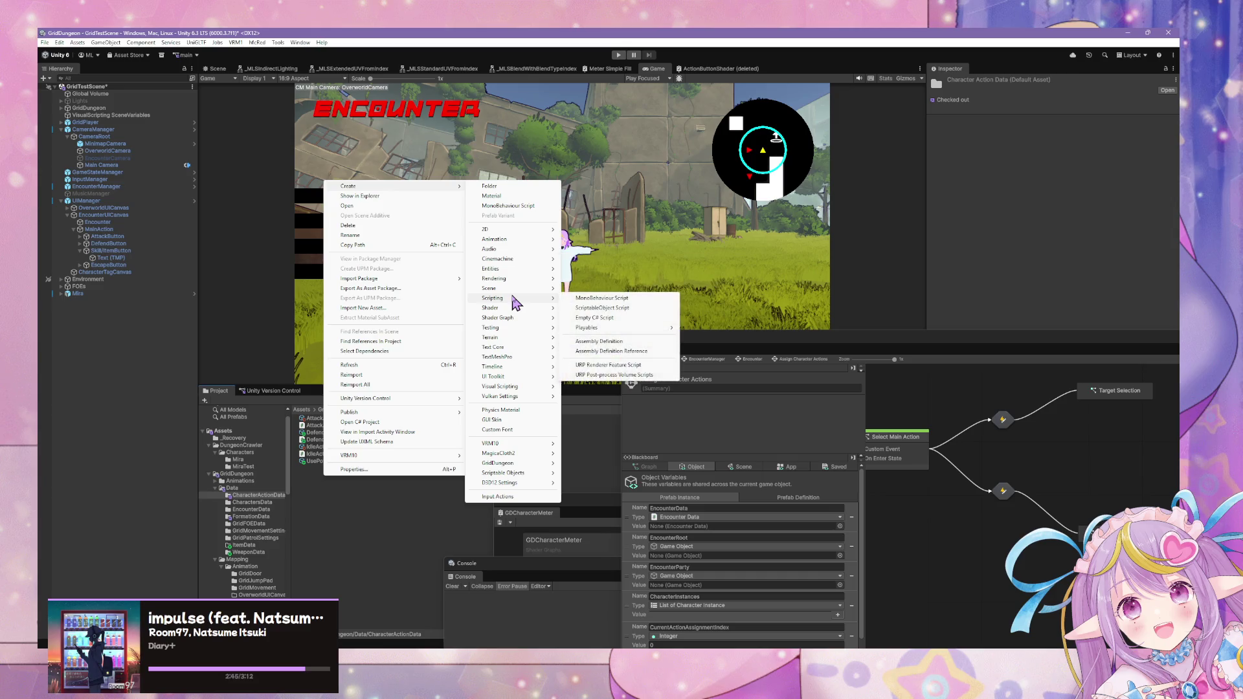
pyautogui.moveTo(518, 464)
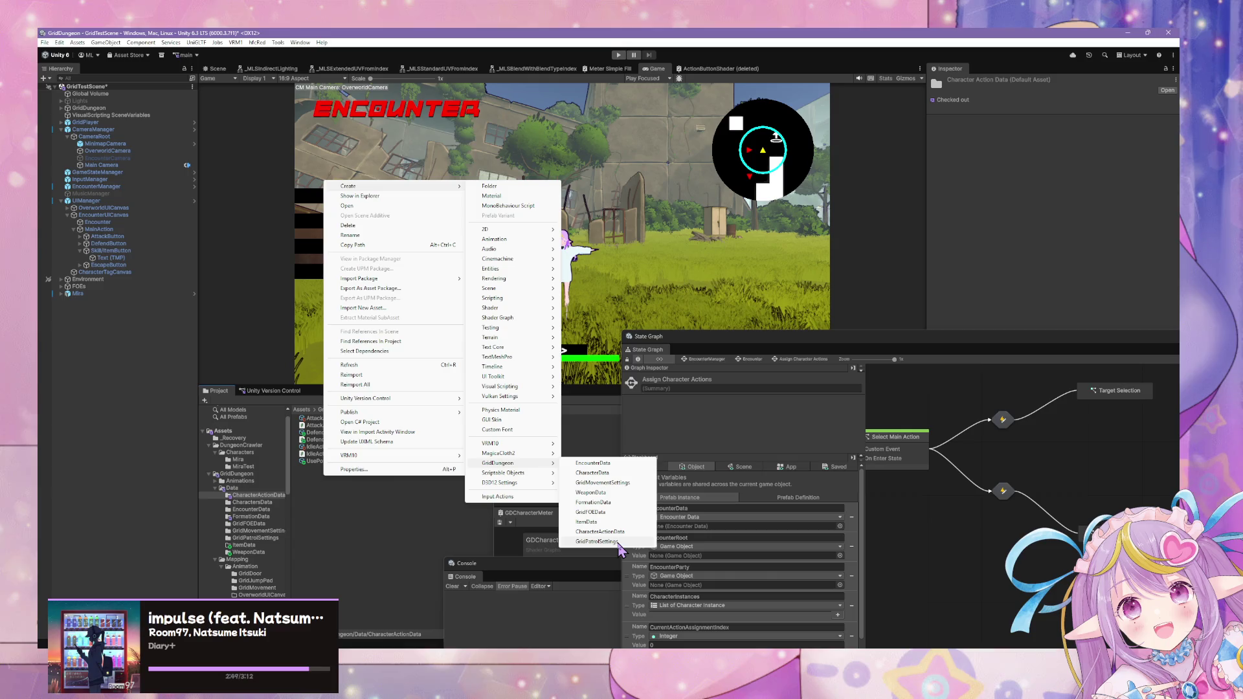
# - Name the copy of IdleActionHandler PotionUseActionHandler
pyautogui.click(338, 456)
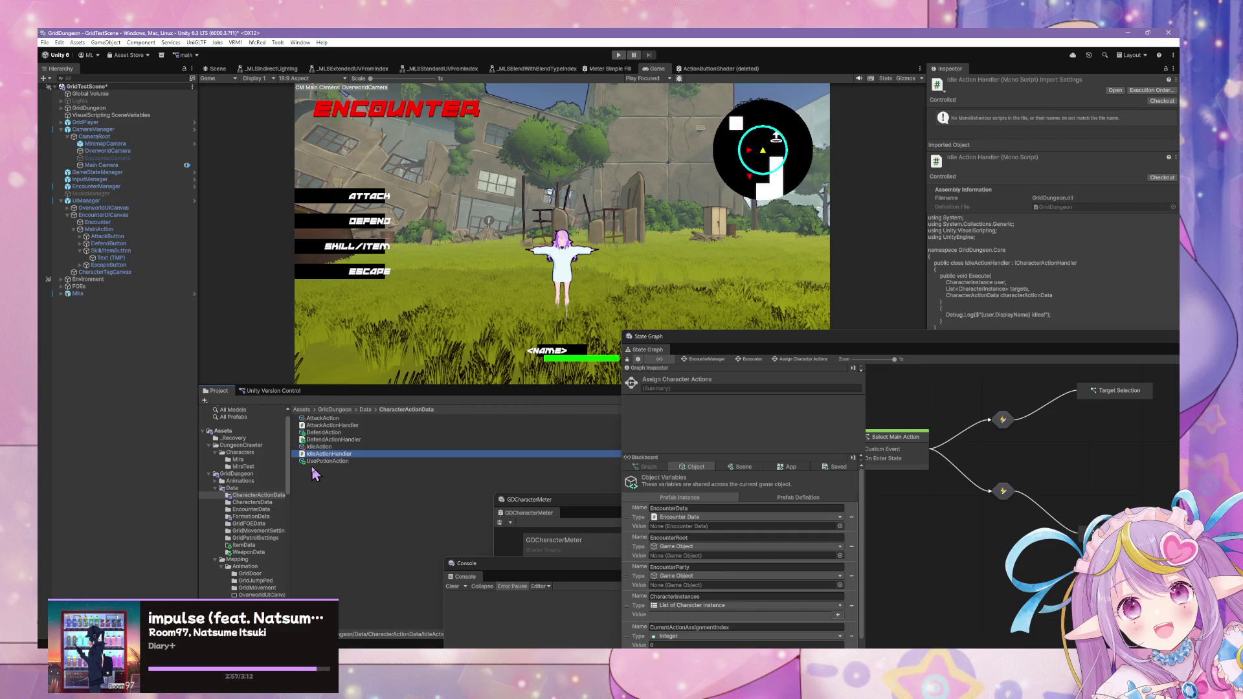
pyautogui.click(316, 477)
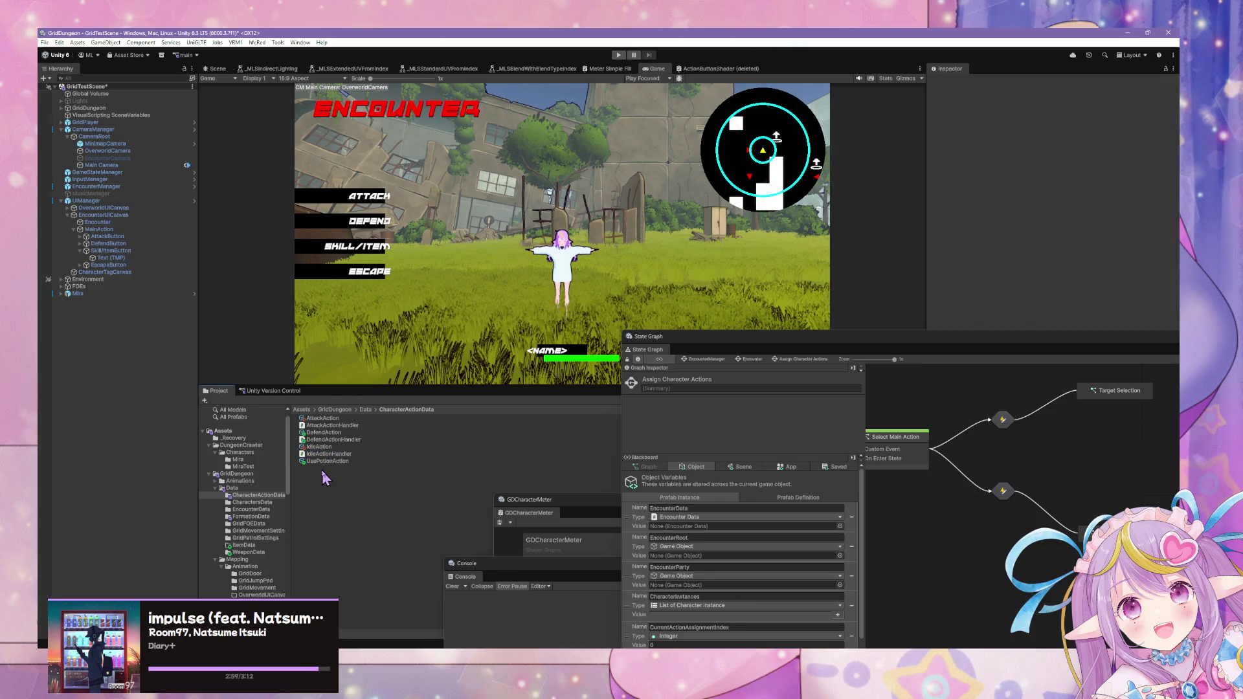
pyautogui.press('F2')
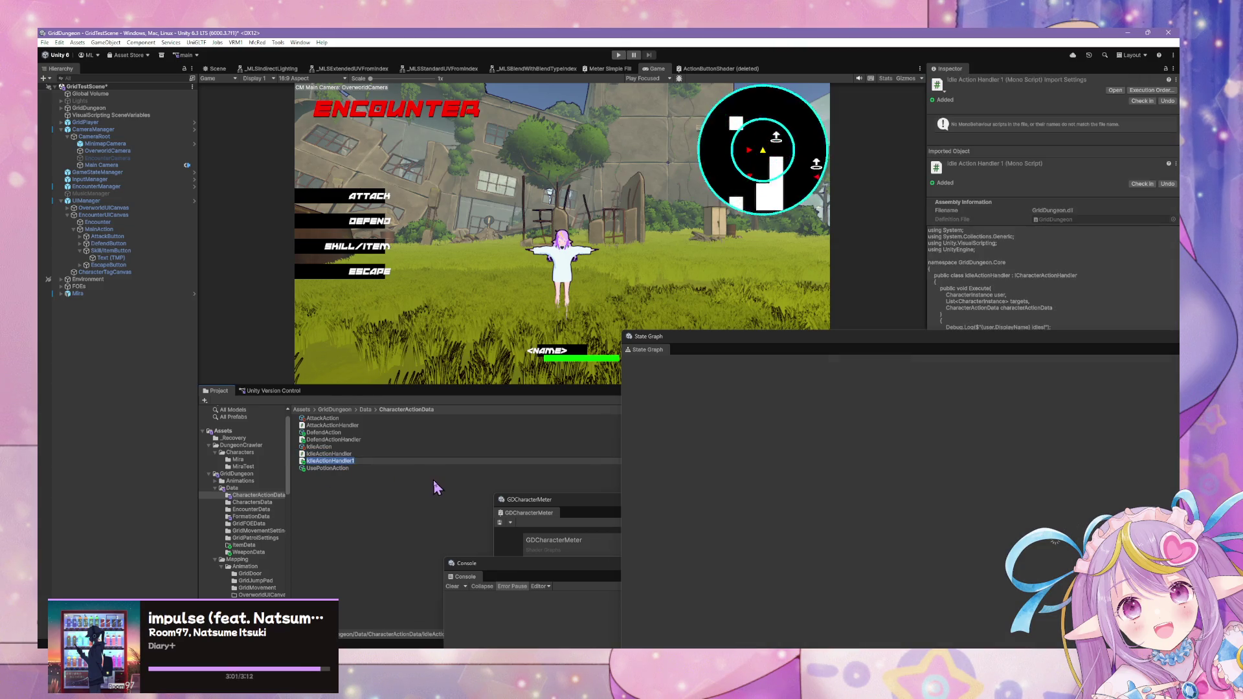
pyautogui.write('User')
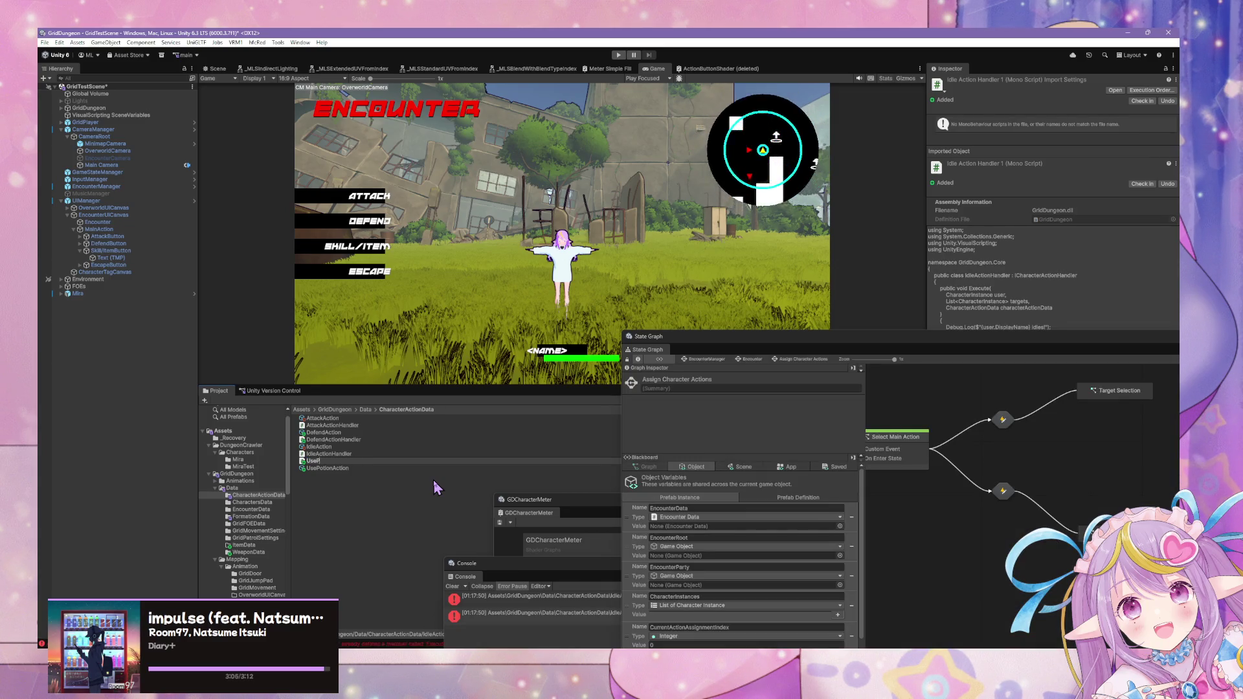
pyautogui.press('BackSpace')
pyautogui.press('BackSpace')
pyautogui.press('BackSpace')
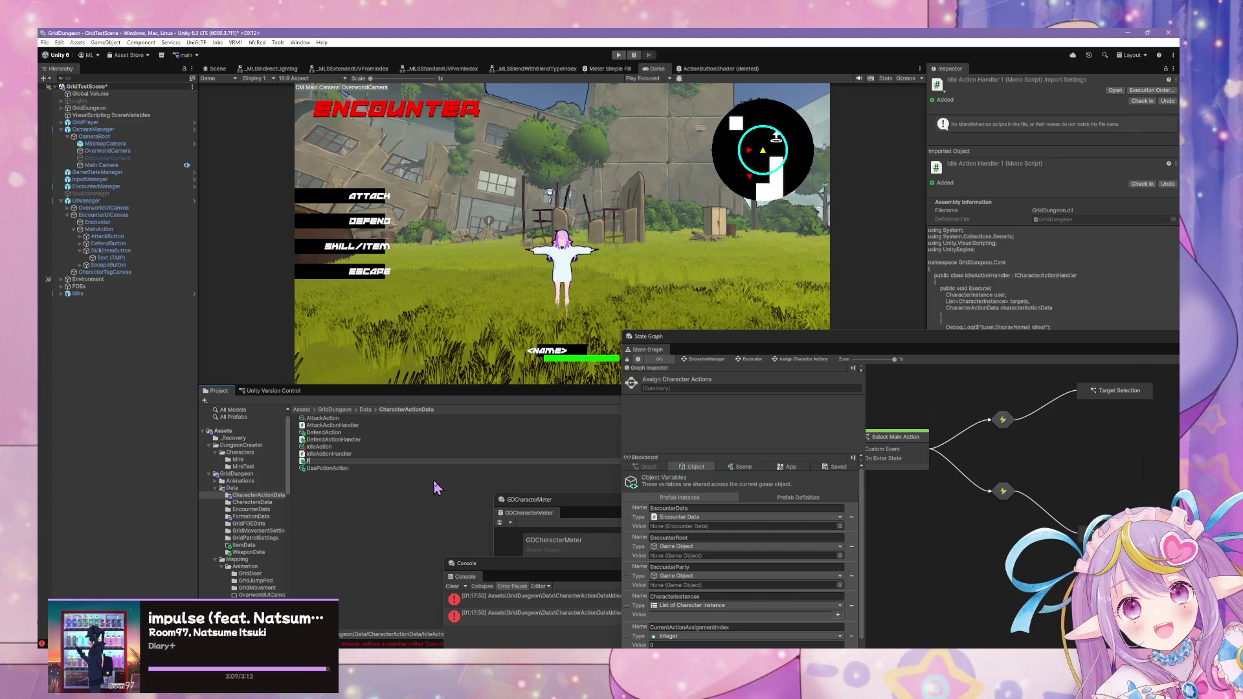
pyautogui.write('PotionUseActionHandler')
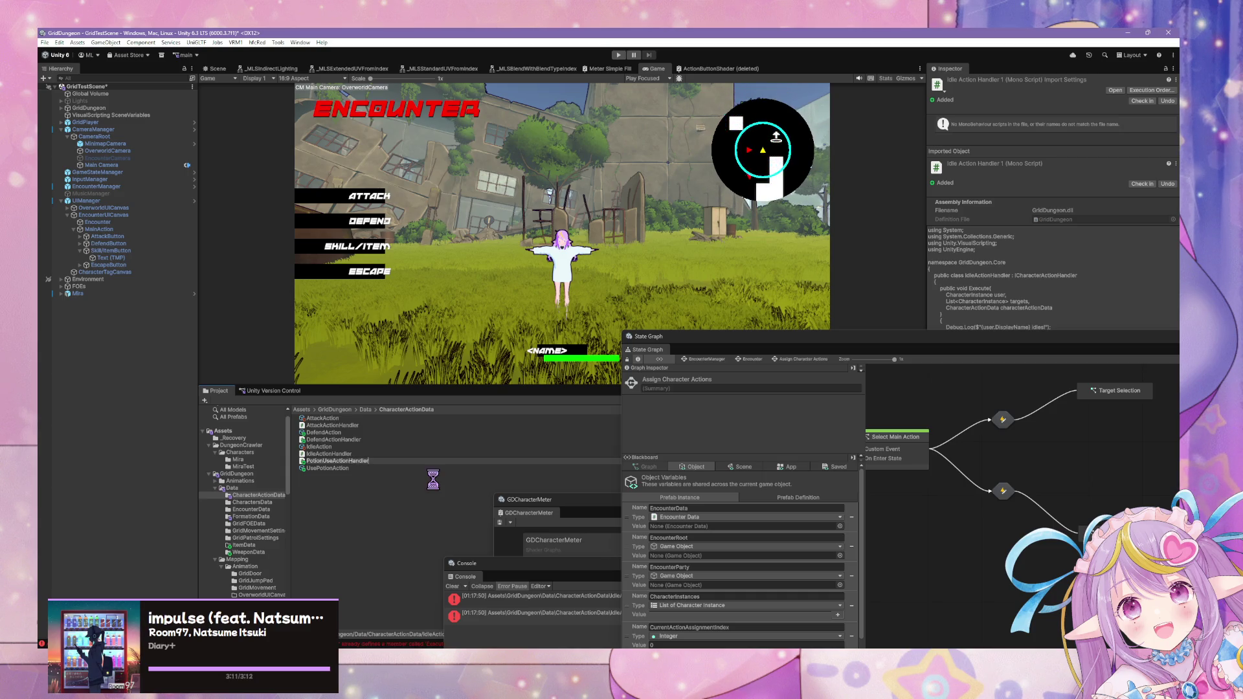
pyautogui.click(331, 469)
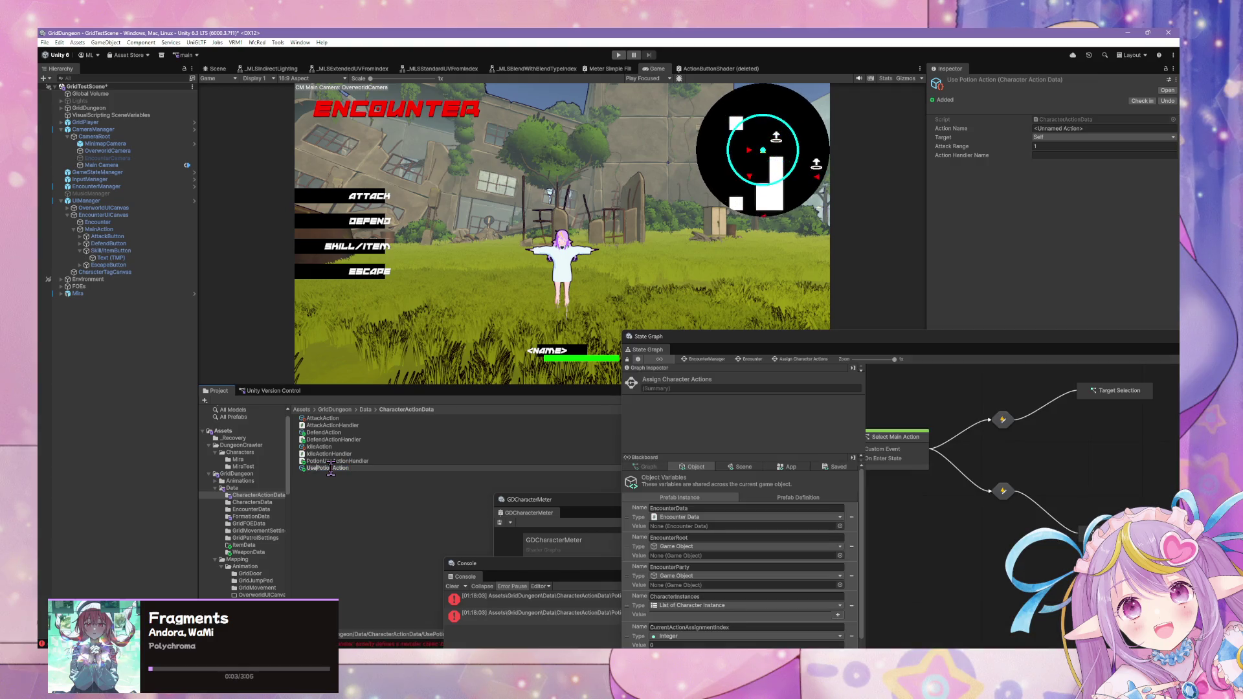
pyautogui.write('Use')
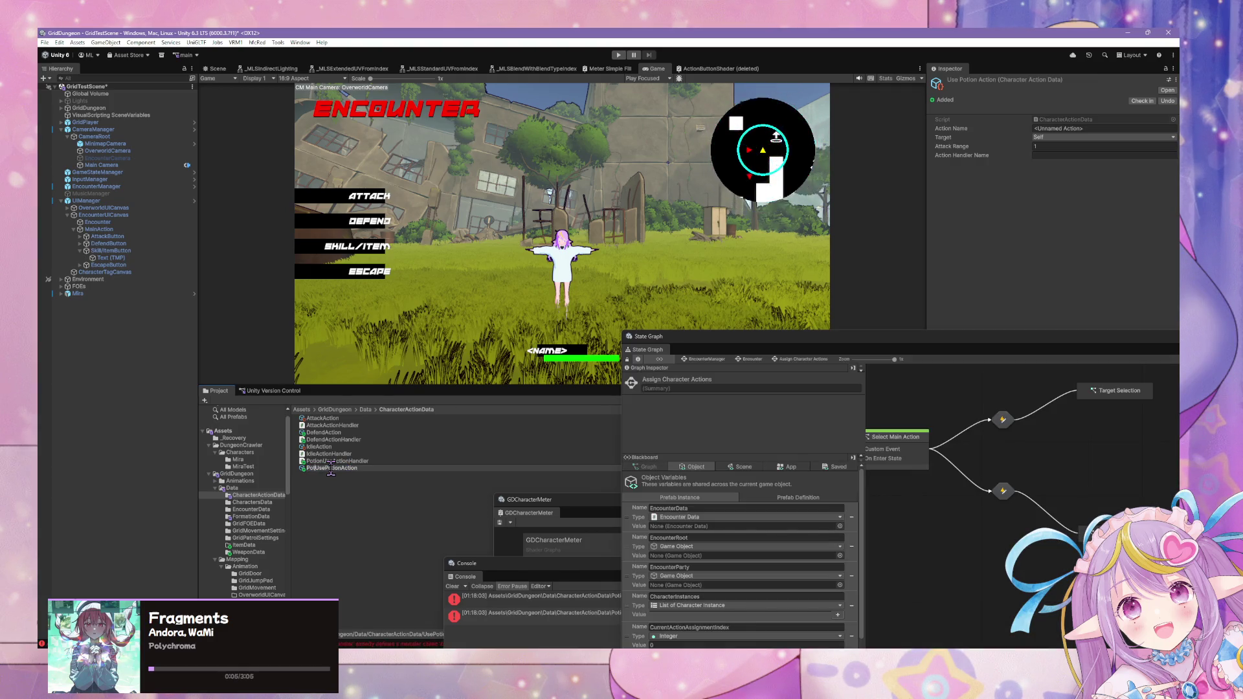
# - Rename the potion action asset to PotionUseAction
pyautogui.press('Return')
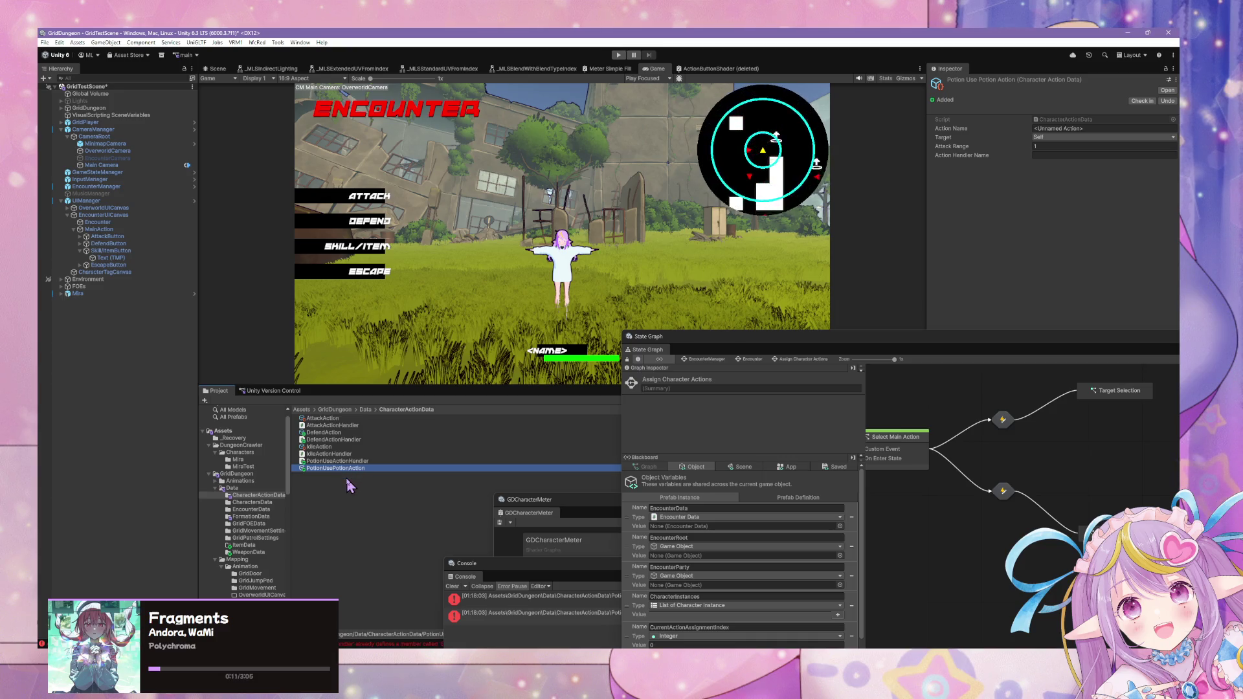
pyautogui.click(342, 468)
pyautogui.click(342, 468)
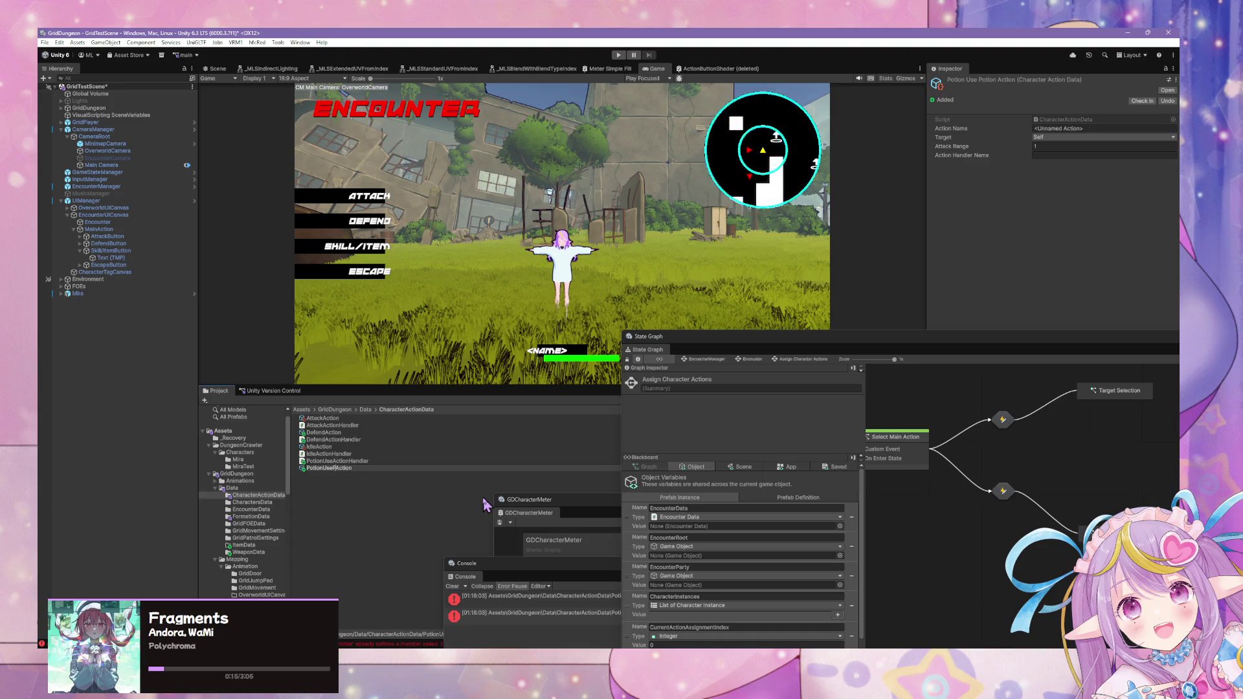
pyautogui.press('Return')
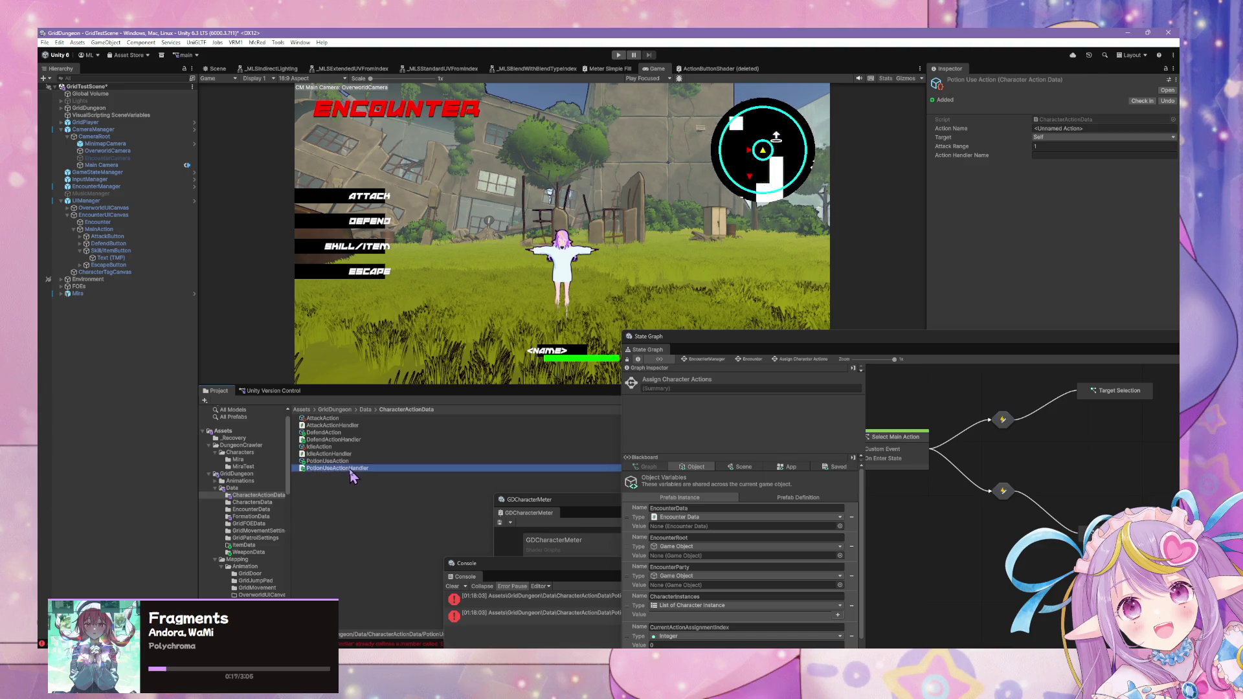
# - Set the action's name to Use Potion and its target to Ally
pyautogui.click(1137, 128)
pyautogui.write('Use Potion')
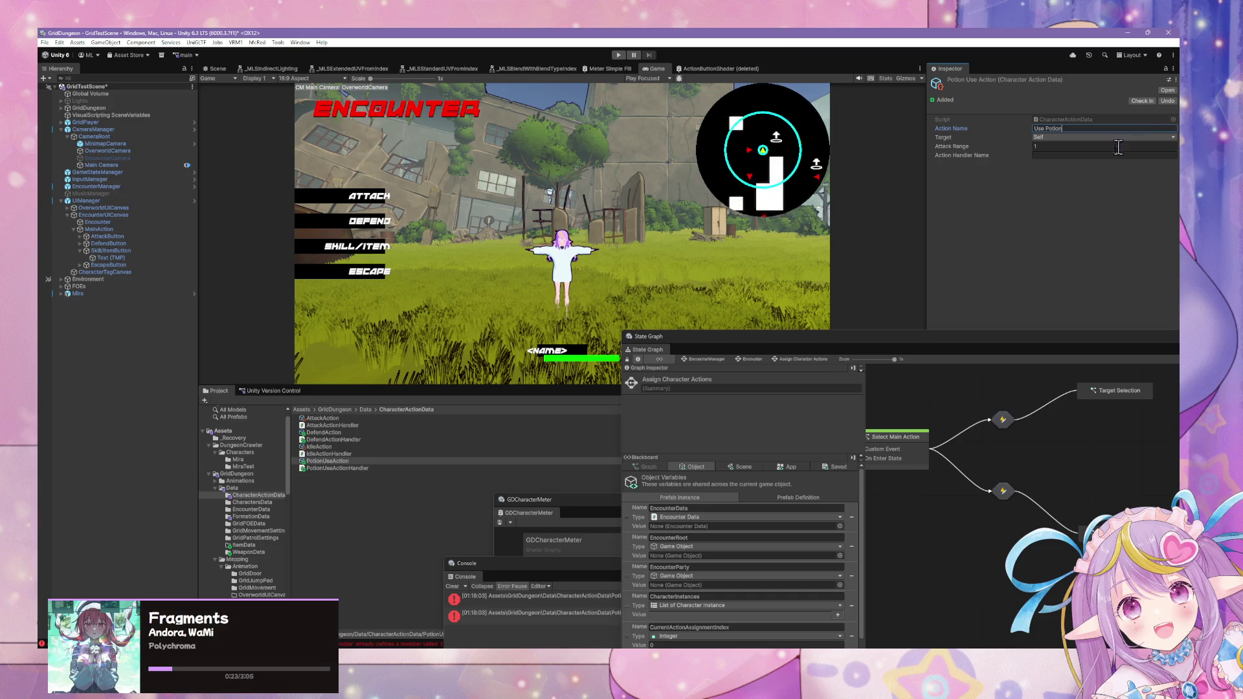
pyautogui.click(1101, 138)
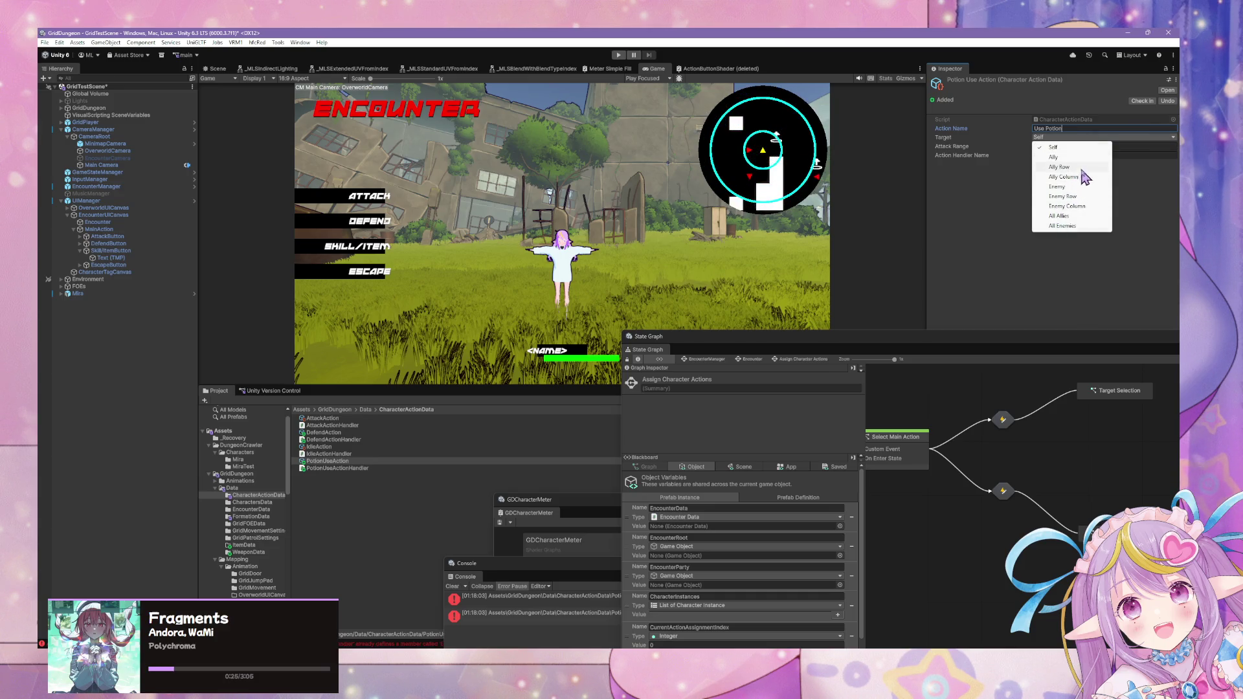
pyautogui.click(1090, 158)
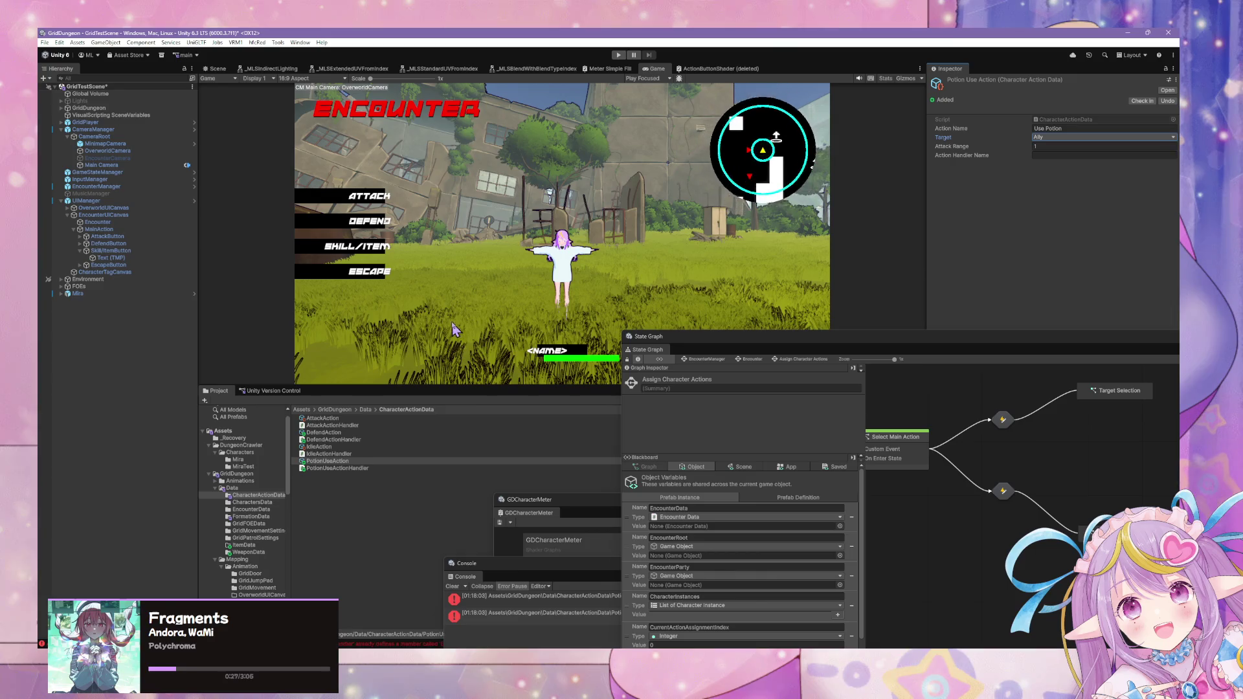
# - Set Action Handler Name to PotionUseActionHandler, checking IdleAction's handler for reference
pyautogui.click(1052, 156)
pyautogui.write('PotionUse')
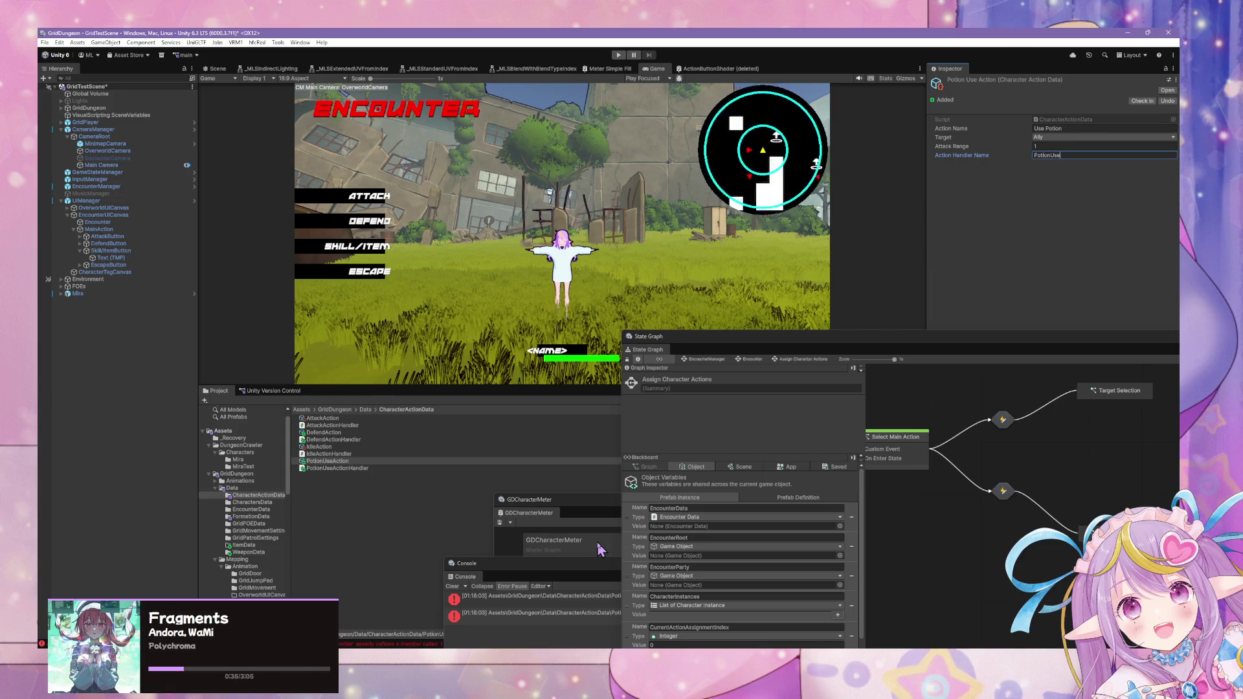
pyautogui.click(322, 446)
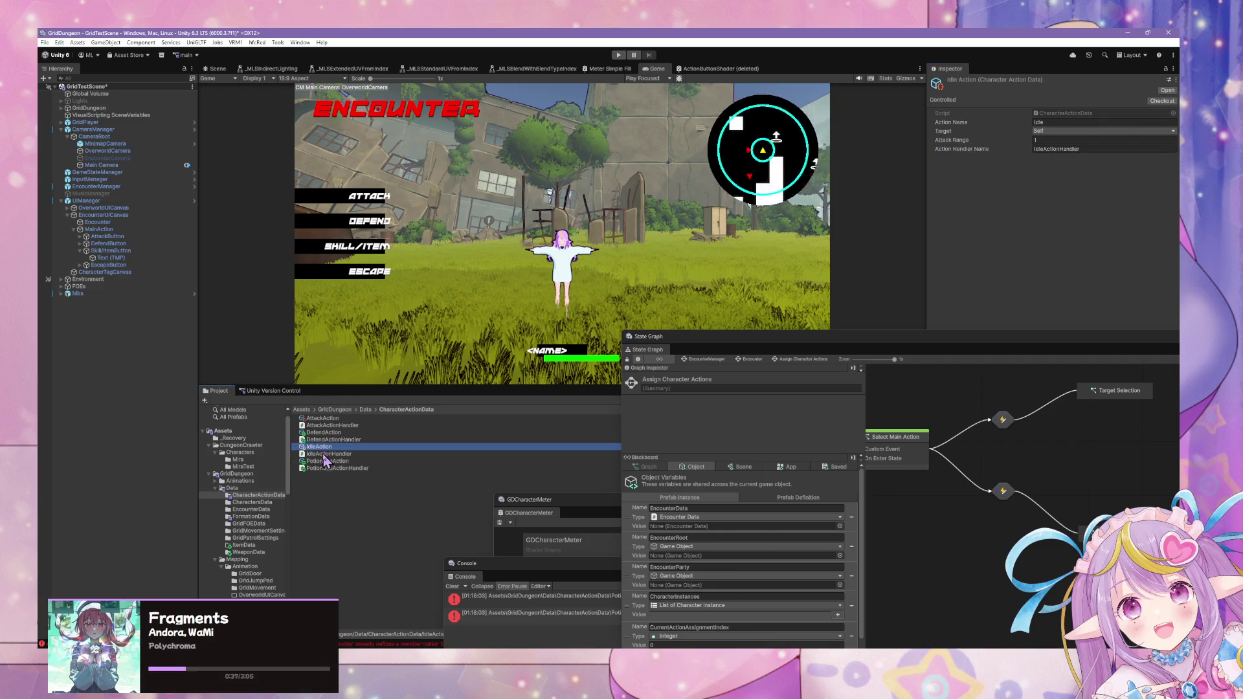
pyautogui.click(323, 461)
pyautogui.click(1077, 156)
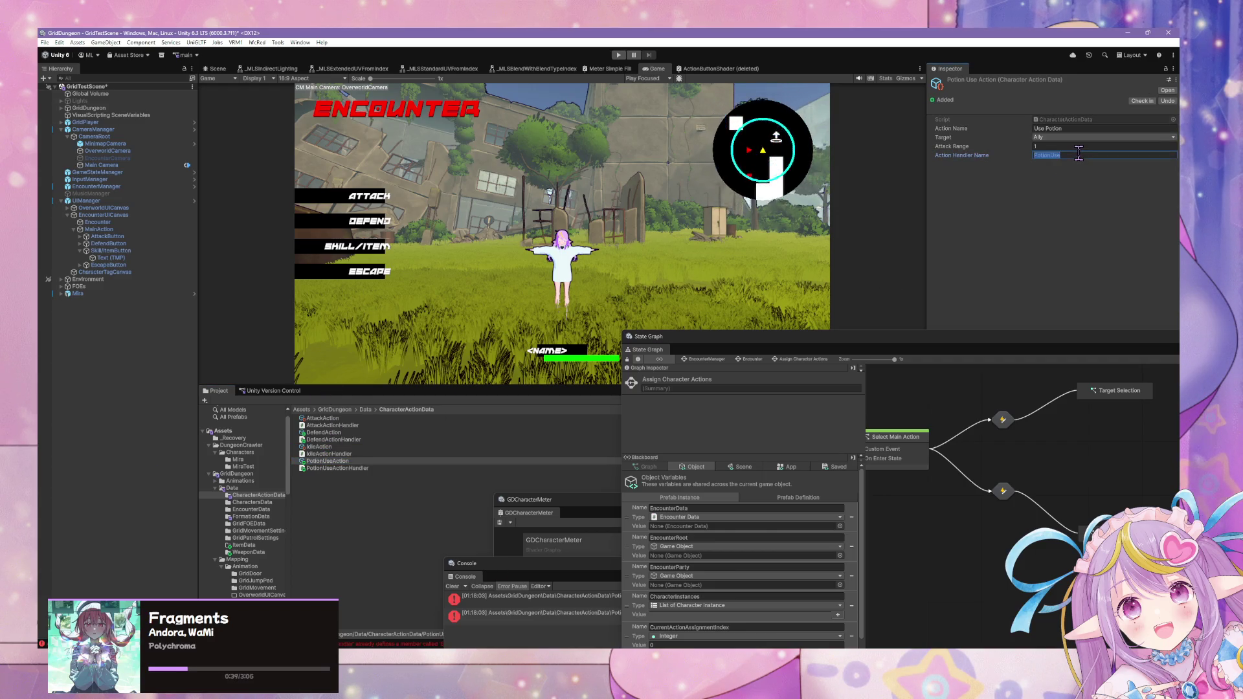
pyautogui.write('ActionHandler')
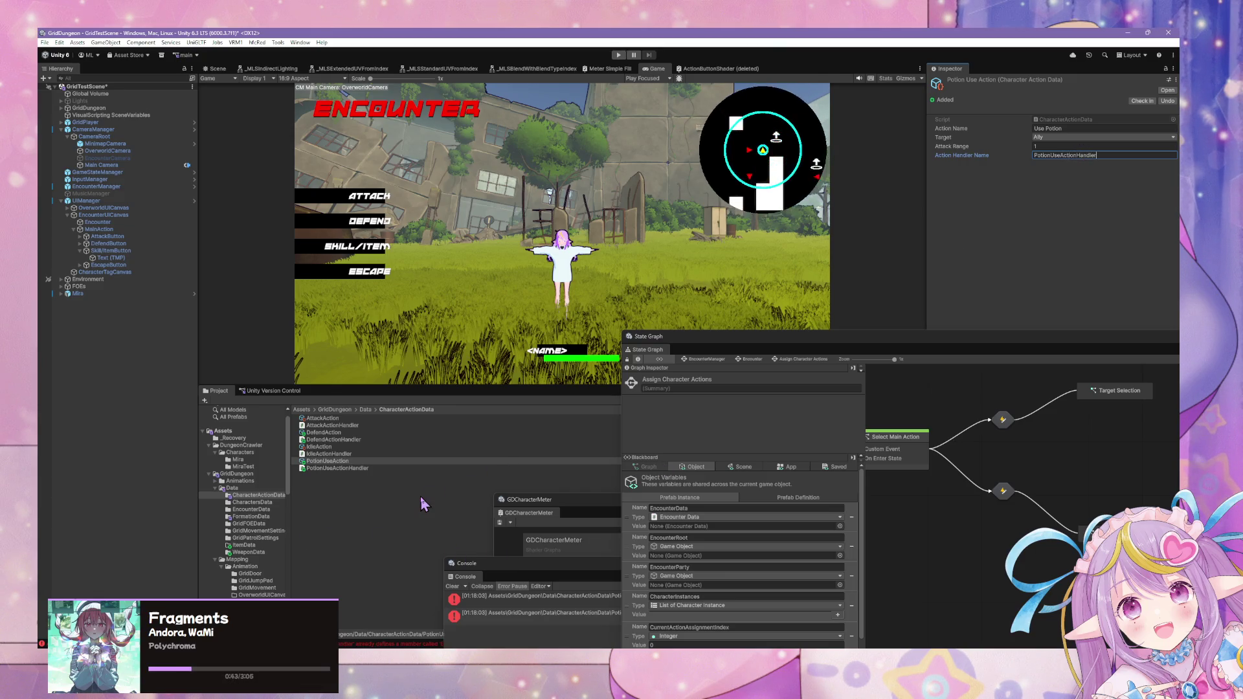
pyautogui.click(395, 492)
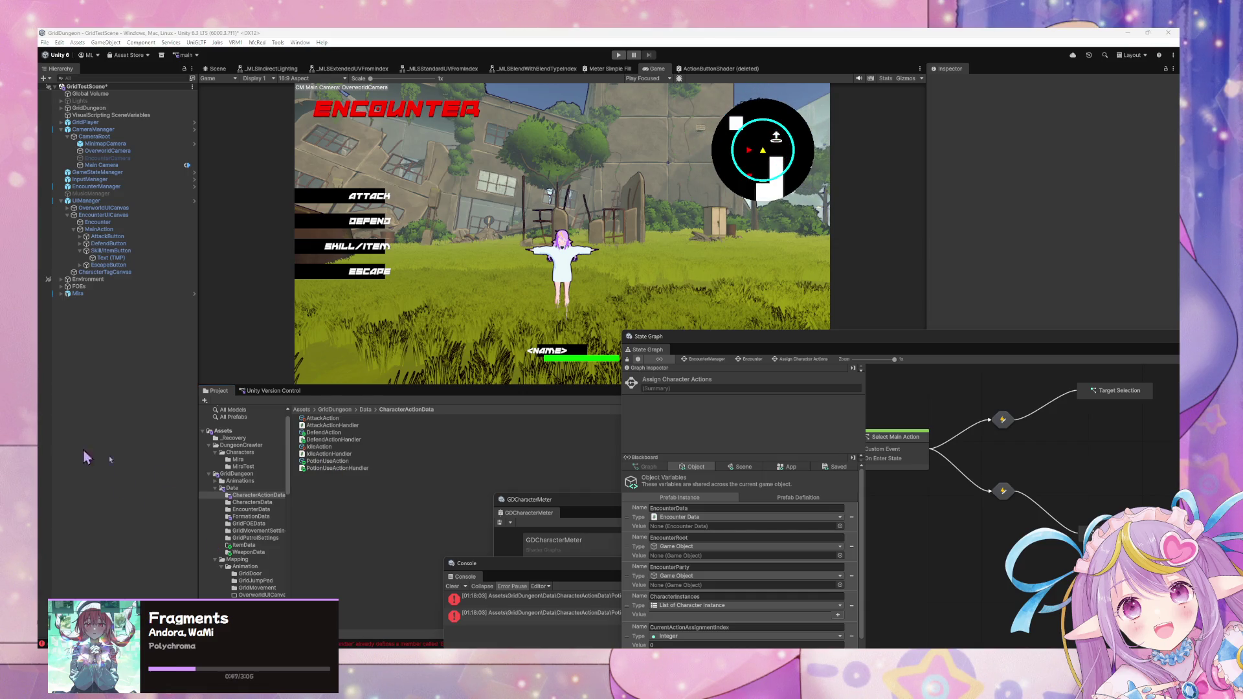
pyautogui.click(337, 469)
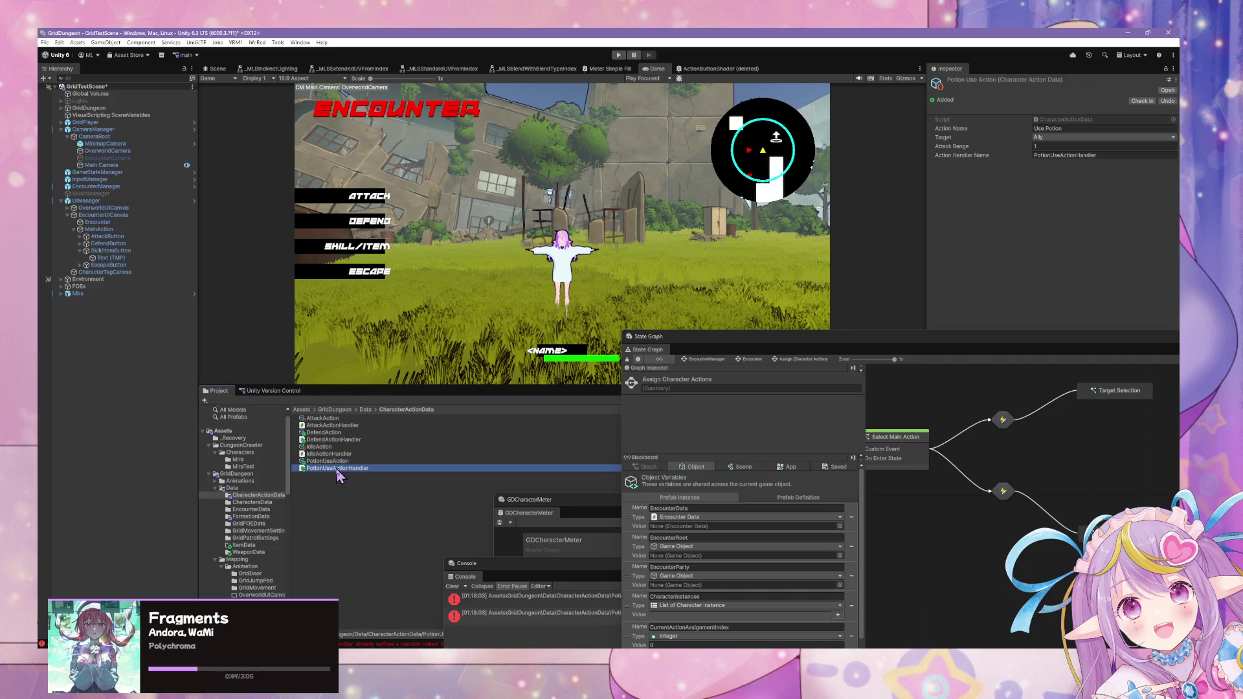
# - Compare the PotionUseAction asset with the PotionUseActionHandler script, keeping the script name
pyautogui.click(338, 461)
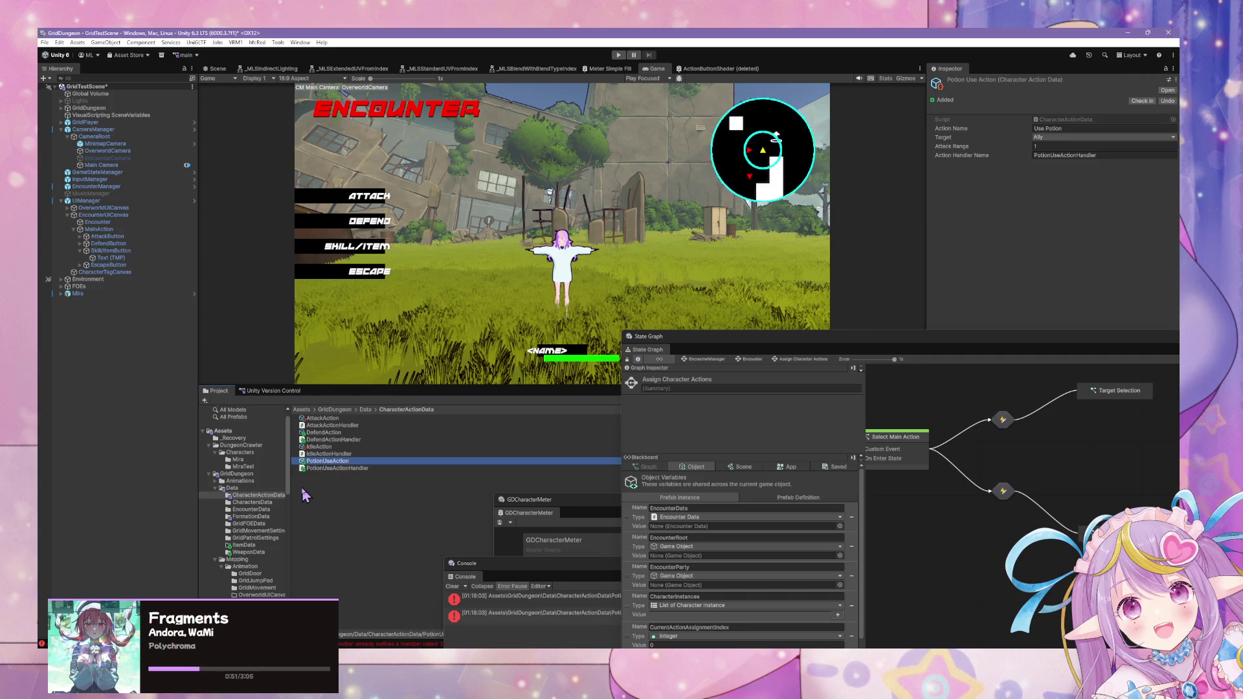
pyautogui.click(338, 469)
pyautogui.click(338, 462)
pyautogui.click(336, 468)
pyautogui.click(329, 461)
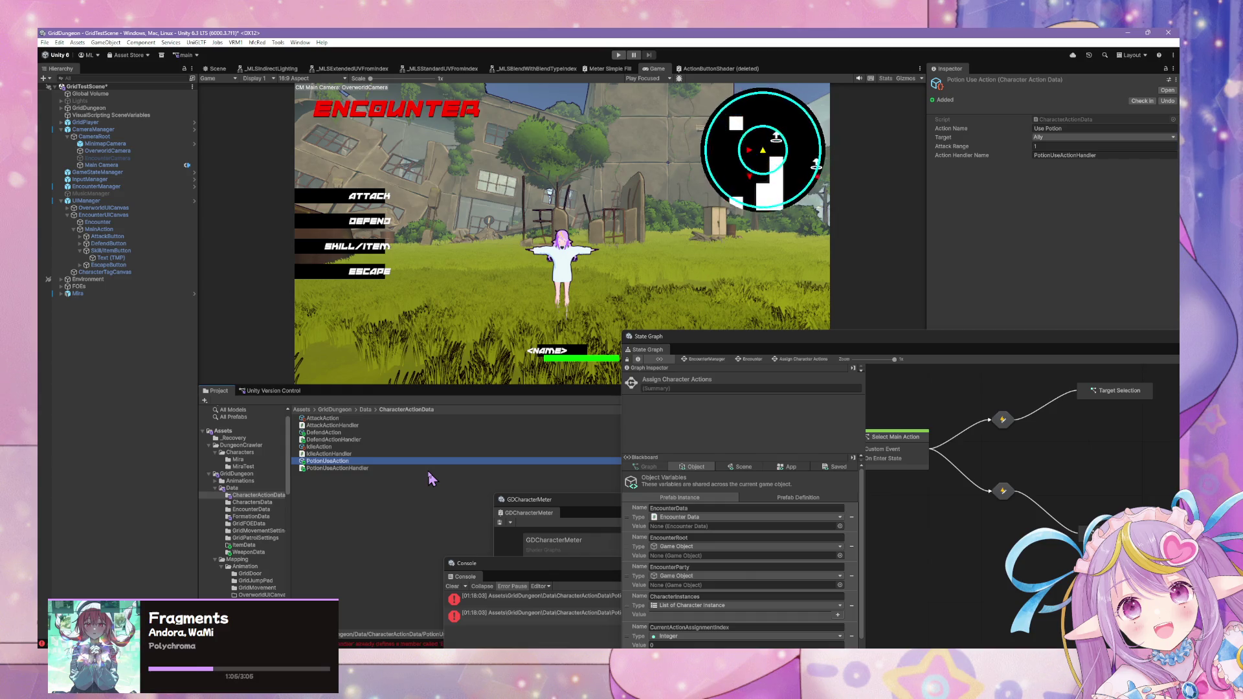
pyautogui.click(340, 469)
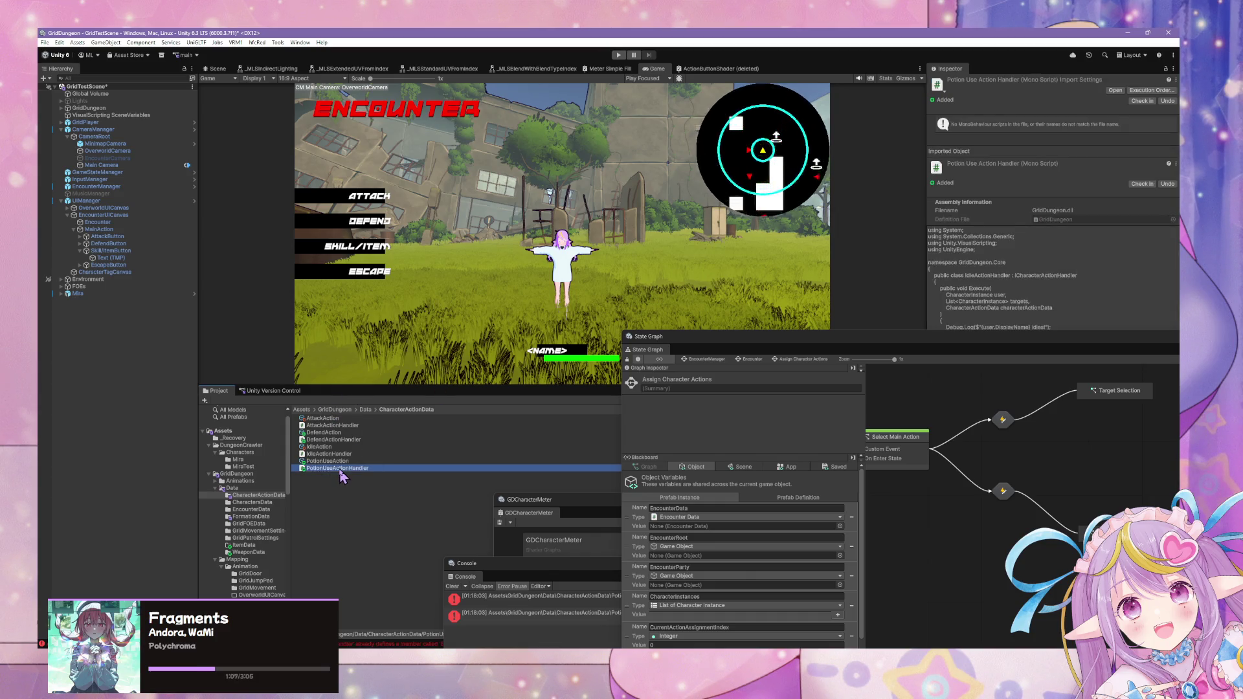
pyautogui.click(356, 468)
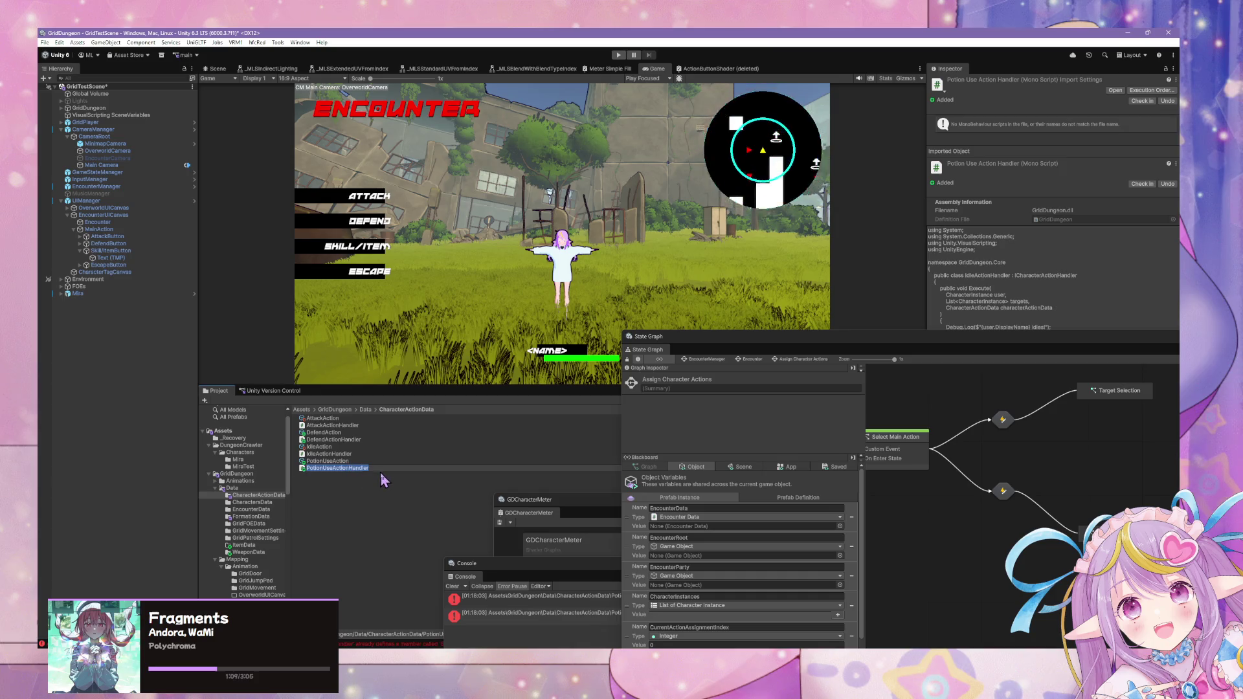
pyautogui.click(376, 470)
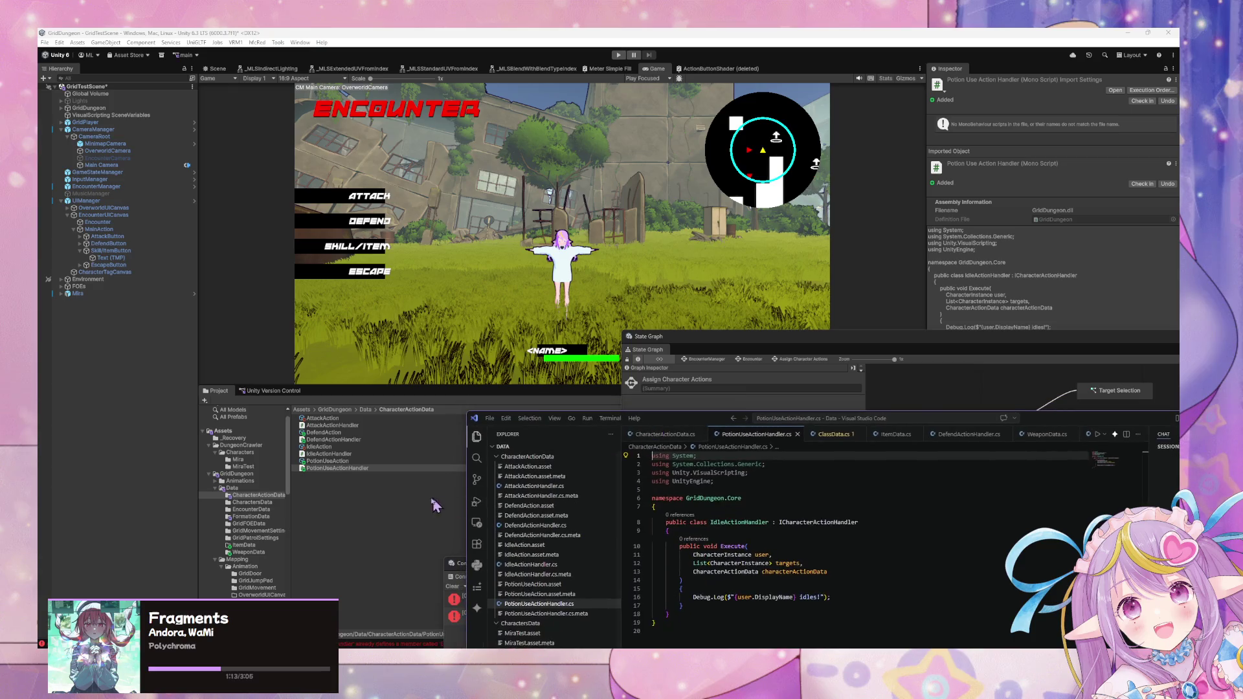
# - Open PotionUseActionHandler.cs in Visual Studio Code and select the old IdleActionHandler class name
pyautogui.click(325, 461)
pyautogui.click(324, 468)
pyautogui.click(322, 462)
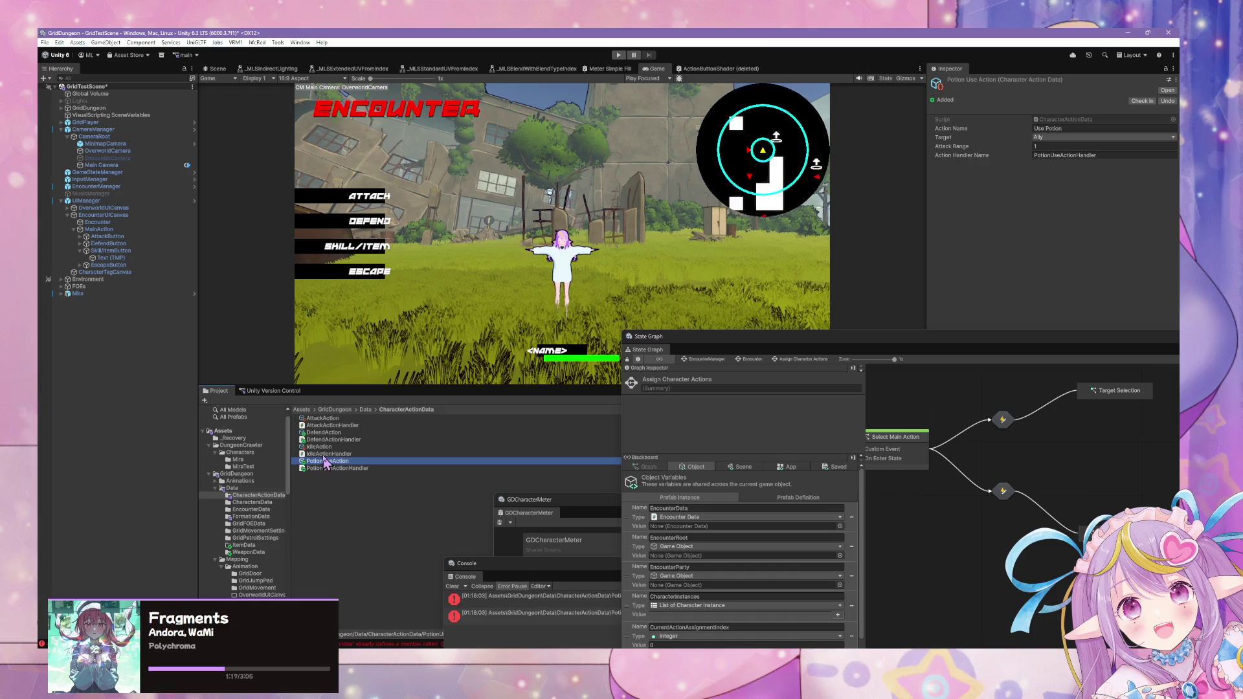
pyautogui.doubleClick(349, 468)
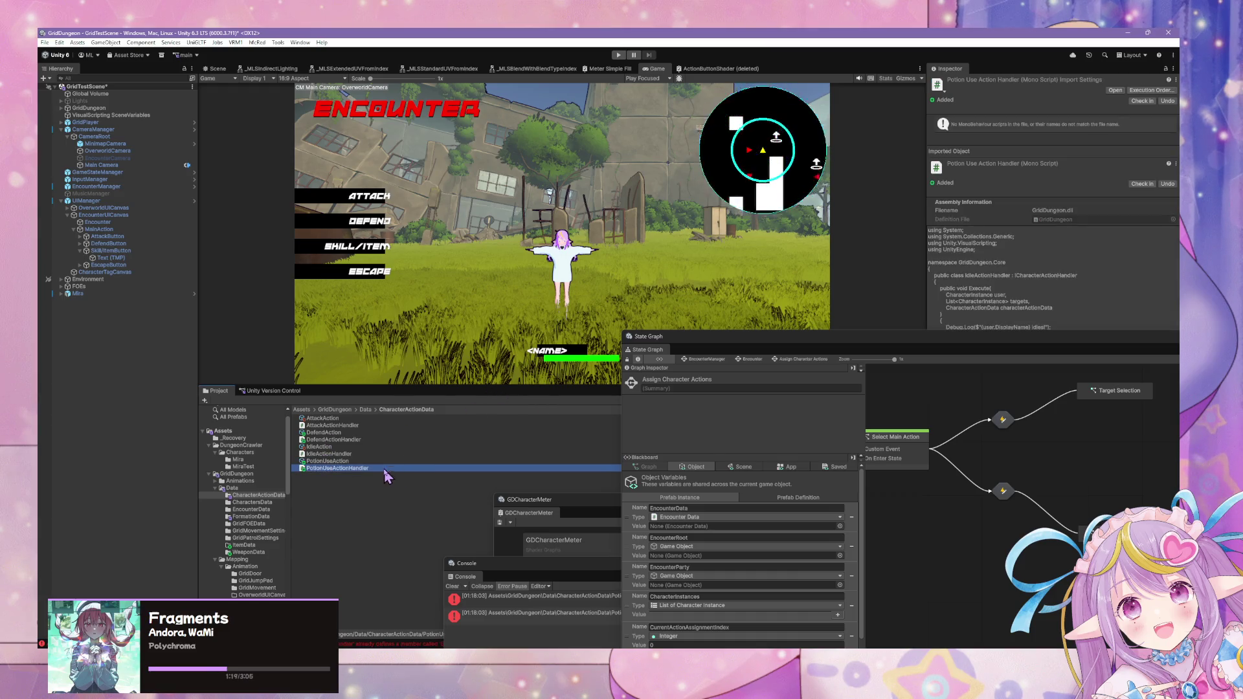
pyautogui.doubleClick(736, 523)
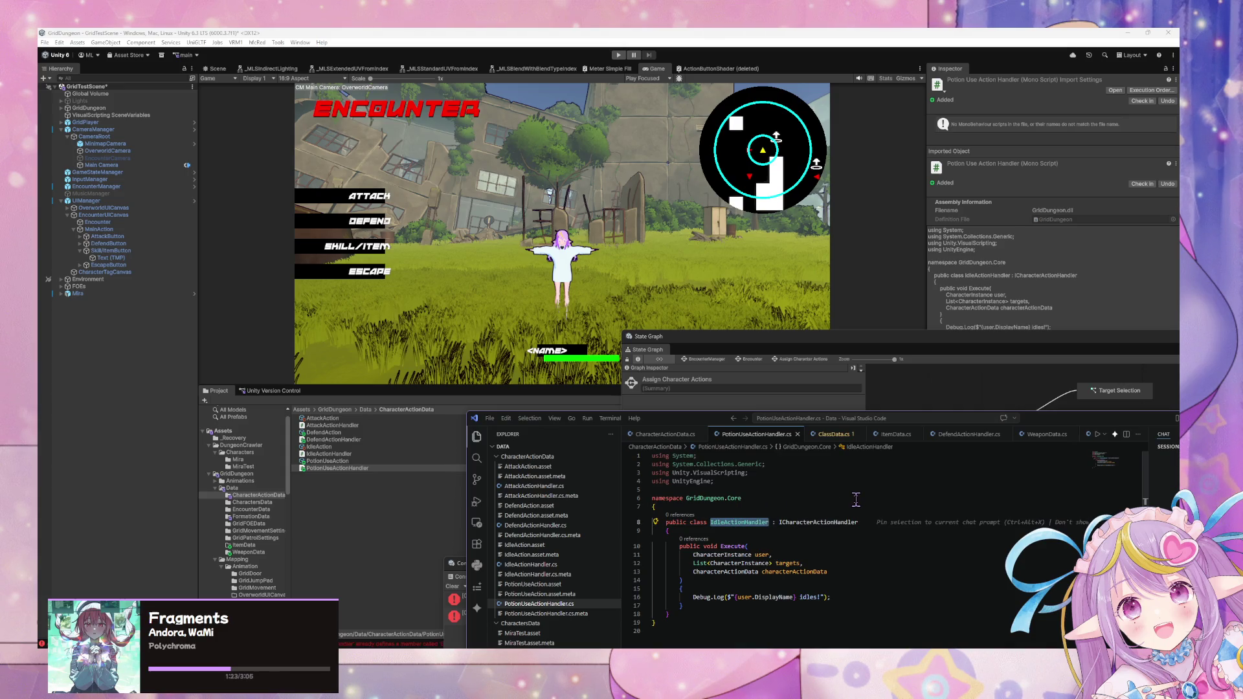
pyautogui.write('PotionUse')
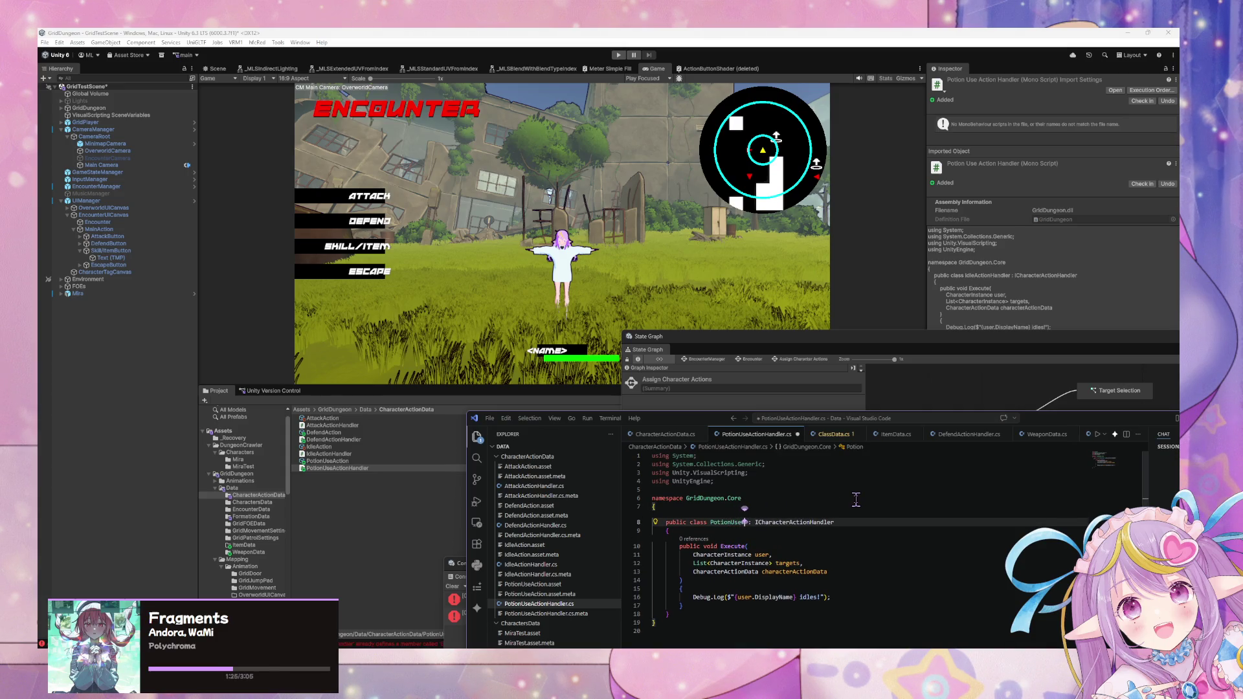
pyautogui.write('ActionHandler')
pyautogui.click(863, 622)
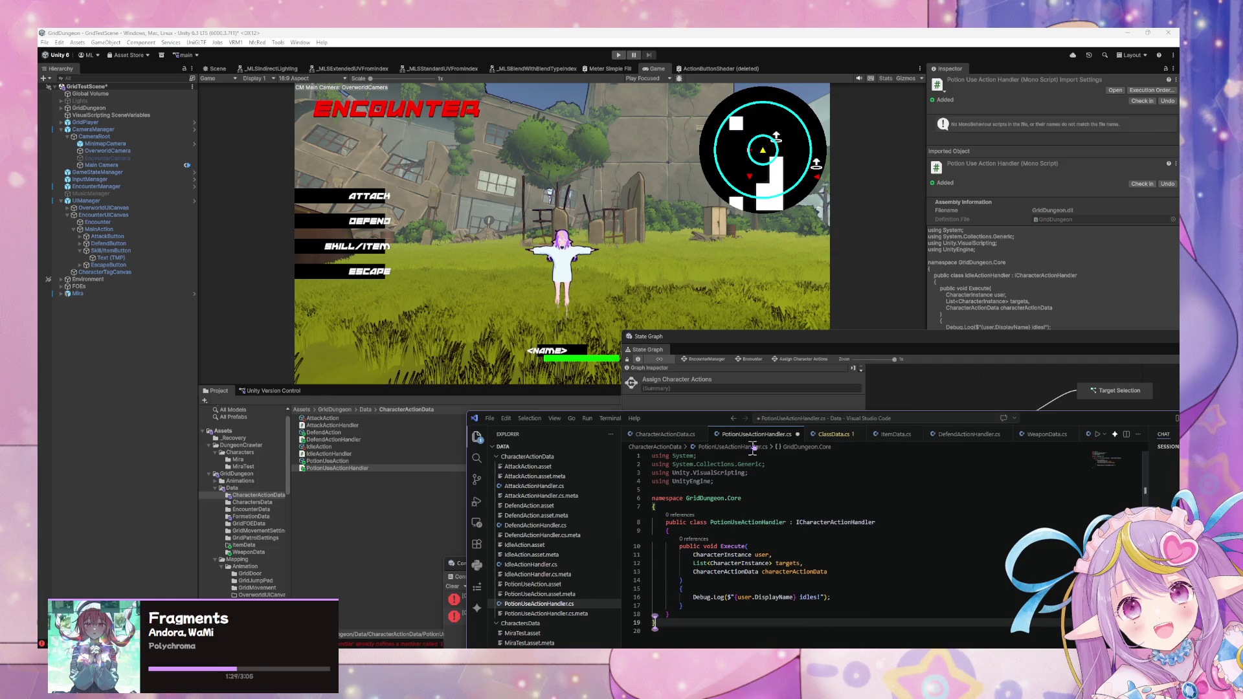
pyautogui.moveTo(672, 420); pyautogui.dragTo(528, 260)
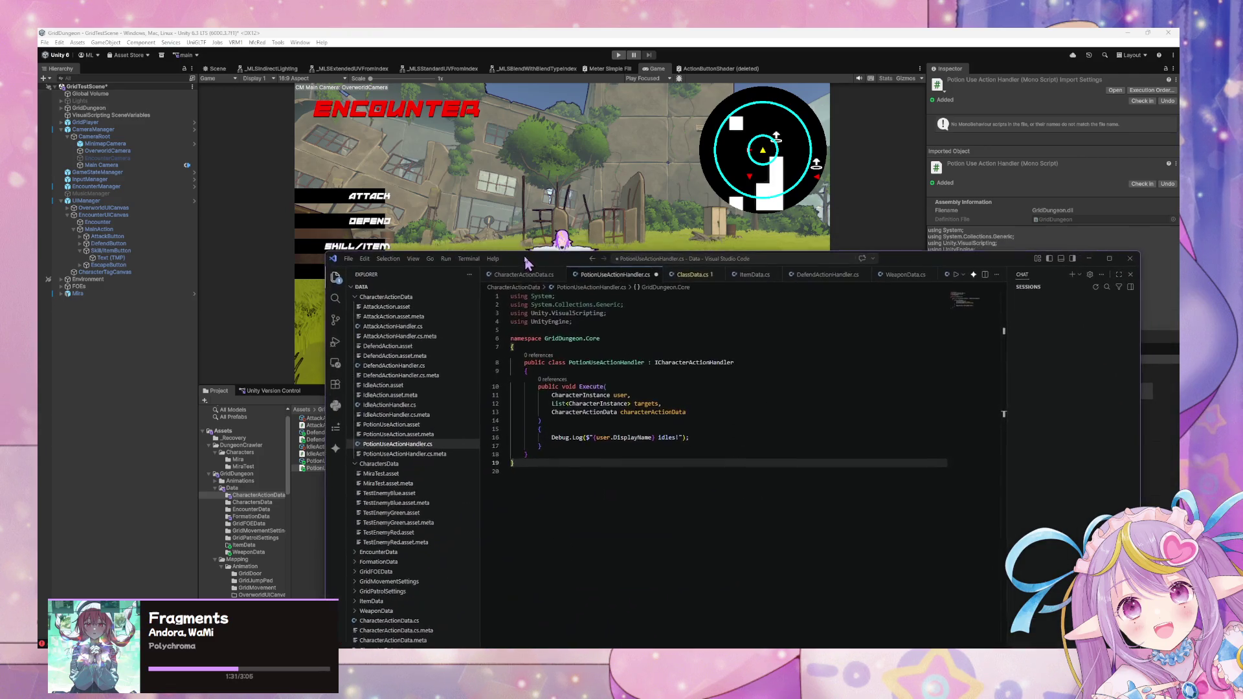
pyautogui.click(535, 283)
pyautogui.scroll(-15, 625, 460)
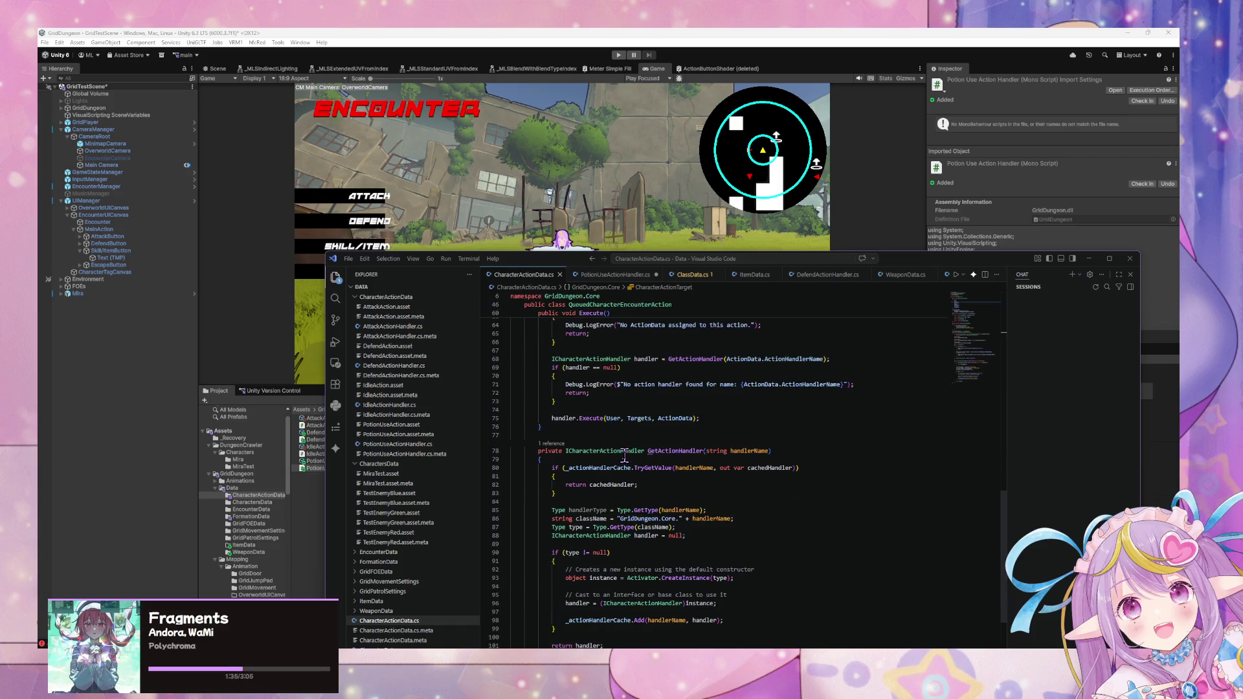
pyautogui.scroll(-4, 625, 457)
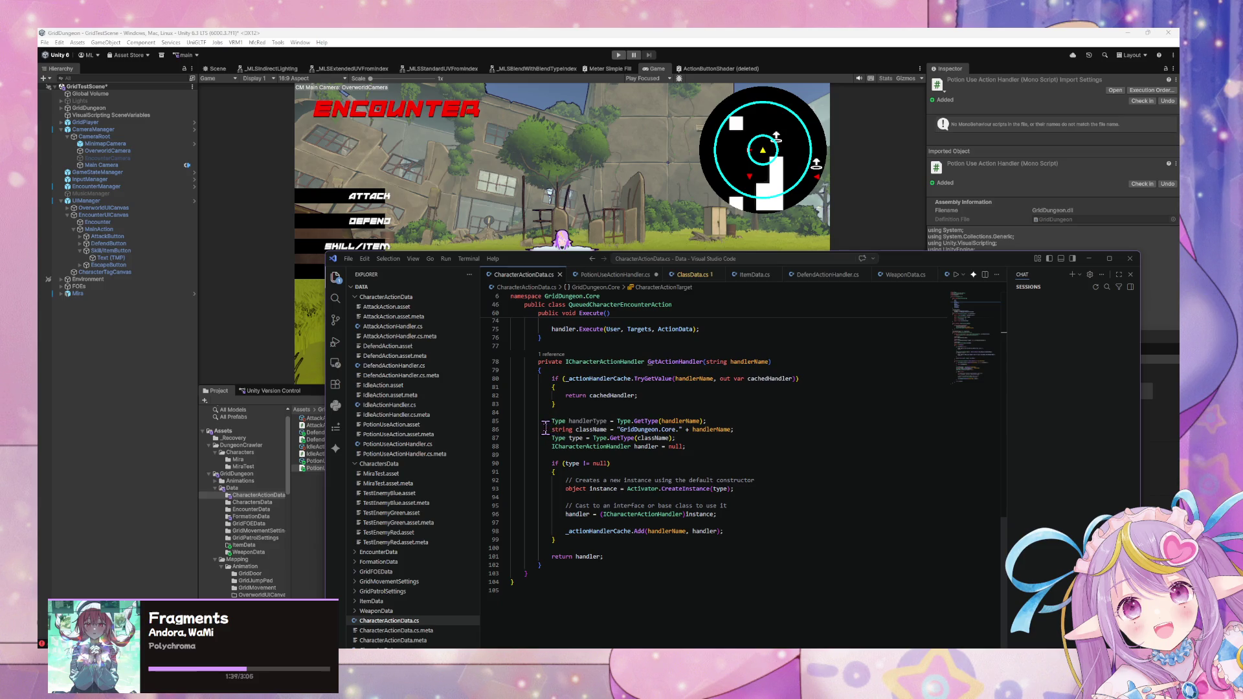
pyautogui.scroll(4, 543, 427)
pyautogui.scroll(15, 543, 428)
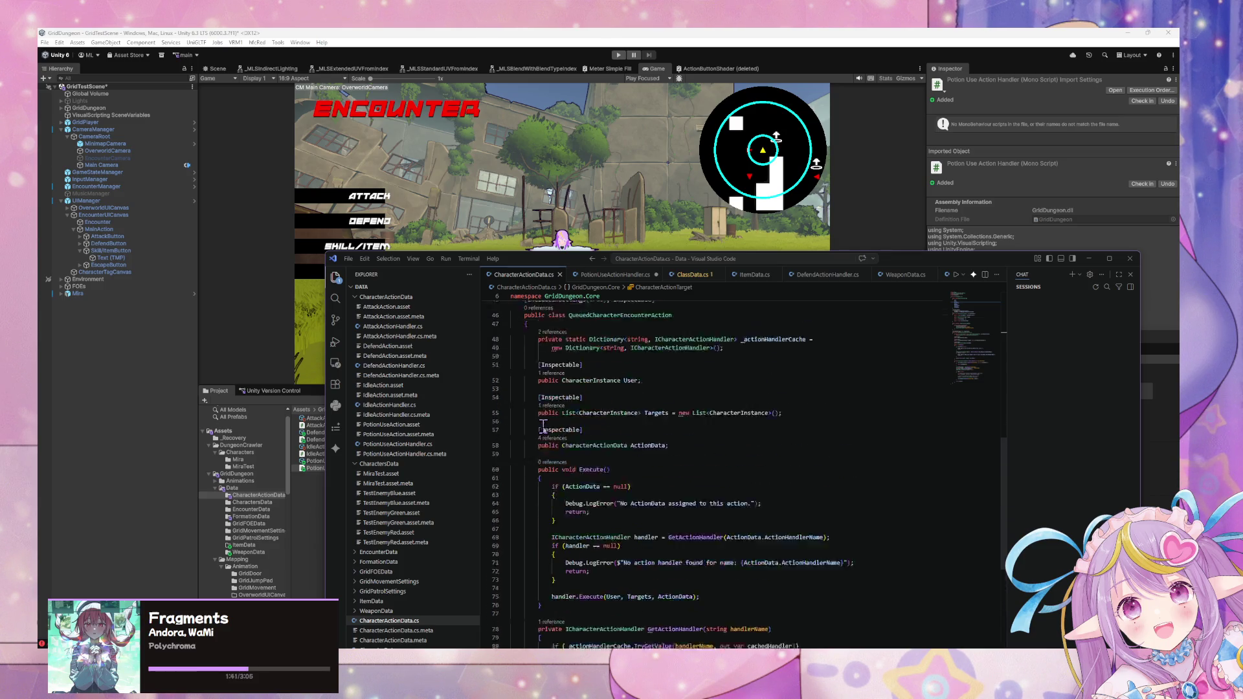
pyautogui.scroll(-9, 543, 428)
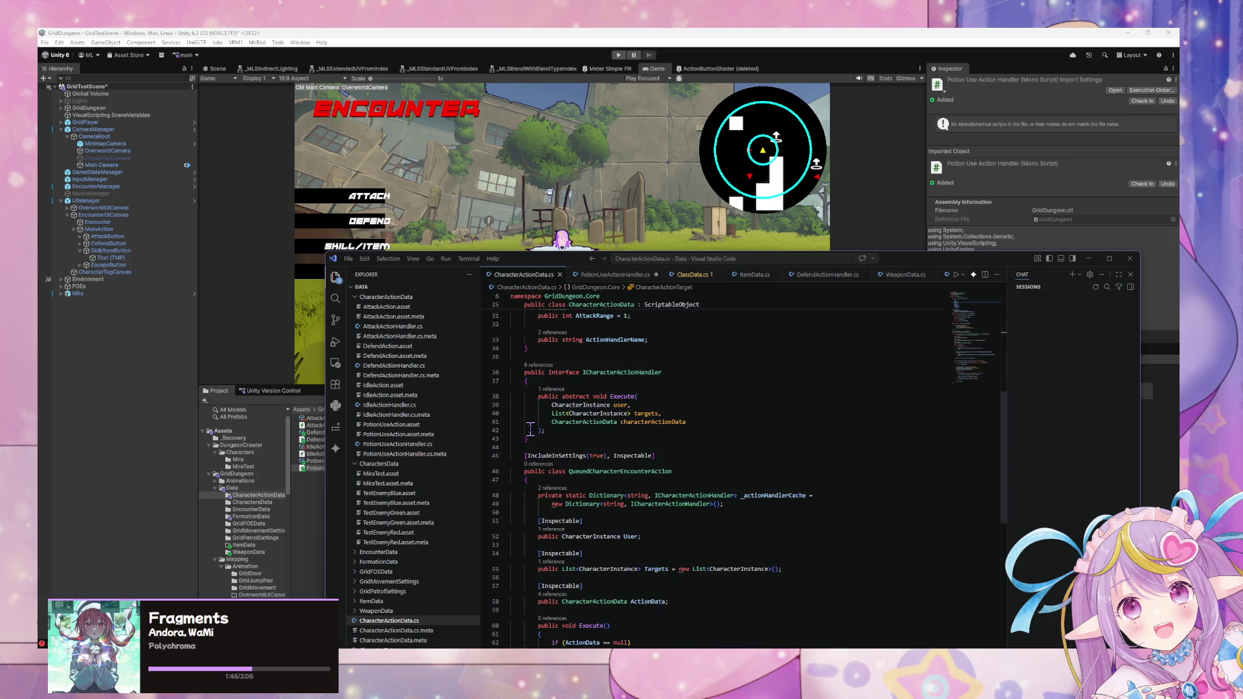
pyautogui.click(616, 275)
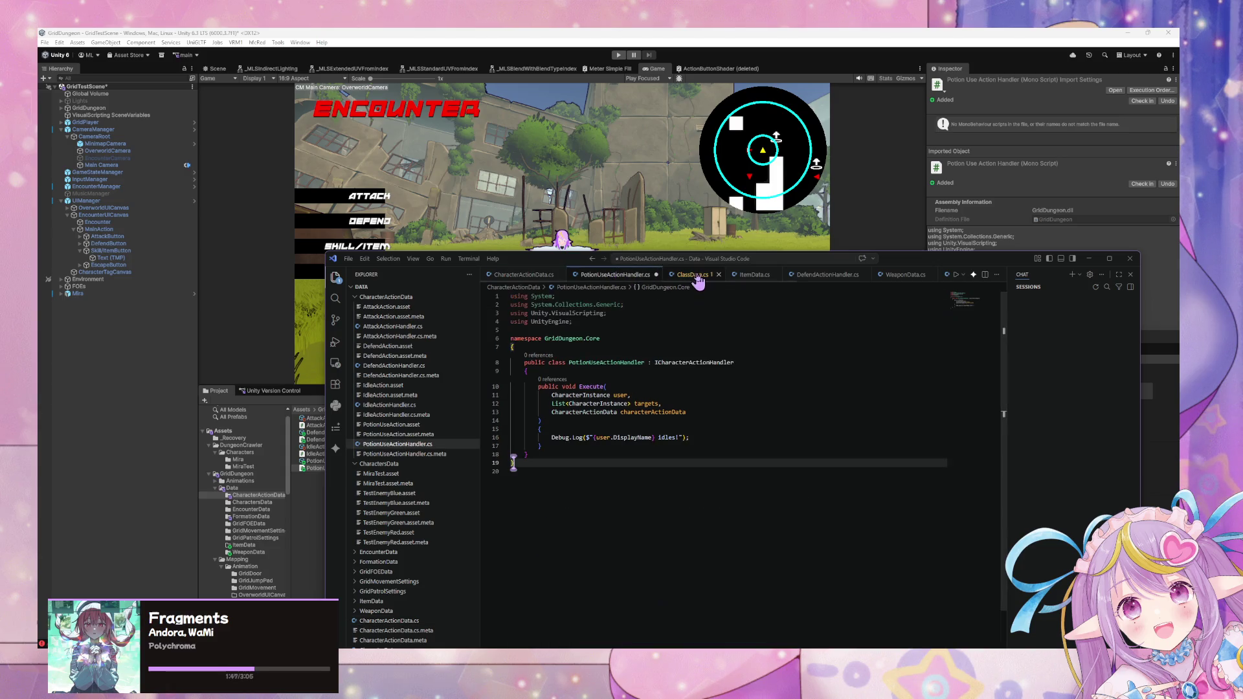
pyautogui.click(496, 277)
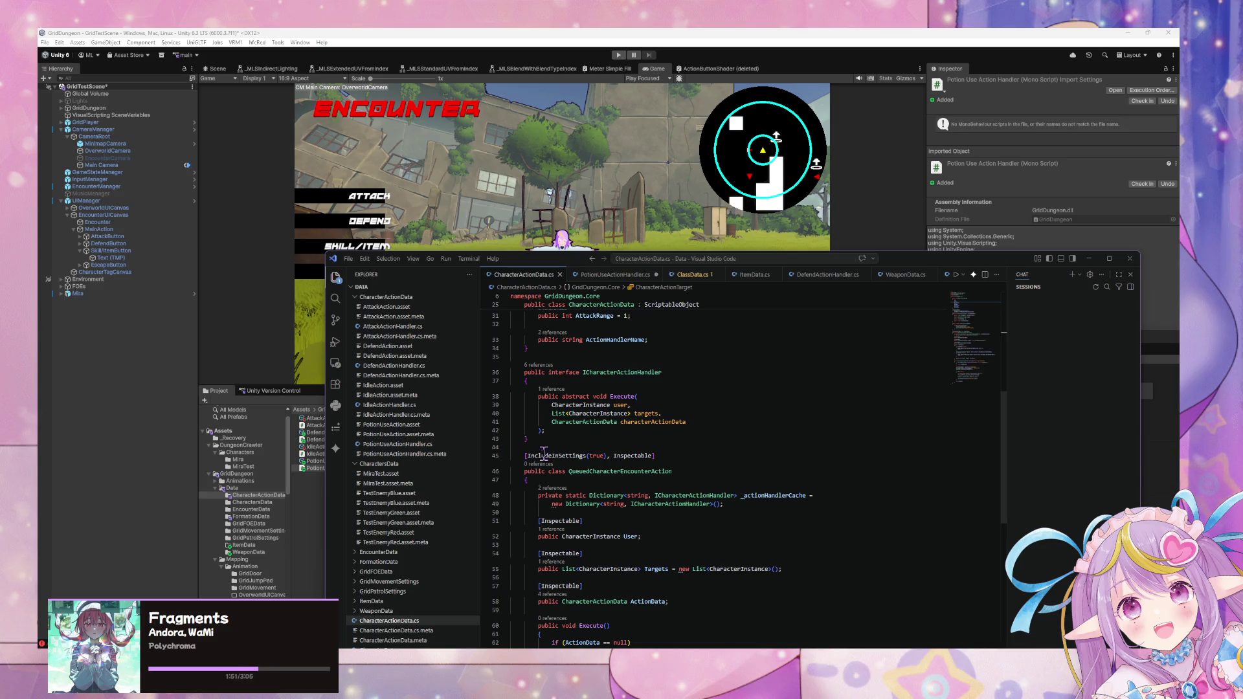
pyautogui.scroll(2, 578, 454)
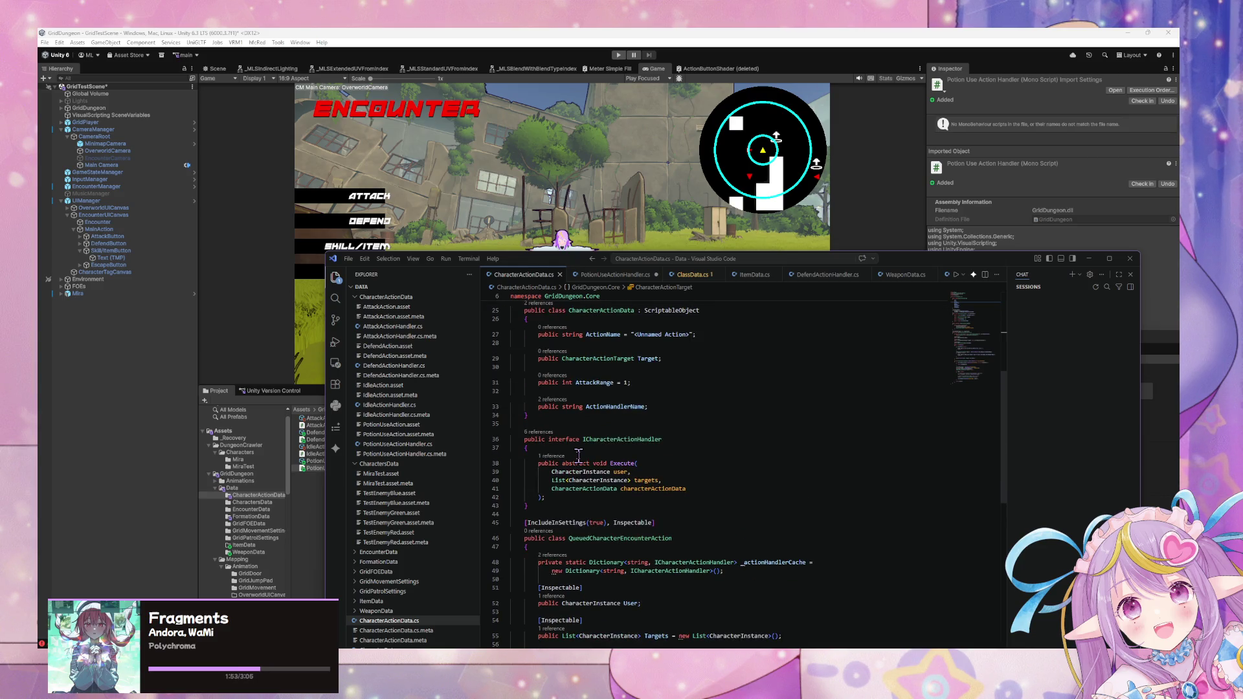
pyautogui.scroll(-2, 578, 455)
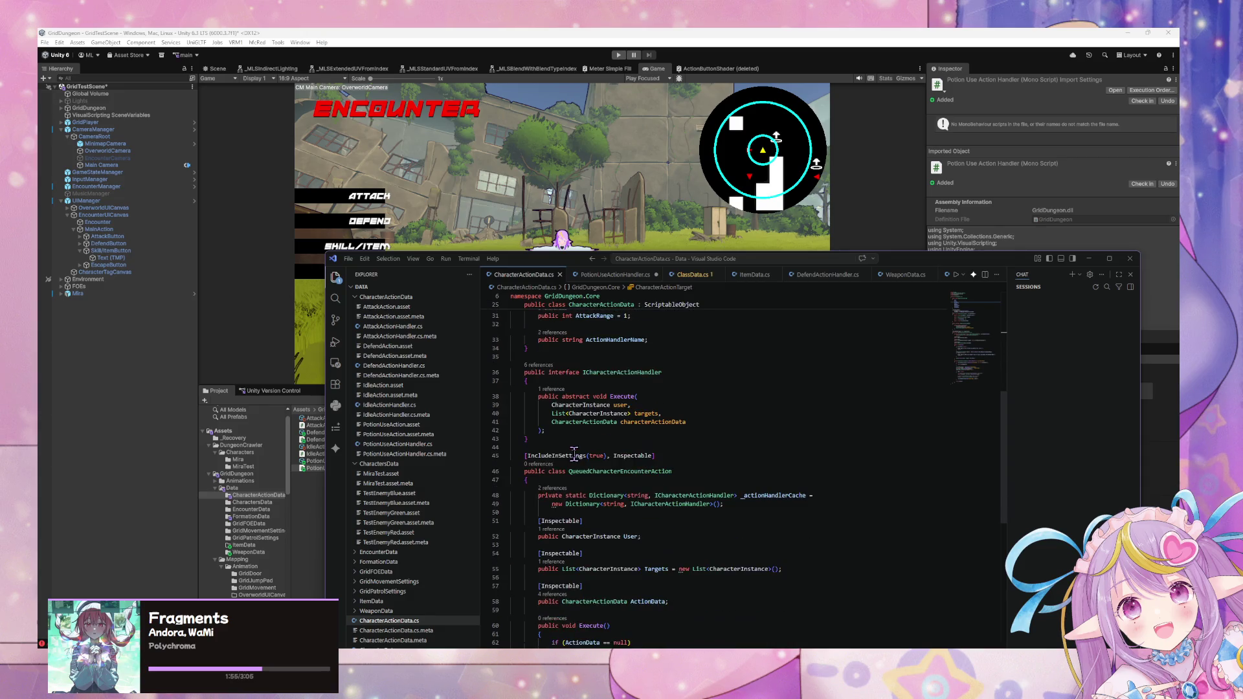
pyautogui.scroll(-5, 574, 455)
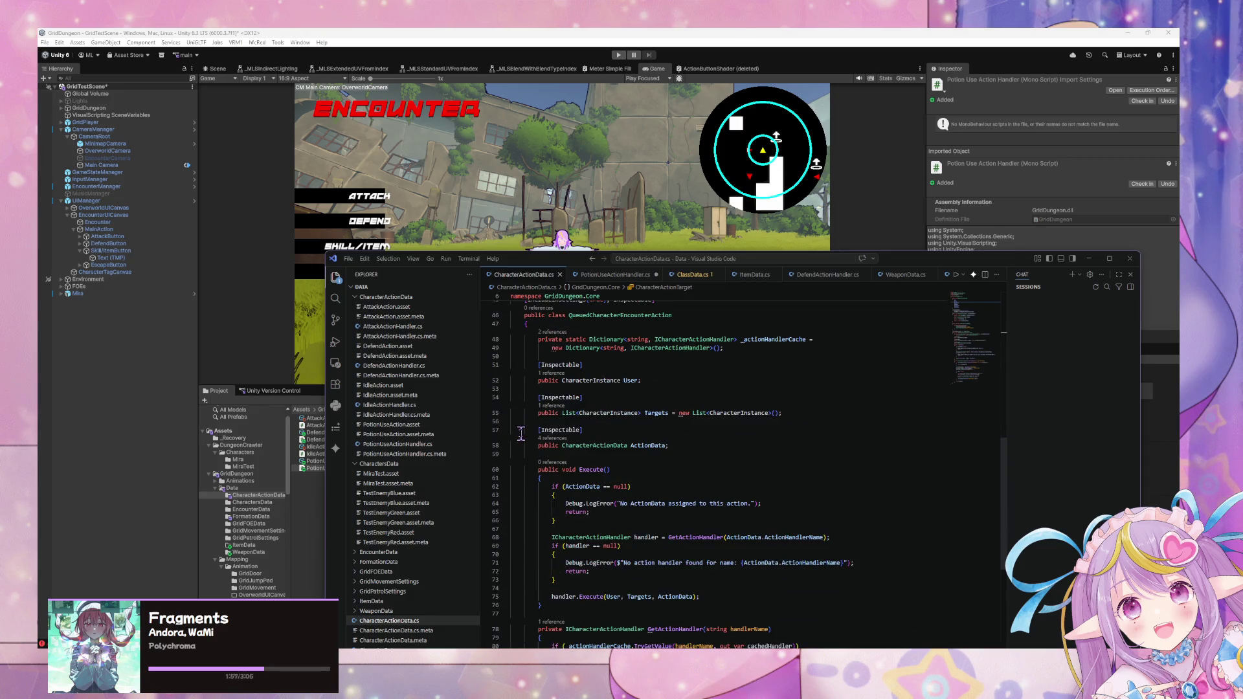
pyautogui.scroll(-4, 636, 470)
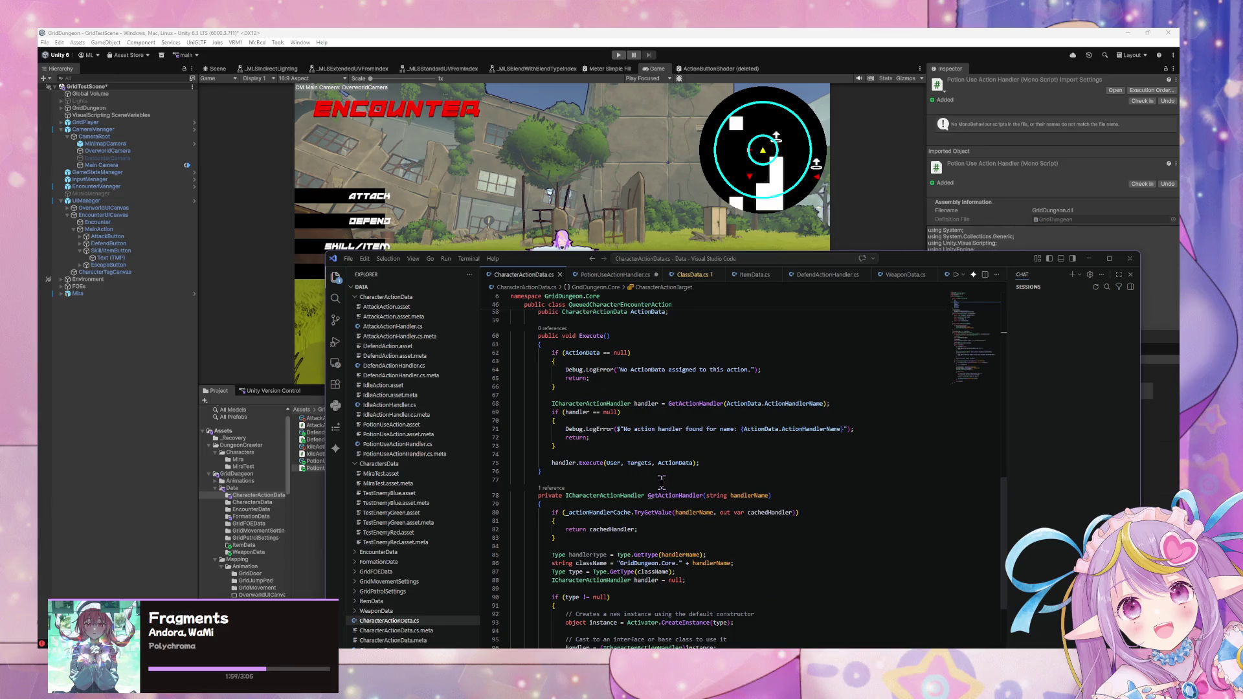
pyautogui.scroll(-2, 653, 484)
pyautogui.scroll(8, 740, 508)
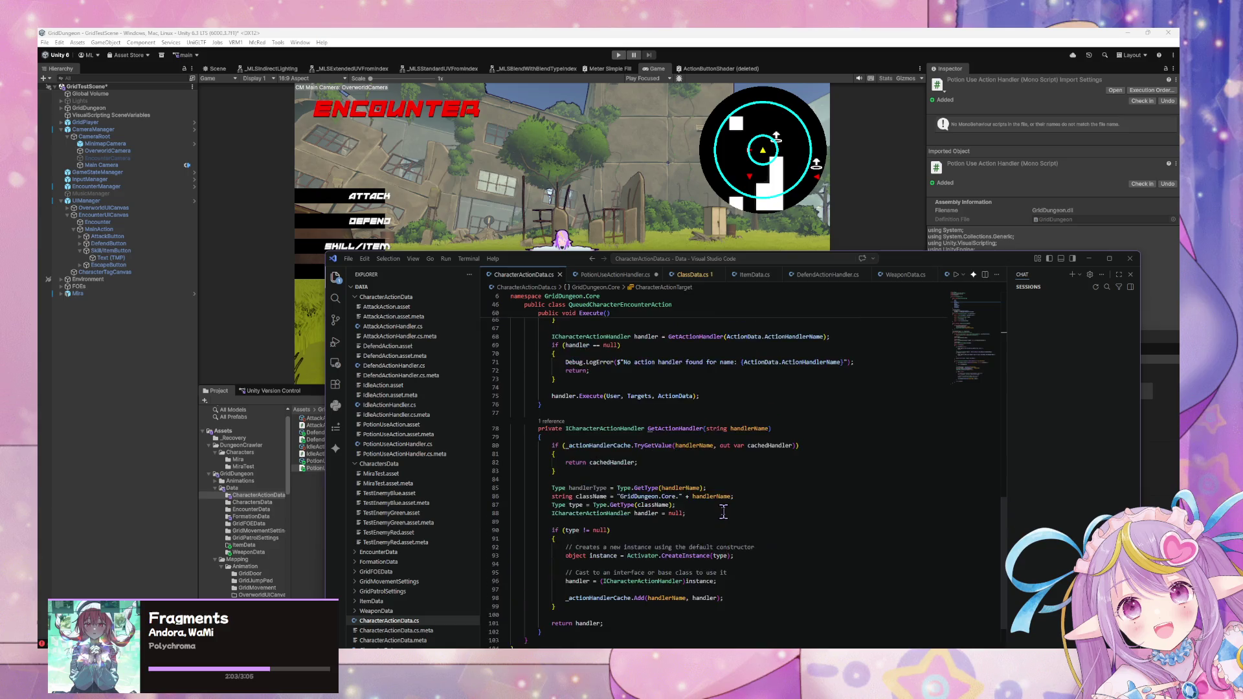
pyautogui.click(626, 277)
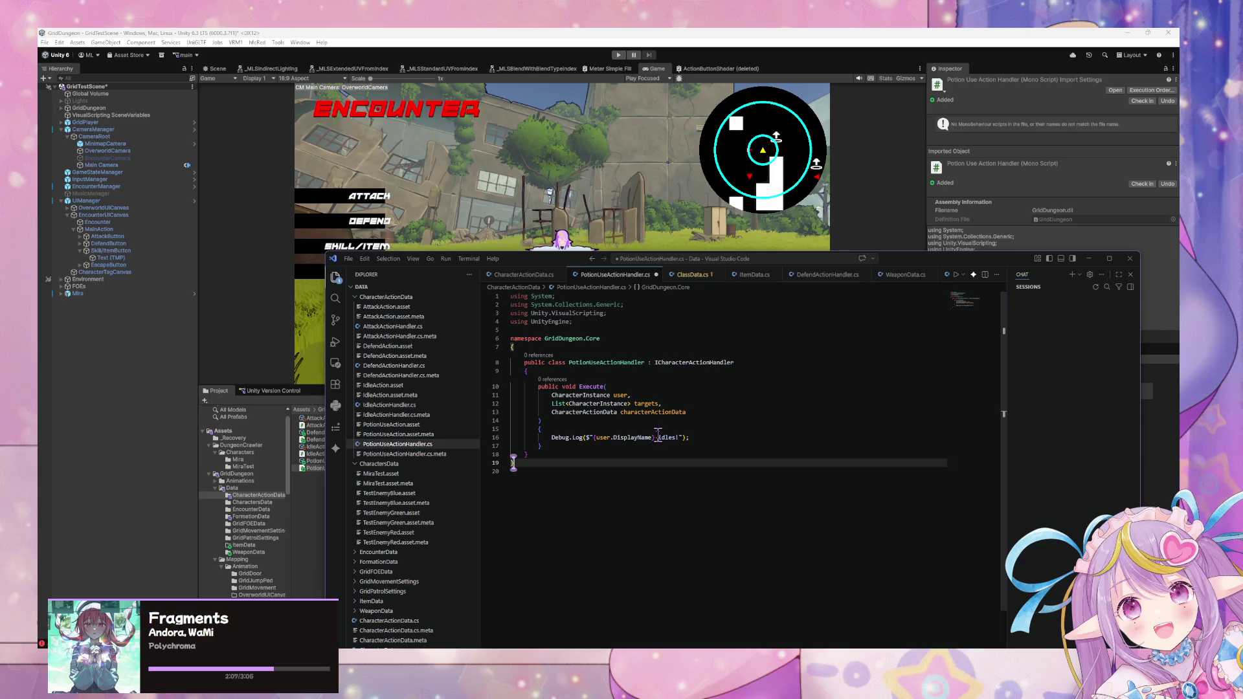
# - Change the Debug.Log message from 'idles' to 'uses a potion!' and save the script
pyautogui.doubleClick(678, 438)
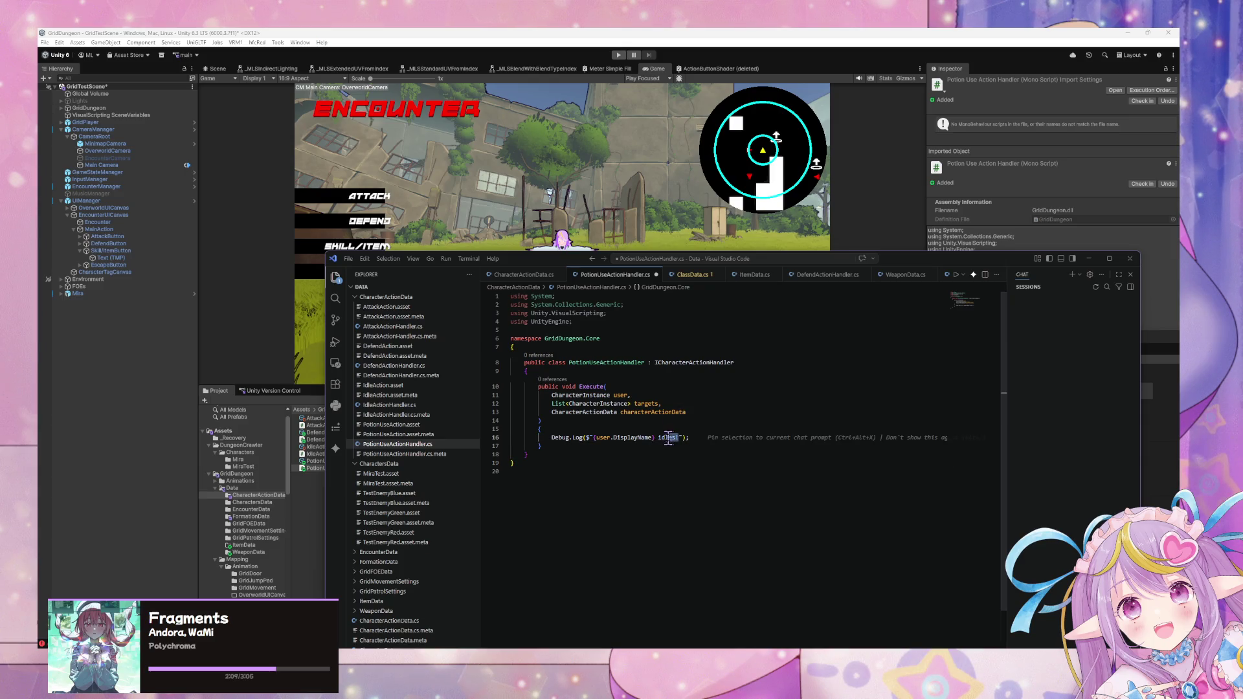
pyautogui.write('heals')
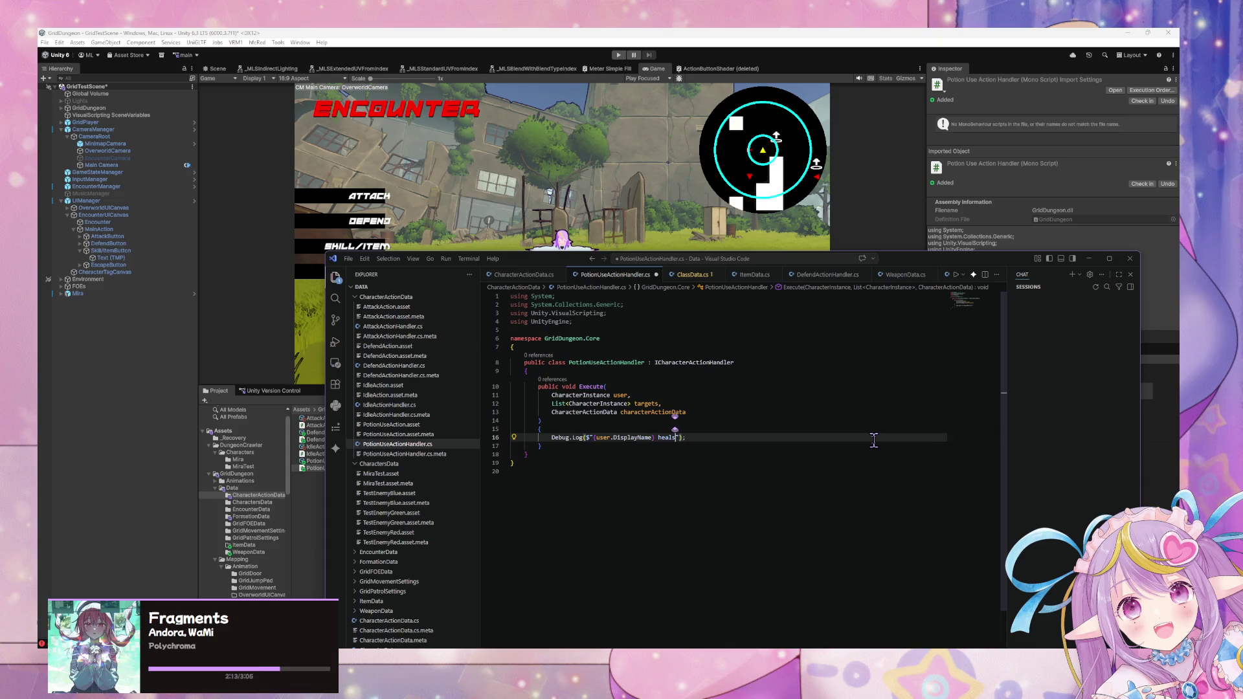
pyautogui.press('Up')
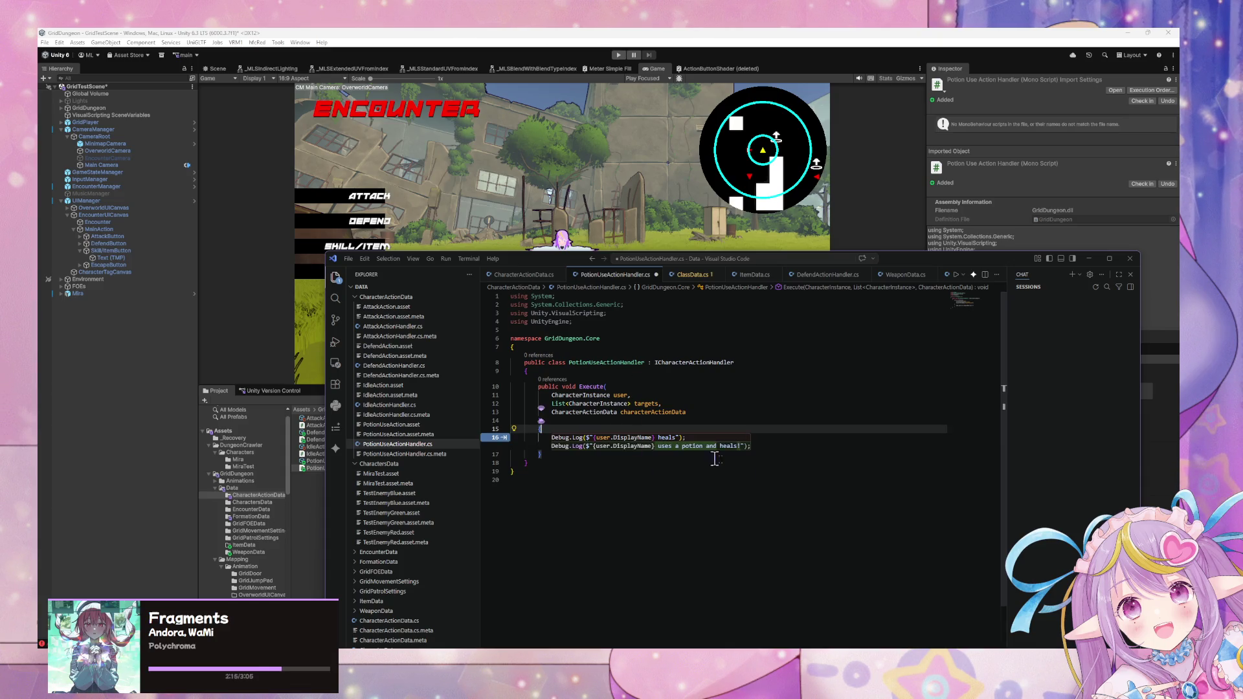
pyautogui.press('Up')
pyautogui.press('Up')
pyautogui.doubleClick(672, 438)
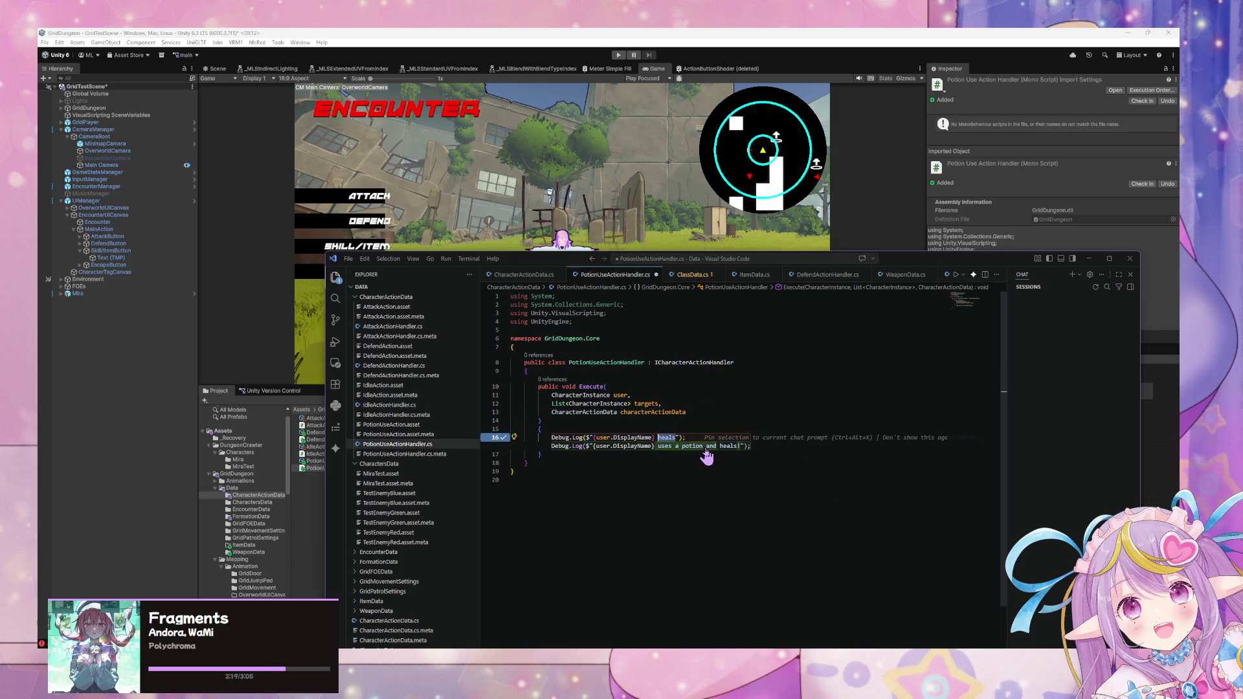
pyautogui.write('uses')
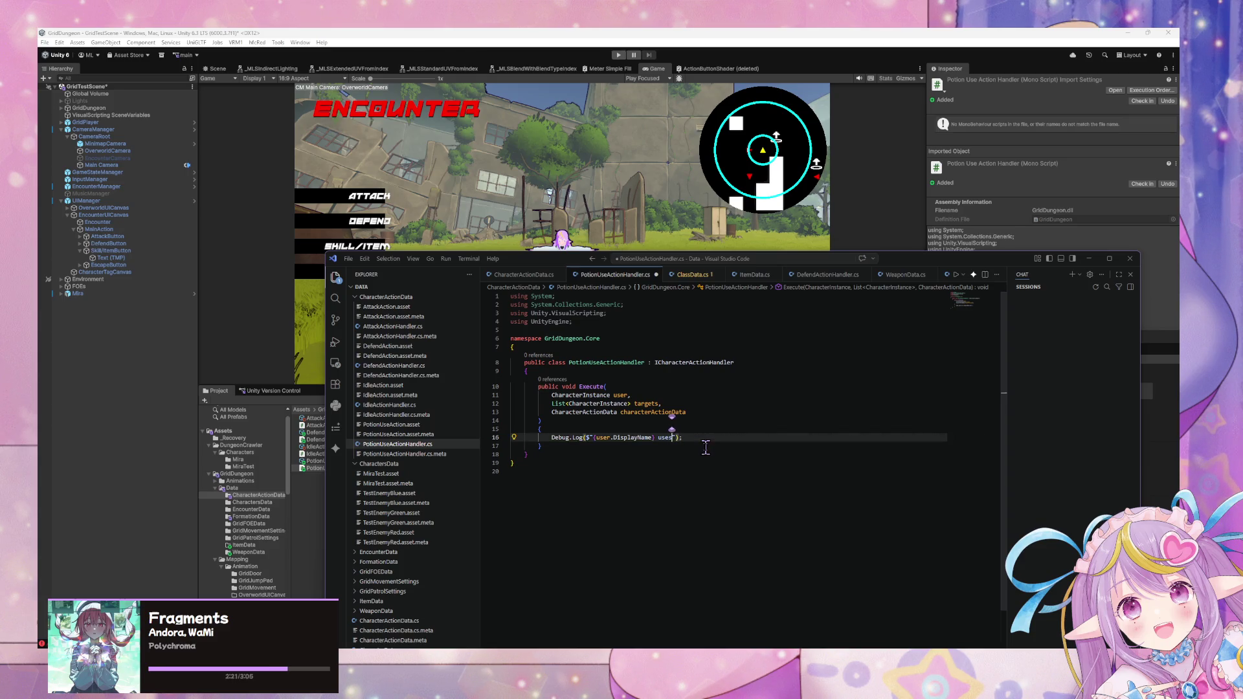
pyautogui.write(' a potion!')
pyautogui.hotkey('ctrl', 's')
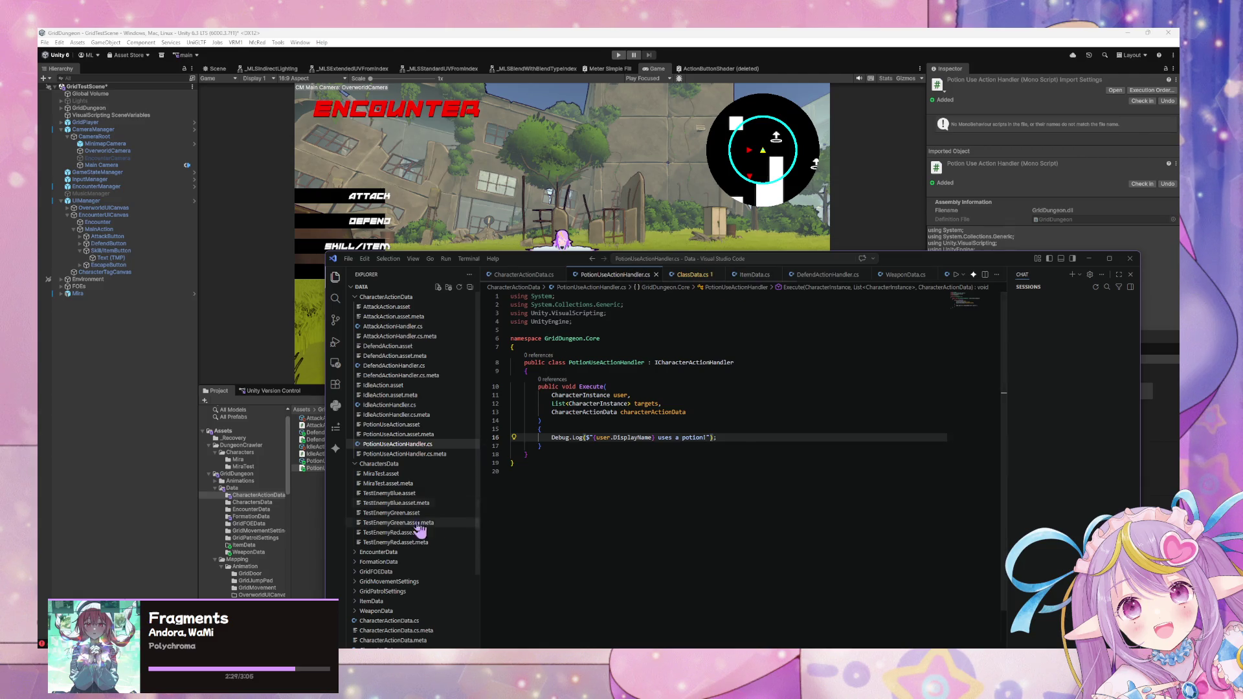
pyautogui.scroll(-5, 424, 512)
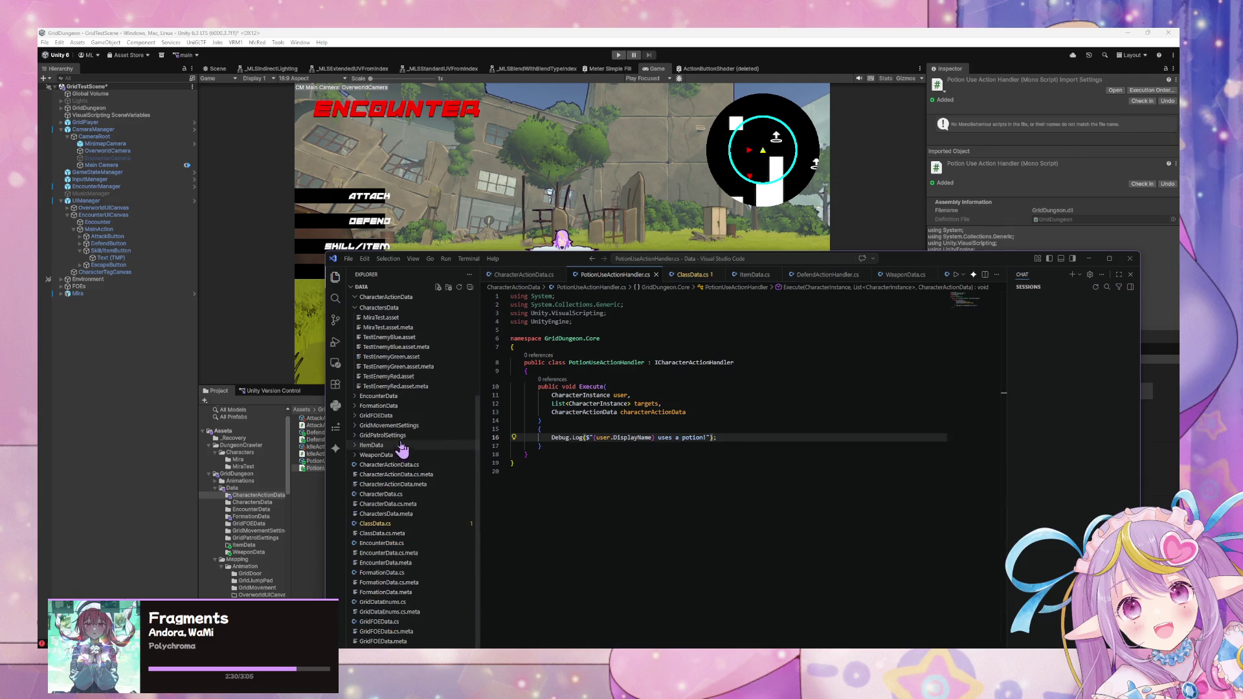
# - Open CharacterData.cs and scroll down to the ApplyDirectDamage method
pyautogui.click(413, 496)
pyautogui.scroll(-10, 692, 427)
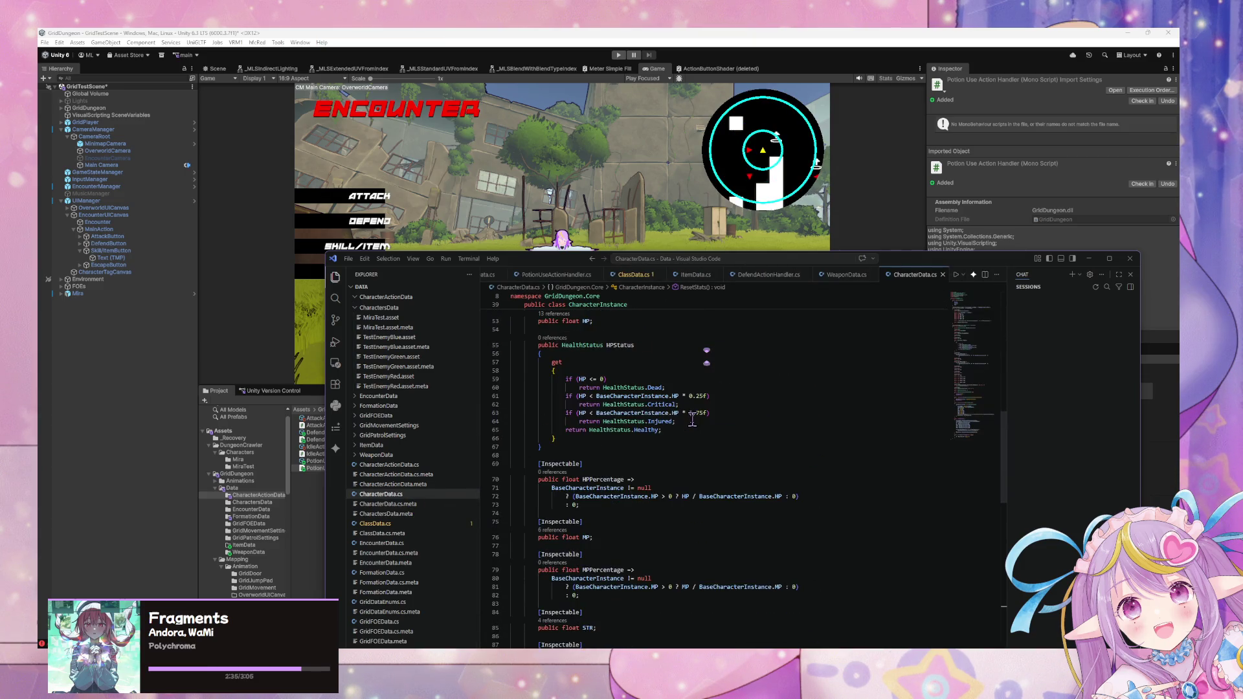
pyautogui.scroll(-1, 692, 421)
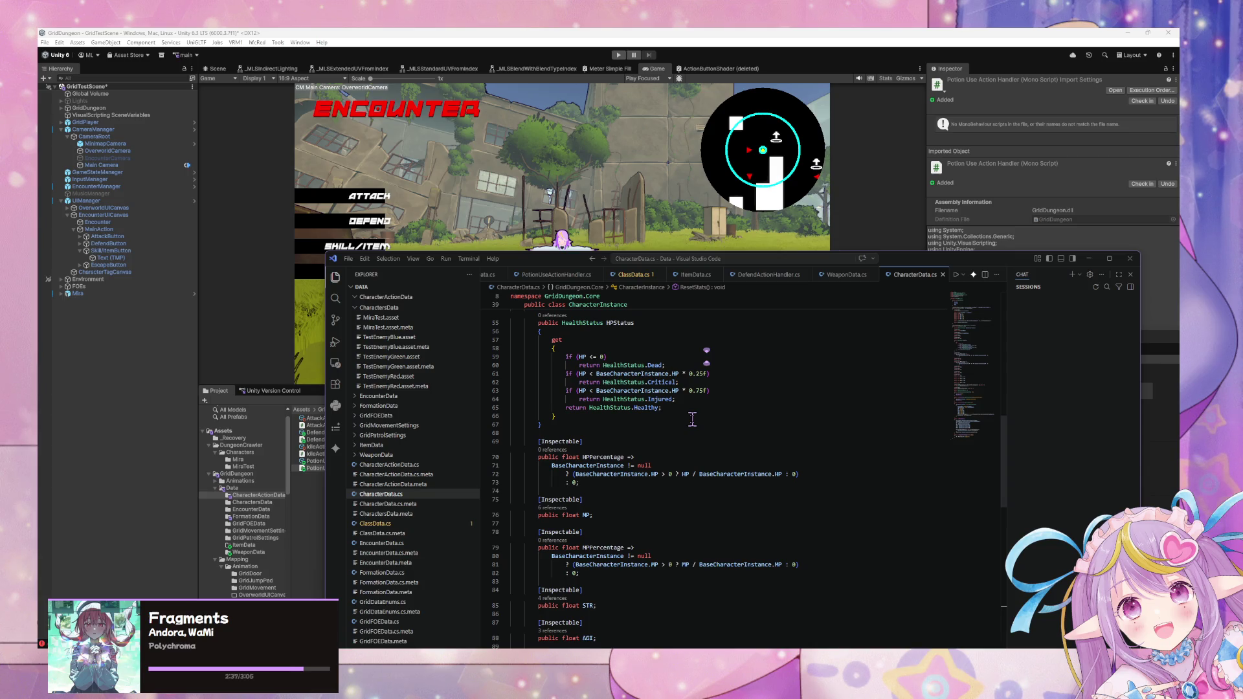
pyautogui.scroll(-10, 692, 419)
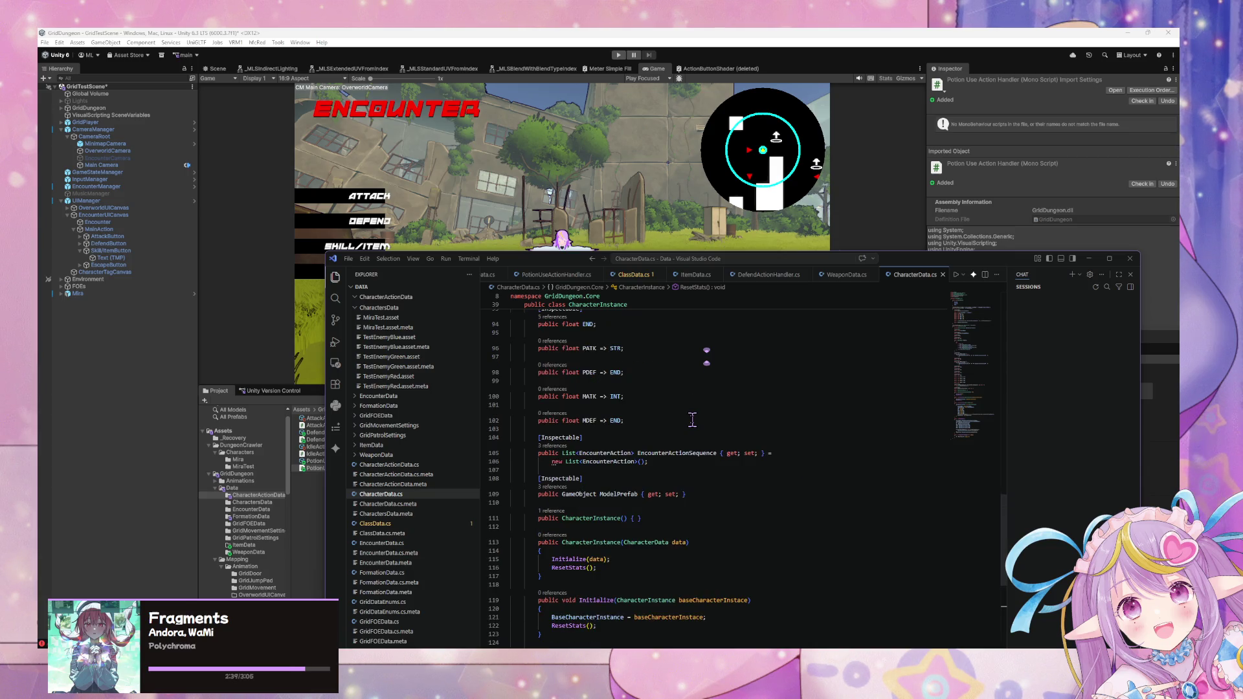
pyautogui.scroll(-1, 693, 420)
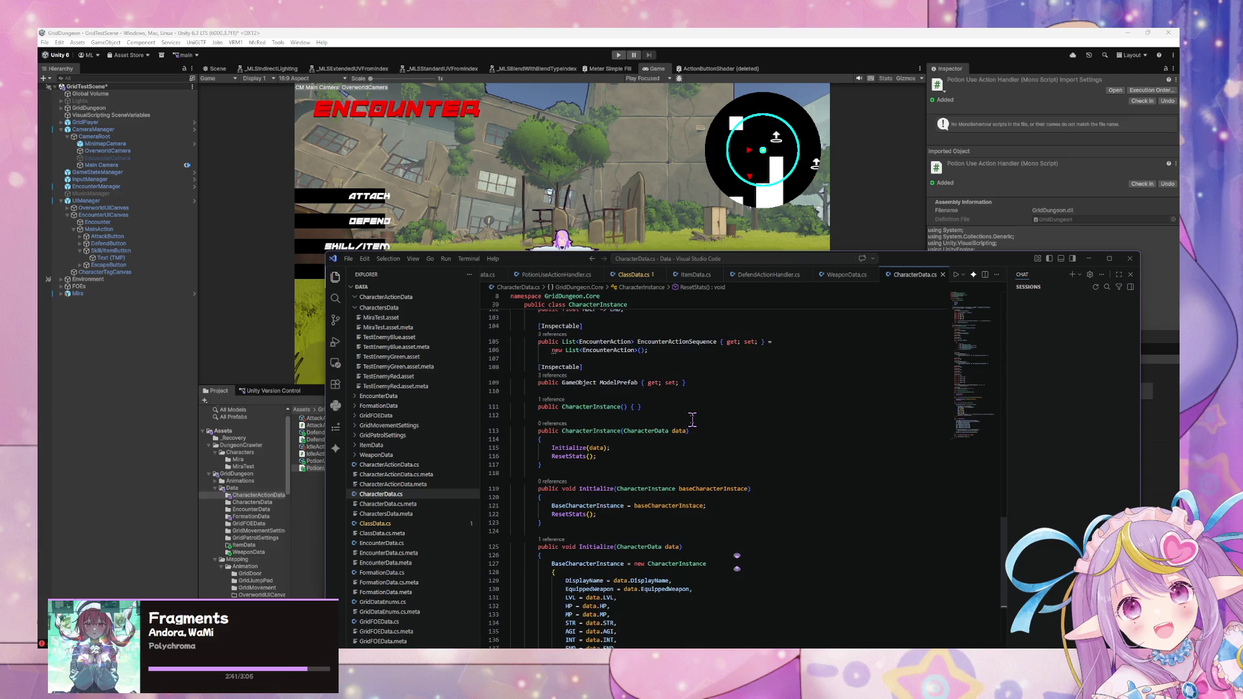
pyautogui.scroll(-10, 692, 420)
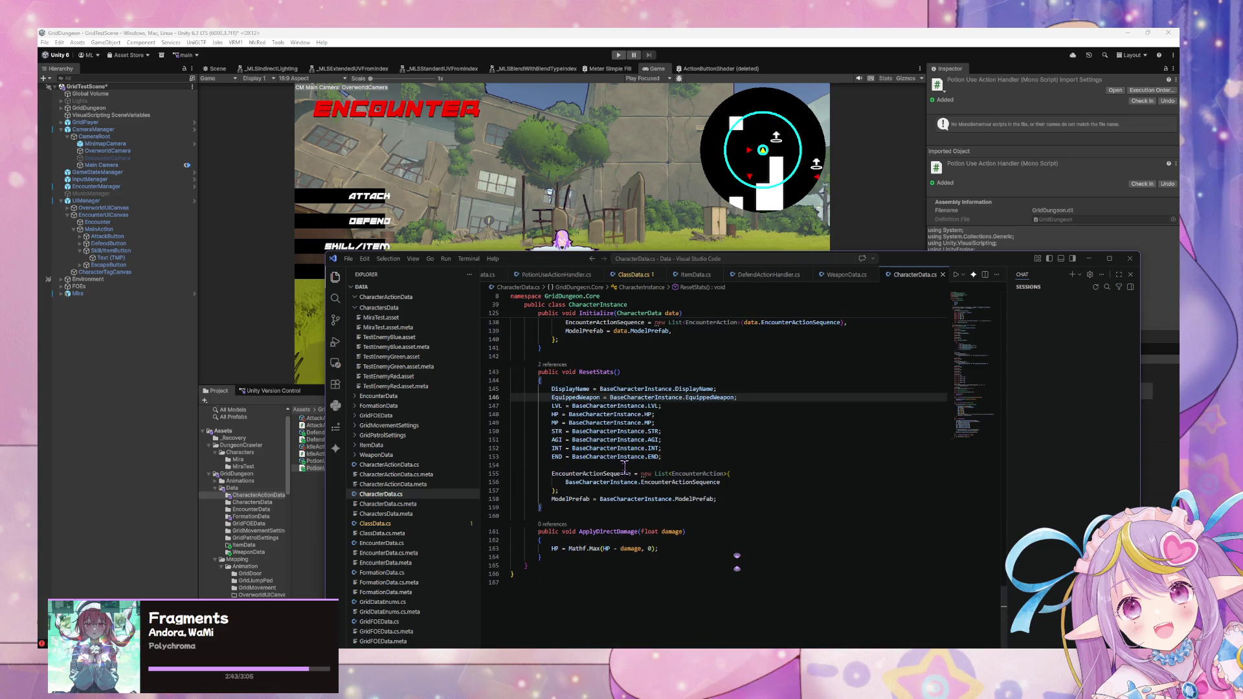
# - Add ApplyDirectHeal(float heal) setting HP to Mathf.Min(HP + heal, BaseCharacterInstance.HP), then save
pyautogui.click(592, 557)
pyautogui.press('Return')
pyautogui.press('Return')
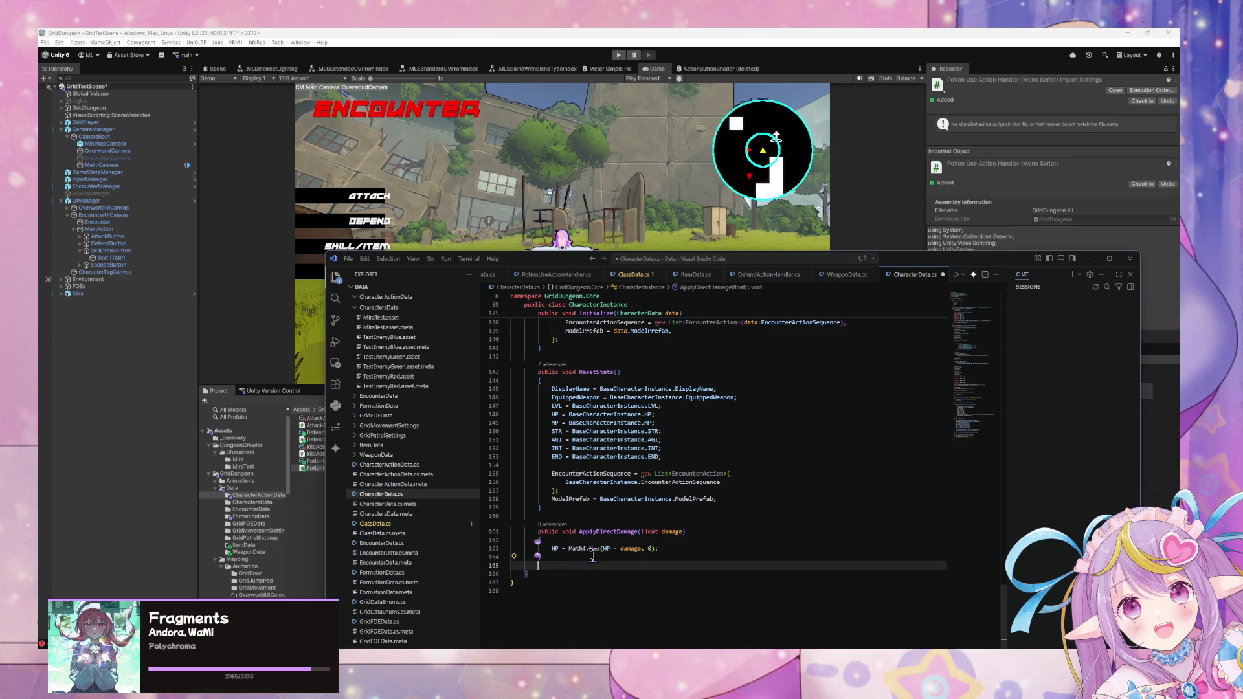
pyautogui.write('public void ')
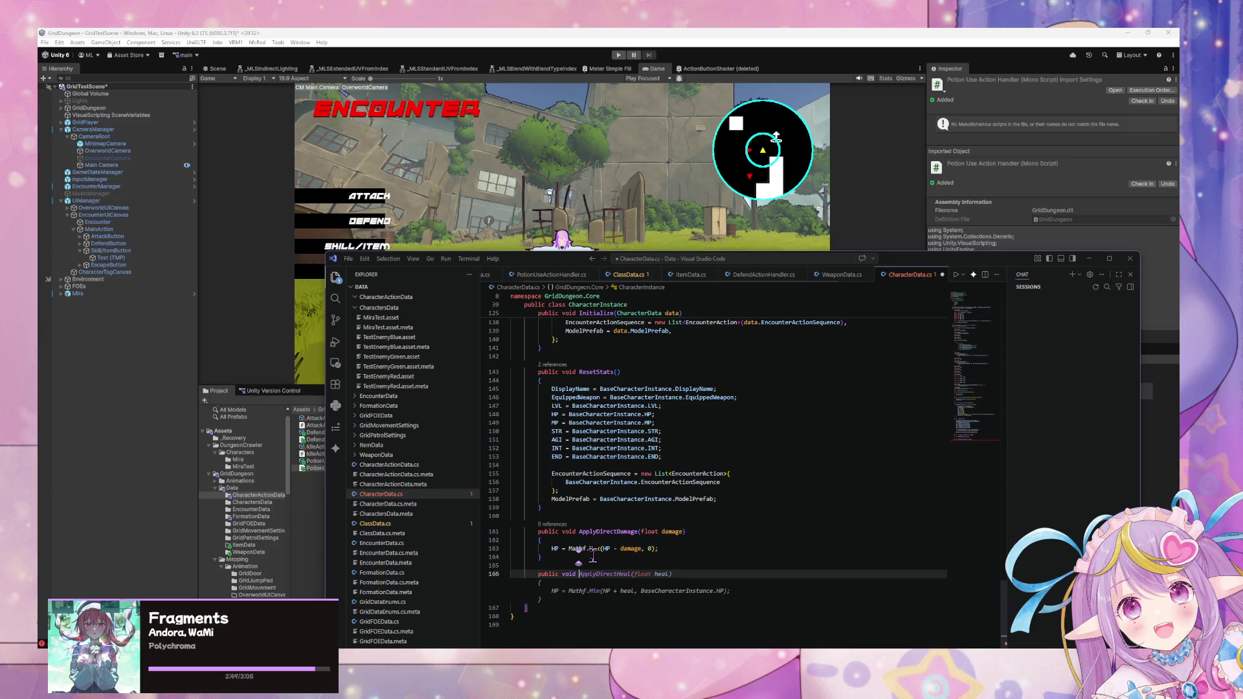
pyautogui.write('Apply')
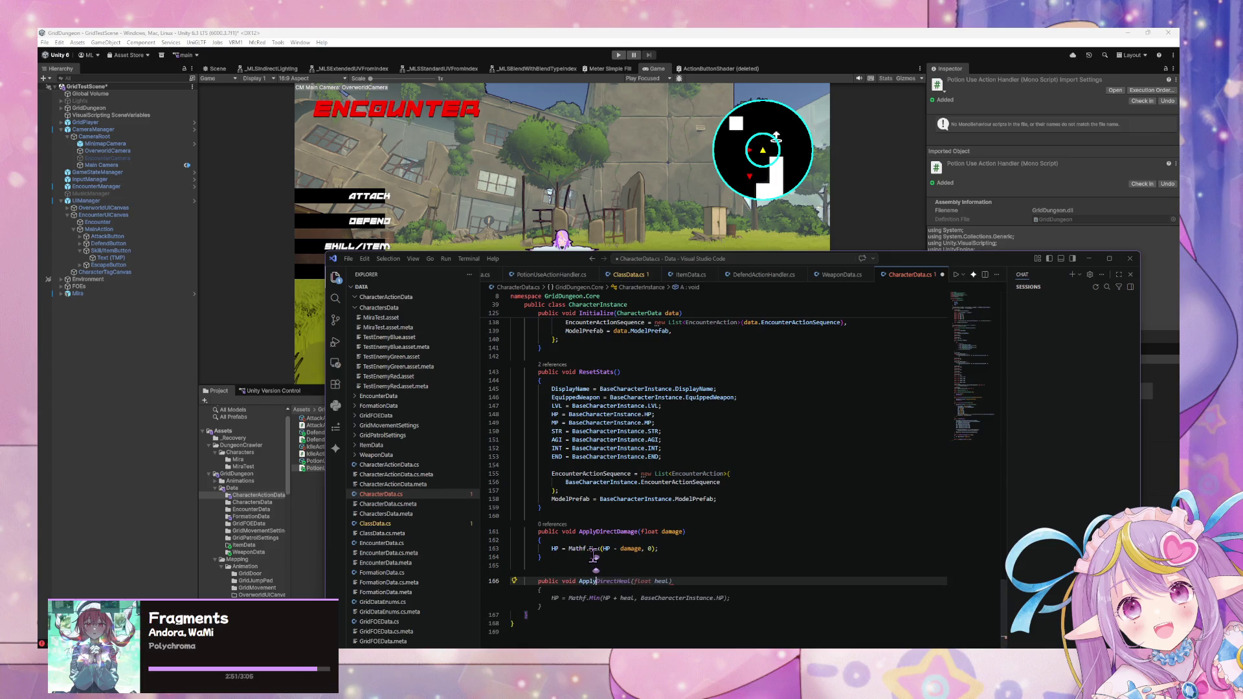
pyautogui.write('DirectHeal')
pyautogui.write('(float heal')
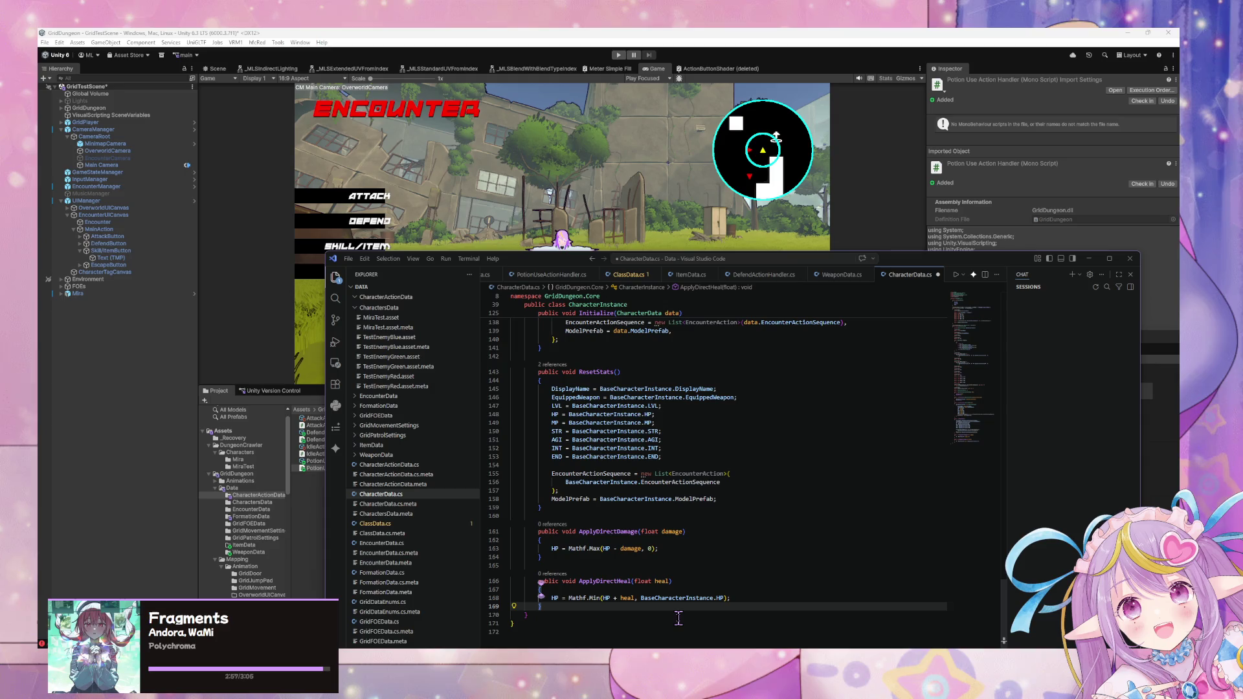
pyautogui.click(712, 598)
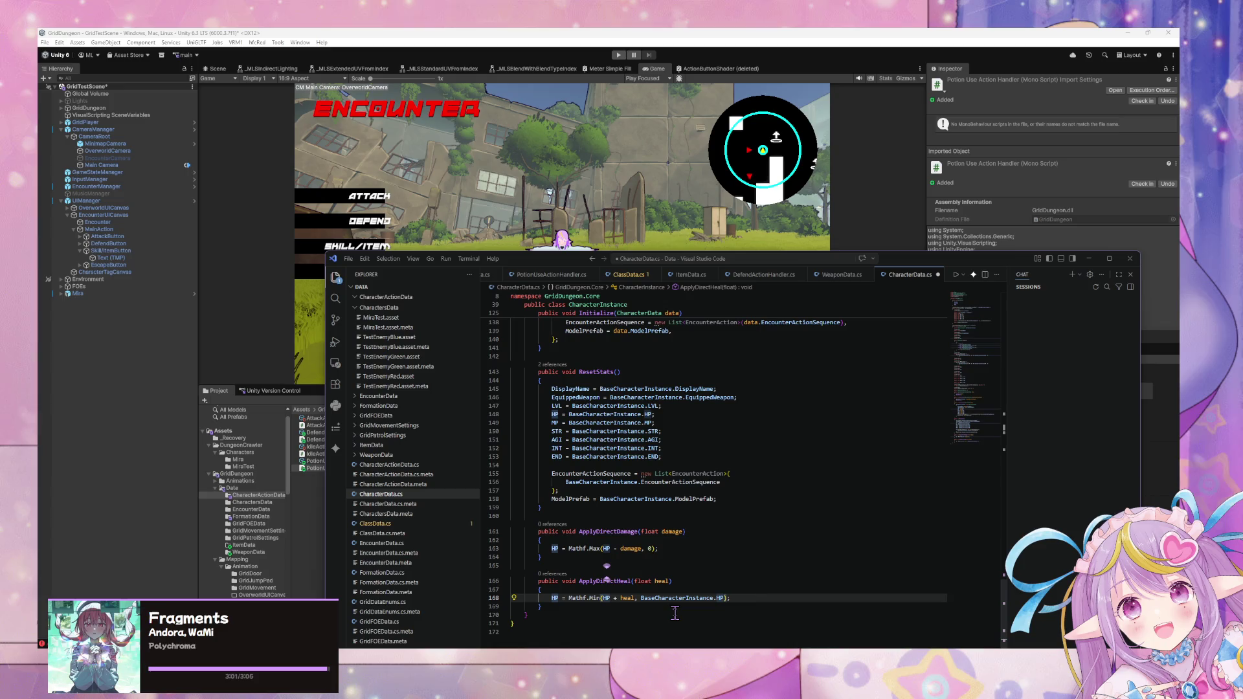
pyautogui.hotkey('ctrl', 's')
# - Return to PotionUseActionHandler.cs and add a new line after the potion log
pyautogui.click(715, 507)
pyautogui.click(732, 565)
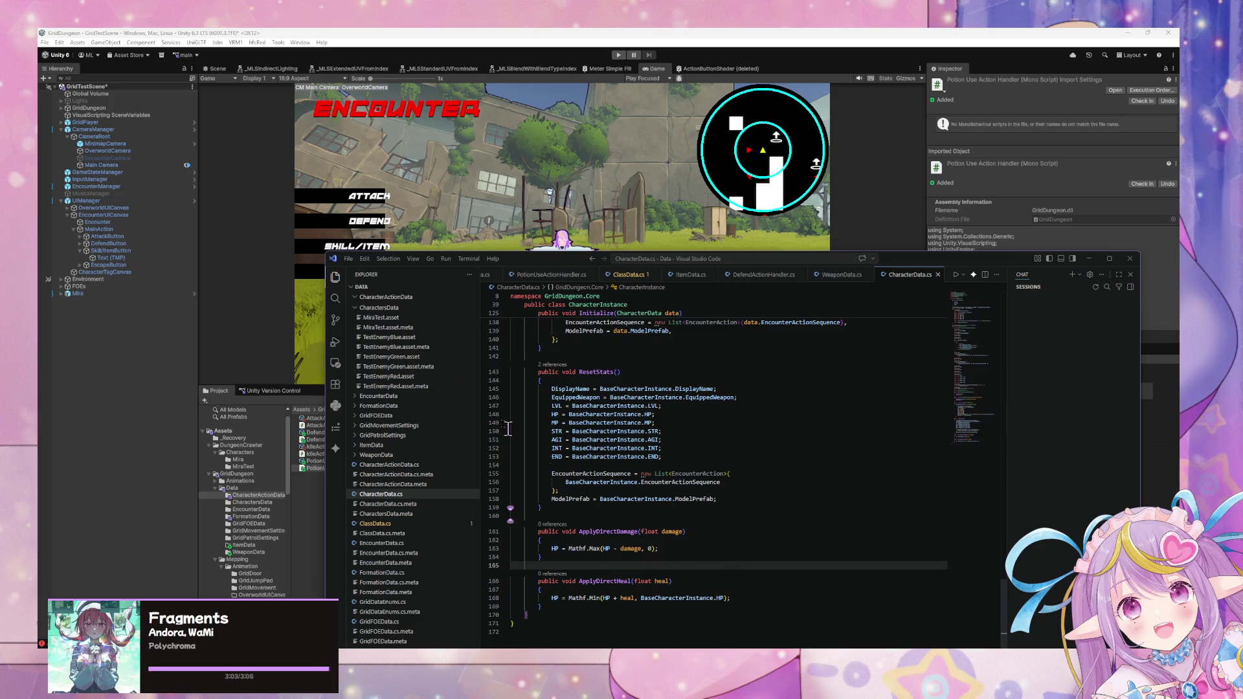
pyautogui.click(577, 277)
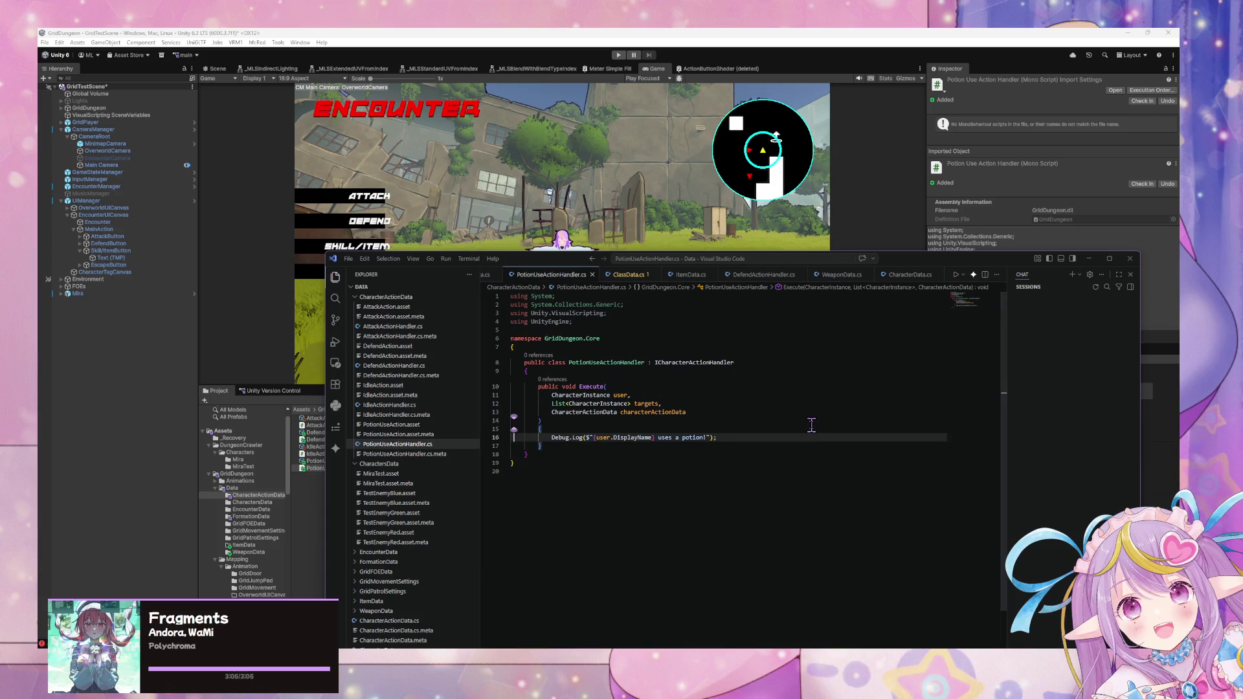
pyautogui.press('Return')
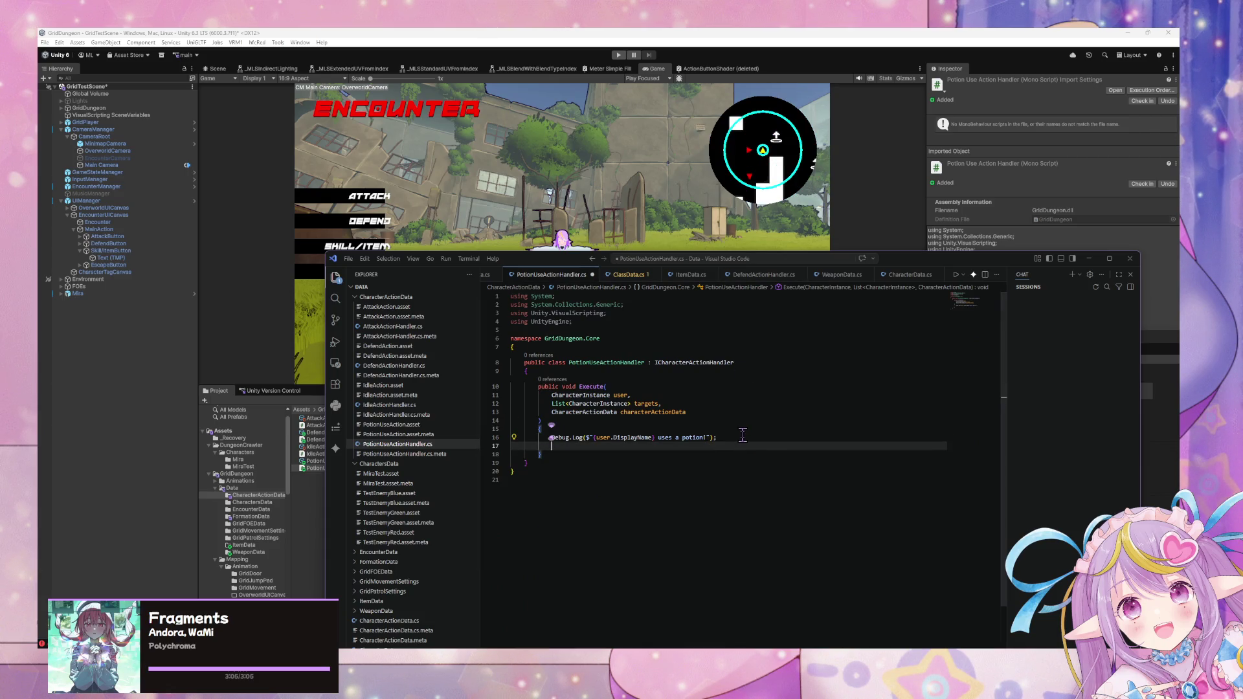
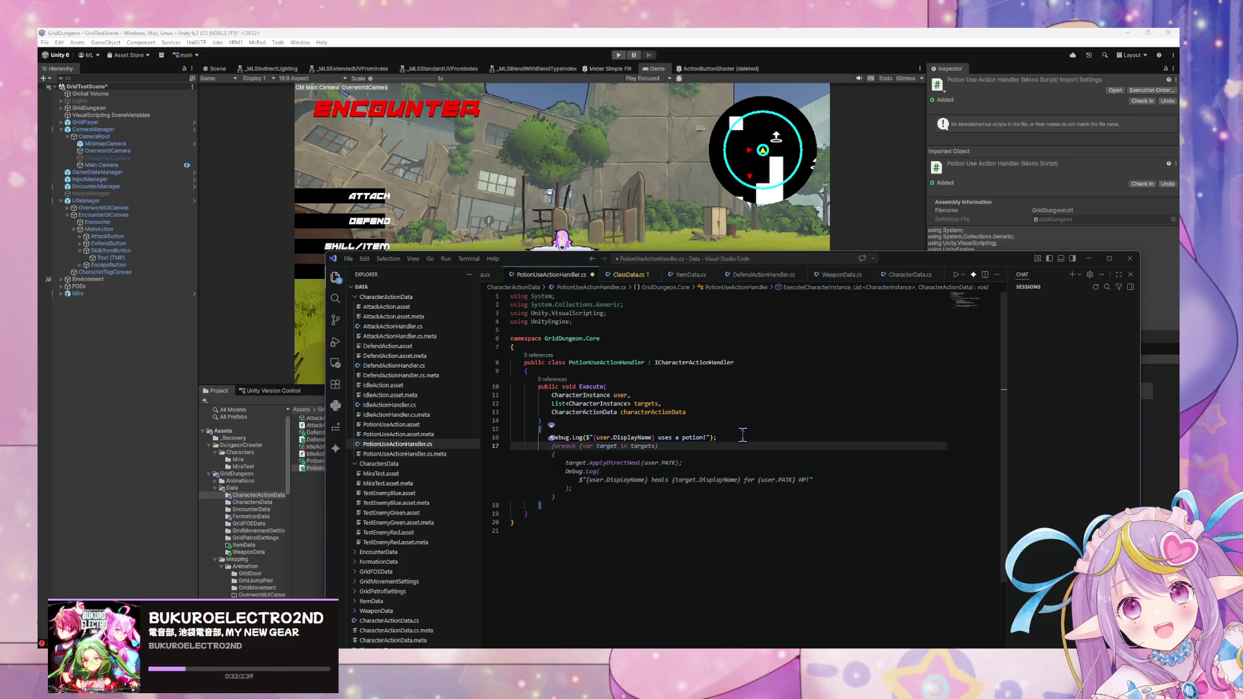
# - Add the comment 'Assume this is only one target' and accept the suggested single-target heal block
pyautogui.press('Up')
pyautogui.press('Up')
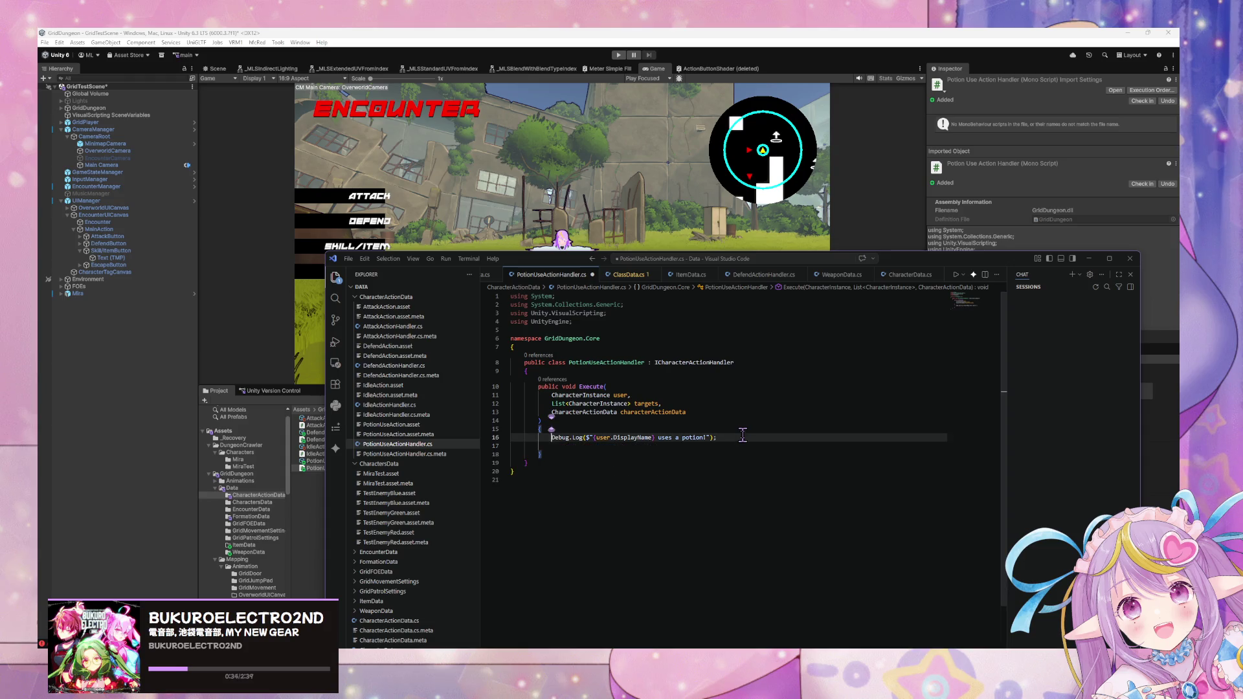
pyautogui.press('Down')
pyautogui.press('Down')
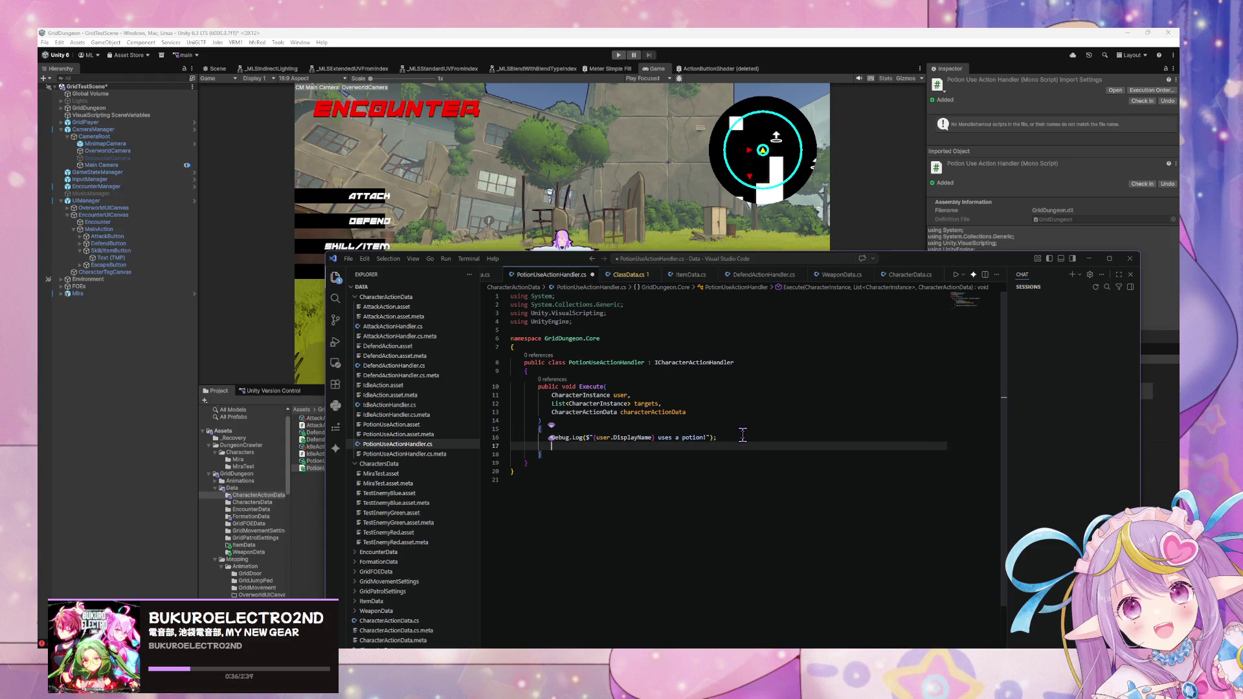
pyautogui.write('// Assume ')
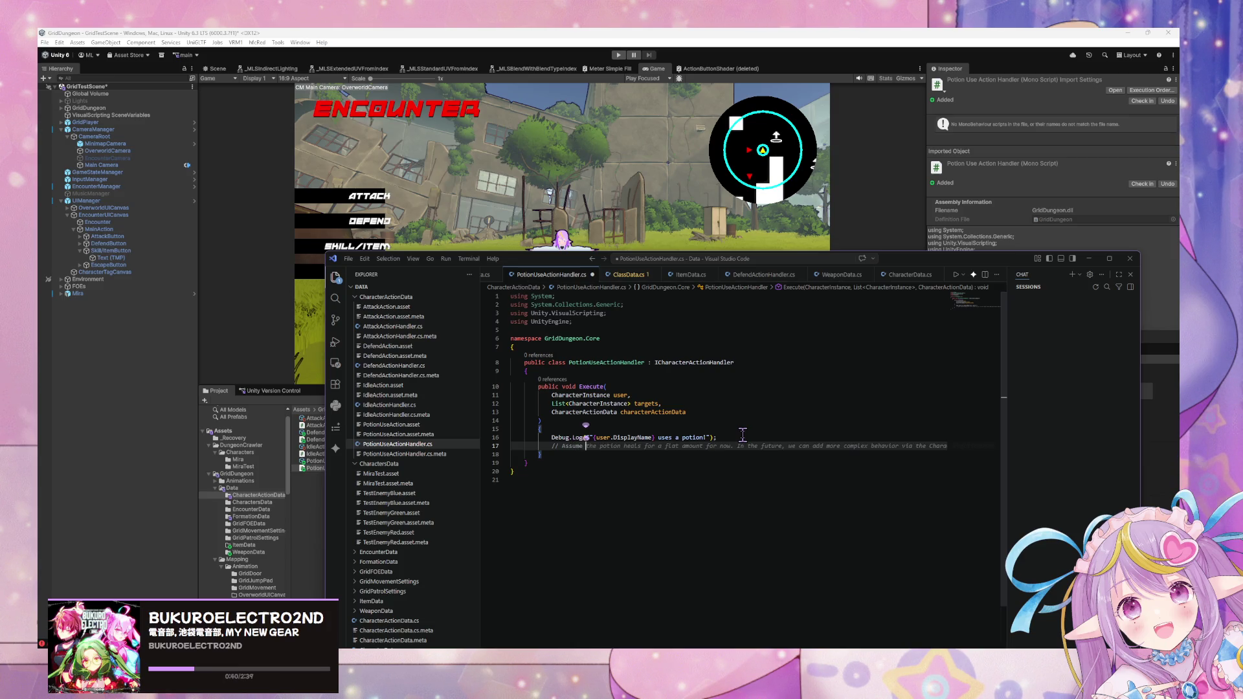
pyautogui.write('this')
pyautogui.press('BackSpace')
pyautogui.press('BackSpace')
pyautogui.write('is only one target')
pyautogui.press('Return')
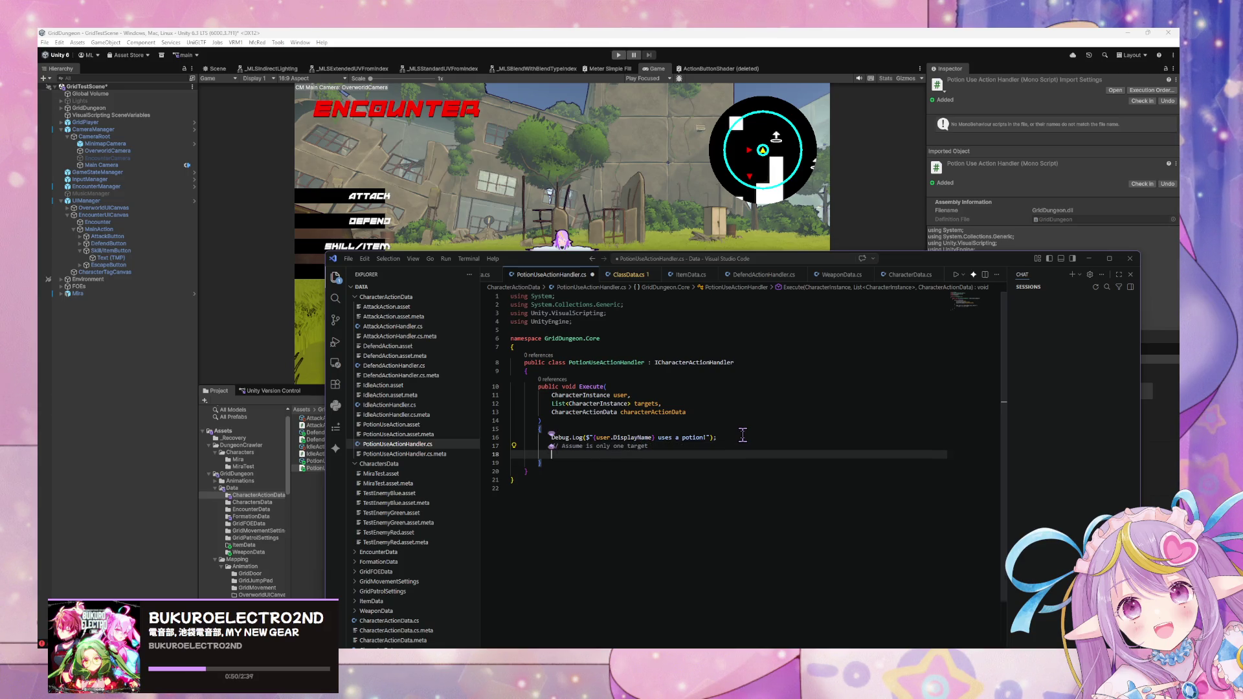
pyautogui.press('Tab')
# - Remove the user.PATK argument so the call reads ApplyDirectHeal(), then start a line at the class top
pyautogui.click(730, 427)
pyautogui.moveTo(683, 480)
pyautogui.mouseDown()
pyautogui.moveTo(518, 481)
pyautogui.moveTo(566, 480)
pyautogui.mouseUp()
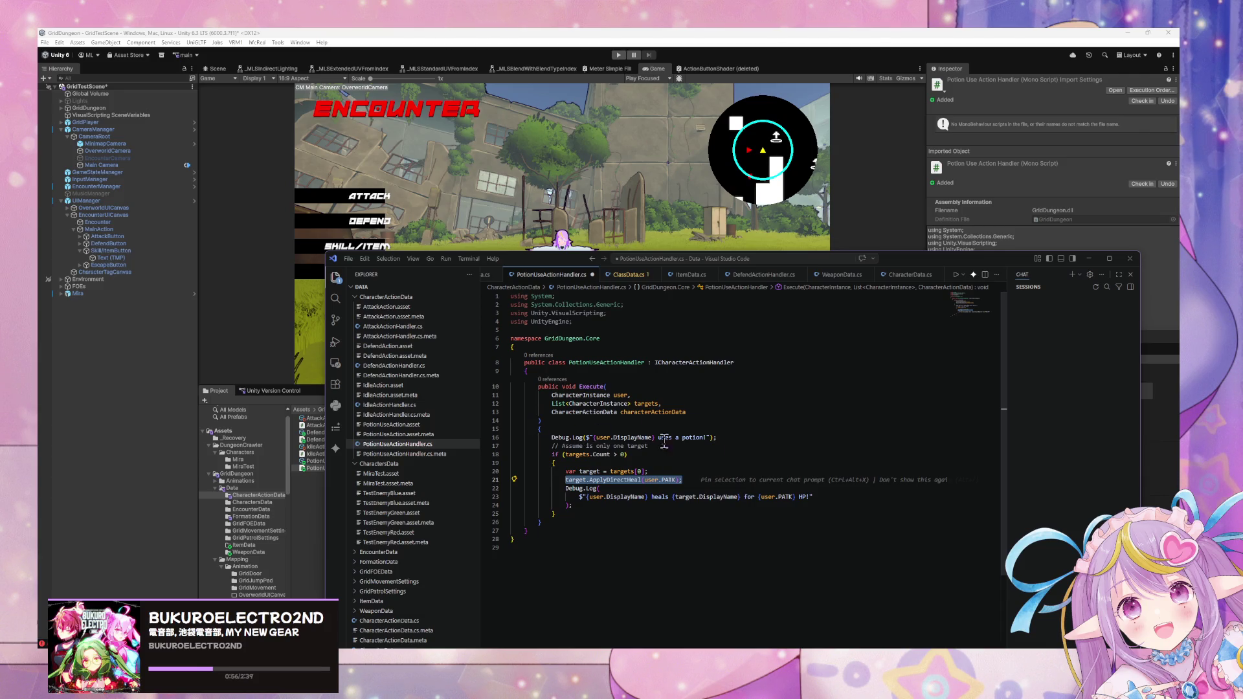
pyautogui.moveTo(678, 480); pyautogui.dragTo(650, 479)
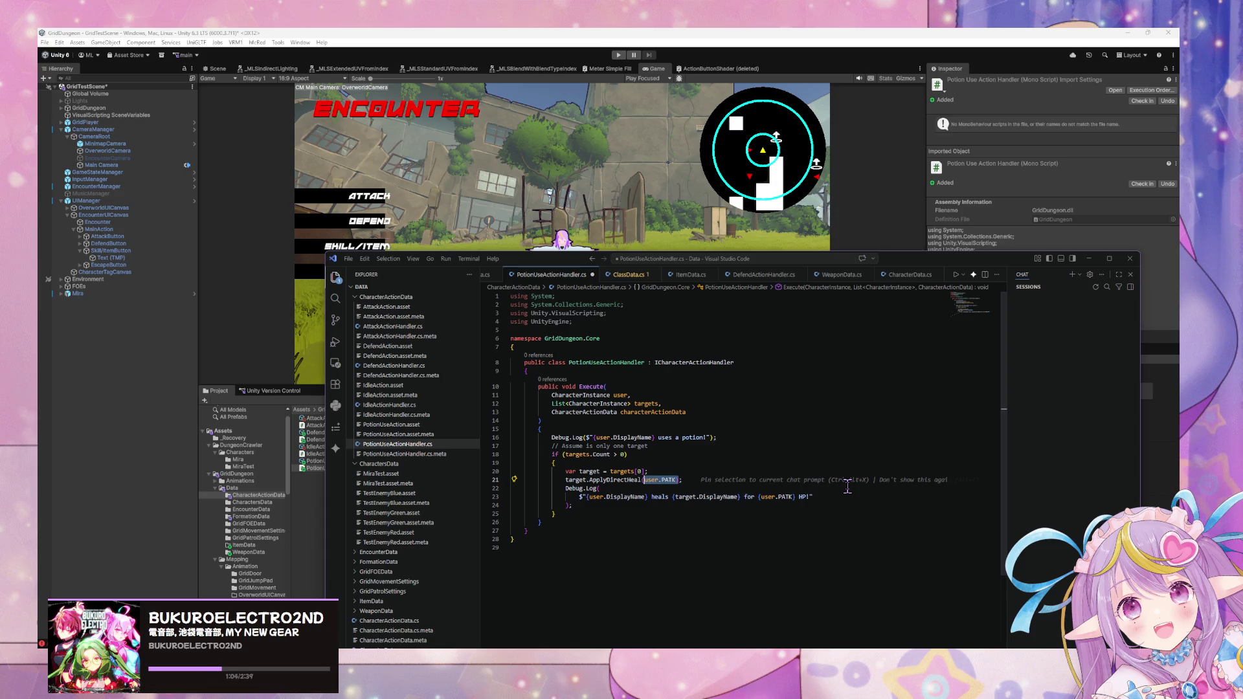
pyautogui.press('BackSpace')
pyautogui.click(650, 371)
pyautogui.press('Return')
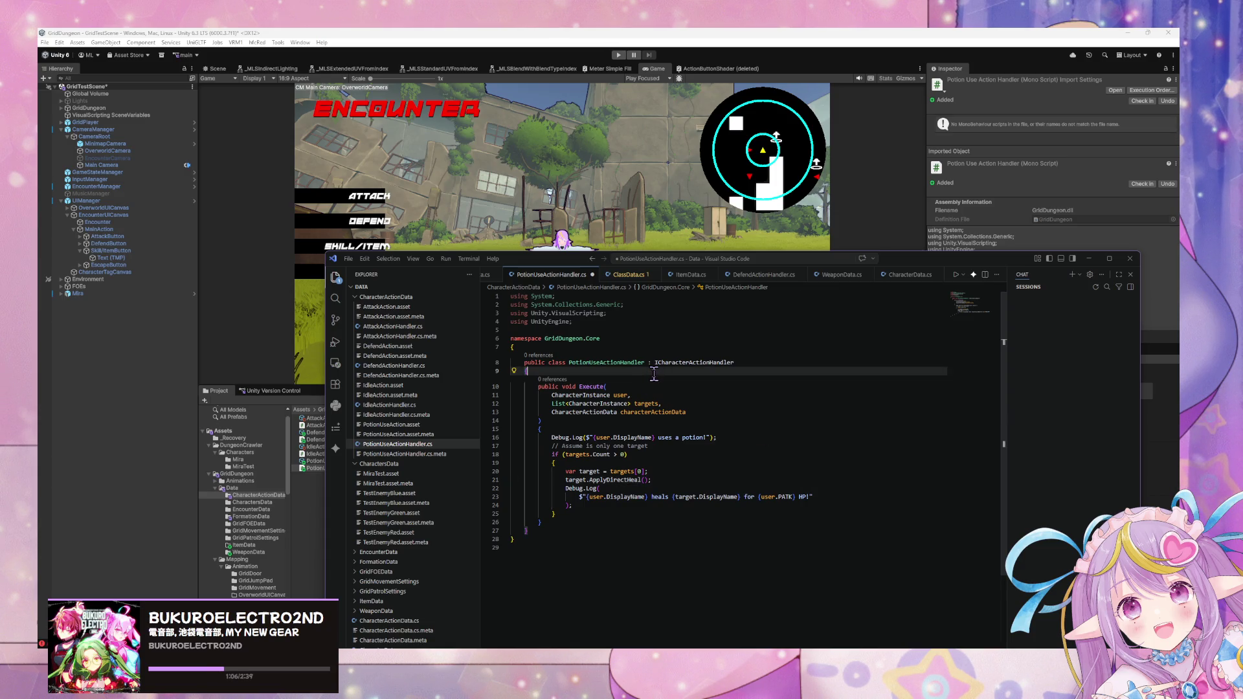
# - Declare private const float POTION_HEAL_AMOUNT = 50f at the top of the class
pyautogui.write('private static ')
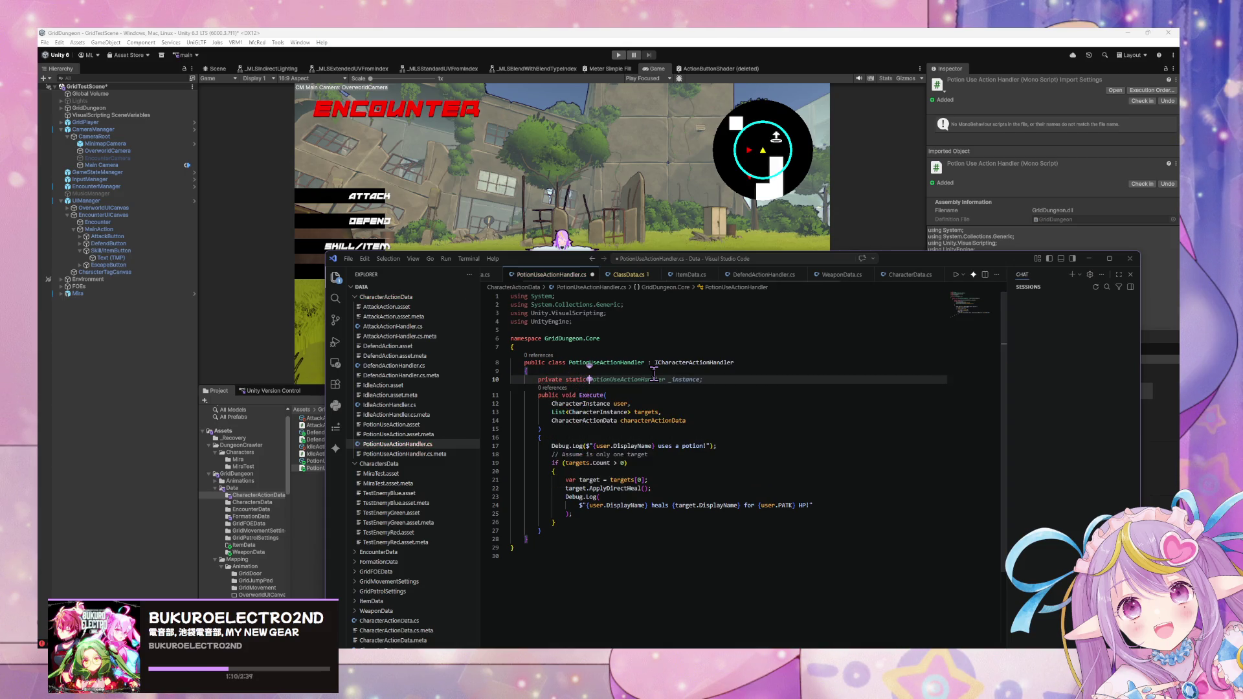
pyautogui.write('Potion')
pyautogui.press('BackSpace')
pyautogui.press('BackSpace')
pyautogui.press('BackSpace')
pyautogui.write('flo')
pyautogui.press('Tab')
pyautogui.write('HealAmount = 50f;')
pyautogui.hotkey('ctrl', 'Left')
pyautogui.hotkey('ctrl', 'Left')
pyautogui.hotkey('ctrl', 'Left')
pyautogui.hotkey('ctrl', 'Left')
pyautogui.hotkey('ctrl', 'BackSpace')
pyautogui.write('con')
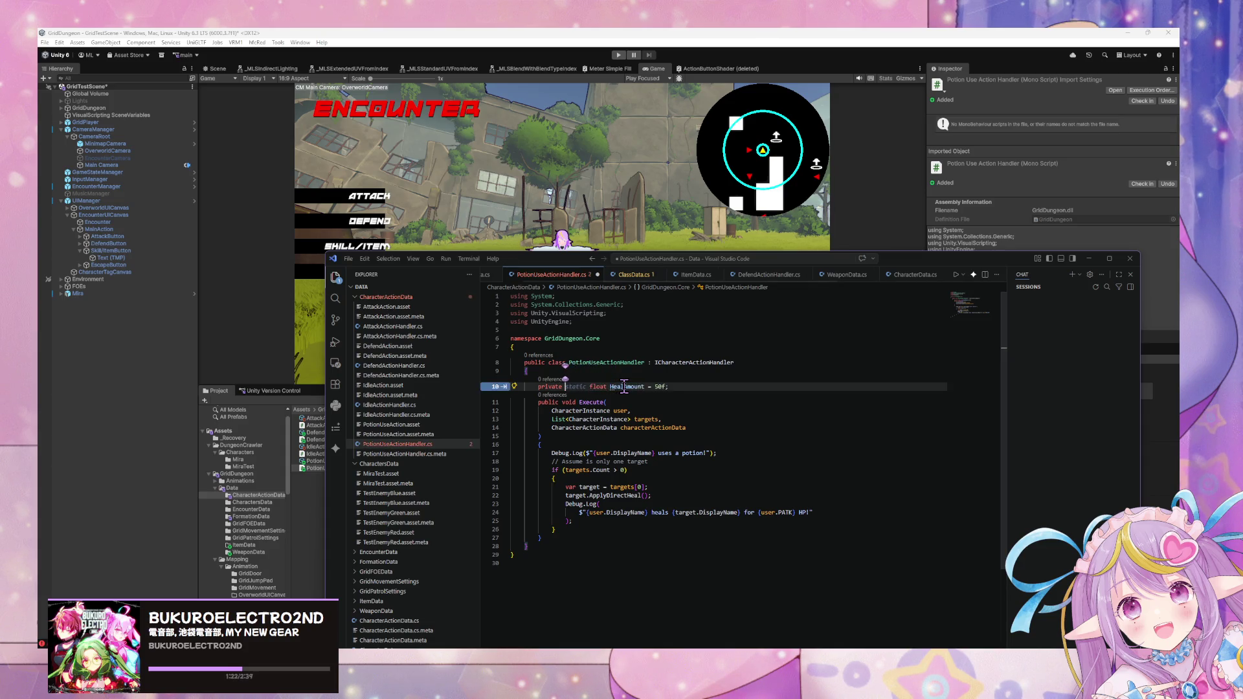
pyautogui.write('st')
pyautogui.doubleClick(623, 381)
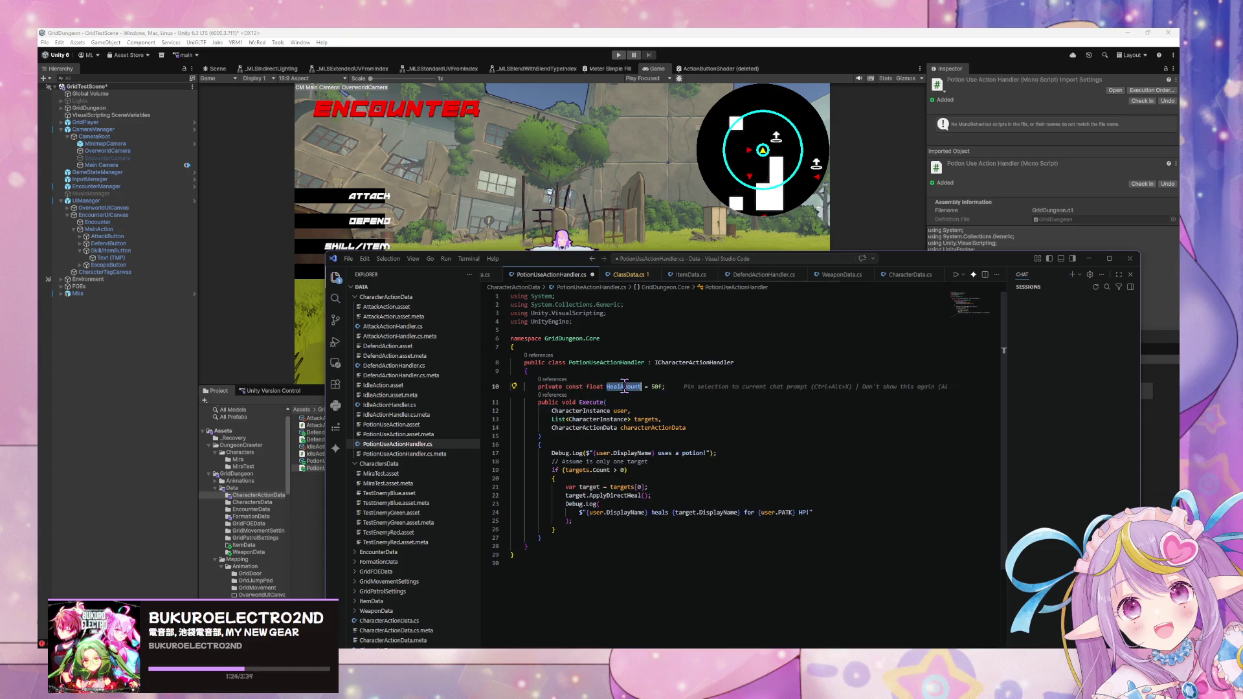
pyautogui.write('POTION')
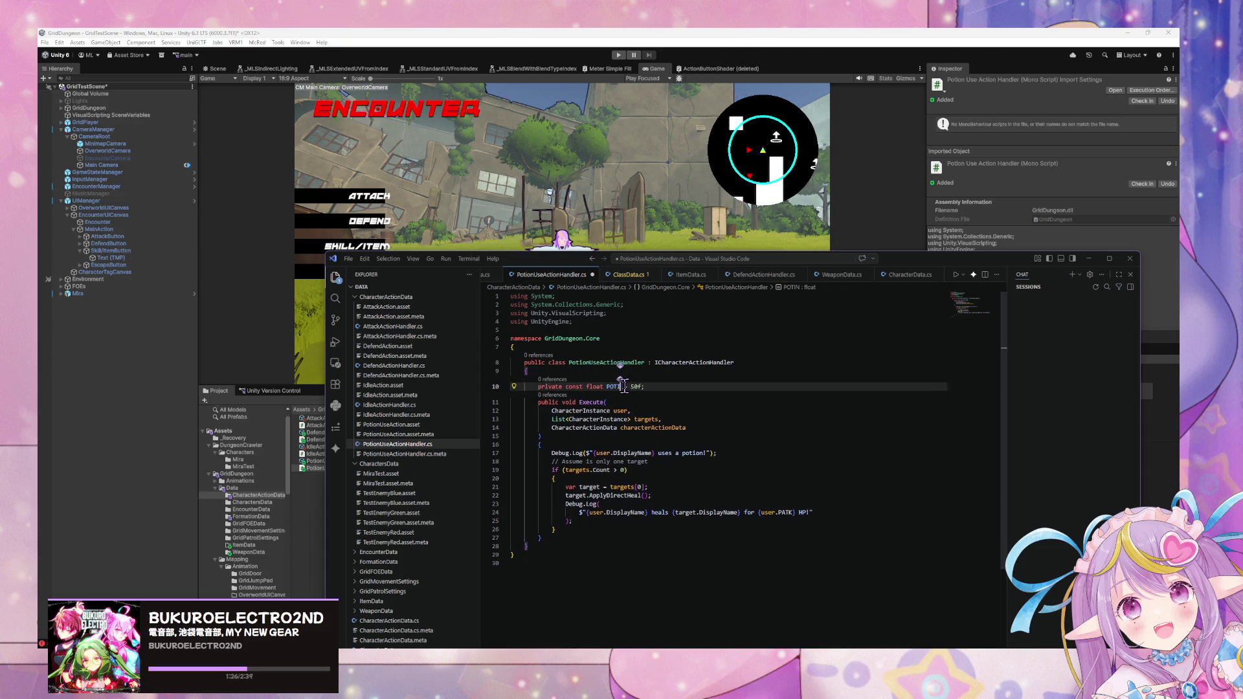
pyautogui.write('_HEAL_AMOUNT')
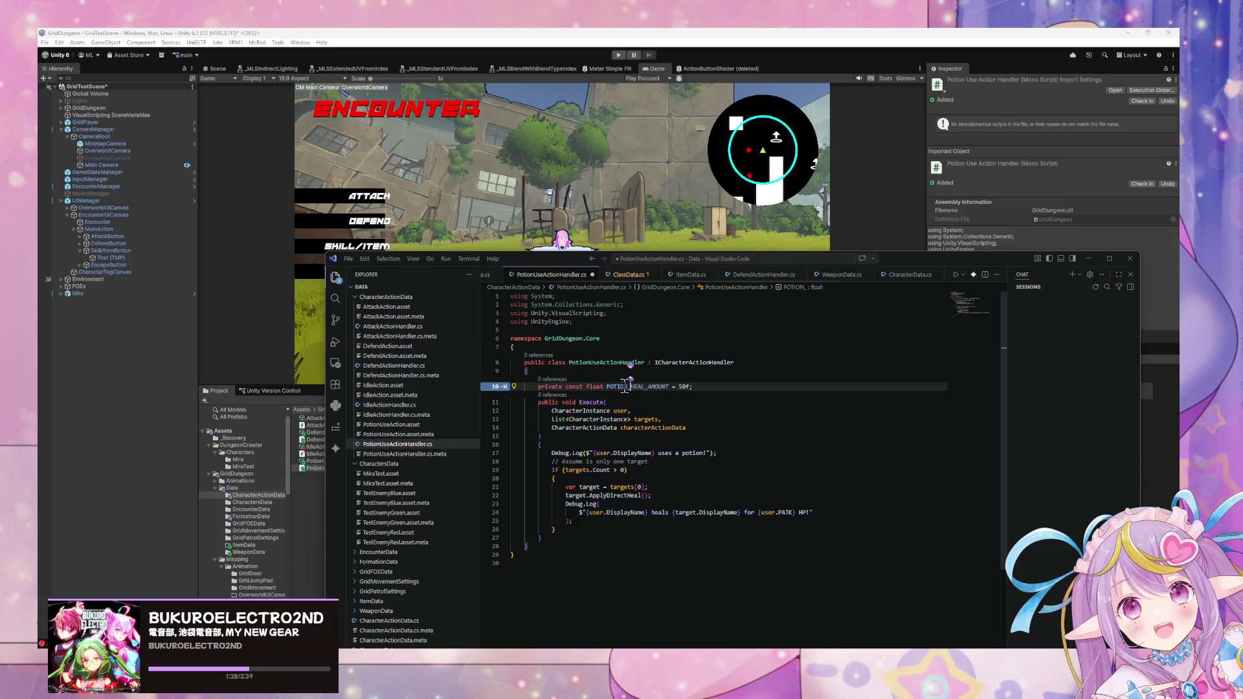
pyautogui.click(607, 451)
pyautogui.click(717, 387)
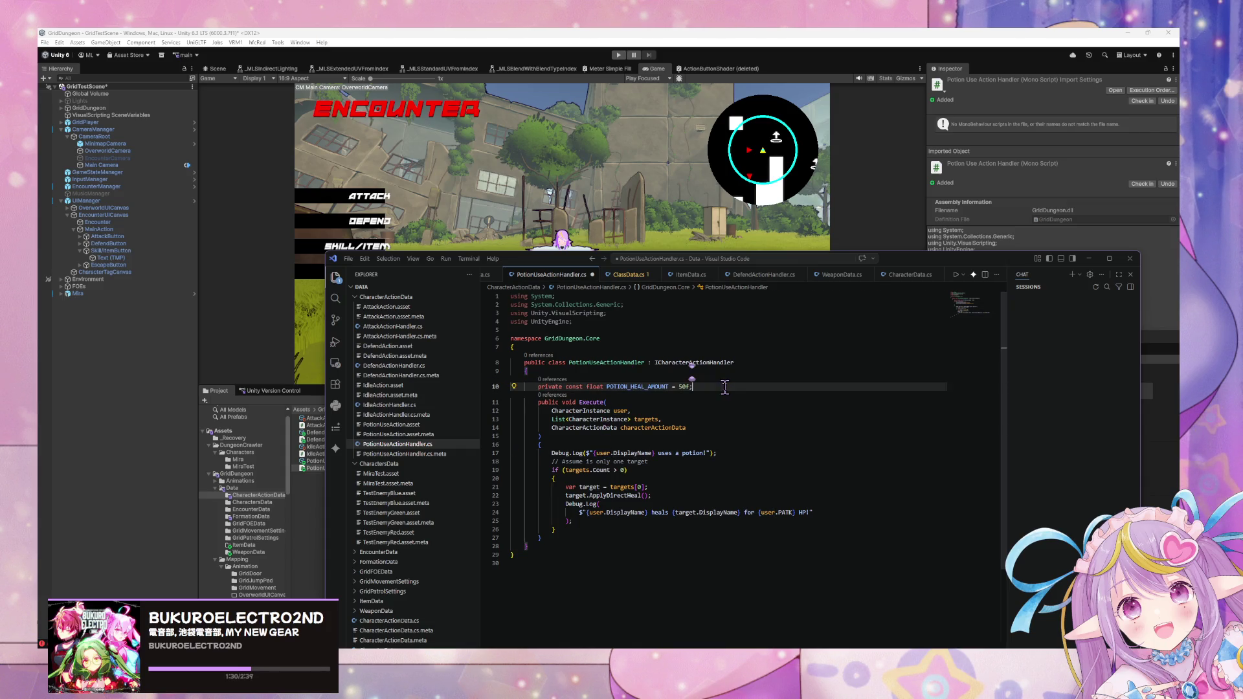
pyautogui.press('Return')
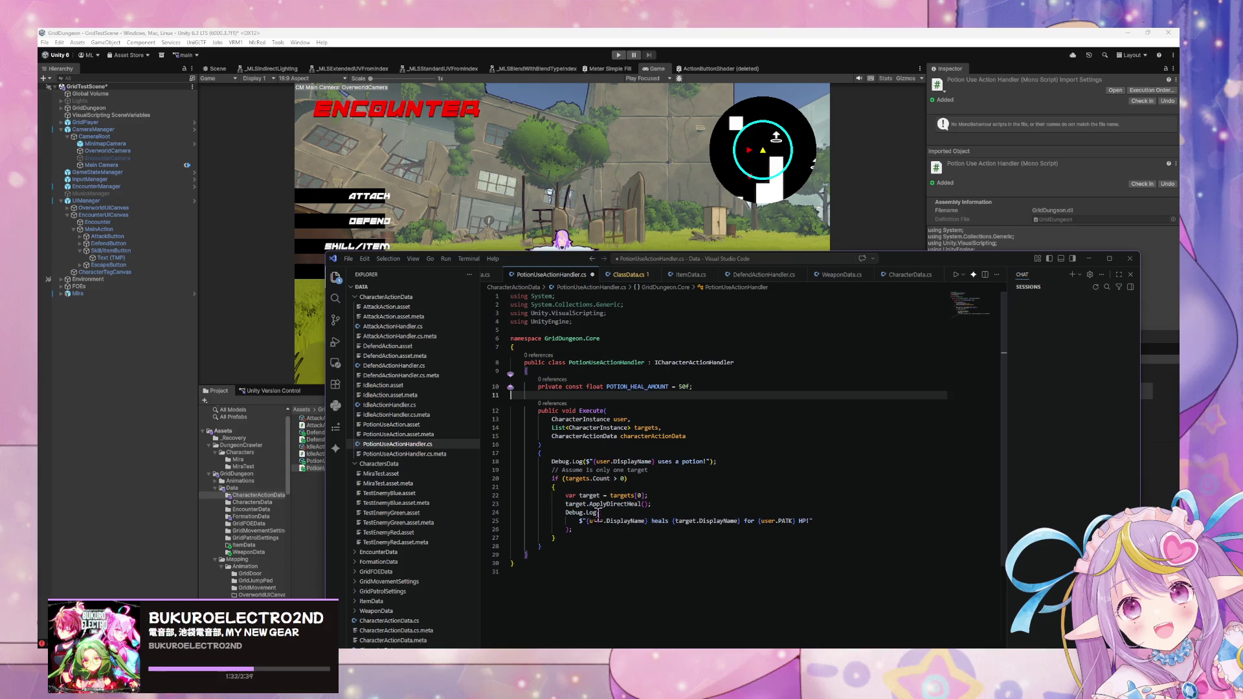
# - Pass POTION_HEAL_AMOUNT to ApplyDirectHeal, delete the heal Debug.Log line, and save
pyautogui.click(644, 504)
pyautogui.write('POTION_HEAL_AMOUNT')
pyautogui.moveTo(608, 529); pyautogui.dragTo(489, 513)
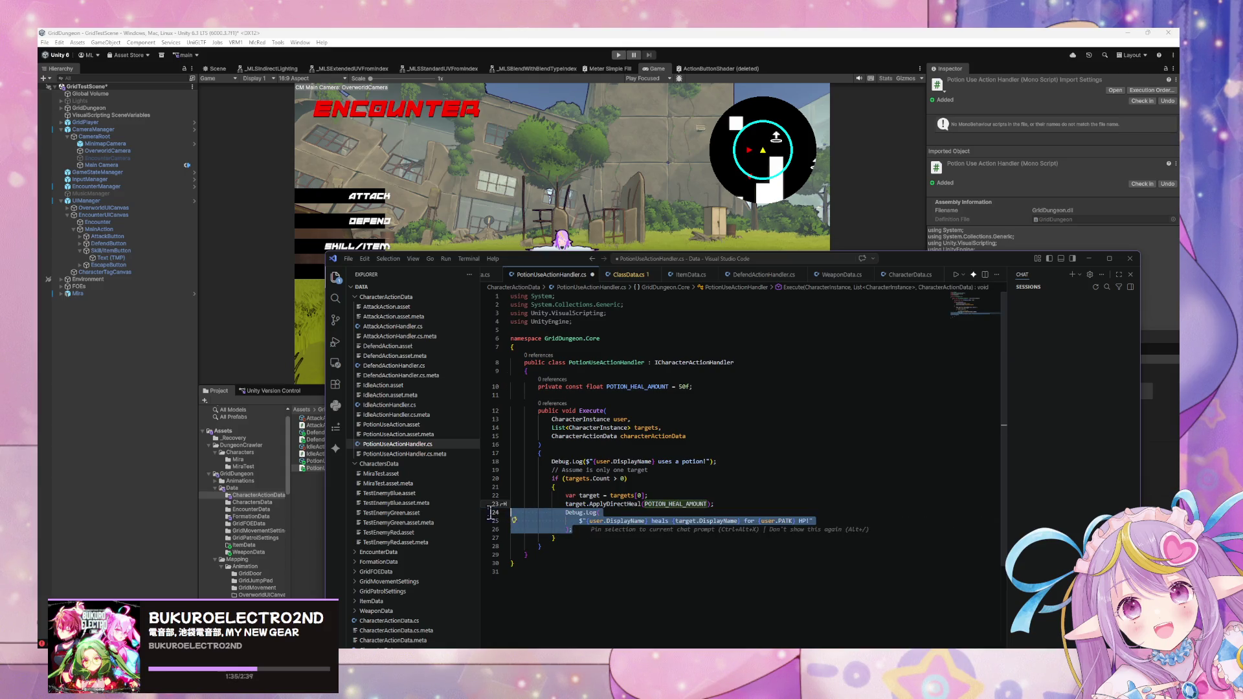
pyautogui.click(706, 503)
pyautogui.keyDown('shift'); pyautogui.click(586, 527); pyautogui.keyUp('shift')
pyautogui.press('Delete')
pyautogui.hotkey('ctrl', 's')
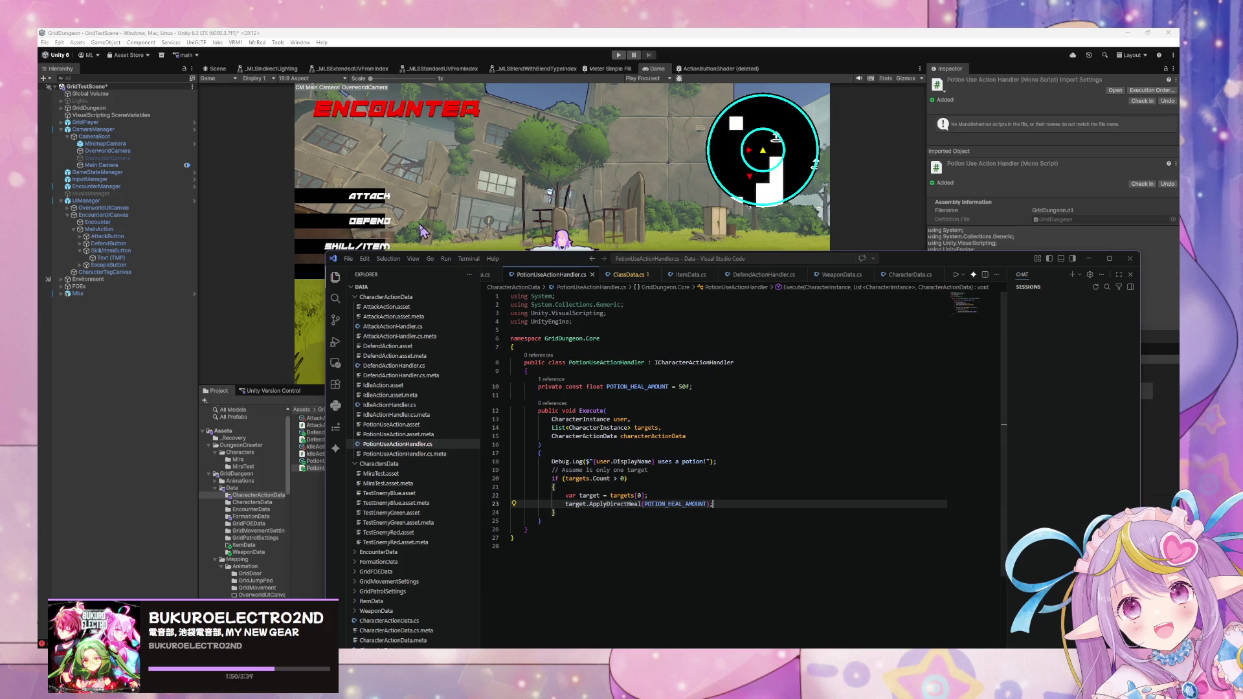
# - Insert 'it' before 'is' in the single-target comment and save the file again
pyautogui.click(587, 470)
pyautogui.write('it')
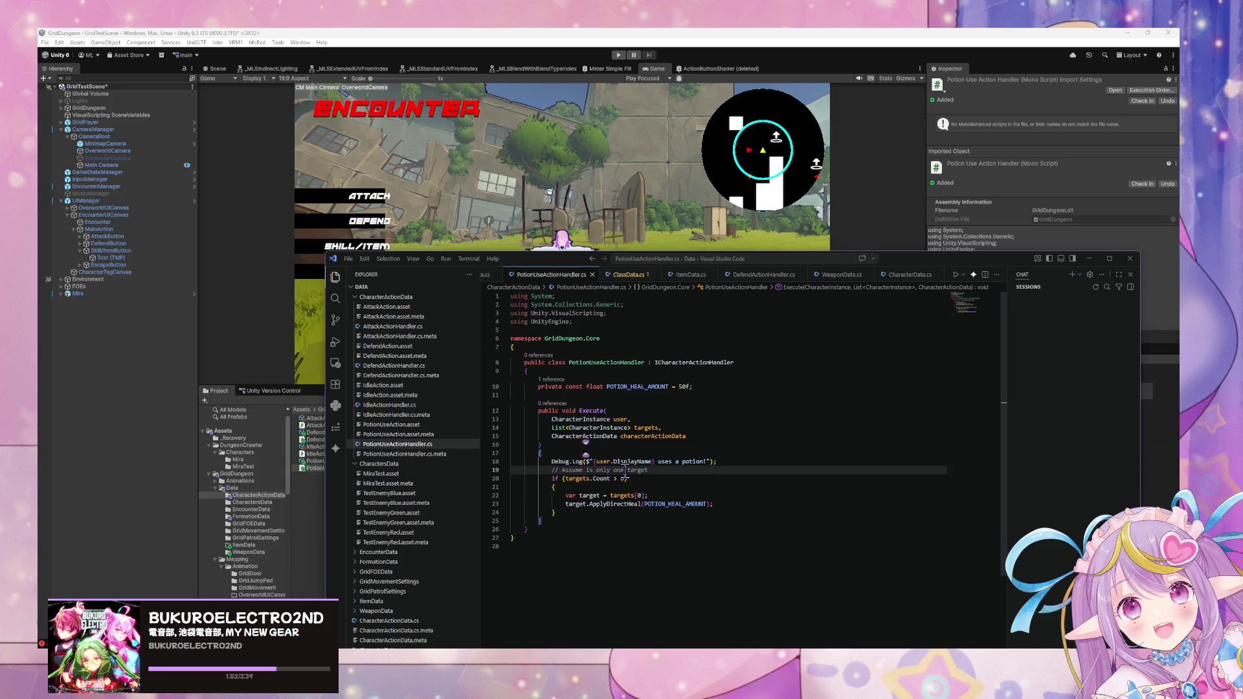
pyautogui.hotkey('ctrl', 's')
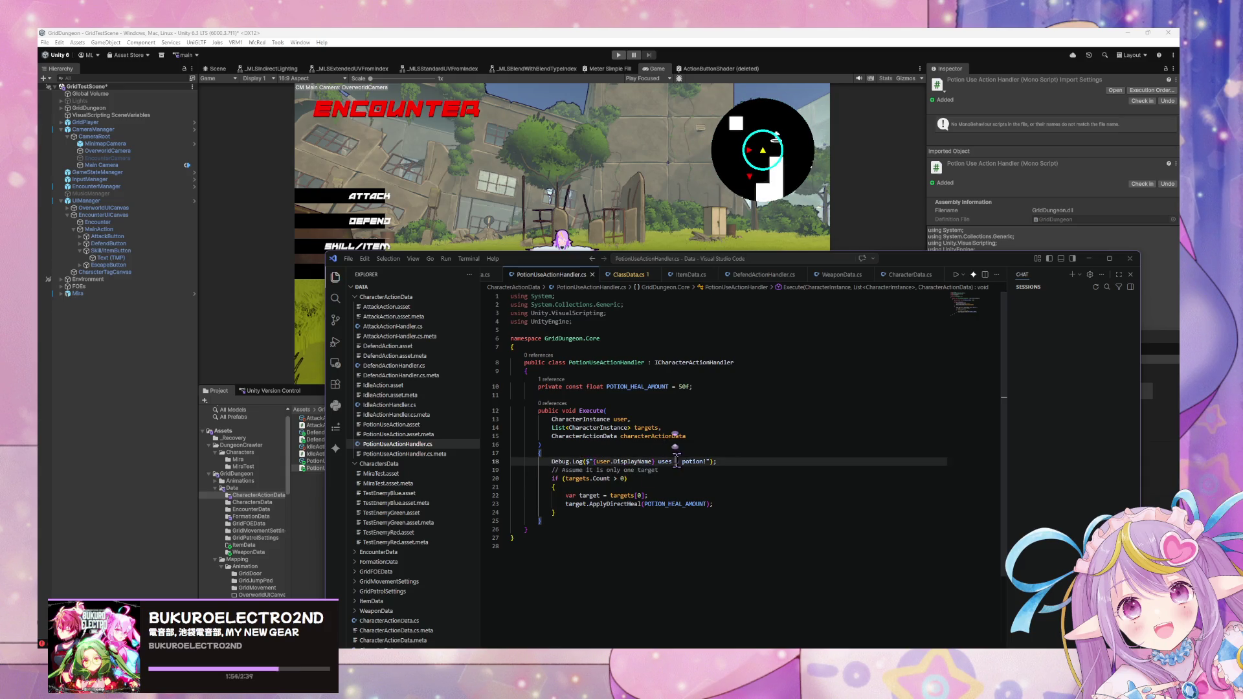
pyautogui.click(624, 556)
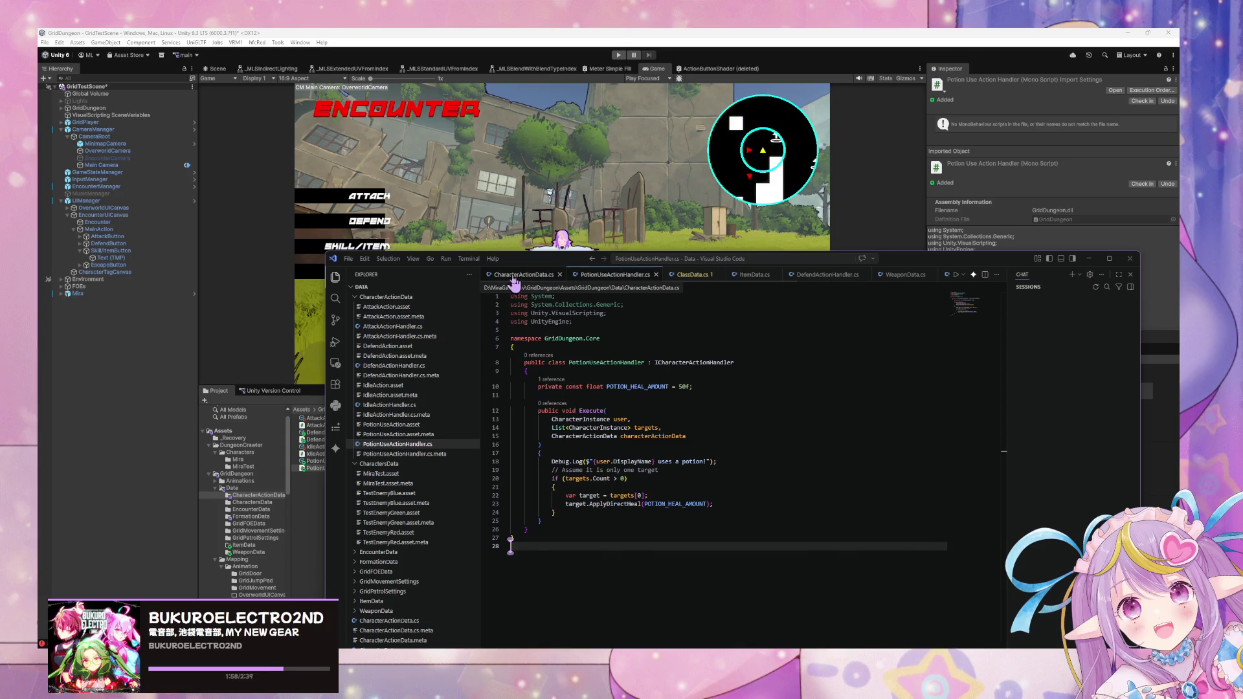
pyautogui.click(484, 275)
pyautogui.scroll(-5, 640, 476)
pyautogui.scroll(6, 647, 477)
pyautogui.scroll(9, 651, 477)
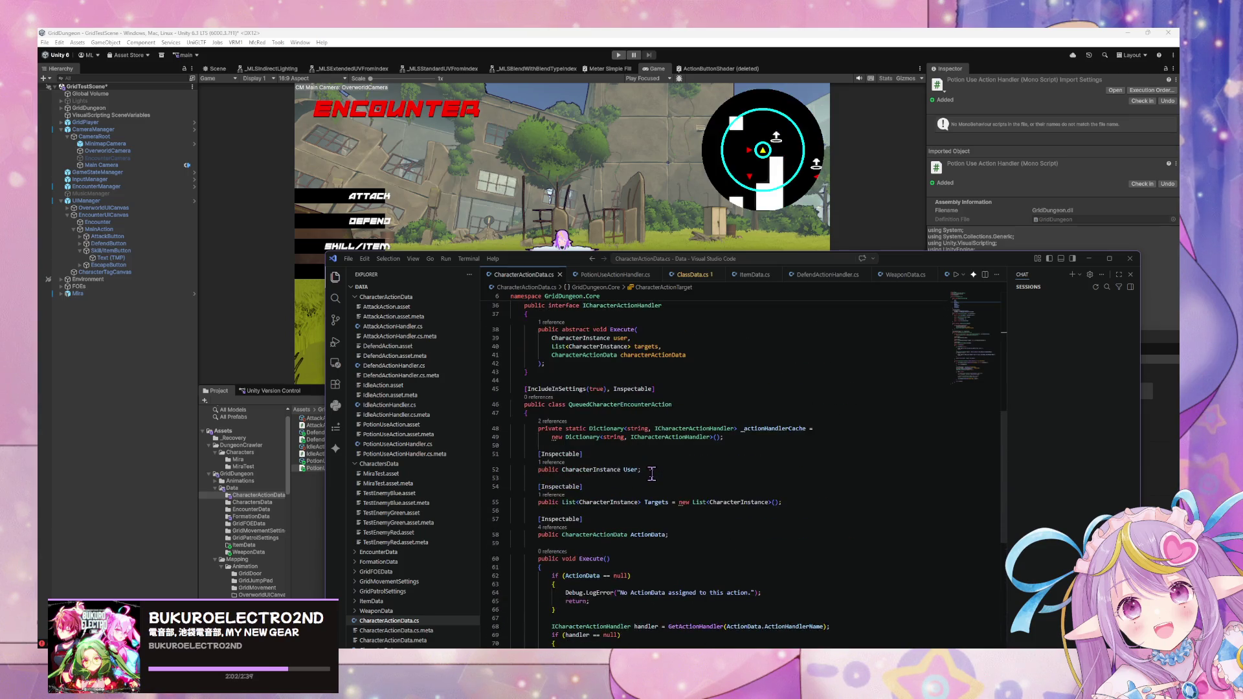
pyautogui.scroll(6, 651, 473)
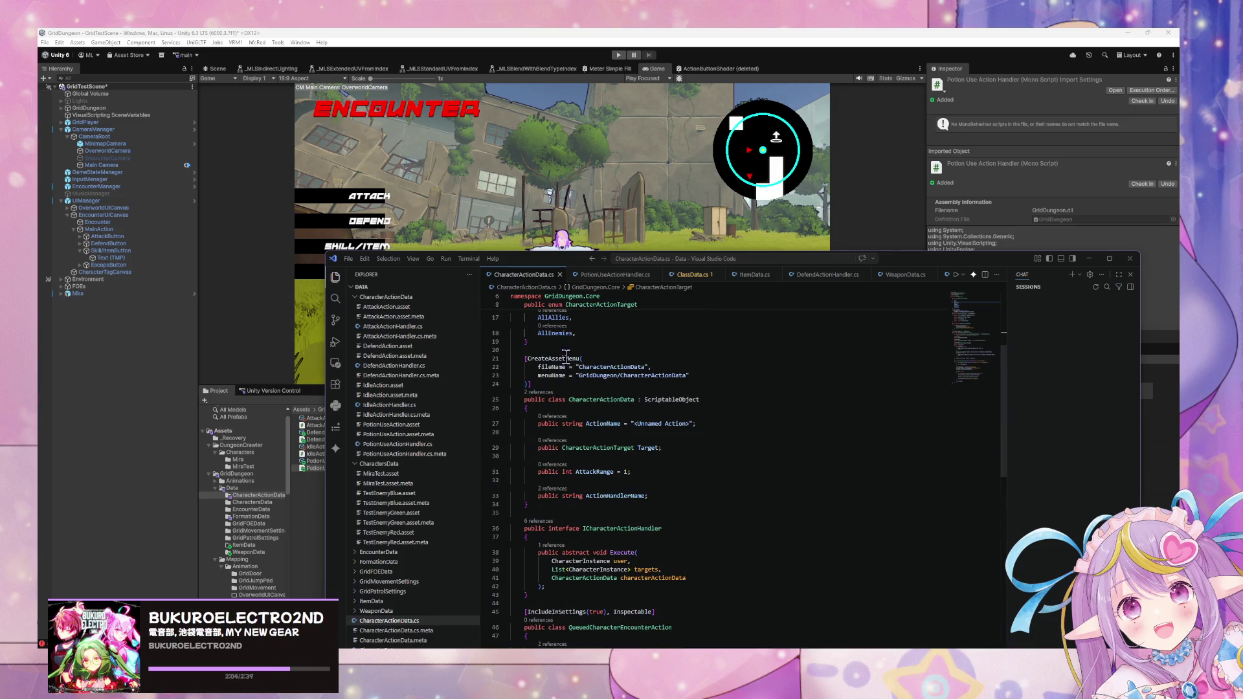
pyautogui.hscroll(3, 839, 277)
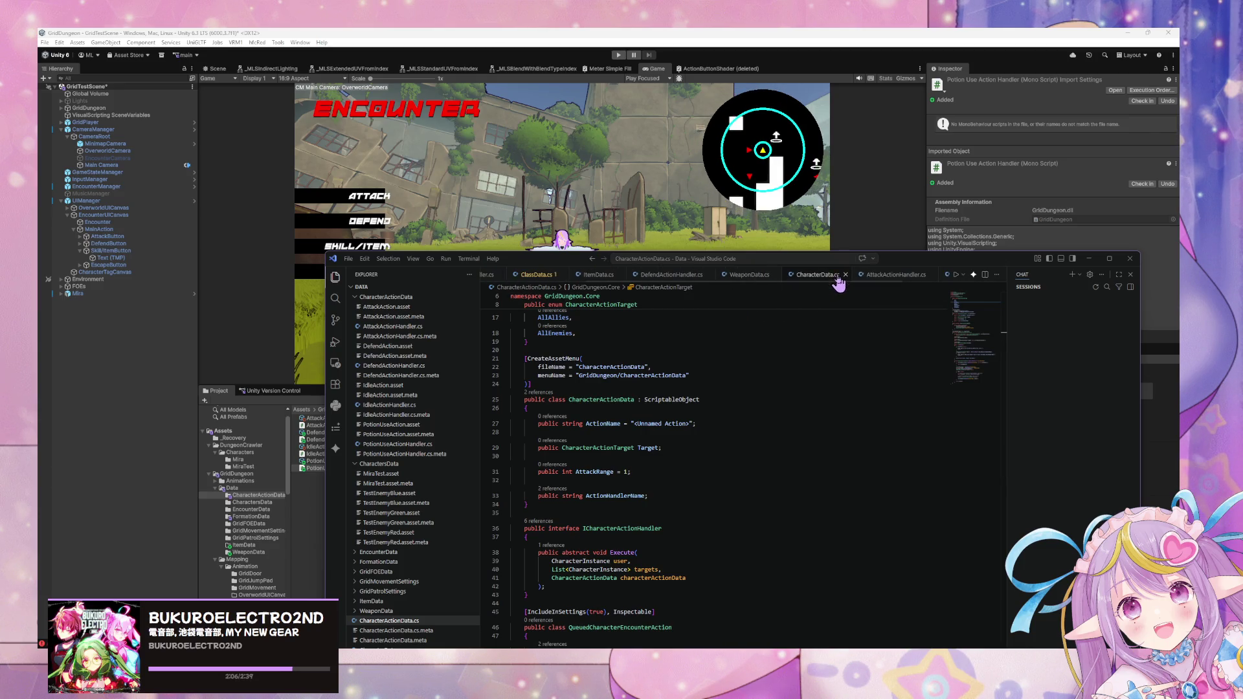
pyautogui.click(814, 274)
pyautogui.scroll(-3, 647, 538)
pyautogui.click(679, 506)
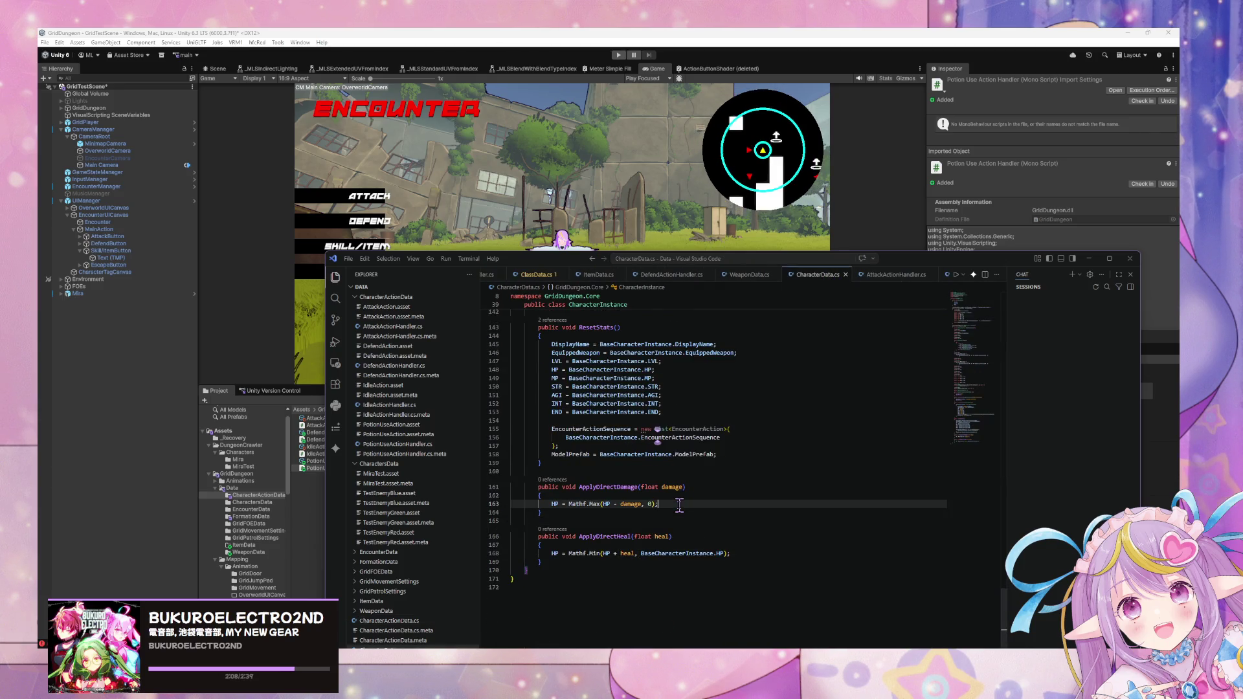
pyautogui.press('Return')
pyautogui.write('Debug.')
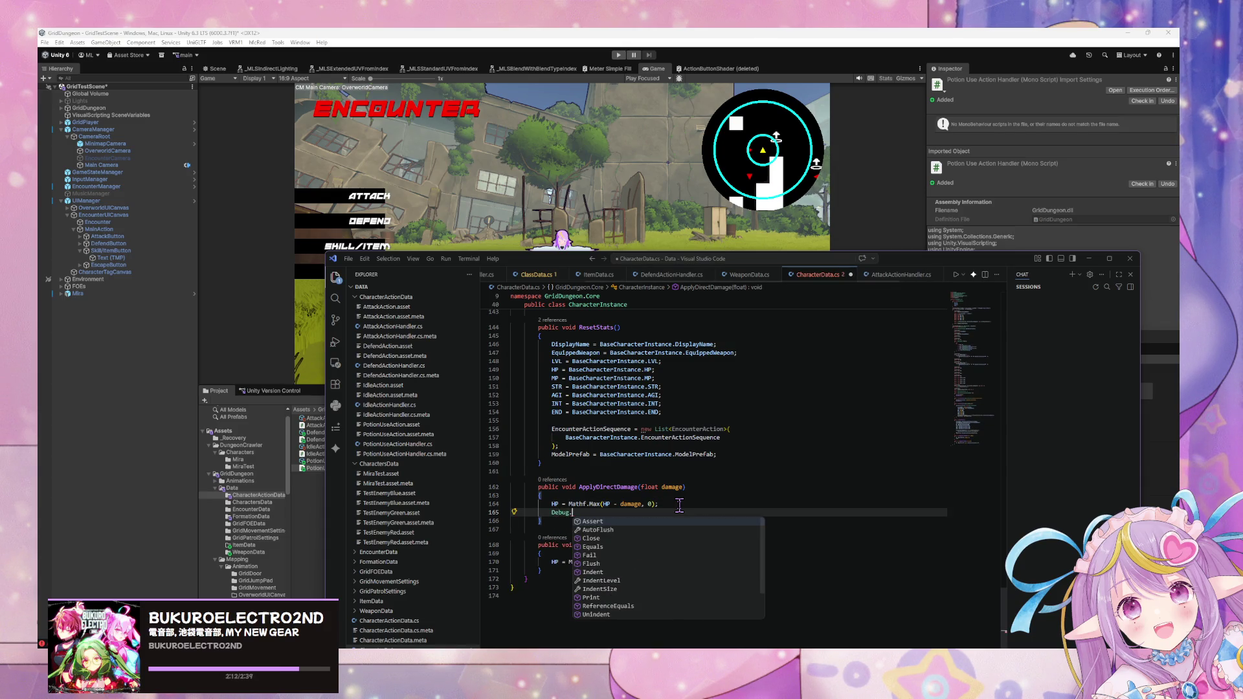
pyautogui.write('Log')
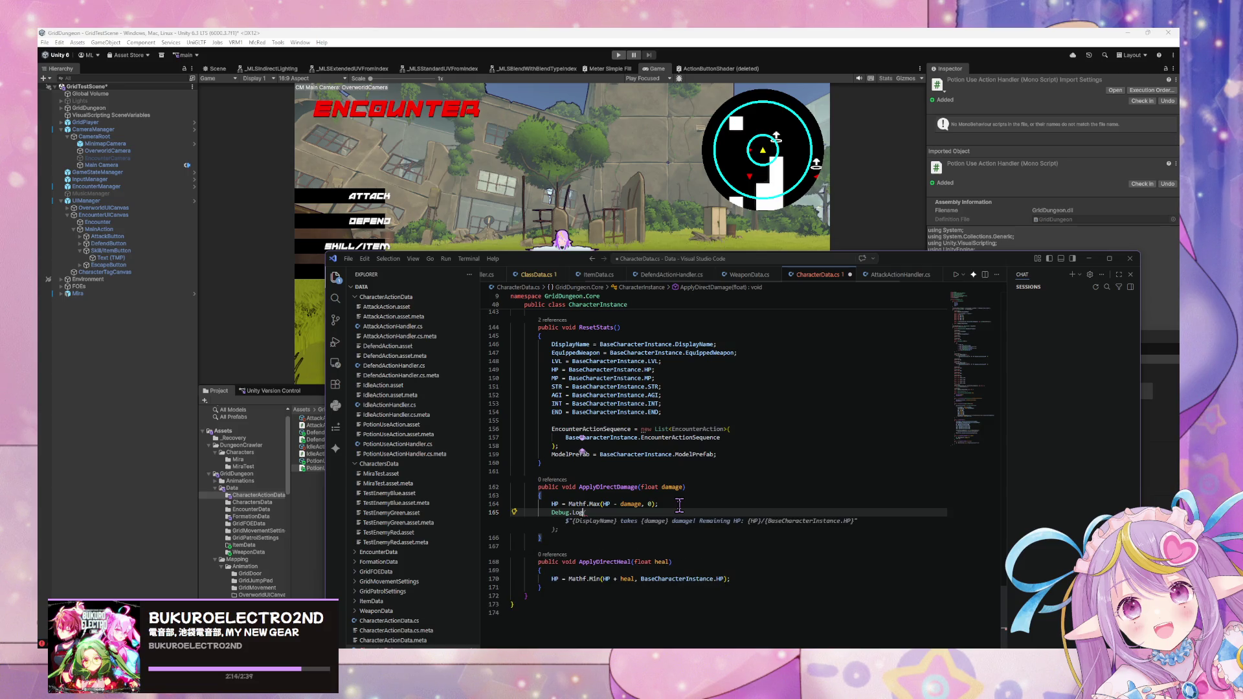
pyautogui.press('Tab')
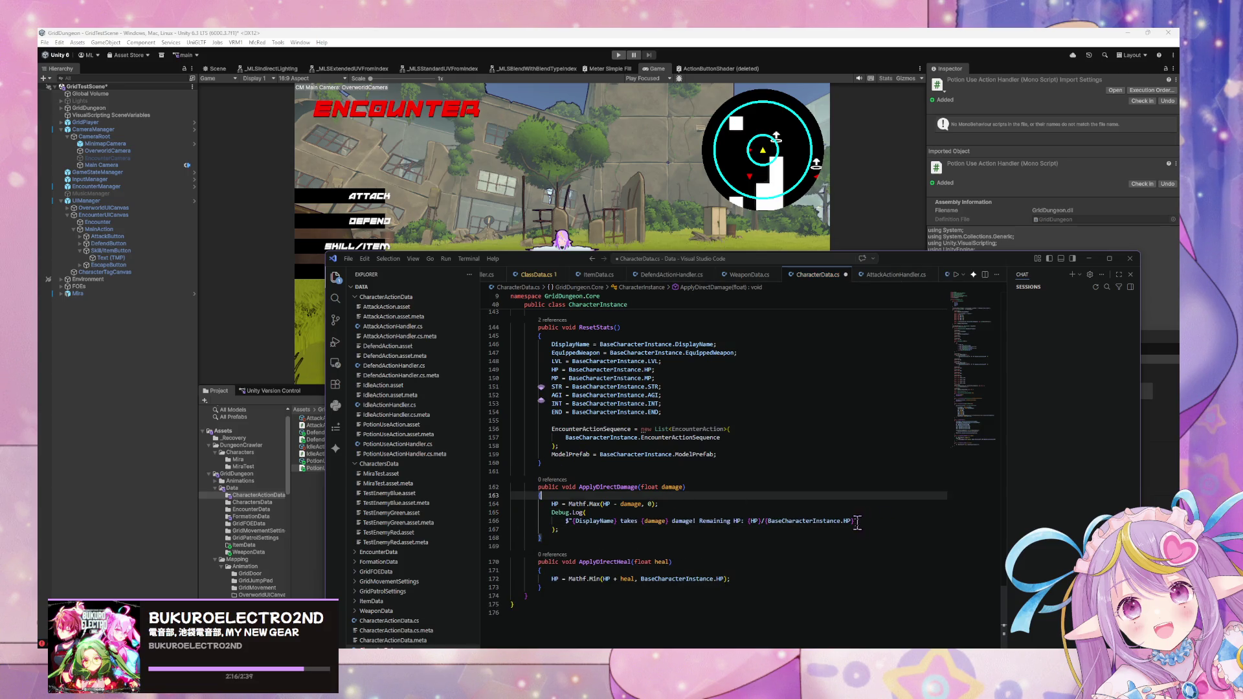
pyautogui.moveTo(853, 521); pyautogui.dragTo(697, 521)
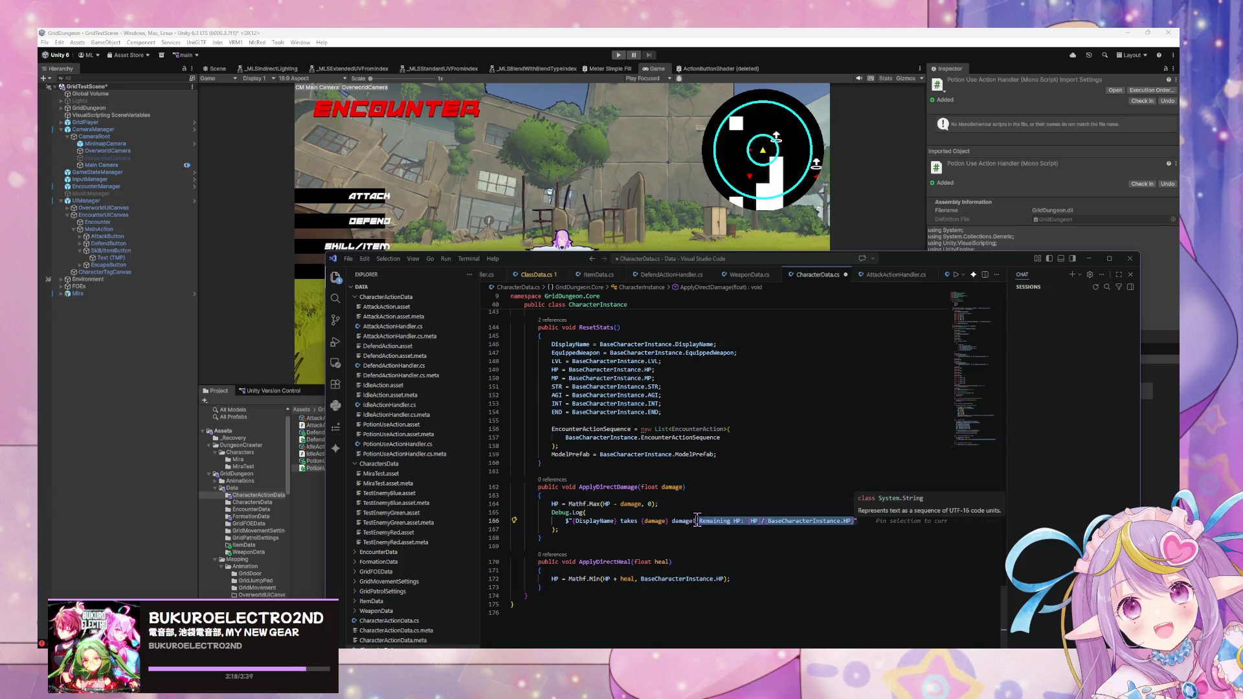
pyautogui.press('BackSpace')
pyautogui.click(719, 579)
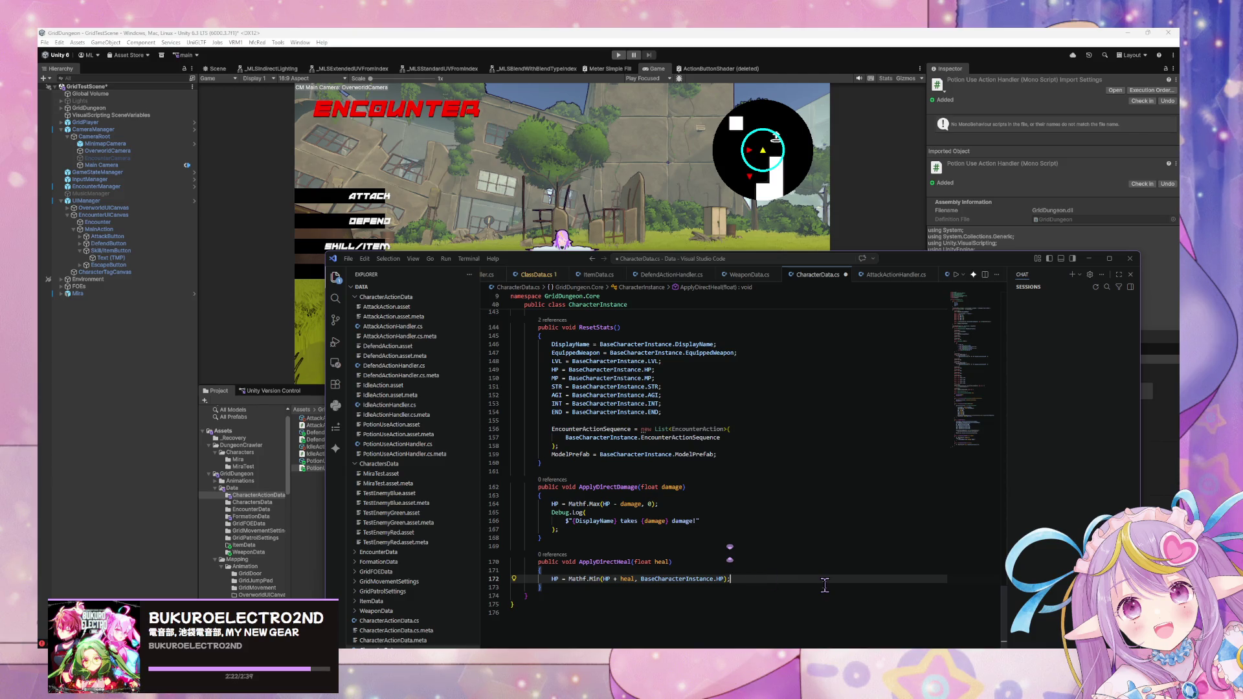
pyautogui.press('Return')
pyautogui.write('Deb')
pyautogui.press('Tab')
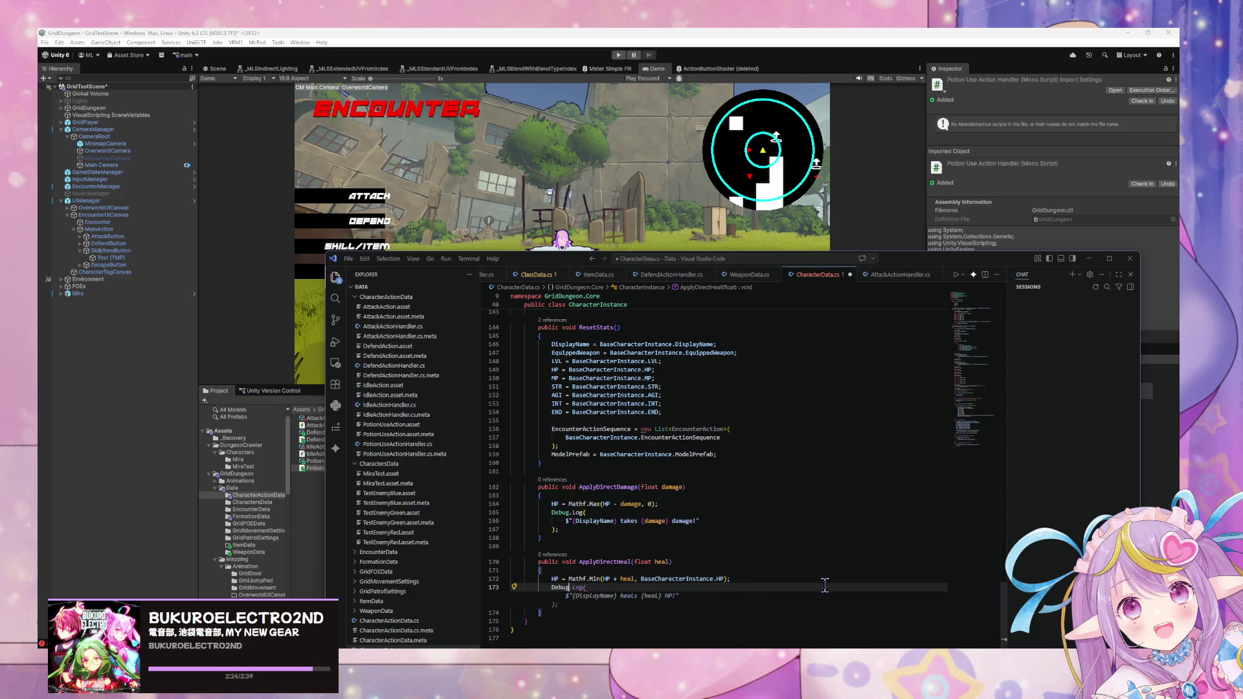
pyautogui.hotkey('ctrl', 's')
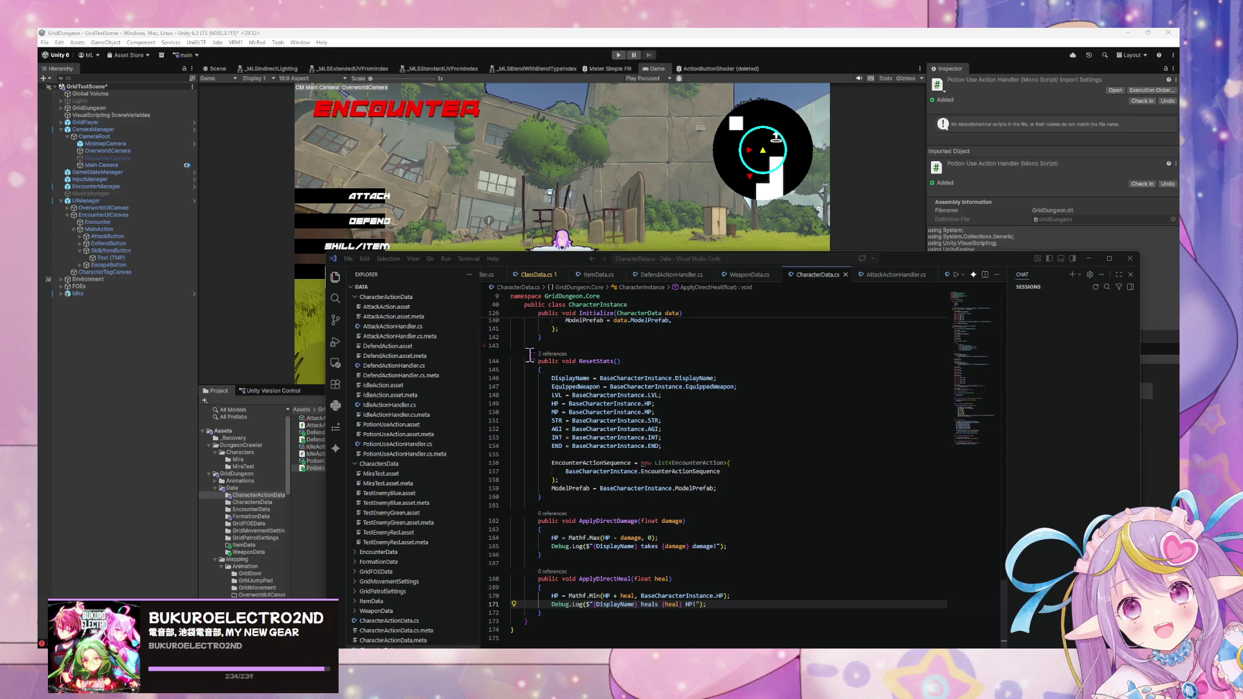
pyautogui.scroll(6, 594, 372)
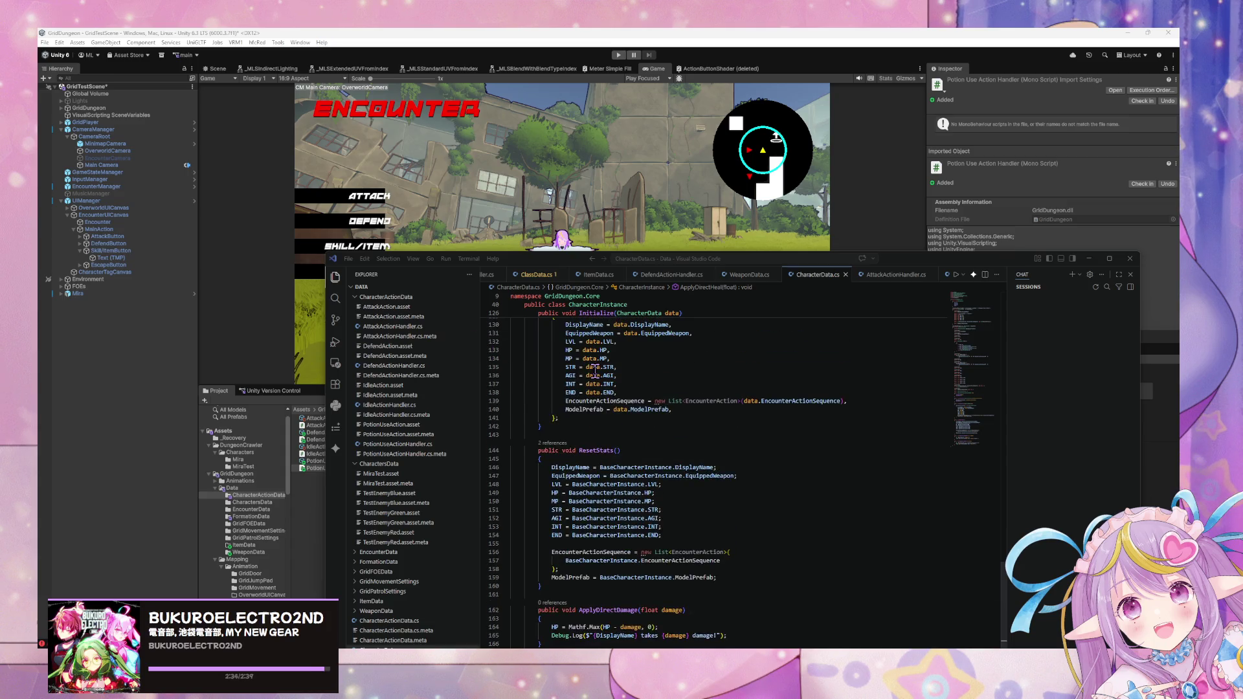
# - Look through ItemData.cs and ClassData.cs while shifting the editor window aside
pyautogui.click(598, 274)
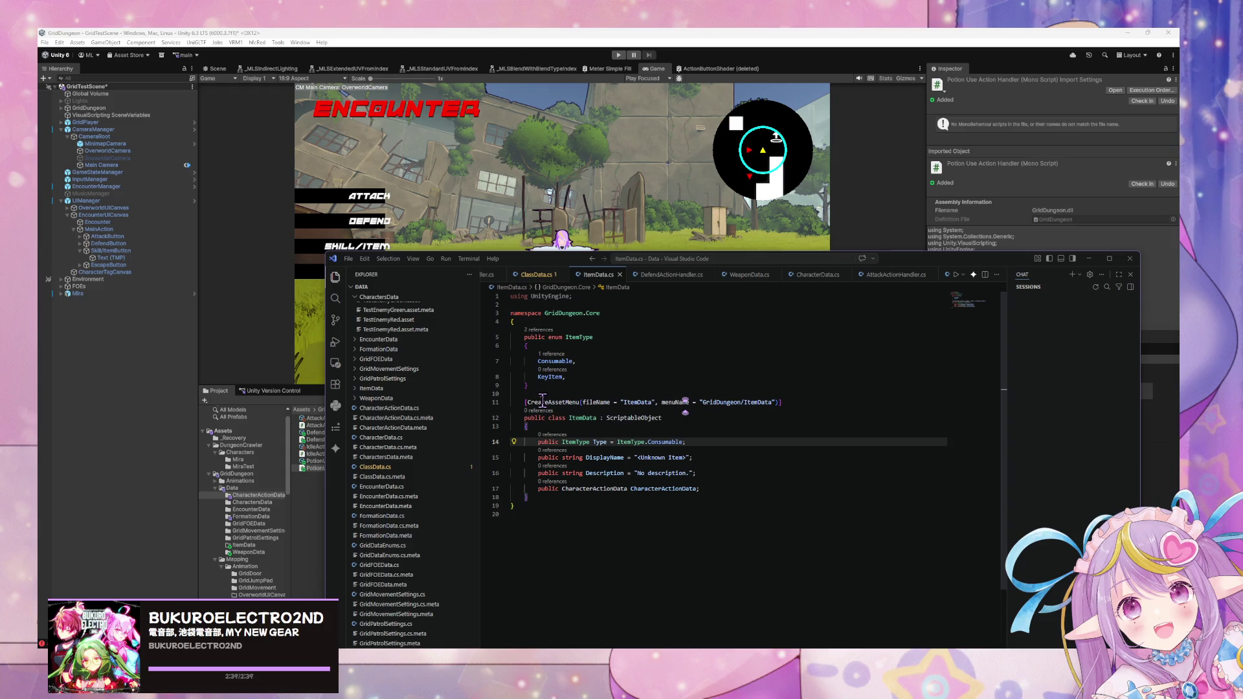
pyautogui.moveTo(543, 263)
pyautogui.mouseDown()
pyautogui.moveTo(578, 282)
pyautogui.moveTo(632, 392)
pyautogui.mouseUp()
pyautogui.click(620, 408)
pyautogui.click(686, 403)
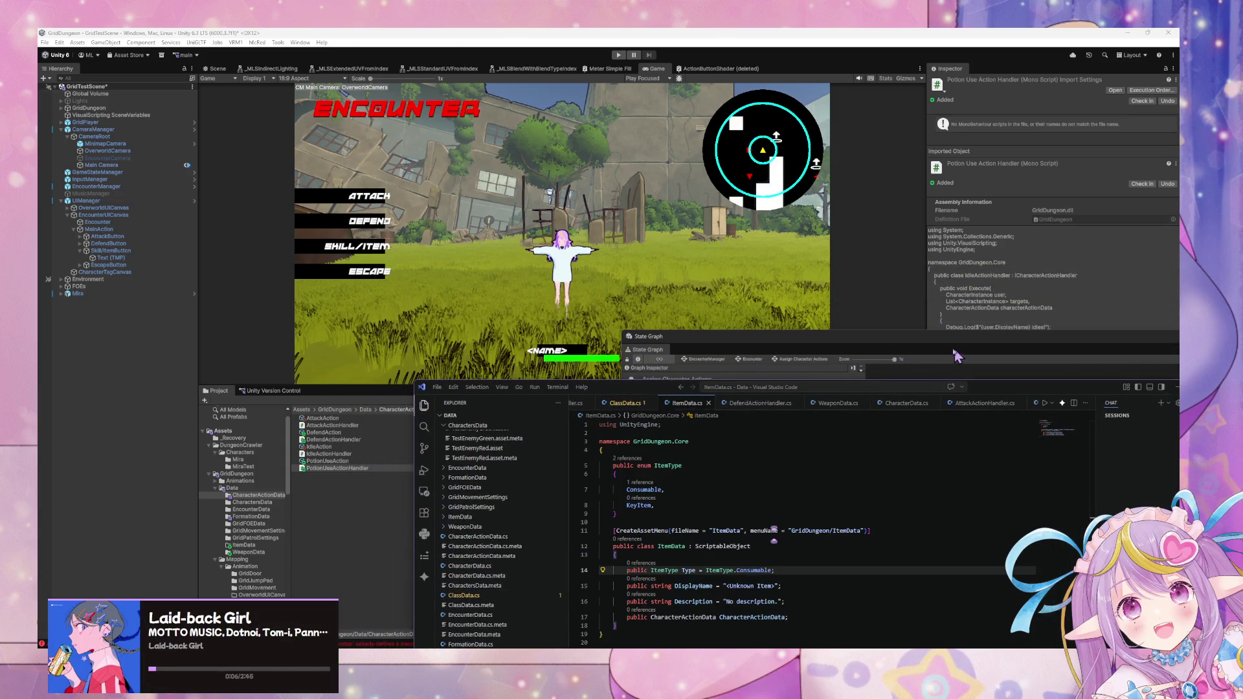
pyautogui.moveTo(640, 395)
pyautogui.mouseDown()
pyautogui.moveTo(684, 480)
pyautogui.moveTo(553, 237)
pyautogui.mouseUp()
pyautogui.click(685, 489)
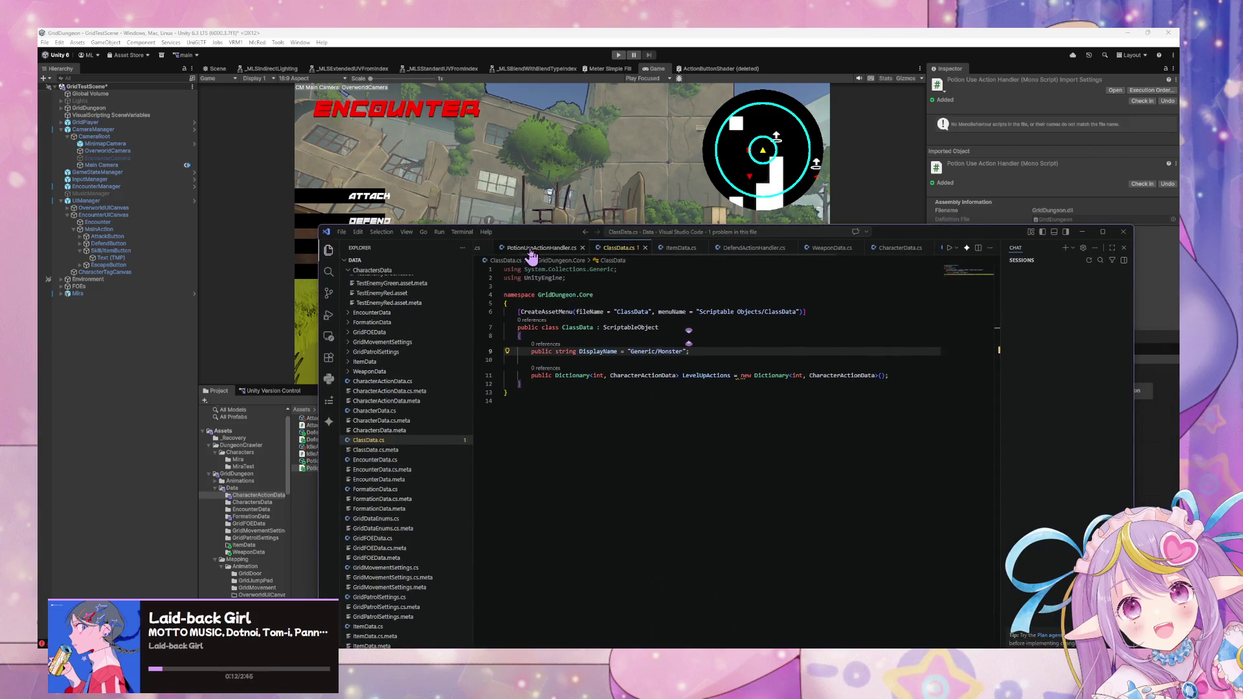
pyautogui.moveTo(549, 238)
pyautogui.mouseDown()
pyautogui.moveTo(676, 417)
pyautogui.moveTo(577, 274)
pyautogui.moveTo(633, 246)
pyautogui.mouseUp()
# - Open CharacterActionData.cs at GetActionHandler's Type.GetType line and move the editor off Unity's Console
pyautogui.click(647, 426)
pyautogui.scroll(-10, 743, 435)
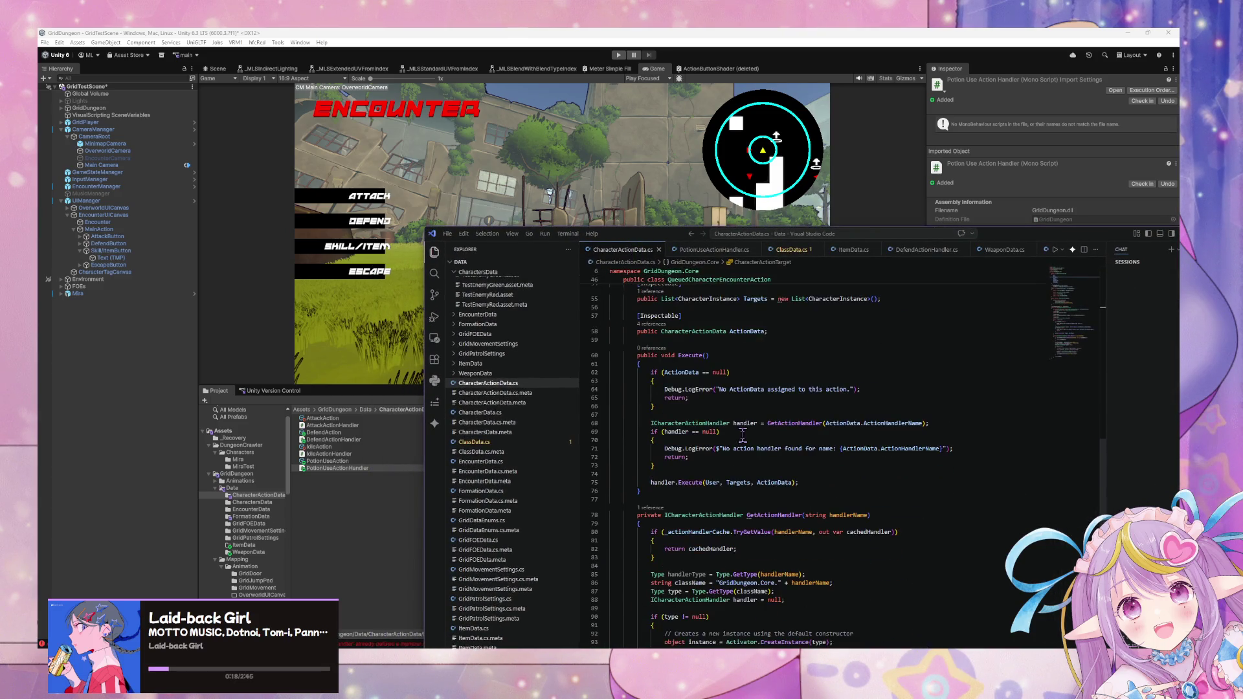
pyautogui.scroll(-5, 742, 436)
pyautogui.click(701, 458)
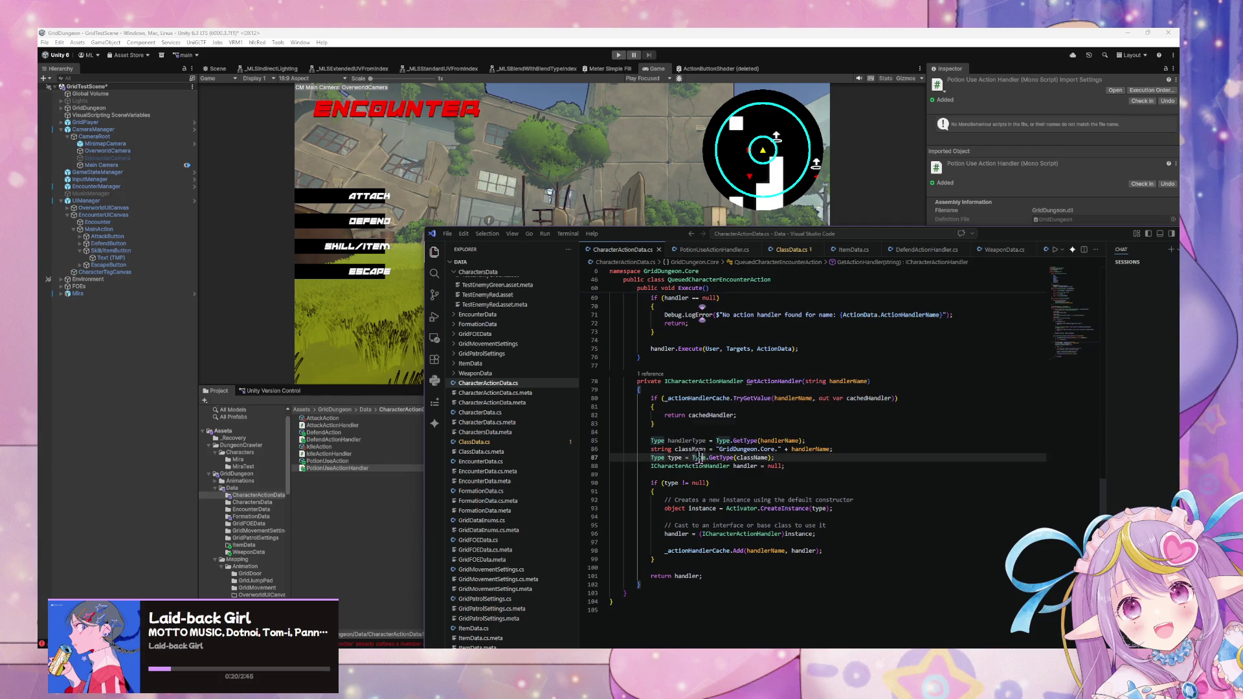
pyautogui.moveTo(625, 234); pyautogui.dragTo(784, 420)
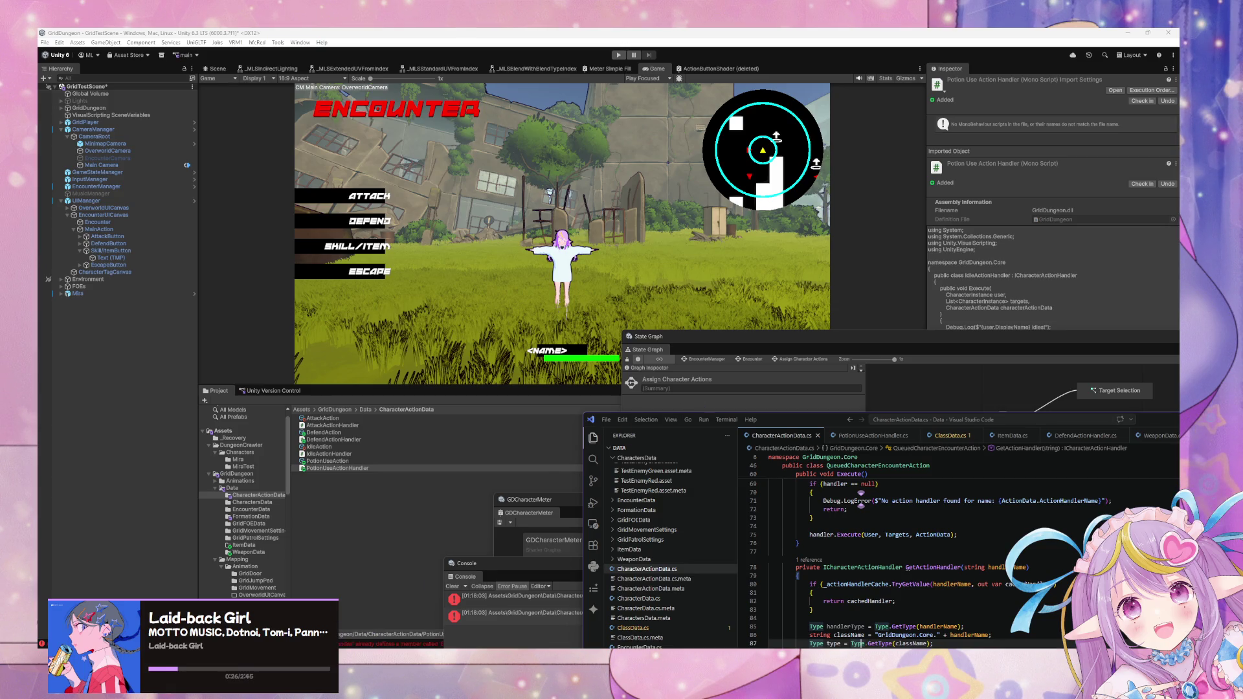
# - Recompile in Unity and read the ambiguous Debug errors in the Console
pyautogui.click(505, 479)
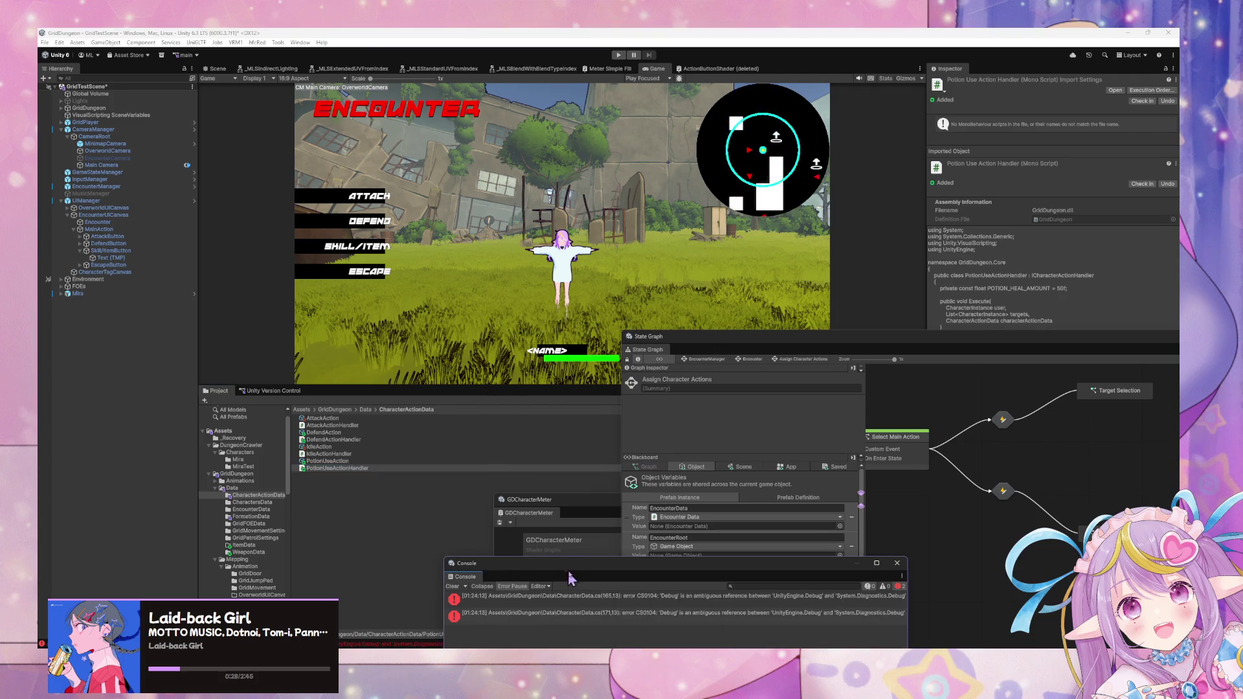
pyautogui.moveTo(583, 579); pyautogui.dragTo(450, 524)
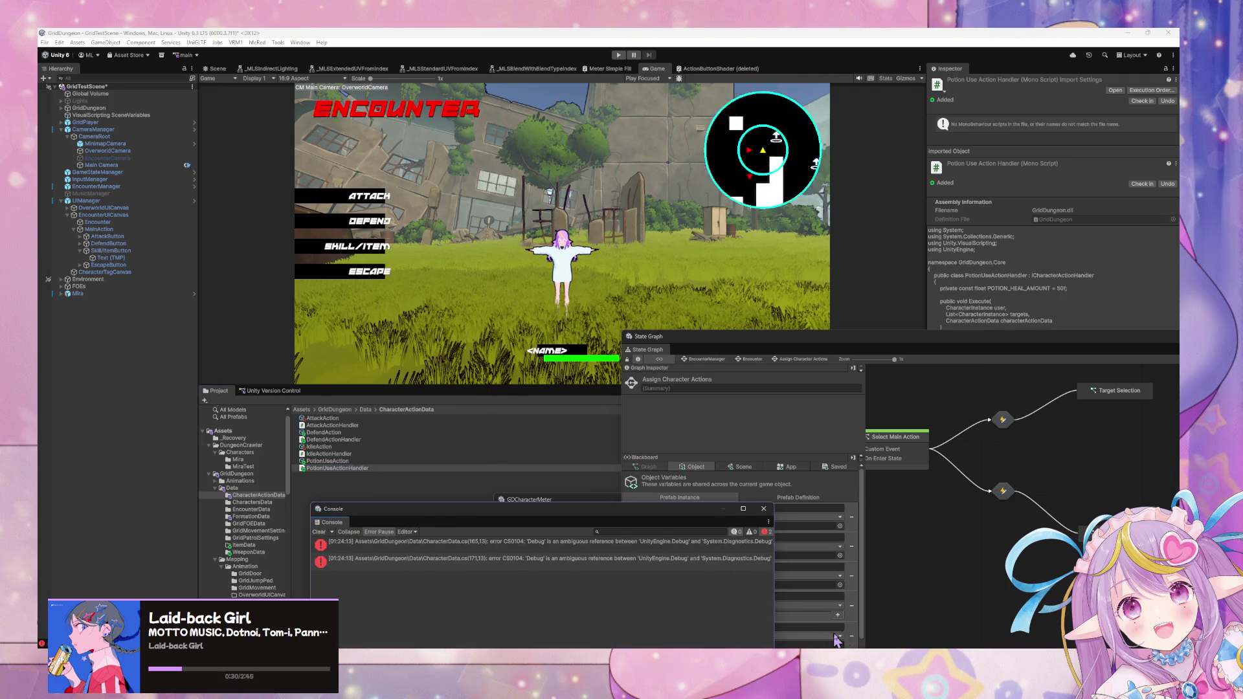
pyautogui.hotkey('alt', 'Tab')
pyautogui.scroll(15, 854, 511)
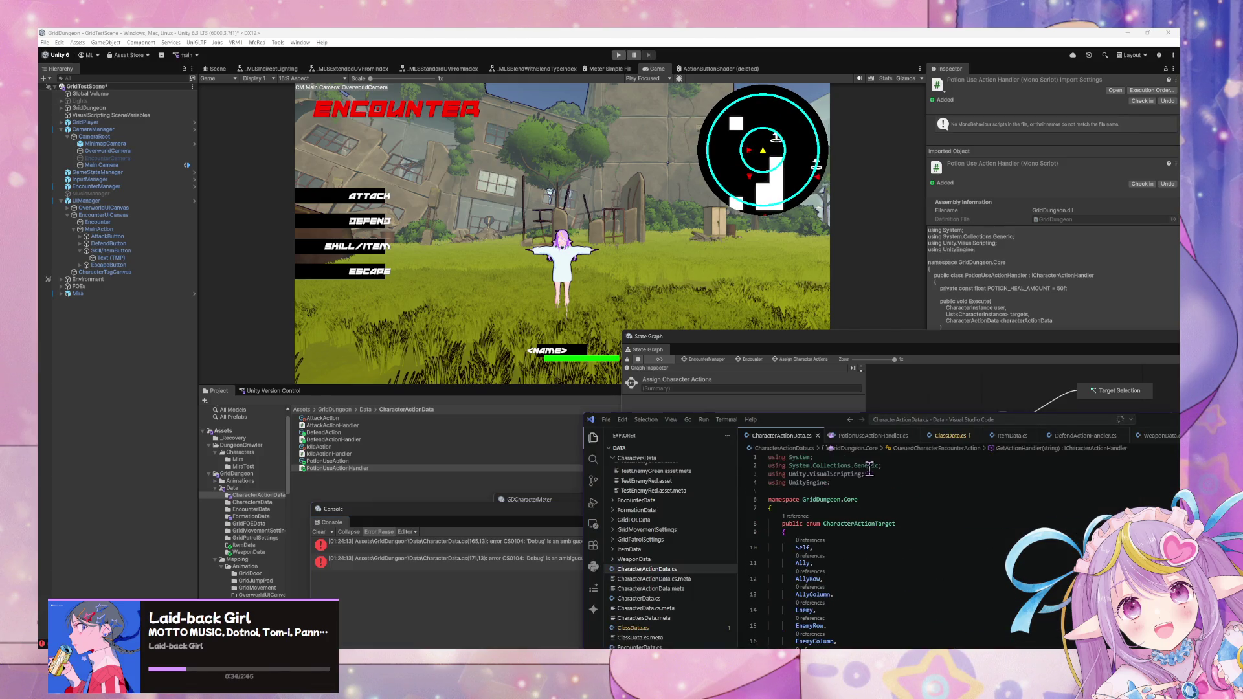
# - Delete the 'using System;' line from PotionUseActionHandler.cs and CharacterActionData.cs
pyautogui.click(874, 436)
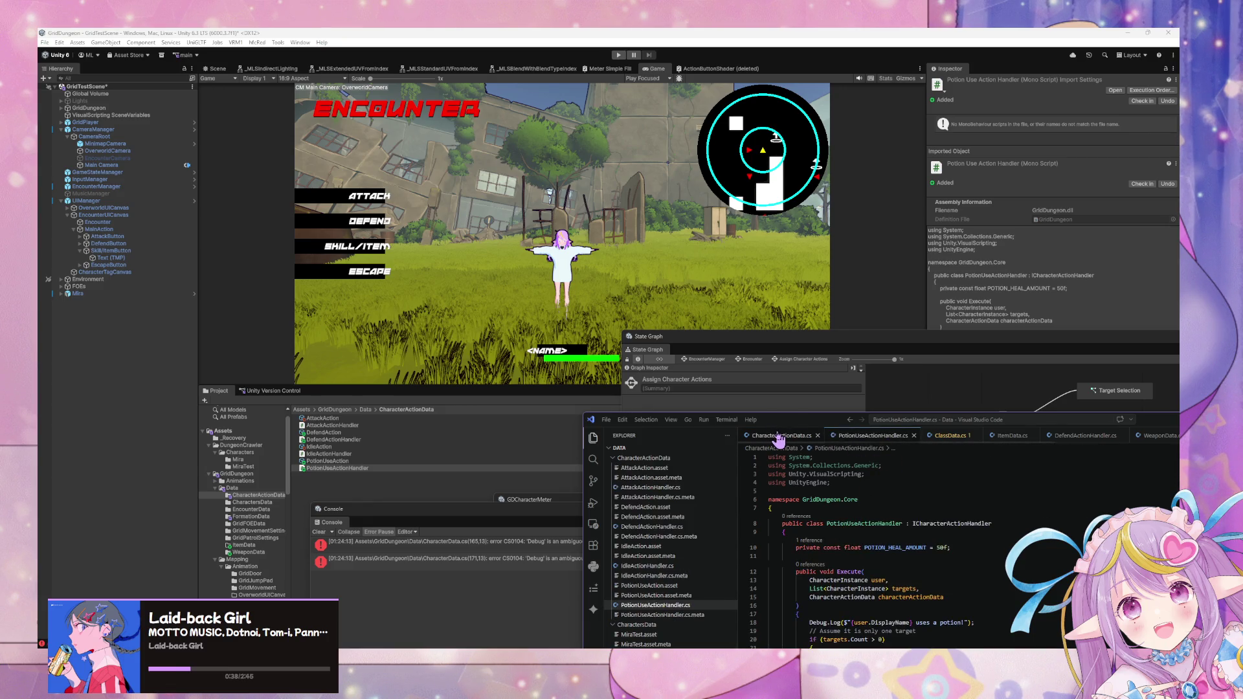
pyautogui.moveTo(783, 422)
pyautogui.mouseDown()
pyautogui.moveTo(980, 403)
pyautogui.moveTo(917, 415)
pyautogui.mouseUp()
pyautogui.tripleClick(957, 443)
pyautogui.press('BackSpace')
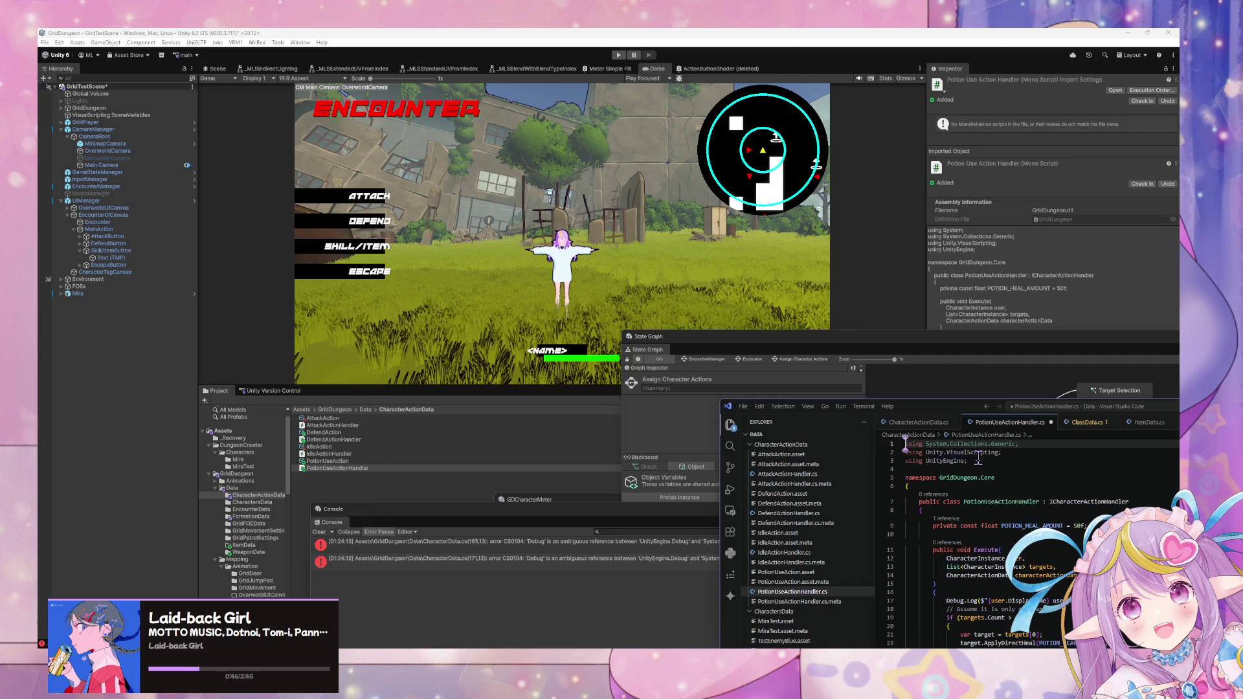
pyautogui.click(918, 422)
pyautogui.moveTo(971, 446); pyautogui.dragTo(895, 439)
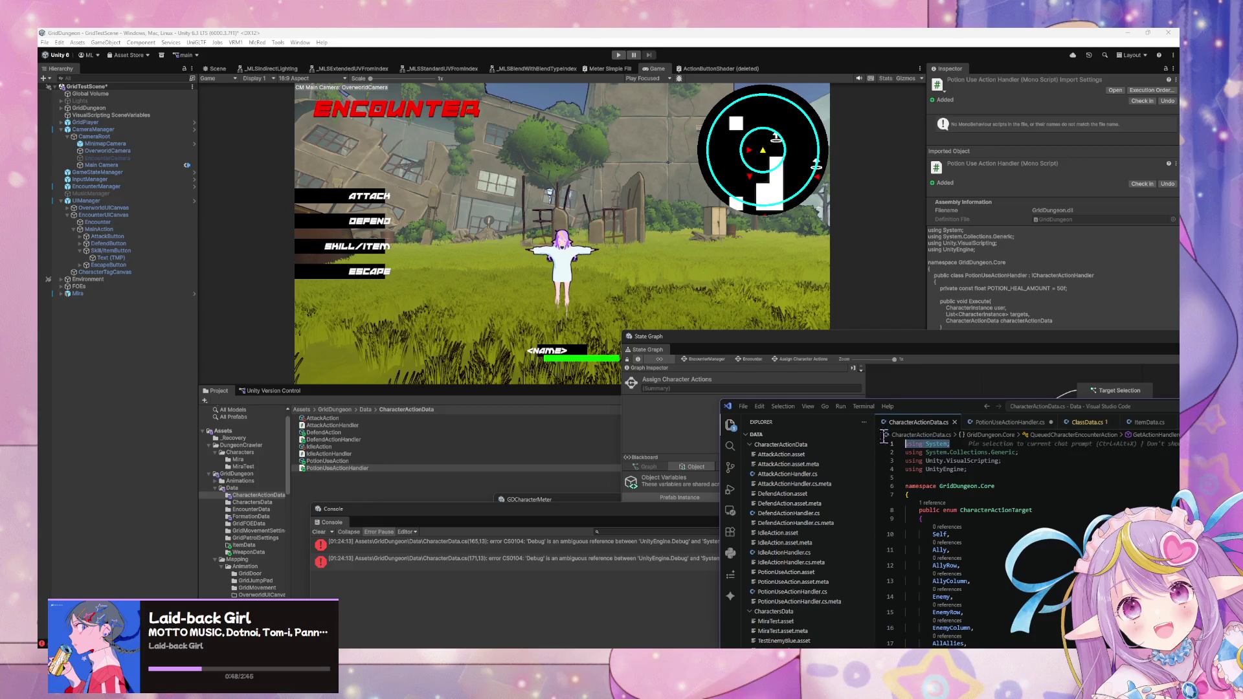
pyautogui.press('BackSpace')
pyautogui.click(909, 452)
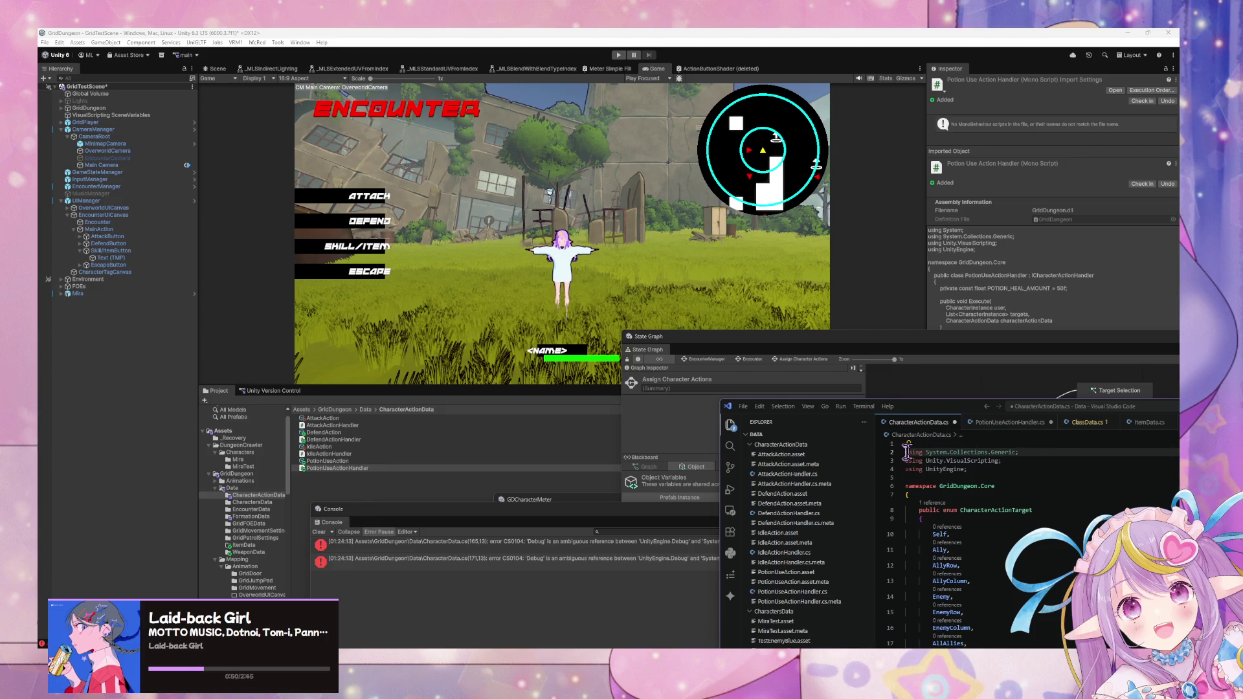
# - Remove the leftover blank first line and recompile, revealing new Type/Activator errors
pyautogui.press('BackSpace')
pyautogui.click(1010, 422)
pyautogui.scroll(-3, 1000, 509)
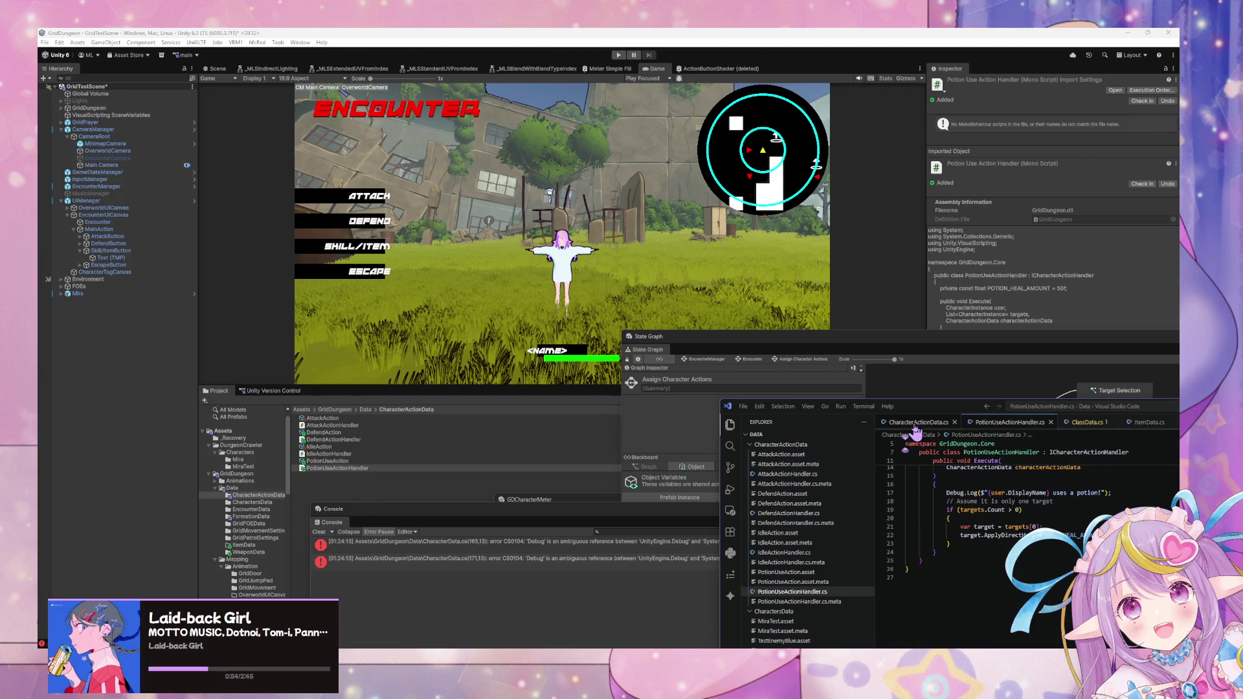
pyautogui.moveTo(929, 408)
pyautogui.mouseDown()
pyautogui.moveTo(736, 326)
pyautogui.moveTo(762, 248)
pyautogui.moveTo(1240, 517)
pyautogui.mouseUp()
pyautogui.scroll(4, 912, 369)
pyautogui.click(707, 549)
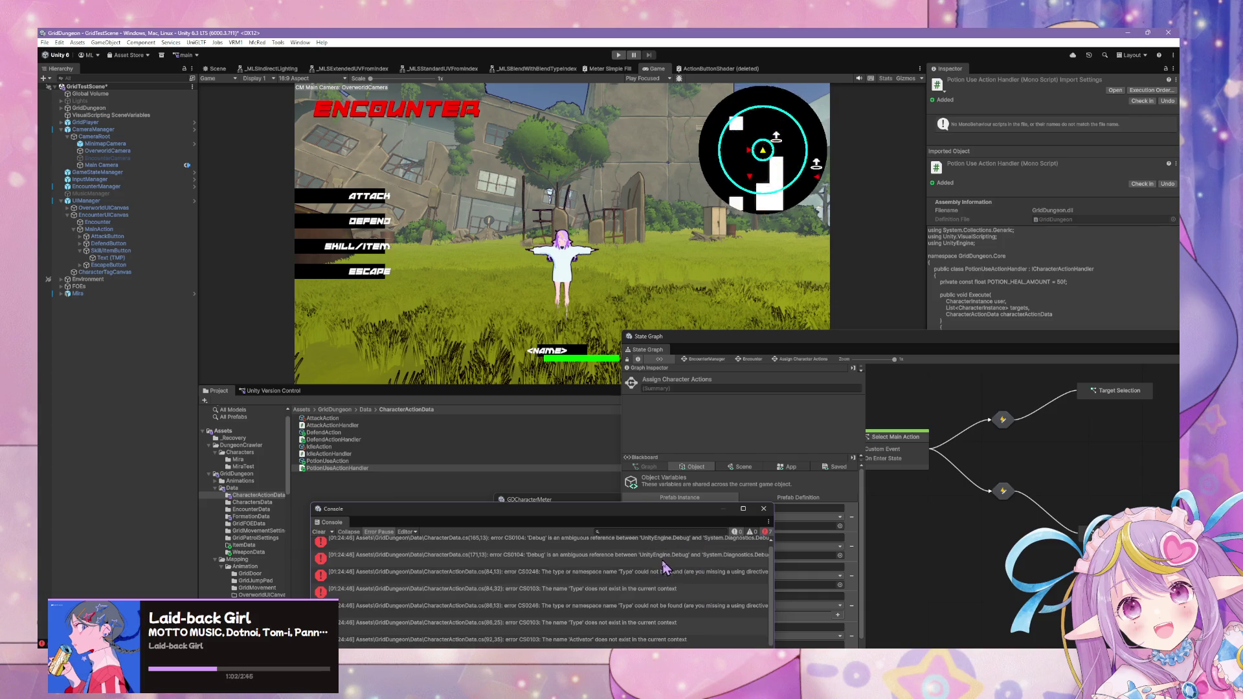
pyautogui.hotkey('alt', 'Tab')
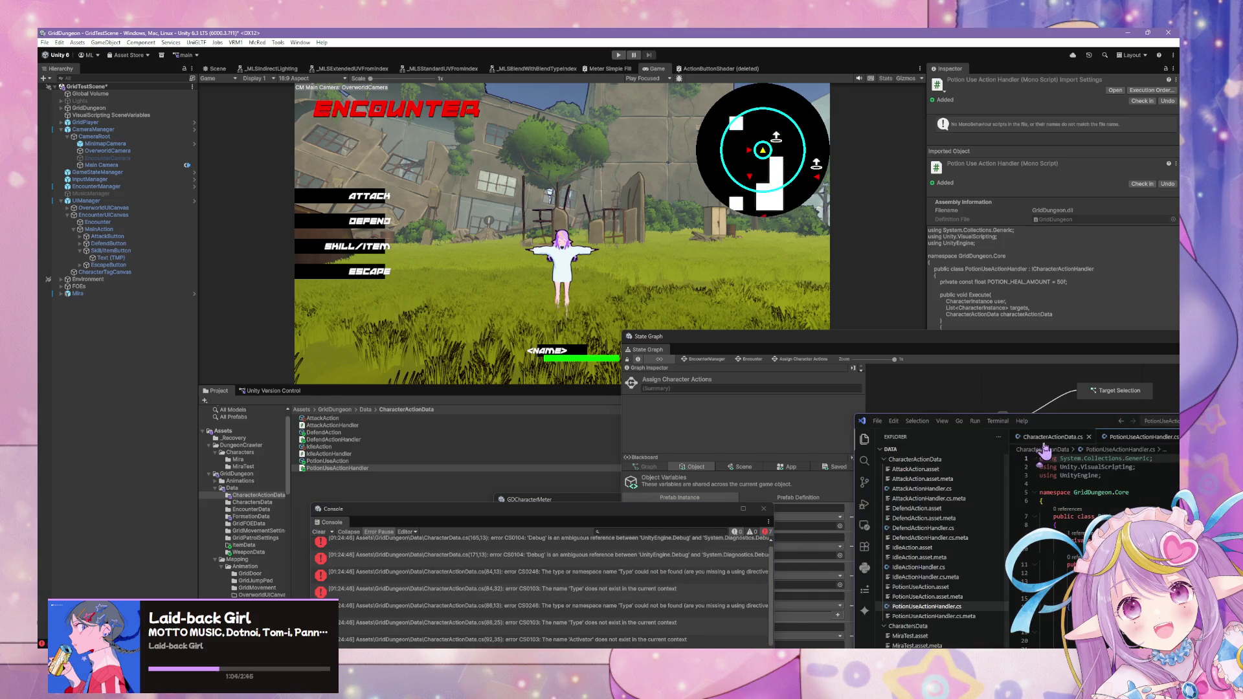
# - Undo to restore 'using System;' in CharacterActionData.cs and recompile down to two Debug errors
pyautogui.moveTo(1049, 423); pyautogui.dragTo(896, 414)
pyautogui.click(969, 477)
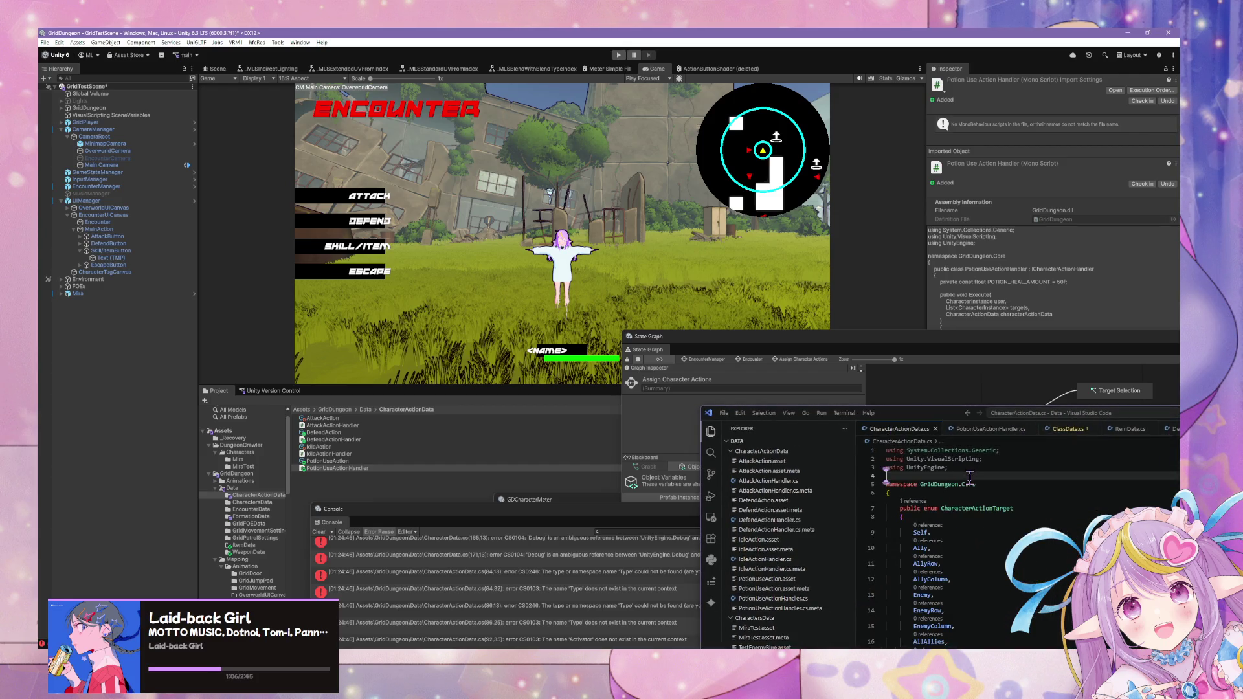
pyautogui.hotkey('ctrl', 'z')
pyautogui.click(996, 438)
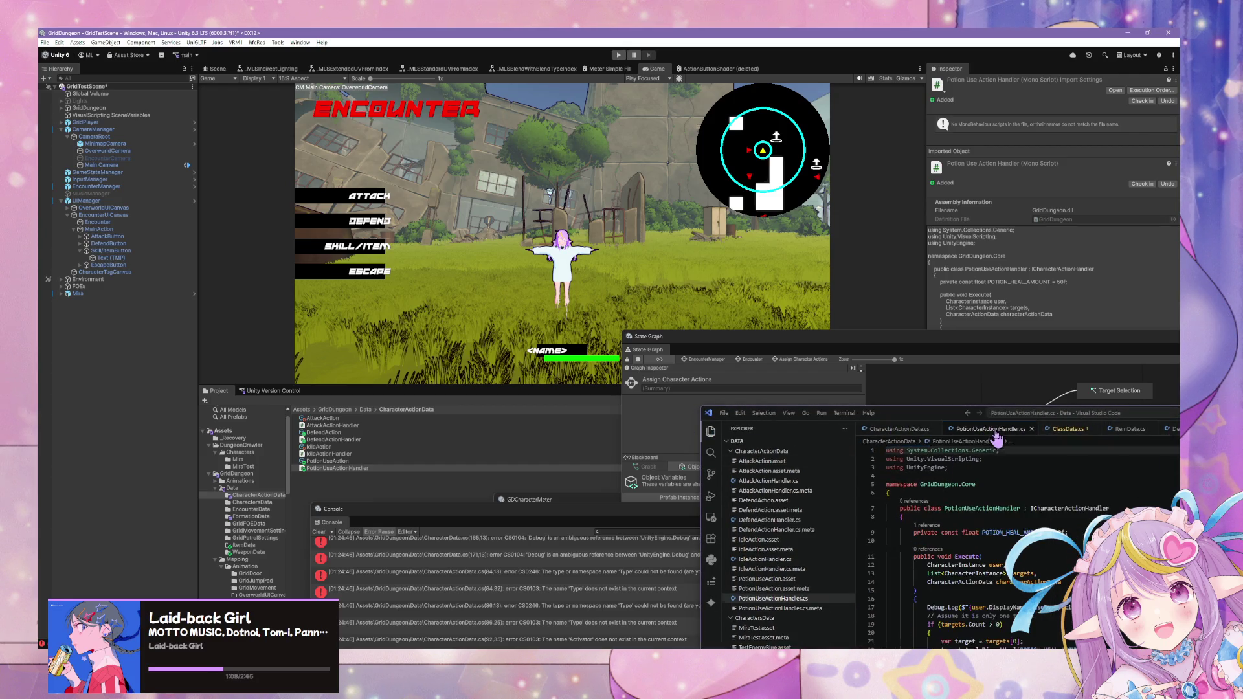
pyautogui.scroll(-2, 971, 465)
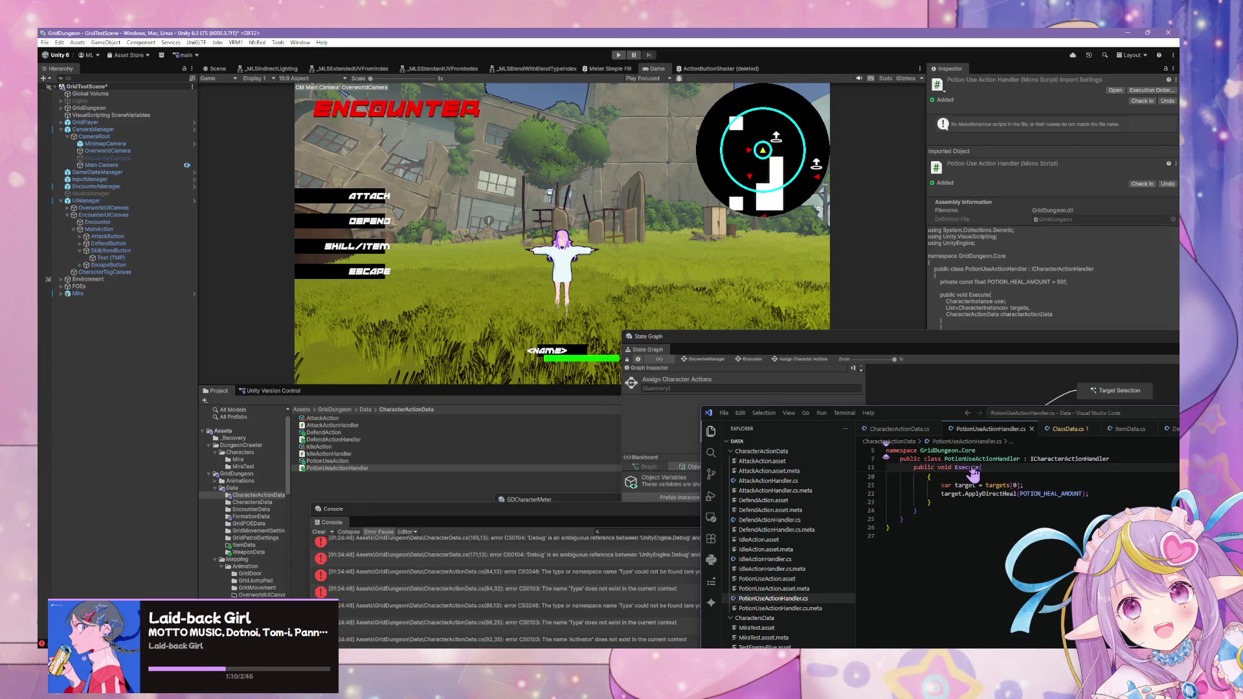
pyautogui.scroll(2, 1015, 482)
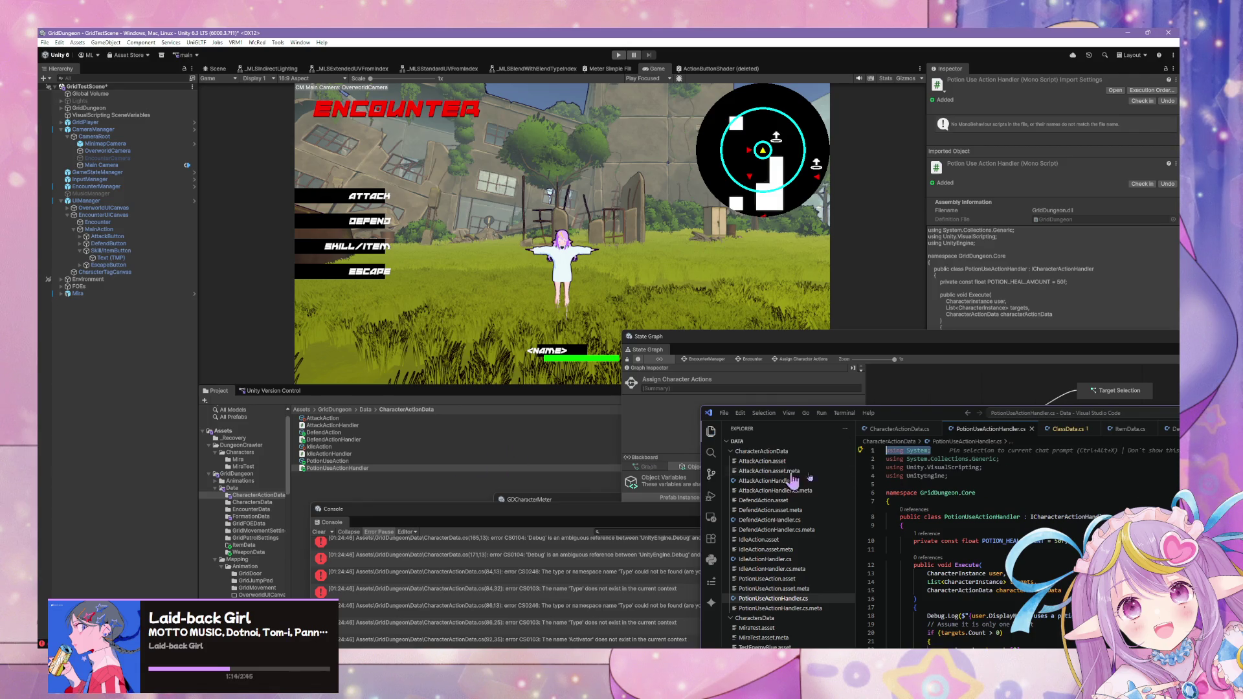
pyautogui.click(551, 464)
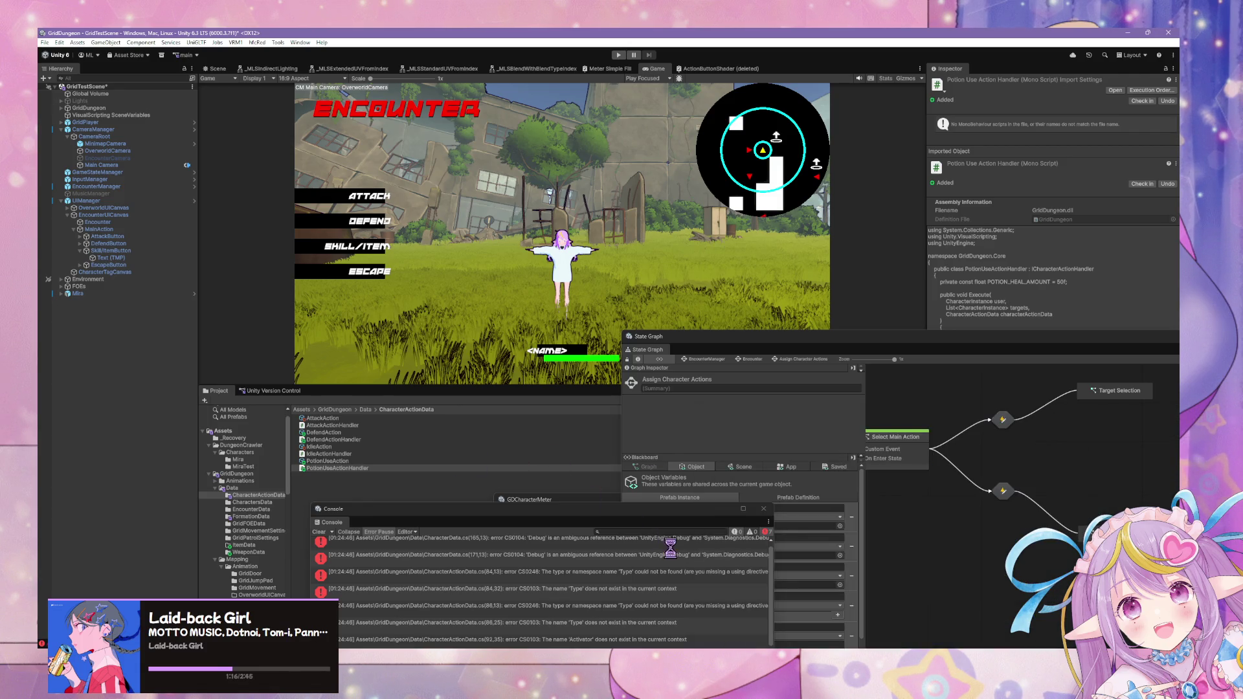
pyautogui.click(558, 453)
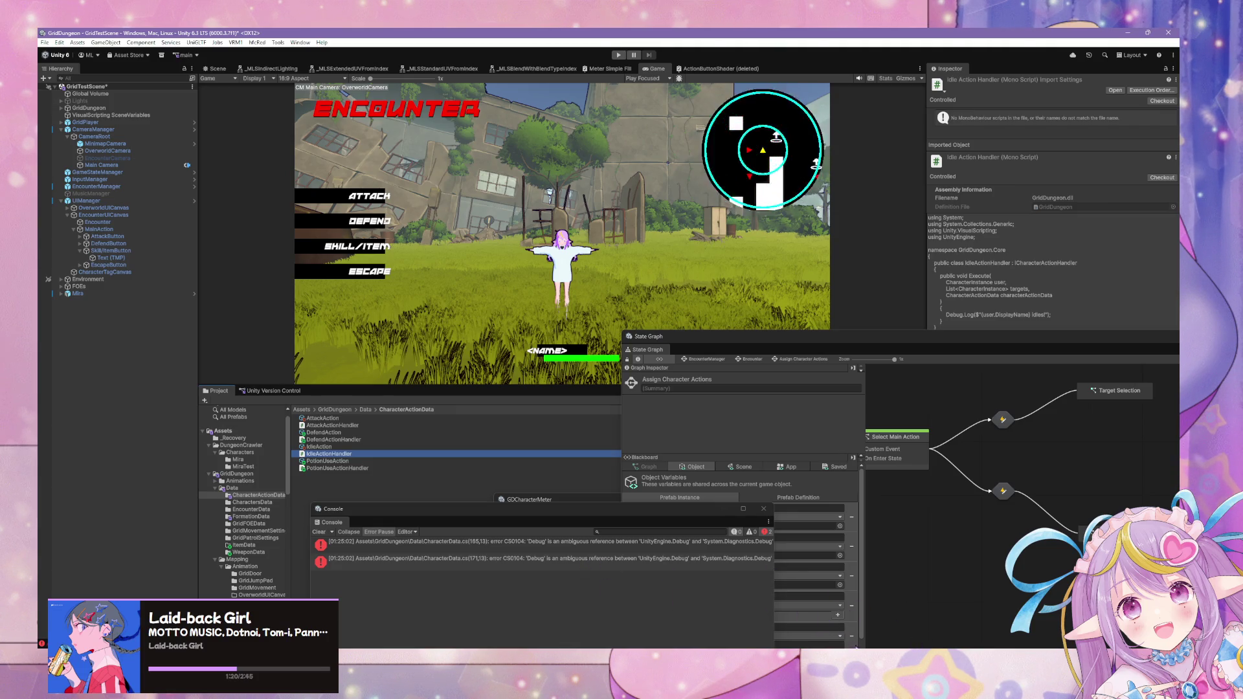
pyautogui.hotkey('alt', 'Tab')
pyautogui.click(902, 428)
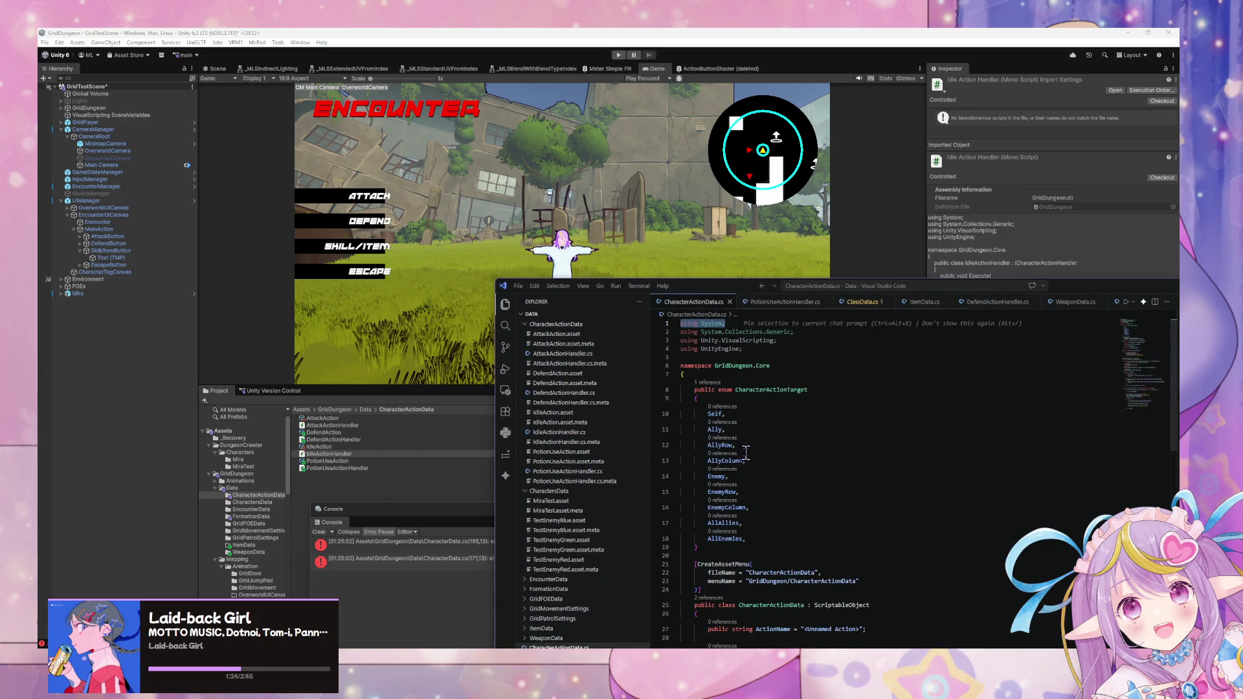
# - Scroll through PotionUseActionHandler.cs and CharacterActionData.cs to review their code
pyautogui.scroll(-15, 746, 452)
pyautogui.scroll(-9, 747, 451)
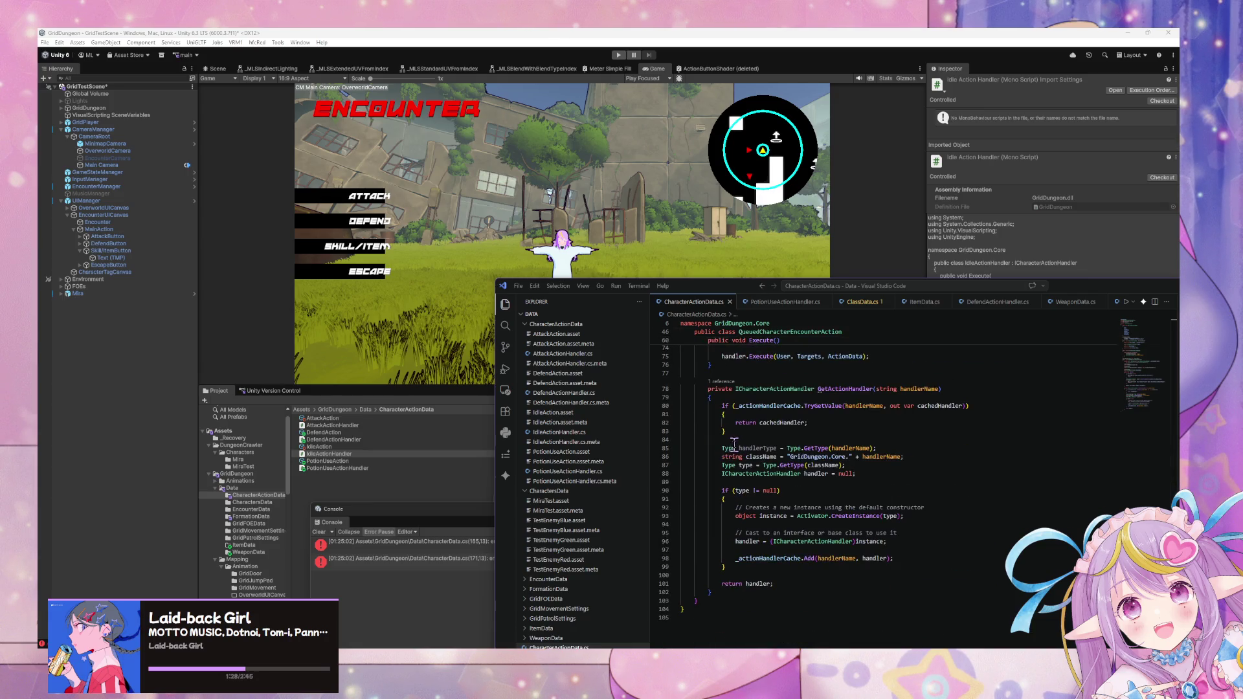
pyautogui.scroll(3, 734, 444)
pyautogui.scroll(4, 734, 445)
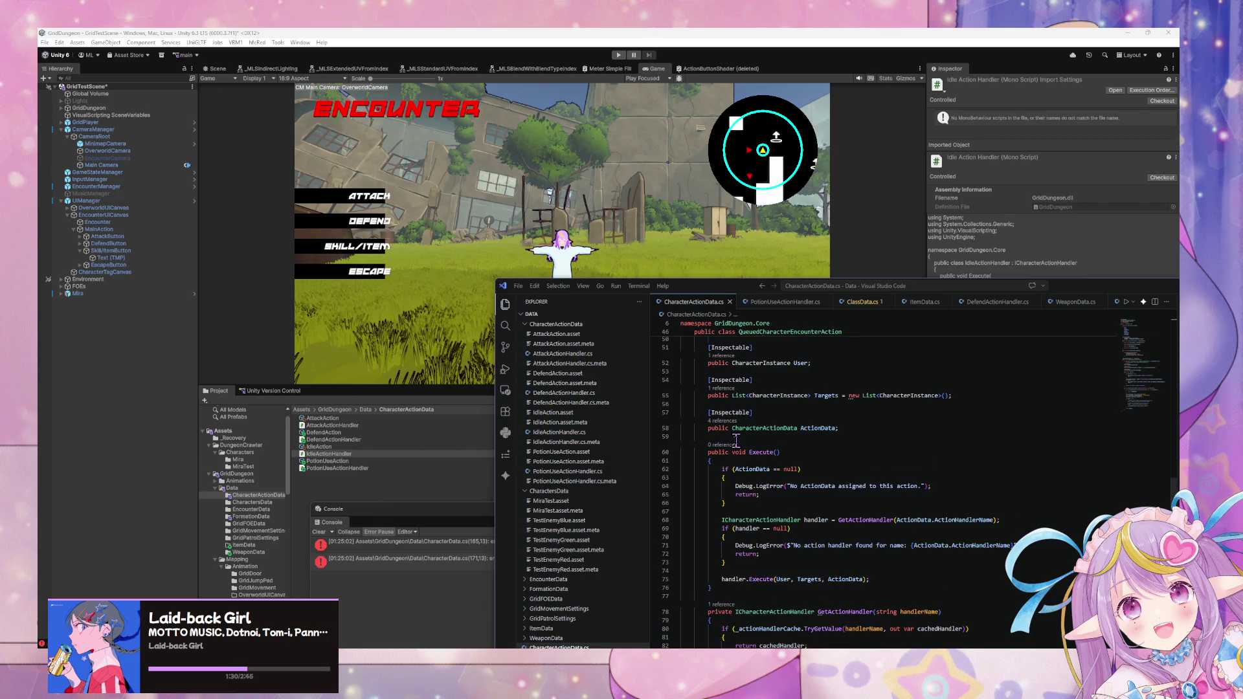
pyautogui.scroll(7, 736, 441)
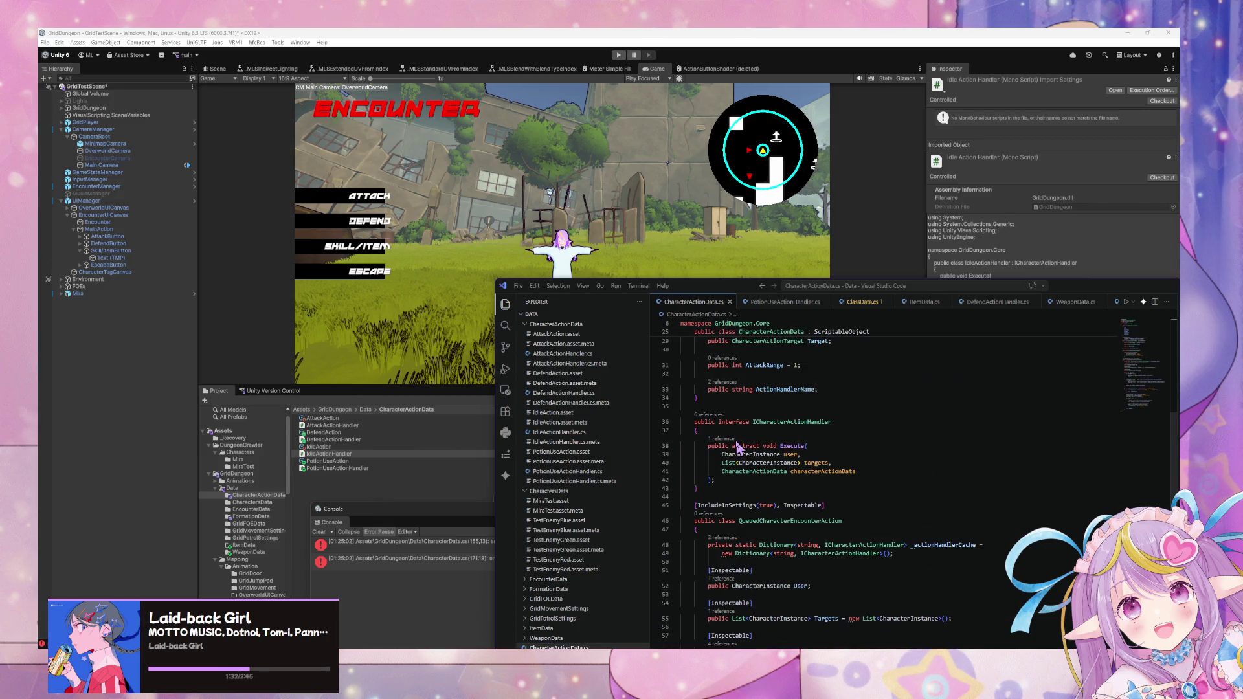
pyautogui.scroll(-7, 738, 447)
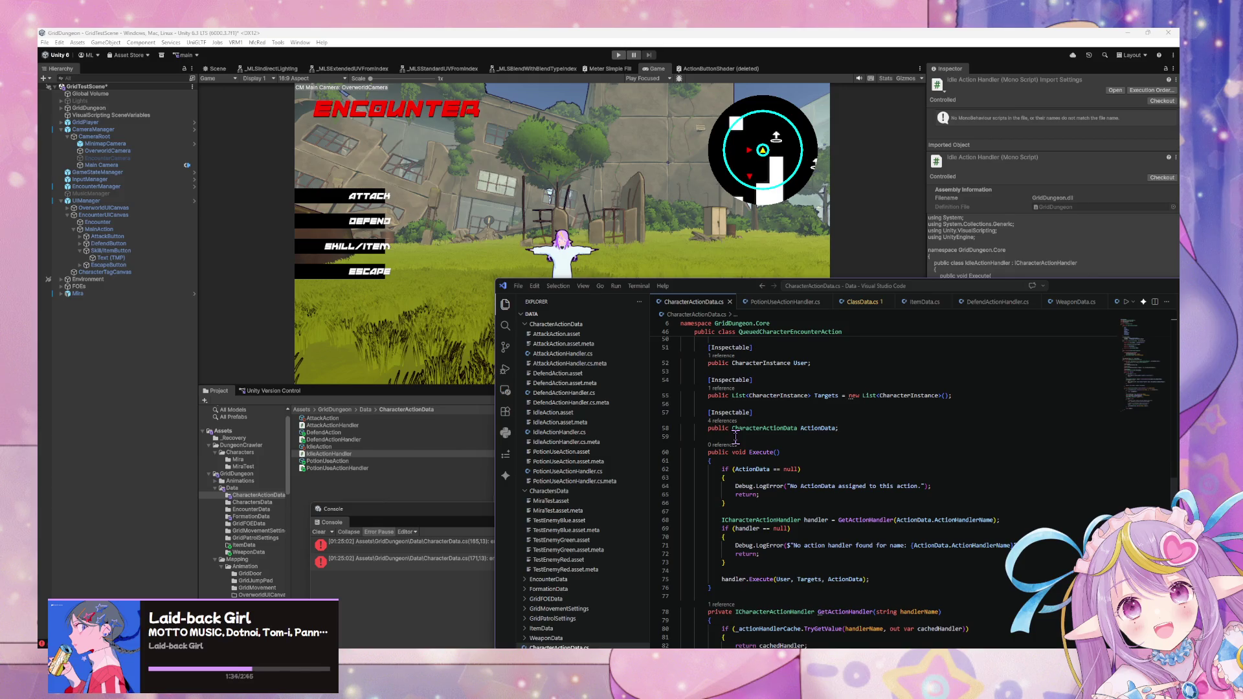
pyautogui.scroll(-7, 735, 438)
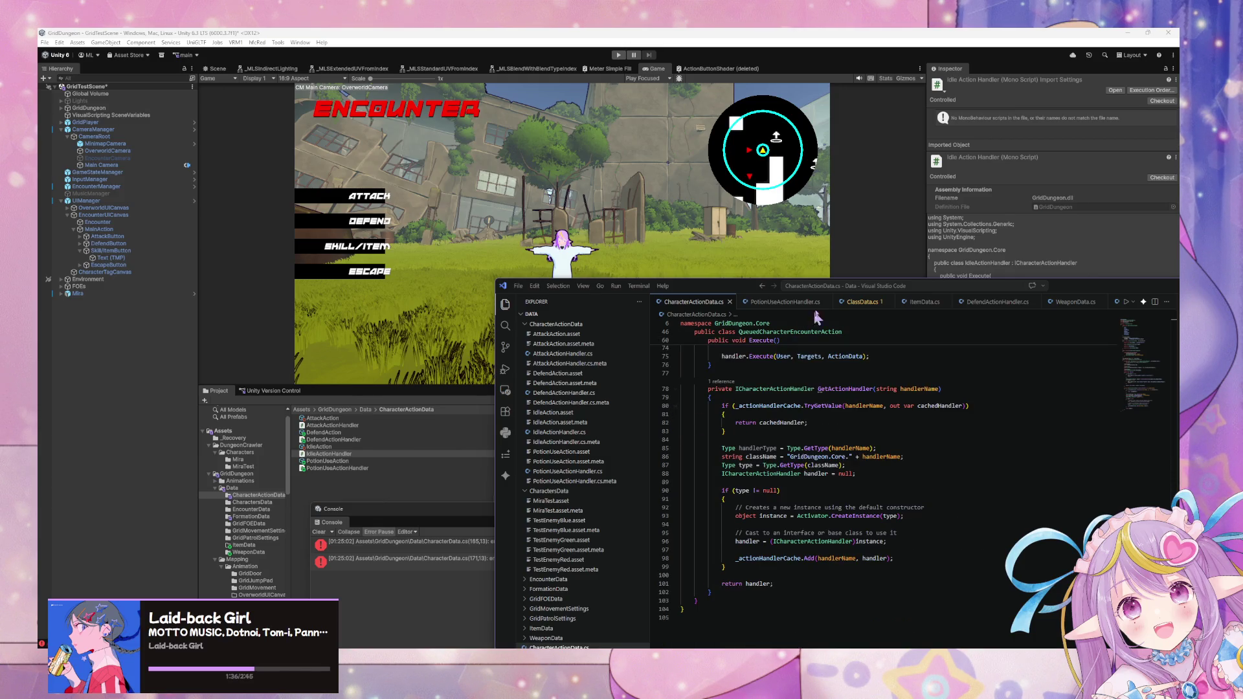
pyautogui.click(778, 303)
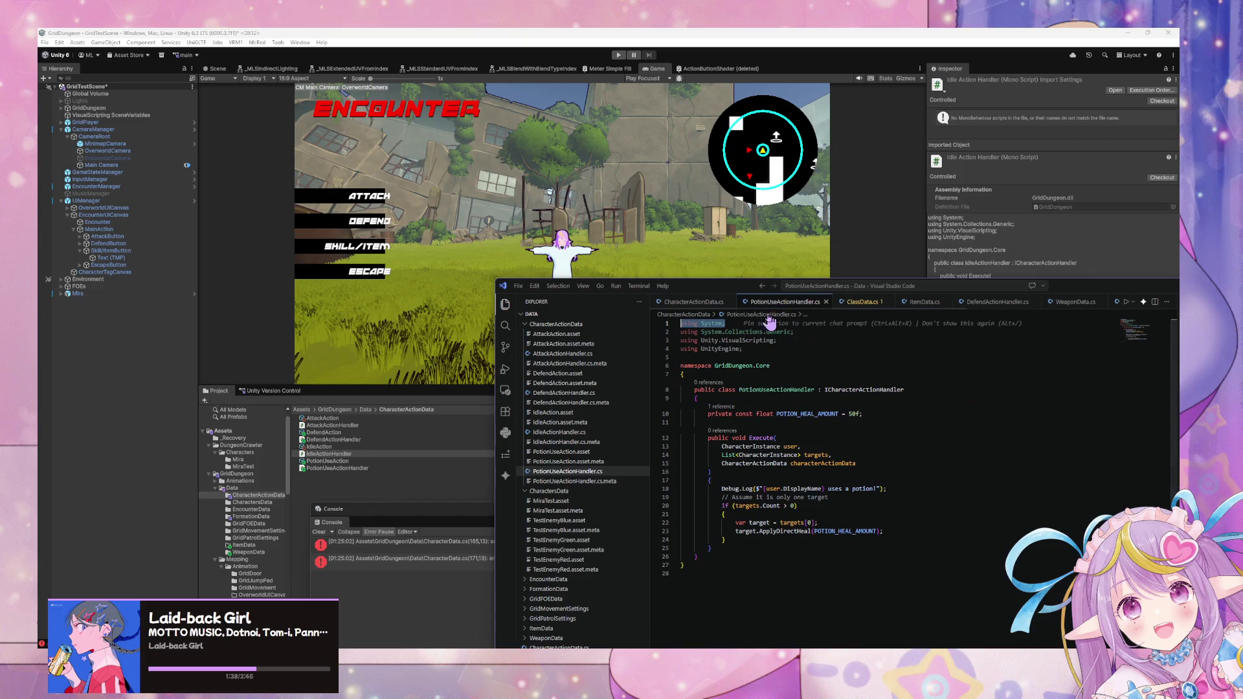
pyautogui.click(682, 303)
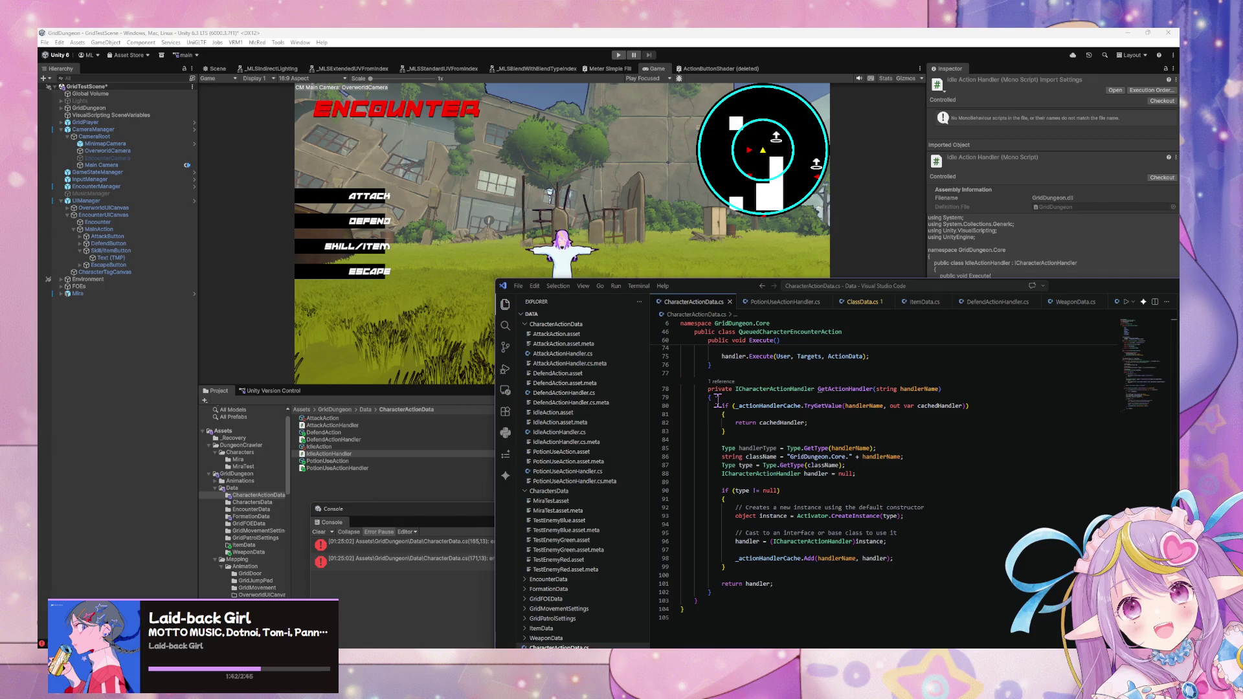
pyautogui.scroll(7, 705, 402)
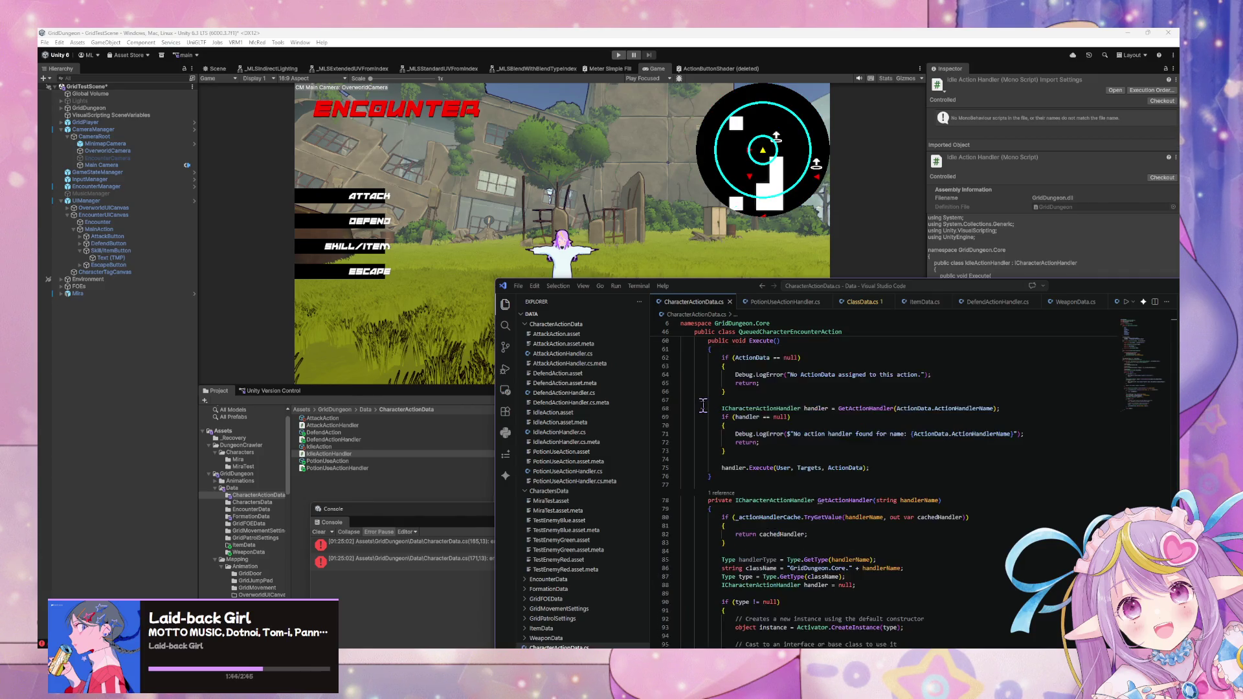
pyautogui.scroll(6, 703, 406)
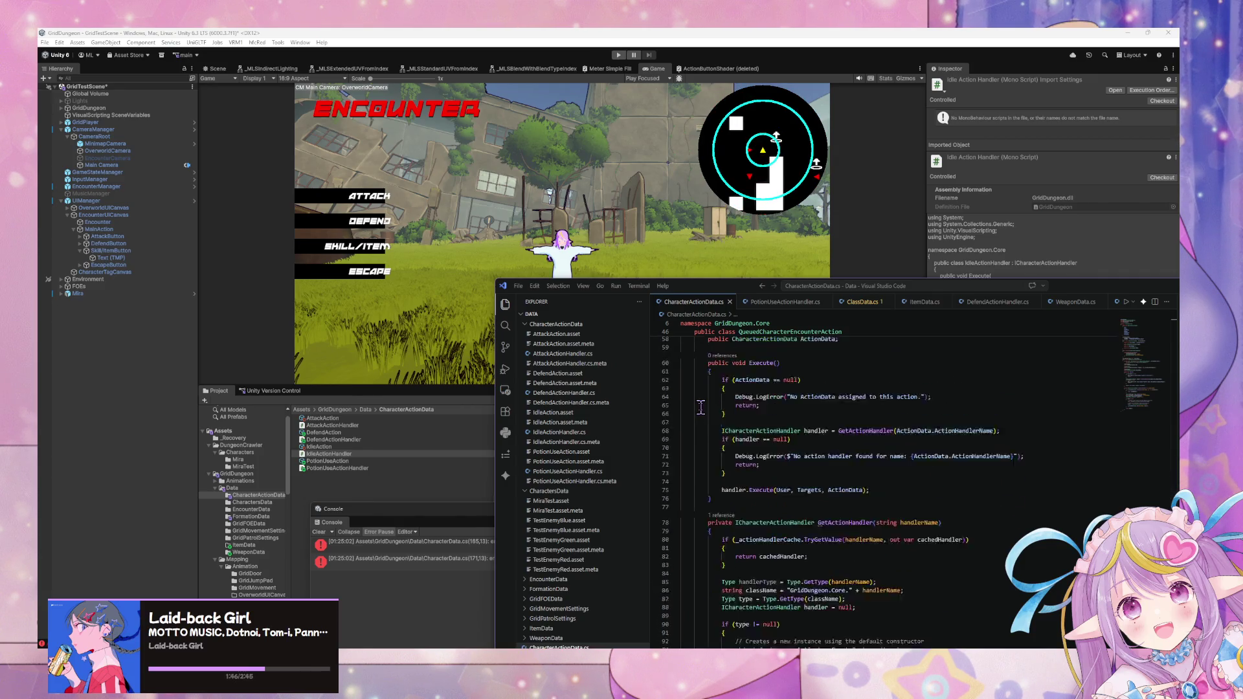
pyautogui.scroll(4, 699, 408)
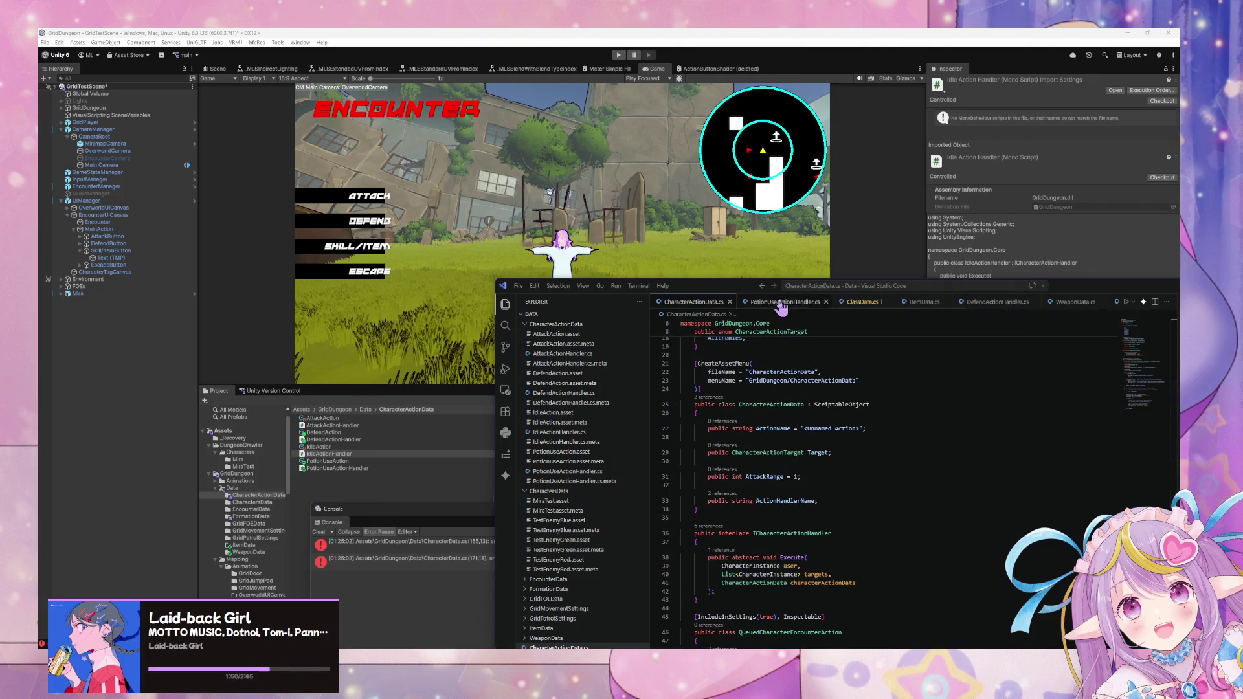
pyautogui.scroll(-1, 580, 483)
pyautogui.scroll(-4, 579, 483)
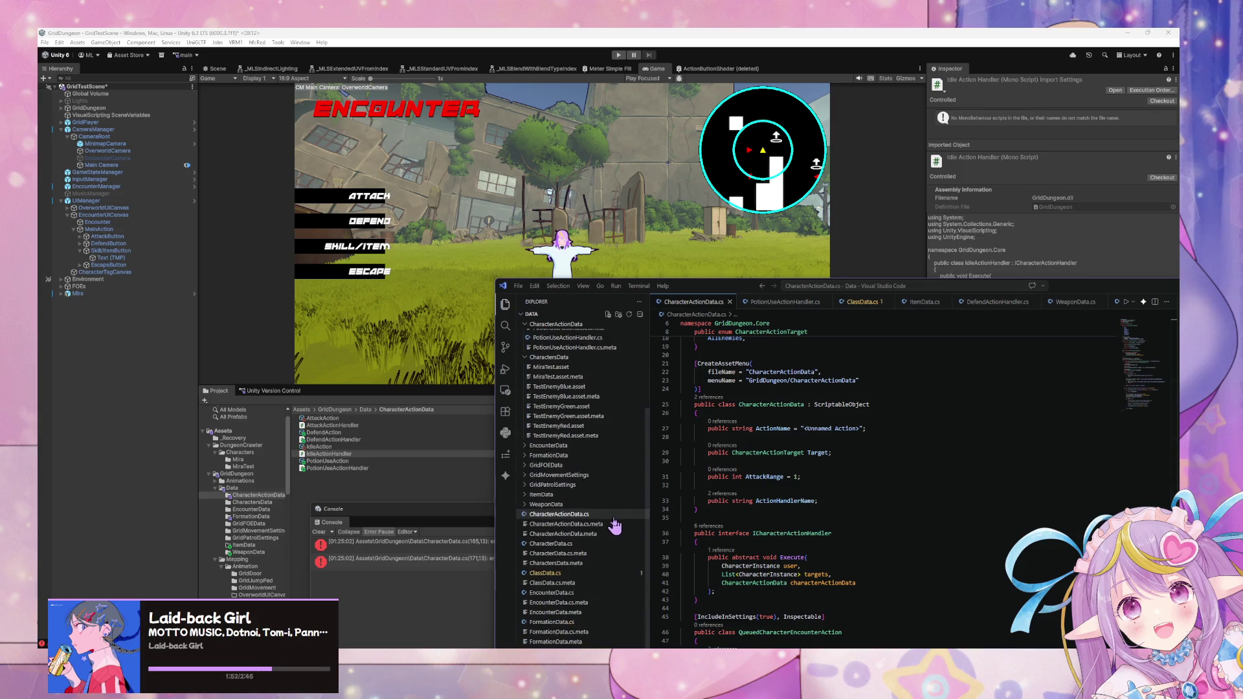
# - Open CharacterData.cs from the Explorer and scroll back up to its using directives
pyautogui.click(575, 547)
pyautogui.scroll(-2, 826, 492)
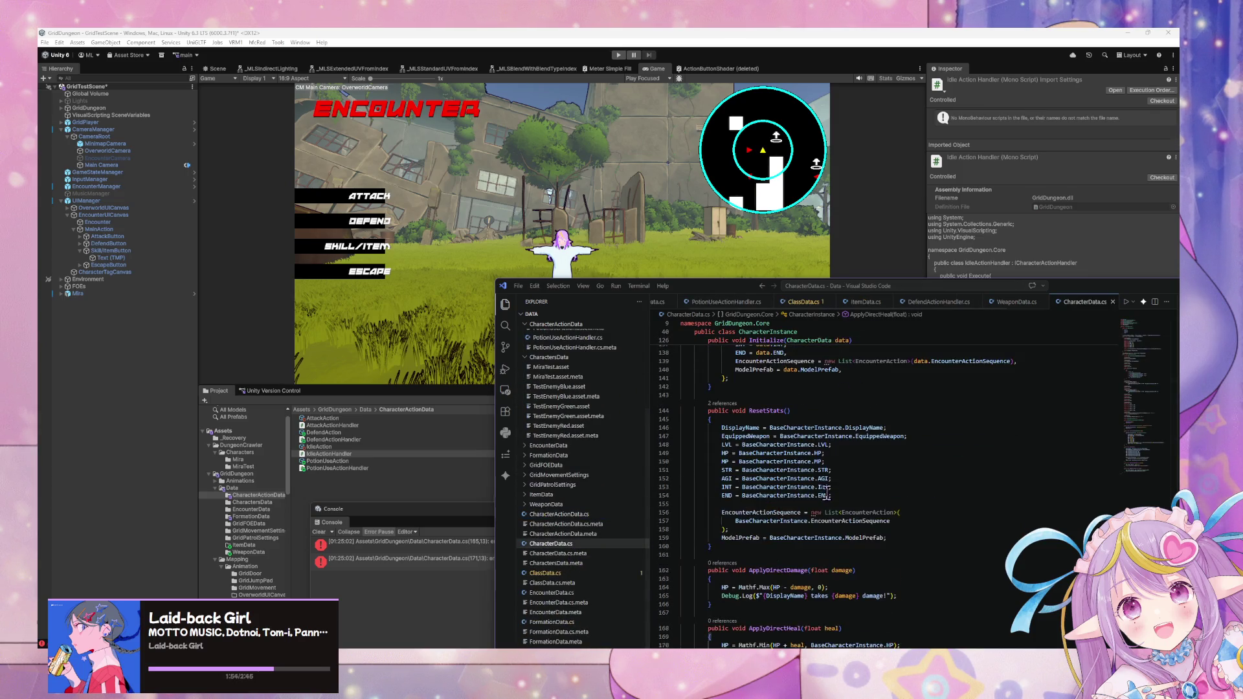
pyautogui.scroll(-3, 744, 479)
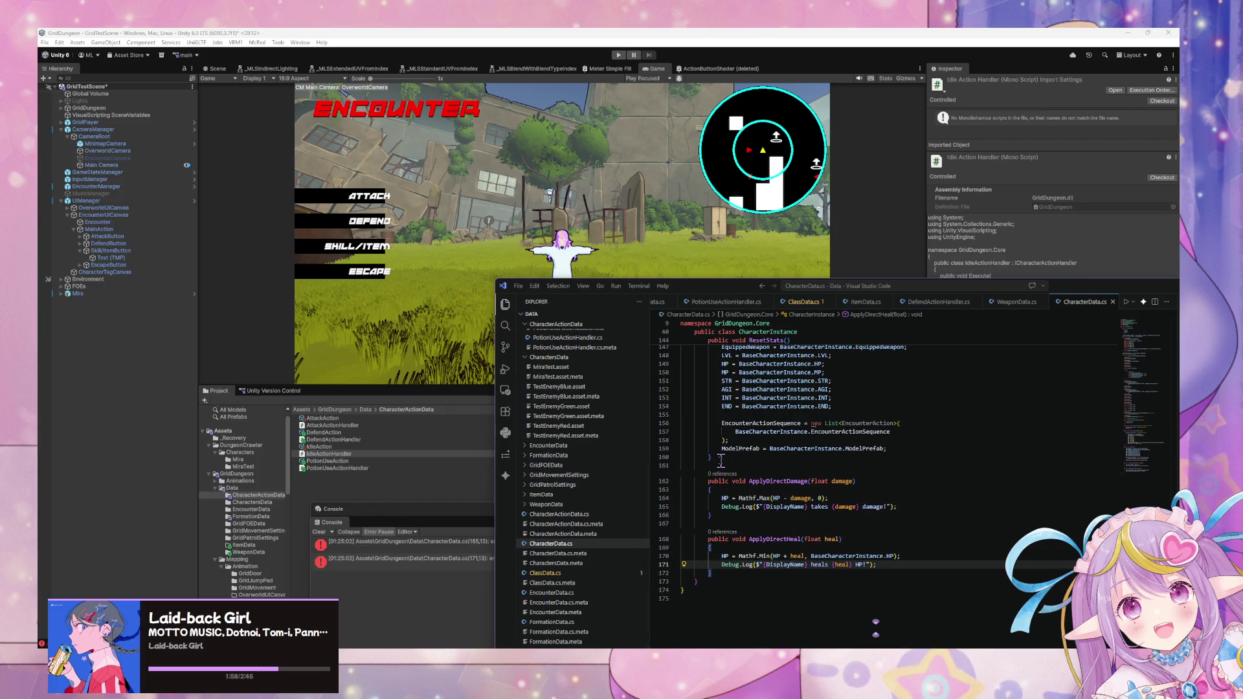
pyautogui.scroll(20, 713, 405)
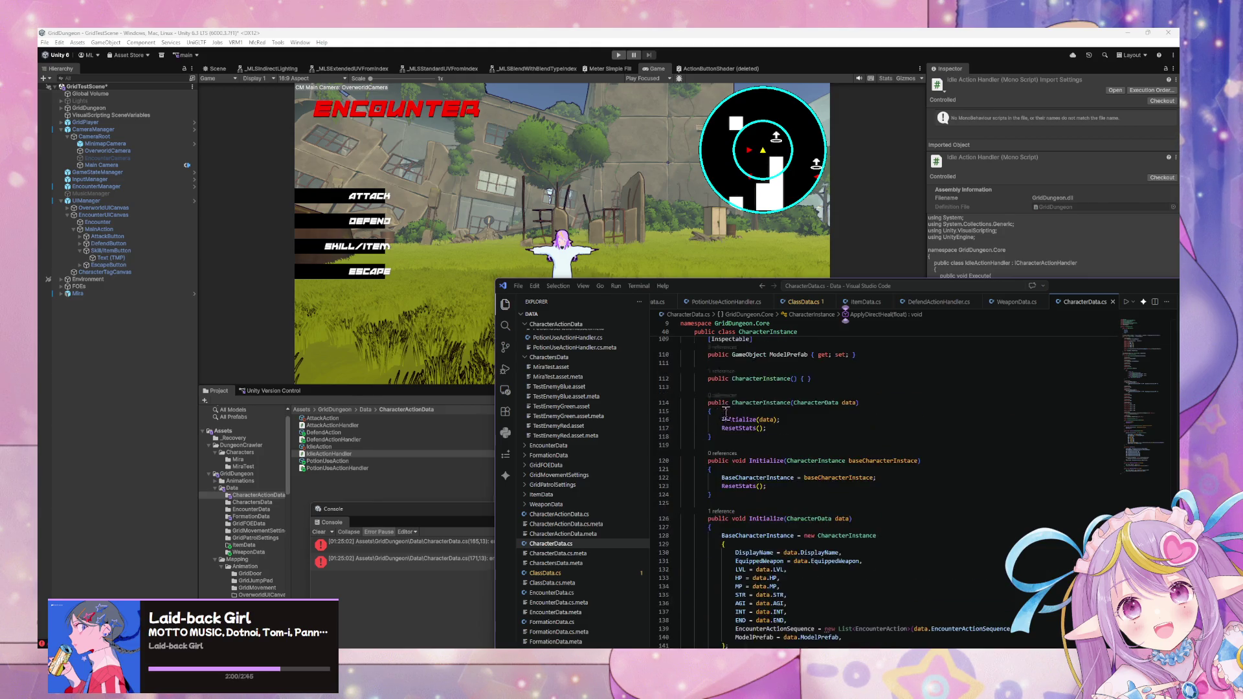
pyautogui.scroll(15, 729, 416)
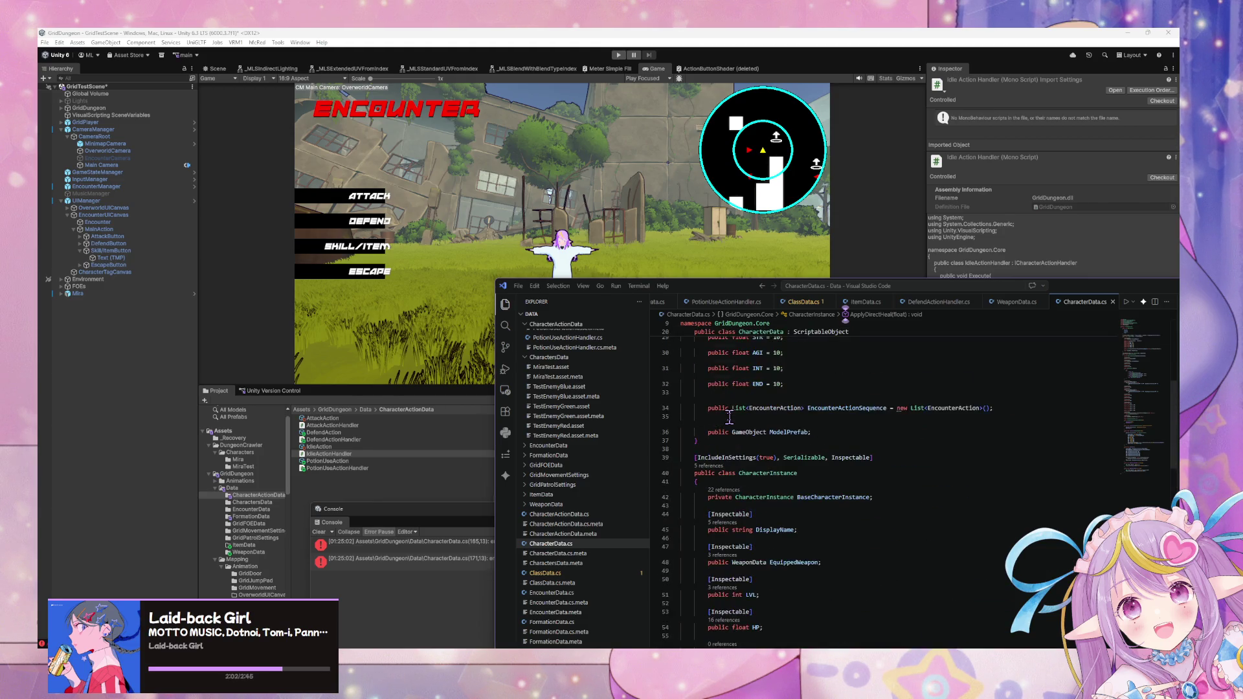
pyautogui.scroll(3, 730, 416)
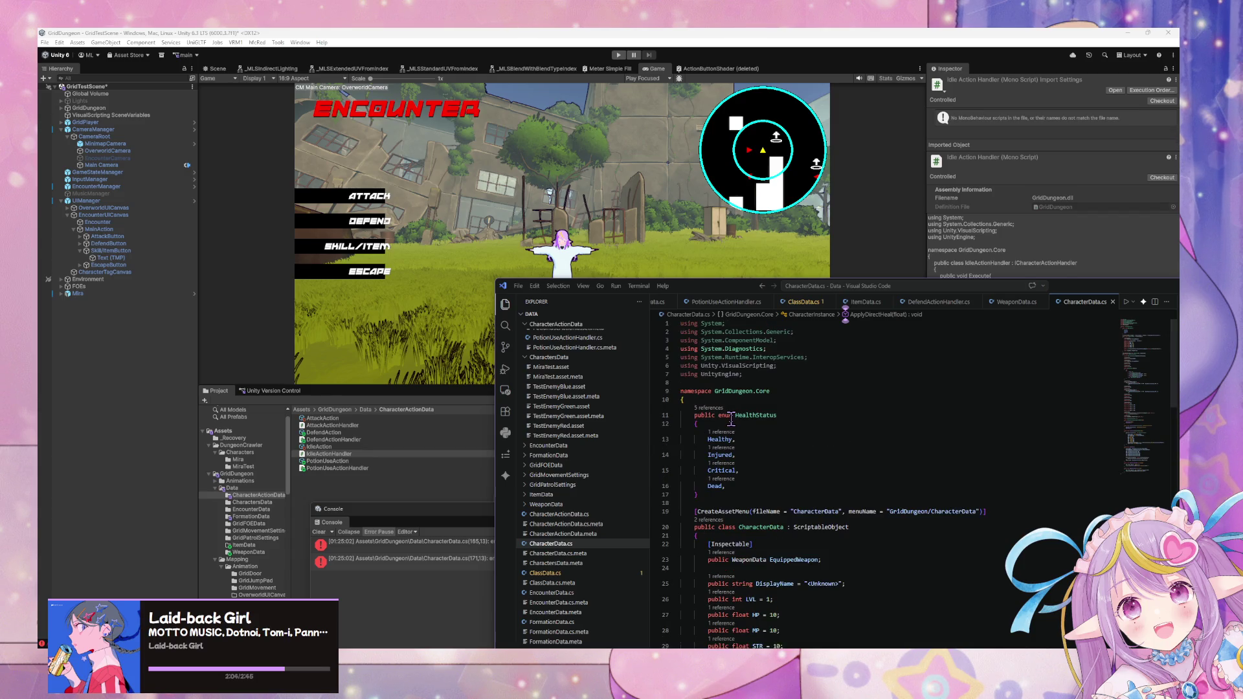
# - Delete the System.Diagnostics and System.Runtime.InteropServices imports from CharacterData.cs and save
pyautogui.moveTo(772, 350); pyautogui.dragTo(659, 351)
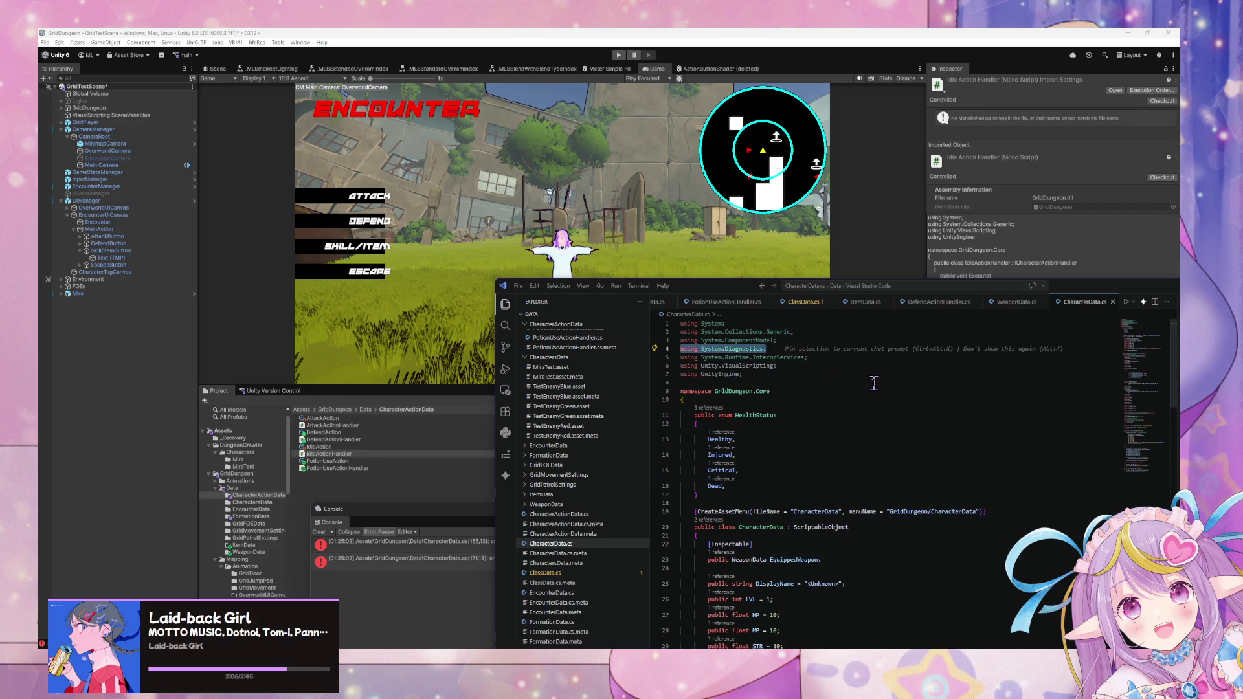
pyautogui.press('BackSpace')
pyautogui.press('BackSpace')
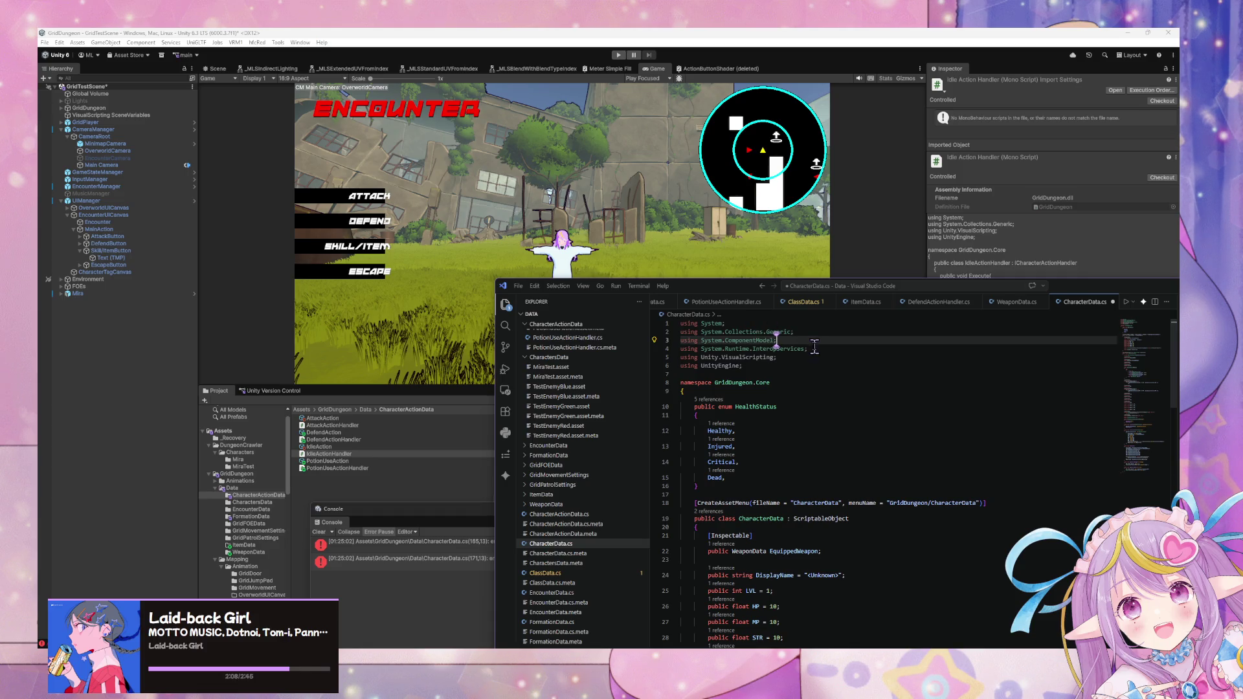
pyautogui.moveTo(815, 347); pyautogui.dragTo(661, 350)
pyautogui.press('BackSpace')
pyautogui.press('BackSpace')
pyautogui.hotkey('ctrl', 's')
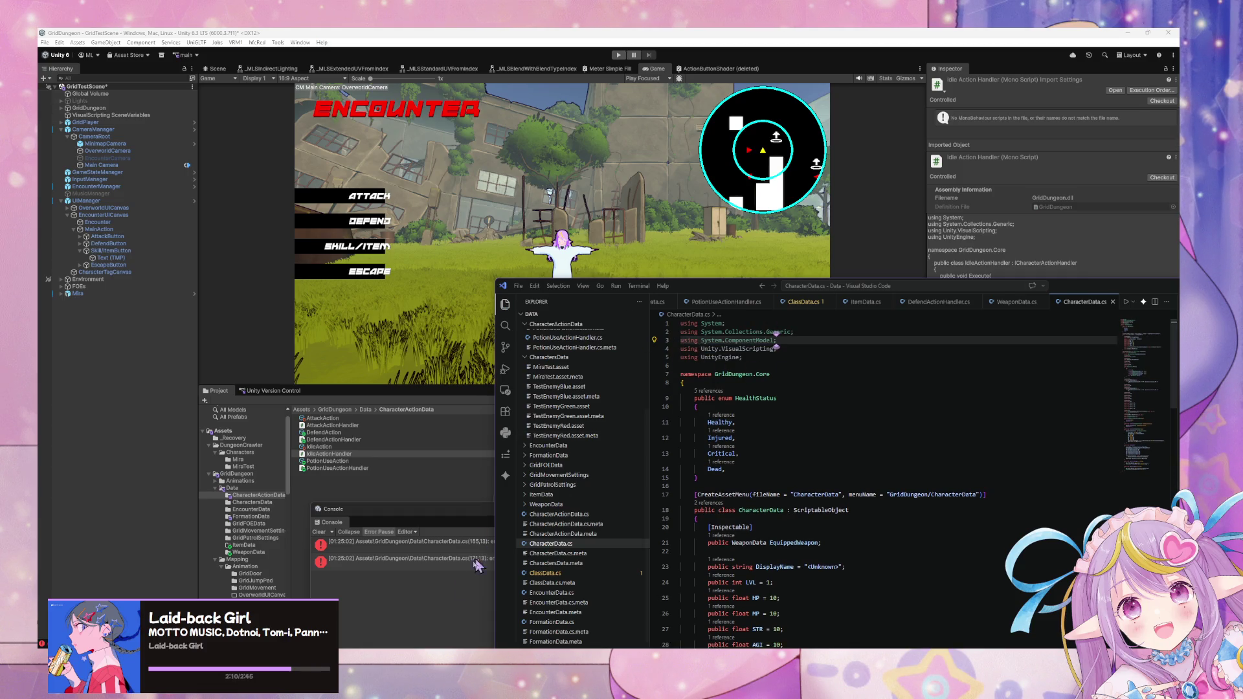
# - Let Unity recompile the scripts until its Console shows no errors
pyautogui.click(483, 560)
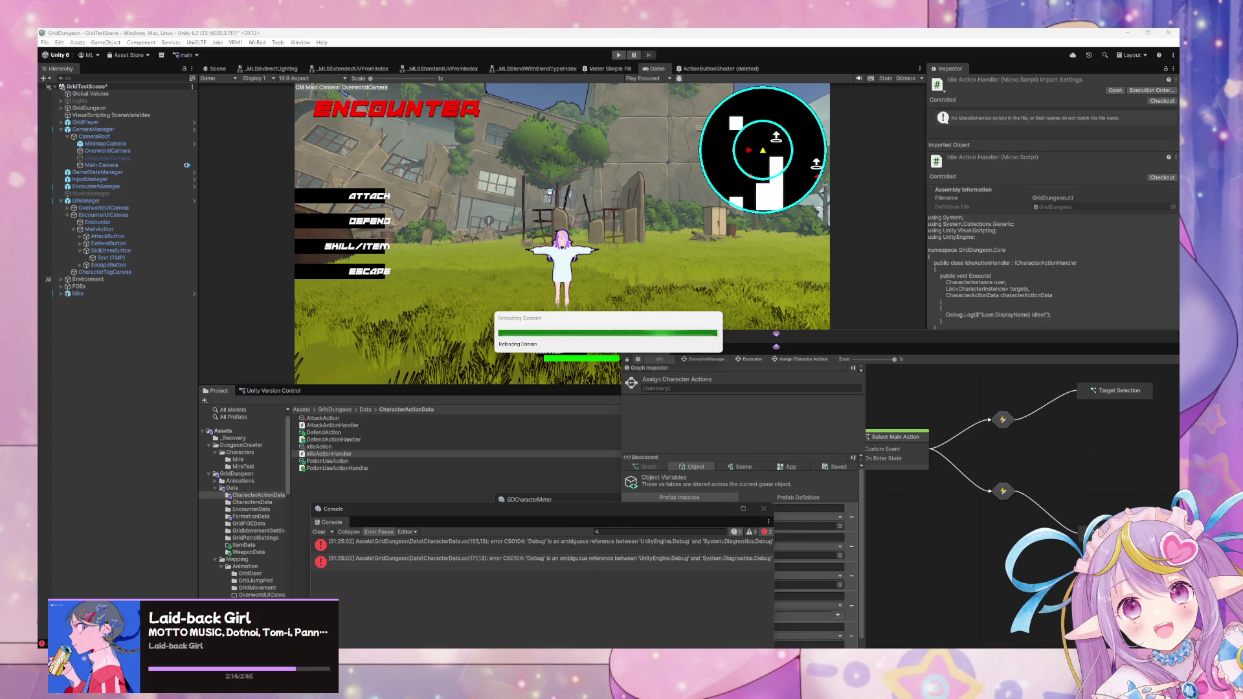
pyautogui.hotkey('alt', 'Tab')
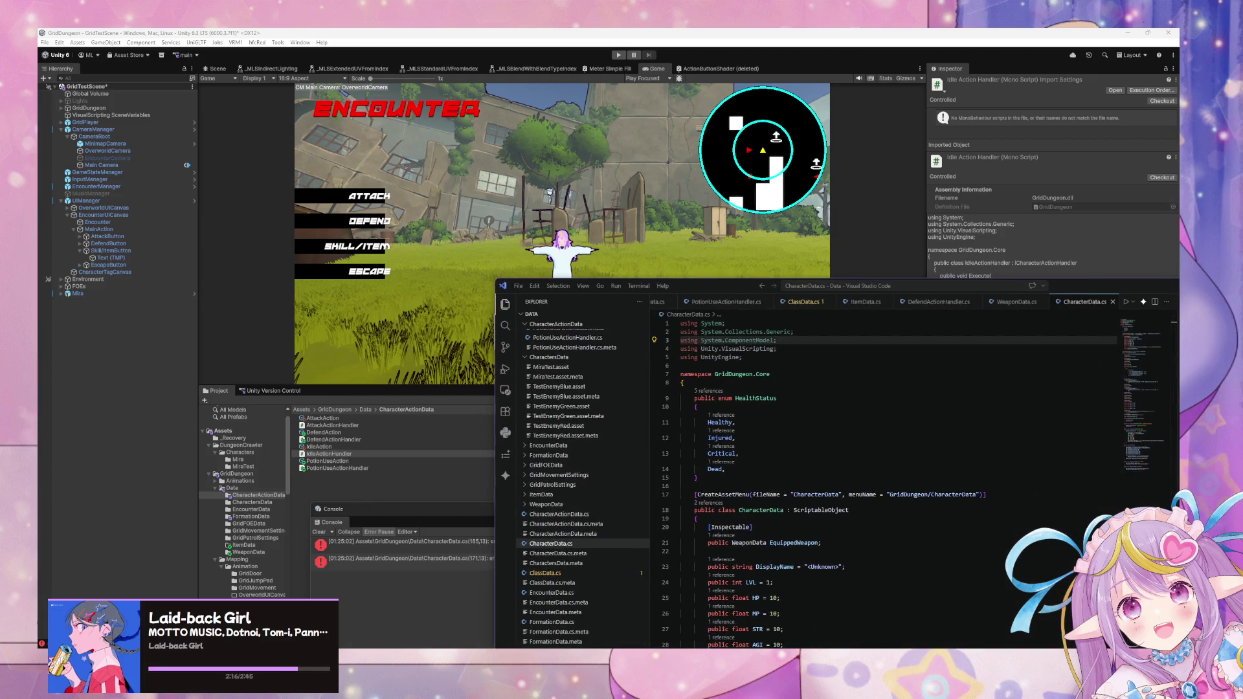
pyautogui.moveTo(701, 293); pyautogui.dragTo(820, 293)
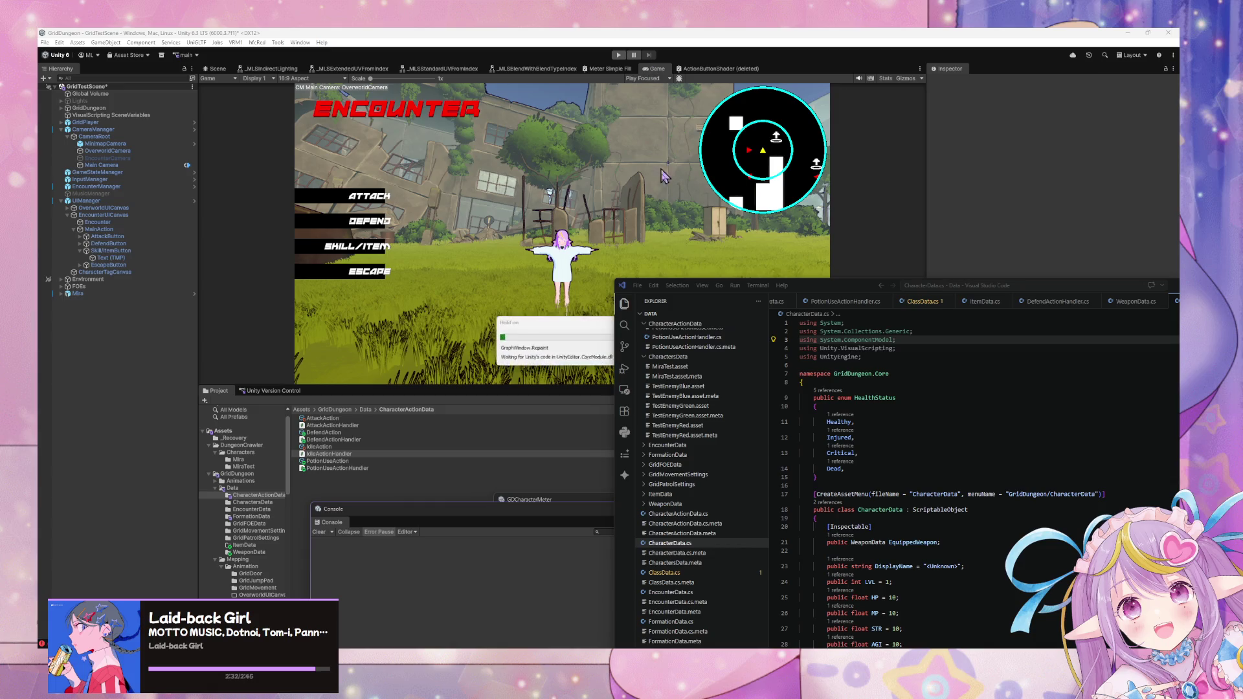
pyautogui.click(327, 454)
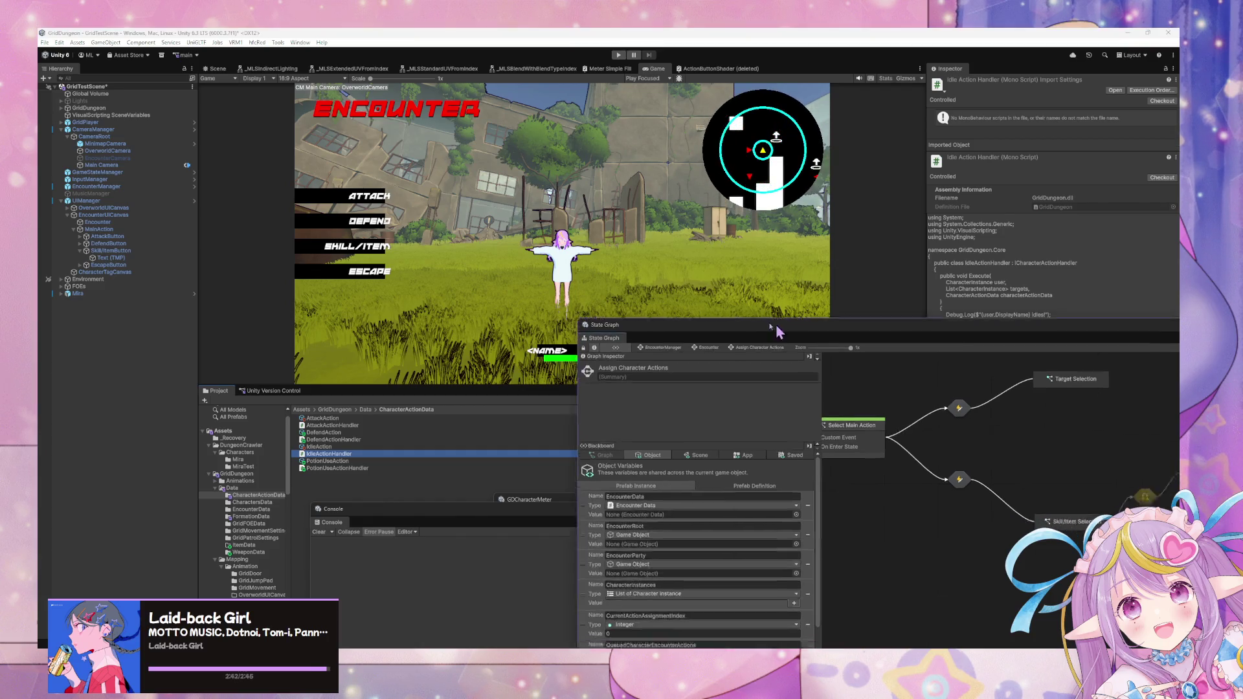
# - Enlarge the State Graph and inspect the encounter's states and transitions, entering Assign Character Actions
pyautogui.moveTo(821, 331); pyautogui.dragTo(821, 277)
pyautogui.click(941, 454)
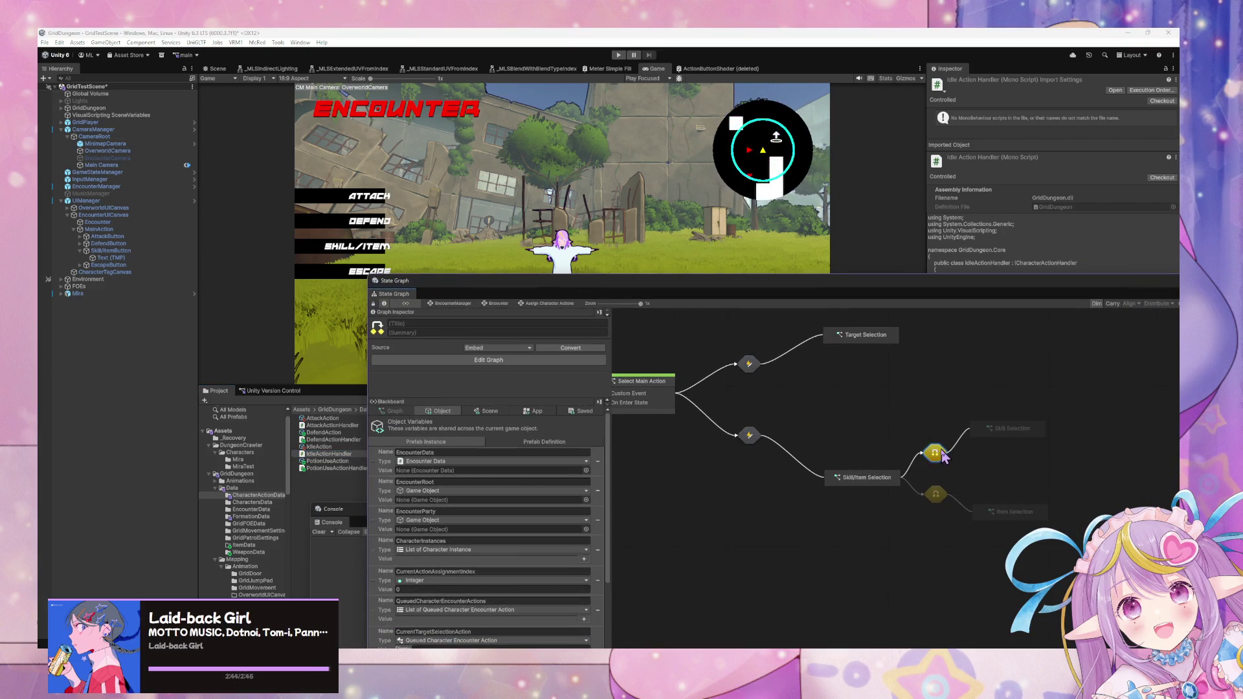
pyautogui.doubleClick(871, 482)
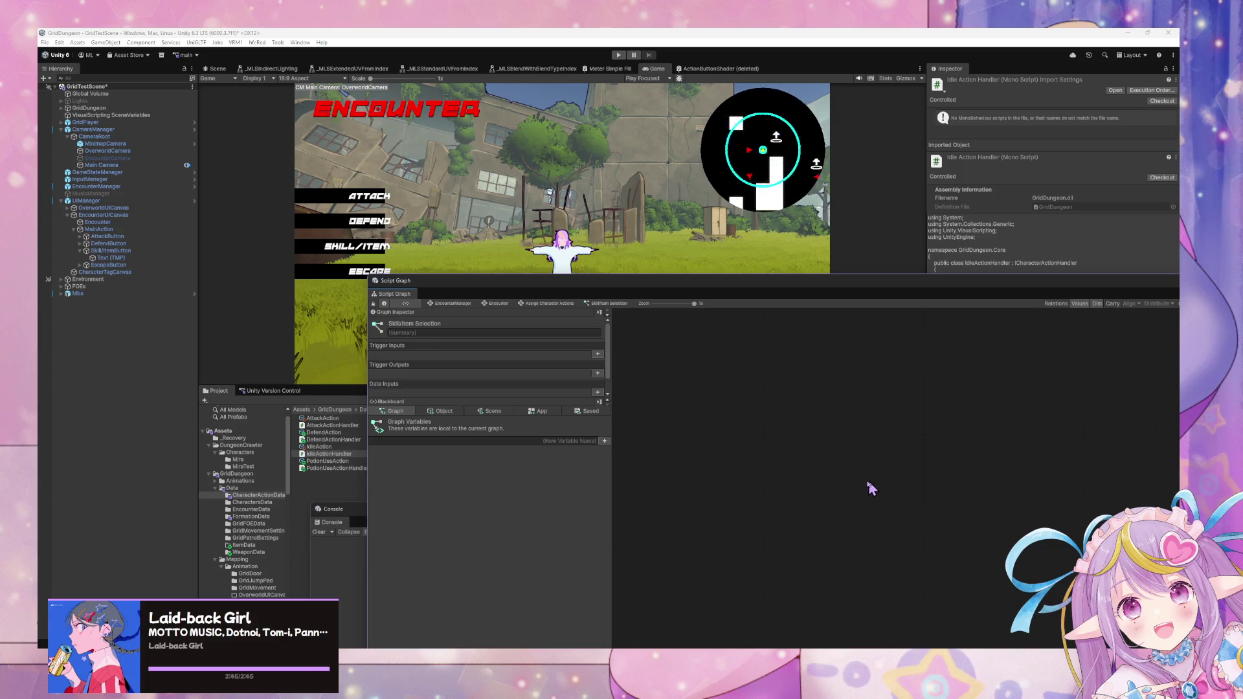
pyautogui.click(495, 304)
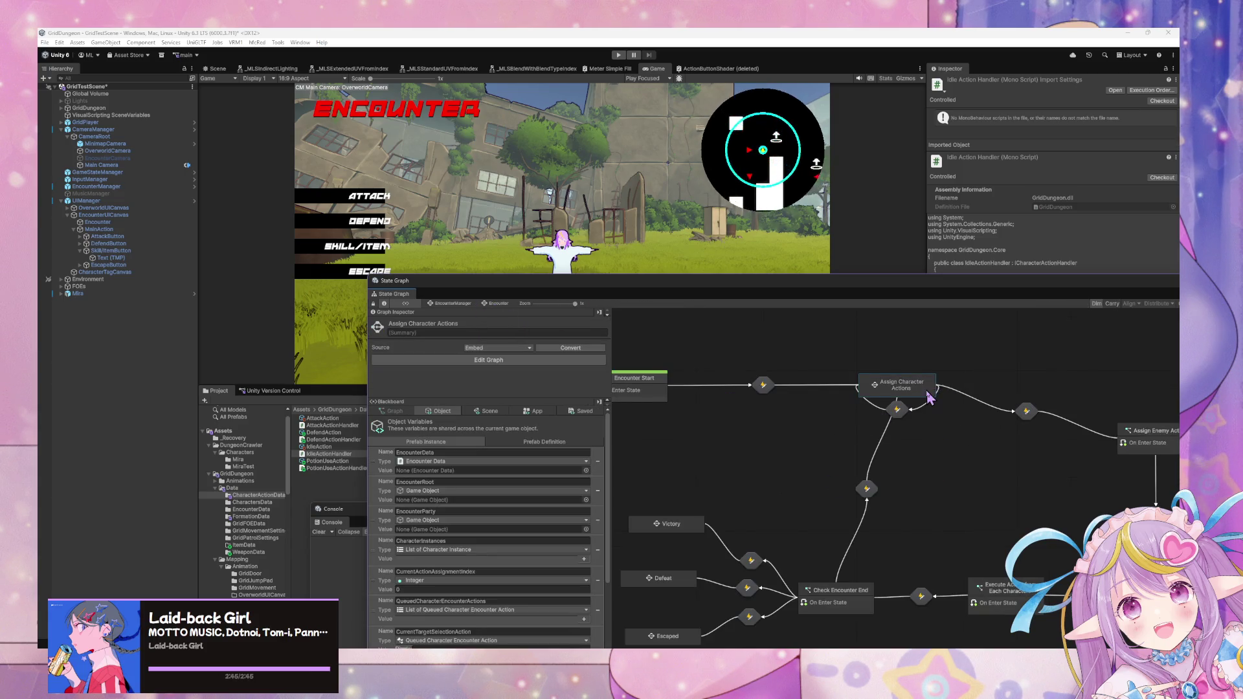
pyautogui.doubleClick(751, 366)
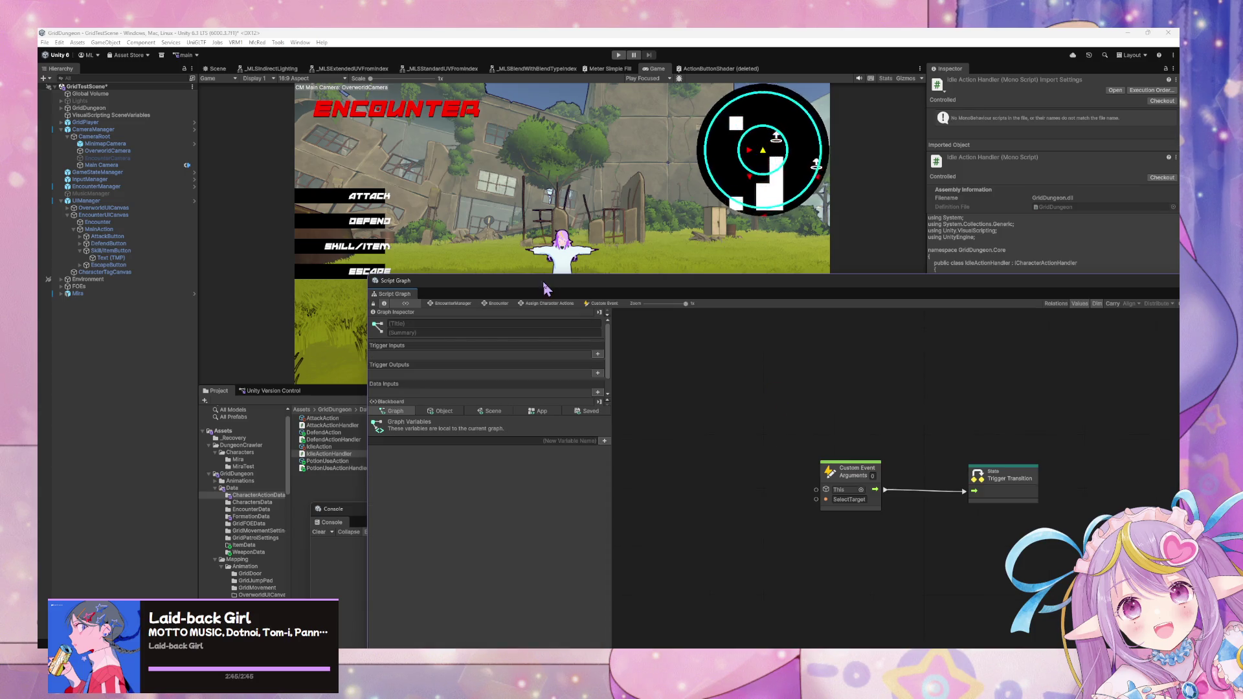
pyautogui.click(498, 305)
pyautogui.doubleClick(909, 384)
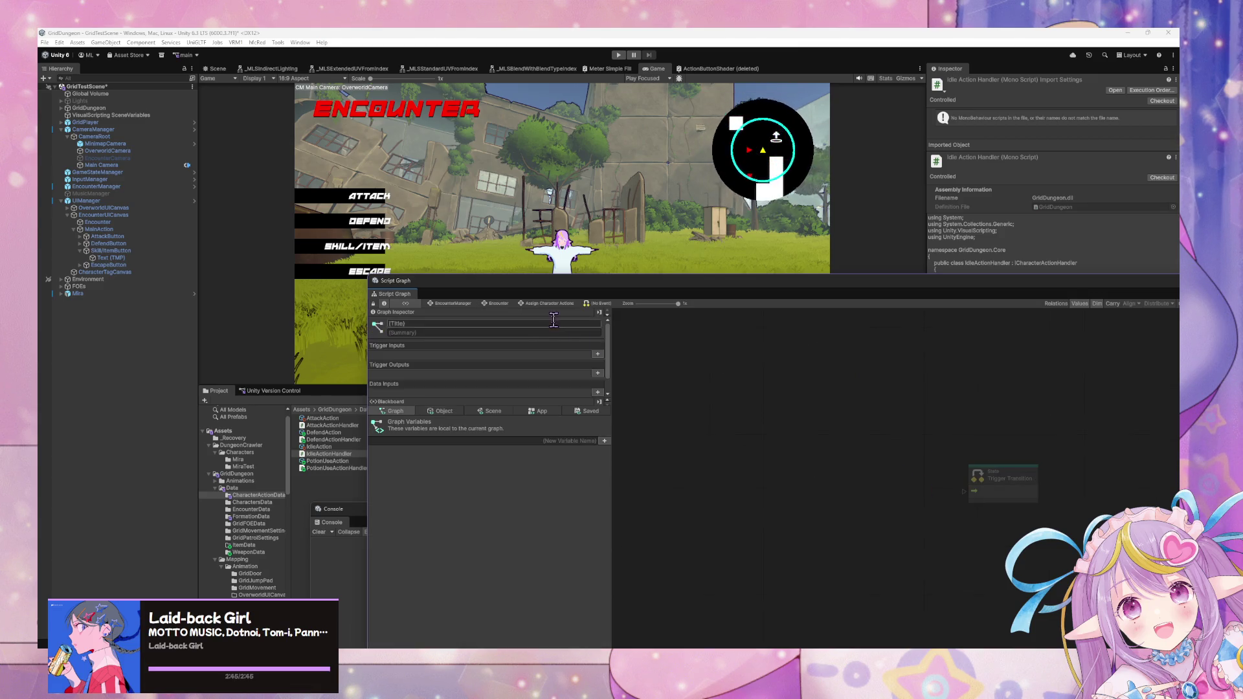
pyautogui.click(499, 305)
pyautogui.doubleClick(868, 383)
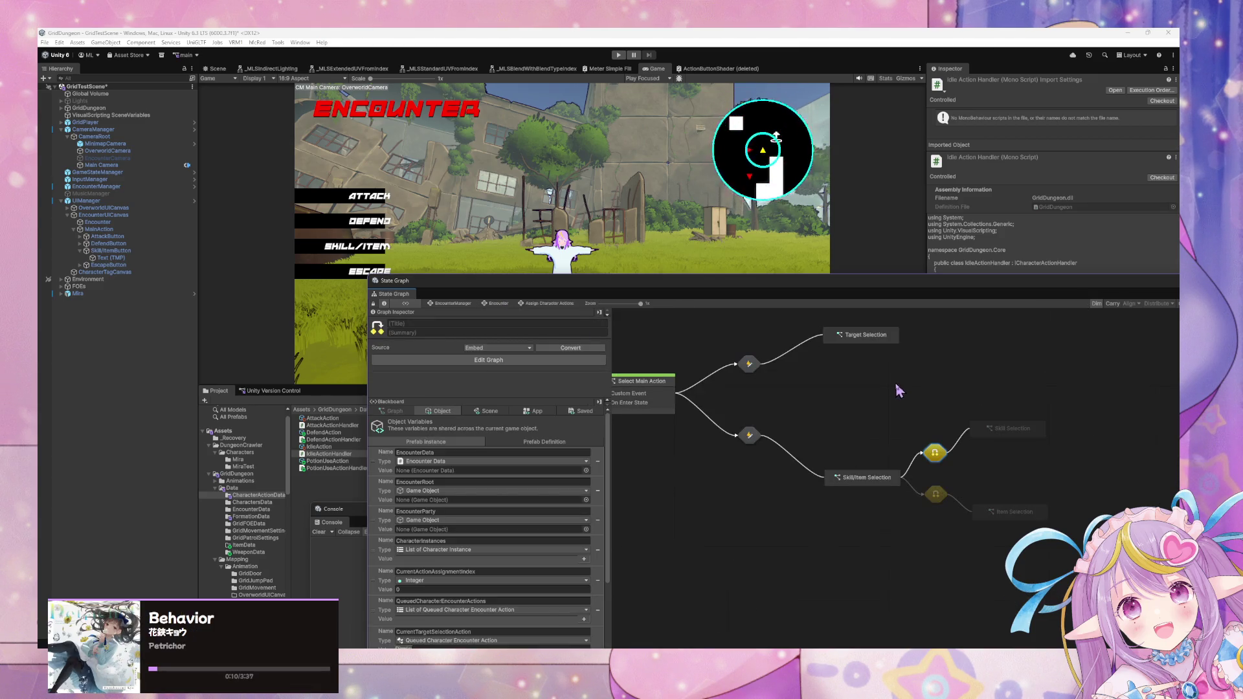
# - In the Skill Selection transition, add a Custom Event named SelectSkill wired to Trigger Transition
pyautogui.click(935, 453)
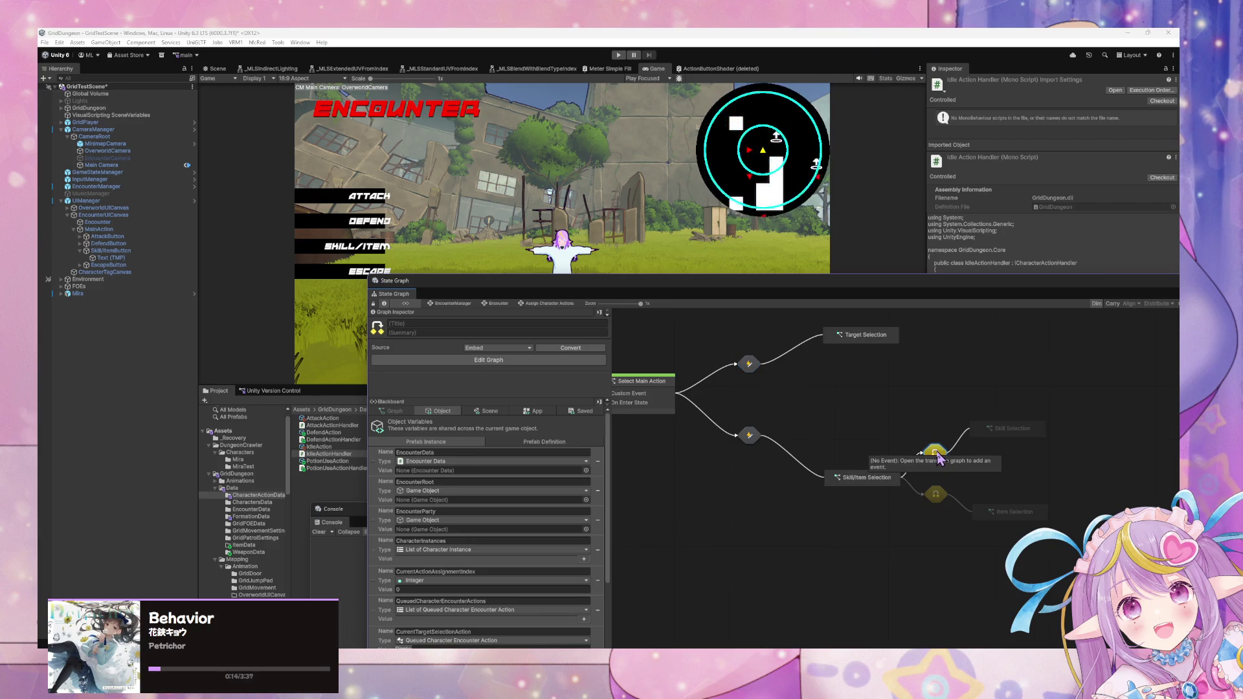
pyautogui.doubleClick(935, 453)
pyautogui.rightClick(939, 457)
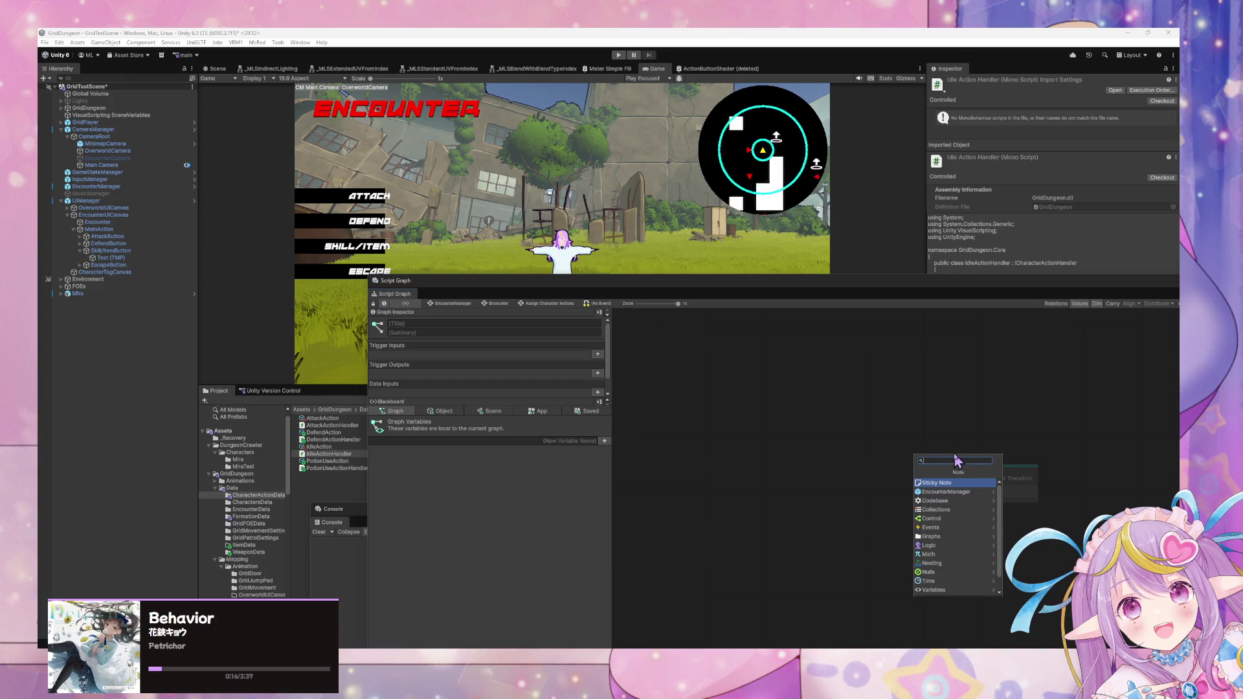
pyautogui.click(965, 527)
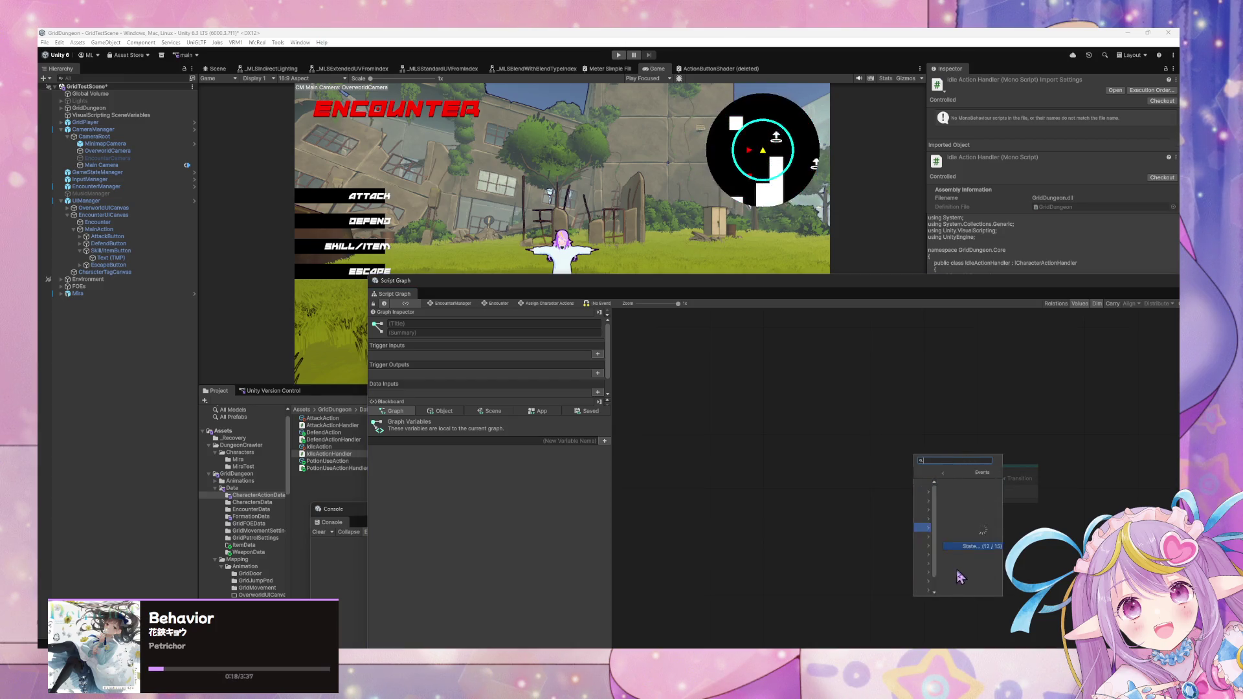
pyautogui.scroll(-2, 966, 569)
pyautogui.click(964, 589)
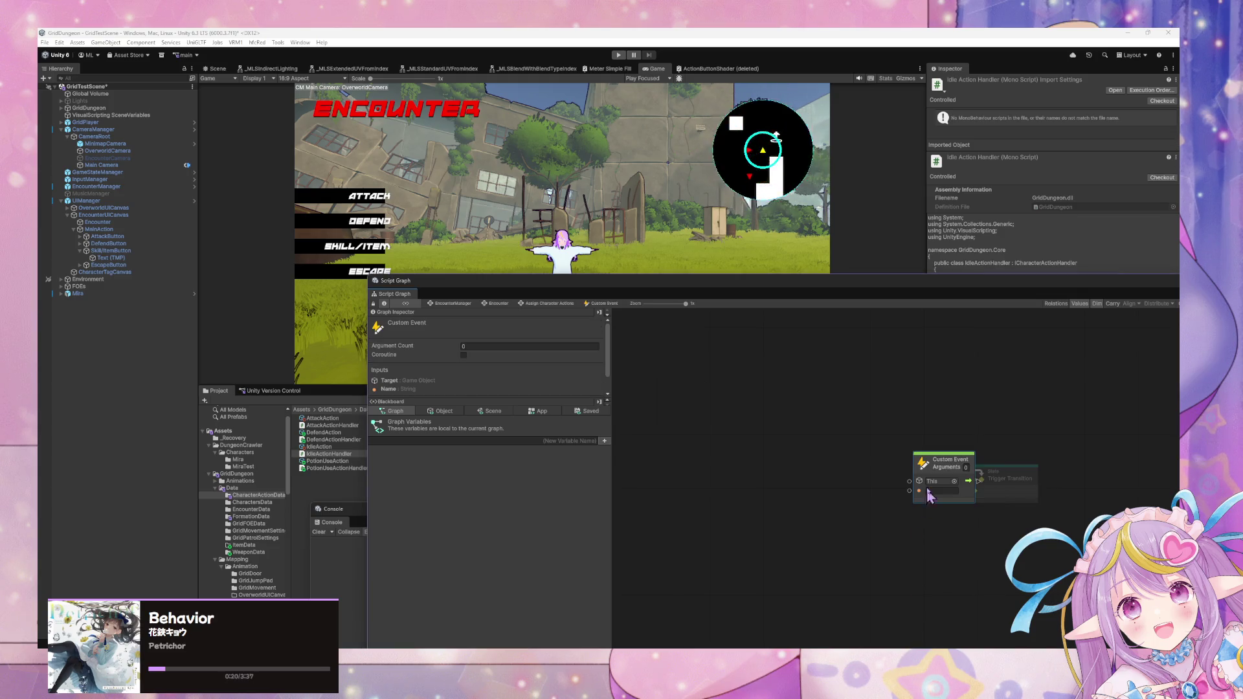
pyautogui.moveTo(935, 466)
pyautogui.mouseDown()
pyautogui.moveTo(887, 466)
pyautogui.moveTo(965, 490)
pyautogui.mouseUp()
pyautogui.click(893, 492)
pyautogui.write('SelectSkill')
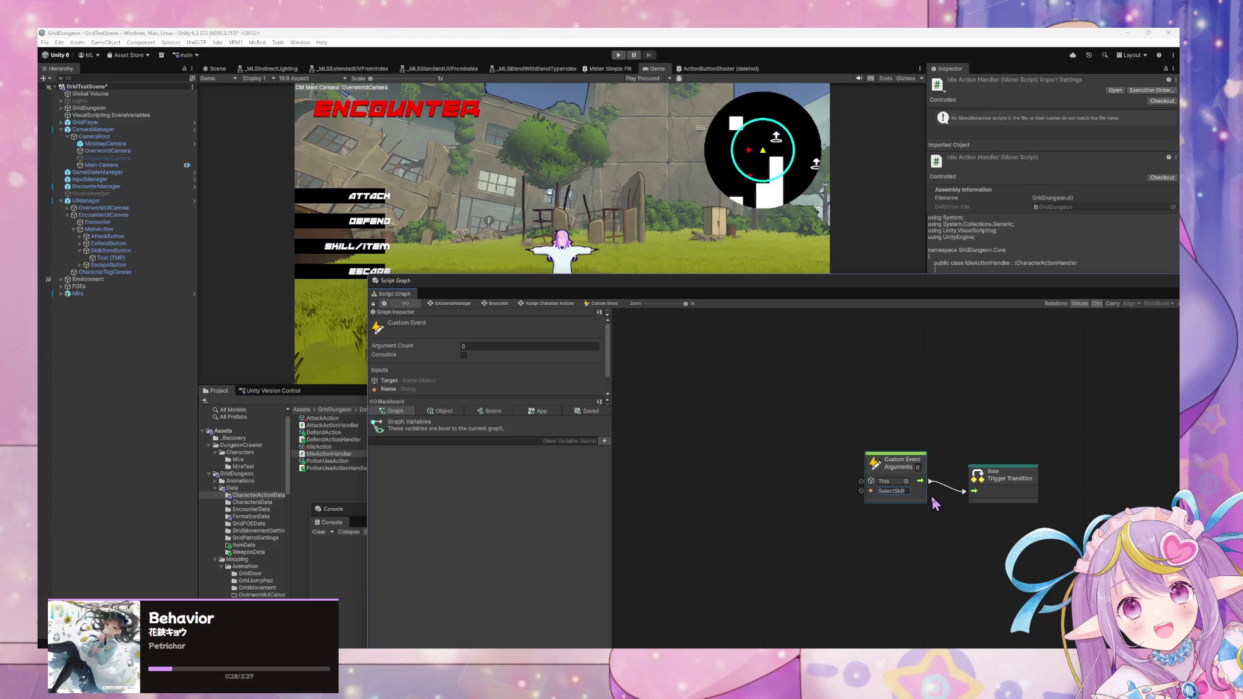
pyautogui.click(569, 304)
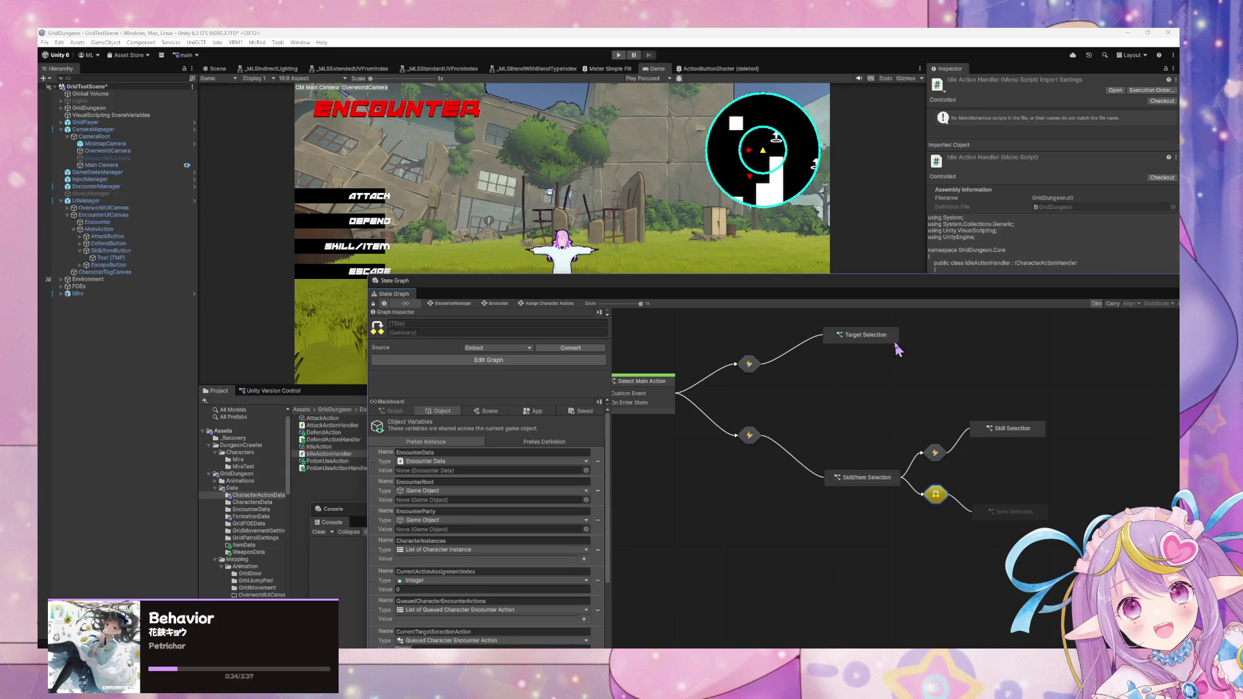
# - Shift Target Selection right, set Item and Skill Selection side by side, and open the Item Selection transition
pyautogui.moveTo(897, 343)
pyautogui.mouseDown()
pyautogui.moveTo(979, 335)
pyautogui.moveTo(1053, 353)
pyautogui.mouseUp()
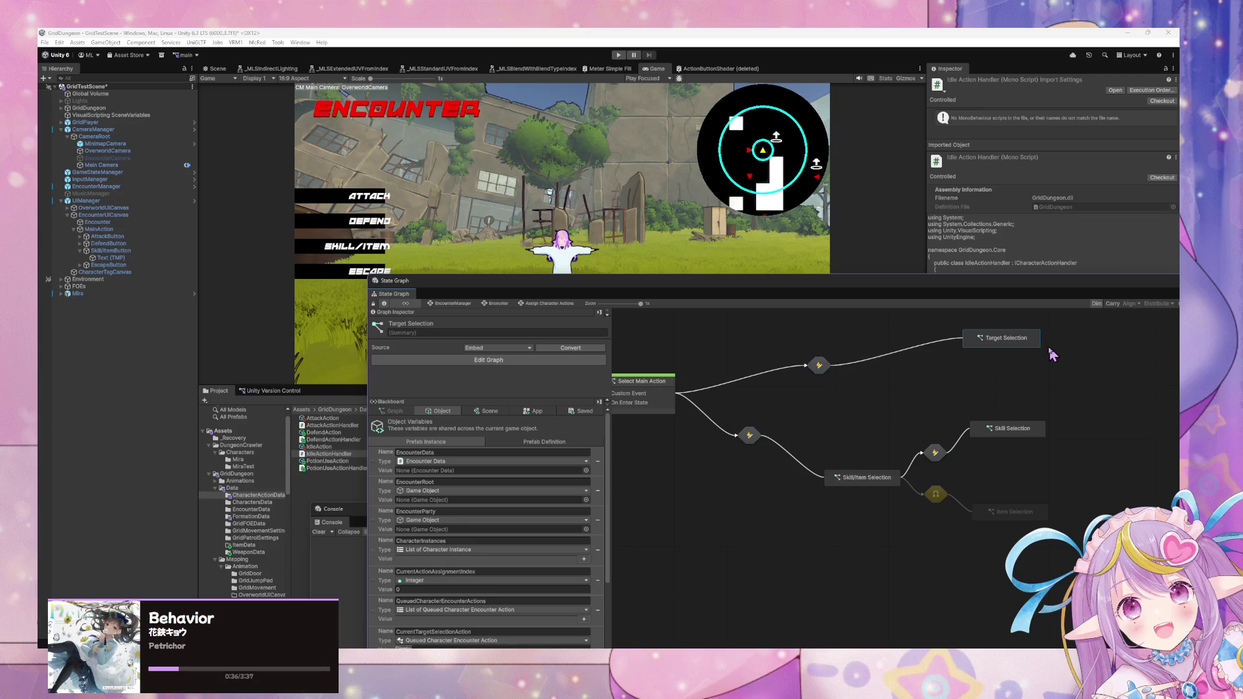
pyautogui.click(937, 494)
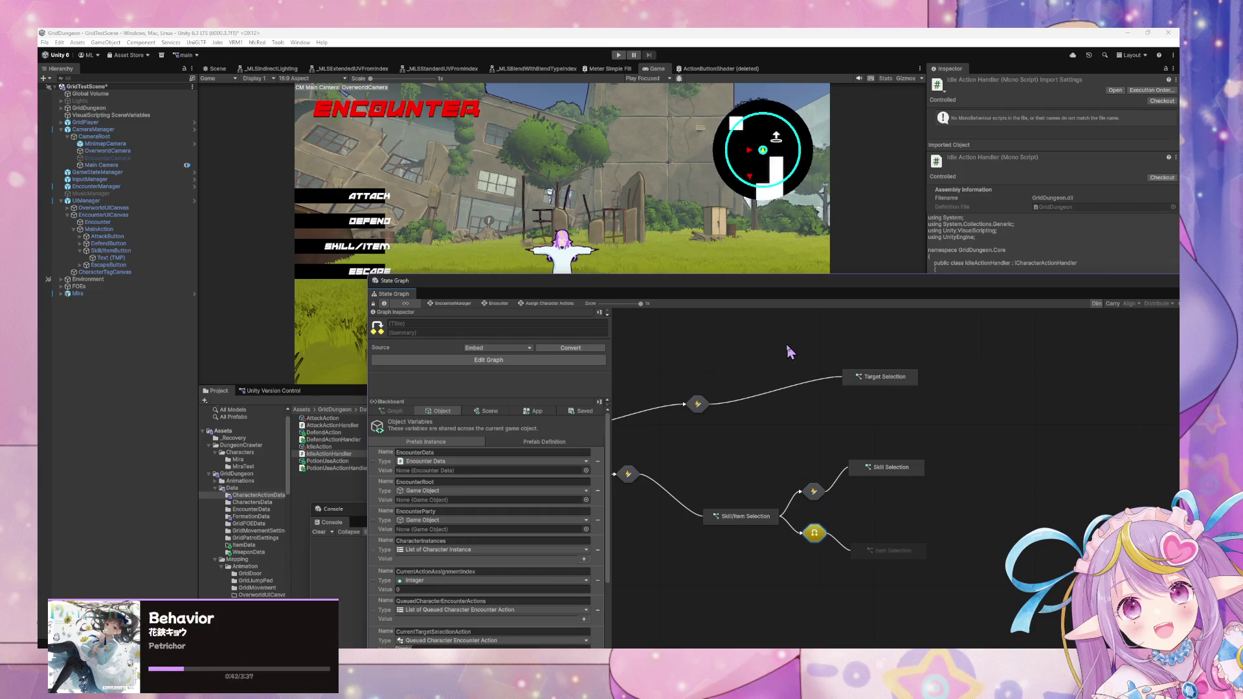
pyautogui.moveTo(877, 546)
pyautogui.mouseDown()
pyautogui.moveTo(822, 458)
pyautogui.moveTo(777, 429)
pyautogui.moveTo(739, 427)
pyautogui.moveTo(723, 443)
pyautogui.mouseUp()
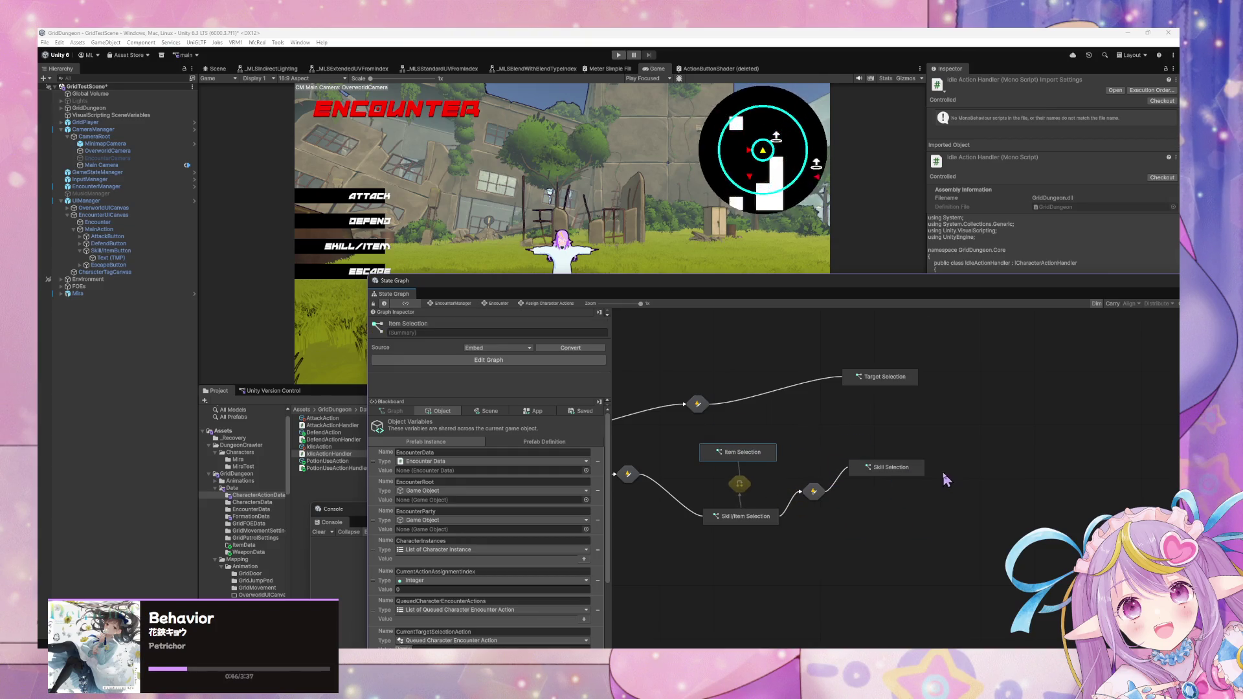
pyautogui.moveTo(878, 388); pyautogui.dragTo(813, 370)
pyautogui.moveTo(904, 467); pyautogui.dragTo(872, 454)
pyautogui.click(739, 483)
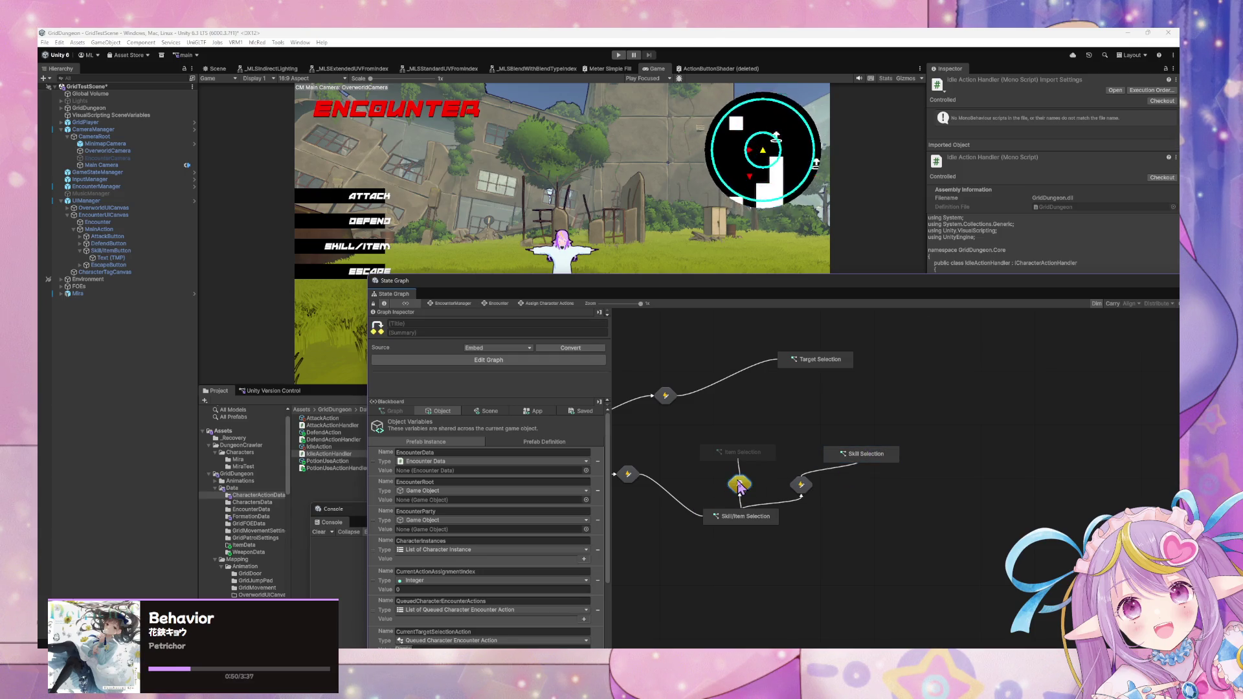
pyautogui.doubleClick(739, 484)
# - Drive the Item Selection transition's Trigger Transition with a Custom Event node named SelectItem
pyautogui.moveTo(965, 492); pyautogui.dragTo(905, 486)
pyautogui.write('selec')
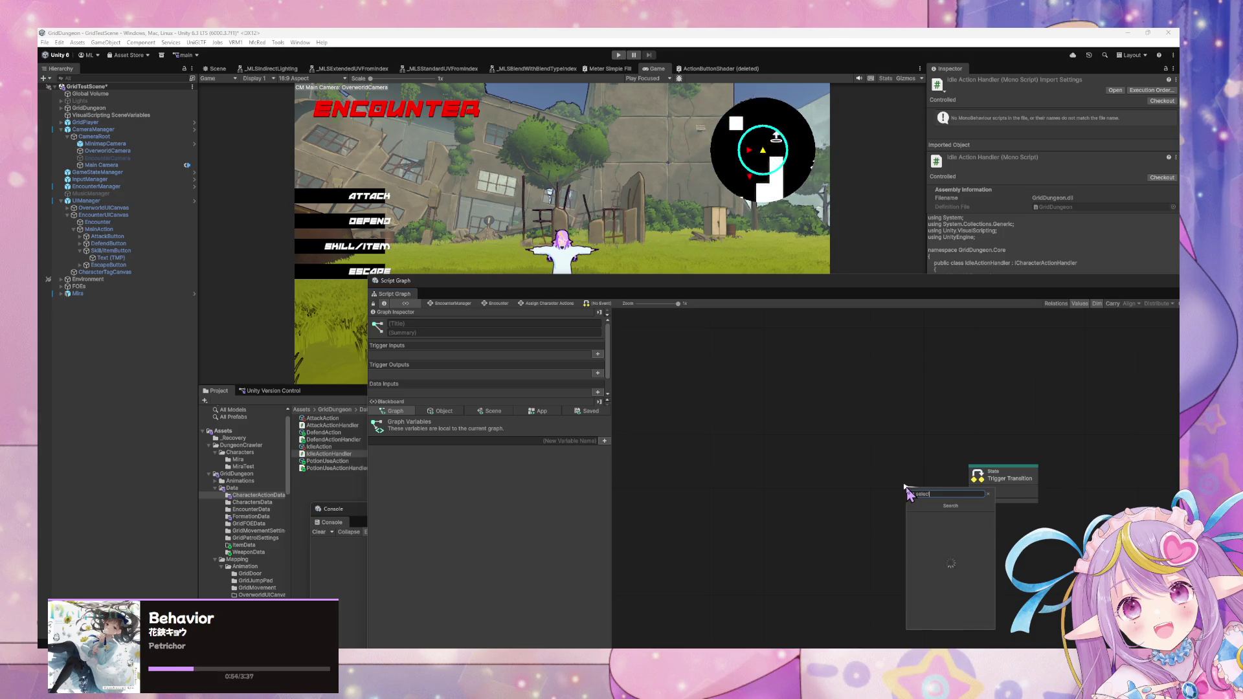
pyautogui.press('BackSpace')
pyautogui.press('BackSpace')
pyautogui.press('BackSpace')
pyautogui.write('cu')
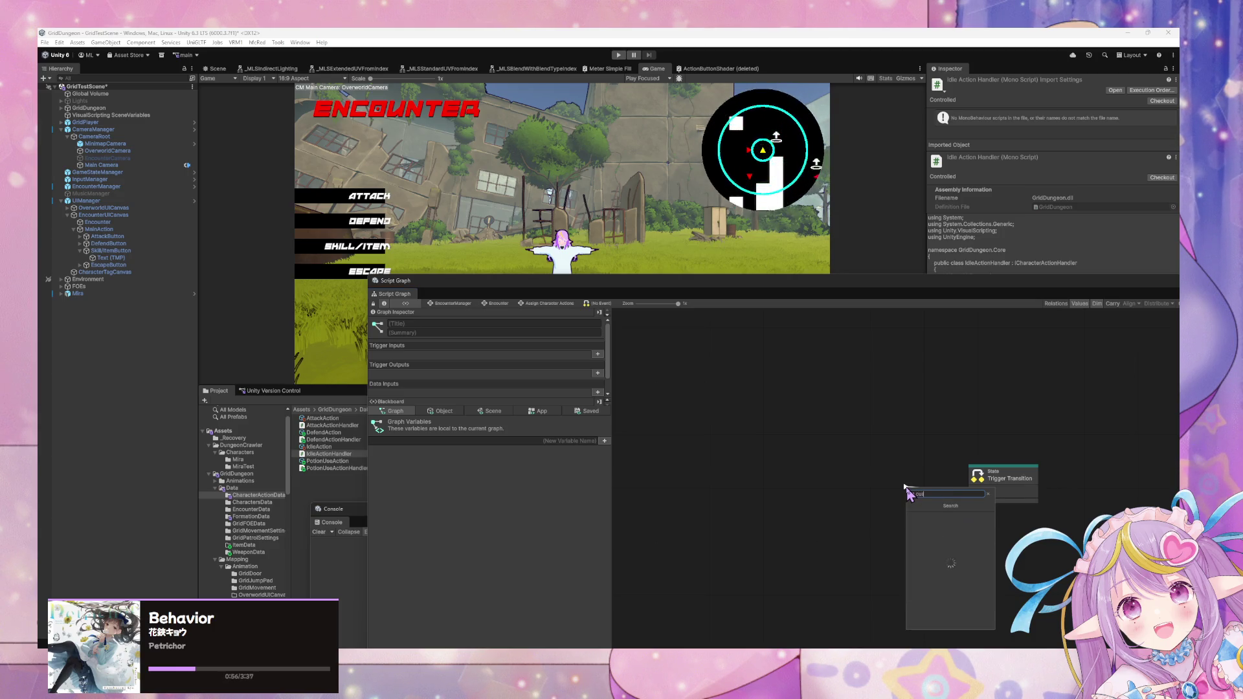
pyautogui.press('Down')
pyautogui.press('Down')
pyautogui.press('Down')
pyautogui.press('Return')
pyautogui.click(877, 495)
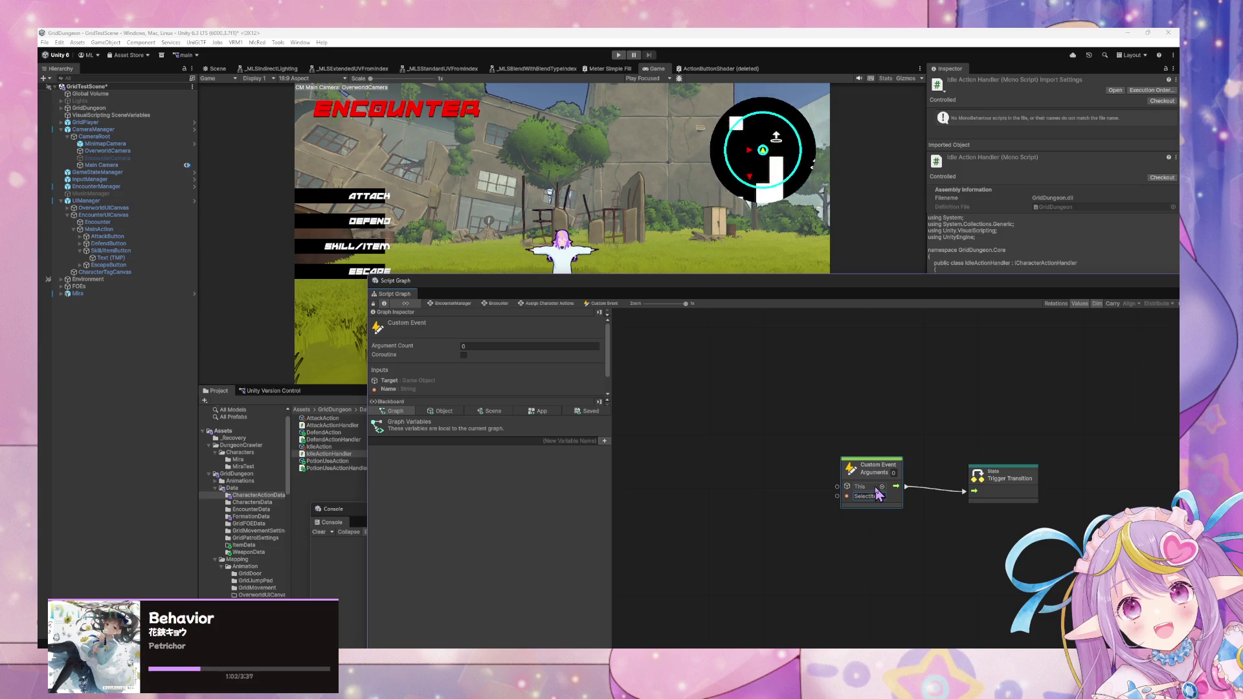
pyautogui.moveTo(996, 481); pyautogui.dragTo(994, 475)
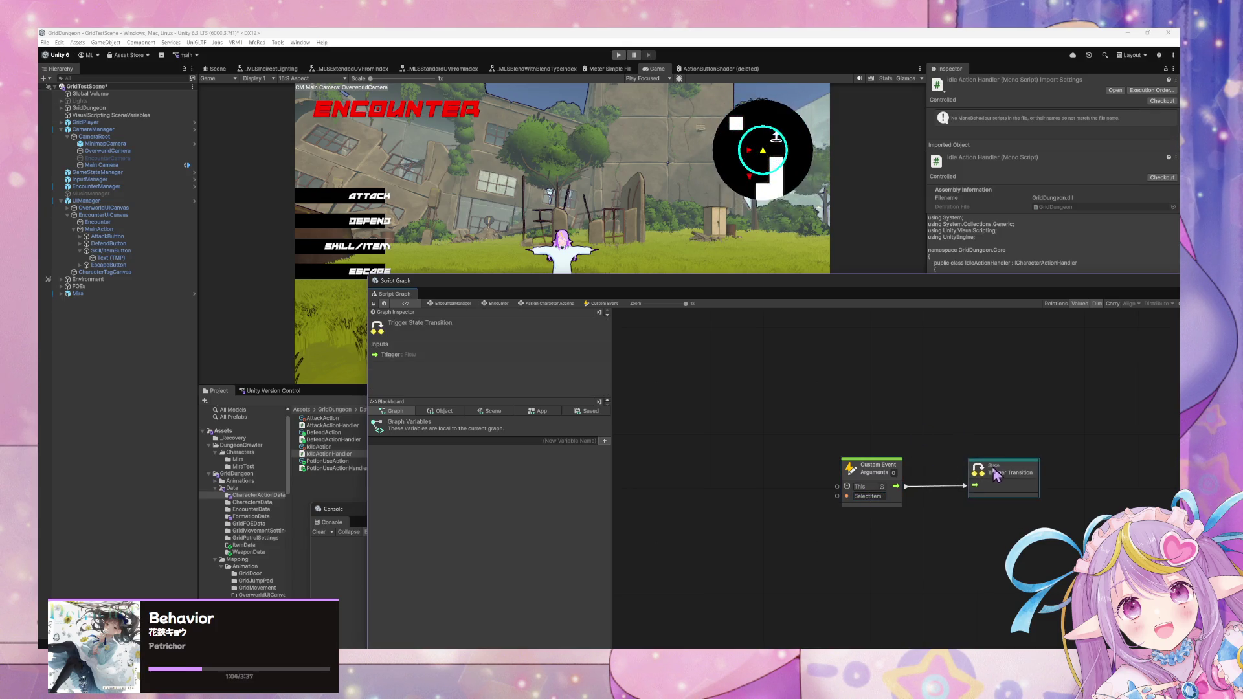
pyautogui.click(566, 305)
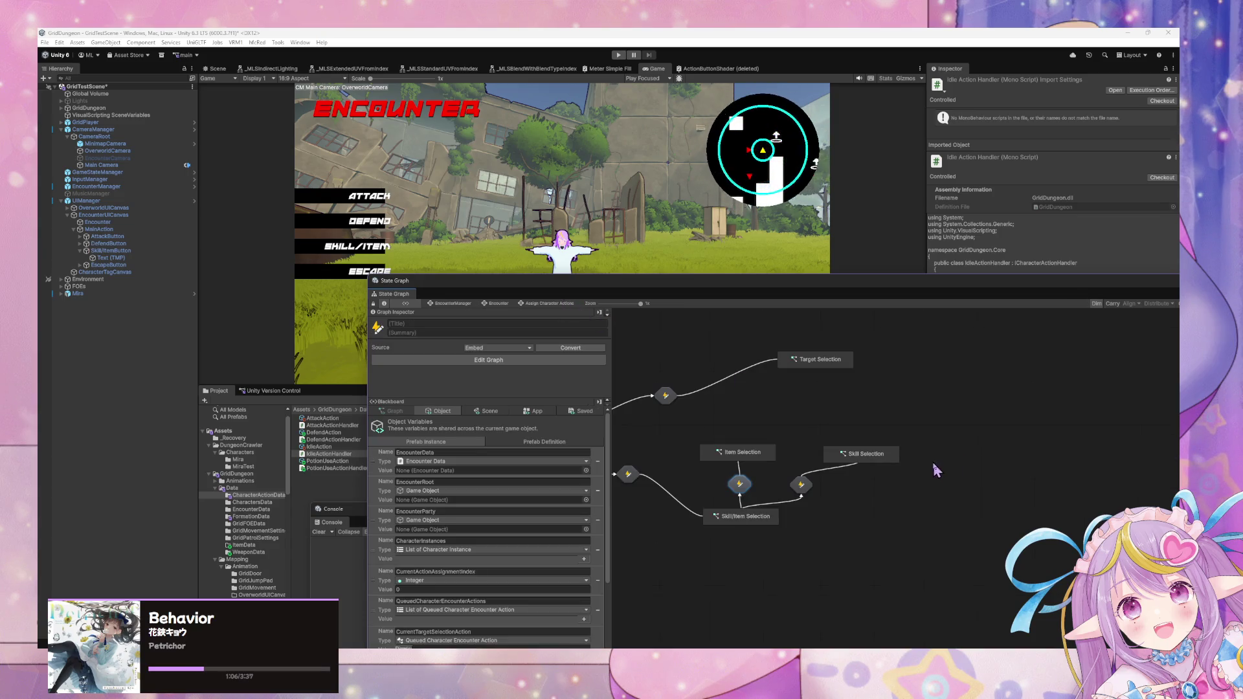
# - Add a transition from Item Selection to Target Selection
pyautogui.click(860, 462)
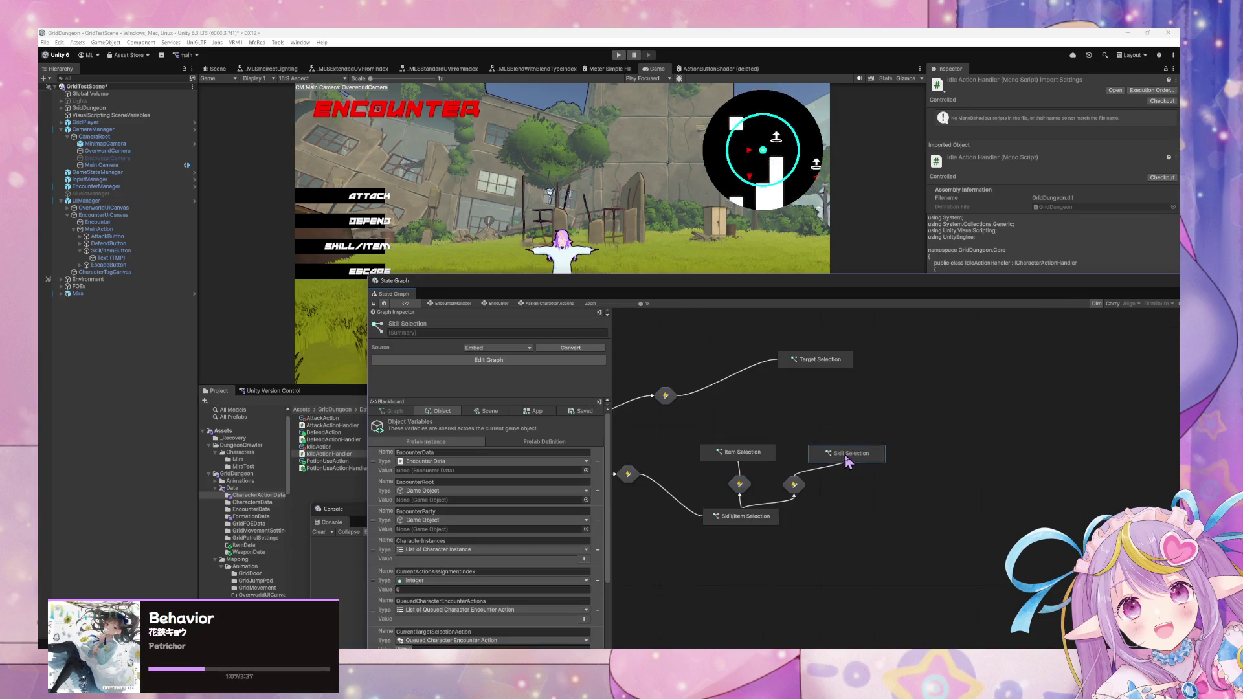
pyautogui.rightClick(748, 448)
pyautogui.click(792, 367)
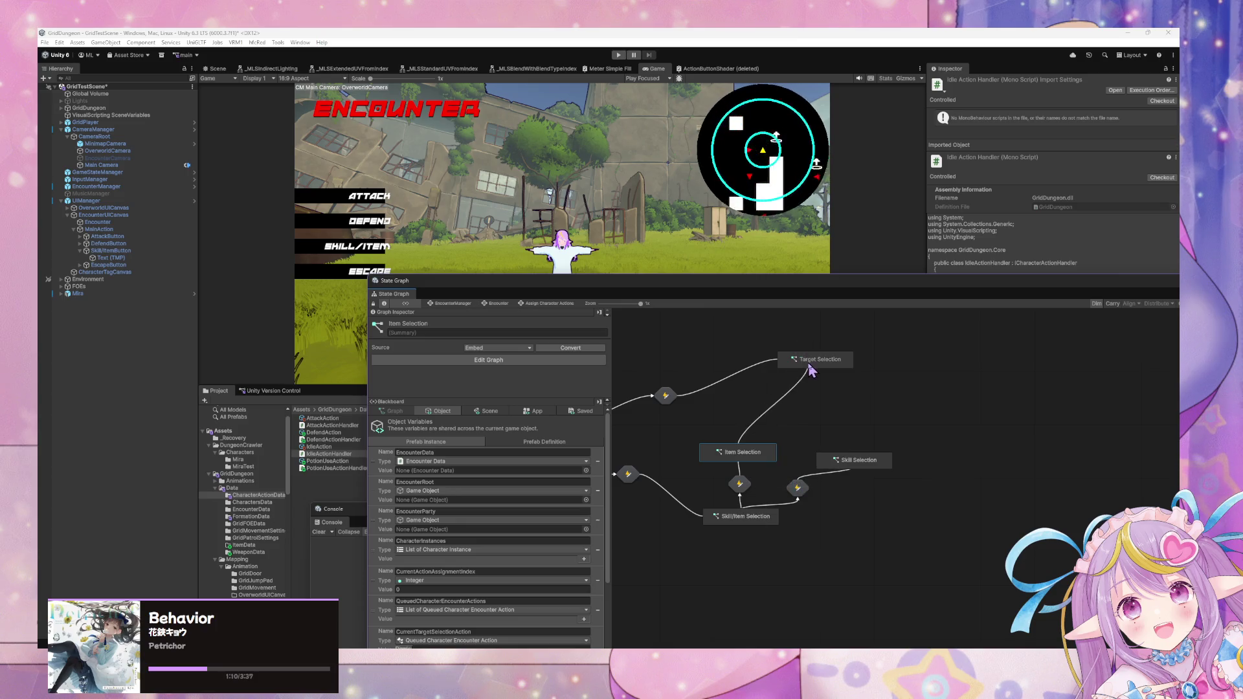
# - Add a transition from Skill Selection to Target Selection and nudge Skill Selection and Select Main Action into place
pyautogui.click(848, 459)
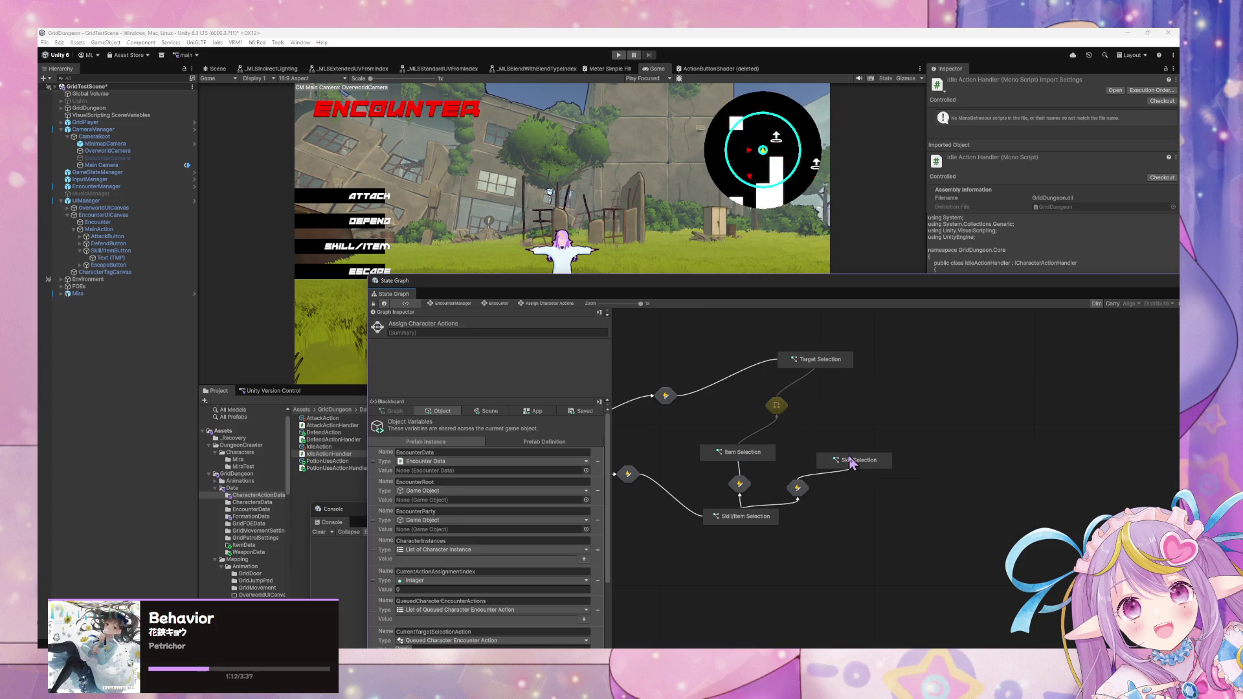
pyautogui.rightClick(851, 465)
pyautogui.click(887, 492)
pyautogui.click(827, 364)
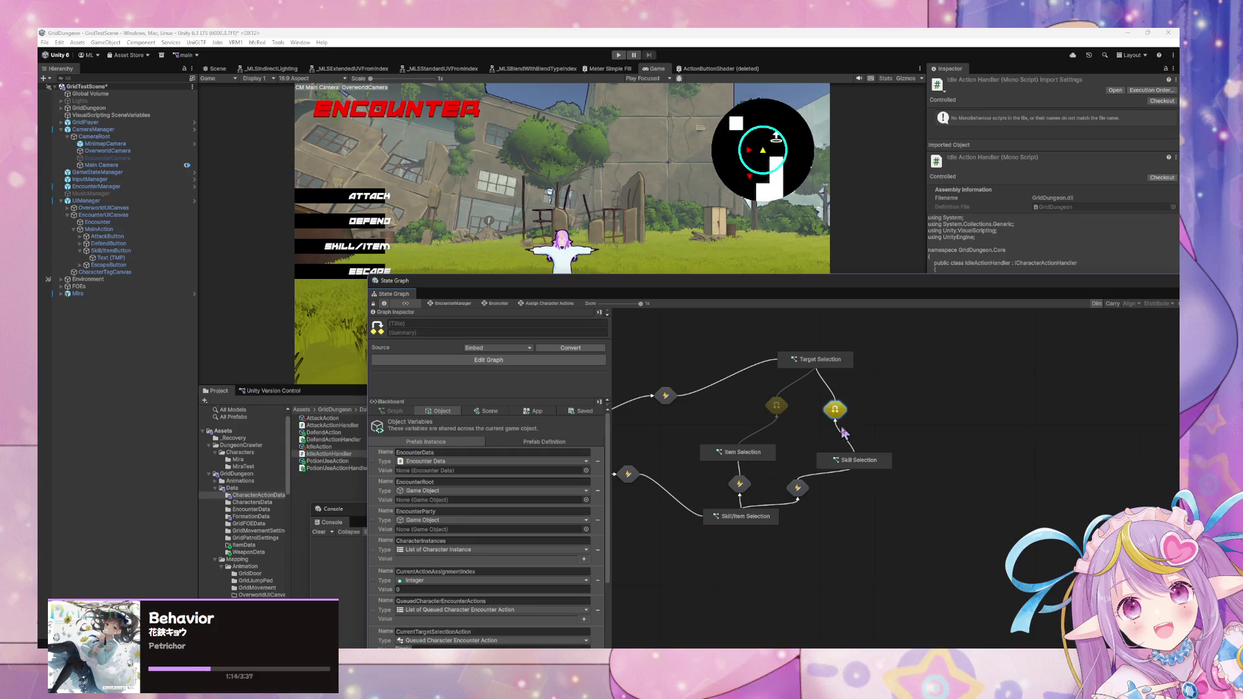
pyautogui.moveTo(861, 463); pyautogui.dragTo(853, 456)
pyautogui.moveTo(767, 415)
pyautogui.mouseDown()
pyautogui.moveTo(947, 409)
pyautogui.moveTo(917, 397)
pyautogui.mouseUp()
pyautogui.moveTo(692, 412); pyautogui.dragTo(688, 410)
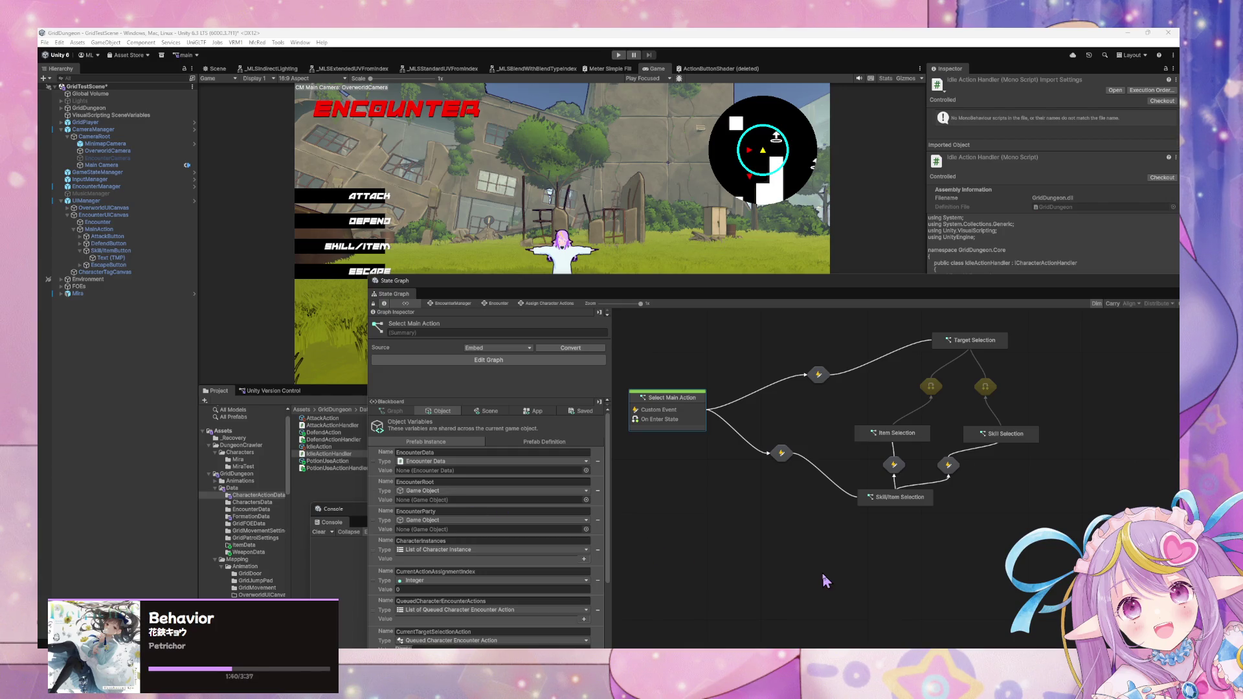
# - Fire the first new Target Selection transition with a Custom Event named SelectTarget
pyautogui.doubleClick(930, 386)
pyautogui.rightClick(901, 478)
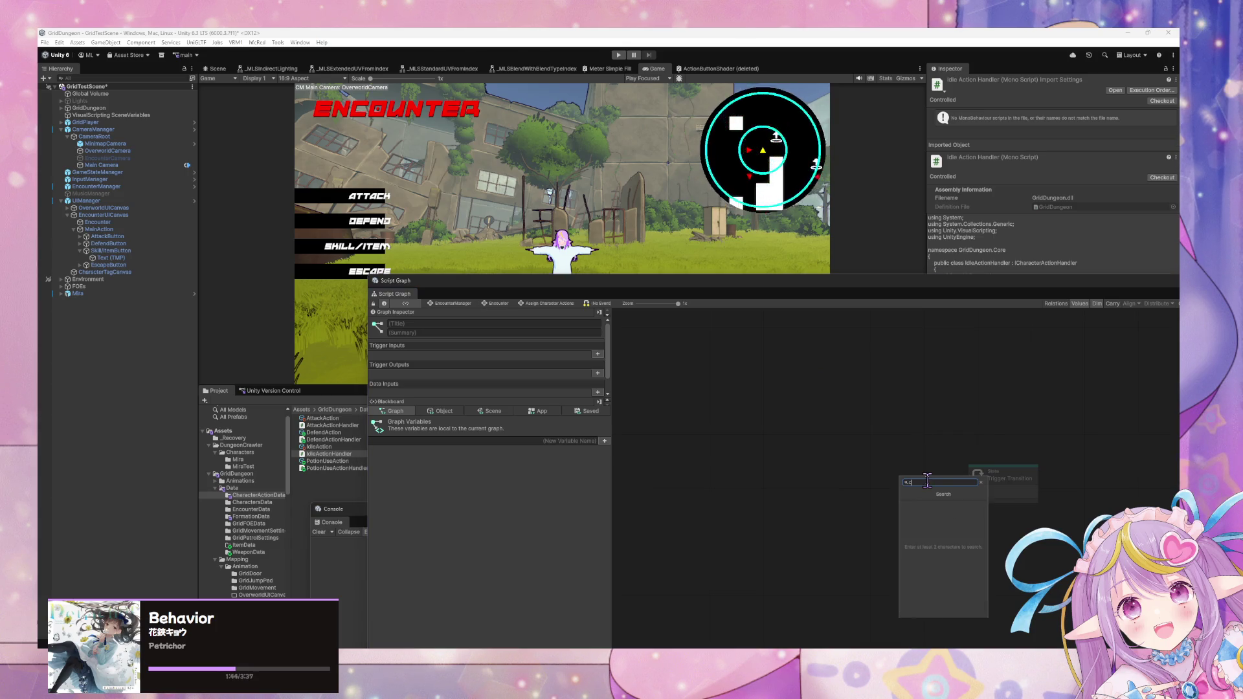
pyautogui.click(939, 550)
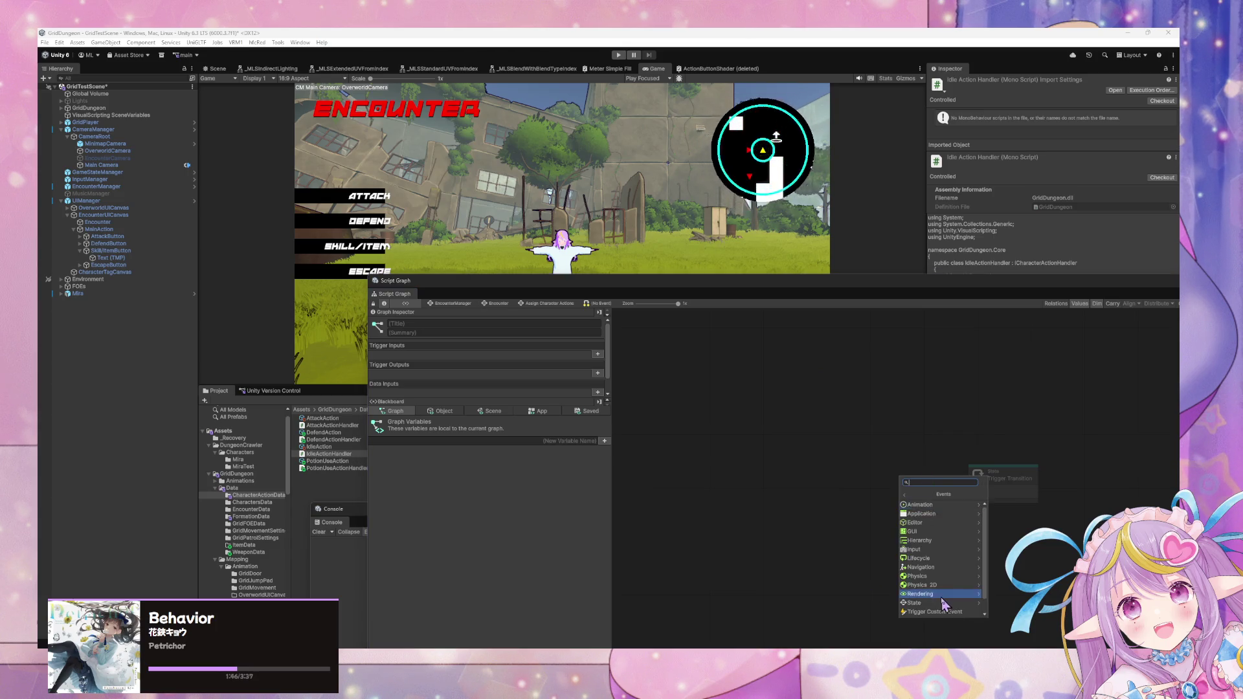
pyautogui.click(944, 604)
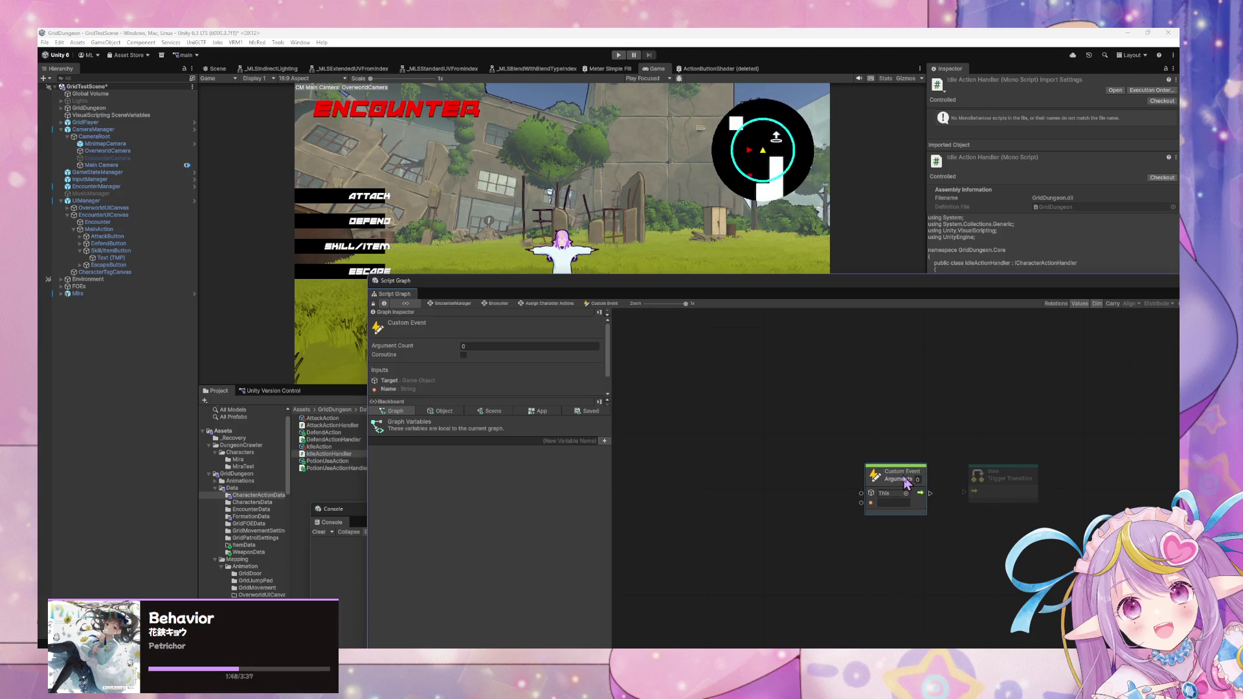
pyautogui.click(900, 503)
pyautogui.write('SelectTarget')
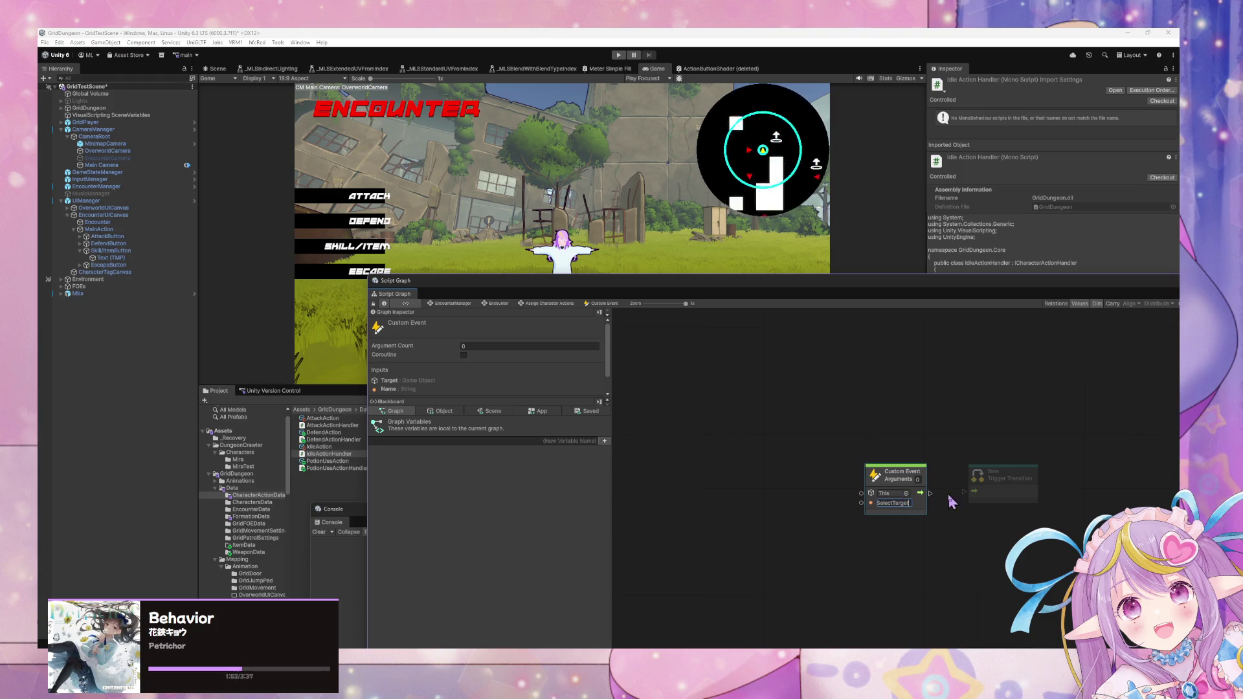
pyautogui.moveTo(931, 493); pyautogui.dragTo(965, 492)
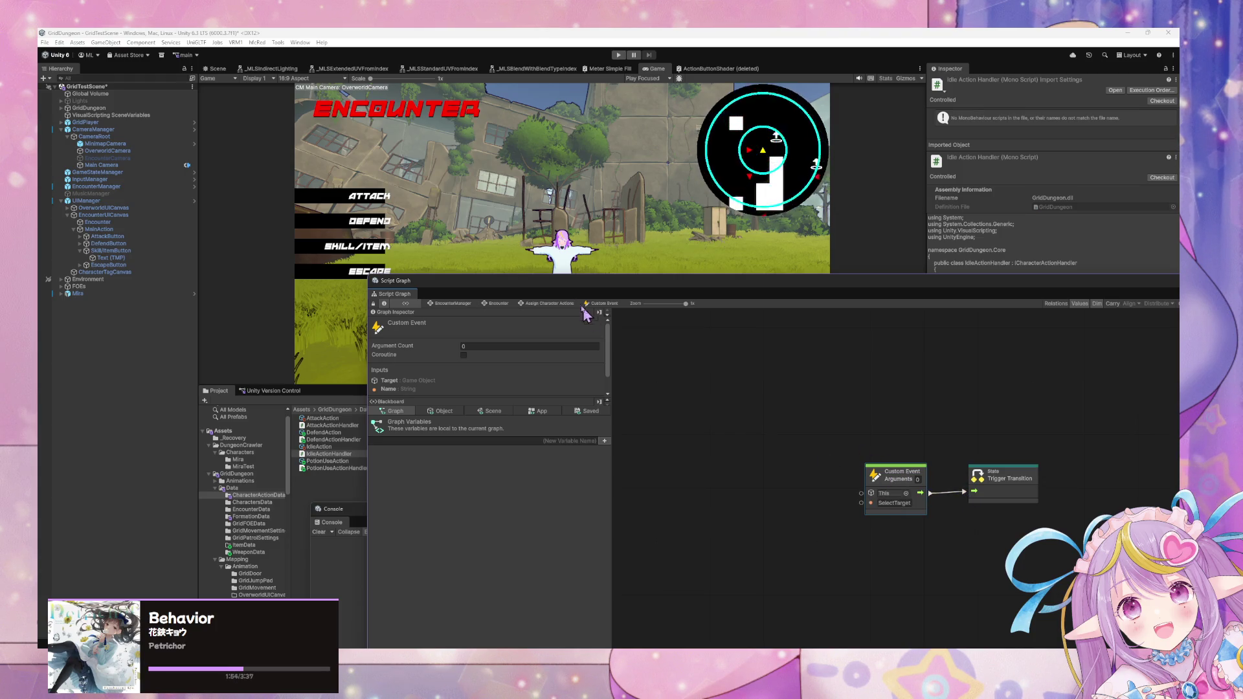
pyautogui.click(554, 303)
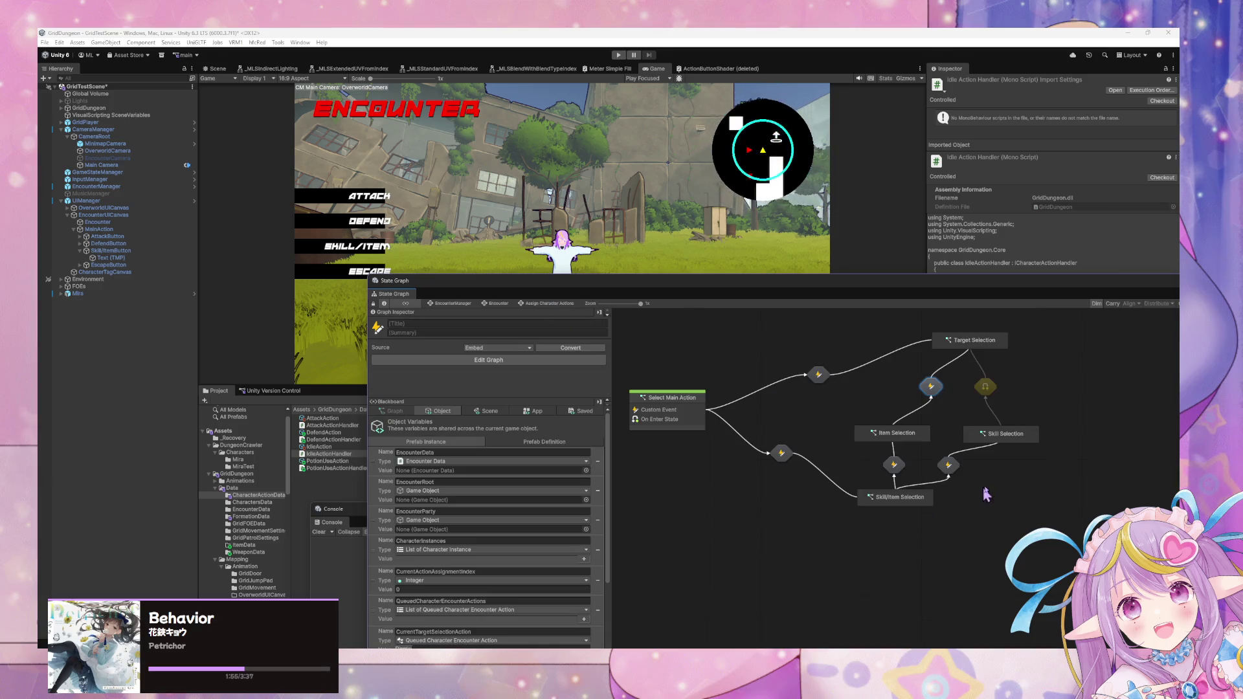
# - Wire the SelectTarget Custom Event into the other Target Selection transition's Trigger Transition
pyautogui.doubleClick(986, 389)
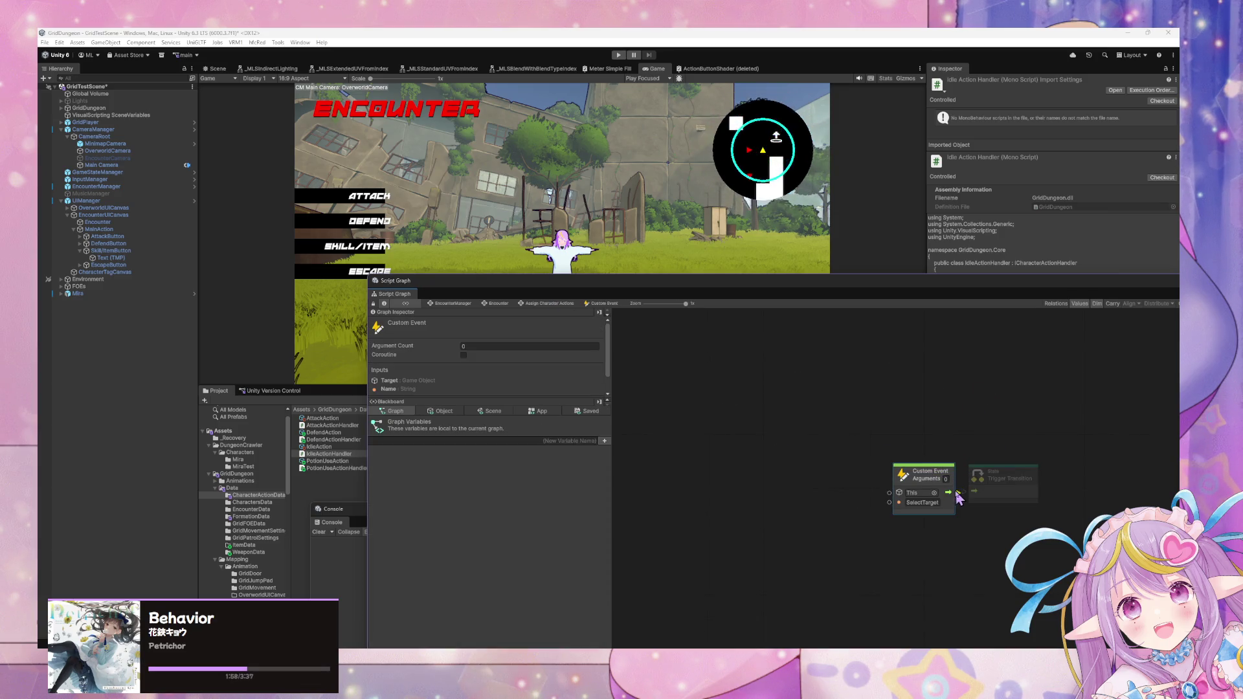
pyautogui.moveTo(984, 477); pyautogui.dragTo(1007, 477)
pyautogui.click(865, 455)
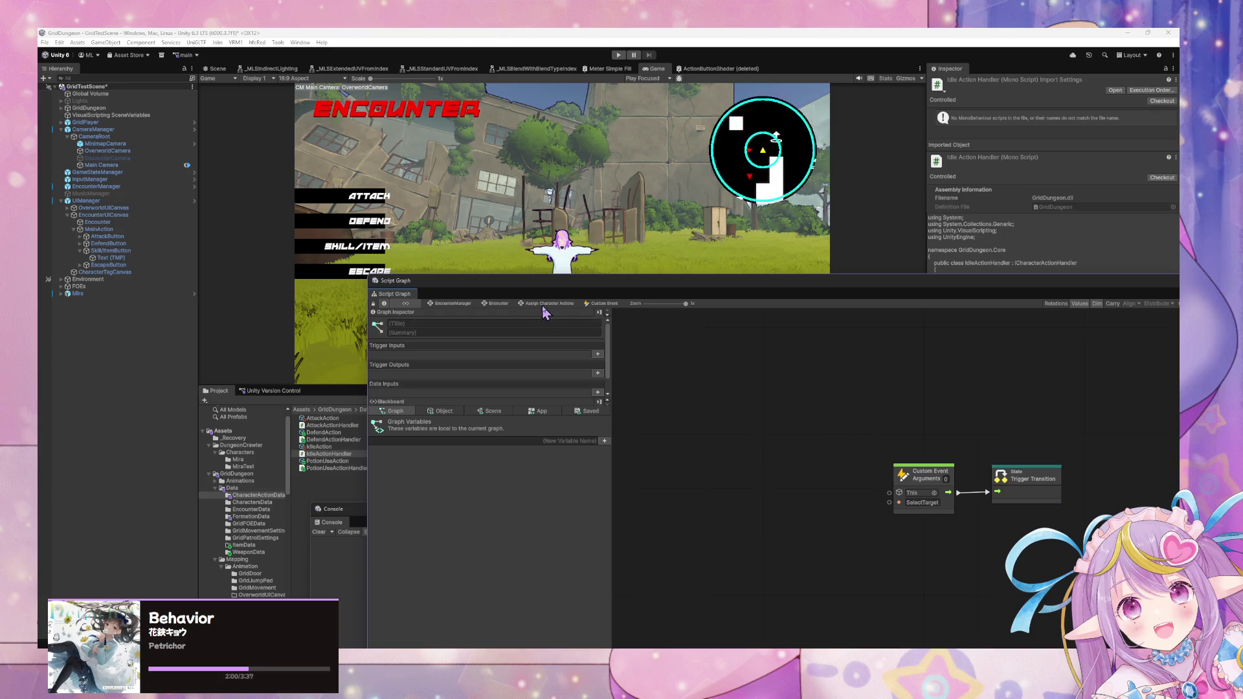
pyautogui.click(549, 305)
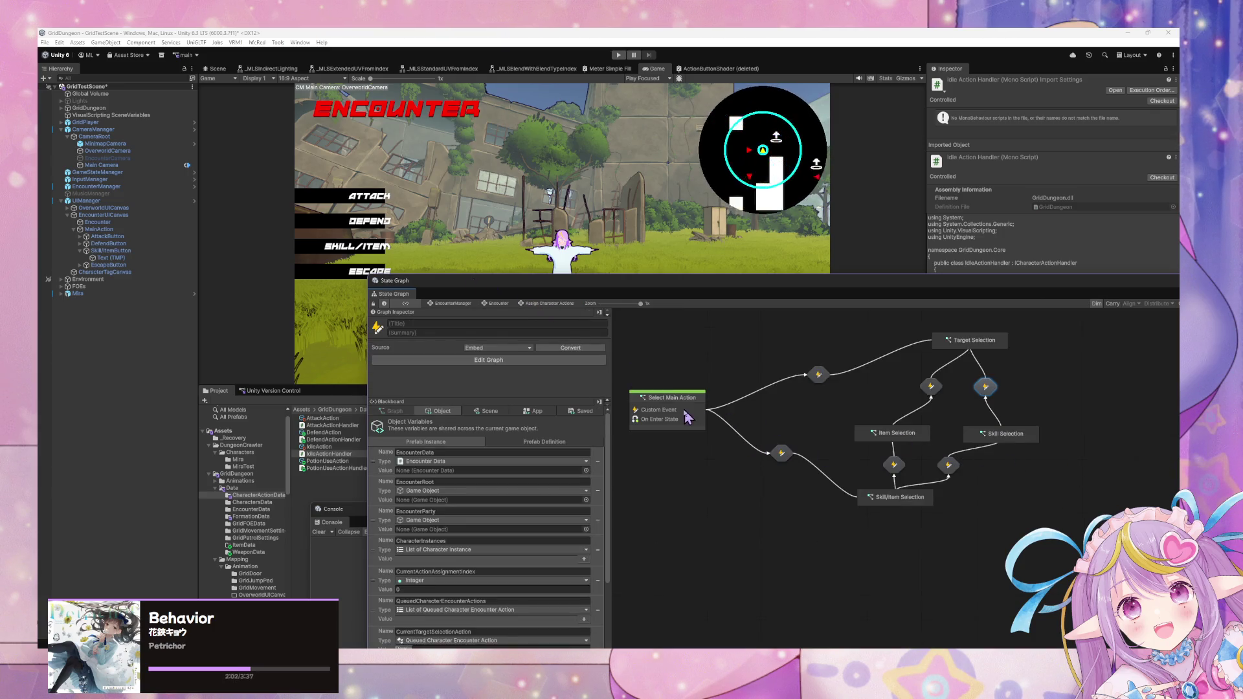
# - Realign Skill/Item Selection, Select Main Action and Target Selection into an even diamond
pyautogui.moveTo(900, 498); pyautogui.dragTo(946, 500)
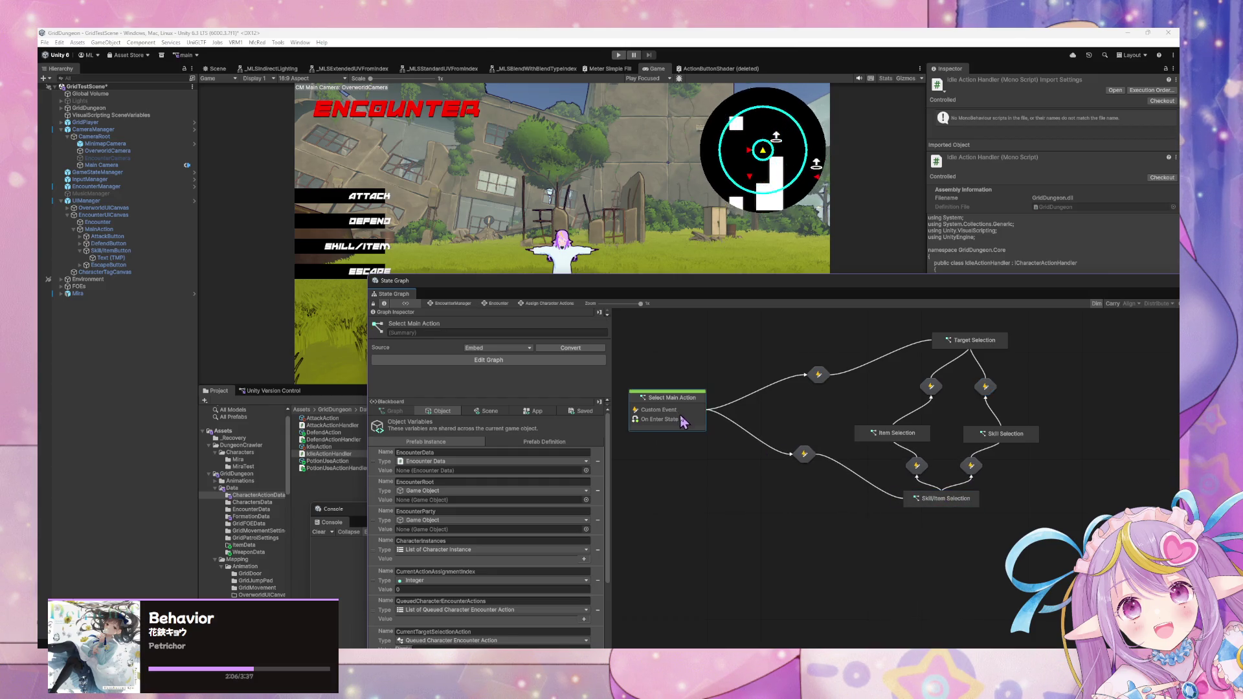
pyautogui.moveTo(680, 415); pyautogui.dragTo(681, 424)
pyautogui.moveTo(976, 348); pyautogui.dragTo(951, 351)
pyautogui.moveTo(953, 508); pyautogui.dragTo(964, 525)
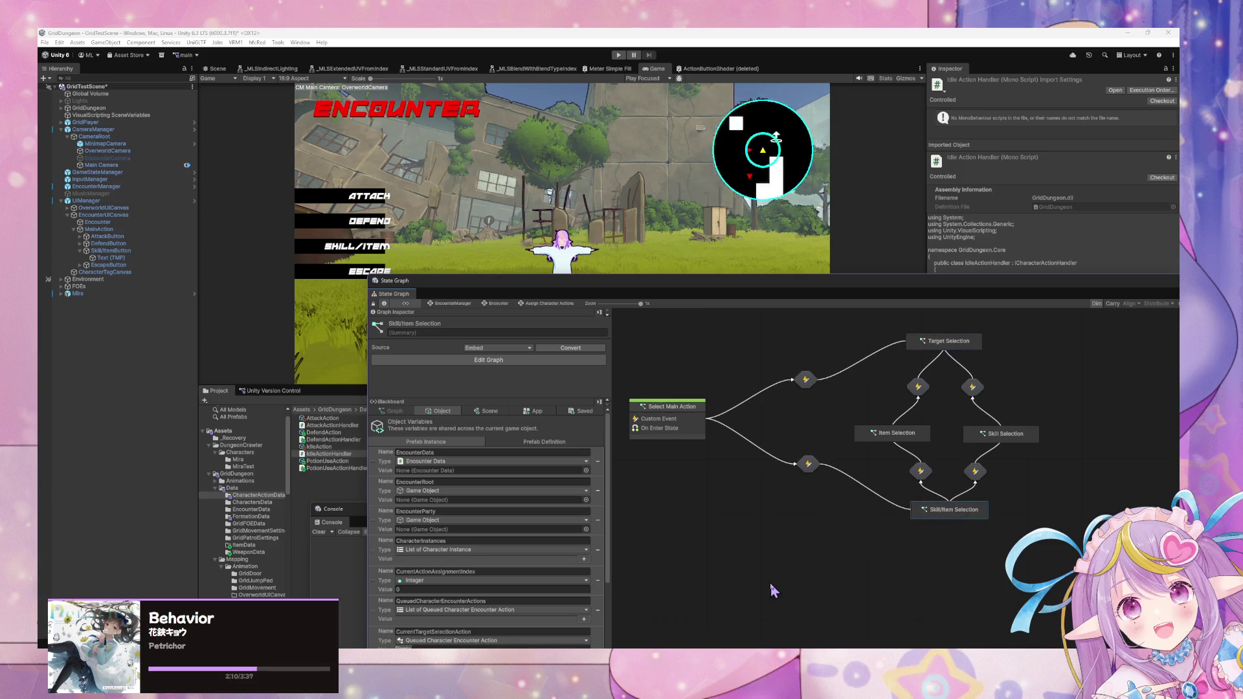
pyautogui.click(774, 589)
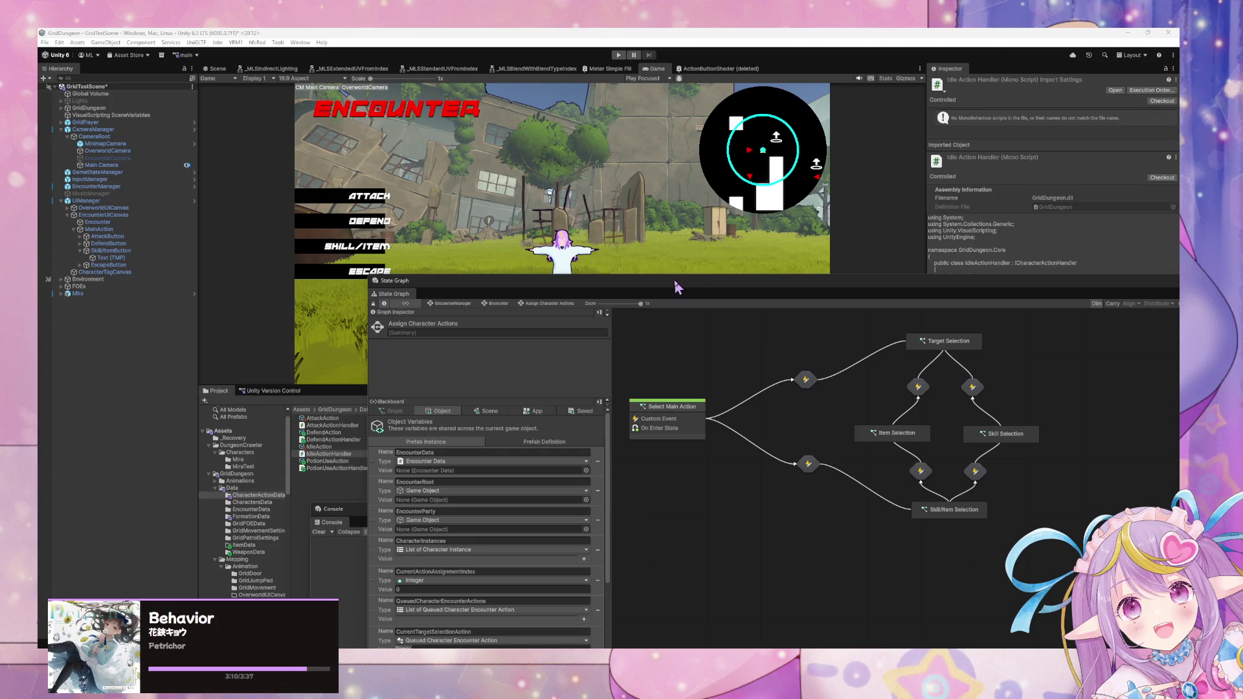
# - Undock the State Graph editor into a floating window positioned below the Game view
pyautogui.moveTo(671, 281)
pyautogui.mouseDown()
pyautogui.moveTo(764, 392)
pyautogui.moveTo(575, 406)
pyautogui.moveTo(674, 259)
pyautogui.moveTo(689, 377)
pyautogui.moveTo(635, 424)
pyautogui.moveTo(647, 421)
pyautogui.moveTo(615, 400)
pyautogui.mouseUp()
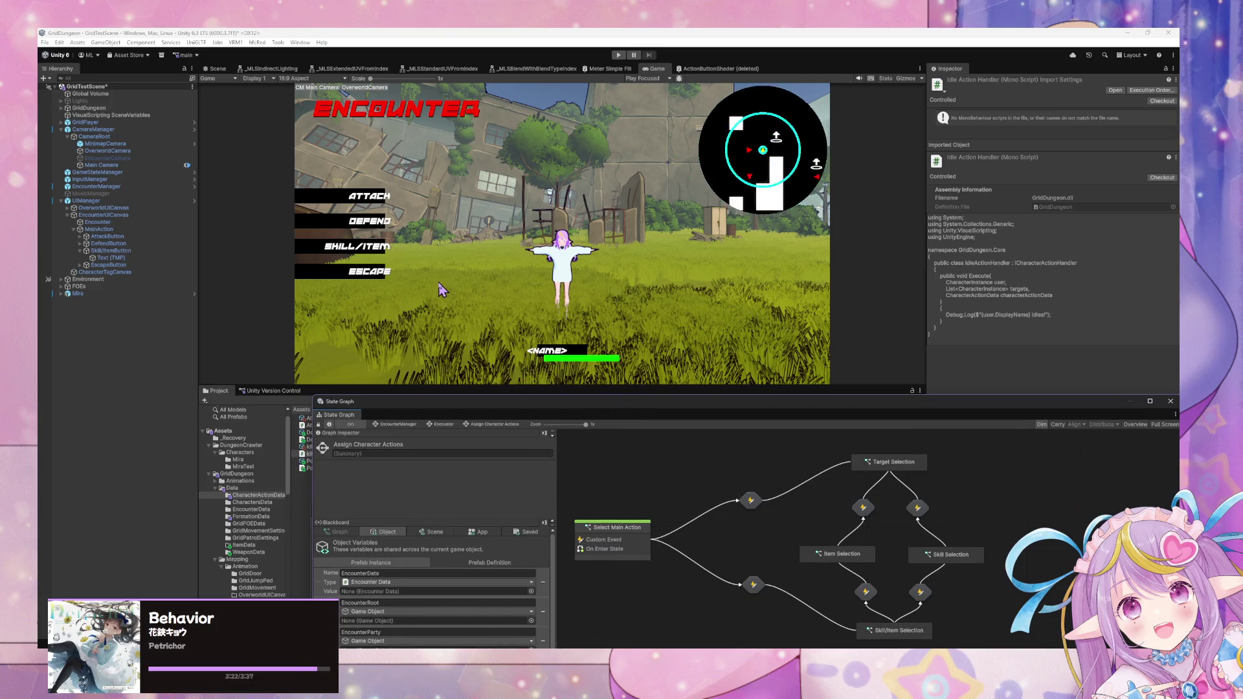
pyautogui.moveTo(518, 399)
pyautogui.mouseDown()
pyautogui.moveTo(633, 305)
pyautogui.moveTo(599, 344)
pyautogui.moveTo(664, 419)
pyautogui.moveTo(600, 405)
pyautogui.mouseUp()
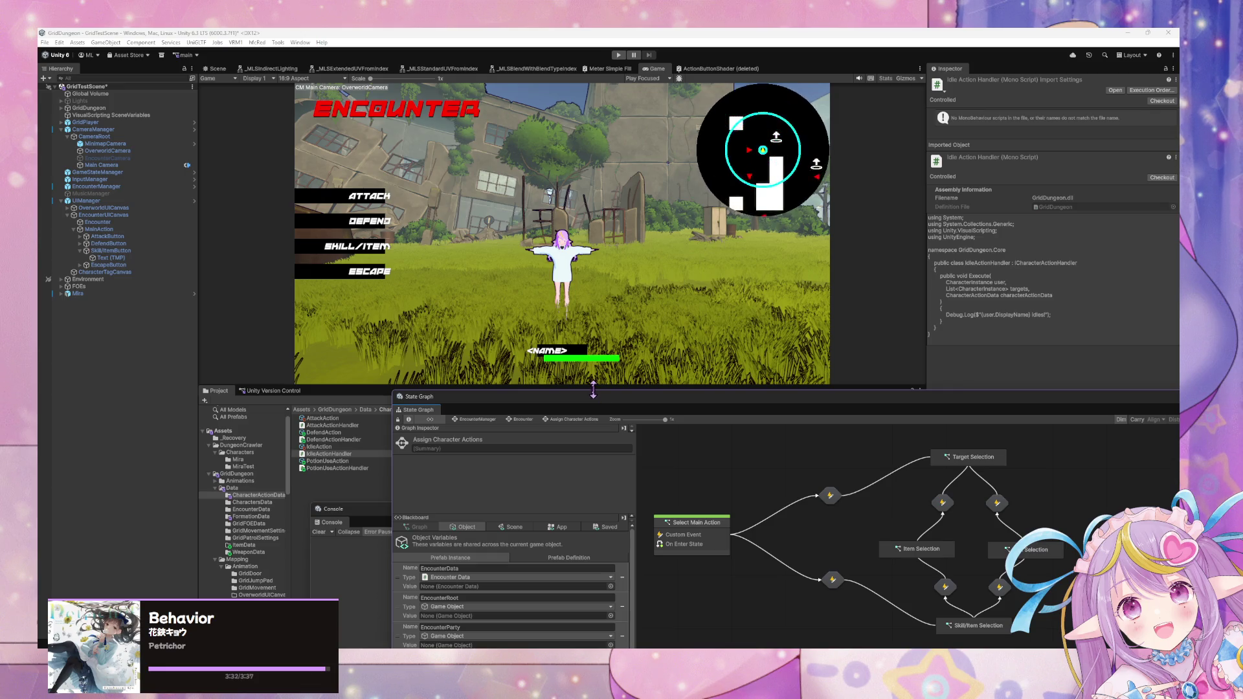
pyautogui.moveTo(587, 398)
pyautogui.mouseDown()
pyautogui.moveTo(488, 241)
pyautogui.moveTo(583, 362)
pyautogui.moveTo(567, 372)
pyautogui.mouseUp()
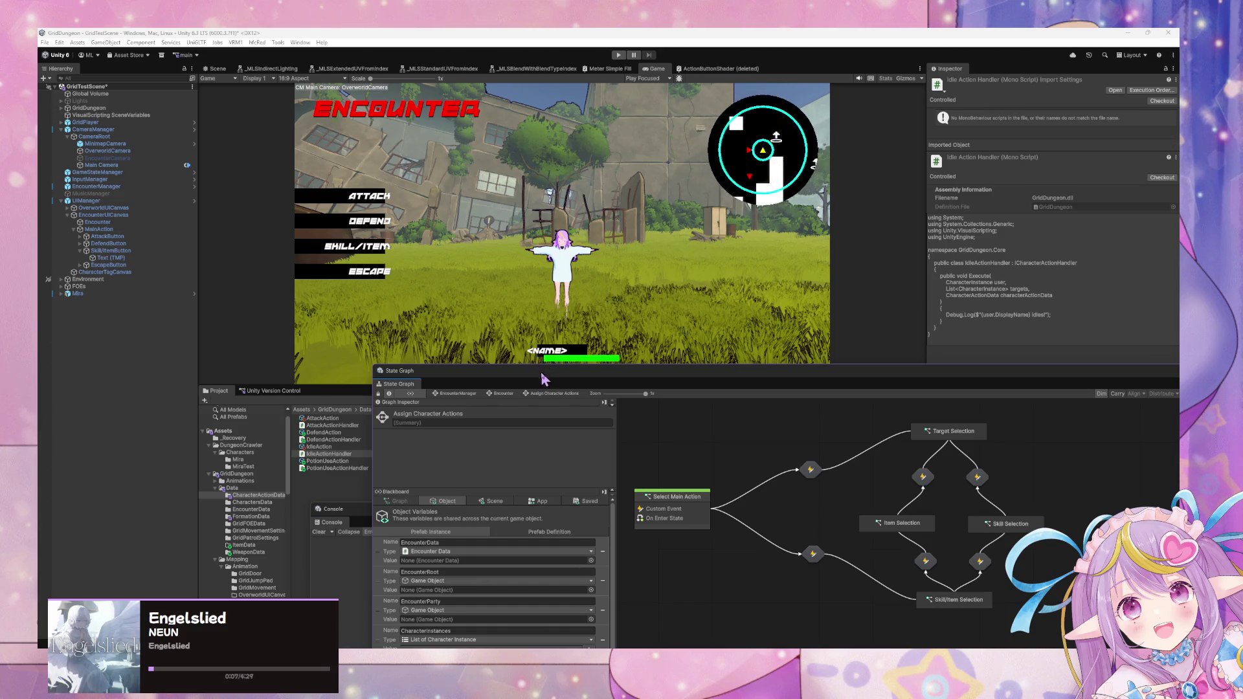
# - Shorten the floating State Graph window and move it down to reveal the game view
pyautogui.moveTo(543, 375); pyautogui.dragTo(621, 244)
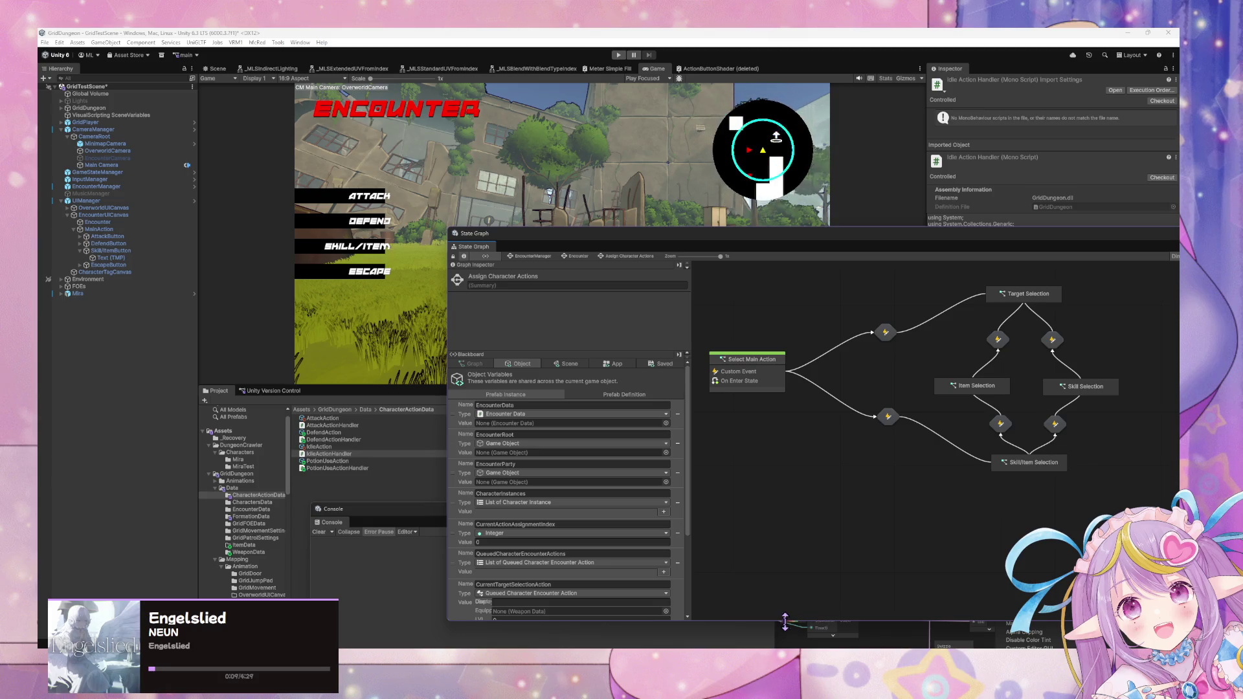
pyautogui.moveTo(785, 621); pyautogui.dragTo(777, 609)
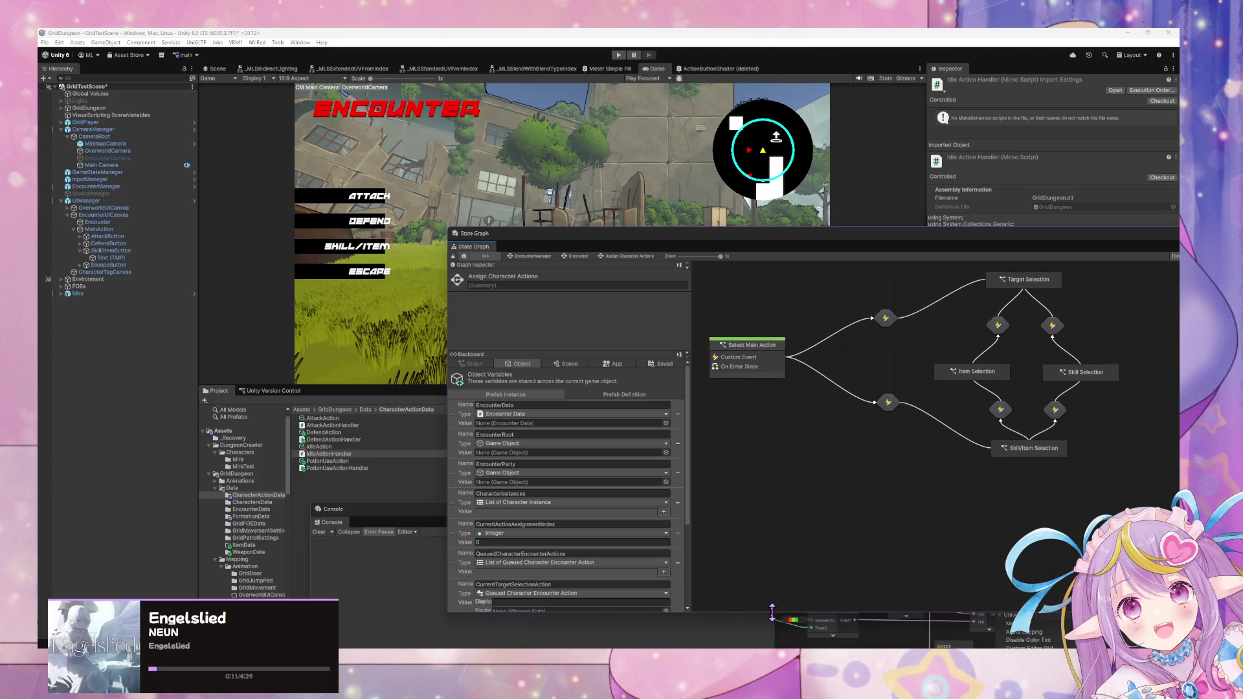
pyautogui.scroll(-3, 534, 434)
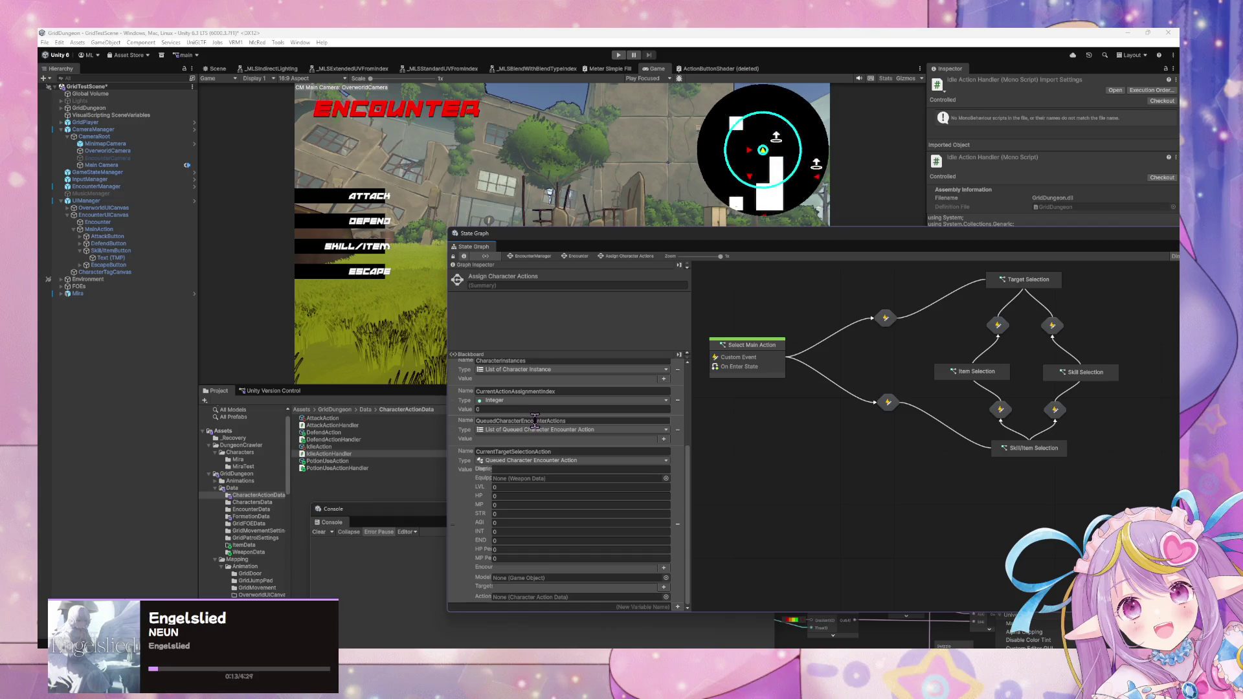
pyautogui.scroll(3, 536, 427)
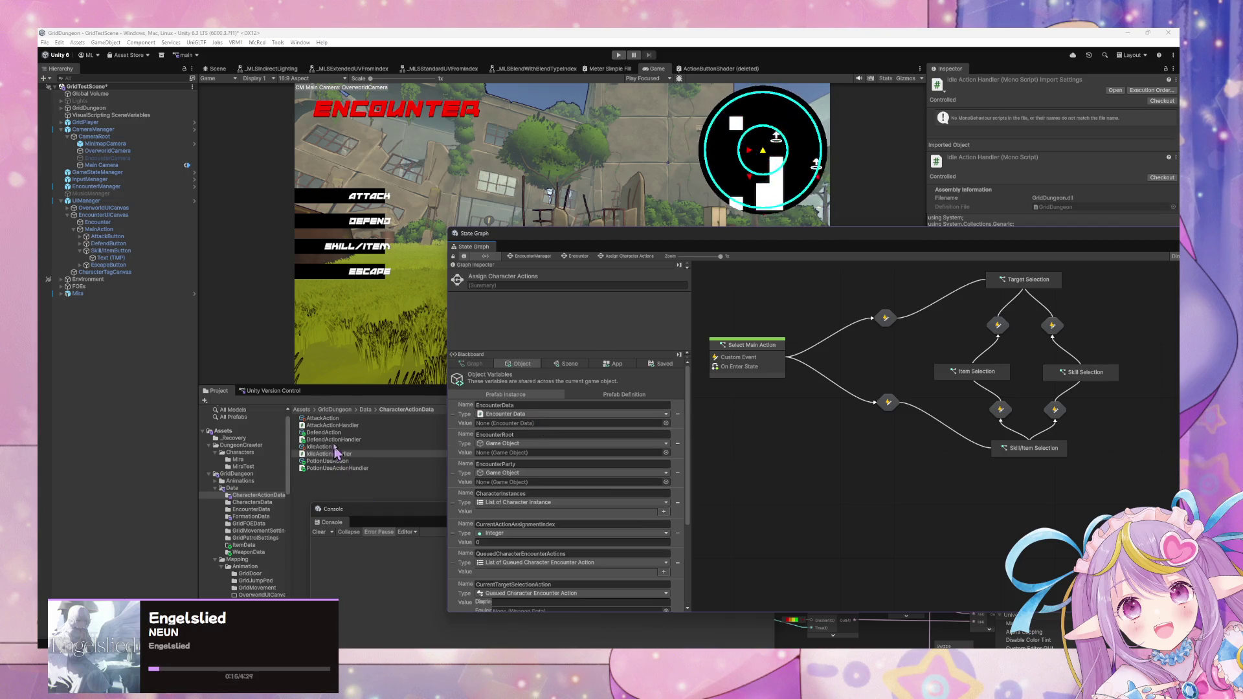
pyautogui.moveTo(554, 249); pyautogui.dragTo(658, 495)
# - Search the Project for 'user' and 'character', move the Console aside, then clear the search
pyautogui.click(748, 399)
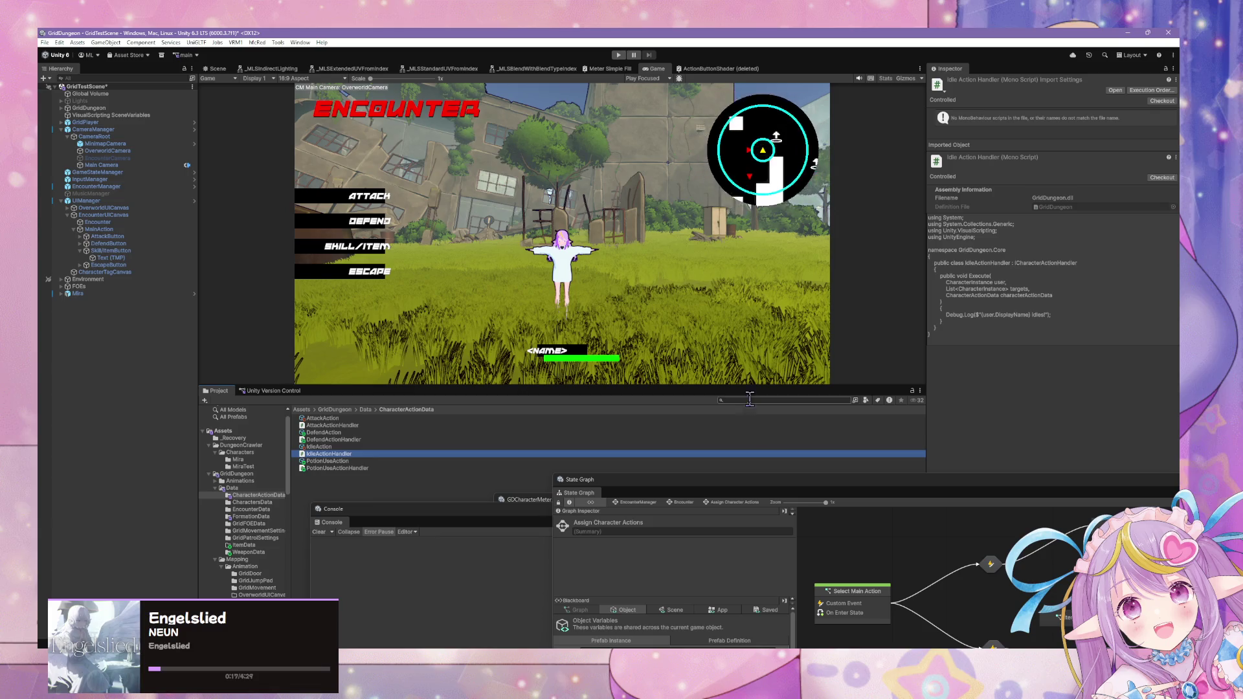
pyautogui.press('BackSpace')
pyautogui.press('BackSpace')
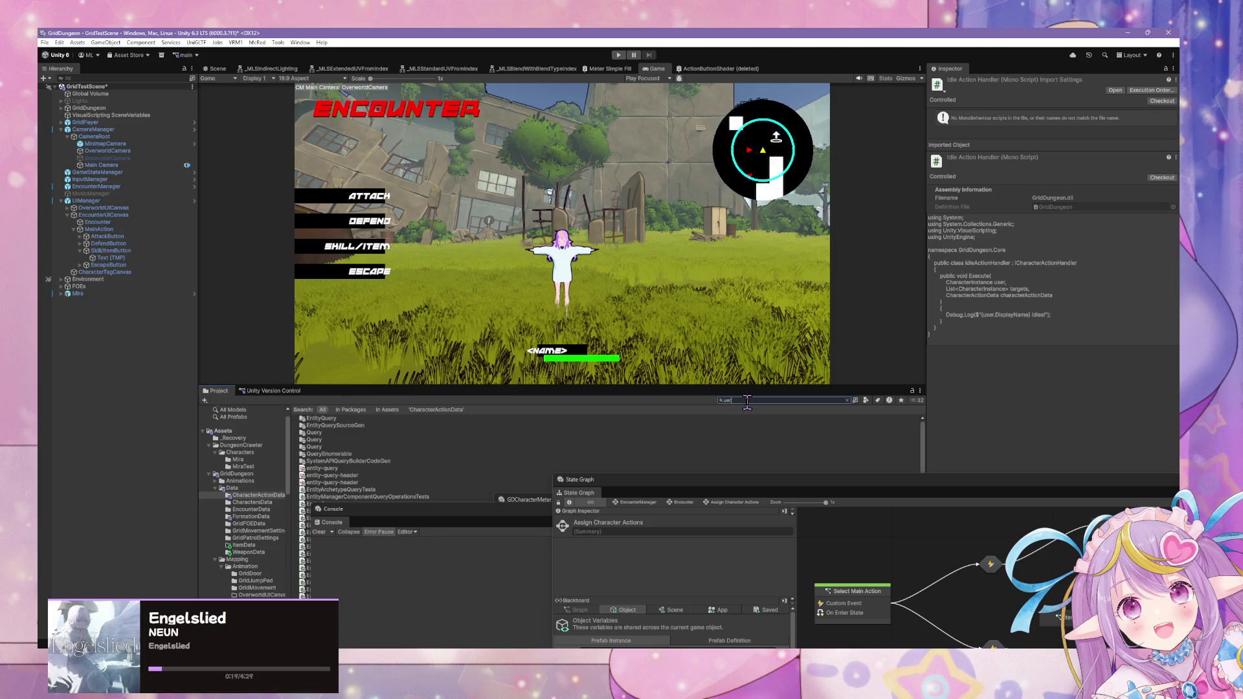
pyautogui.write('ser')
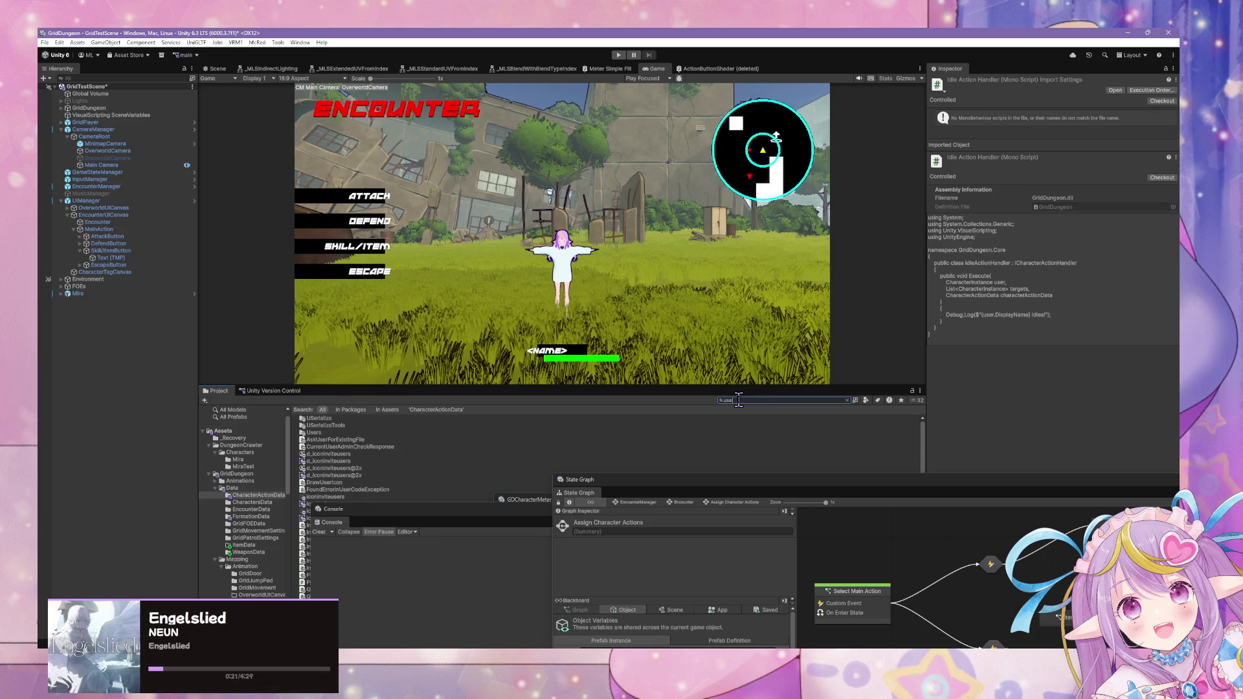
pyautogui.press('BackSpace')
pyautogui.press('BackSpace')
pyautogui.press('BackSpace')
pyautogui.write('aracter')
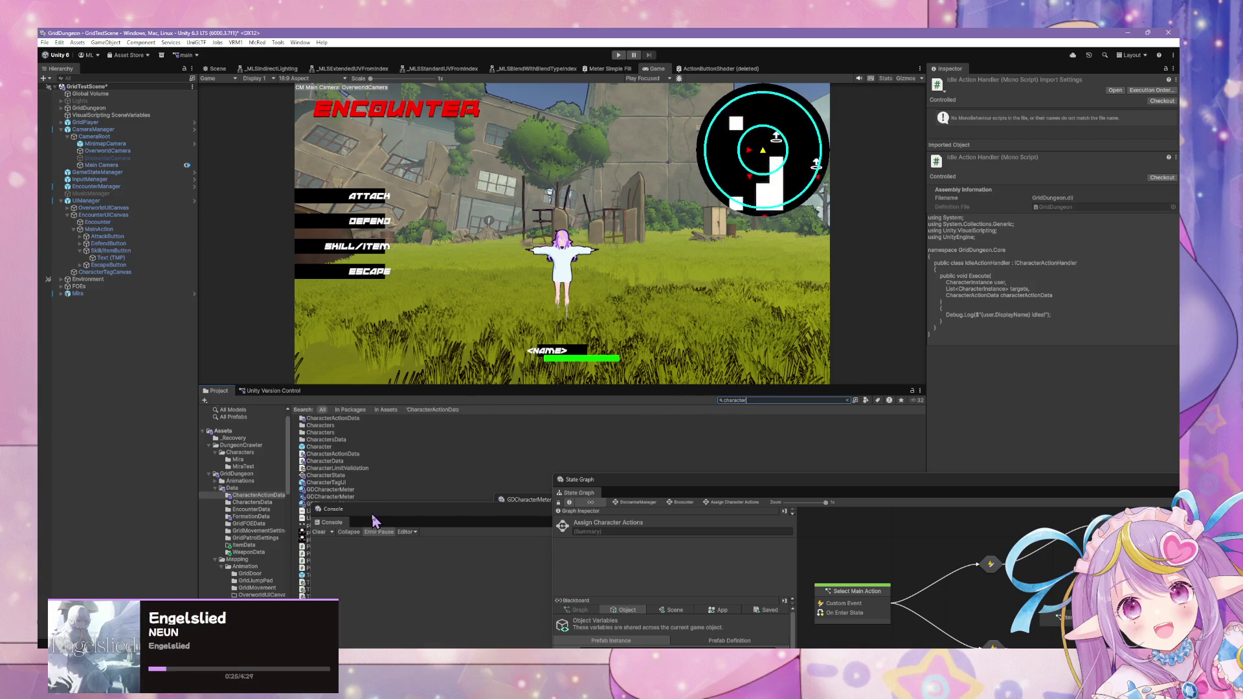
pyautogui.moveTo(374, 511); pyautogui.dragTo(575, 530)
pyautogui.click(755, 400)
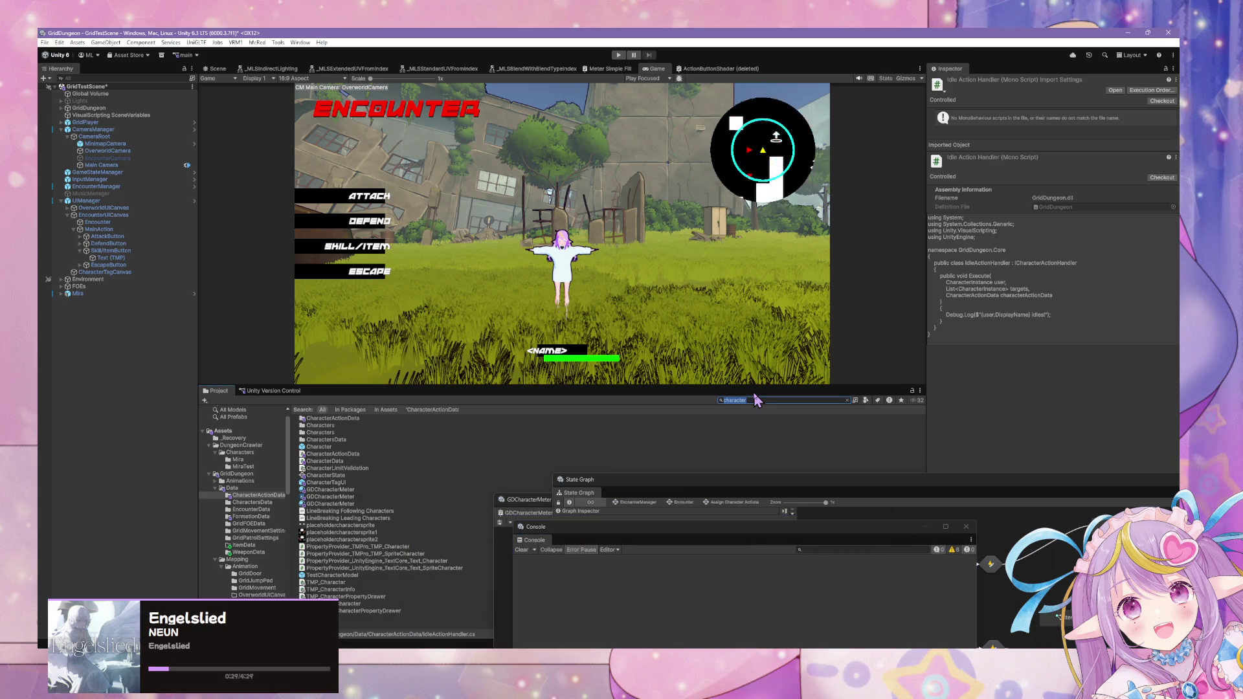
pyautogui.press('BackSpace')
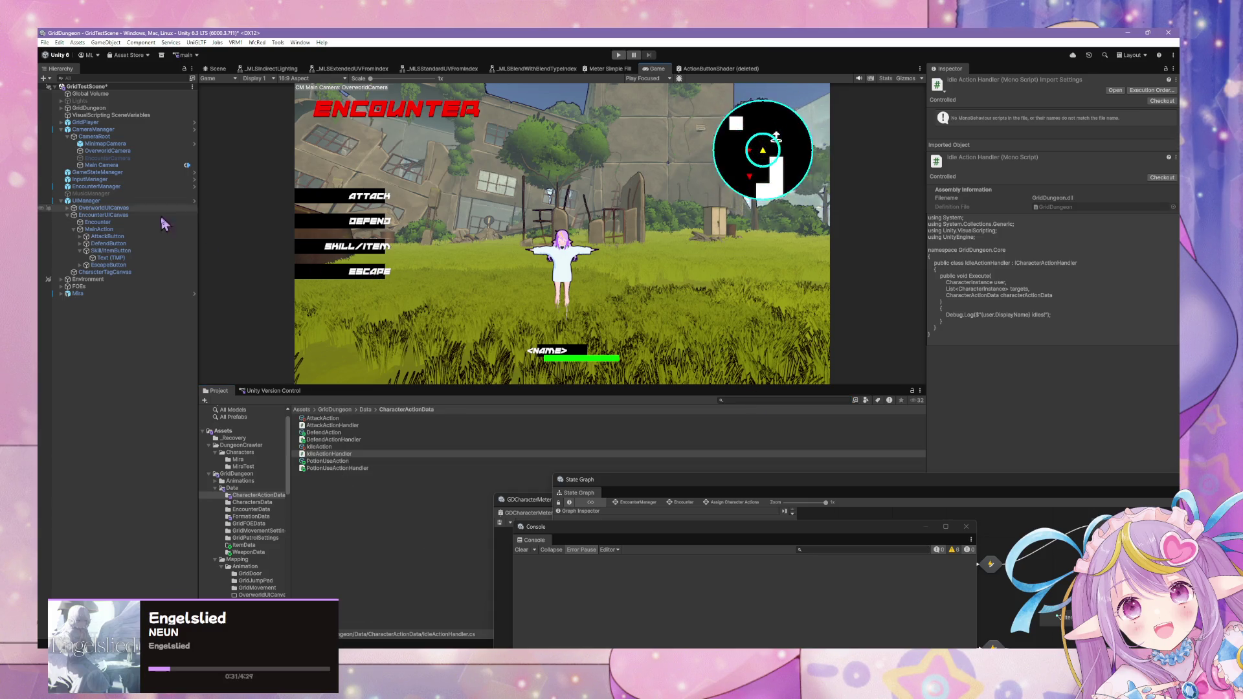
# - Select AttackButton and shrink the State Graph window, moving it lower
pyautogui.click(132, 236)
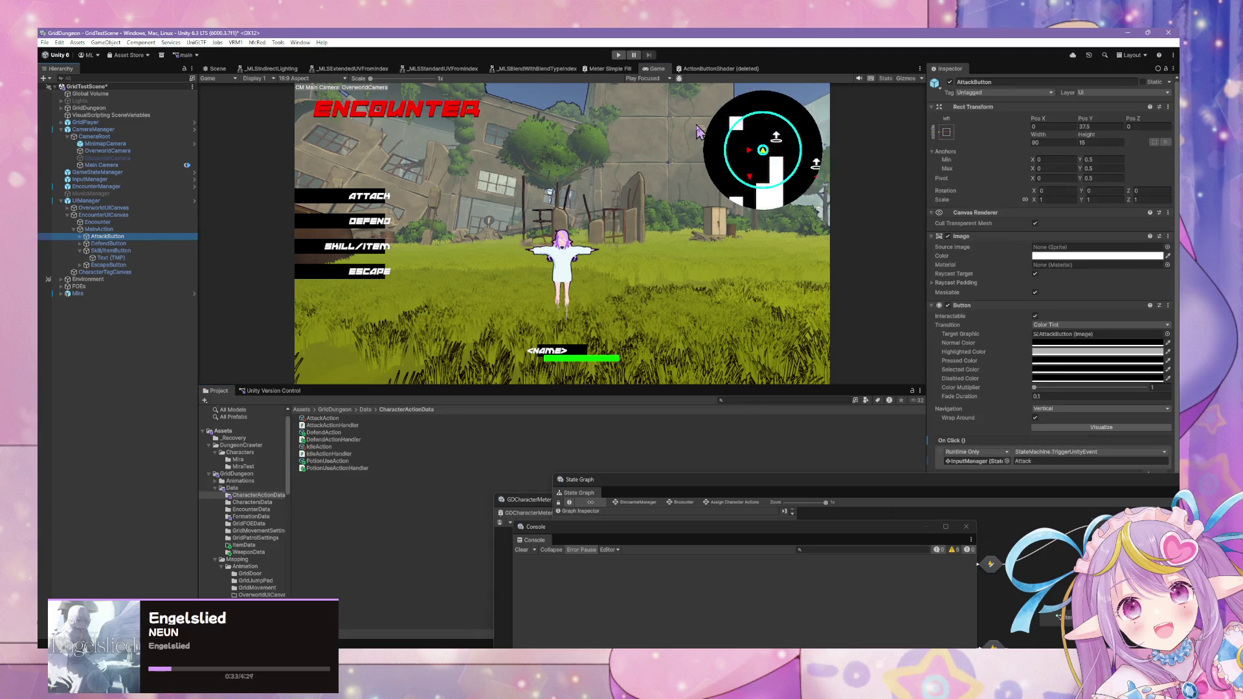
pyautogui.scroll(-1, 1009, 203)
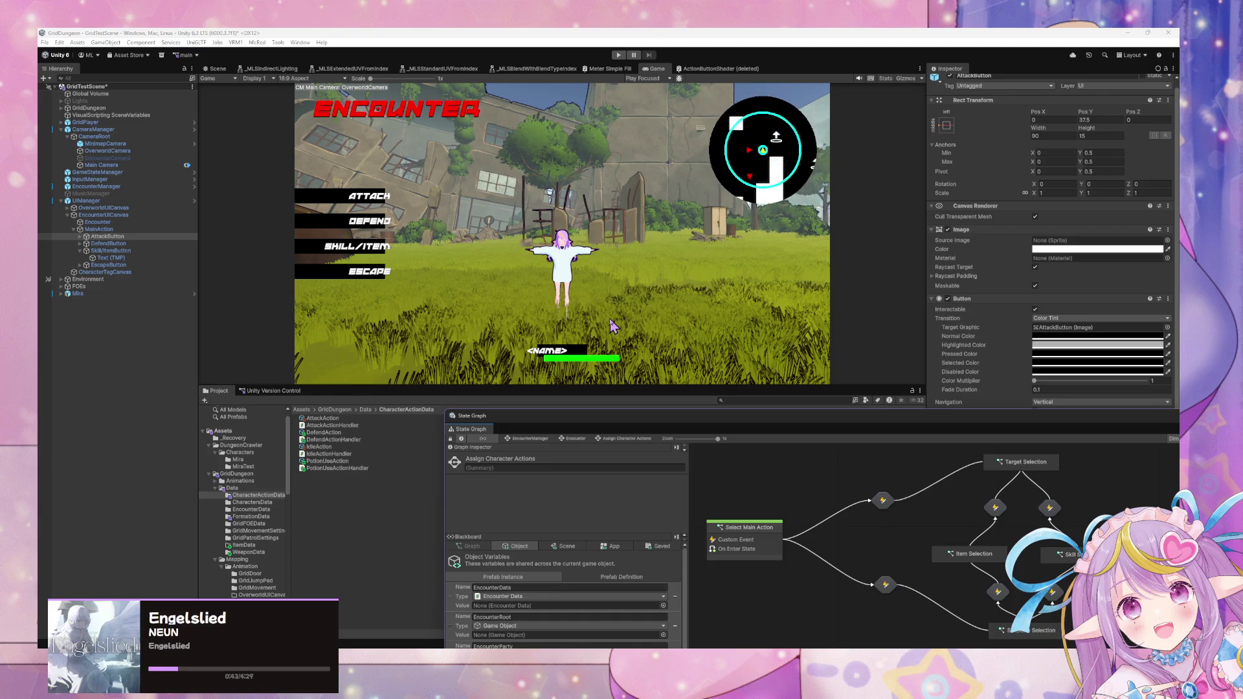
pyautogui.moveTo(535, 422)
pyautogui.mouseDown()
pyautogui.moveTo(413, 226)
pyautogui.moveTo(363, 213)
pyautogui.mouseUp()
pyautogui.moveTo(290, 196)
pyautogui.mouseDown()
pyautogui.moveTo(680, 245)
pyautogui.moveTo(584, 255)
pyautogui.mouseUp()
pyautogui.moveTo(684, 268)
pyautogui.mouseDown()
pyautogui.moveTo(374, 408)
pyautogui.moveTo(437, 445)
pyautogui.mouseUp()
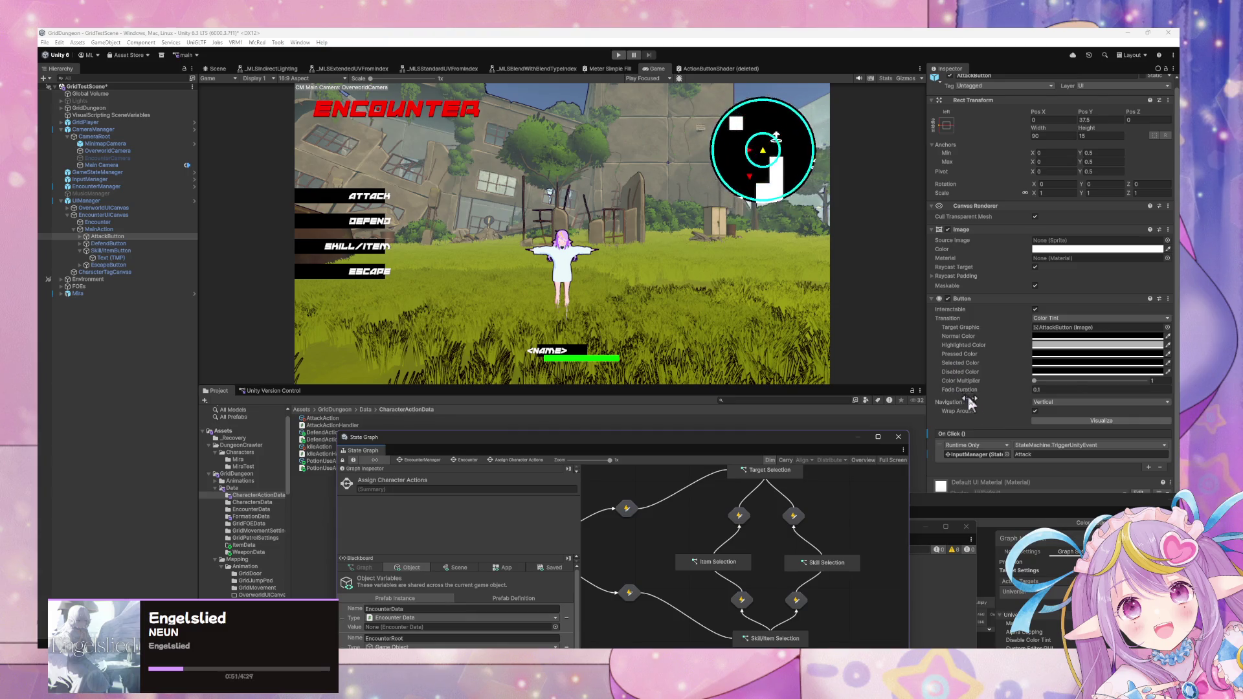
# - Check EncounterUICanvas, reselect AttackButton, and bring the GDCharacterMeter shader graph forward
pyautogui.moveTo(969, 418)
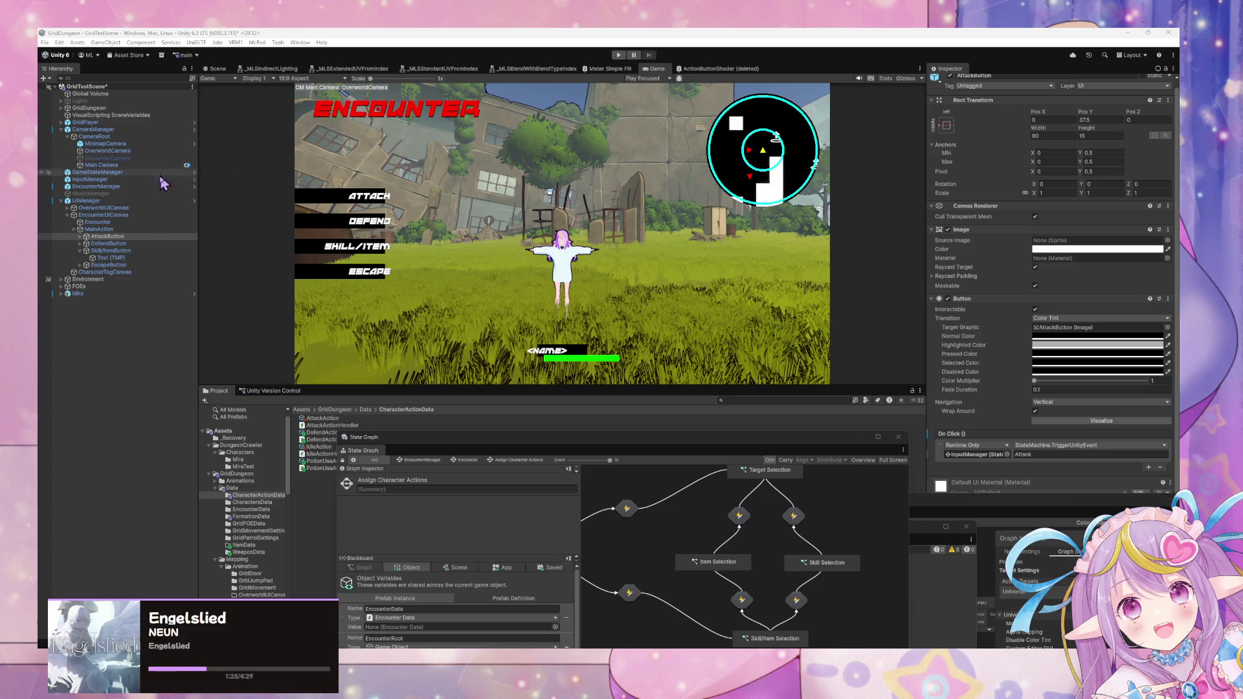
pyautogui.click(161, 215)
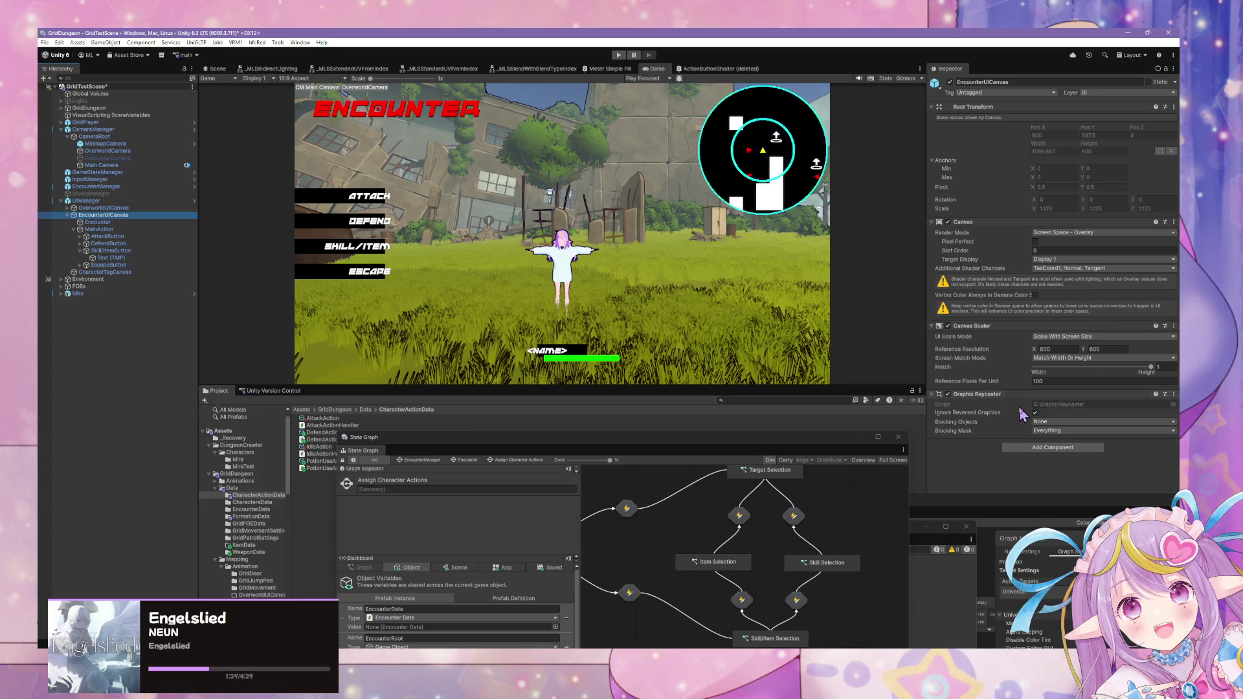
pyautogui.click(120, 237)
pyautogui.scroll(-1, 1061, 362)
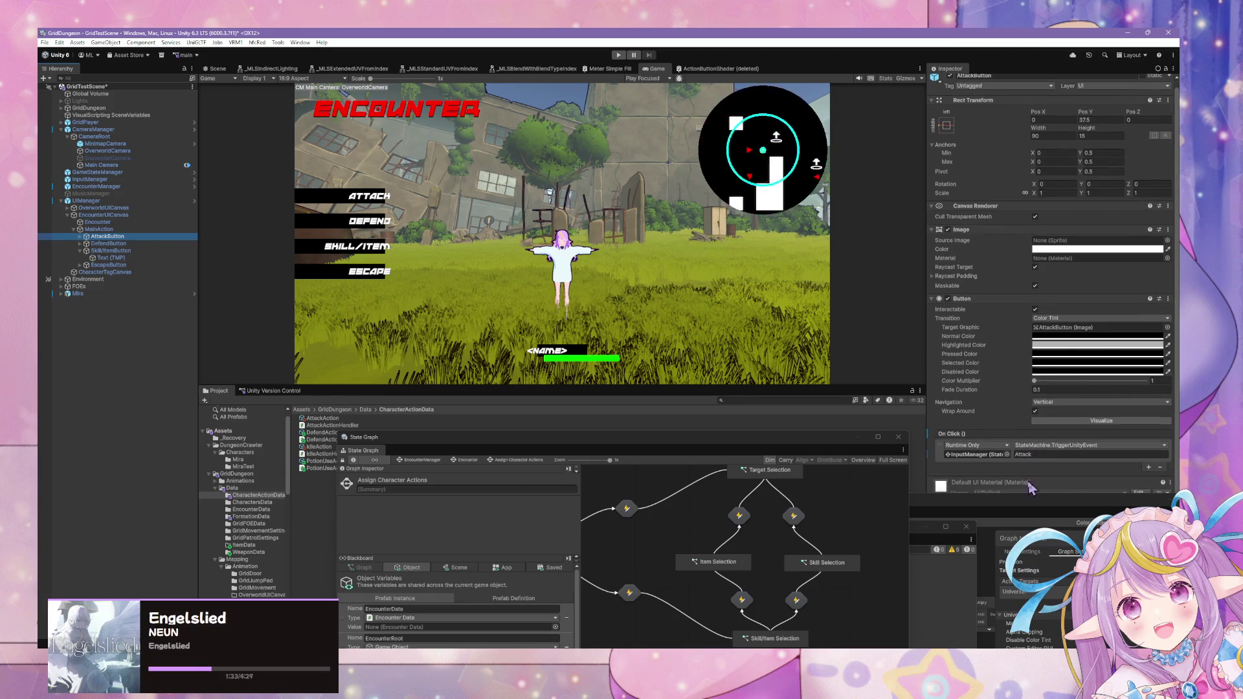
pyautogui.click(920, 508)
# - Move the shader graph aside, inspect UIManager, close the Console, and open DefaultInputActions
pyautogui.moveTo(918, 508); pyautogui.dragTo(606, 506)
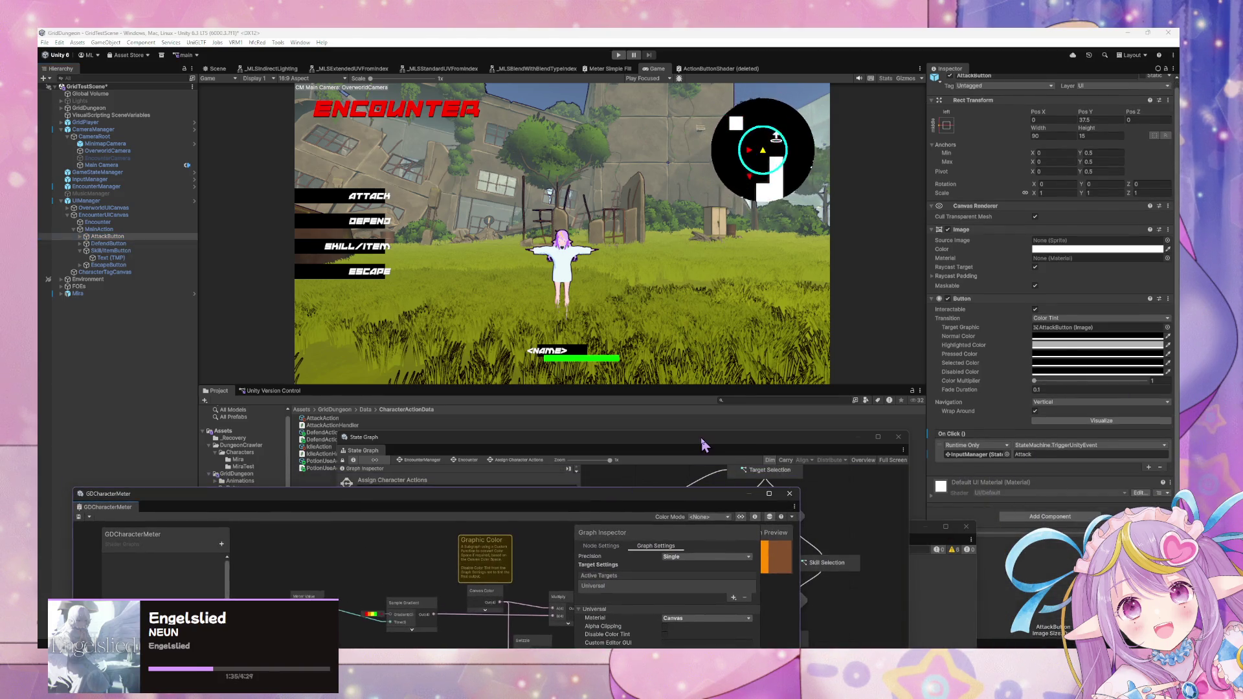
pyautogui.click(130, 200)
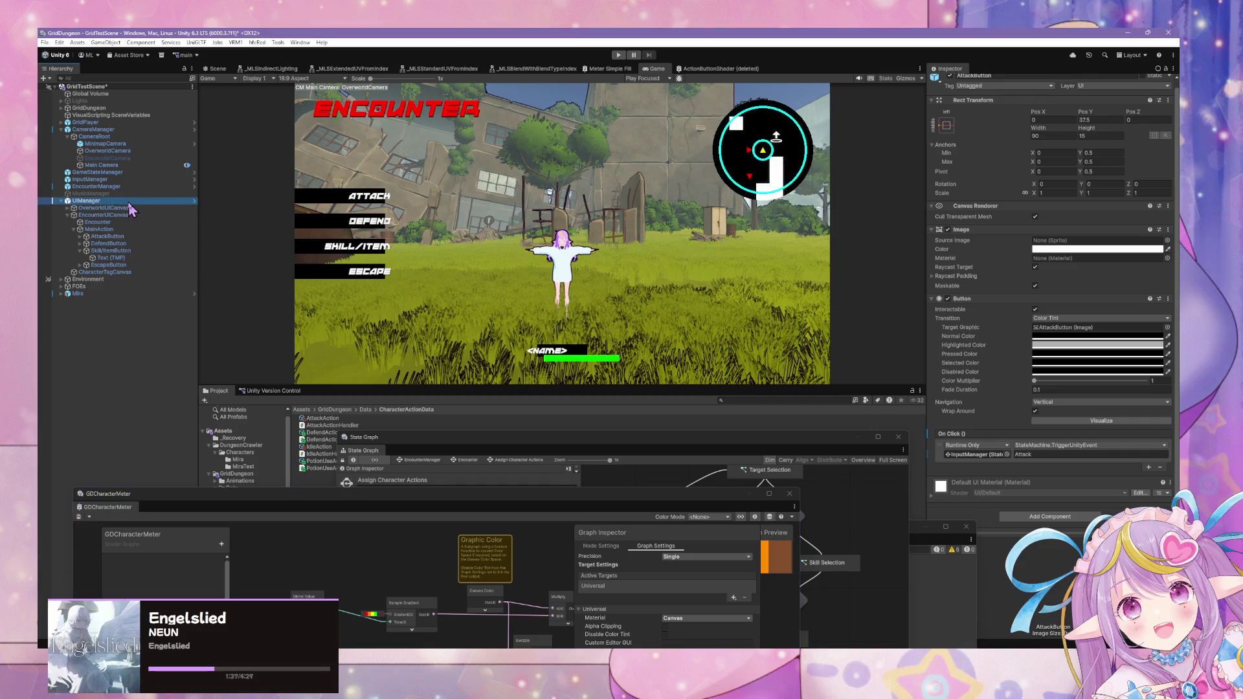
pyautogui.scroll(-1, 1036, 332)
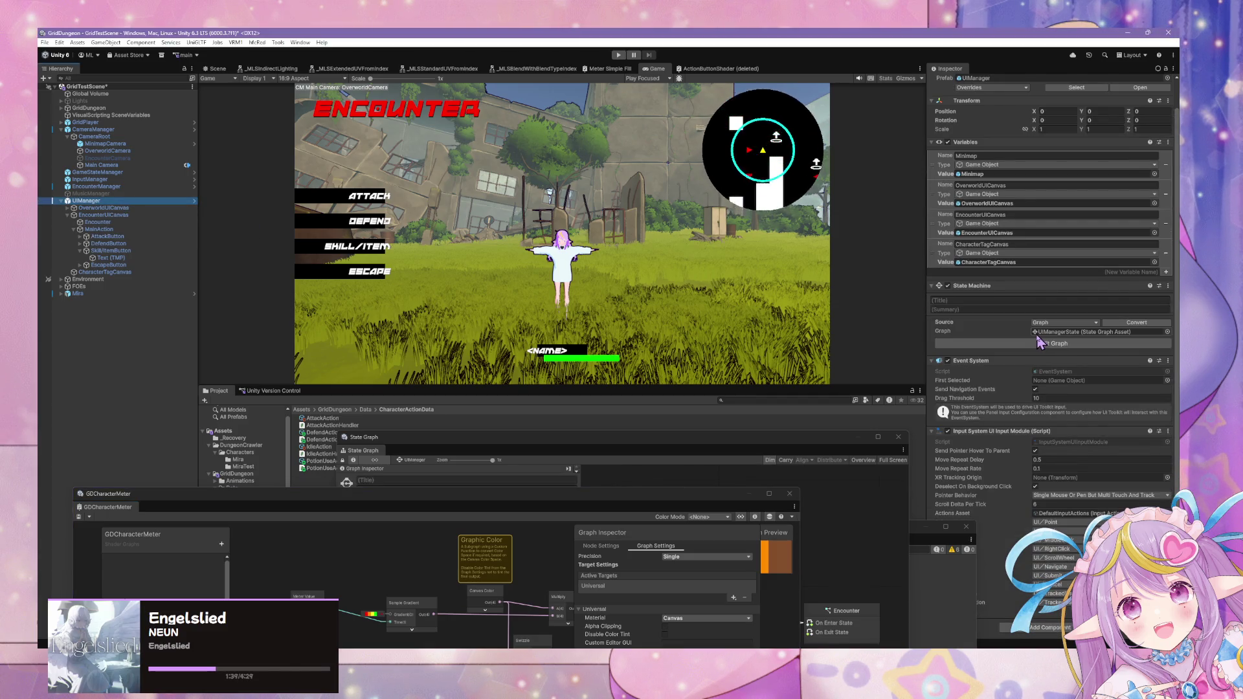
pyautogui.moveTo(938, 535); pyautogui.dragTo(592, 512)
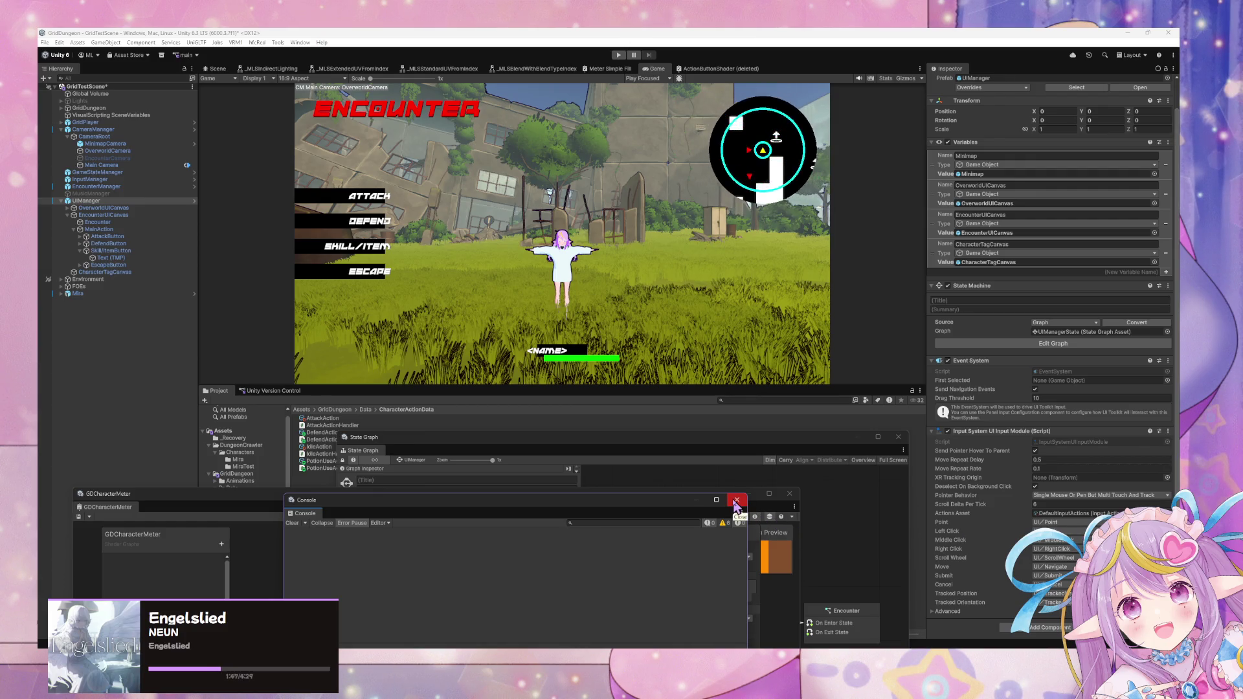
pyautogui.click(735, 502)
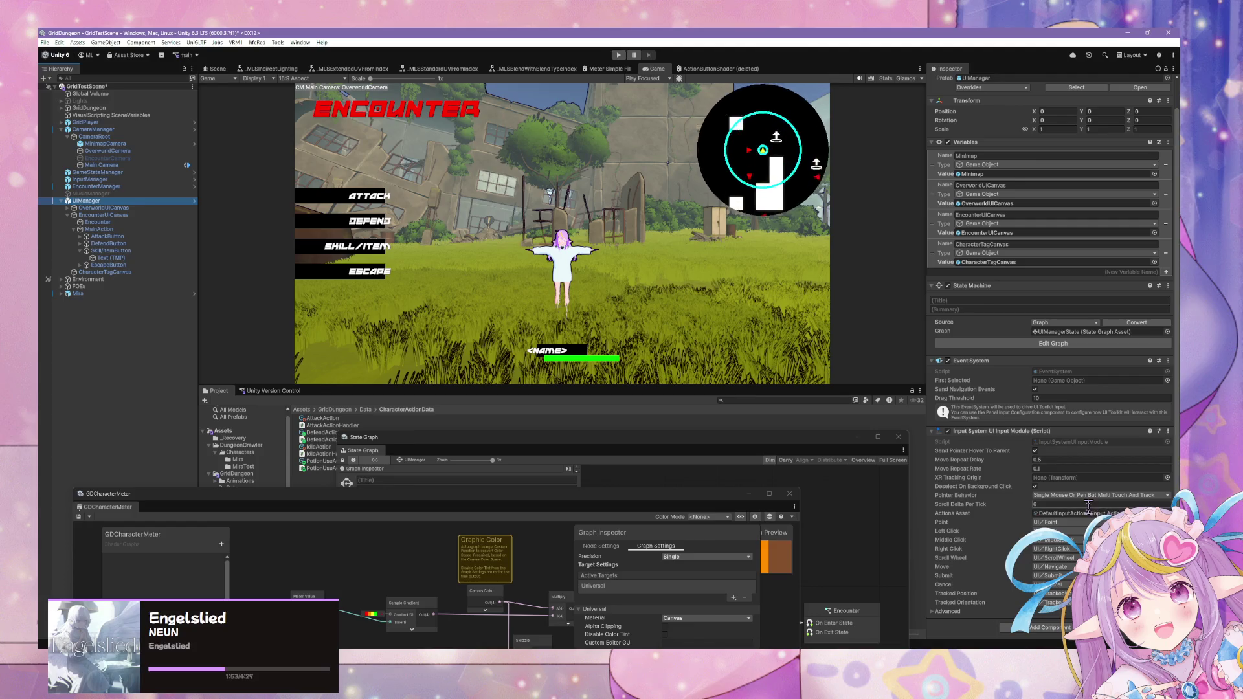
pyautogui.doubleClick(1068, 522)
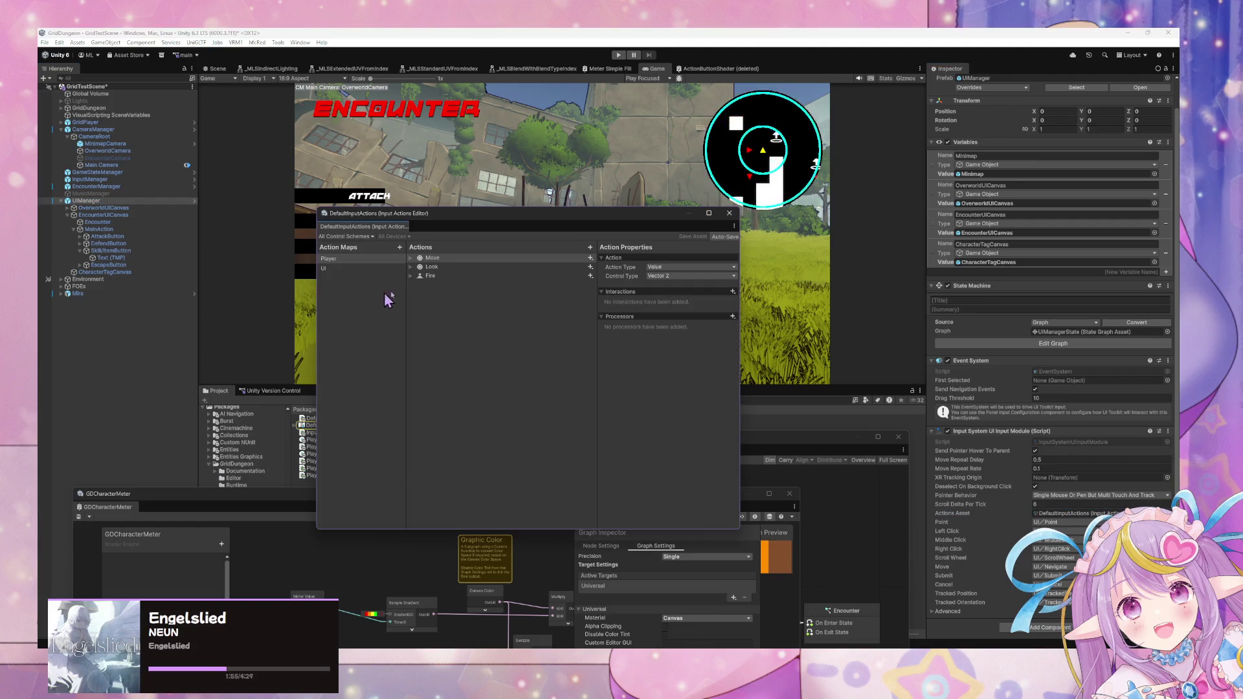
# - Review the UI action map's Navigate, Submit and Click actions, then close the Input Actions Editor
pyautogui.click(348, 269)
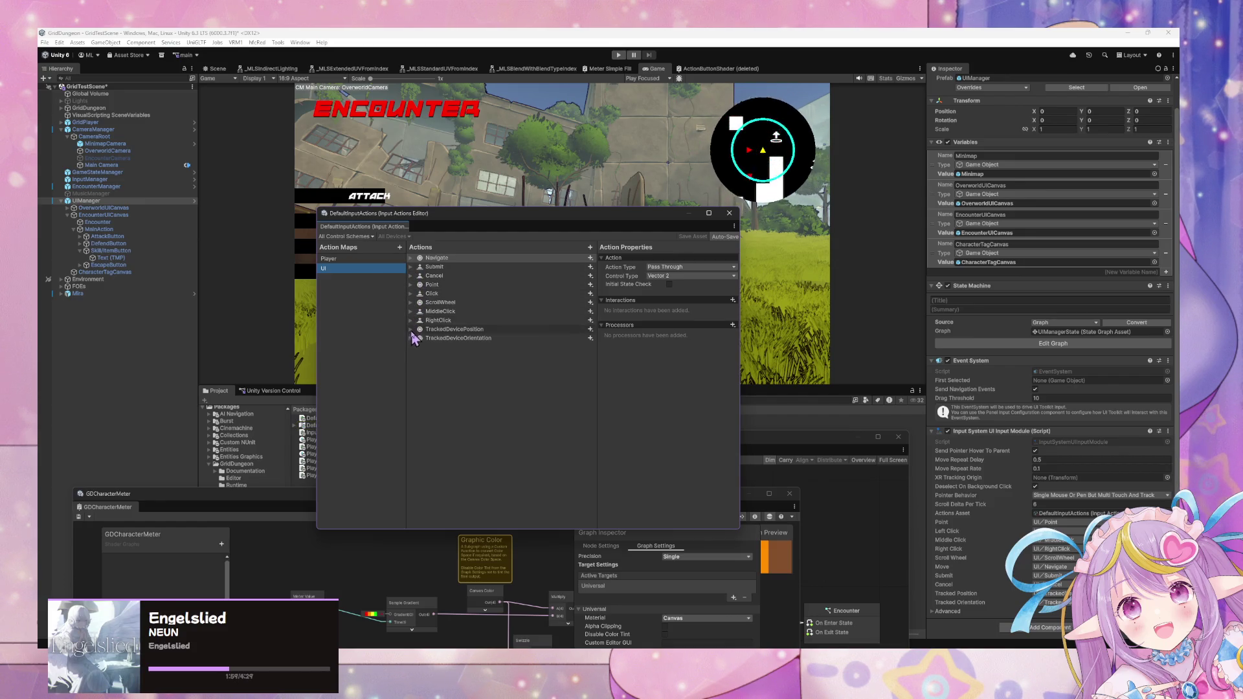
pyautogui.click(728, 213)
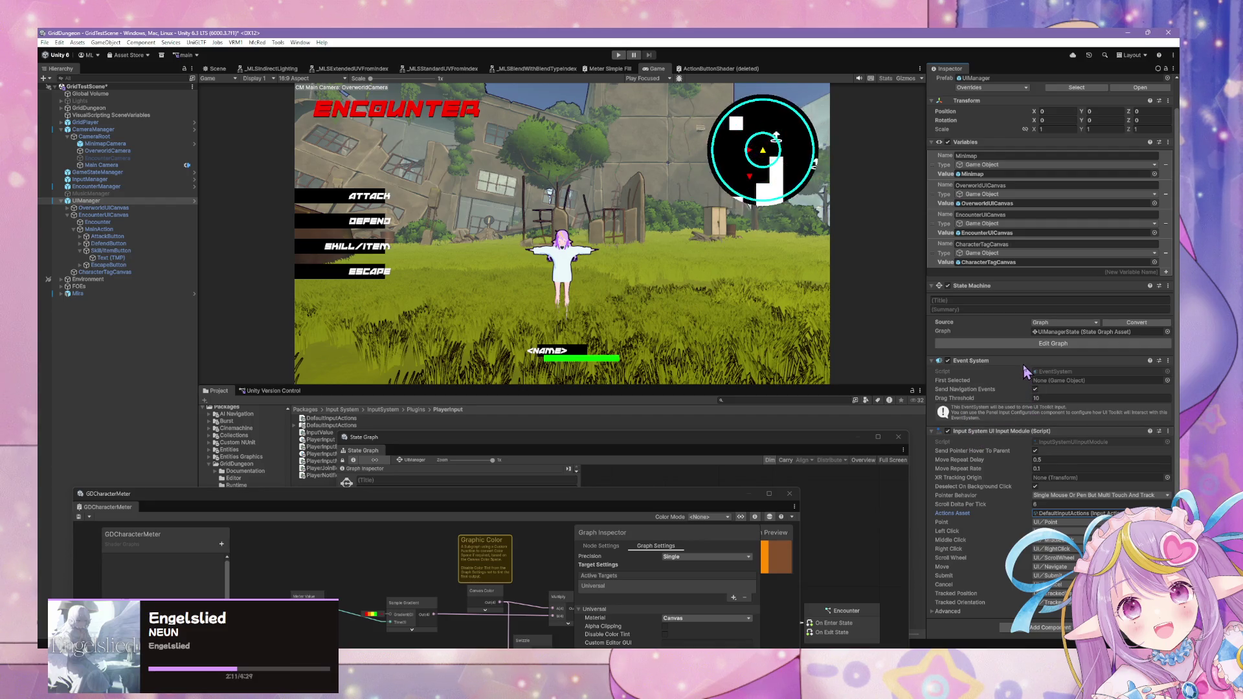
# - Keep AttackButton's On Click on StateMachine.TriggerUnityEvent 'Attack', adding then removing an extra entry
pyautogui.click(107, 236)
pyautogui.click(104, 215)
pyautogui.click(106, 236)
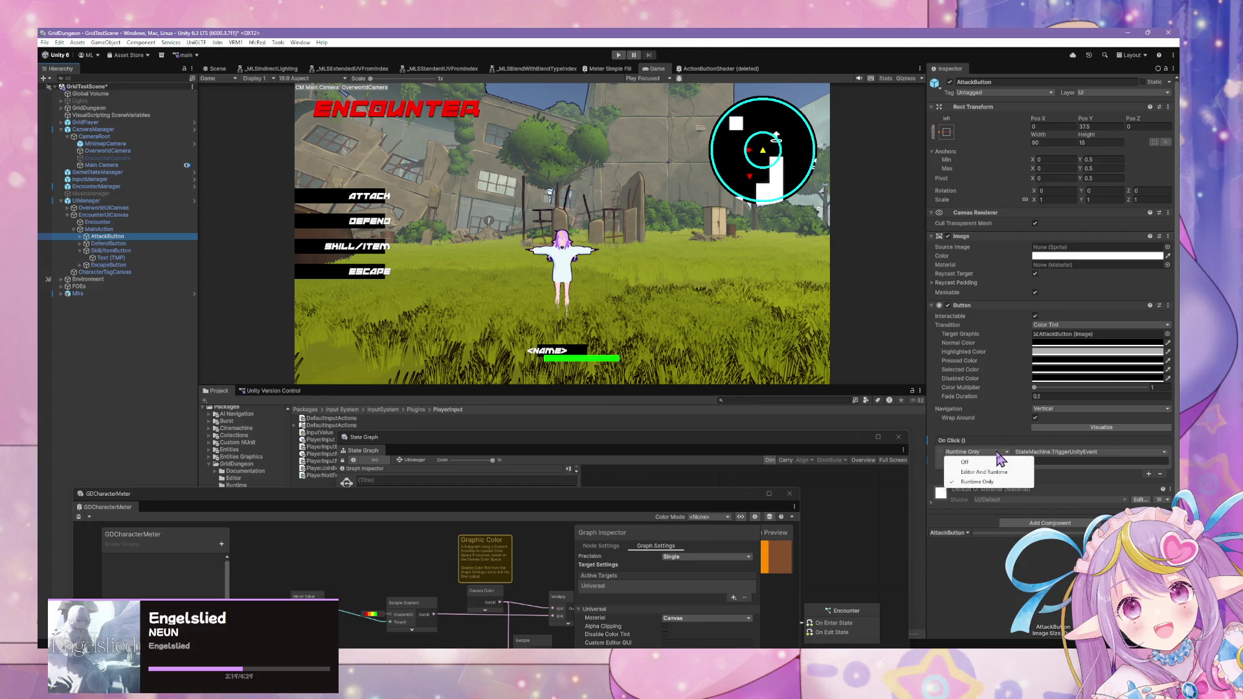
pyautogui.click(1068, 451)
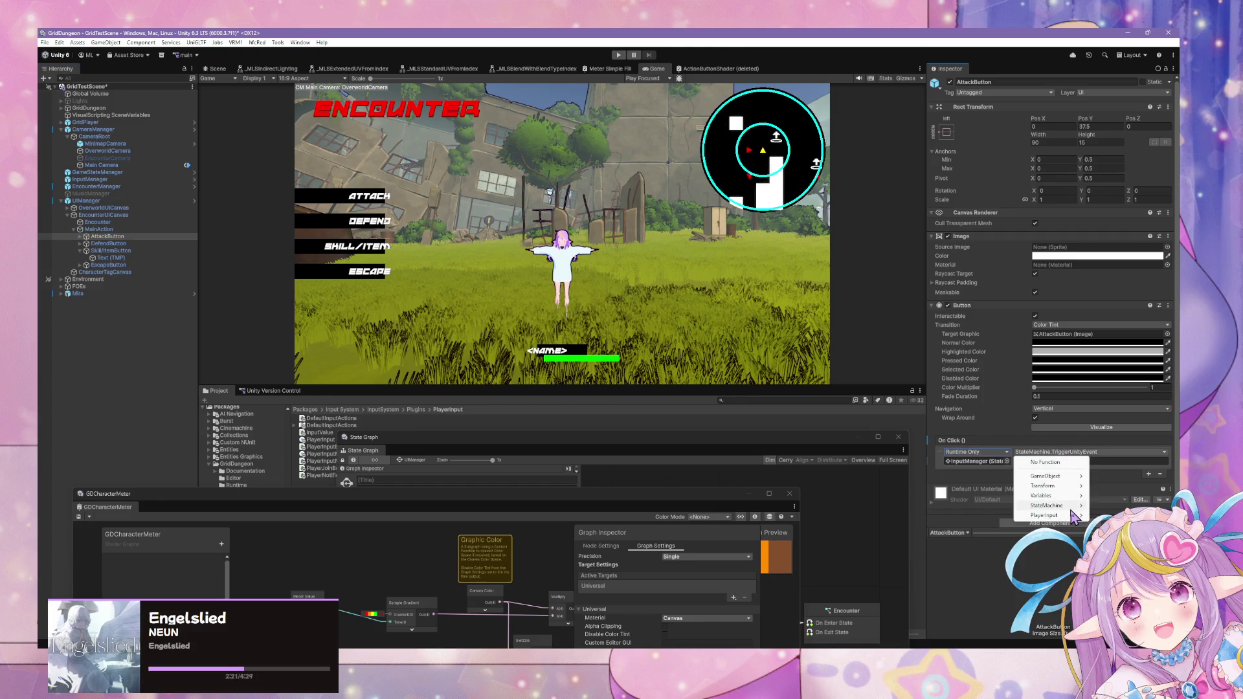
pyautogui.moveTo(1065, 507)
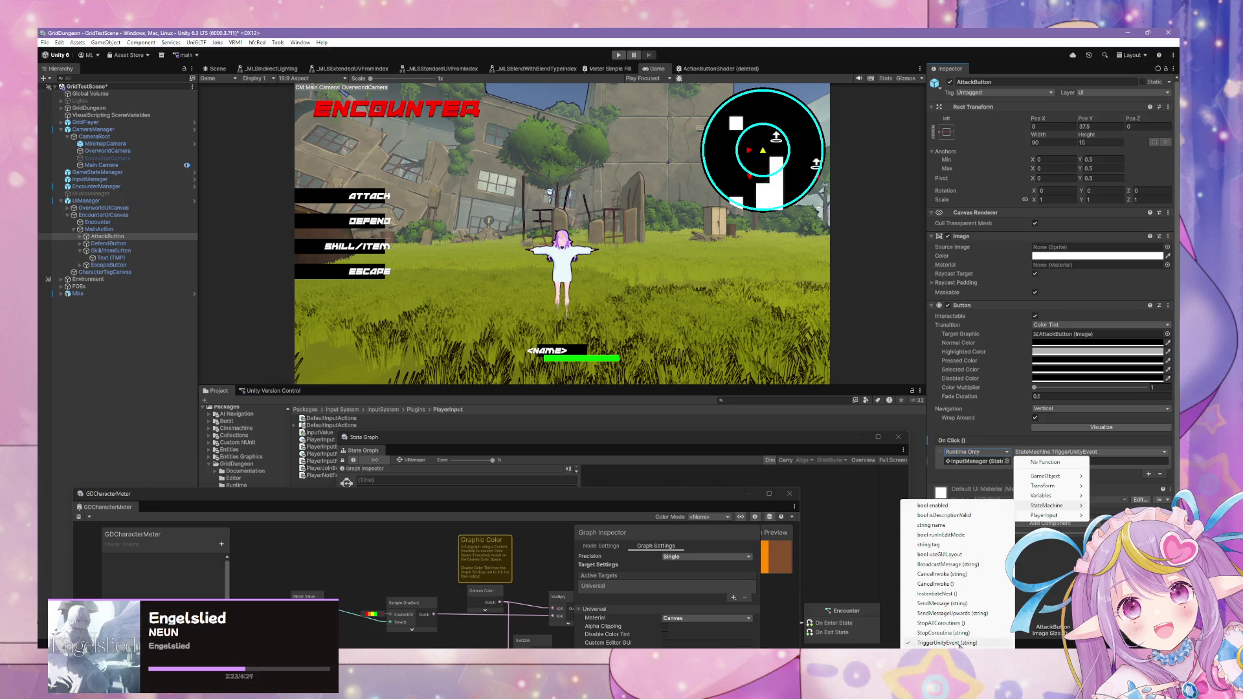
pyautogui.click(973, 643)
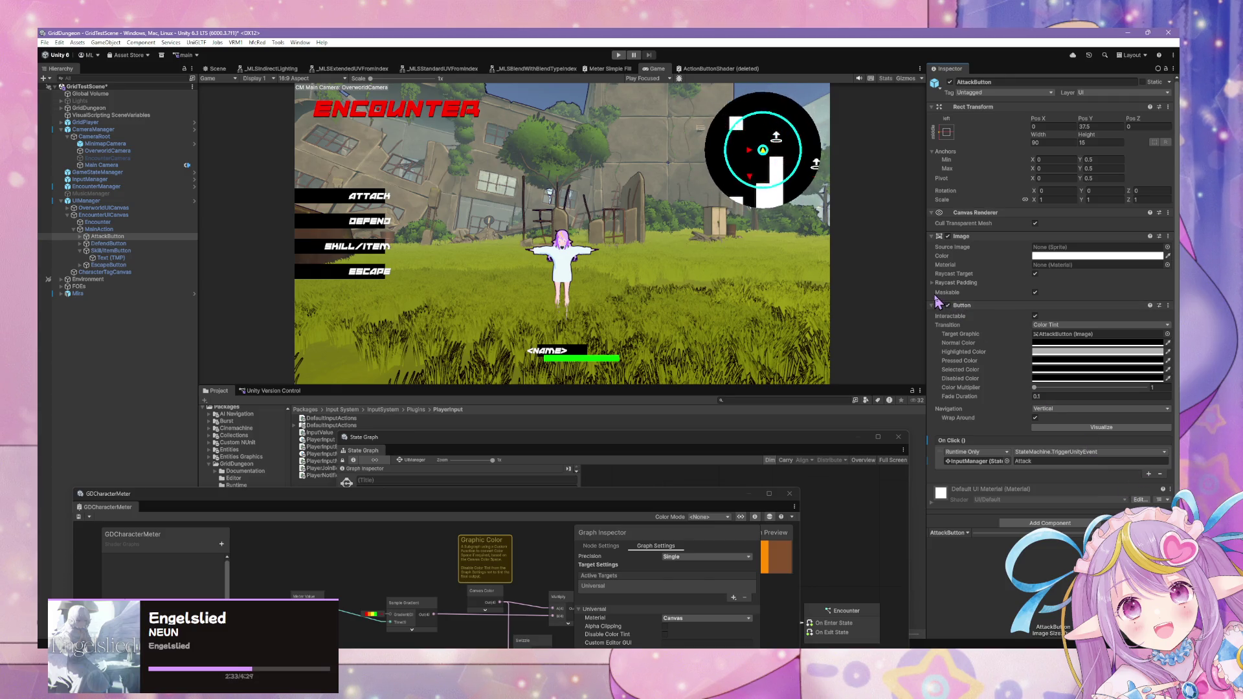
pyautogui.click(1149, 475)
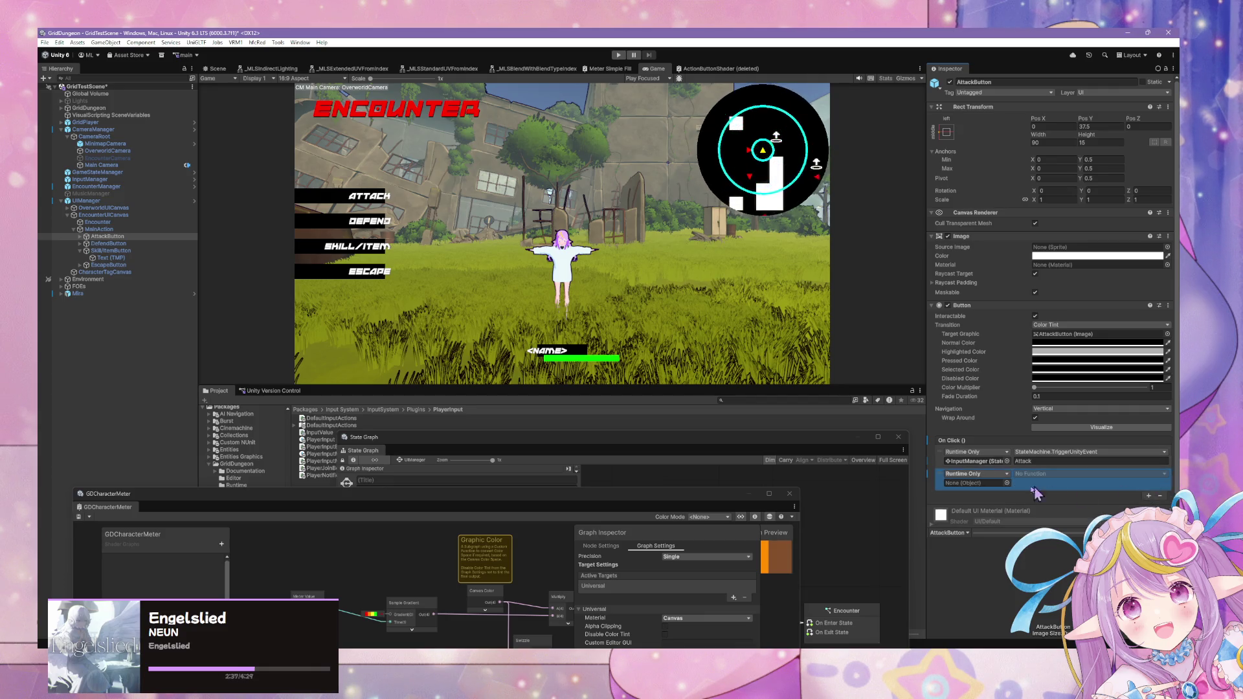
pyautogui.click(1160, 495)
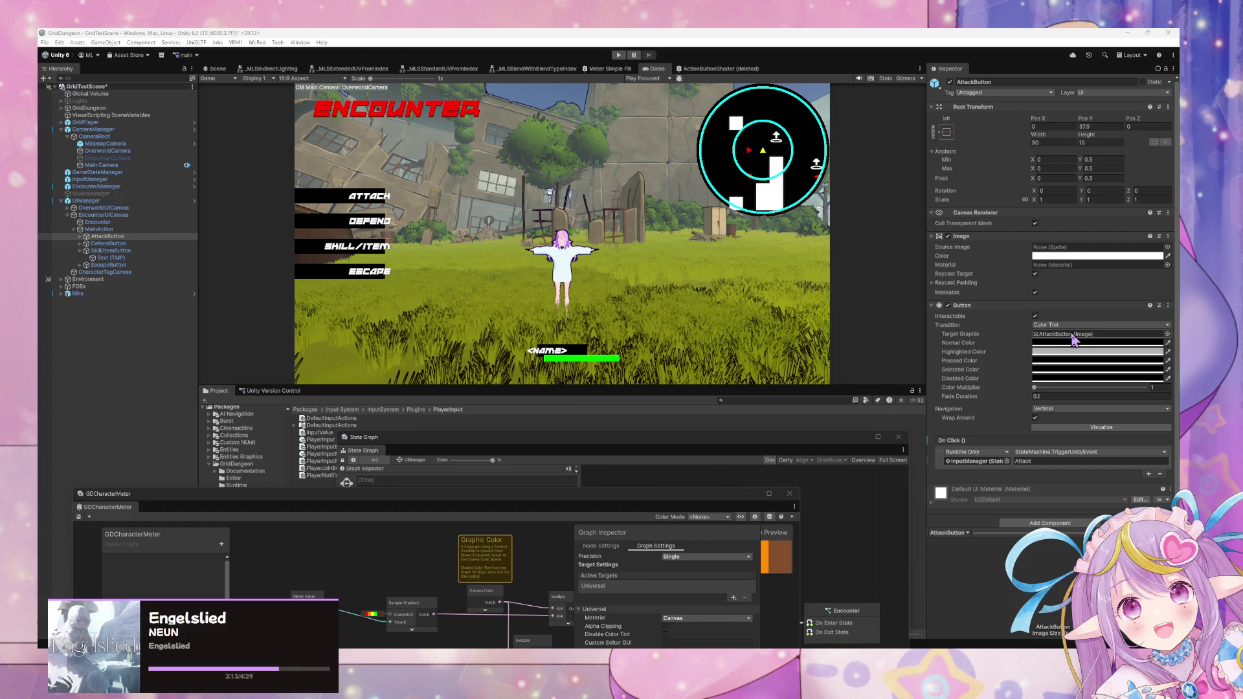
# - Switch AttackButton's transition to Animation and auto-generate its animation controller
pyautogui.click(1047, 325)
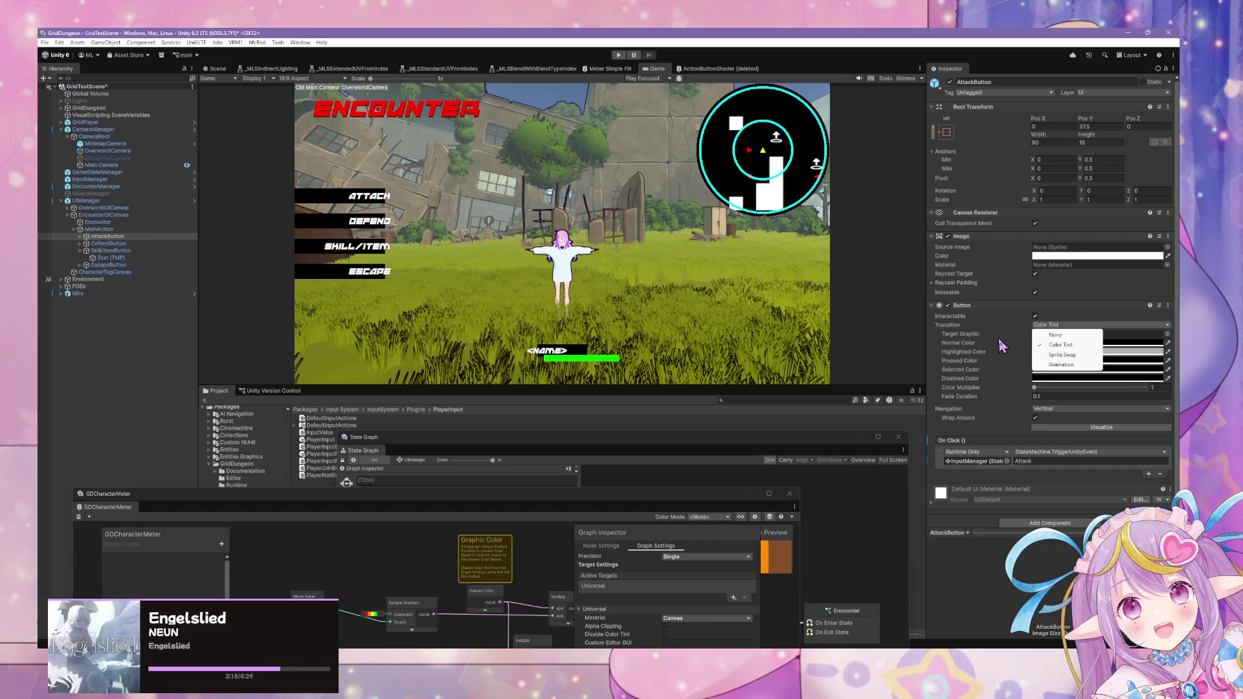
pyautogui.click(1061, 364)
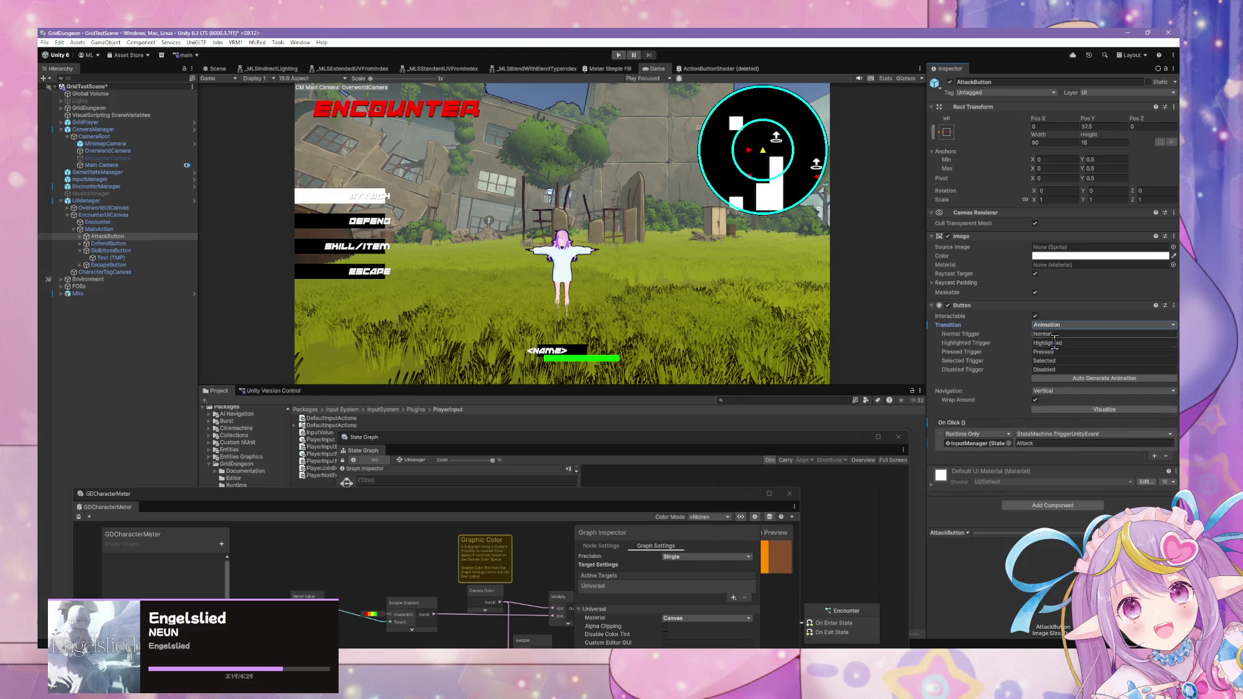
pyautogui.click(1052, 370)
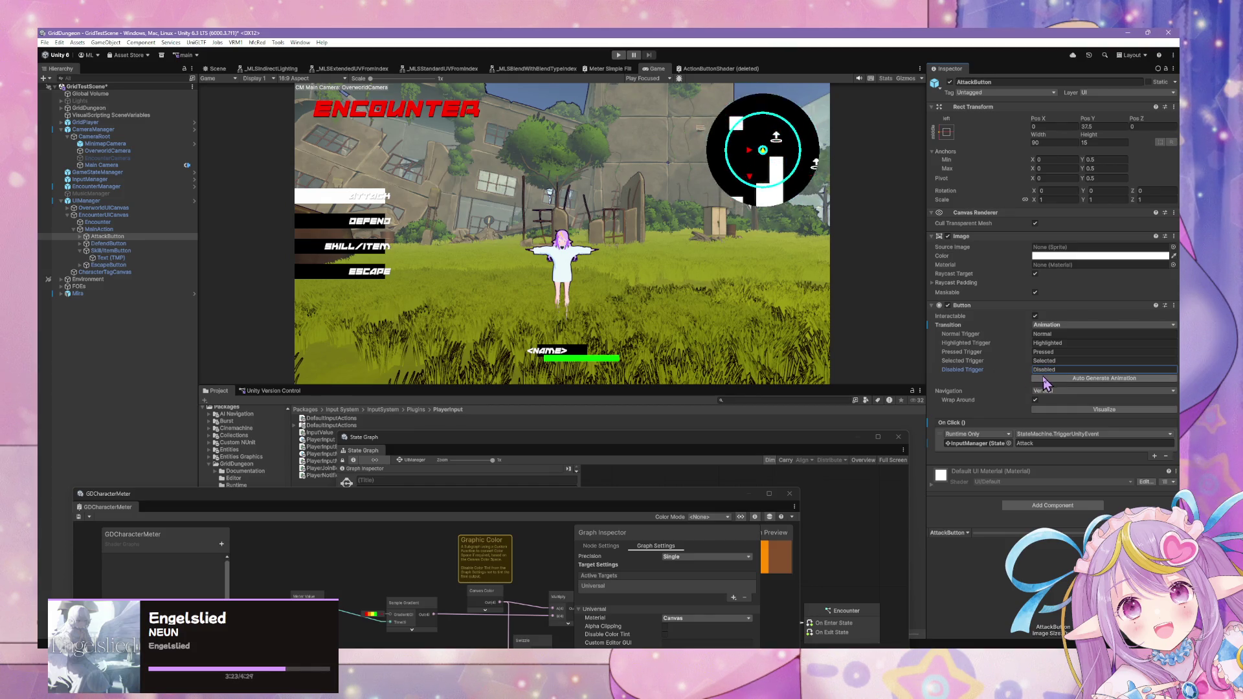
pyautogui.click(1043, 378)
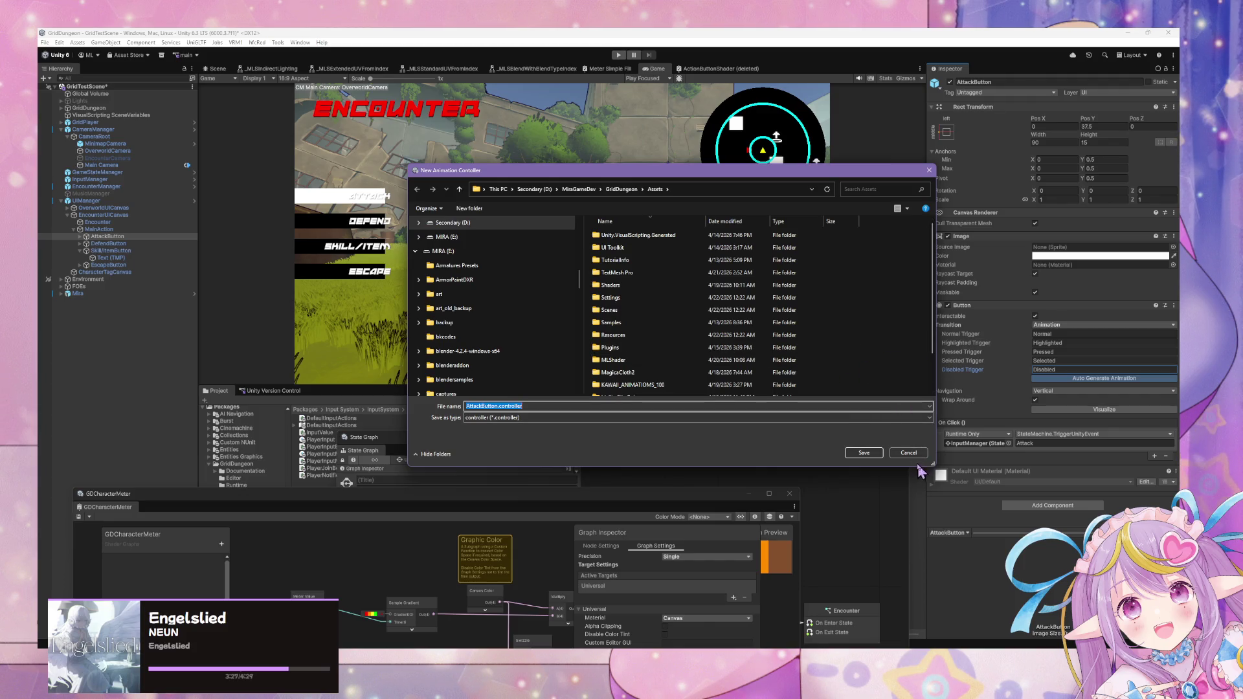
# - Name the controller ActionButton.controller and save it in Assets/GridDungeon/UI
pyautogui.click(487, 406)
pyautogui.press('Left')
pyautogui.press('BackSpace')
pyautogui.press('BackSpace')
pyautogui.press('BackSpace')
pyautogui.write('Action')
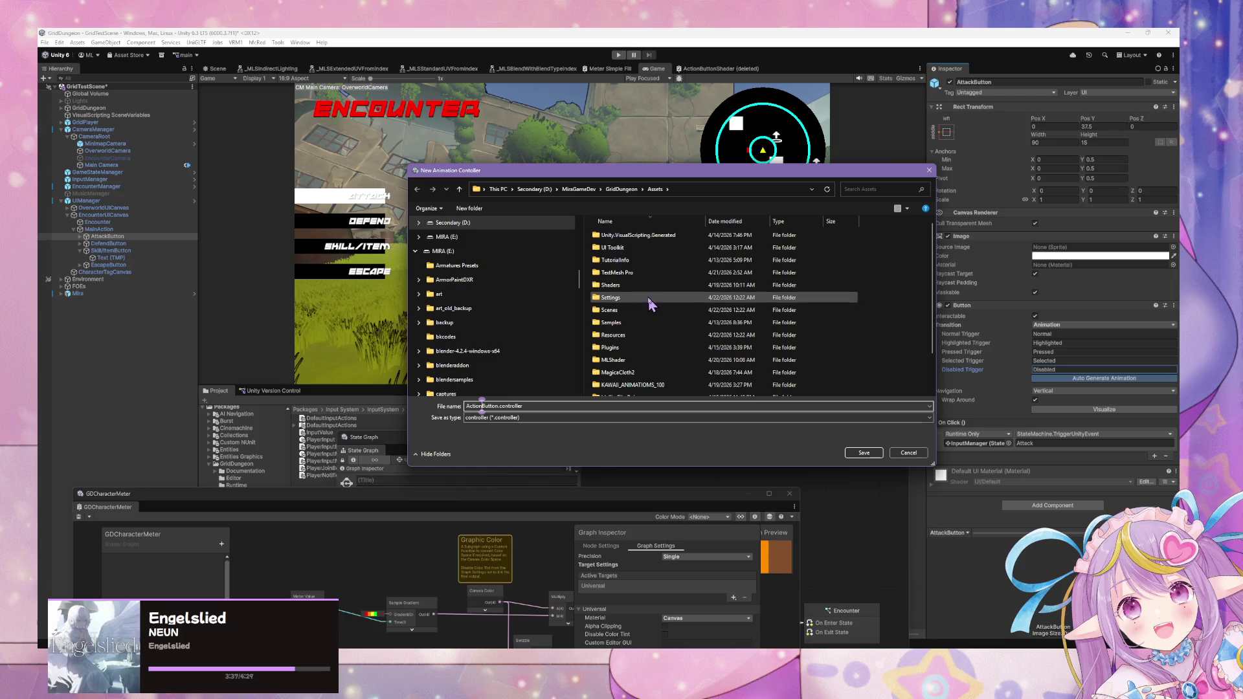
pyautogui.click(653, 274)
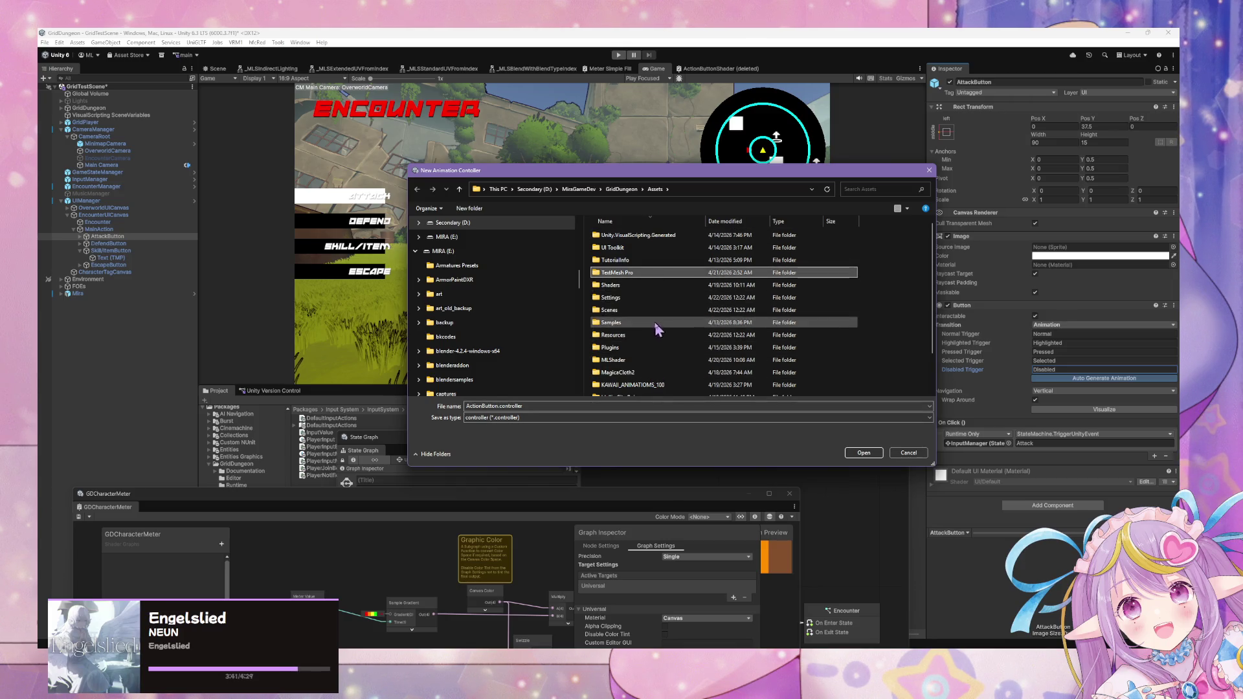
pyautogui.scroll(-3, 643, 338)
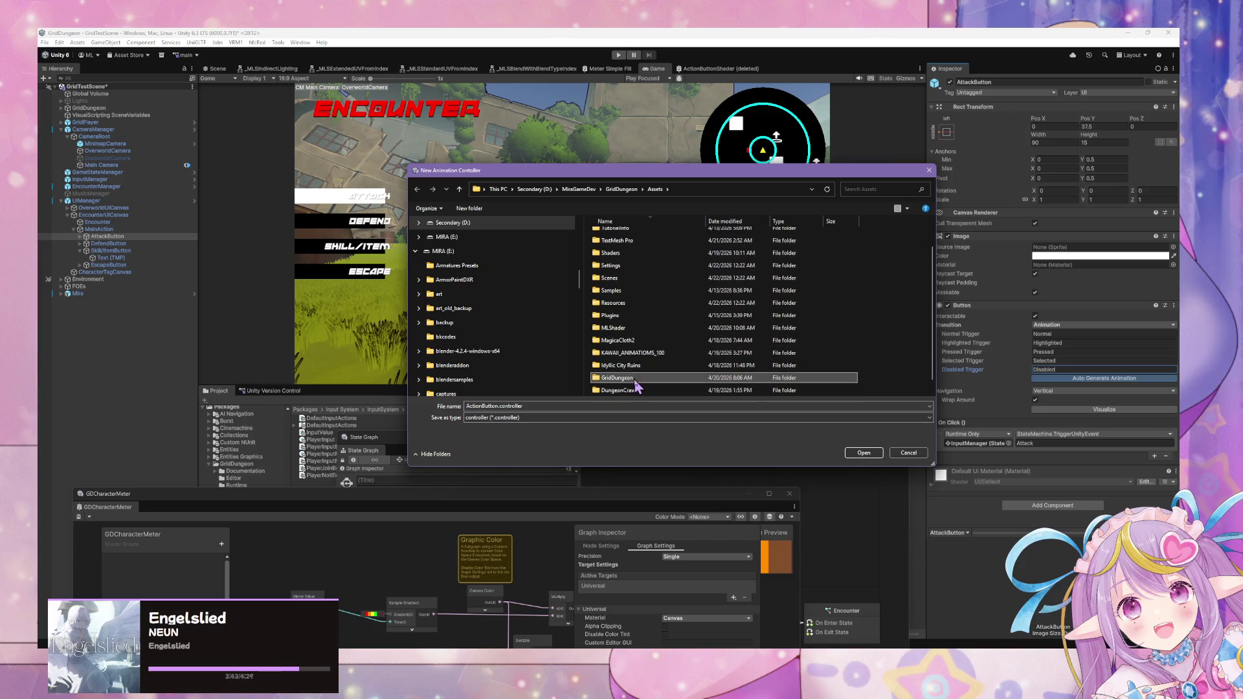
pyautogui.doubleClick(633, 379)
pyautogui.click(637, 350)
pyautogui.doubleClick(637, 350)
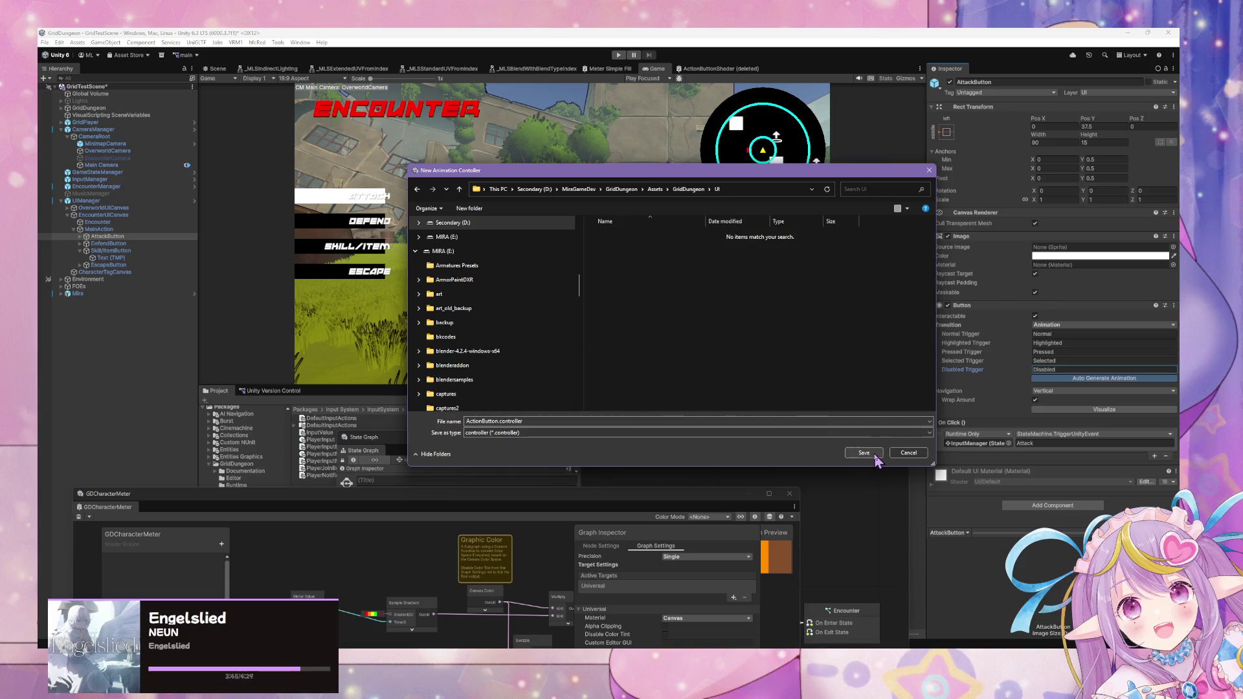
pyautogui.click(865, 452)
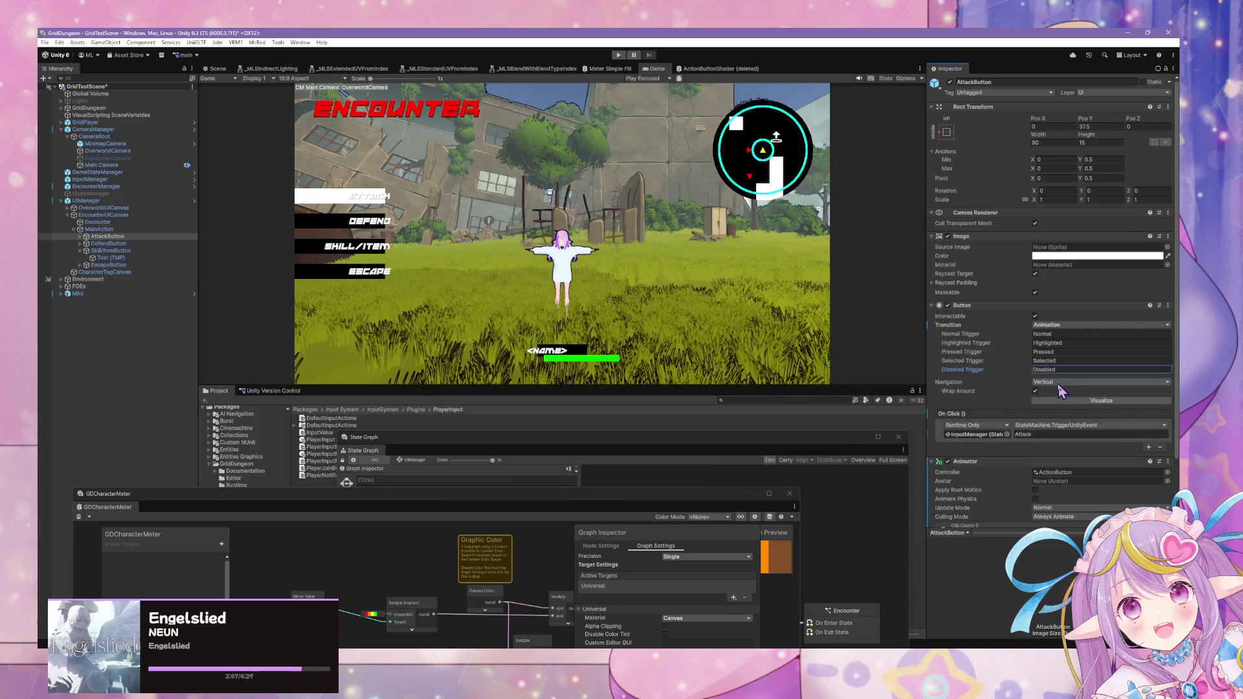
# - Select DefendButton, switch its transition to Animation, and review the Highlighted, Pressed and Disabled triggers
pyautogui.click(364, 206)
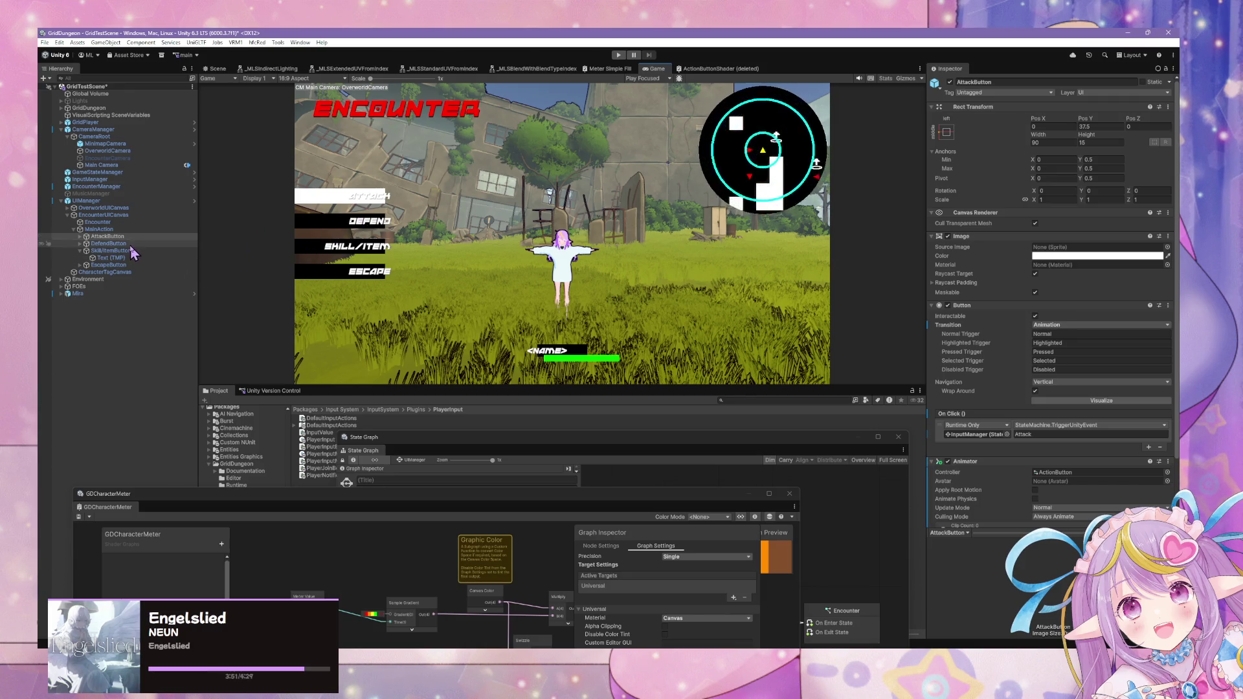
pyautogui.click(108, 243)
pyautogui.click(1108, 330)
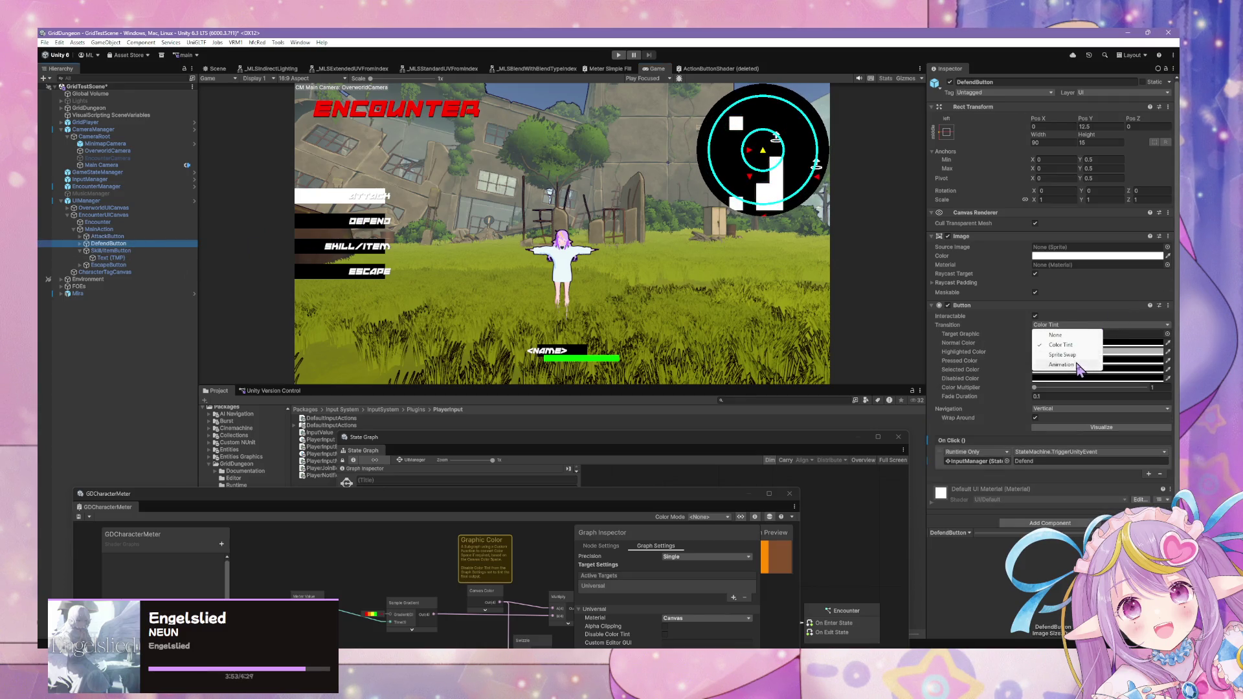
pyautogui.click(1091, 358)
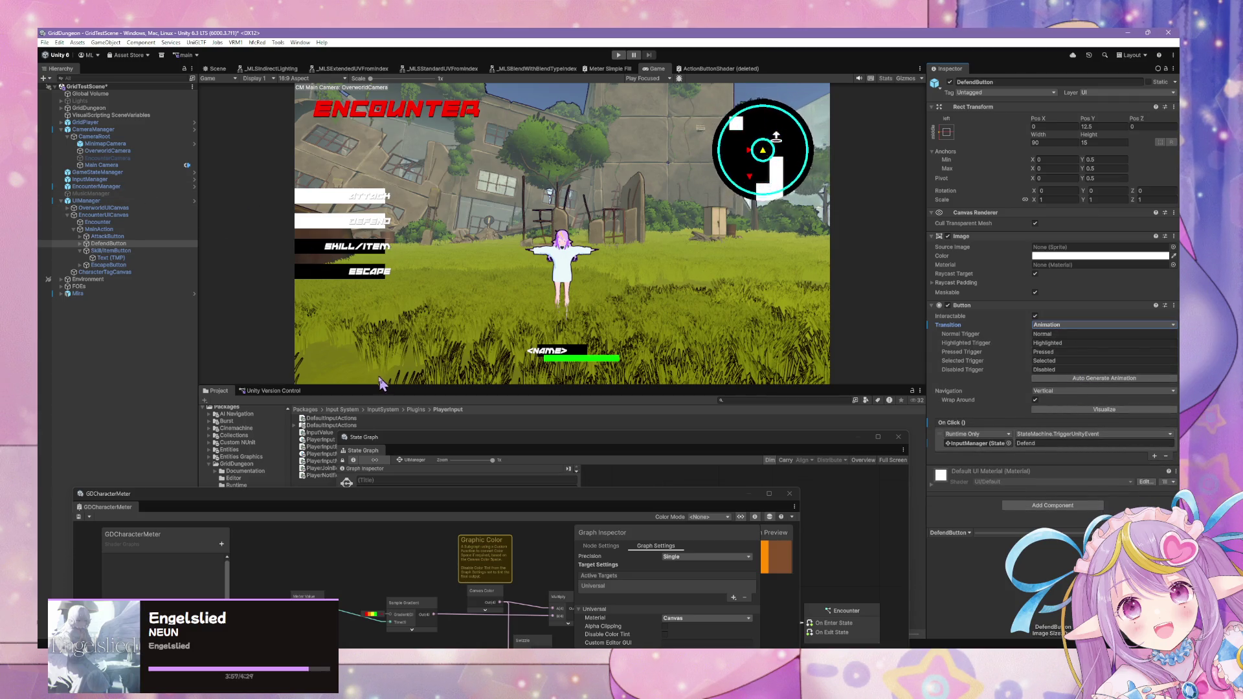
pyautogui.click(1060, 343)
pyautogui.click(1059, 352)
pyautogui.click(1059, 360)
pyautogui.click(1058, 370)
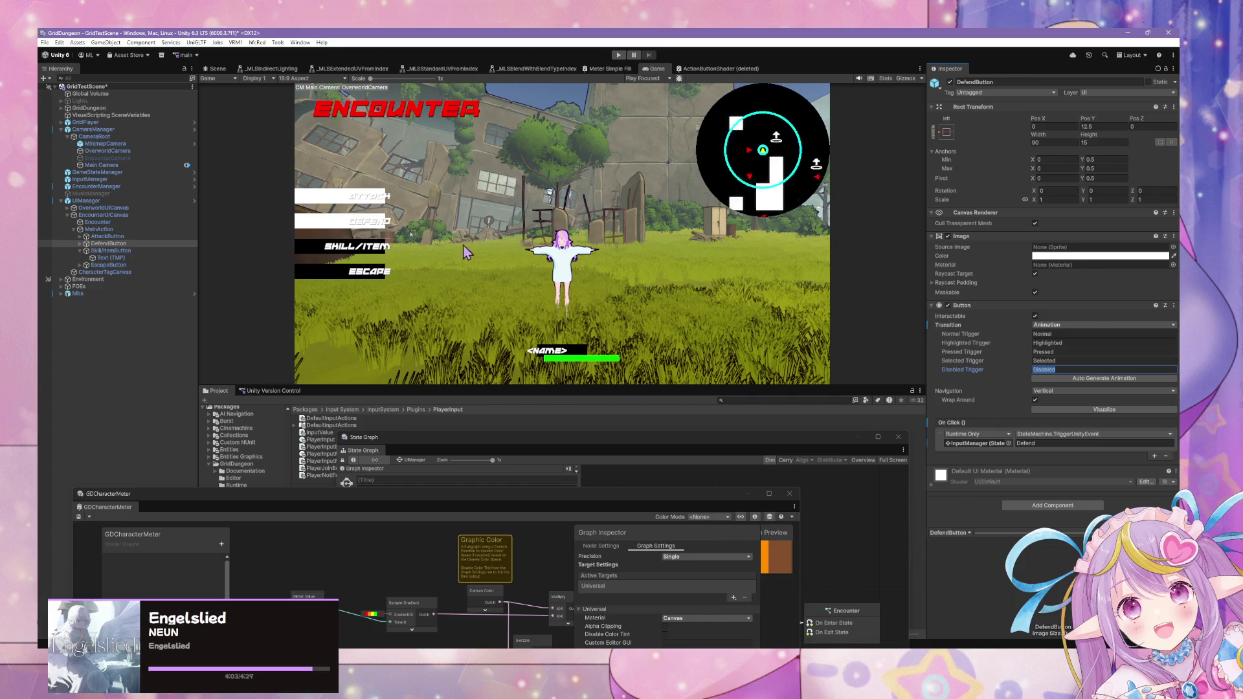
# - Compare DefendButton with AttackButton's animator setup, then auto-generate a DefendButton animation controller
pyautogui.click(112, 237)
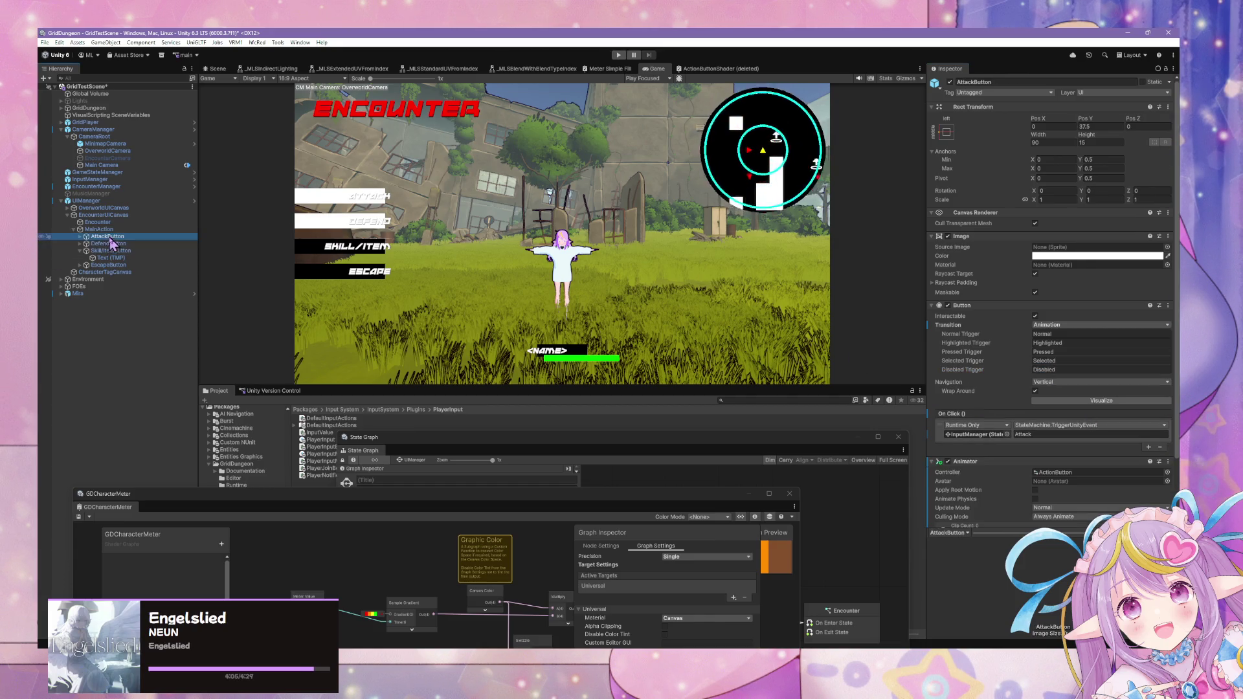
pyautogui.click(114, 244)
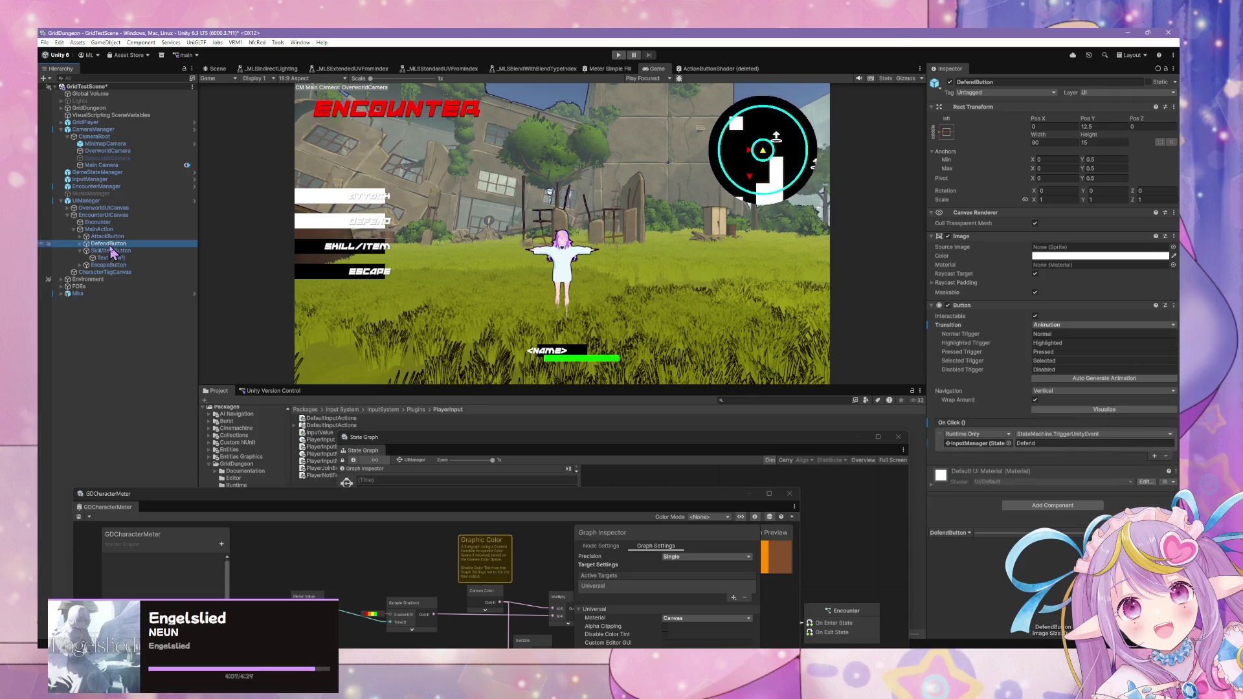
pyautogui.click(109, 236)
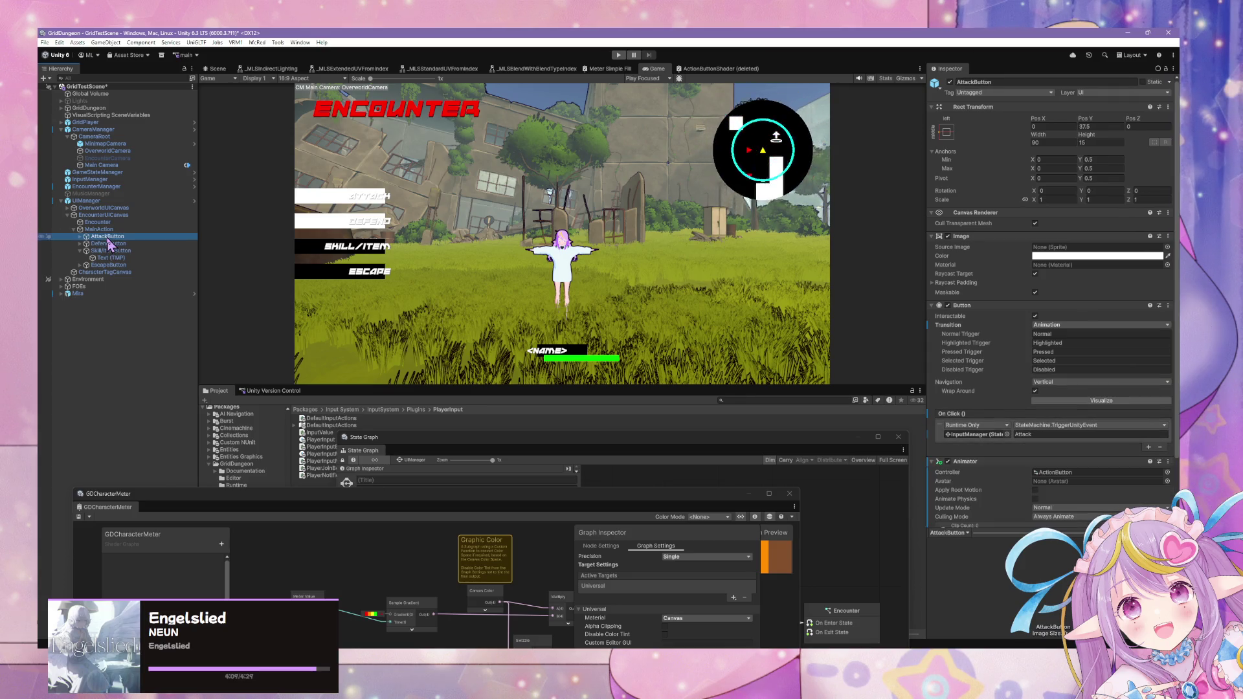
pyautogui.click(110, 245)
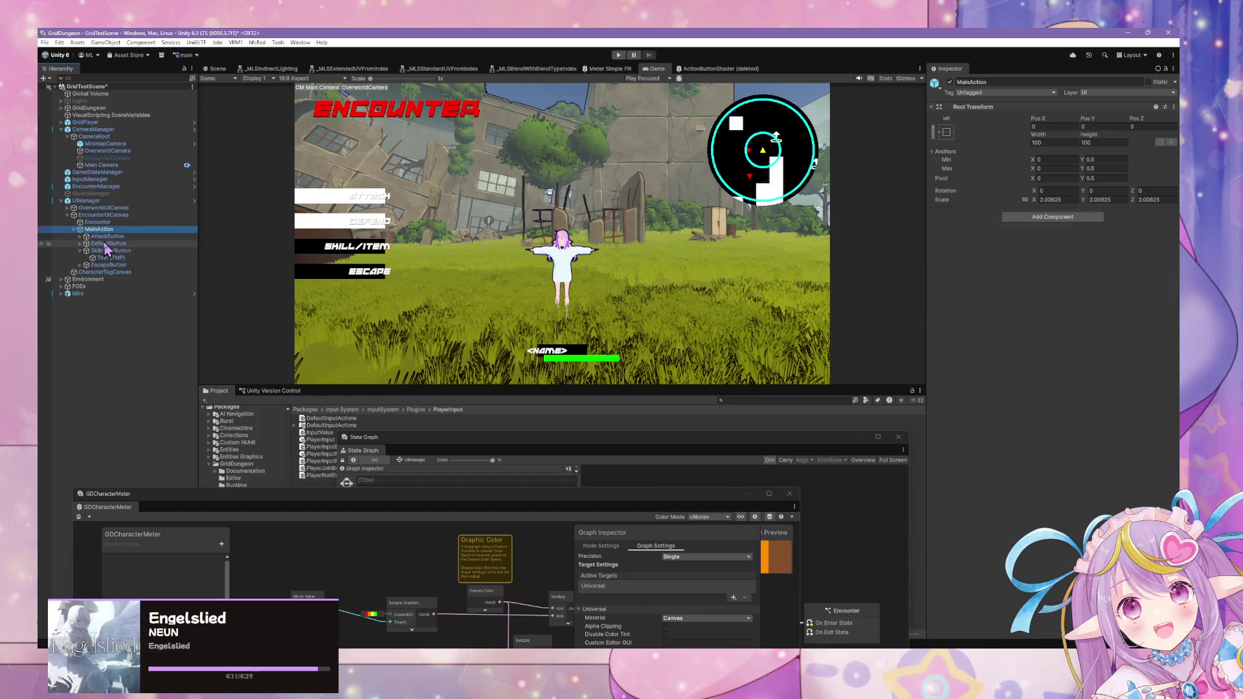
pyautogui.click(112, 237)
pyautogui.click(109, 244)
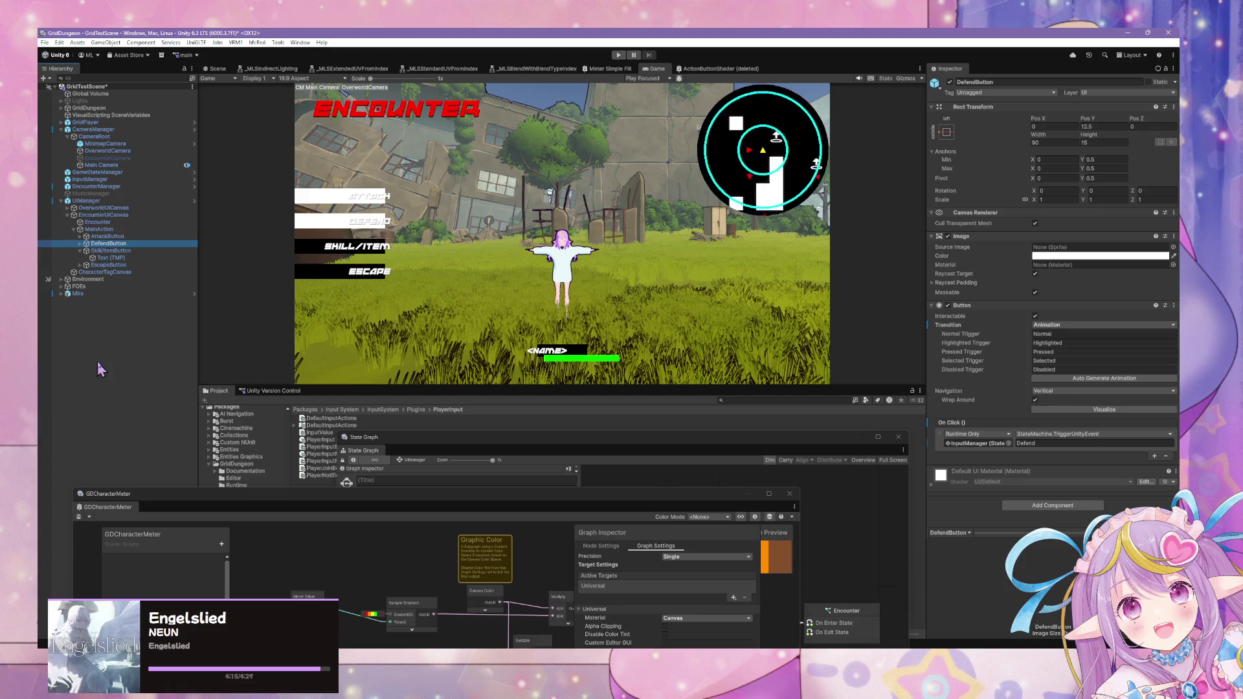
pyautogui.click(146, 237)
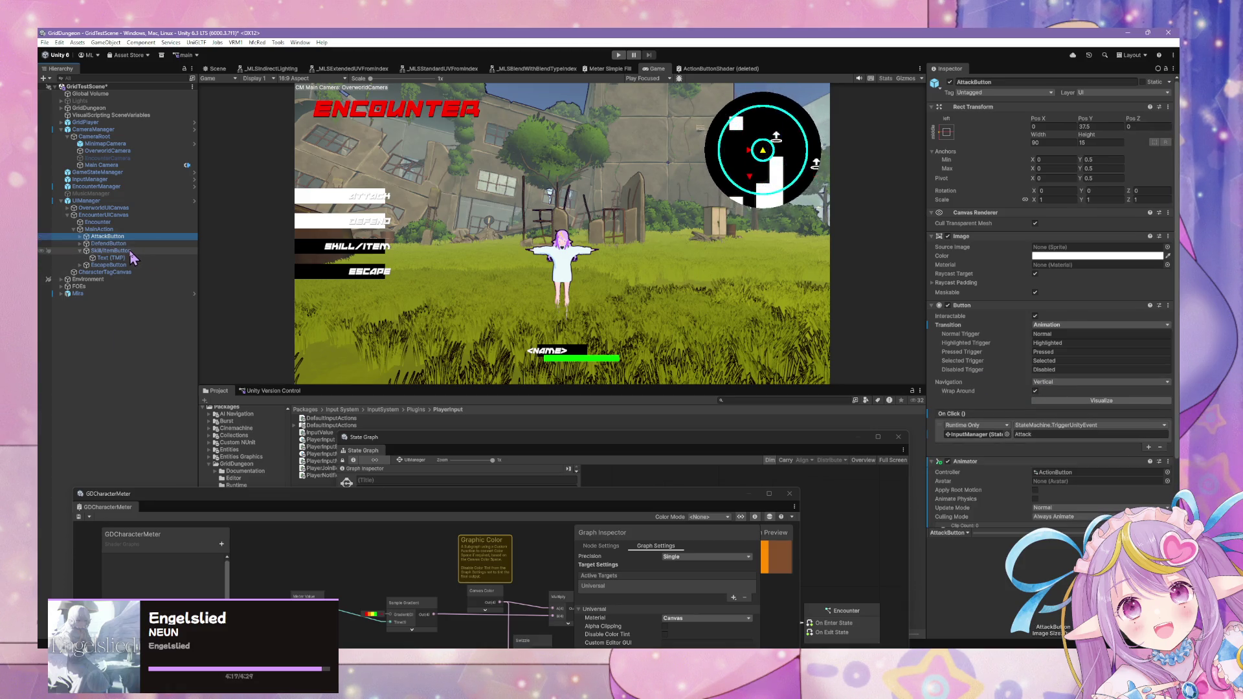
pyautogui.click(119, 244)
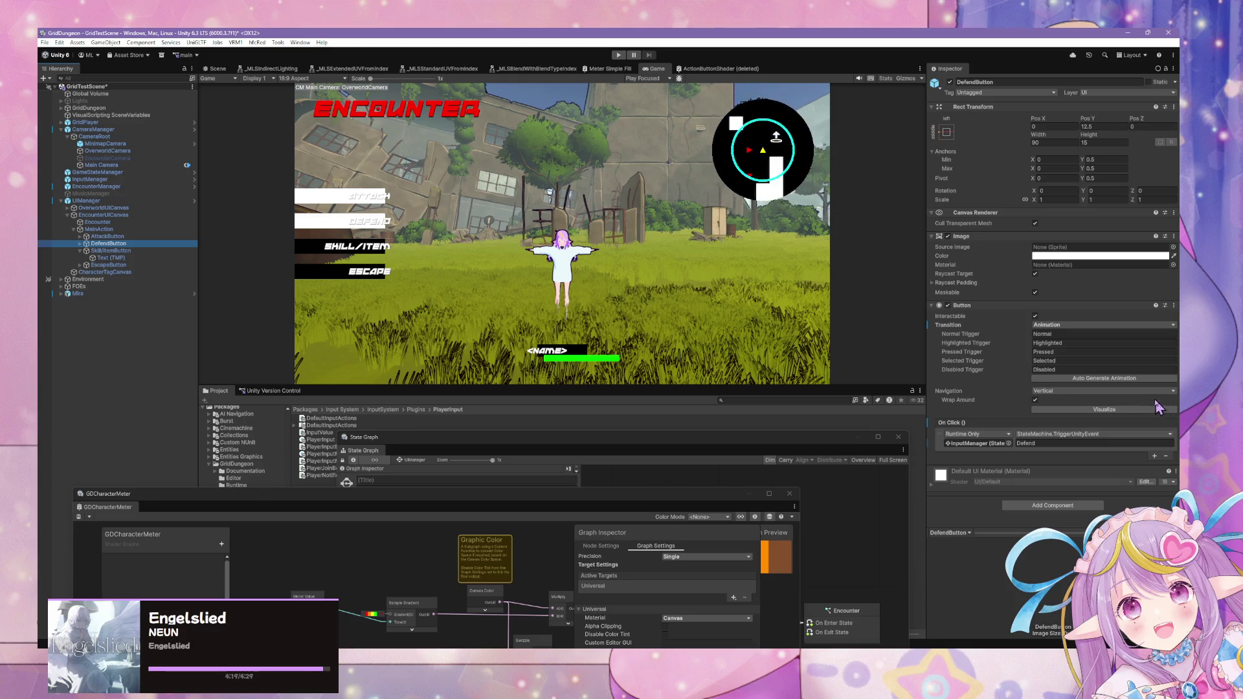
pyautogui.click(1101, 379)
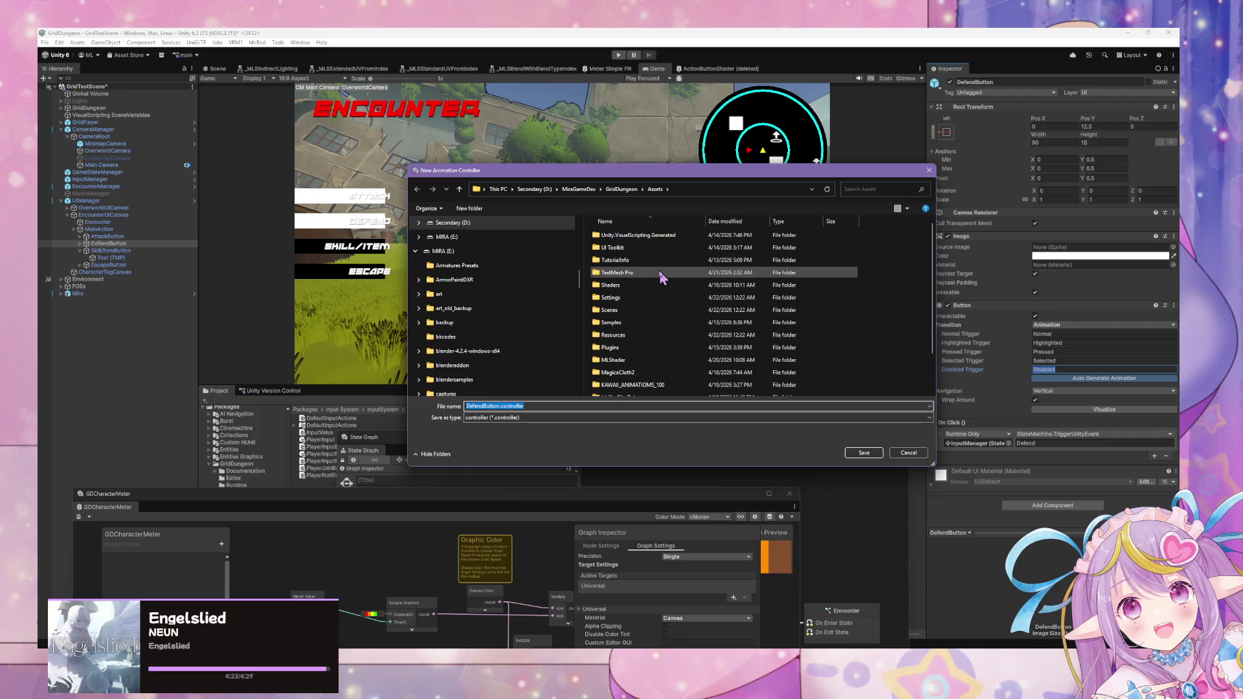
# - Cancel the DefendButton.controller prompt, keep the Animation transition and auto-generate again
pyautogui.press('Escape')
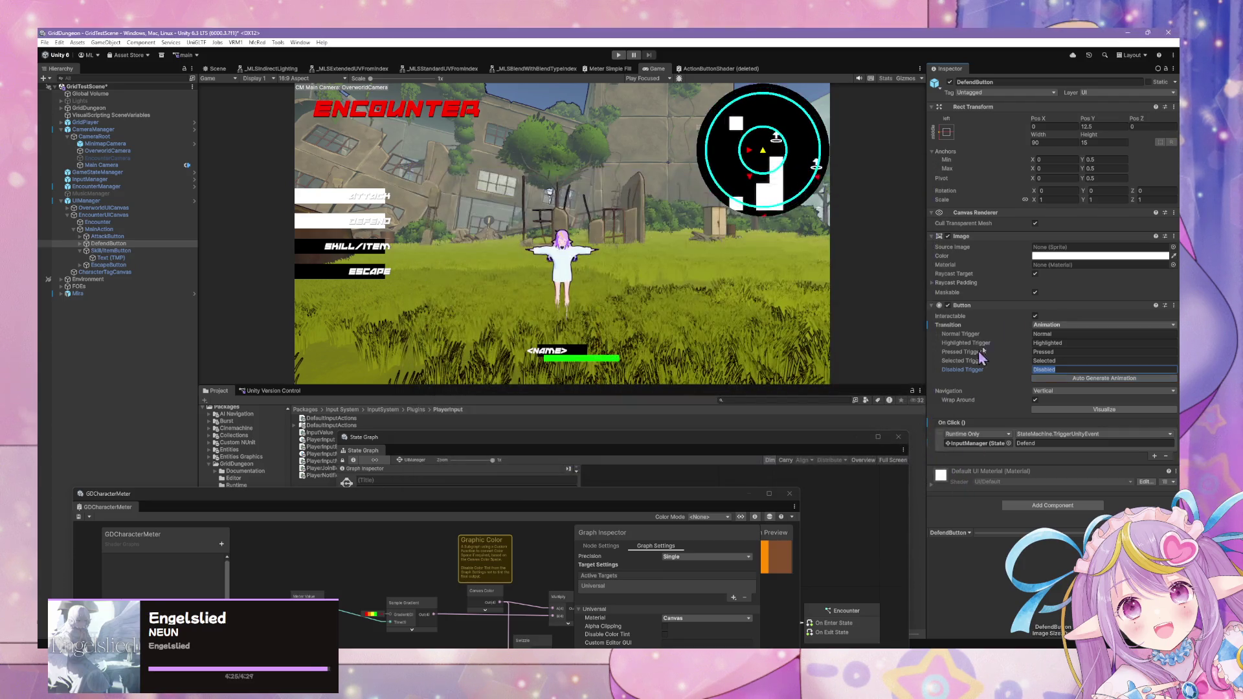
pyautogui.click(1049, 326)
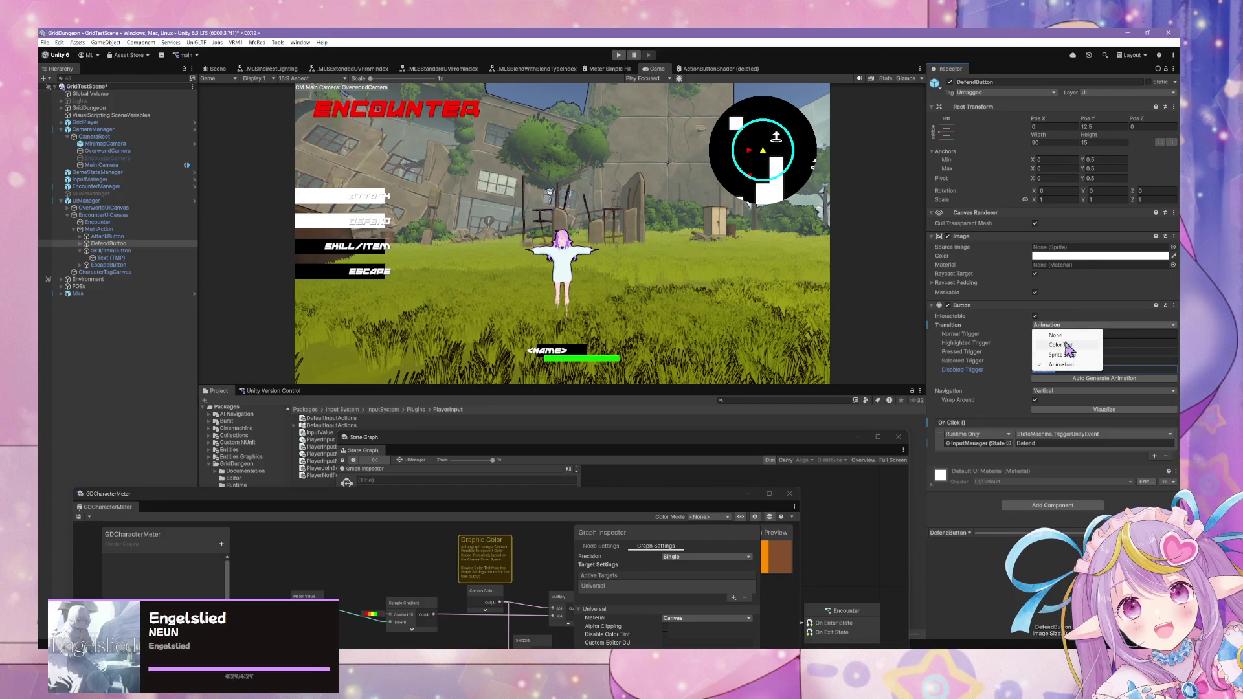
pyautogui.click(945, 366)
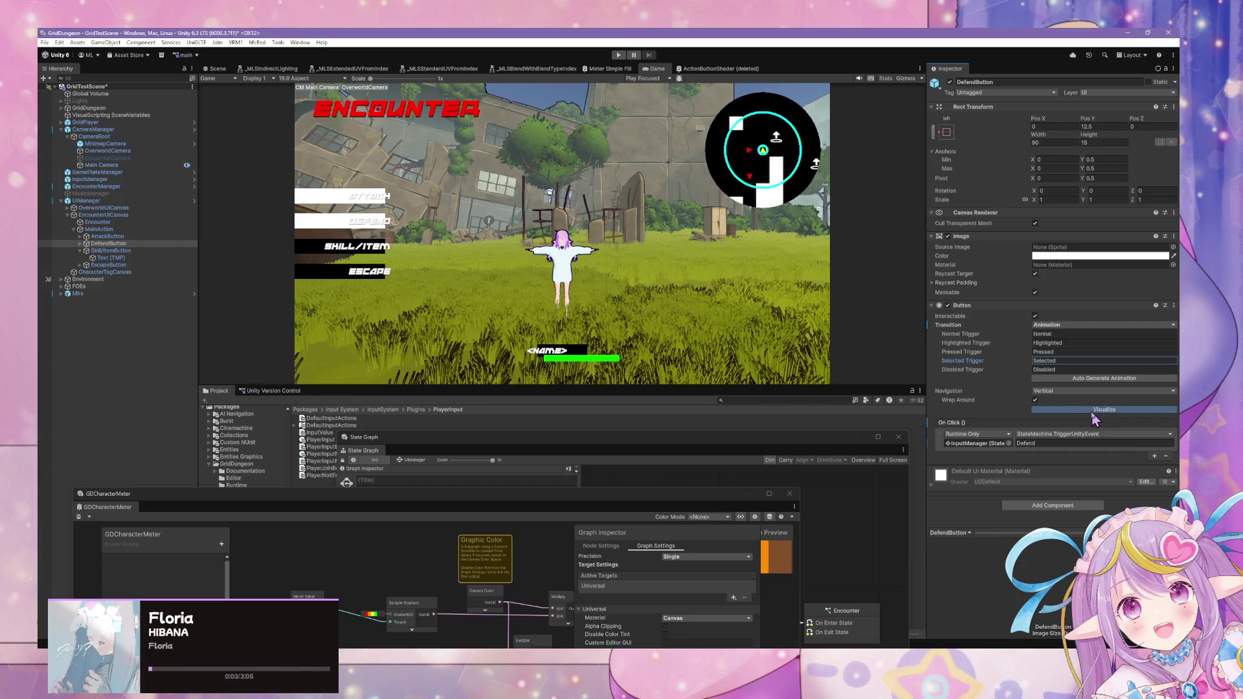
pyautogui.click(1109, 381)
# - Save over ActionButton.controller in Assets/GridDungeon/UI, confirming the replacement
pyautogui.scroll(1, 699, 318)
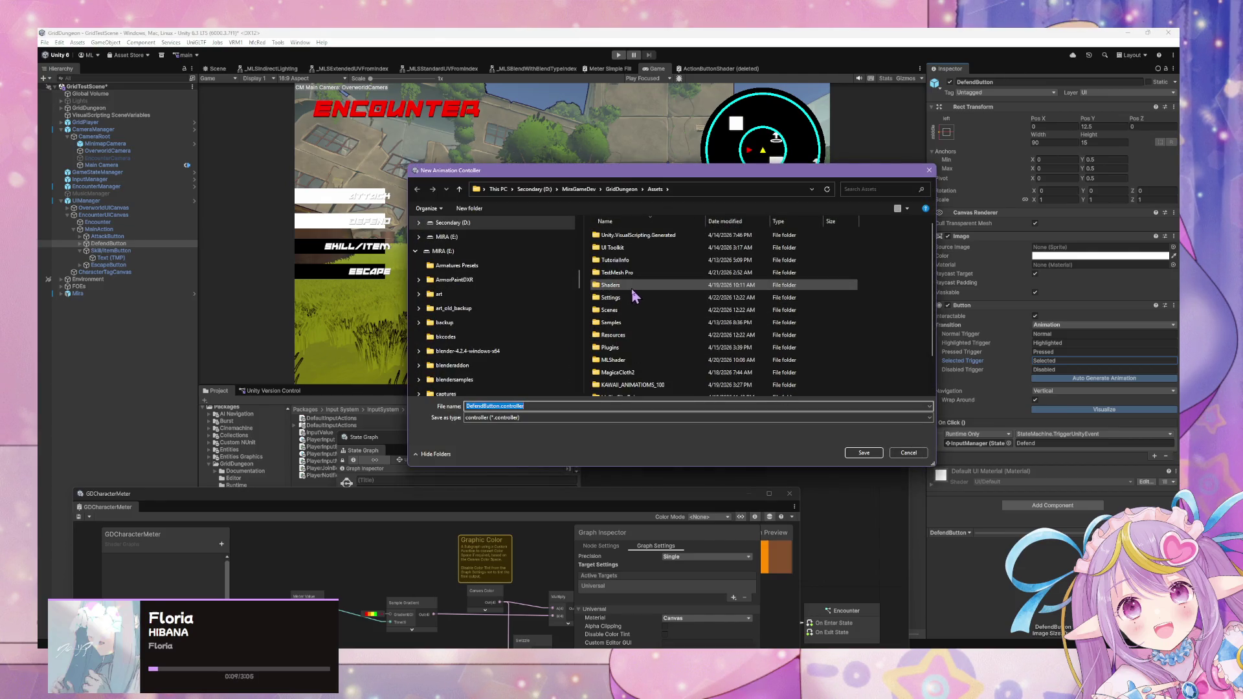
pyautogui.scroll(-2, 635, 301)
pyautogui.click(646, 368)
pyautogui.doubleClick(646, 368)
pyautogui.doubleClick(625, 347)
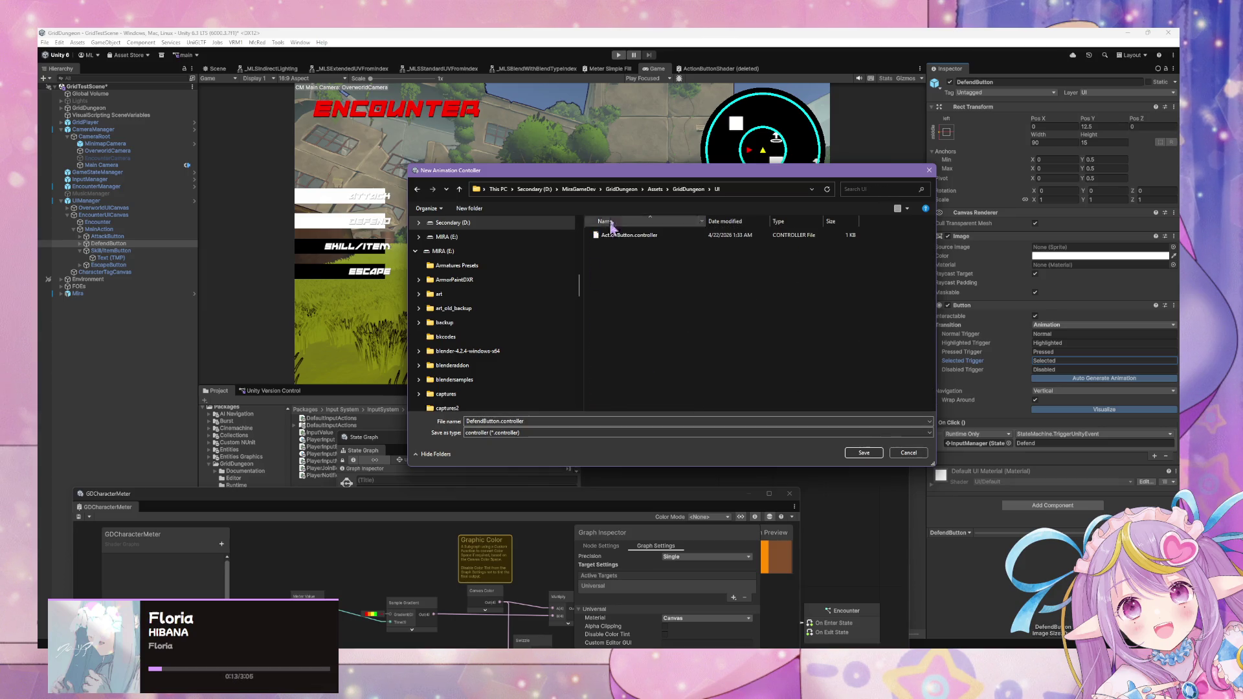
pyautogui.doubleClick(658, 237)
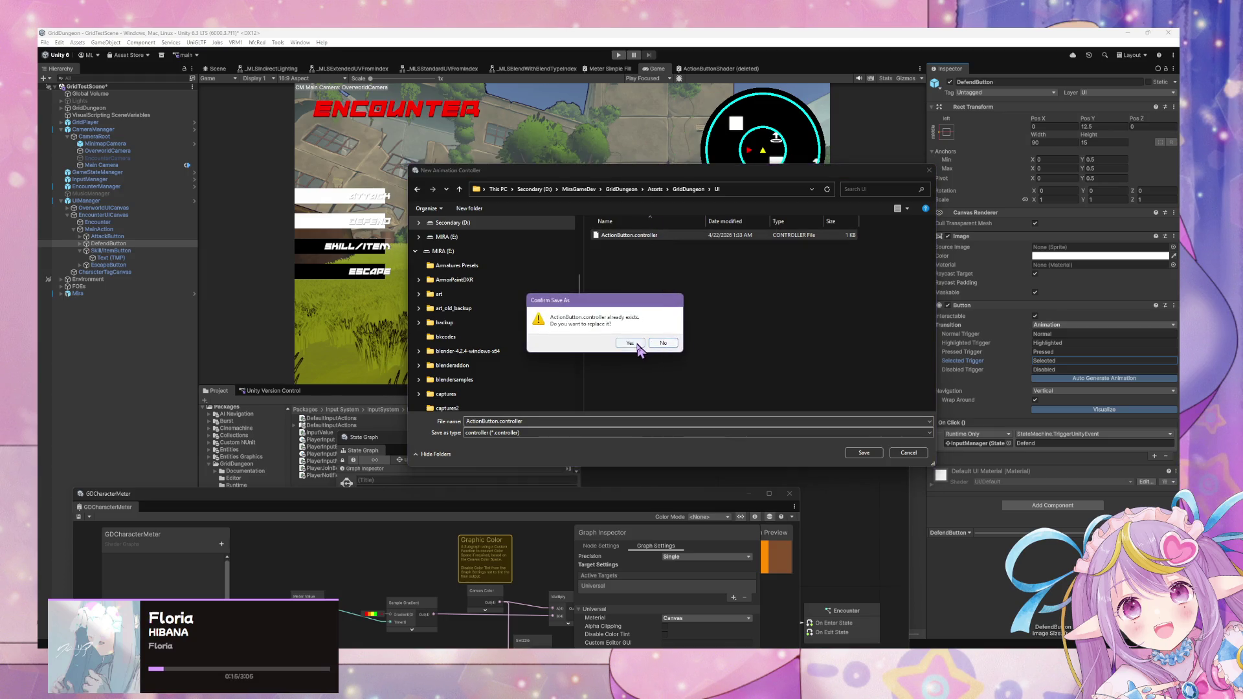
pyautogui.click(628, 345)
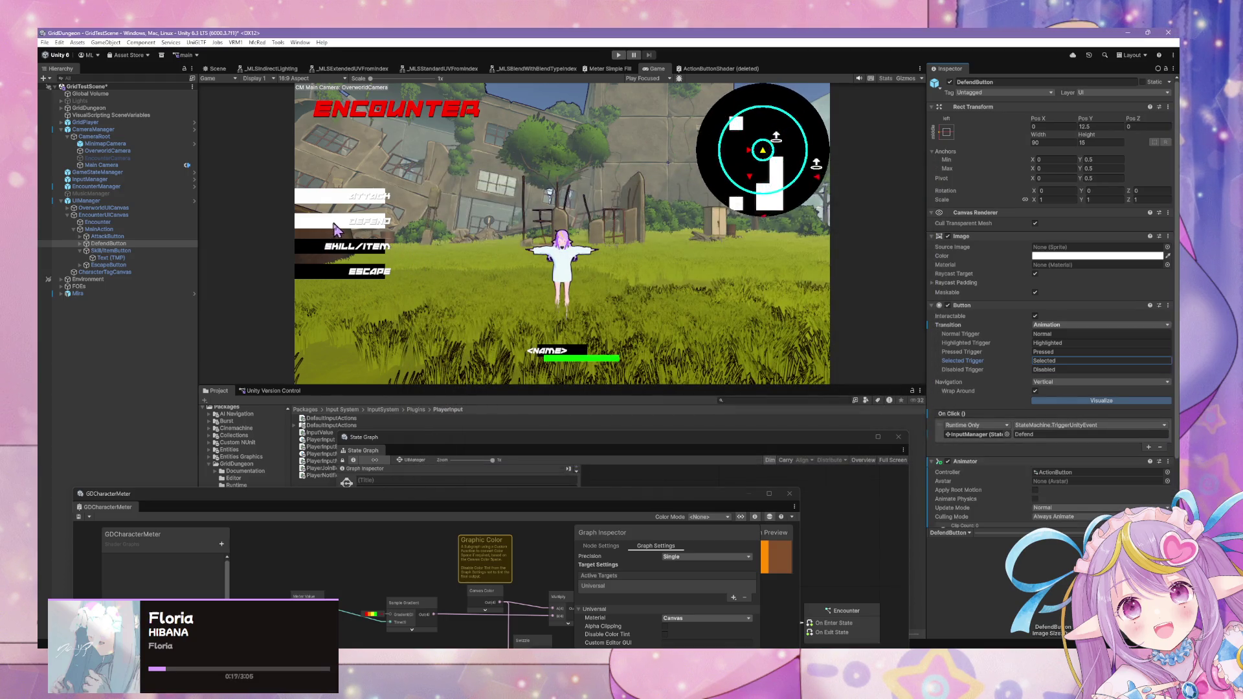
# - Reselect AttackButton, enter Play mode with Ctrl+P, and inspect DefendButton and AttackButton's Button settings
pyautogui.click(179, 237)
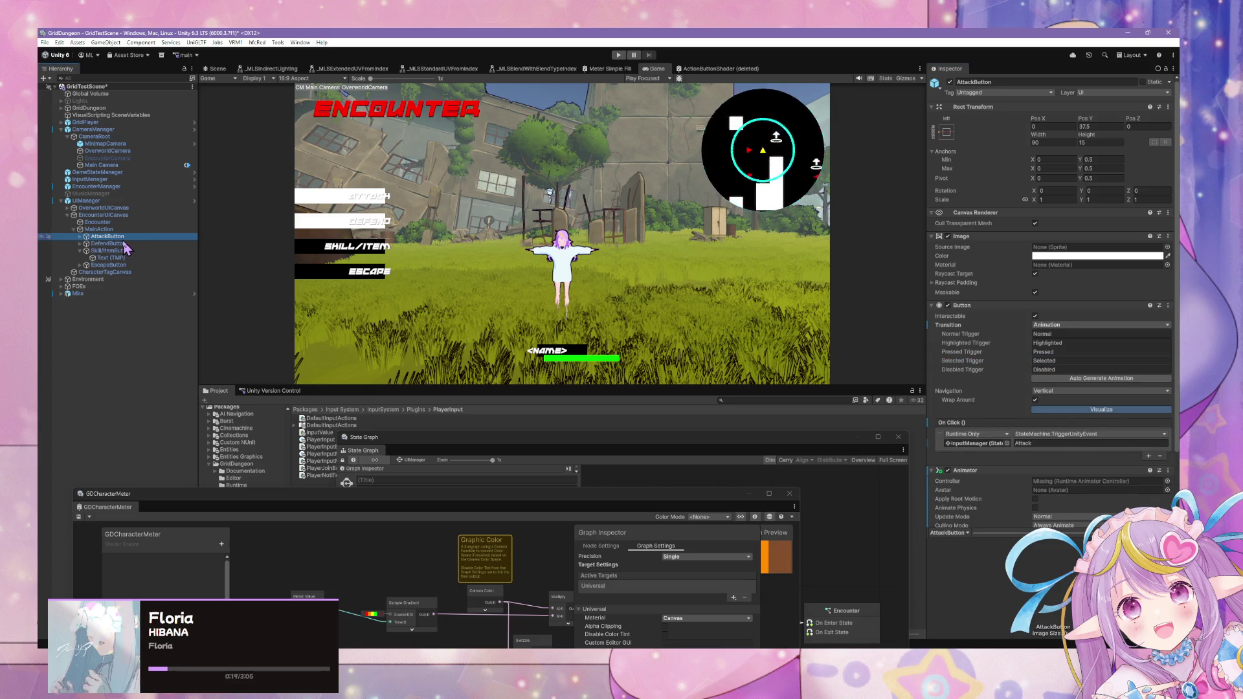
pyautogui.click(123, 244)
pyautogui.moveTo(125, 254)
pyautogui.mouseDown()
pyautogui.moveTo(1035, 443)
pyautogui.moveTo(846, 329)
pyautogui.mouseUp()
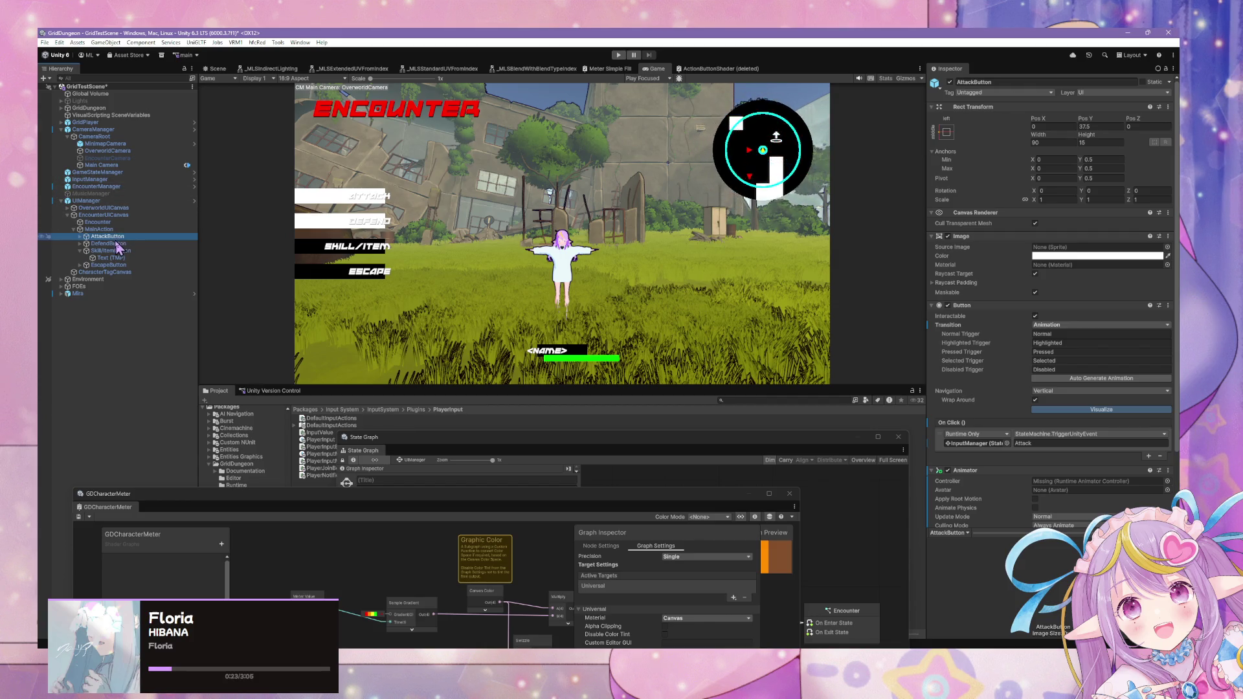
pyautogui.hotkey('ctrl', 'p')
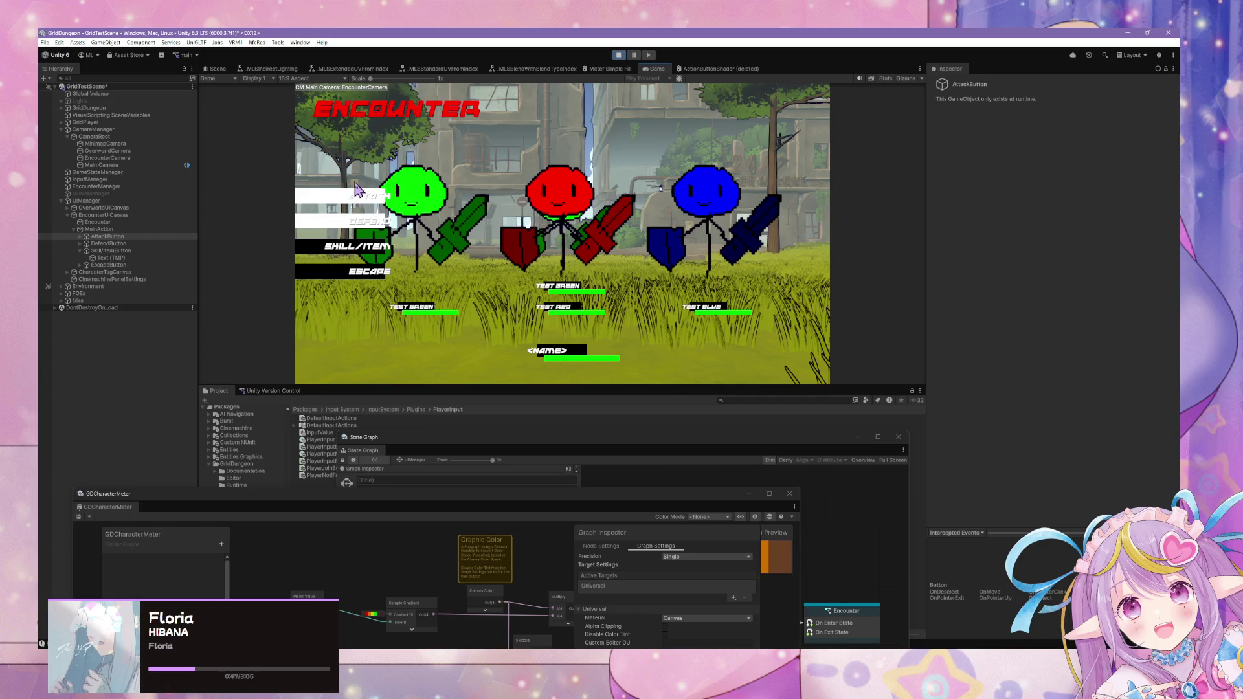
pyautogui.click(115, 244)
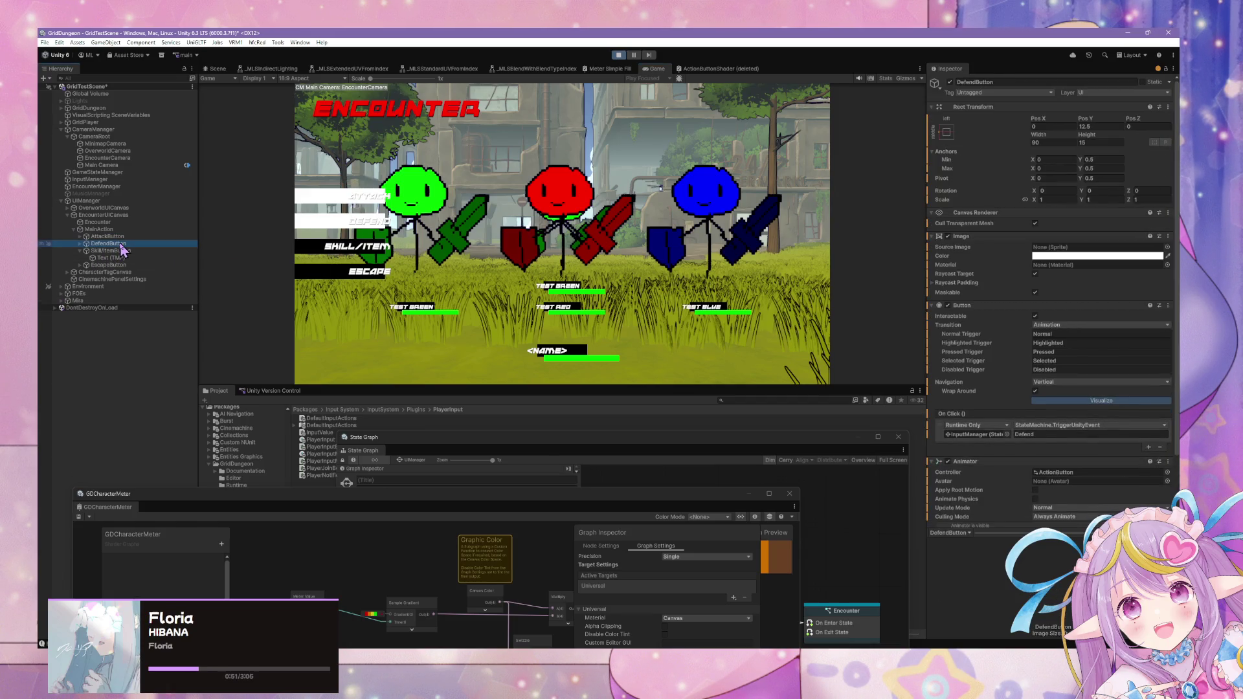
pyautogui.click(122, 237)
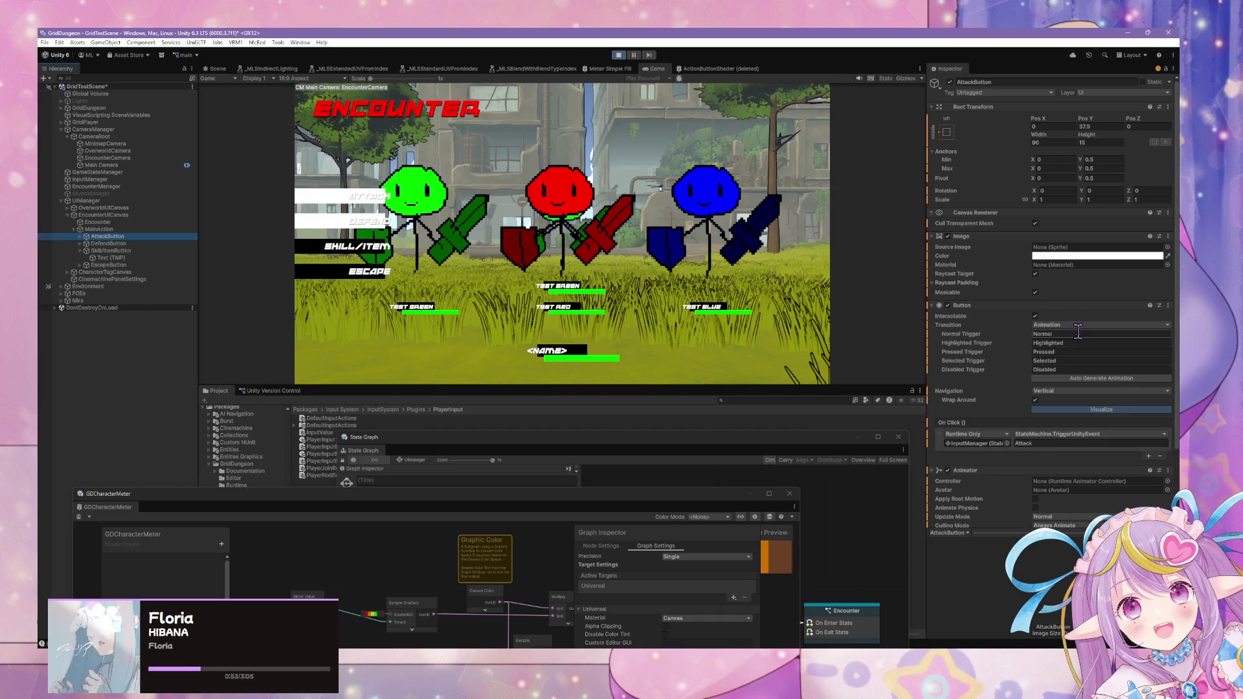
# - Exit Play mode and set both DefendButton and AttackButton transitions to Color Tint
pyautogui.click(619, 56)
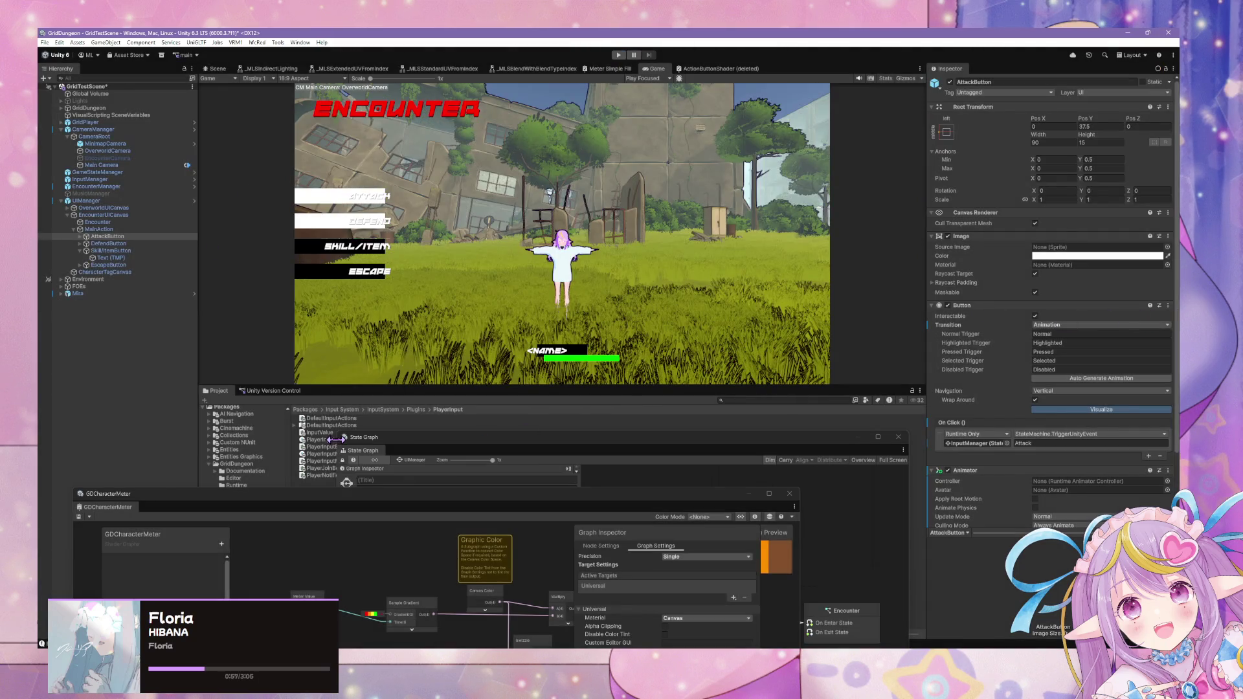
pyautogui.click(1070, 324)
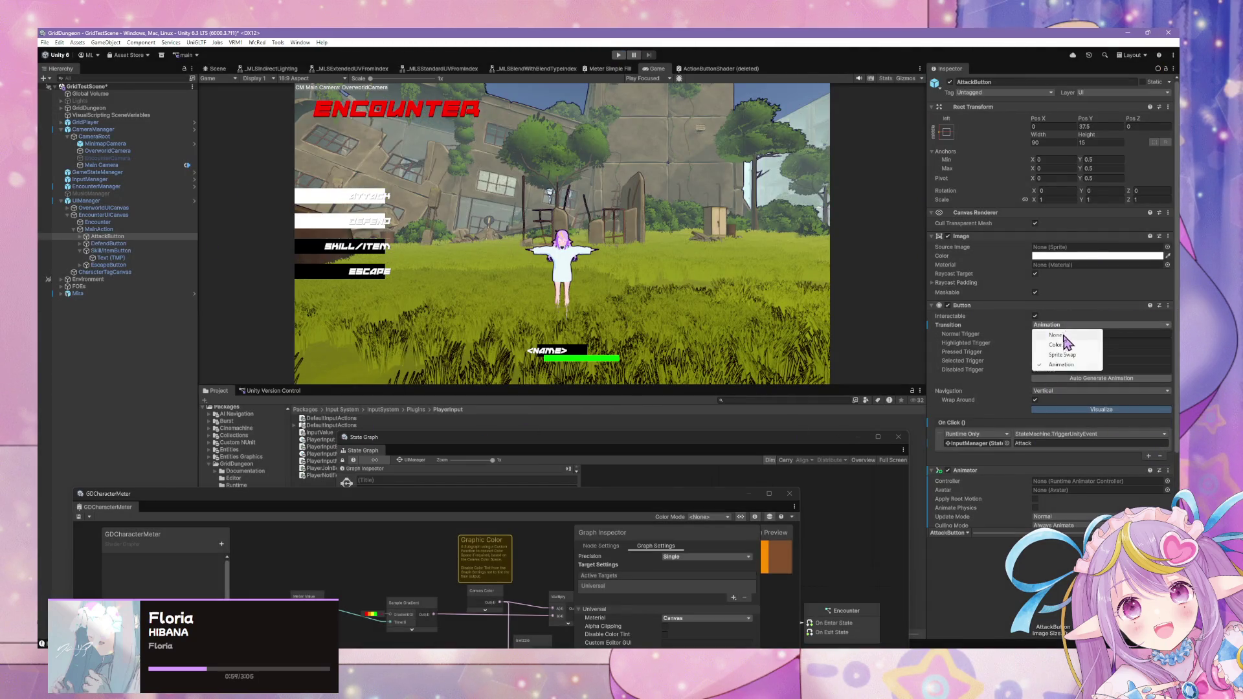
pyautogui.click(1061, 334)
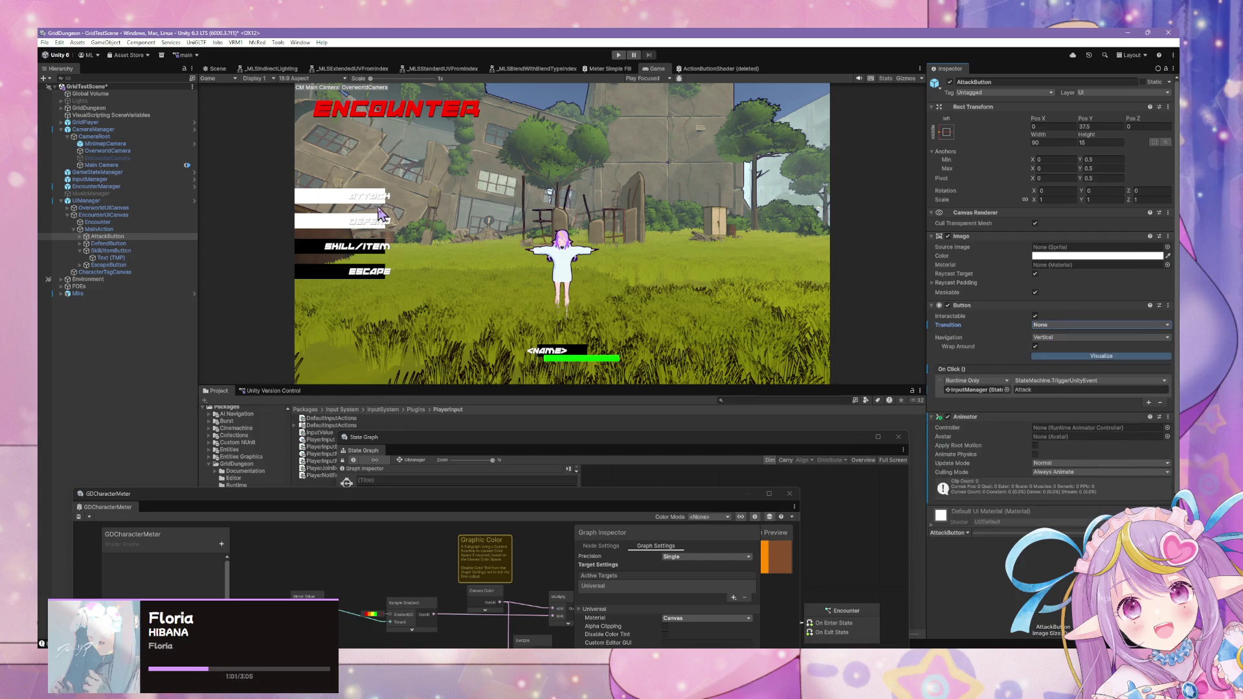
pyautogui.click(108, 243)
pyautogui.click(1052, 325)
pyautogui.click(1057, 345)
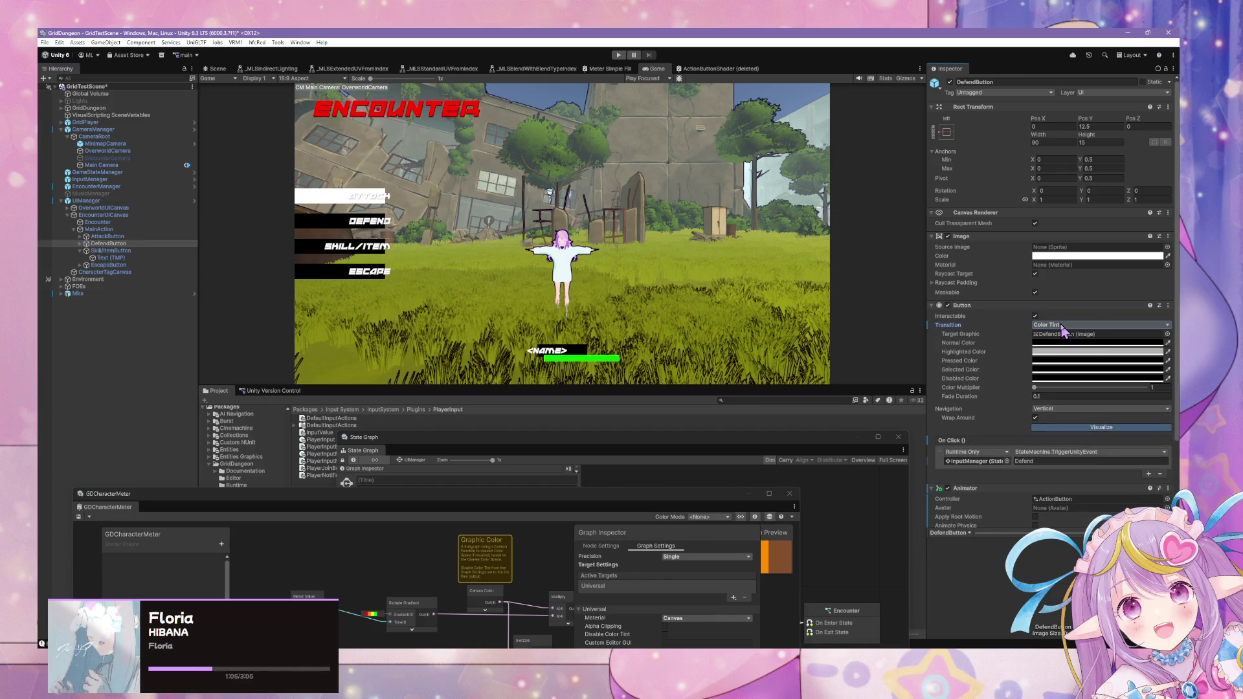
pyautogui.click(140, 236)
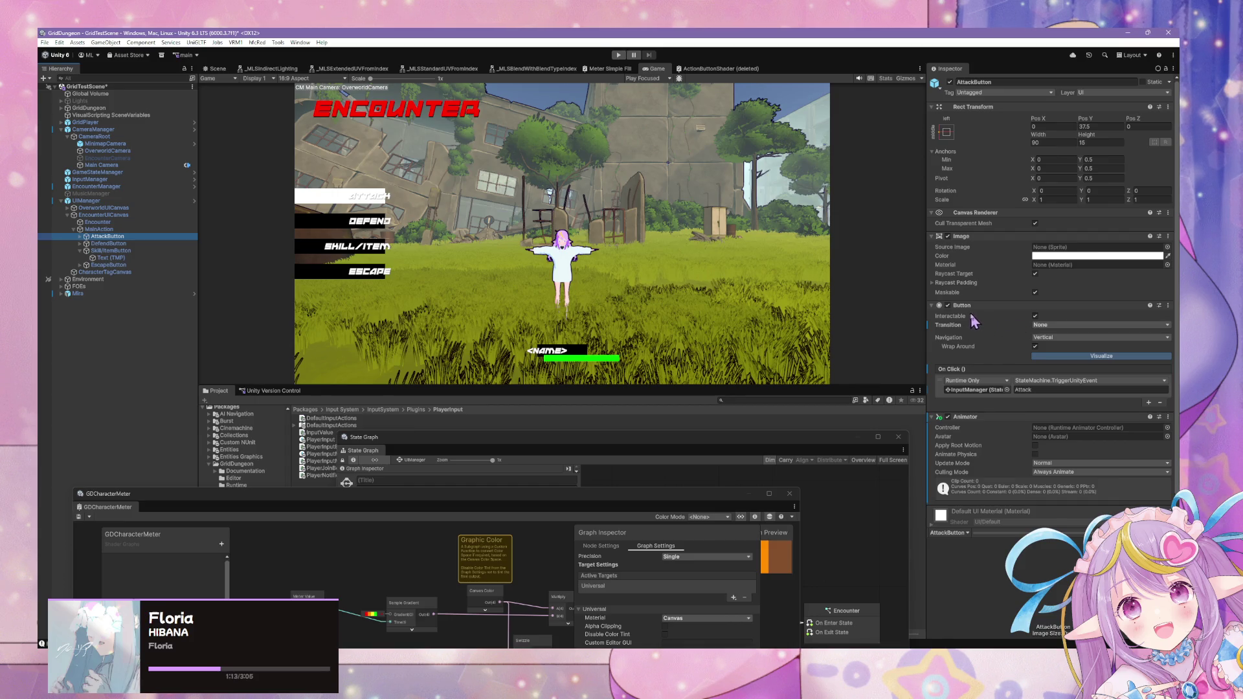
pyautogui.click(1081, 324)
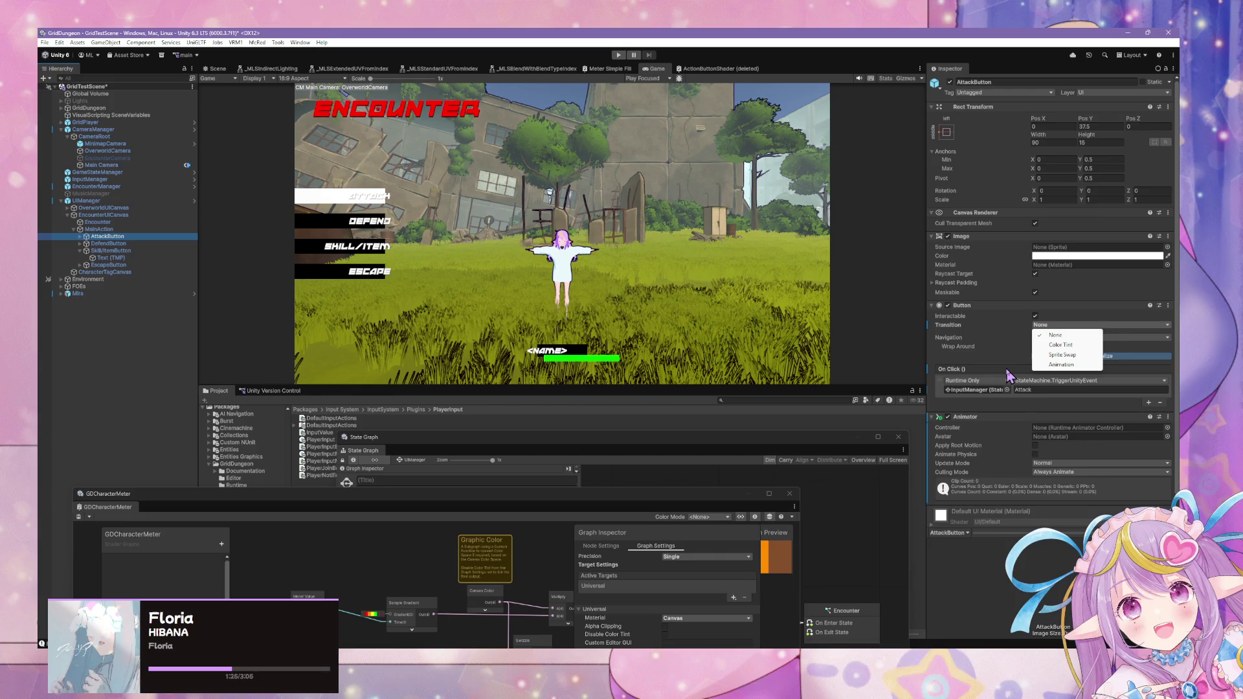
pyautogui.click(1060, 344)
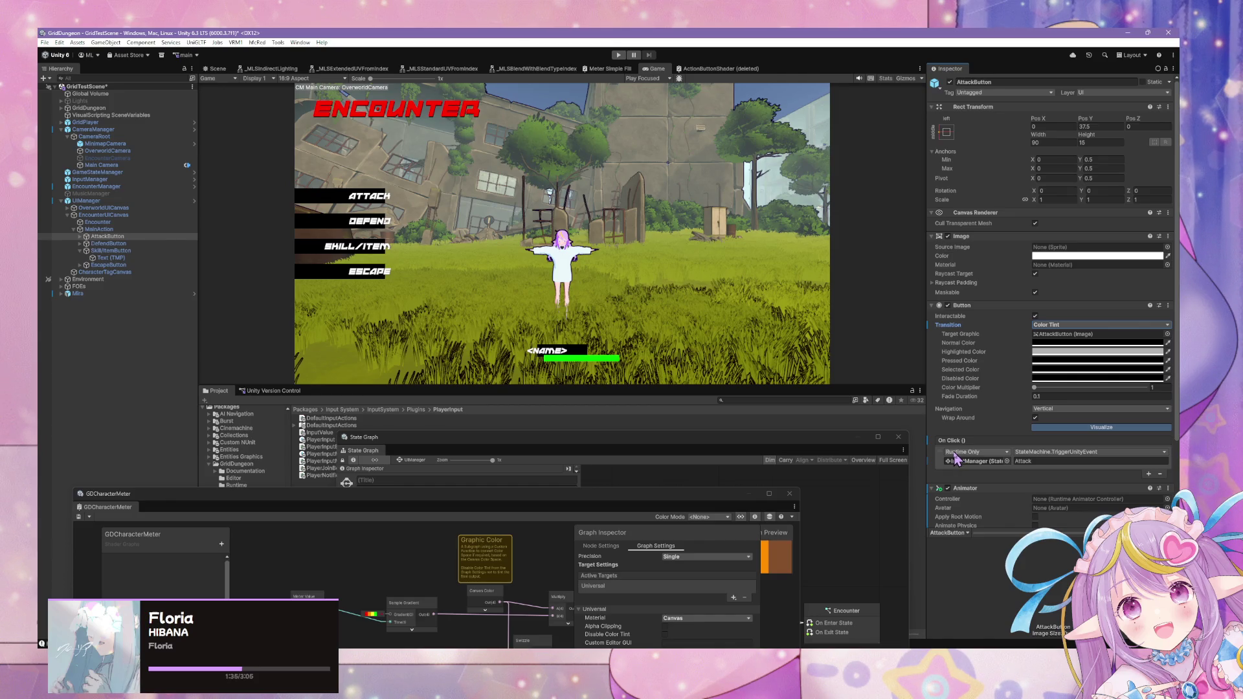
# - Review AttackButton's On Click function list, keeping TriggerUnityEvent with the Attack argument
pyautogui.click(1047, 462)
pyautogui.press('Right')
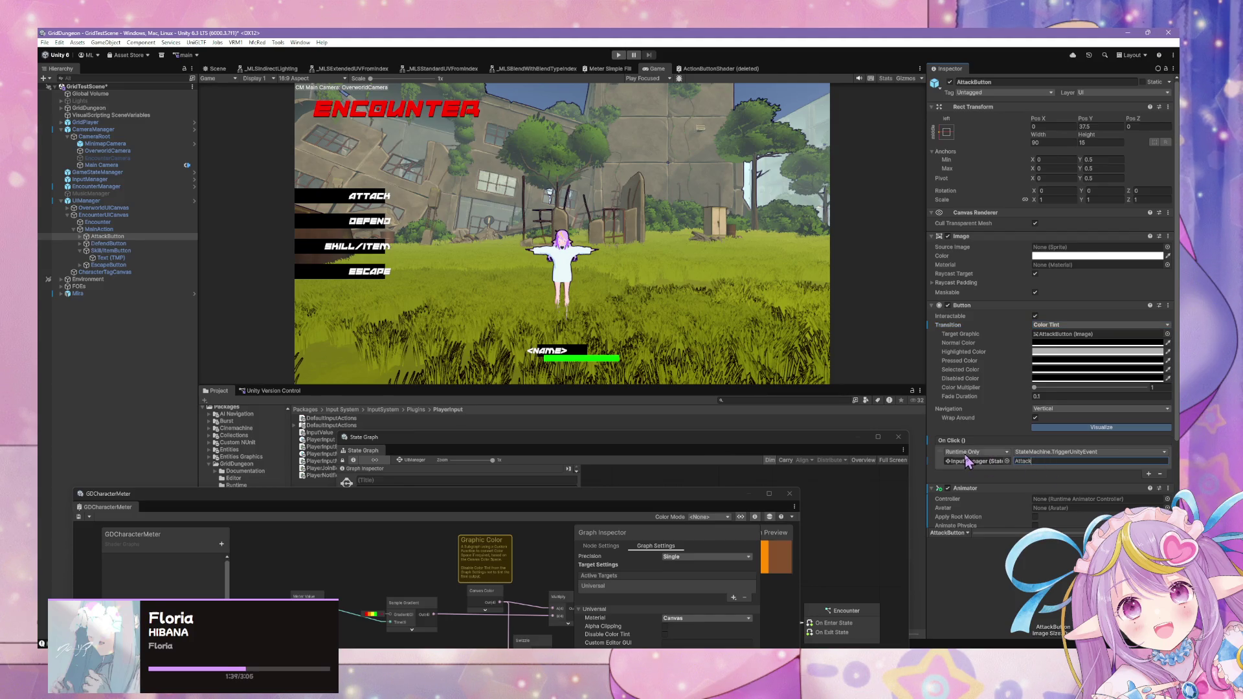
pyautogui.click(1108, 453)
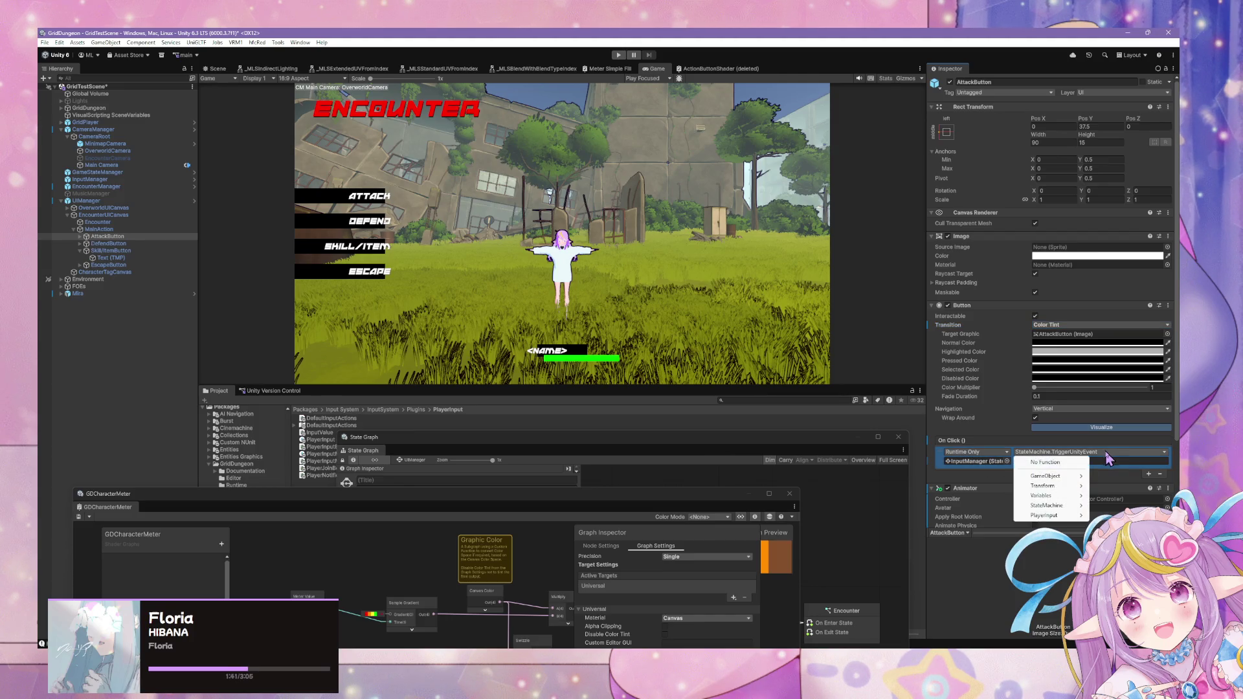
pyautogui.moveTo(1077, 483)
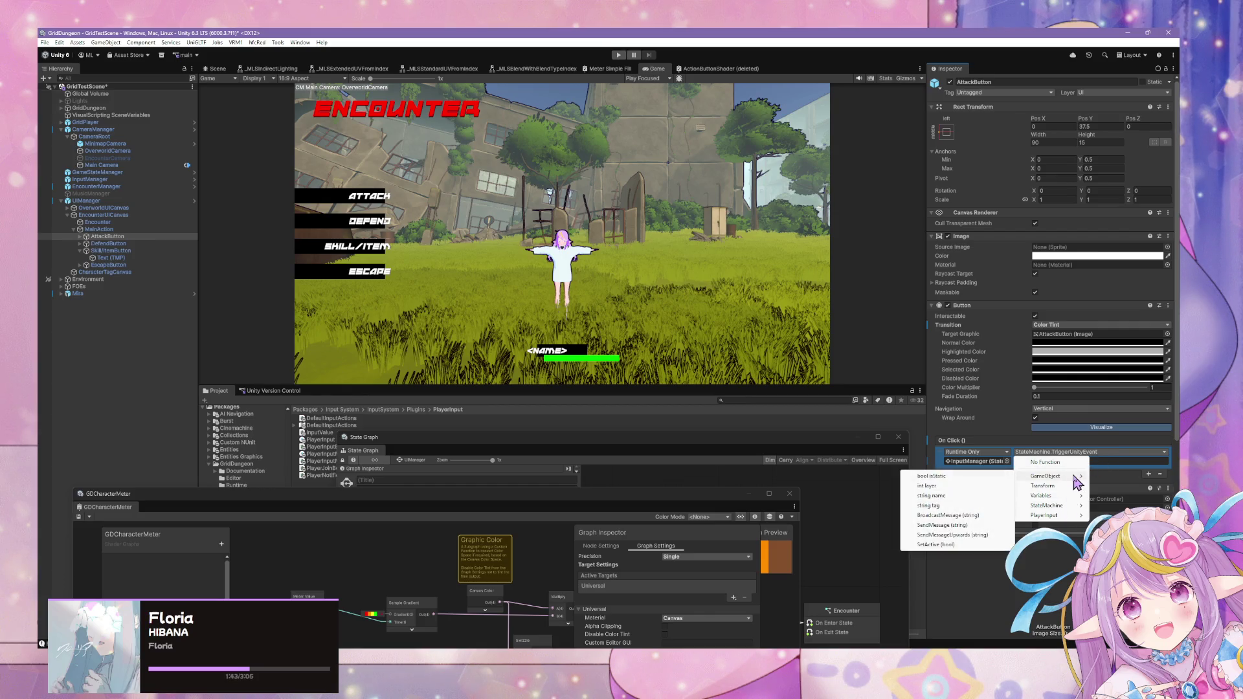
pyautogui.moveTo(1068, 507)
pyautogui.press('Escape')
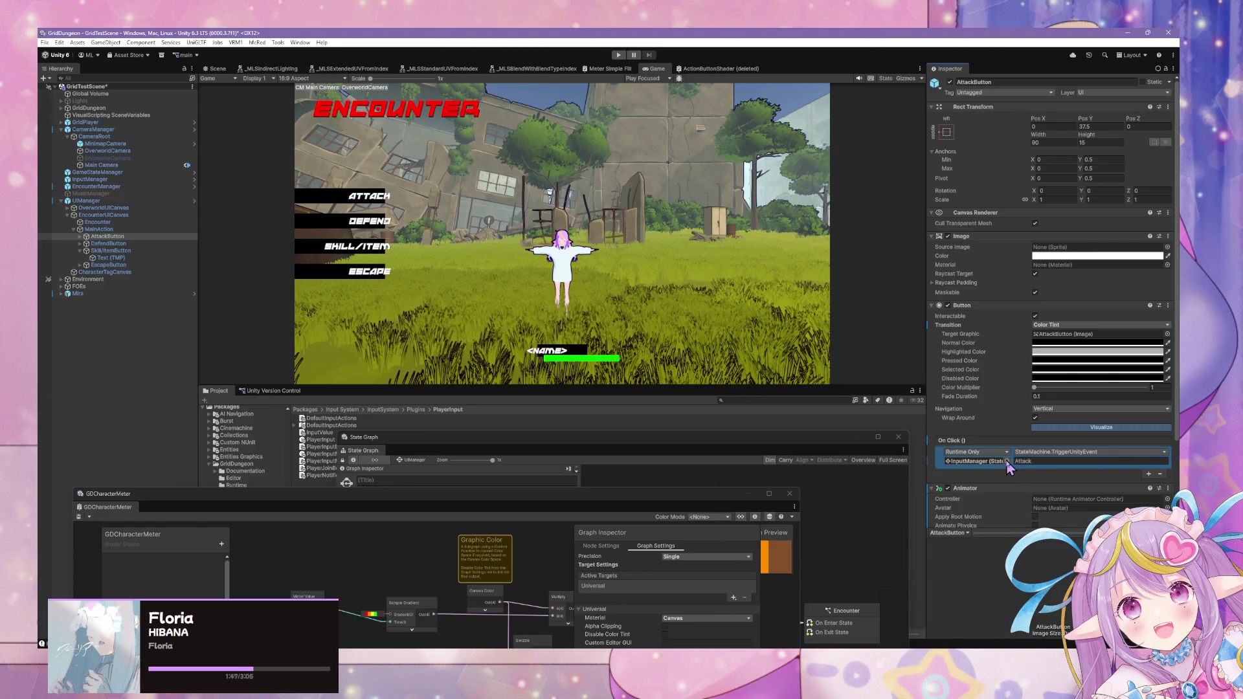
pyautogui.click(1046, 452)
pyautogui.moveTo(1058, 518)
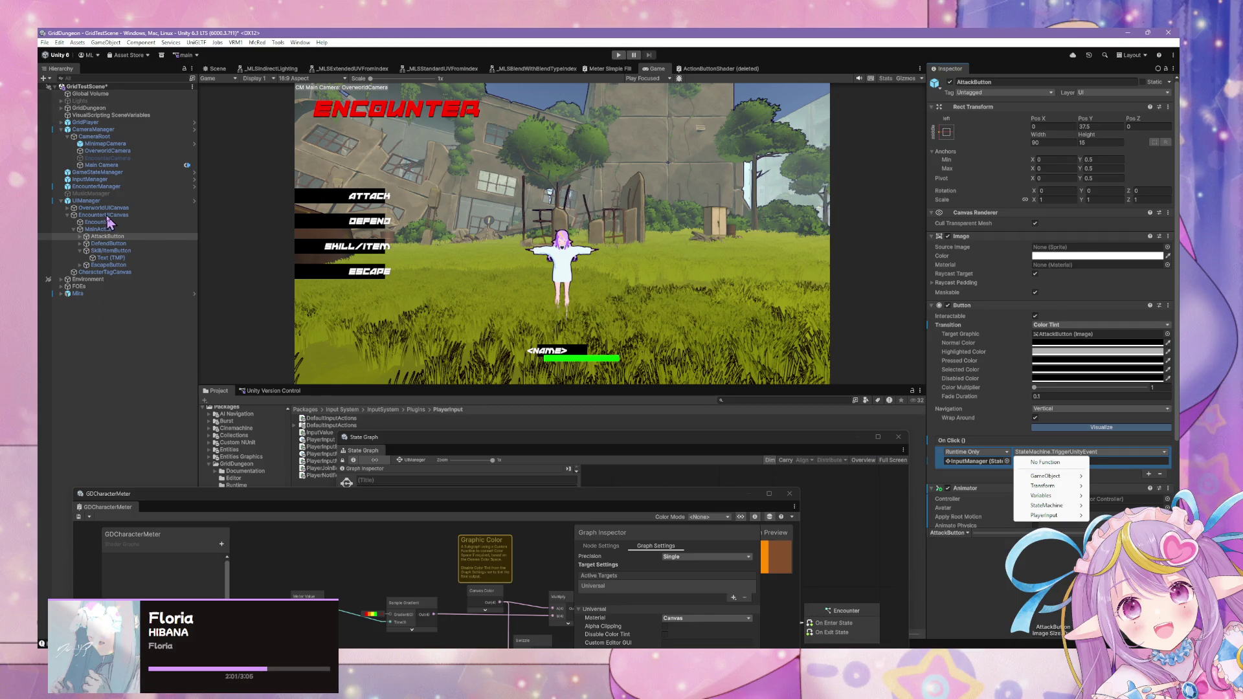
# - Select UIManager and open its state graph via Edit Graph
pyautogui.click(108, 216)
pyautogui.click(110, 201)
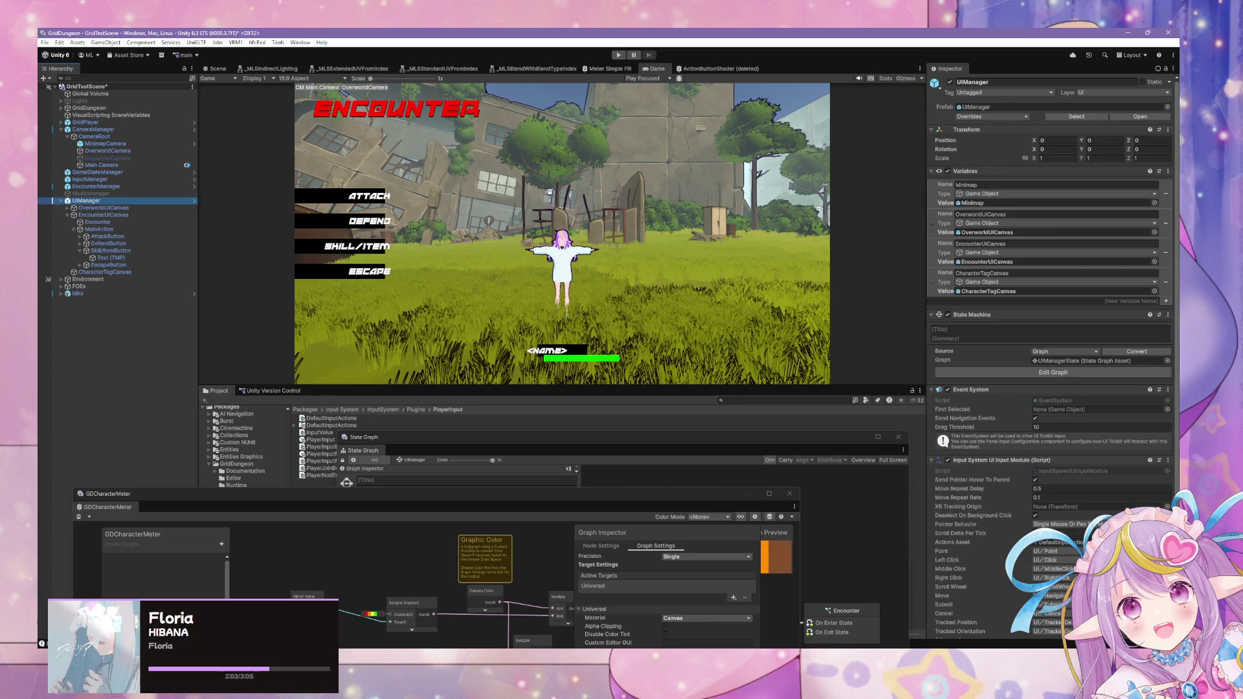
pyautogui.scroll(-1, 1049, 362)
pyautogui.click(1034, 342)
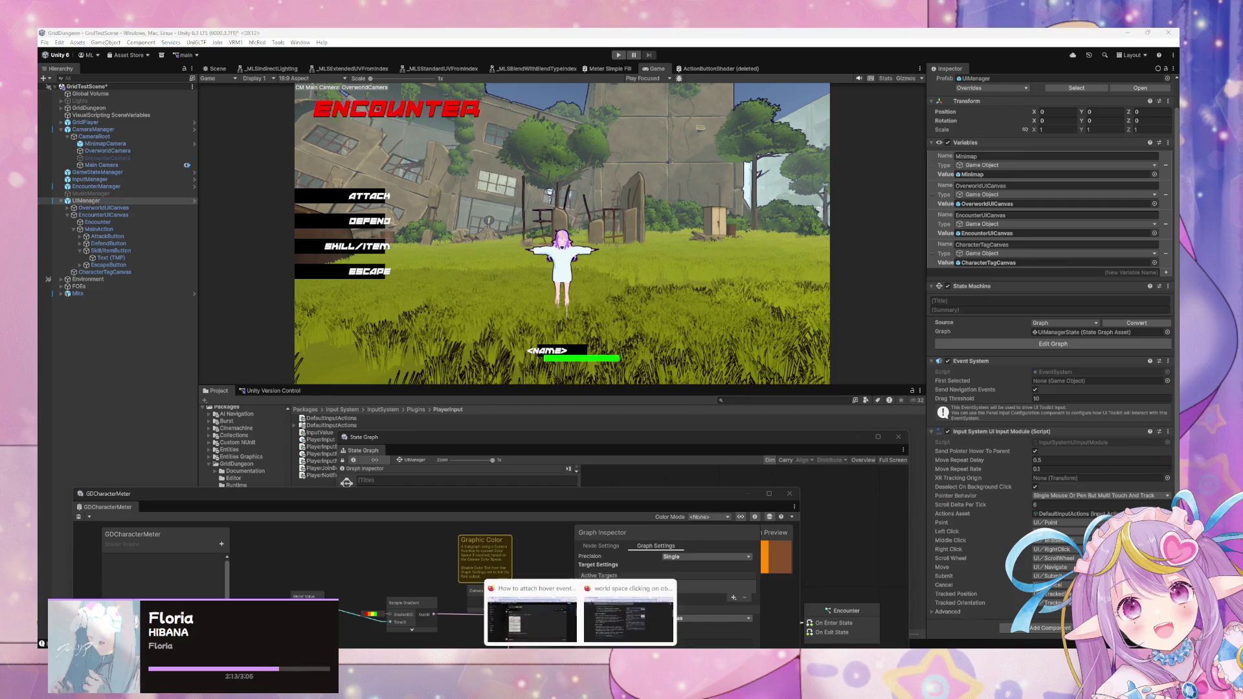
pyautogui.click(641, 634)
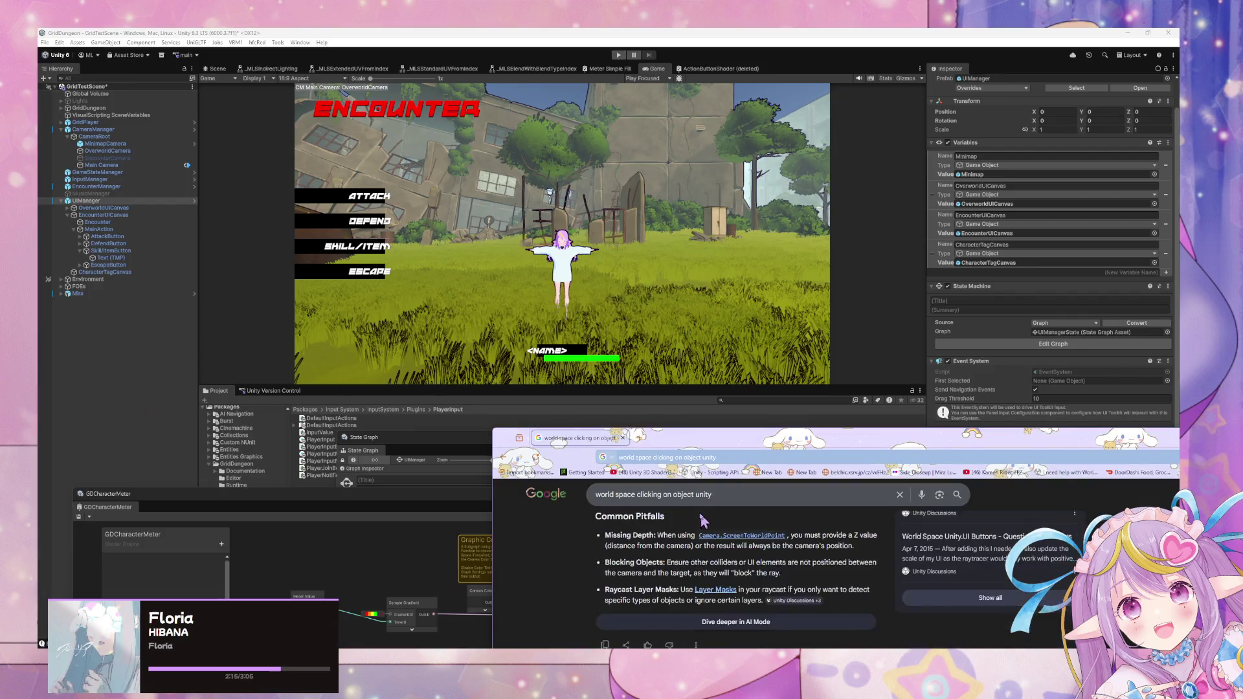
# - Search Firefox for 'input system ui input module on hover' and expand the AI overview
pyautogui.click(639, 439)
pyautogui.write('inp')
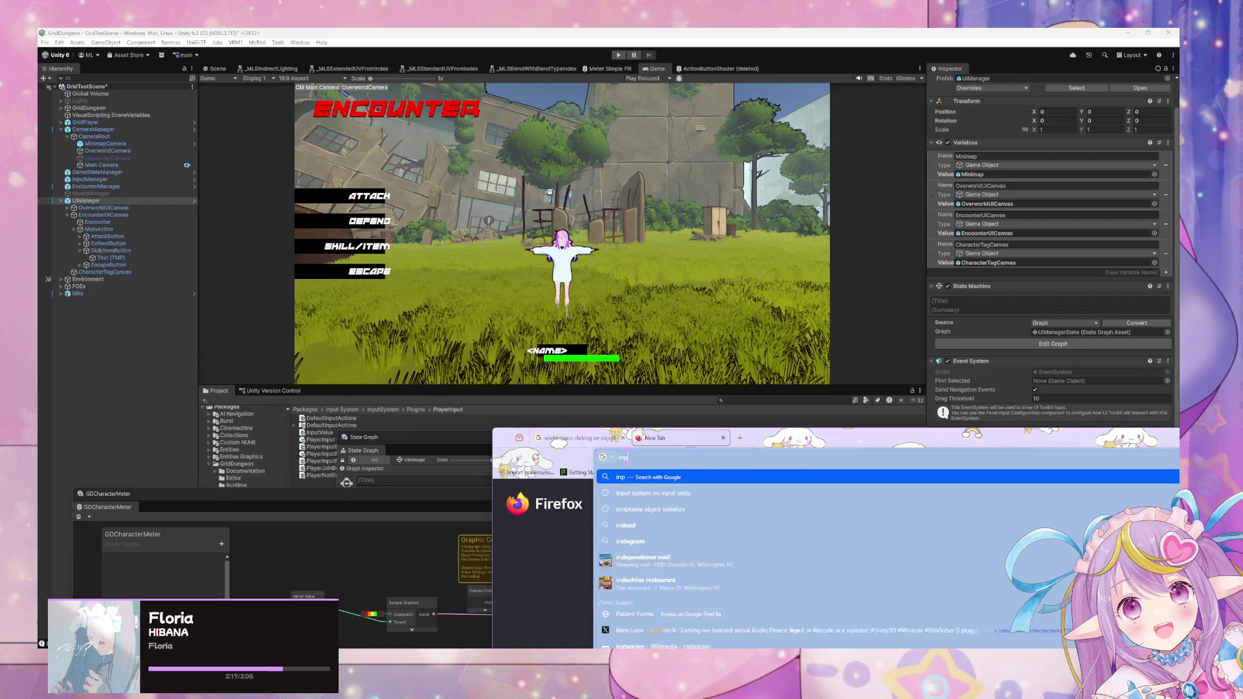
pyautogui.write('ut system')
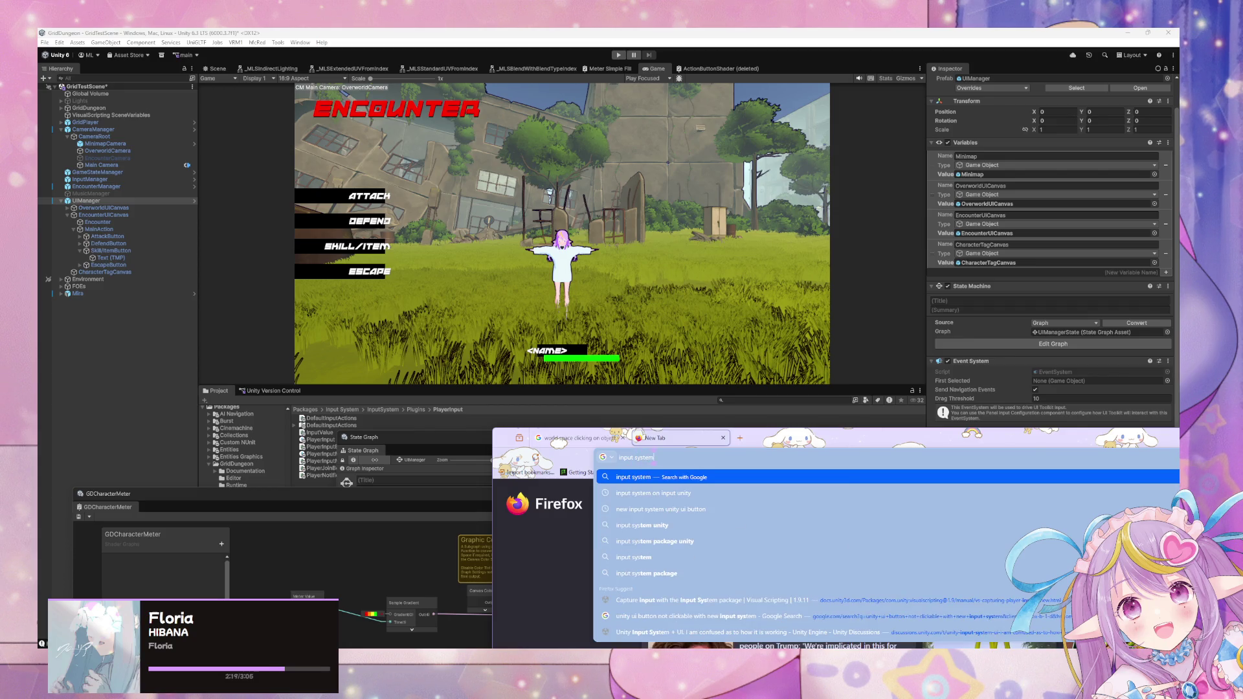
pyautogui.write(' ui input module')
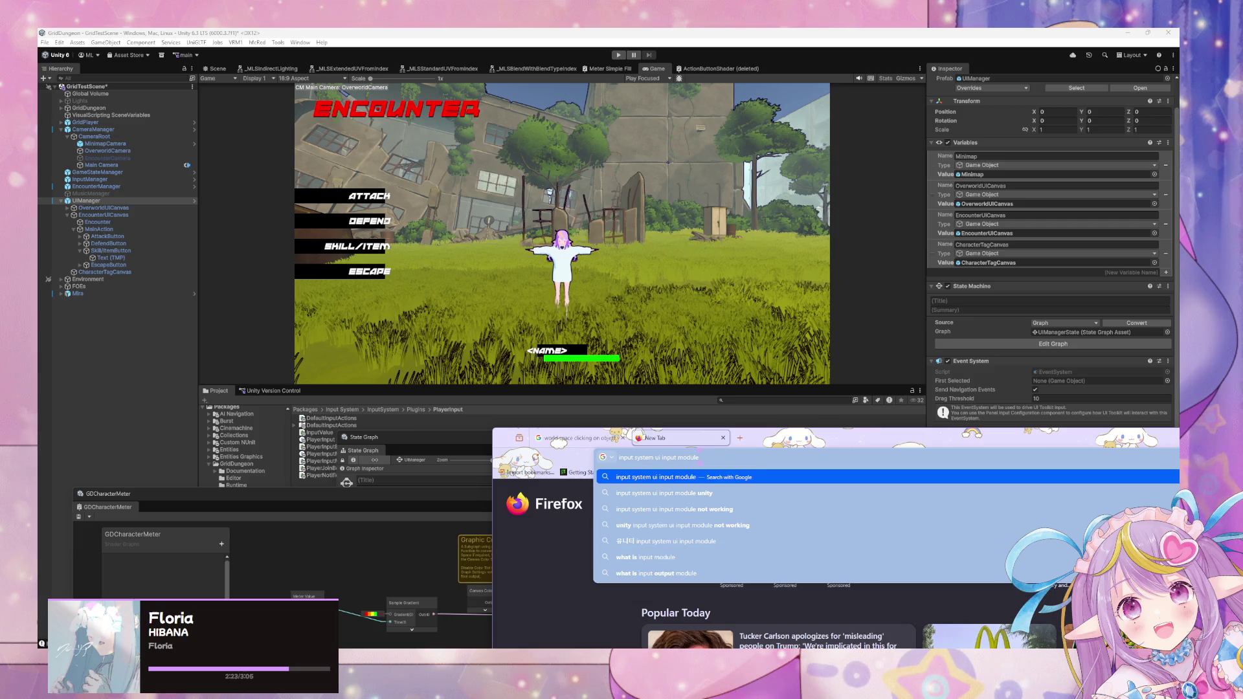
pyautogui.write(' on hover')
pyautogui.press('Return')
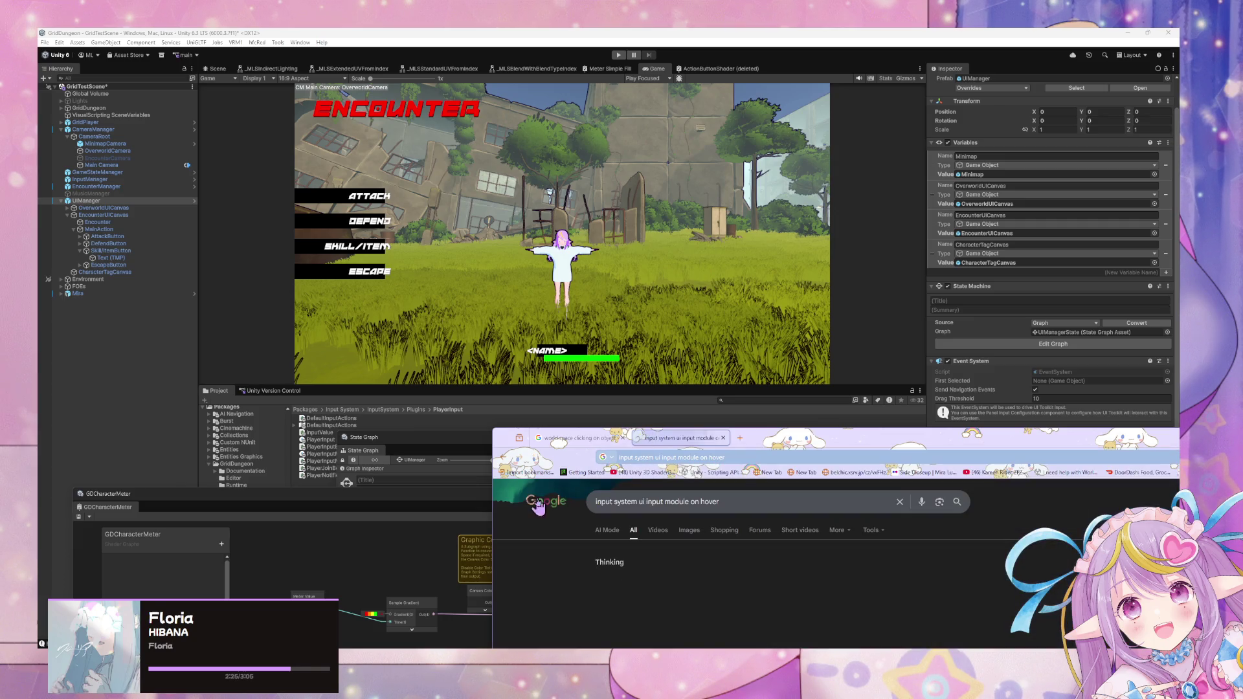
pyautogui.moveTo(829, 437); pyautogui.dragTo(568, 203)
pyautogui.click(547, 393)
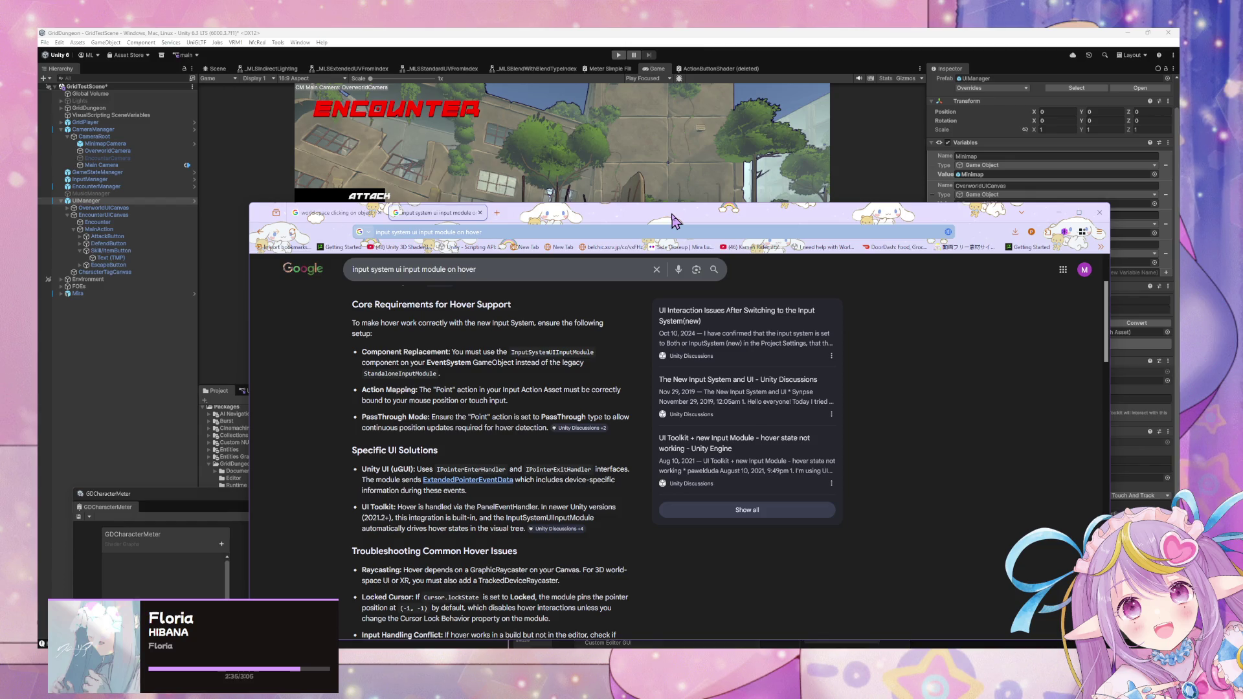
# - Drag the browser mostly off-screen and select CharacterTagCanvas in Unity
pyautogui.moveTo(672, 221)
pyautogui.mouseDown()
pyautogui.moveTo(541, 212)
pyautogui.moveTo(628, 163)
pyautogui.mouseUp()
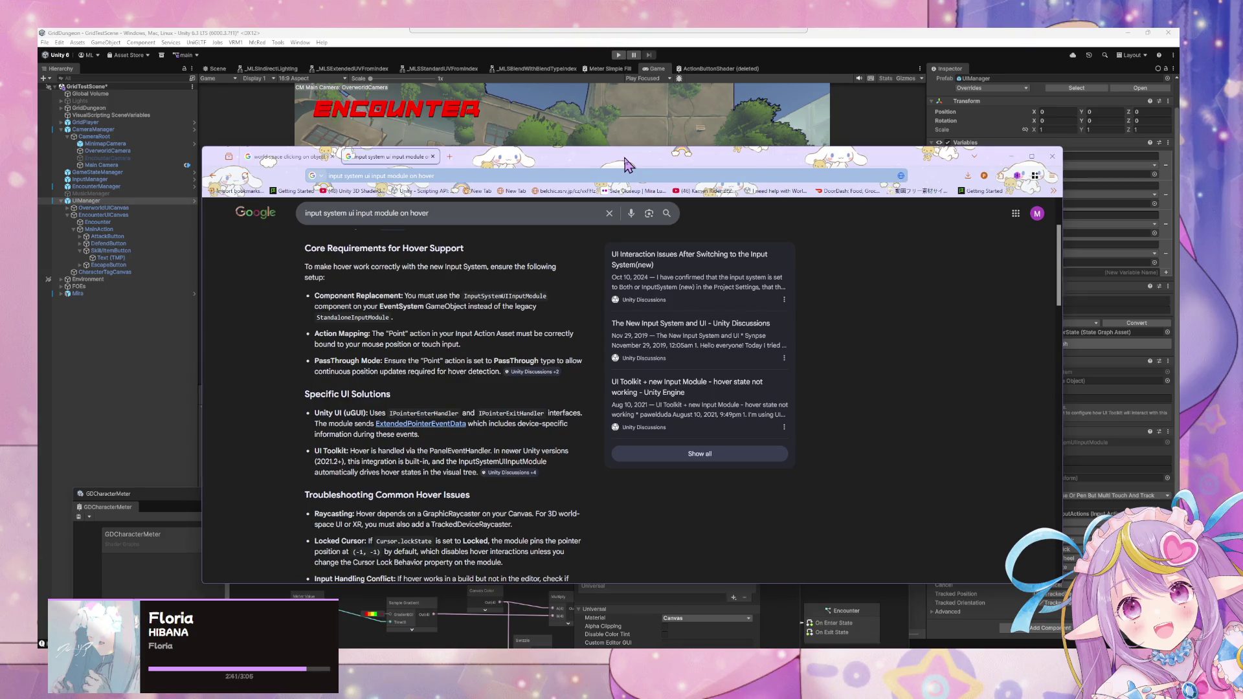
pyautogui.moveTo(628, 164); pyautogui.dragTo(0, 162)
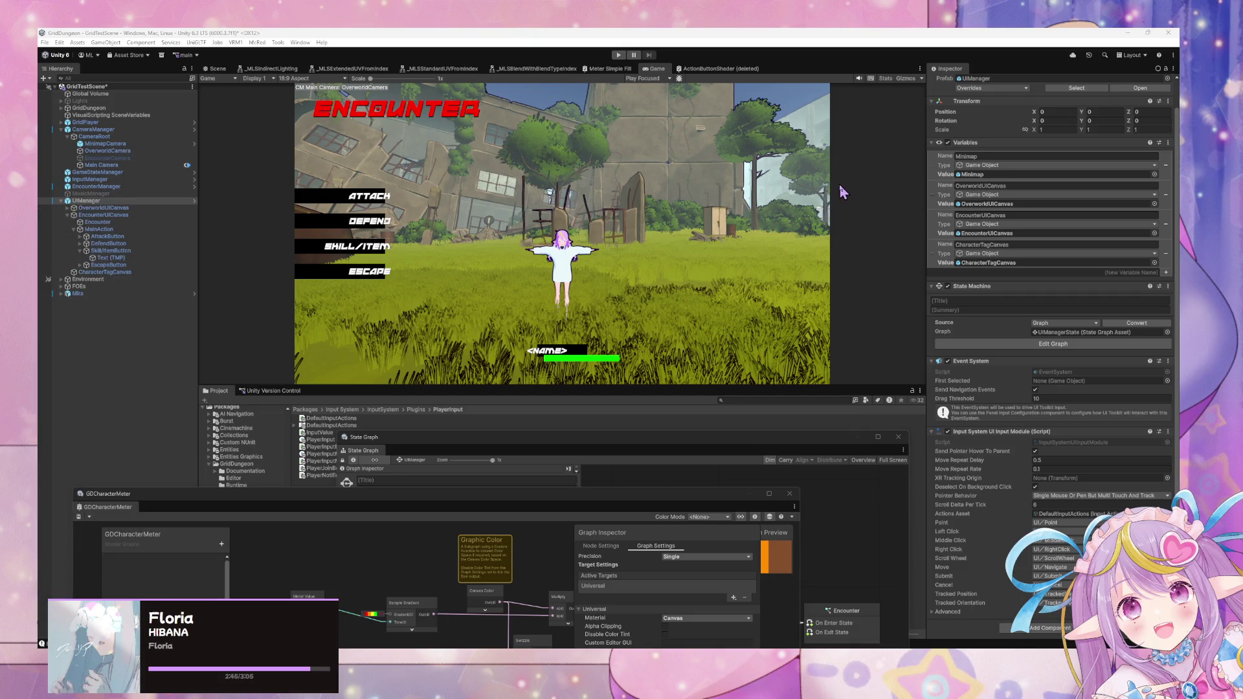
pyautogui.click(126, 272)
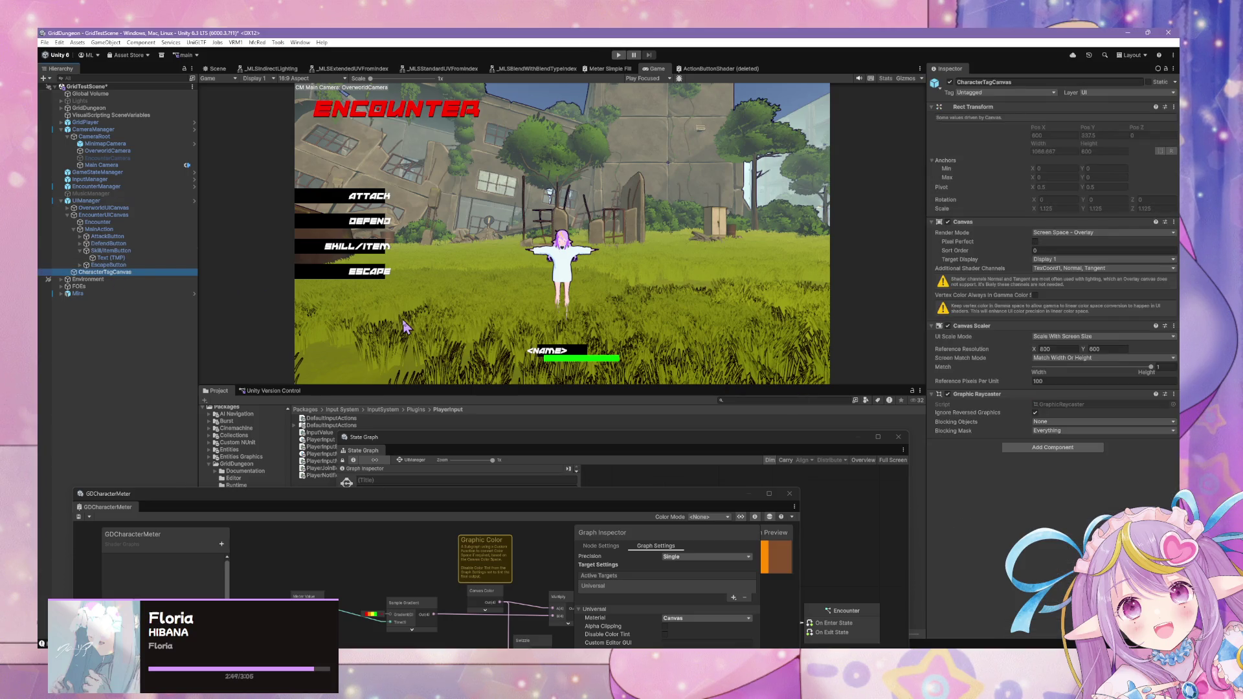
# - Browse the canvas hierarchy and try OverworldUICanvas Canvas Scaler Match values, settling on 0
pyautogui.click(108, 265)
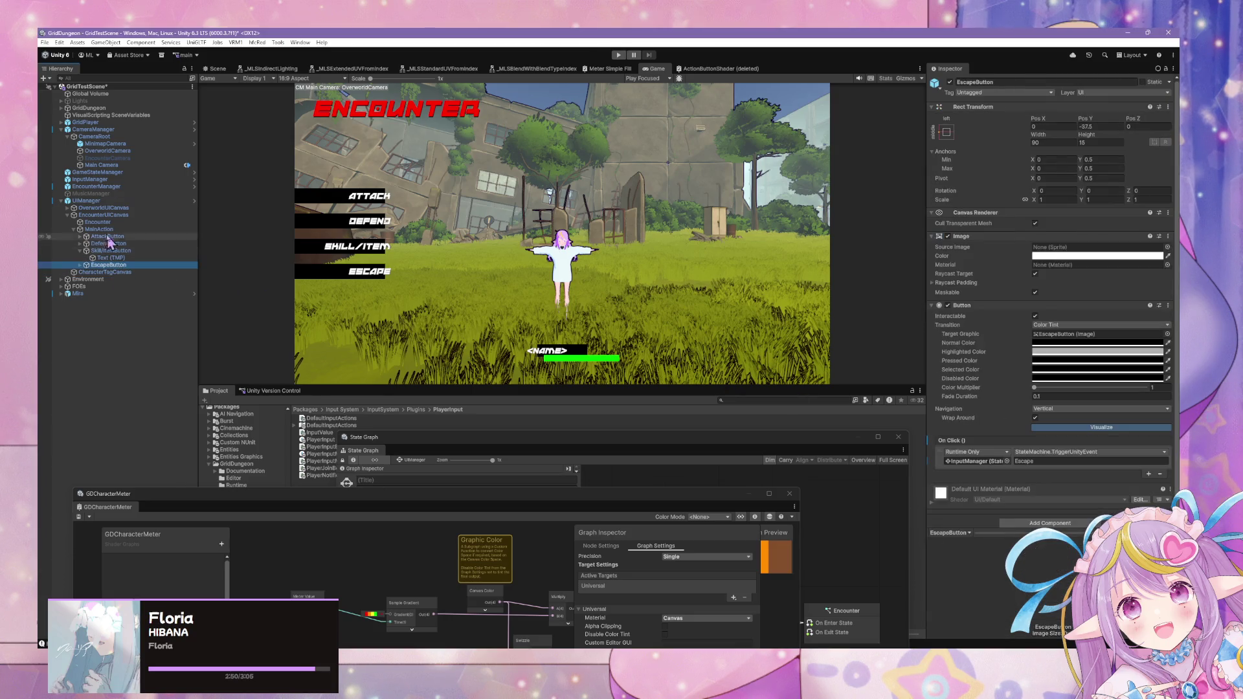
pyautogui.click(74, 229)
pyautogui.click(67, 208)
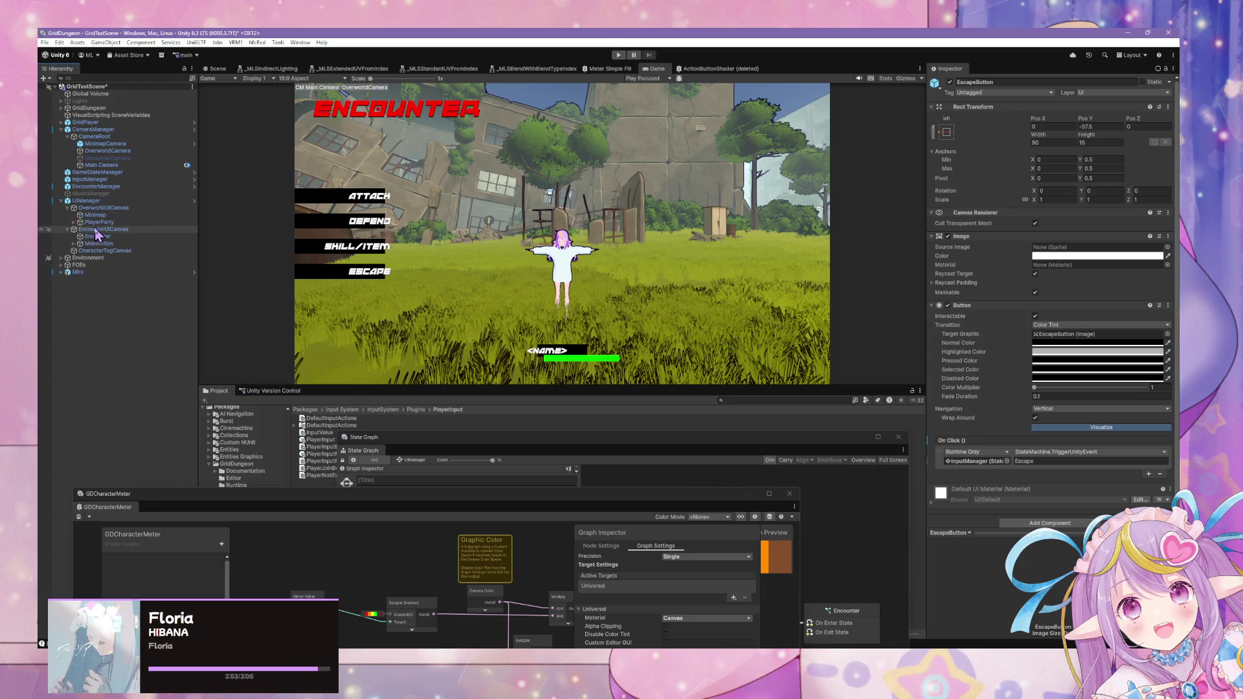
pyautogui.click(78, 223)
pyautogui.click(74, 222)
pyautogui.click(110, 229)
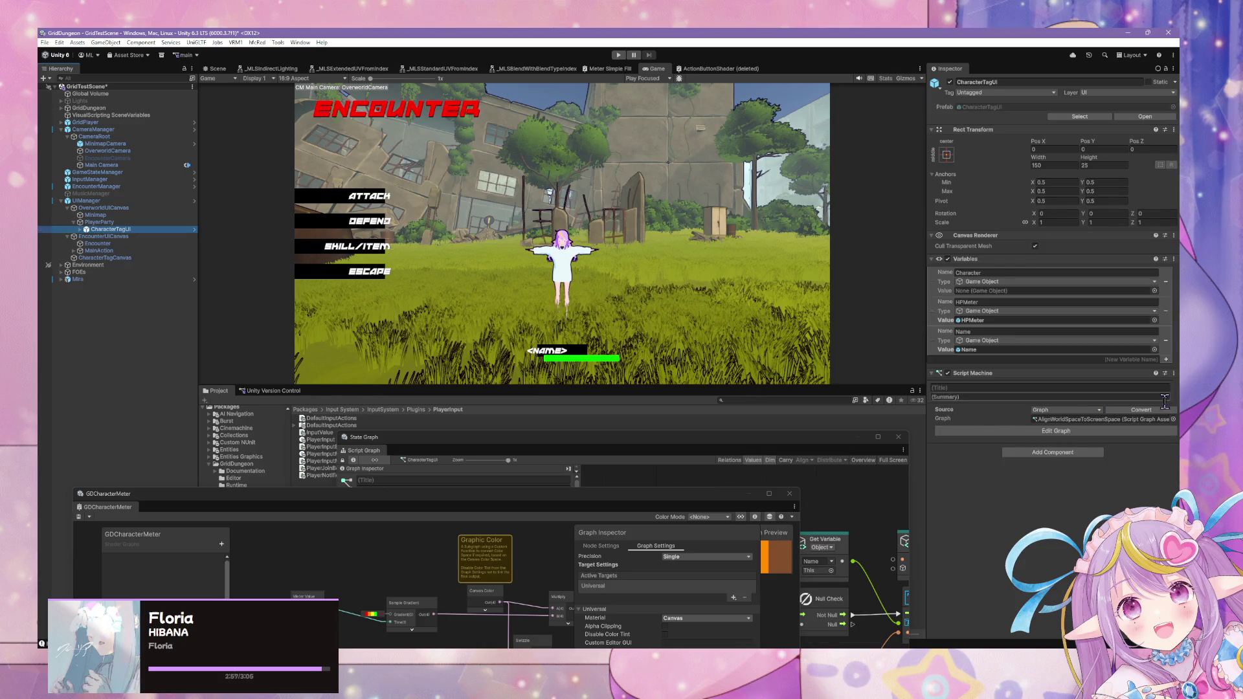
pyautogui.click(91, 251)
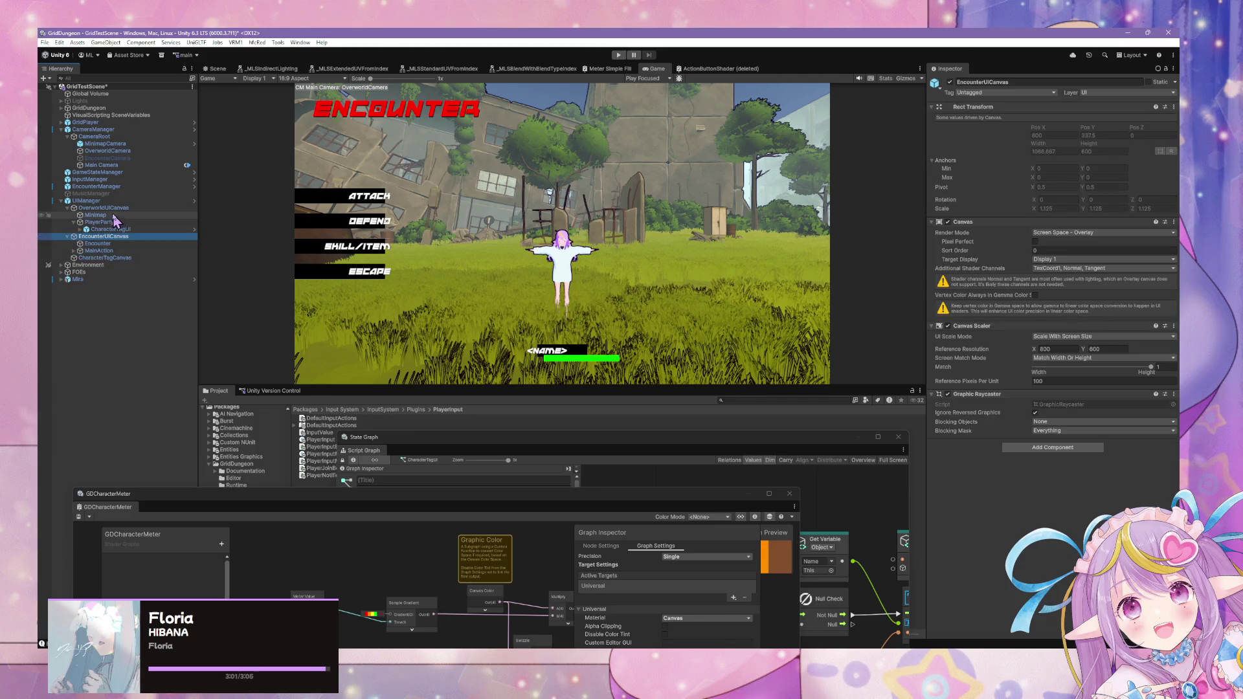
pyautogui.click(115, 209)
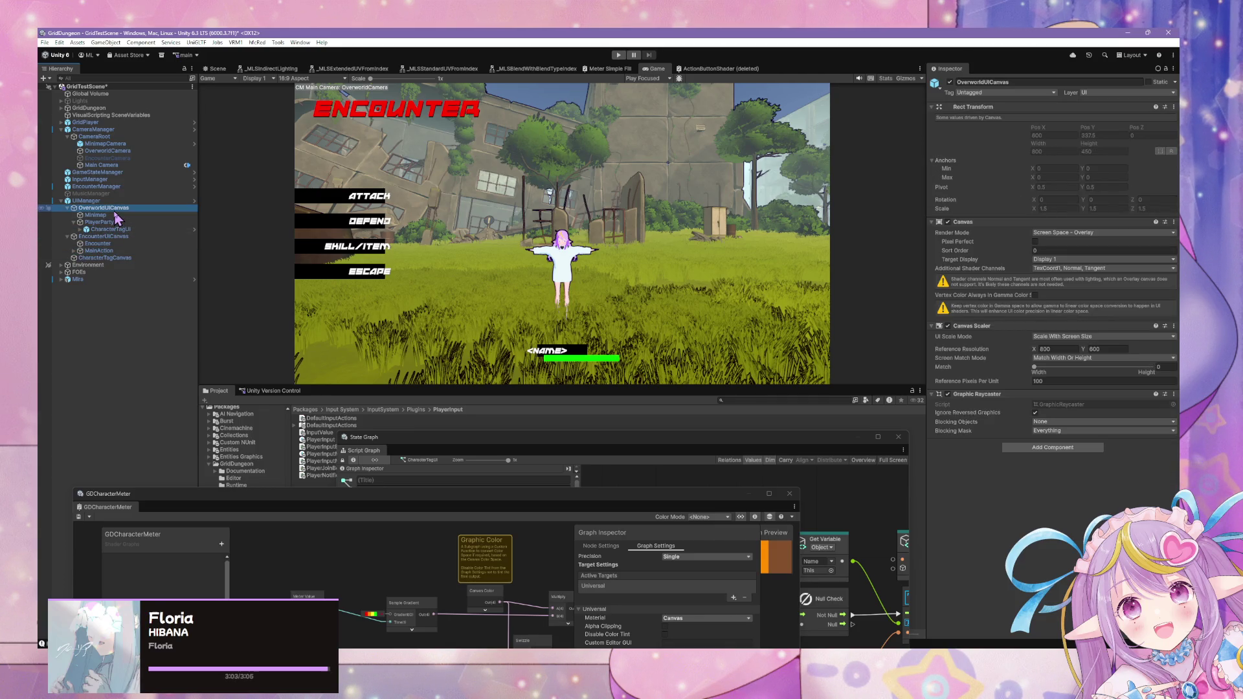
pyautogui.moveTo(1036, 368)
pyautogui.mouseDown()
pyautogui.moveTo(1144, 380)
pyautogui.moveTo(1012, 369)
pyautogui.moveTo(1151, 367)
pyautogui.moveTo(980, 368)
pyautogui.mouseUp()
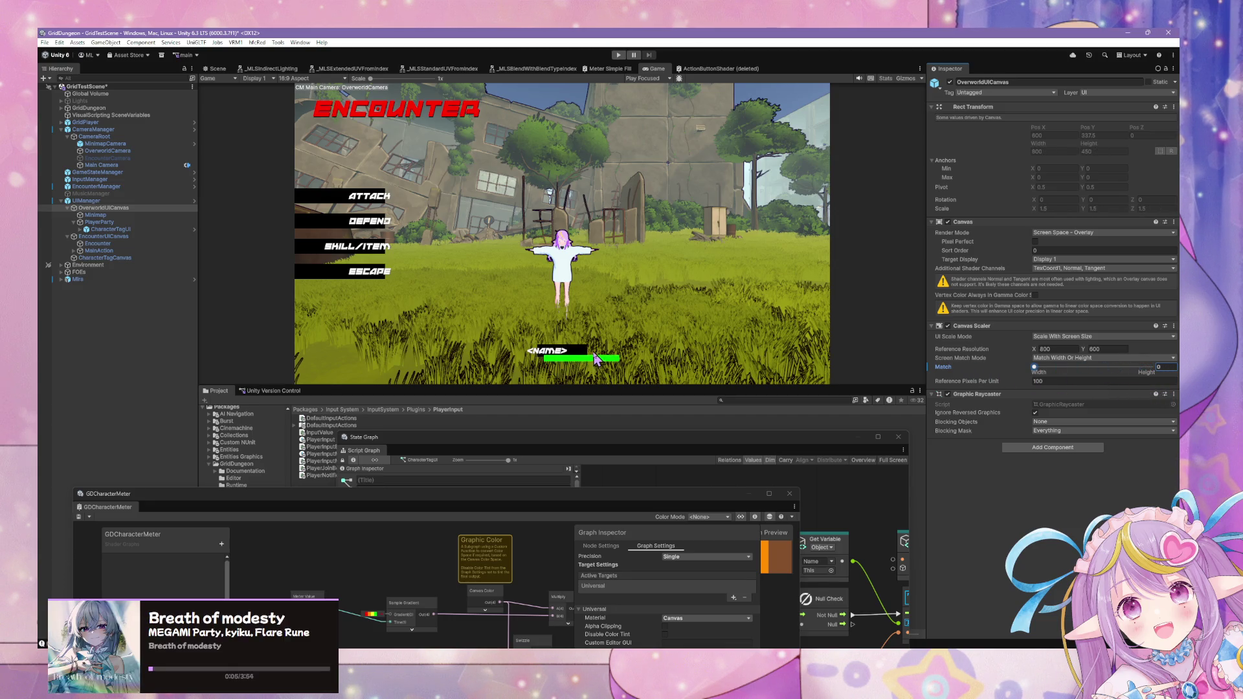
# - Expand MainAction in the Encounter canvas and select AttackButton
pyautogui.click(114, 229)
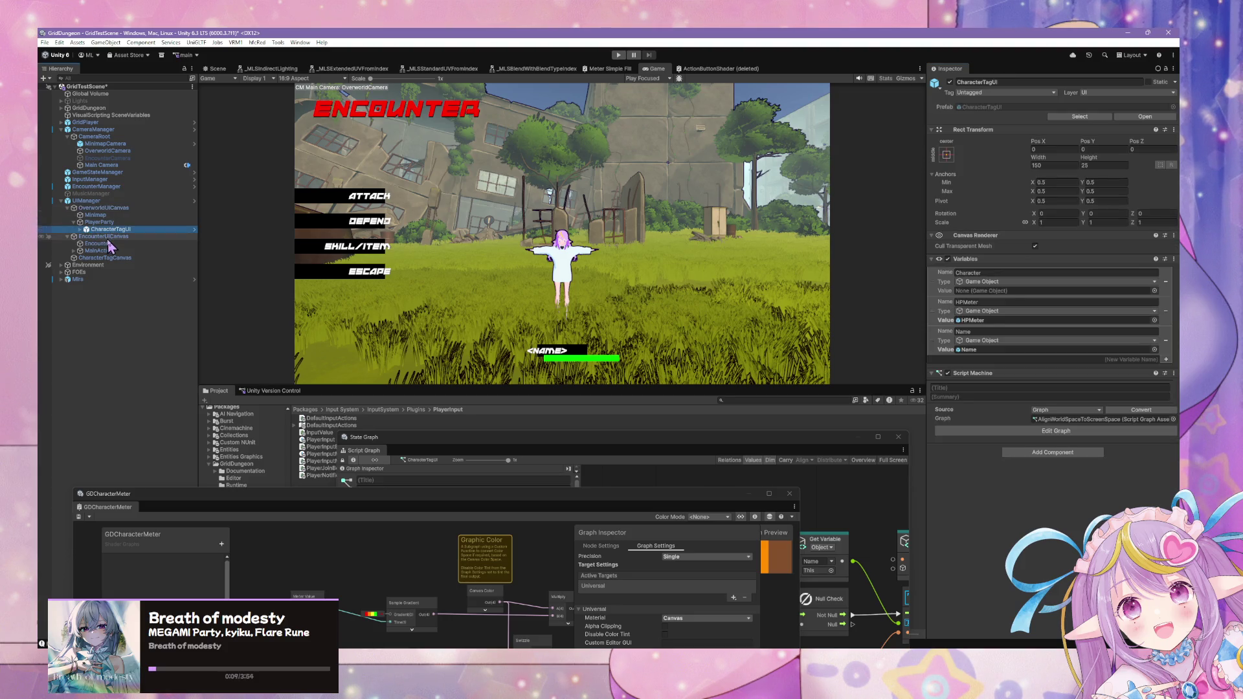
pyautogui.click(103, 251)
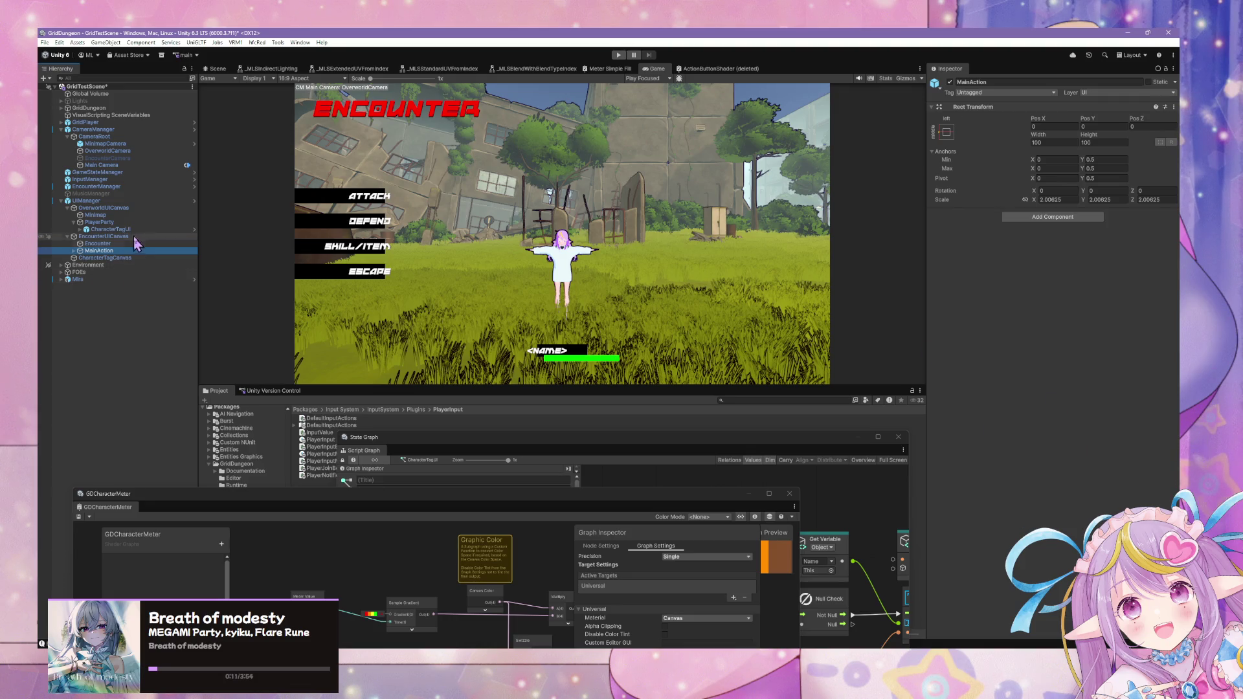
pyautogui.click(73, 251)
pyautogui.click(104, 257)
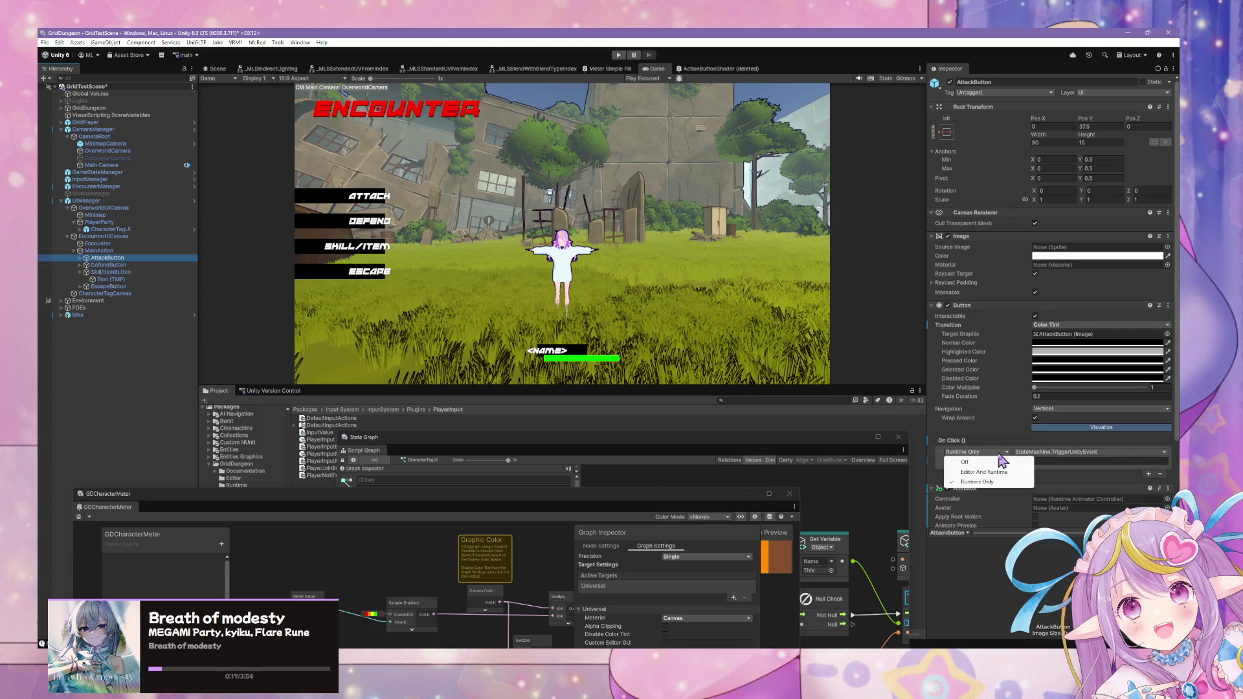
# - Glance at the Button component options, then remove AttackButton's Animator component
pyautogui.click(987, 439)
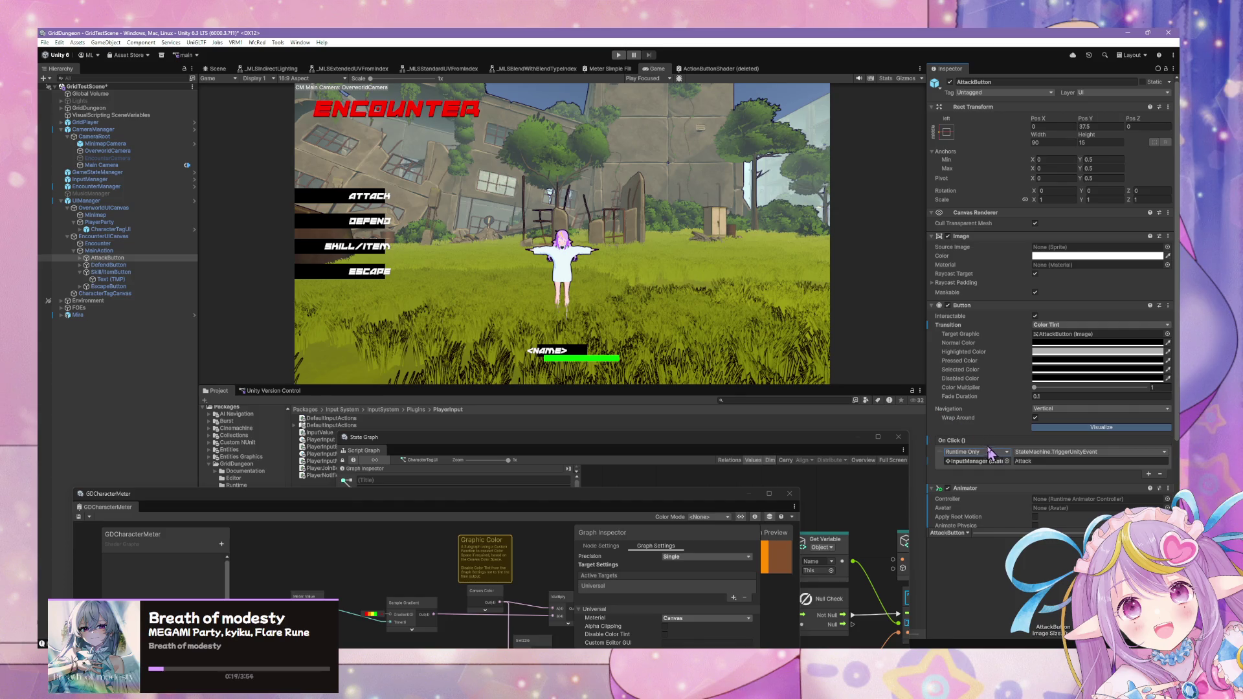
pyautogui.click(1168, 306)
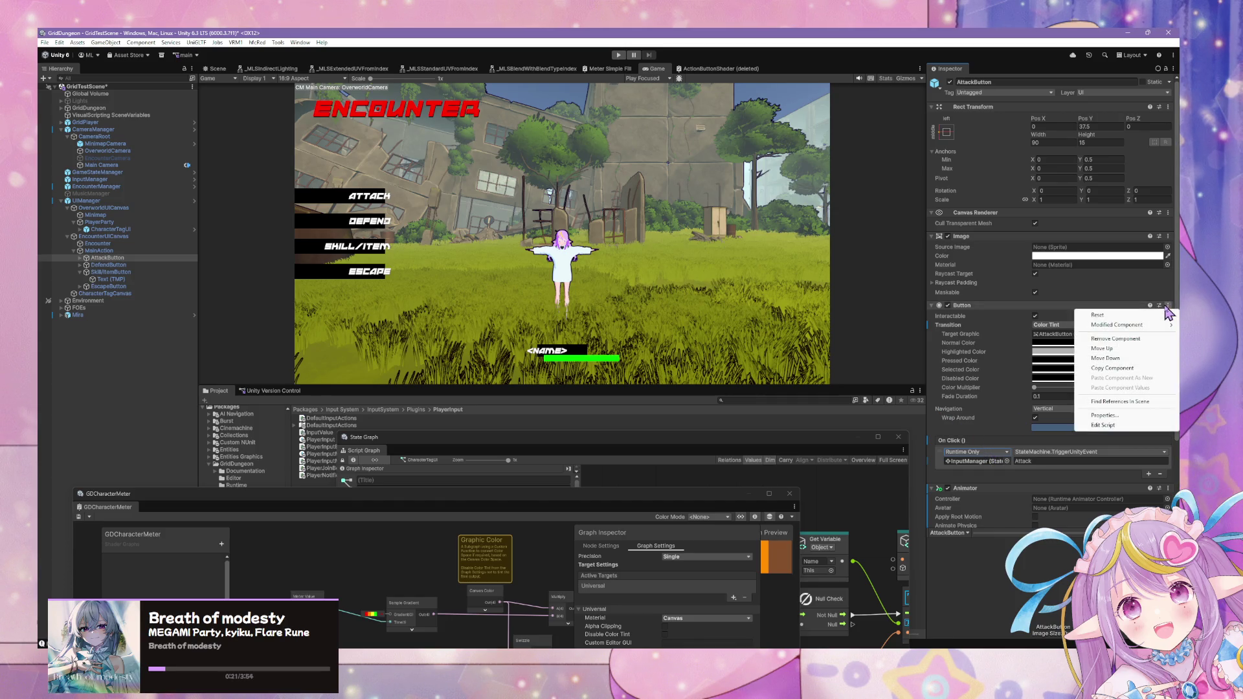
pyautogui.click(1065, 570)
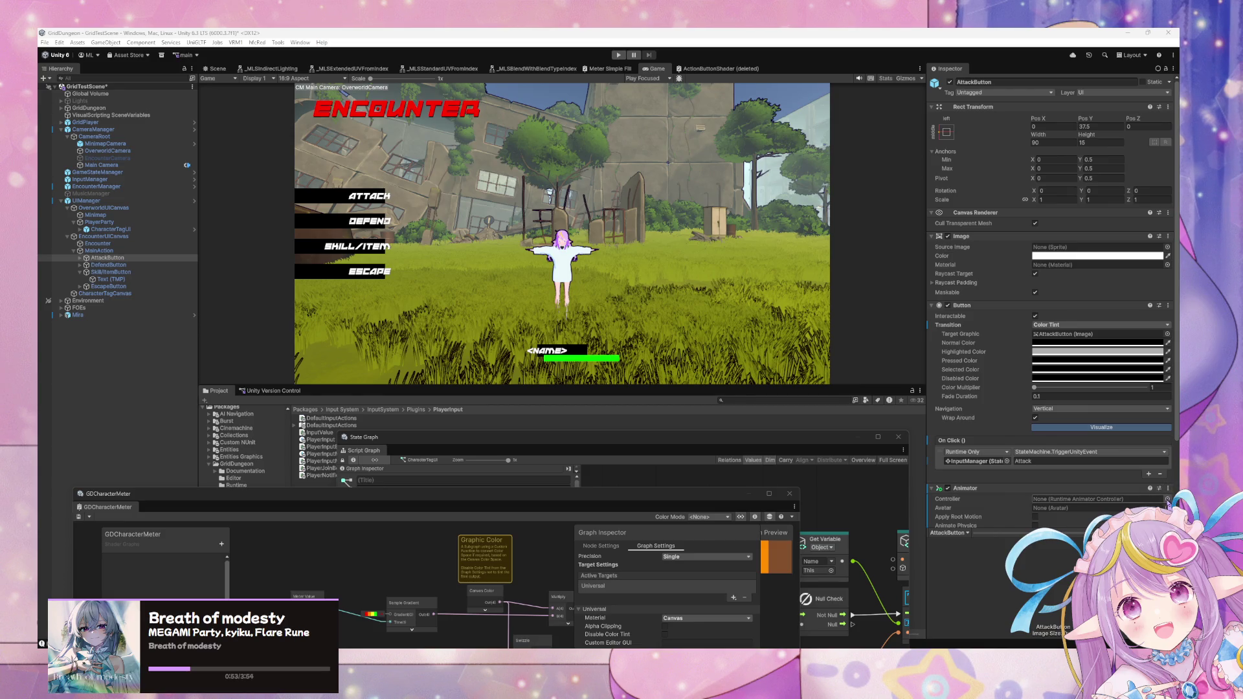
pyautogui.click(1168, 488)
pyautogui.click(1094, 521)
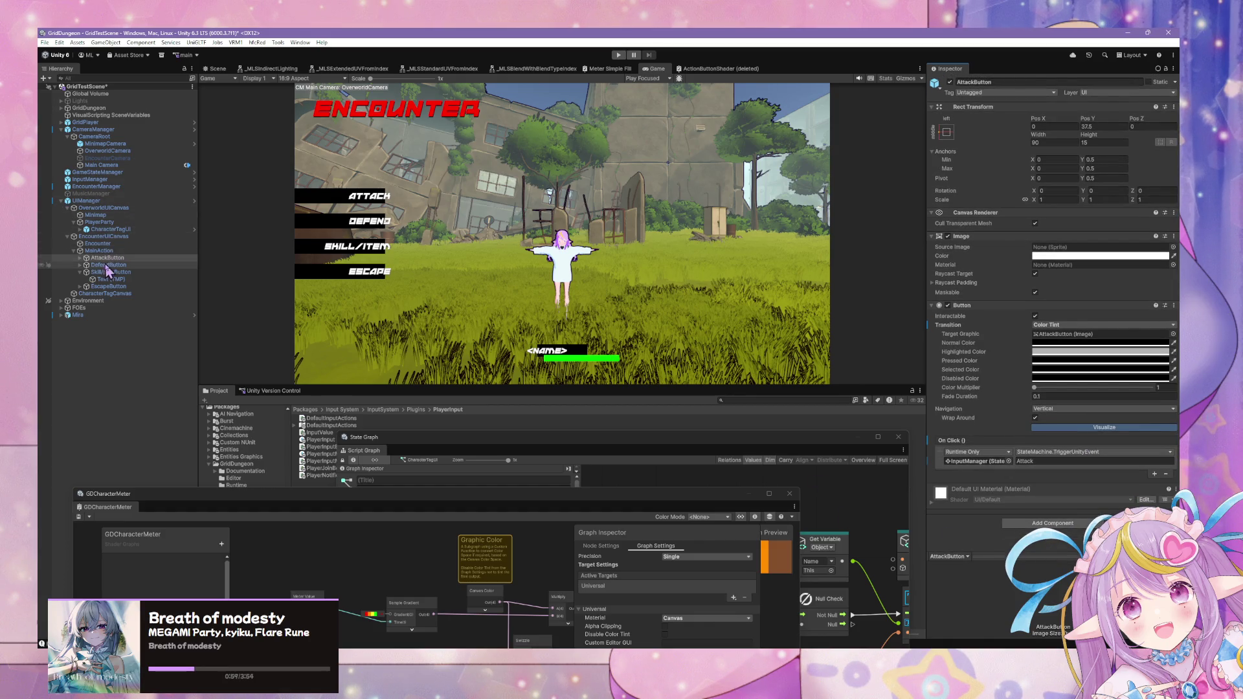
# - Remove DefendButton's Animator and add an Event Trigger component via 'scevent'
pyautogui.click(107, 265)
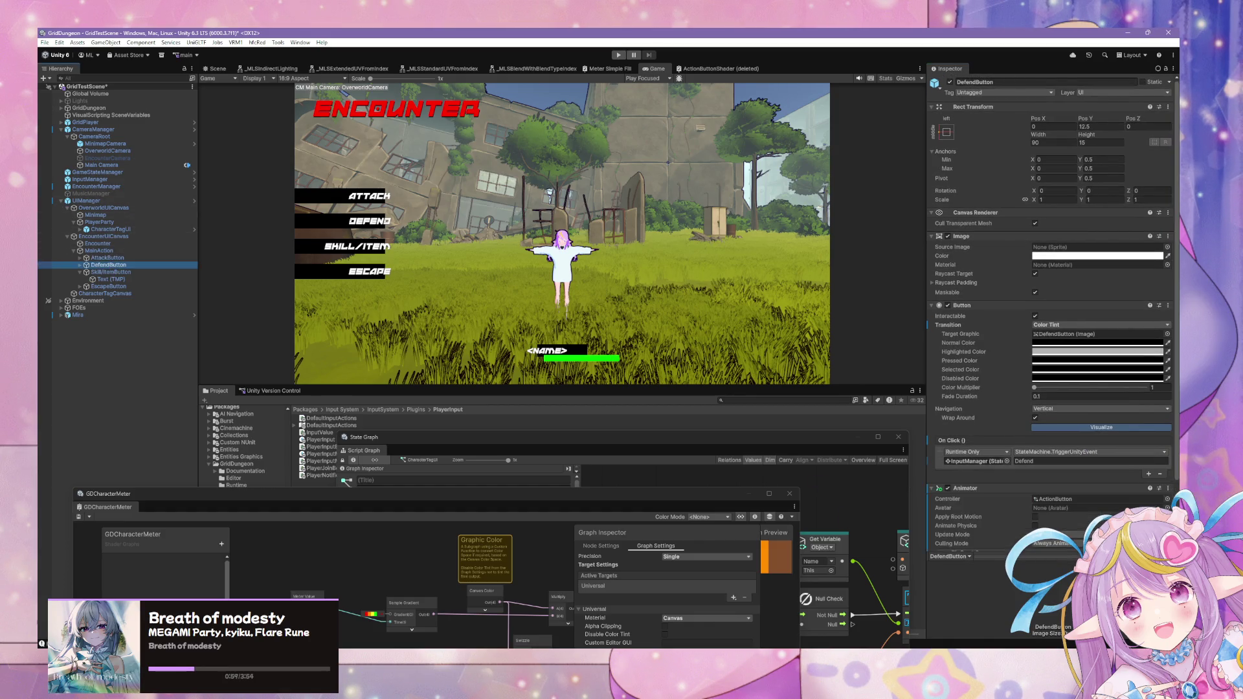
pyautogui.click(1168, 488)
pyautogui.click(1101, 521)
pyautogui.click(1052, 515)
pyautogui.write('sc')
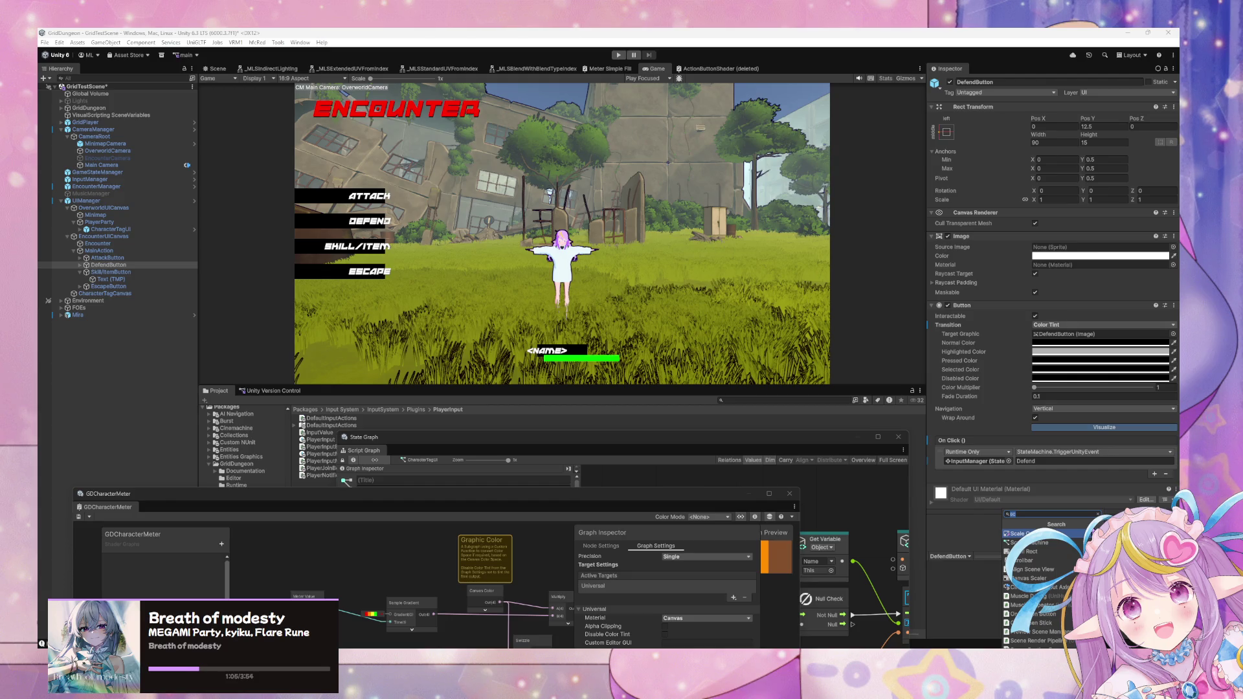
pyautogui.write('event')
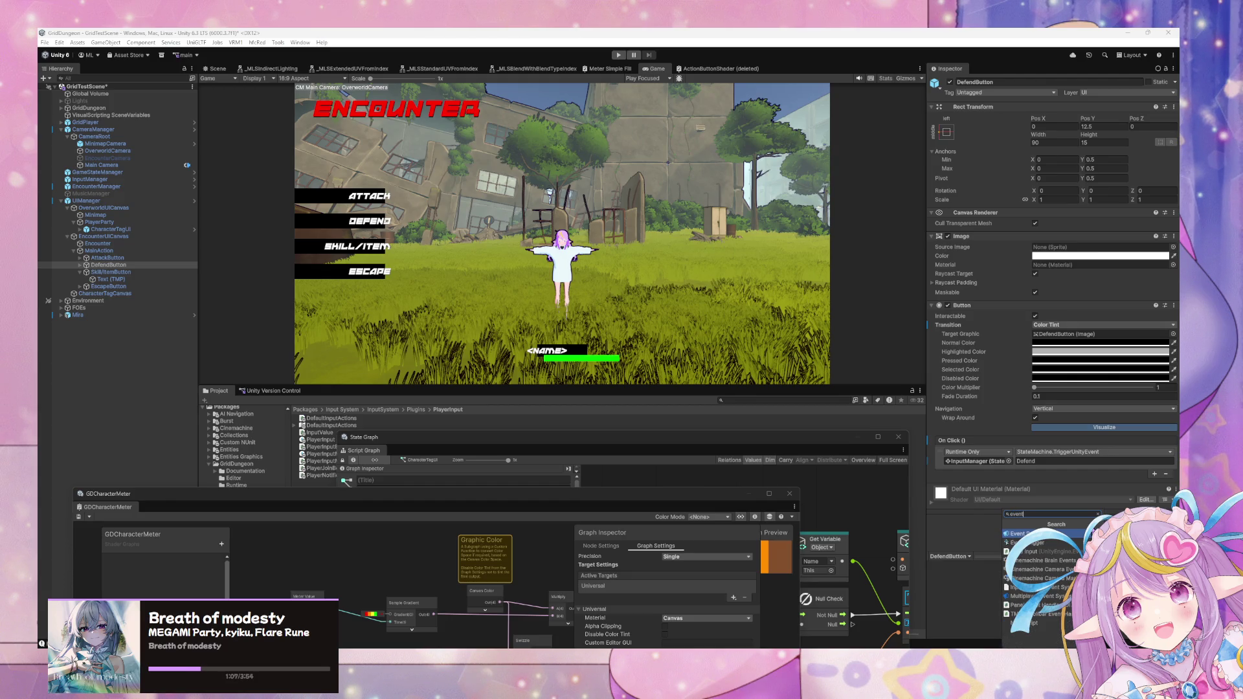
pyautogui.press('Return')
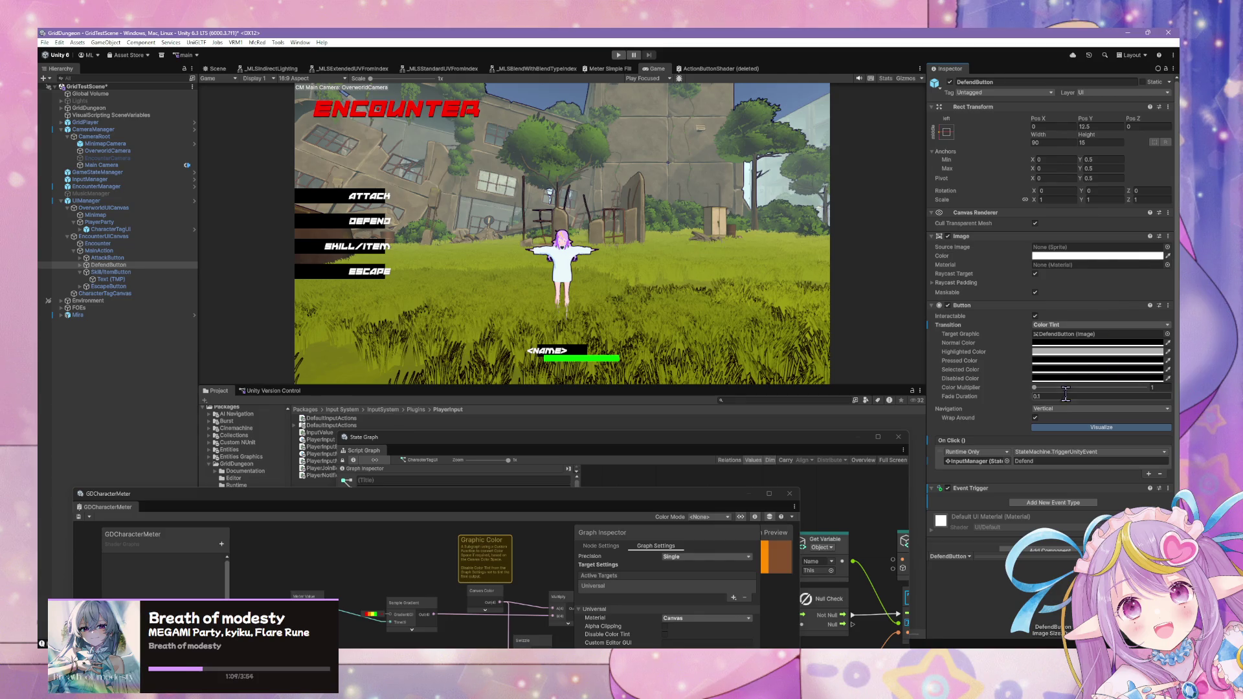
# - Add a Pointer Enter event to the Event Trigger with one listener
pyautogui.scroll(-1, 1088, 382)
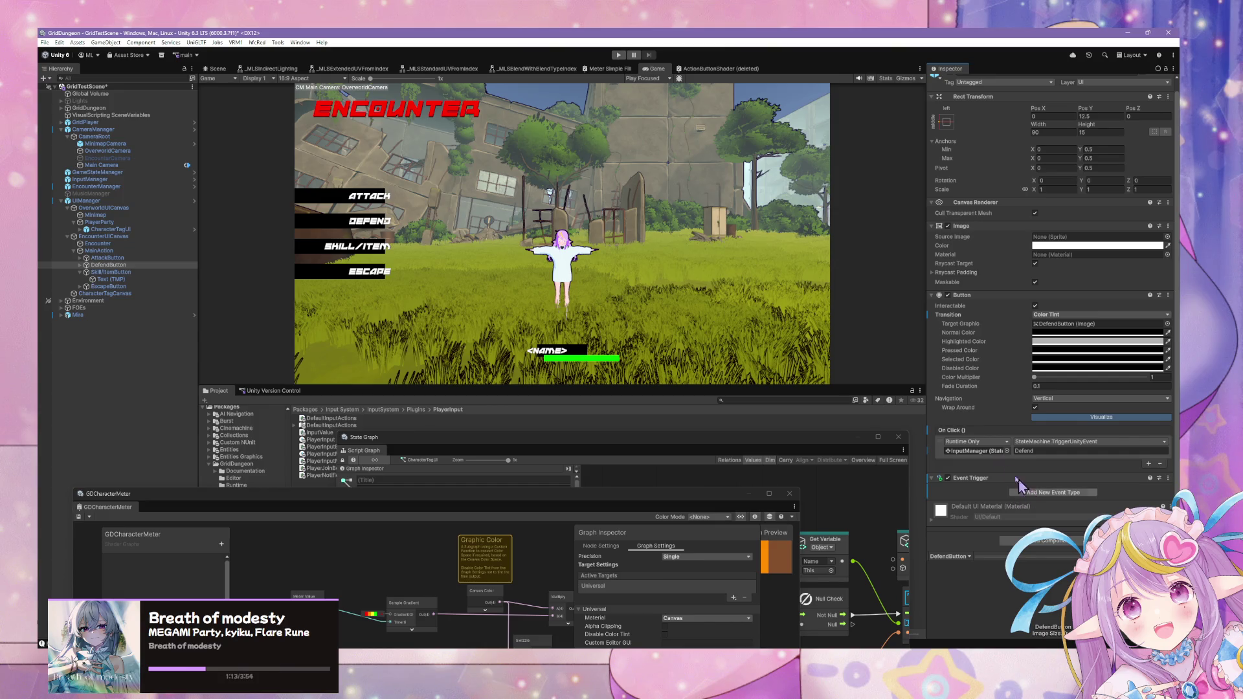
pyautogui.click(1042, 499)
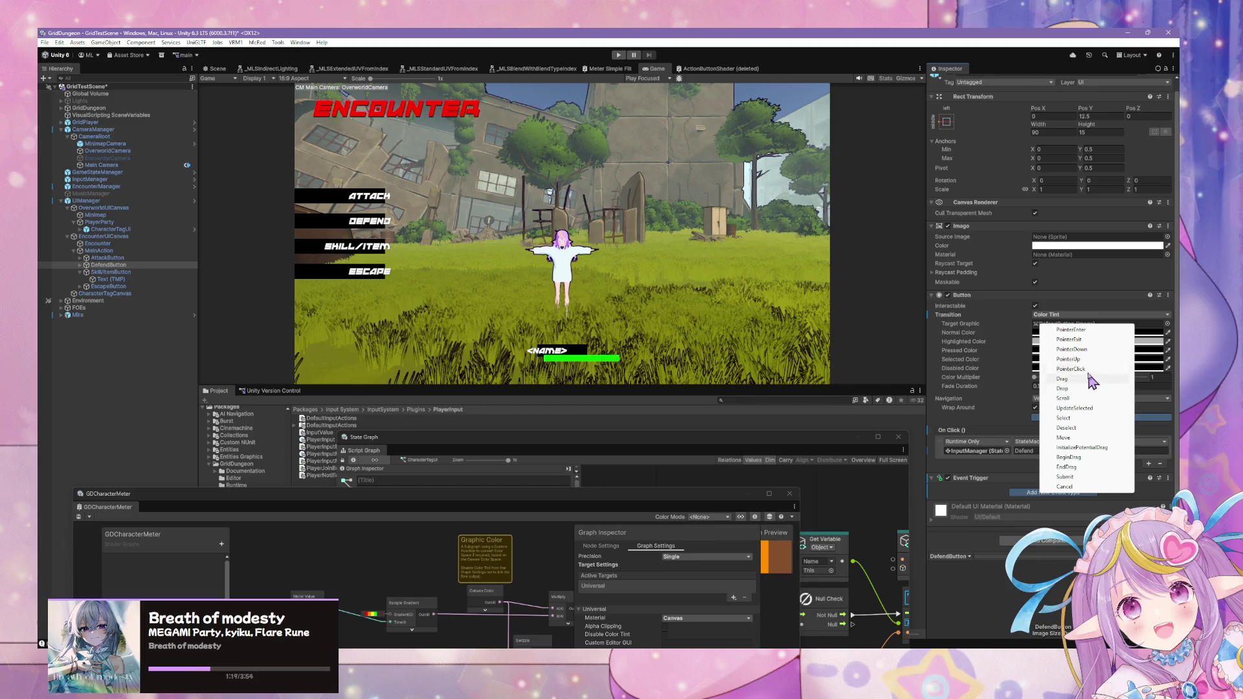
pyautogui.click(1086, 330)
pyautogui.scroll(-2, 1068, 476)
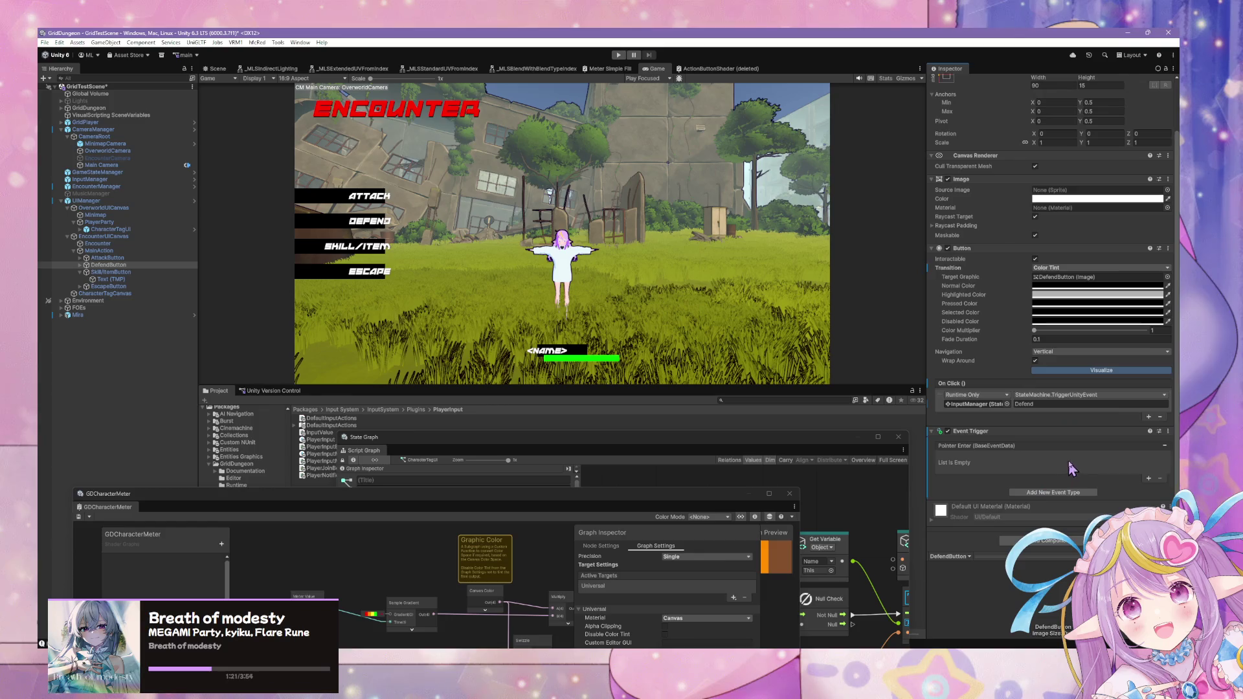
pyautogui.click(1147, 479)
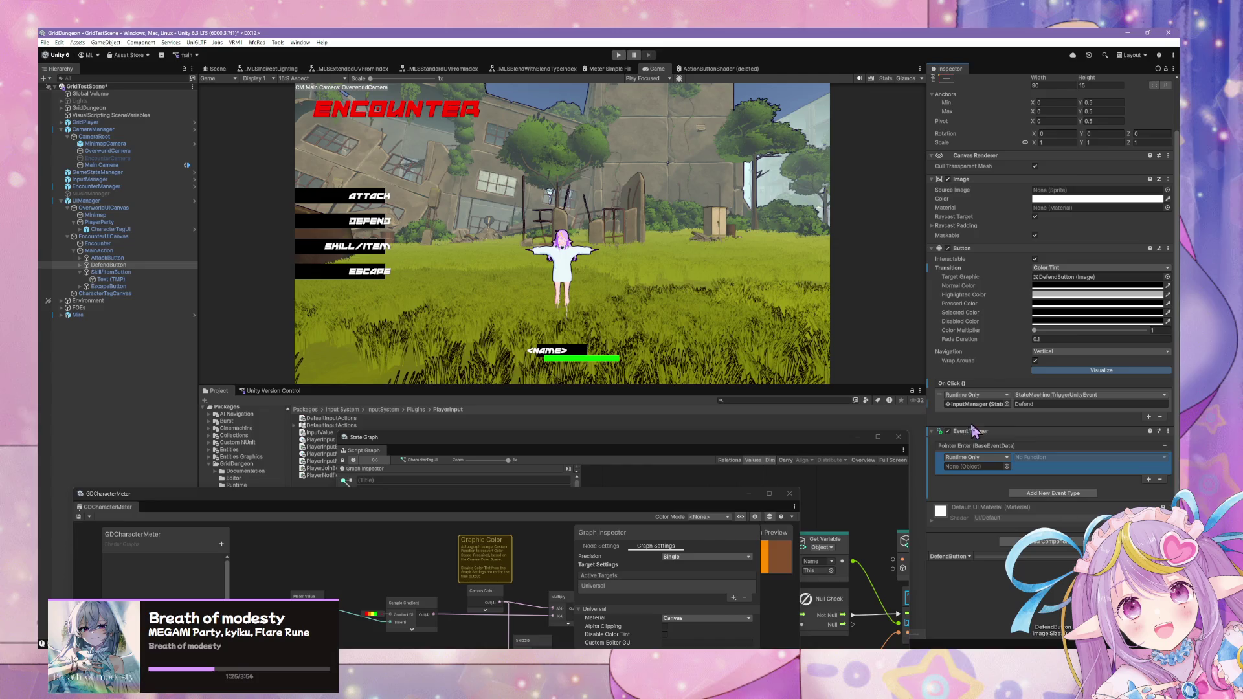
# - Leave the listener Runtime Only with no target object, and move the GDCharacterMeter window lower
pyautogui.click(995, 458)
pyautogui.click(995, 457)
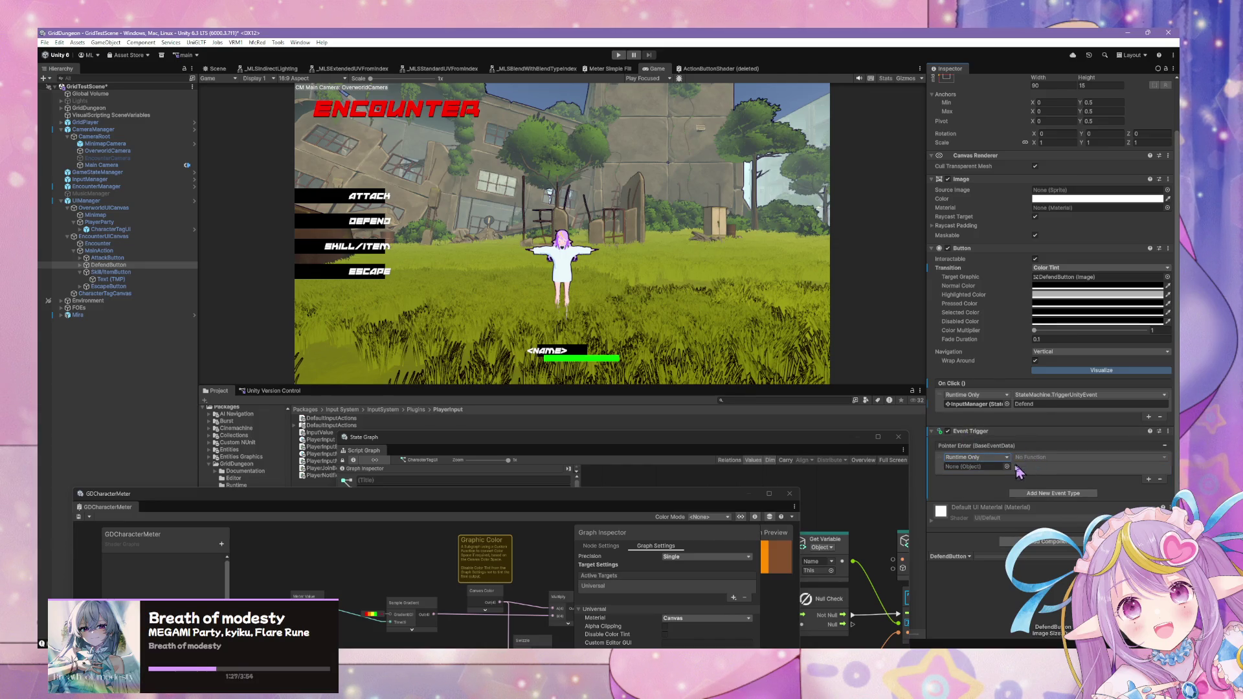
pyautogui.click(1006, 466)
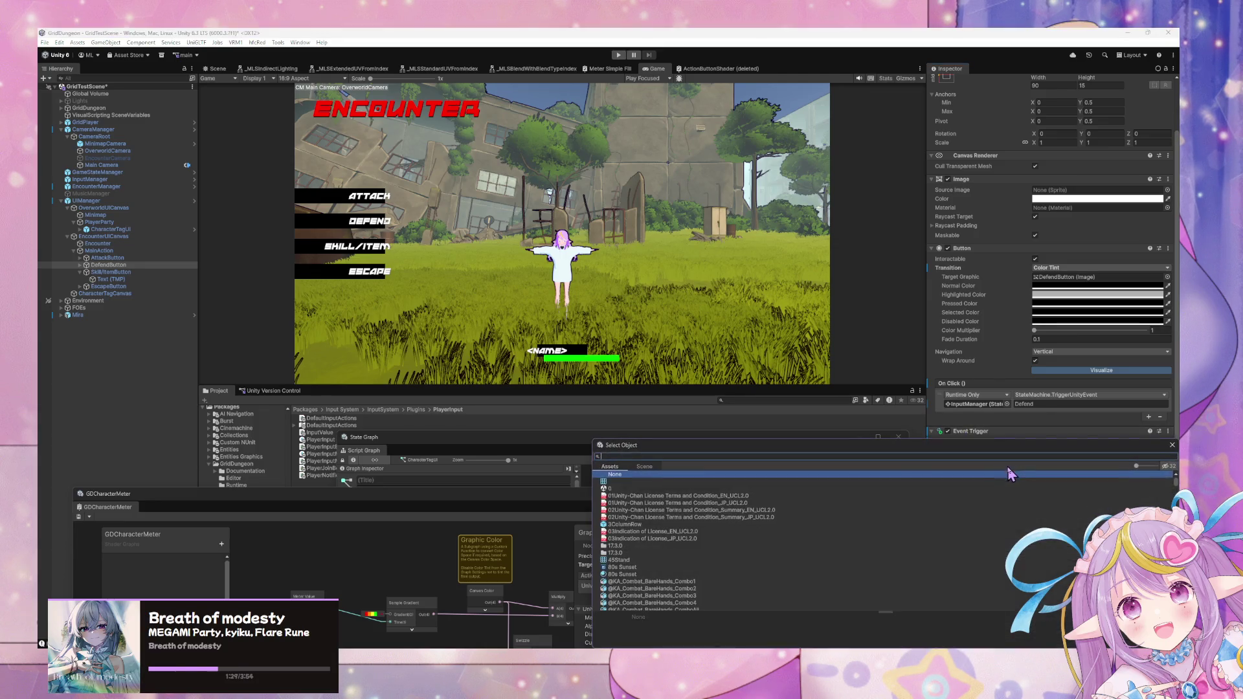
pyautogui.write('in')
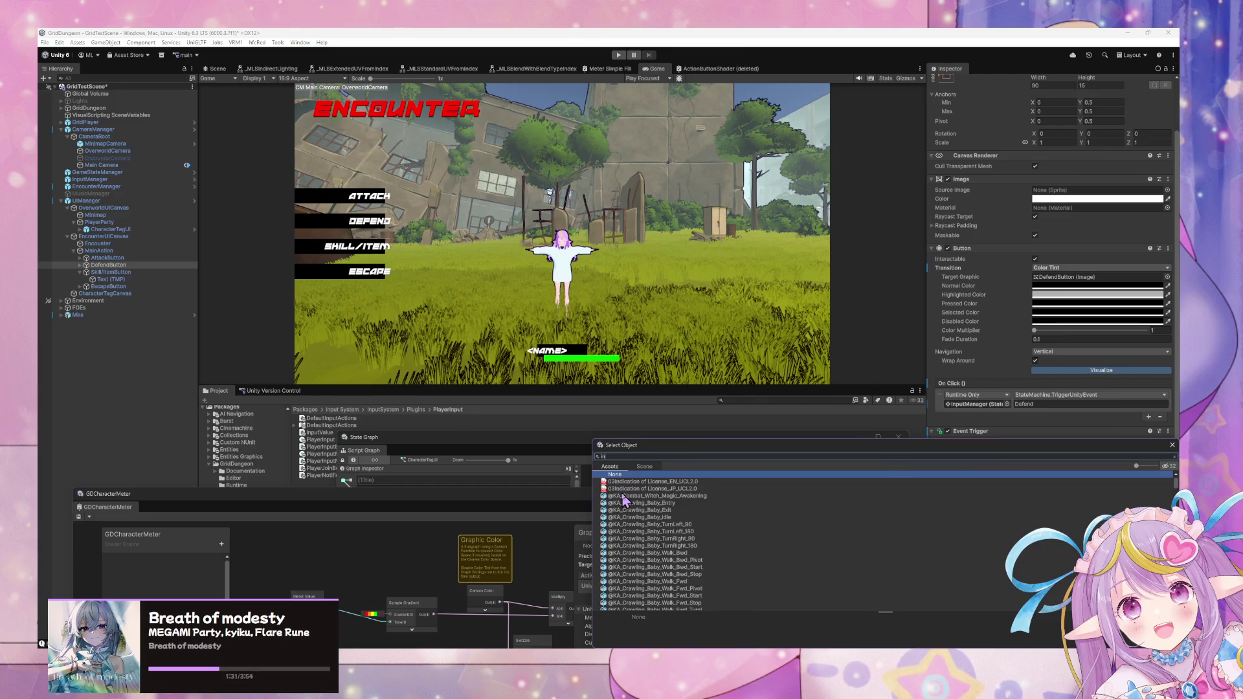
pyautogui.write('put')
pyautogui.press('Escape')
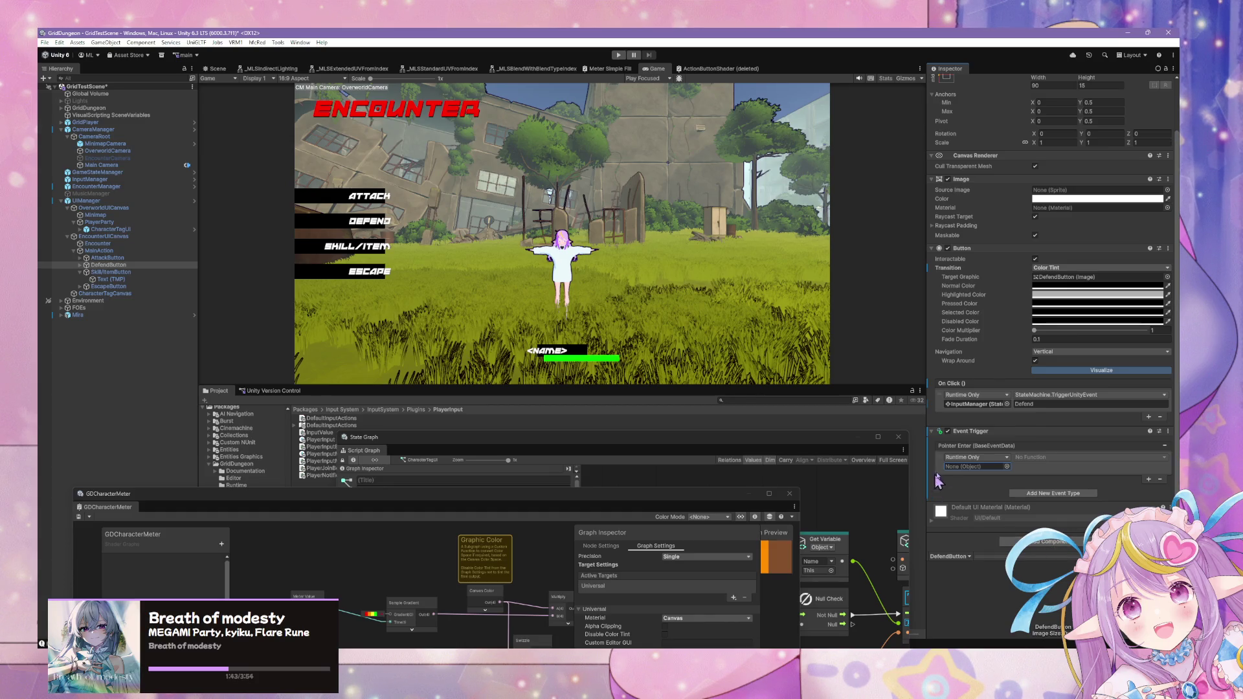
pyautogui.scroll(2, 997, 511)
pyautogui.scroll(-2, 981, 500)
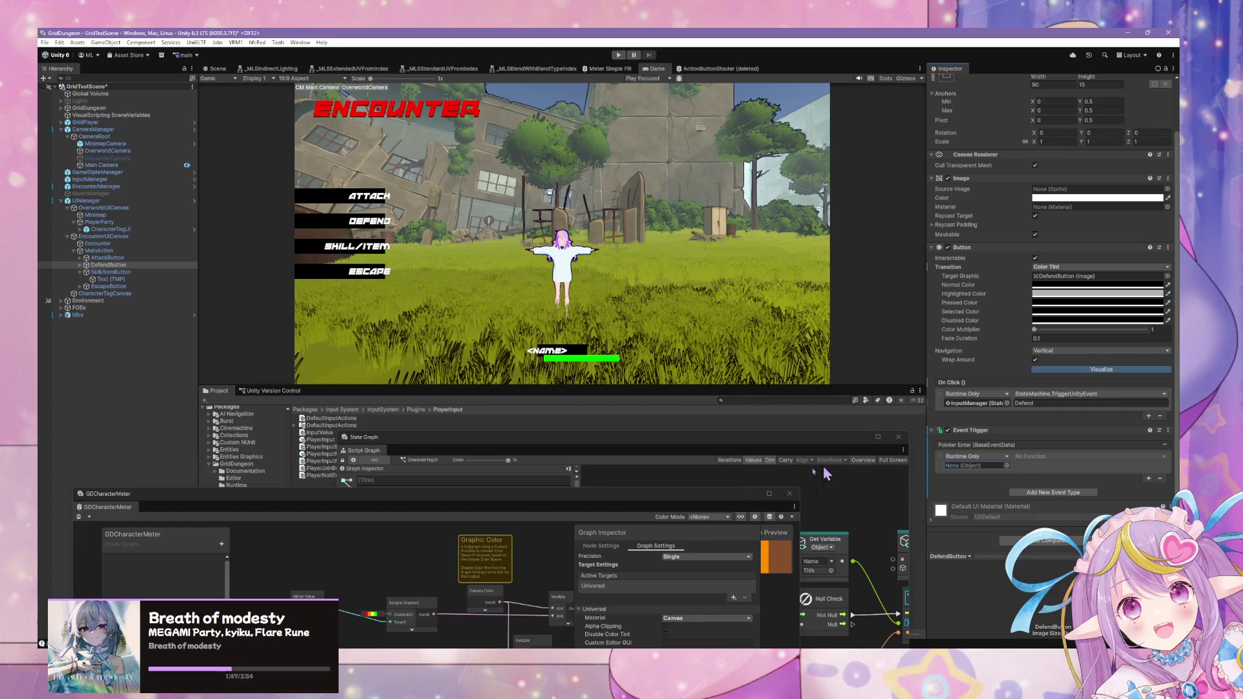
pyautogui.moveTo(693, 508)
pyautogui.mouseDown()
pyautogui.moveTo(739, 360)
pyautogui.moveTo(761, 542)
pyautogui.moveTo(686, 552)
pyautogui.mouseUp()
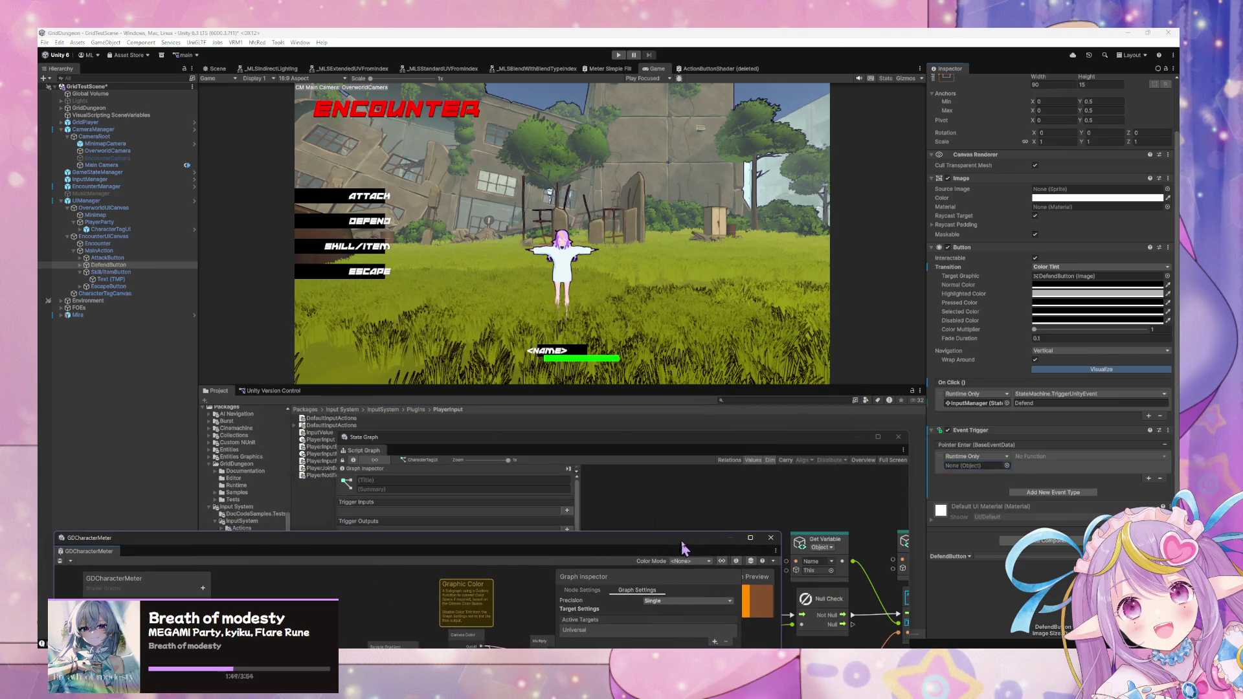
# - Add a Script Machine component to DefendButton
pyautogui.moveTo(694, 445)
pyautogui.mouseDown()
pyautogui.moveTo(396, 430)
pyautogui.moveTo(461, 441)
pyautogui.mouseUp()
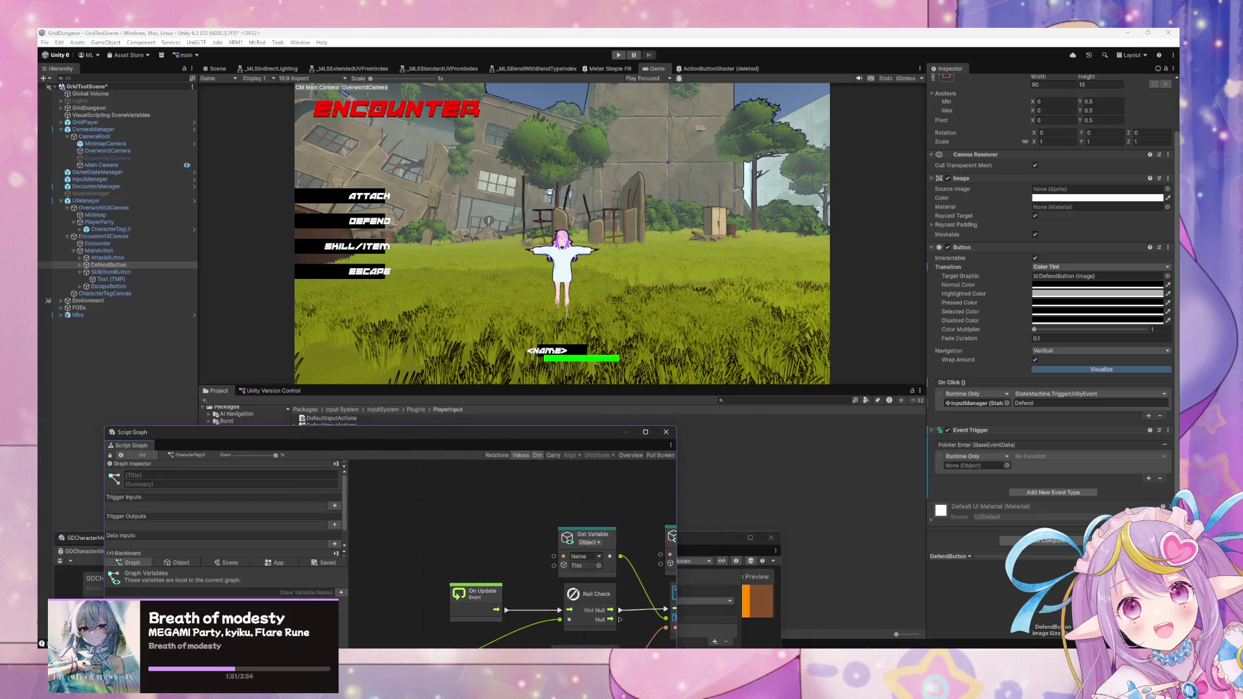
pyautogui.click(1038, 544)
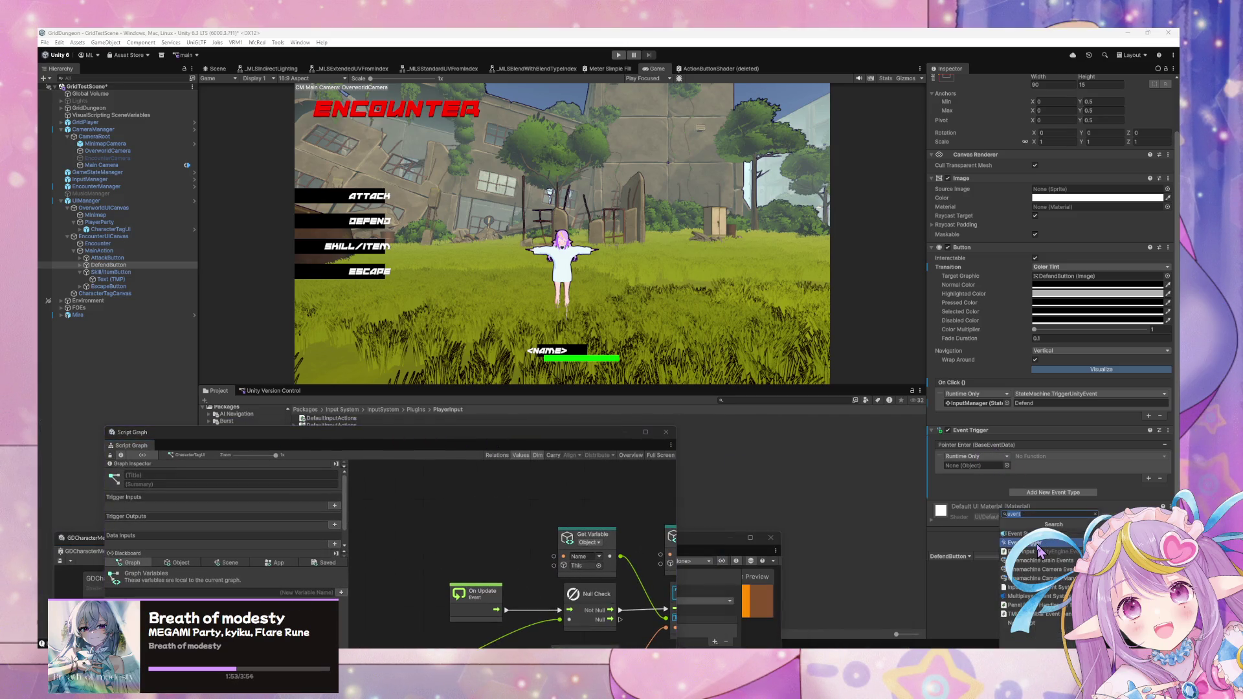
pyautogui.write('script')
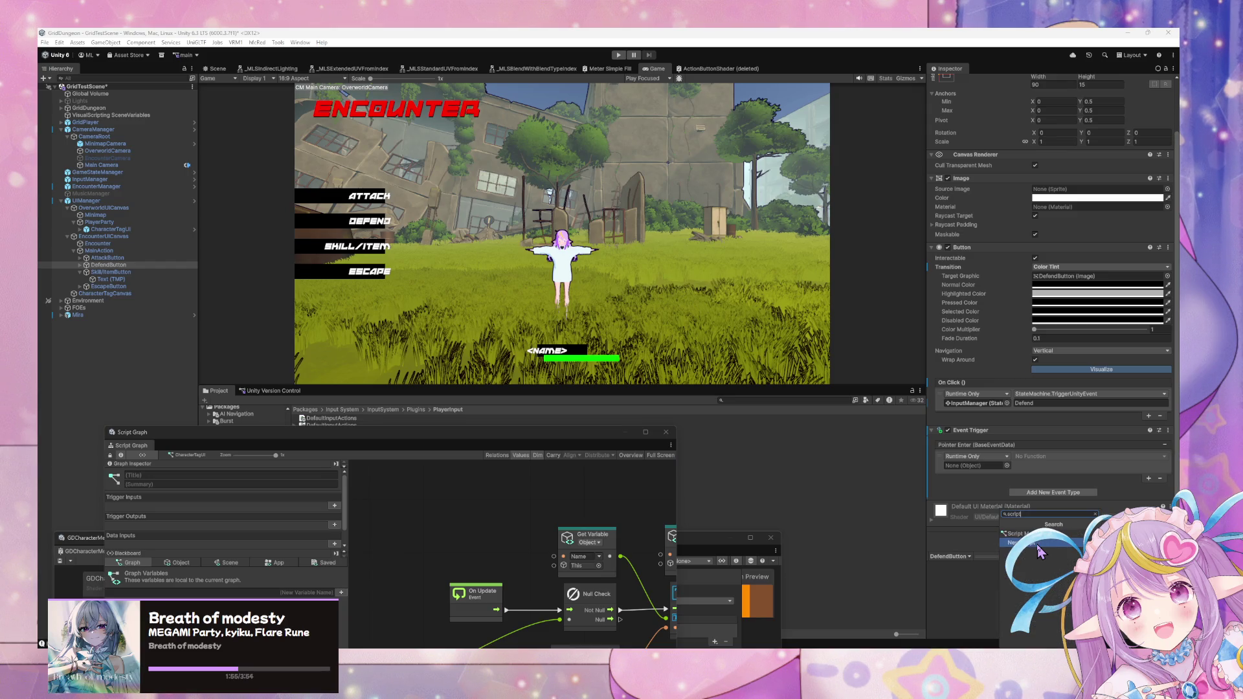
pyautogui.click(1038, 547)
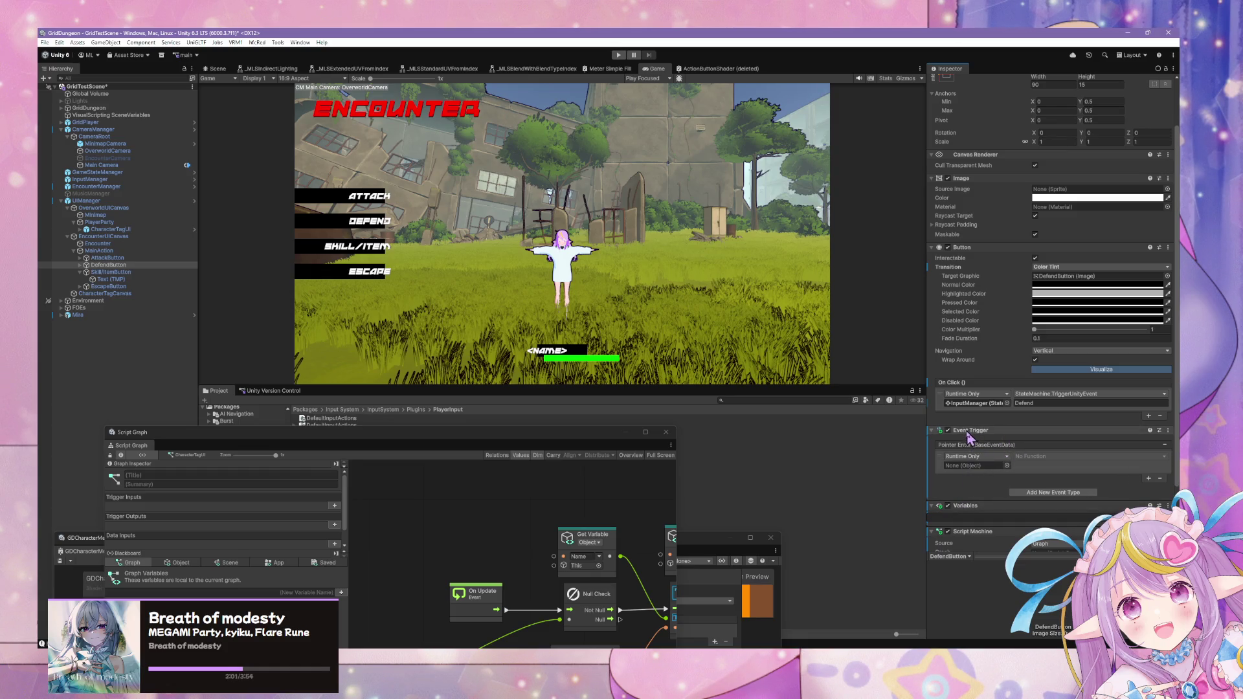
# - Keep the Pointer Enter listener on Runtime Only and assign the scene's DefendButton as its target
pyautogui.click(995, 457)
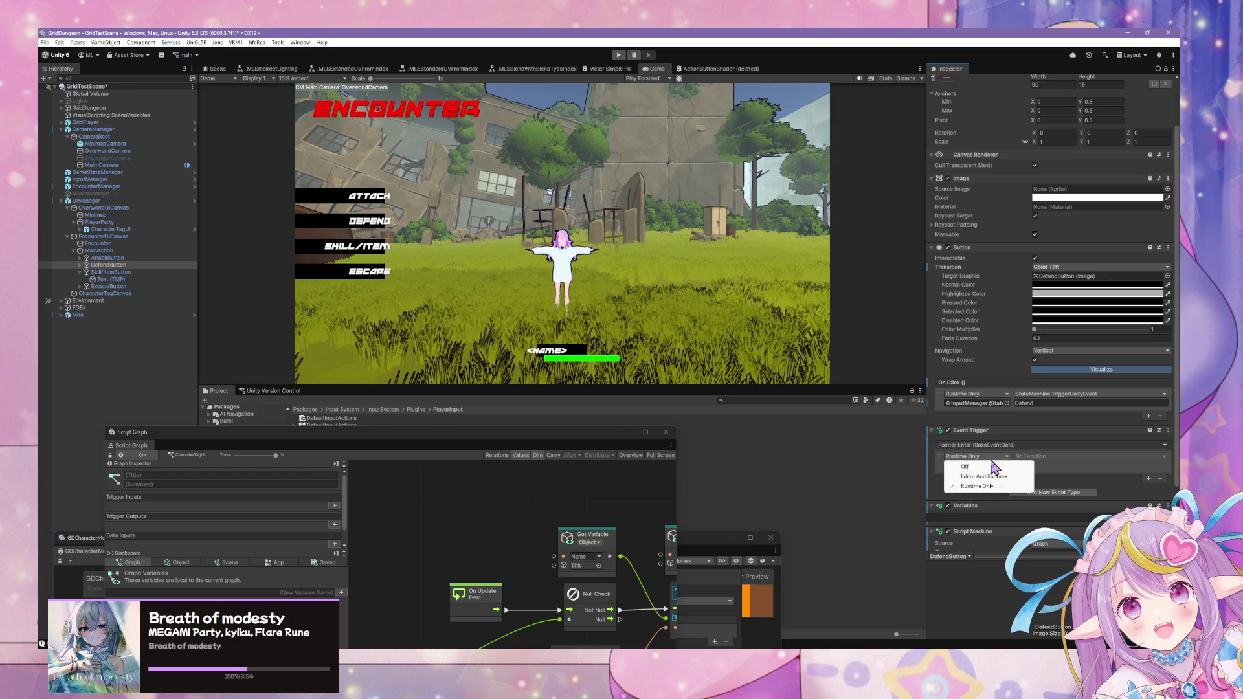
pyautogui.click(940, 487)
pyautogui.scroll(-2, 1036, 502)
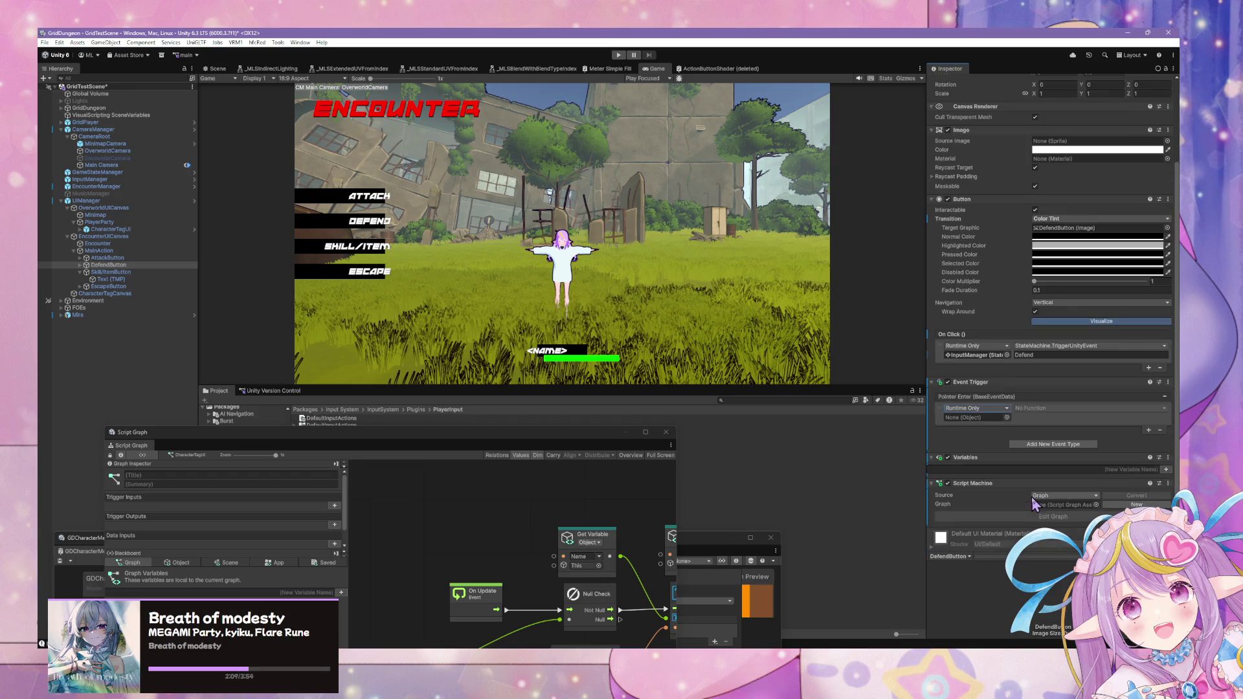
pyautogui.click(1007, 420)
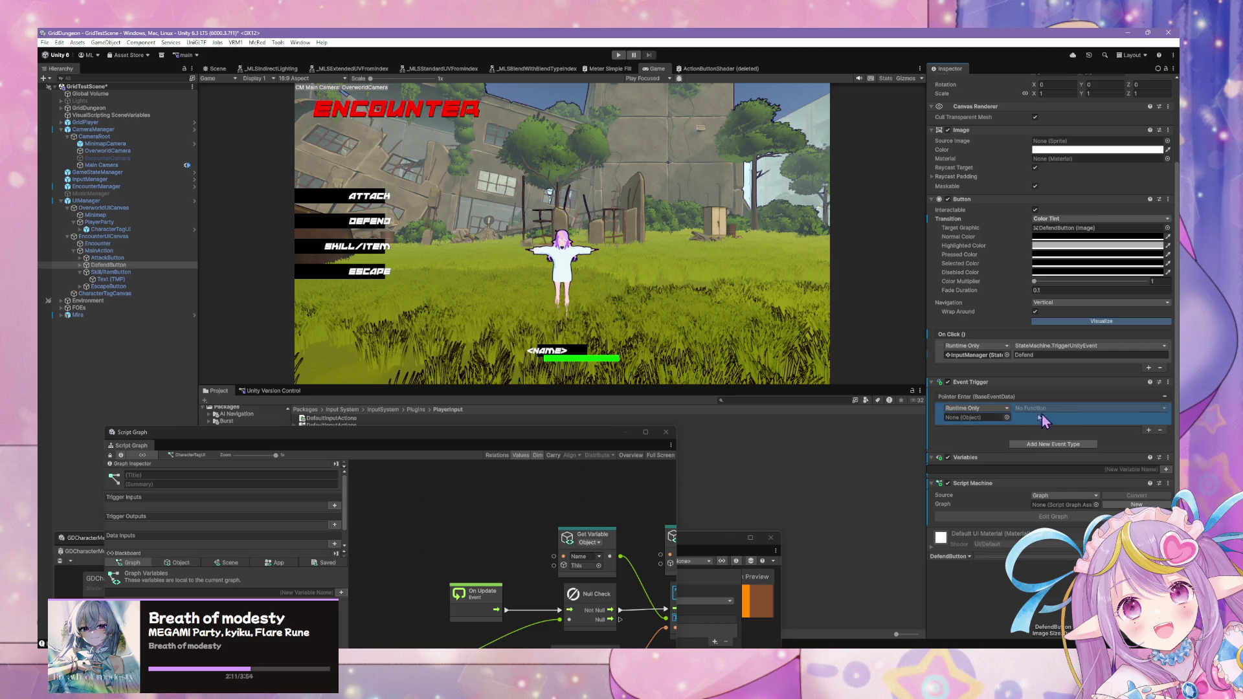
pyautogui.click(1007, 418)
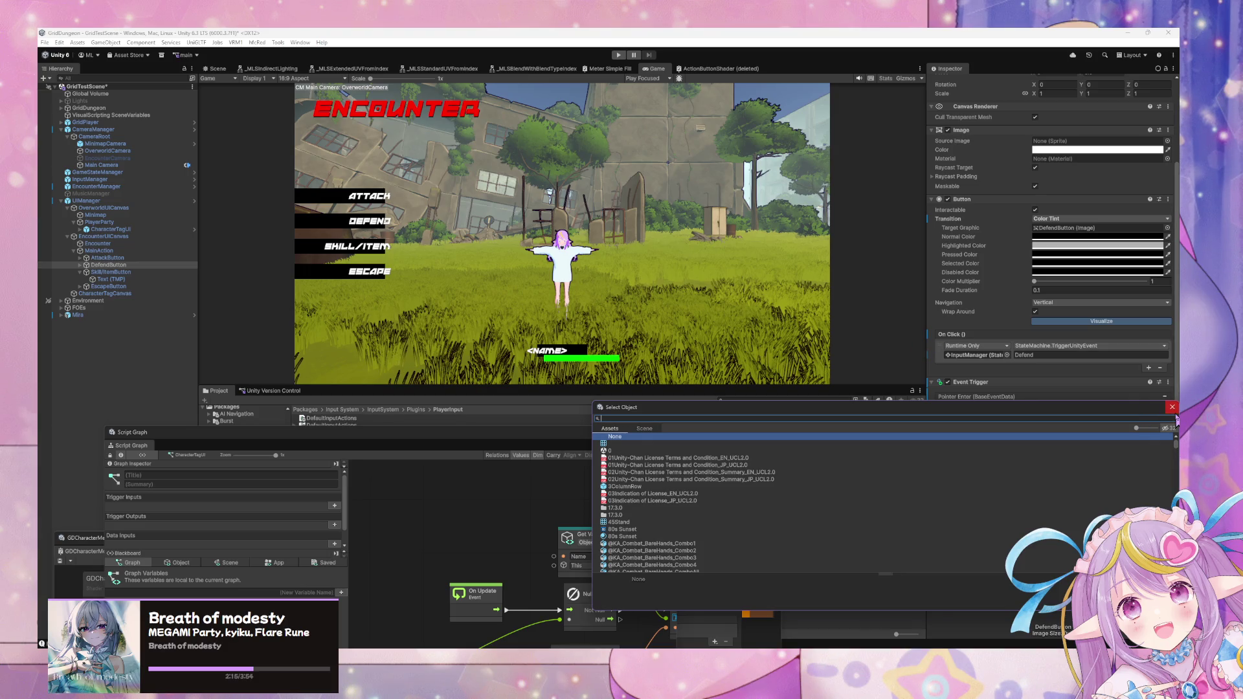
pyautogui.click(645, 429)
pyautogui.write('def')
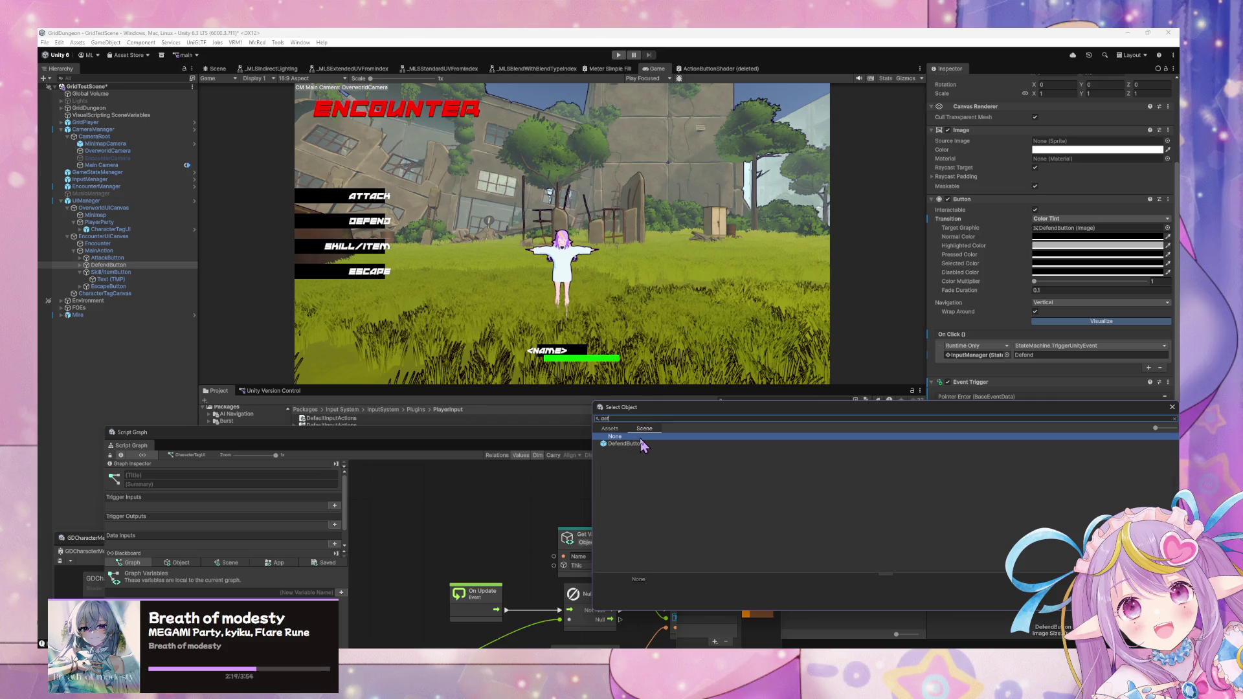
pyautogui.click(638, 445)
pyautogui.doubleClick(637, 445)
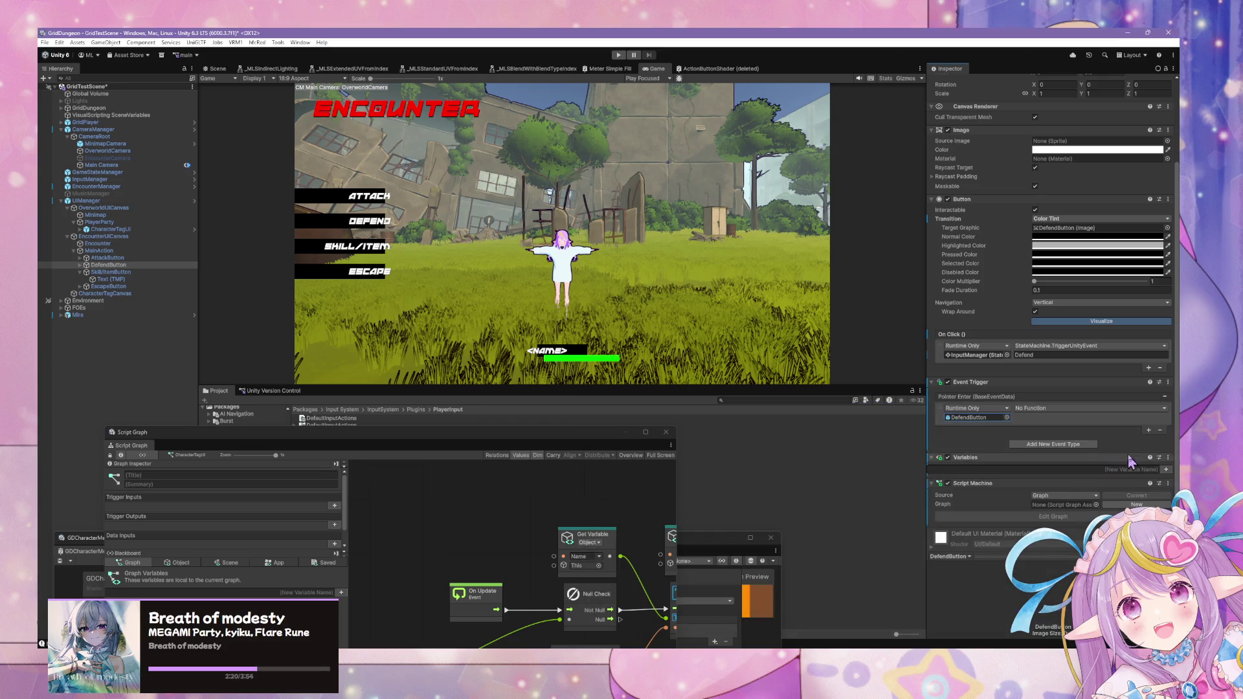
# - Browse the listener's function list without choosing one, then inspect Skill/ItemButton
pyautogui.click(1068, 409)
pyautogui.moveTo(1076, 453)
pyautogui.moveTo(1062, 501)
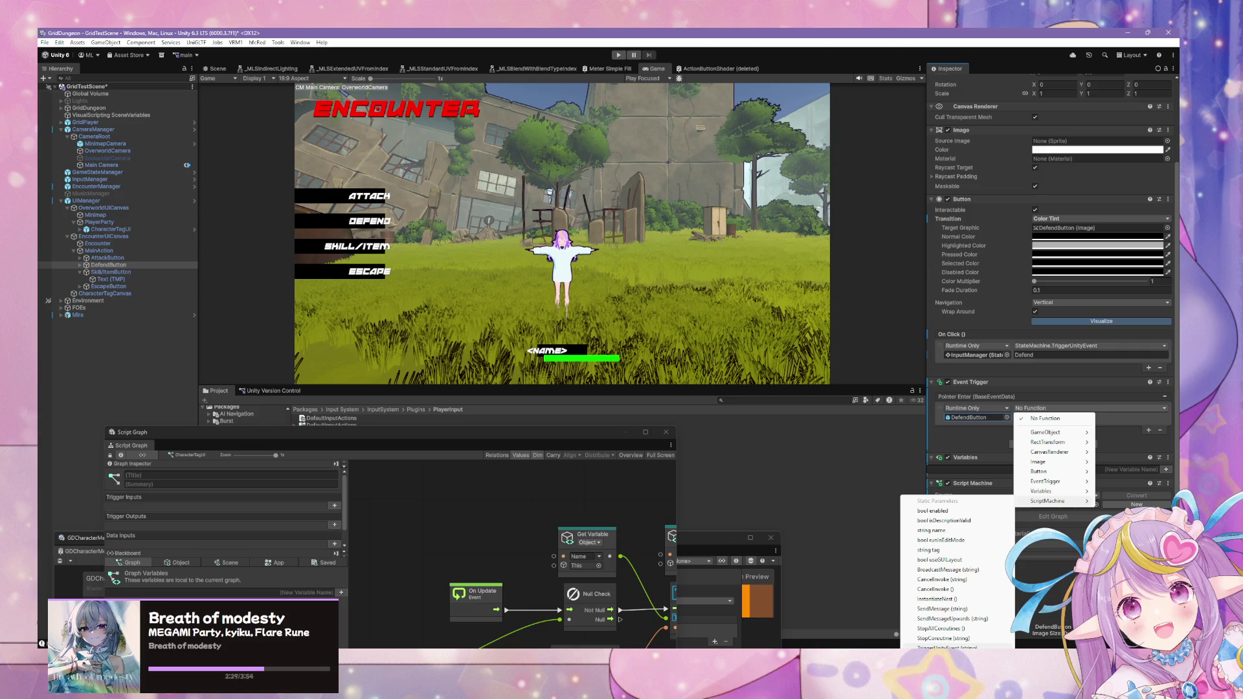
pyautogui.click(945, 647)
pyautogui.click(101, 280)
pyautogui.click(112, 271)
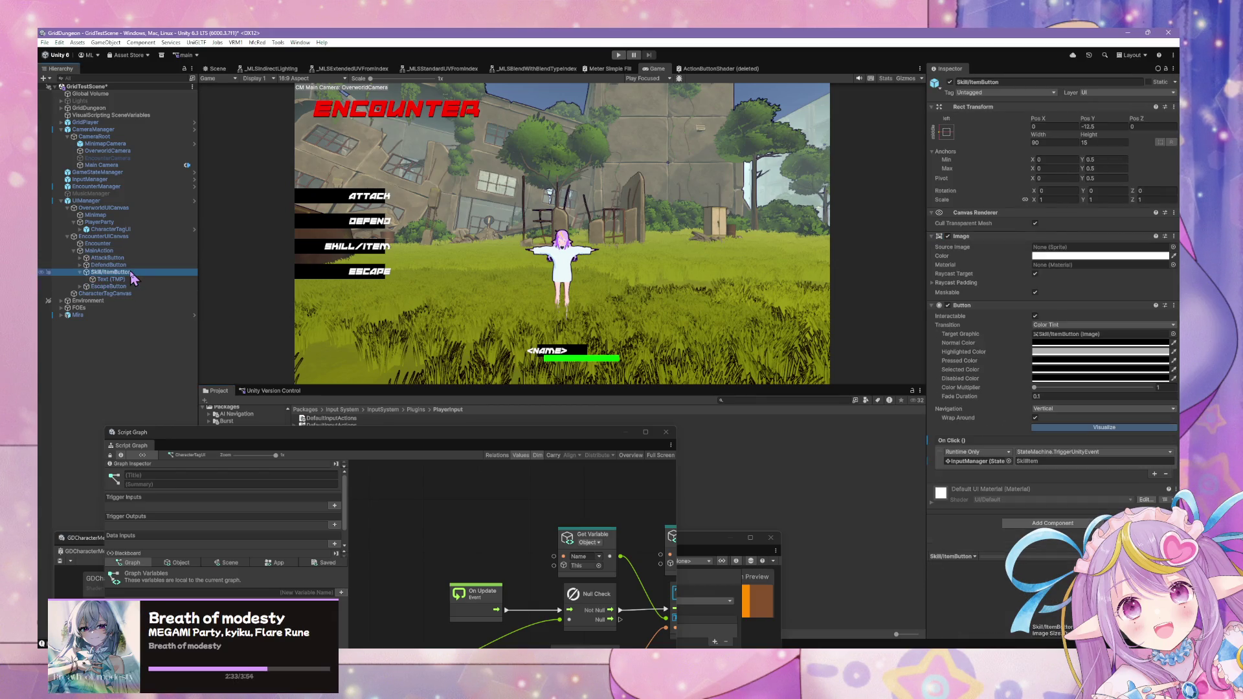
# - Check the CharacterTagCanvas and AttackButton settings, then uncover the Project folders
pyautogui.click(130, 294)
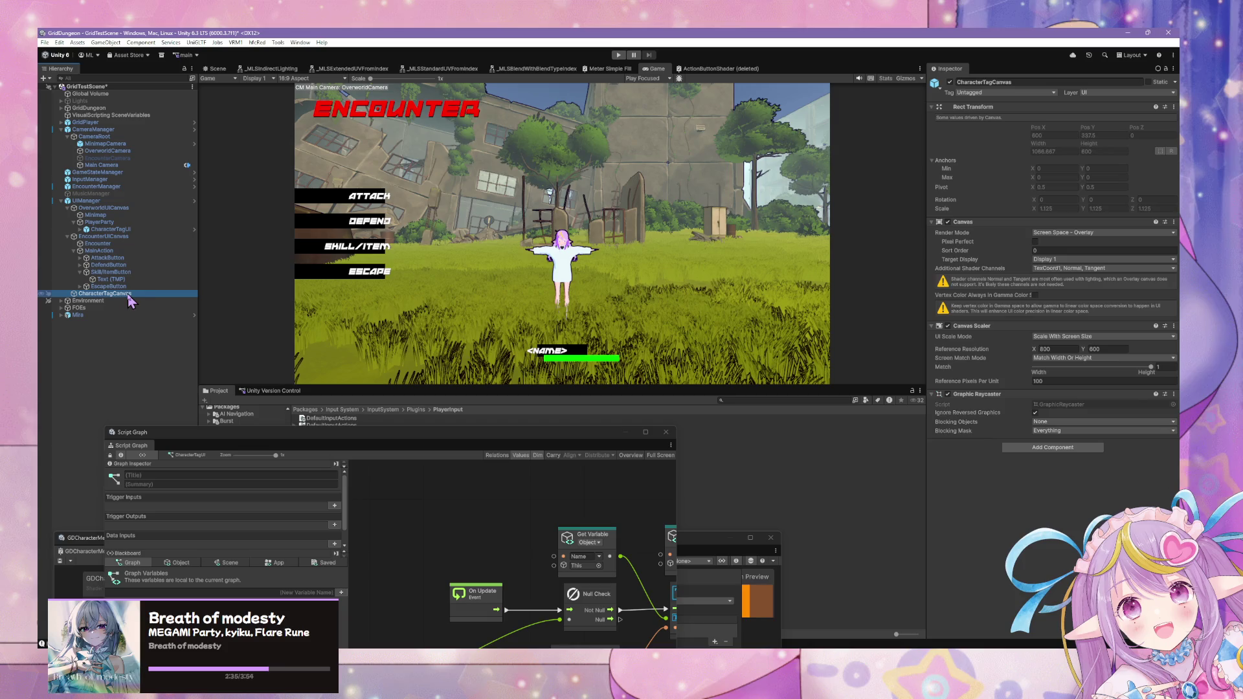
pyautogui.click(157, 259)
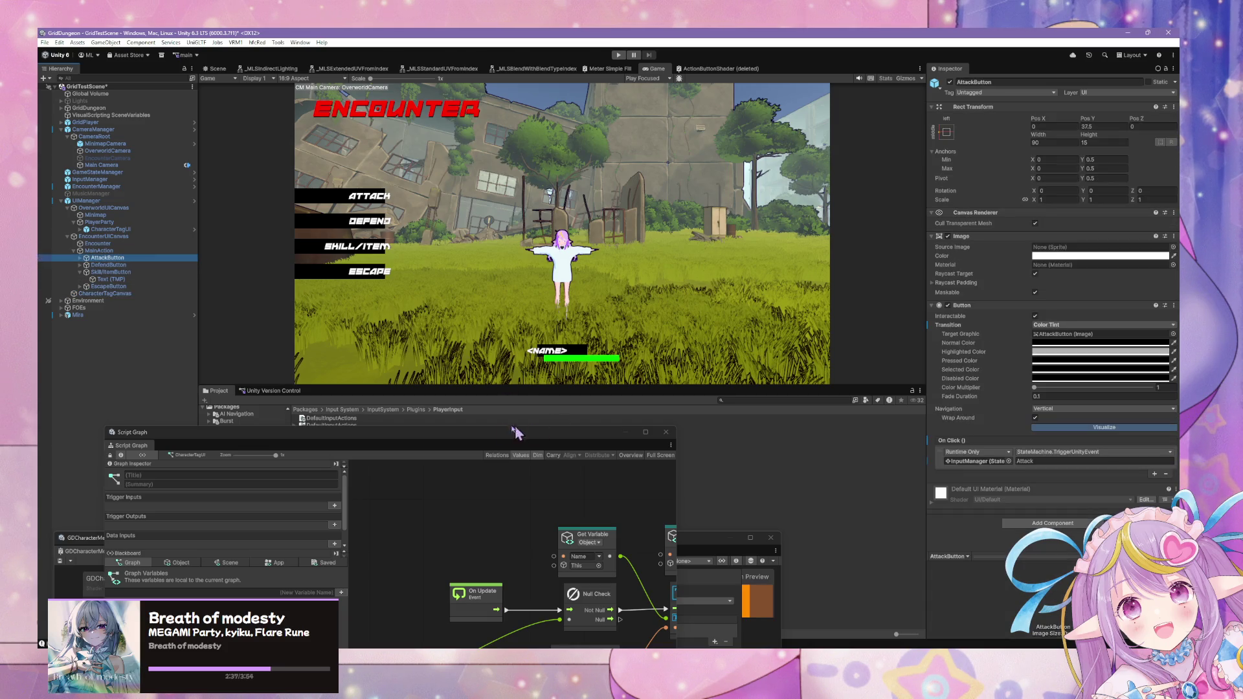
pyautogui.moveTo(479, 435); pyautogui.dragTo(844, 505)
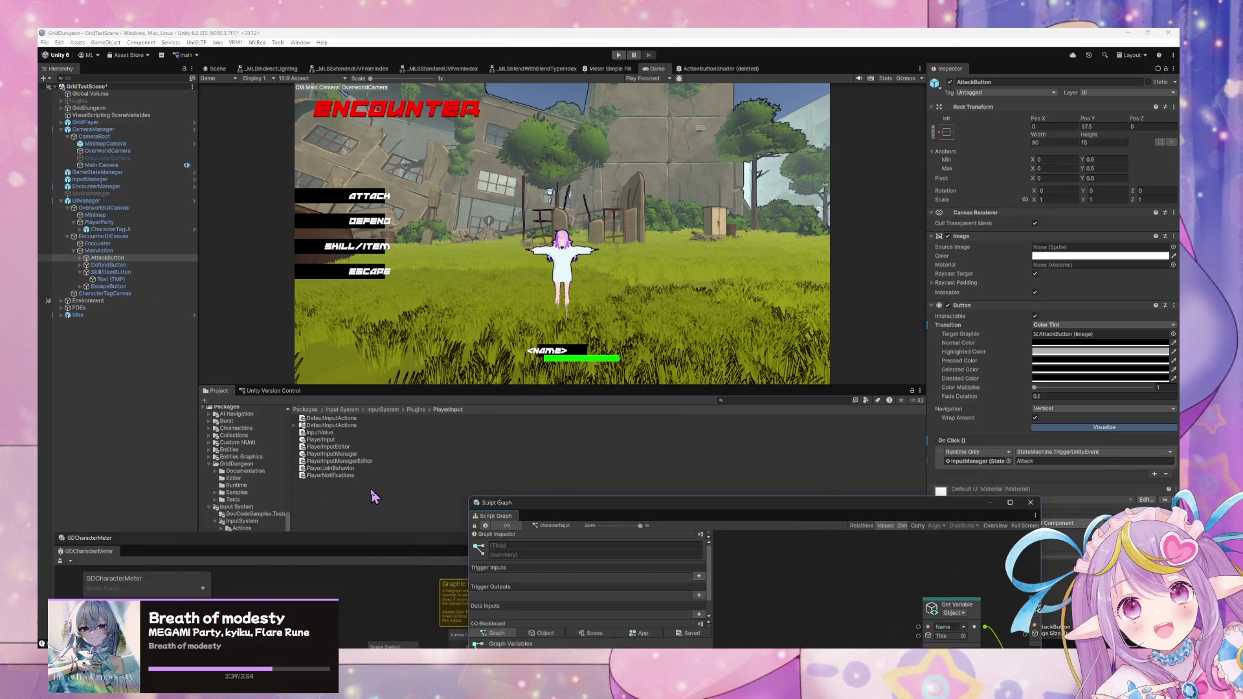
pyautogui.scroll(2, 272, 492)
pyautogui.scroll(4, 269, 467)
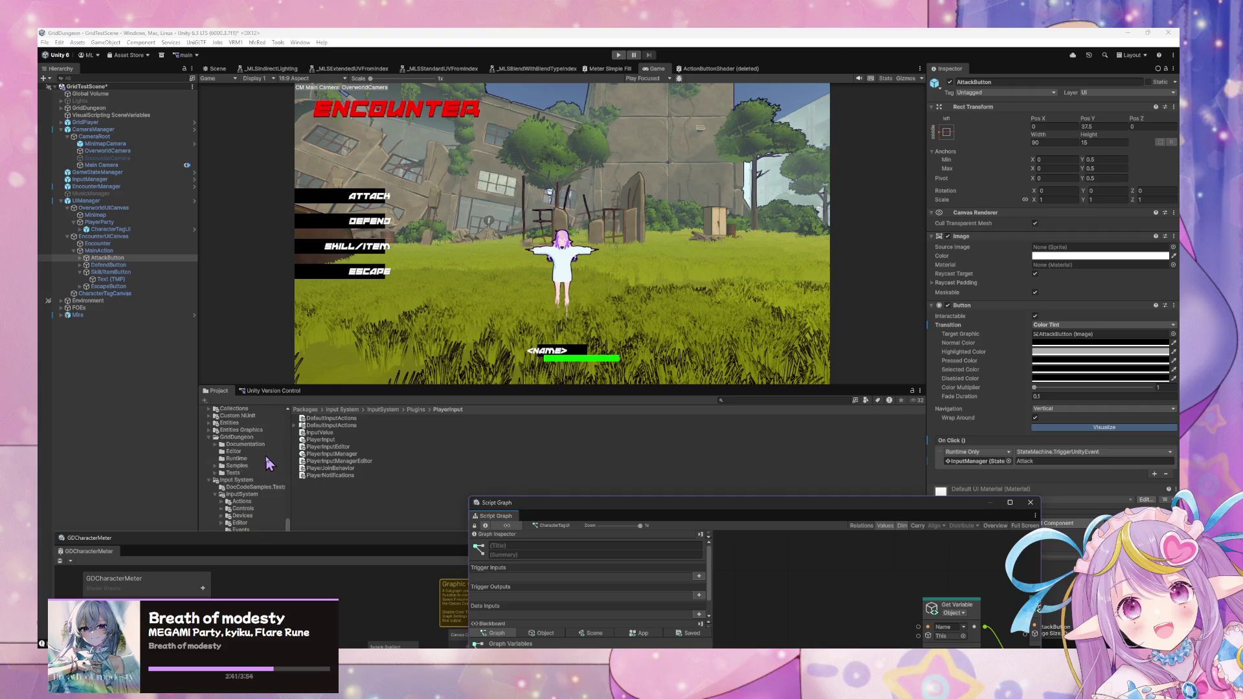
pyautogui.scroll(10, 269, 463)
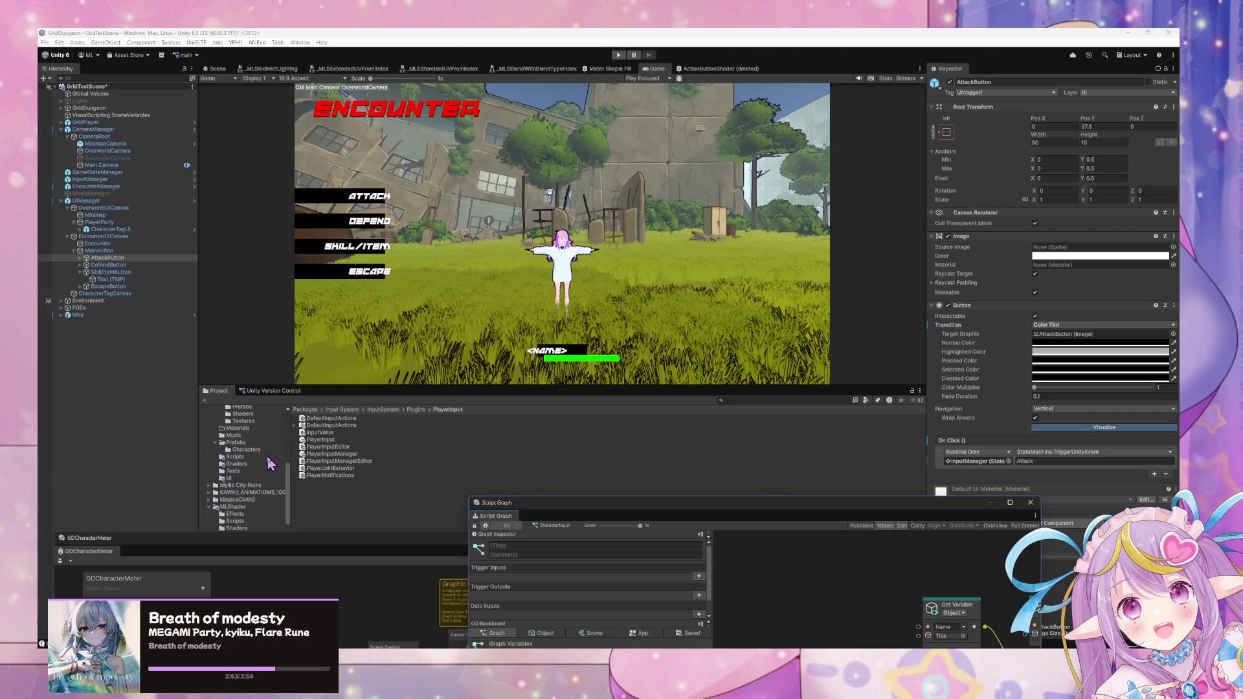
# - Delete the ActionButton animator controller from Assets/GridDungeon/UI, then reselect AttackButton
pyautogui.click(229, 479)
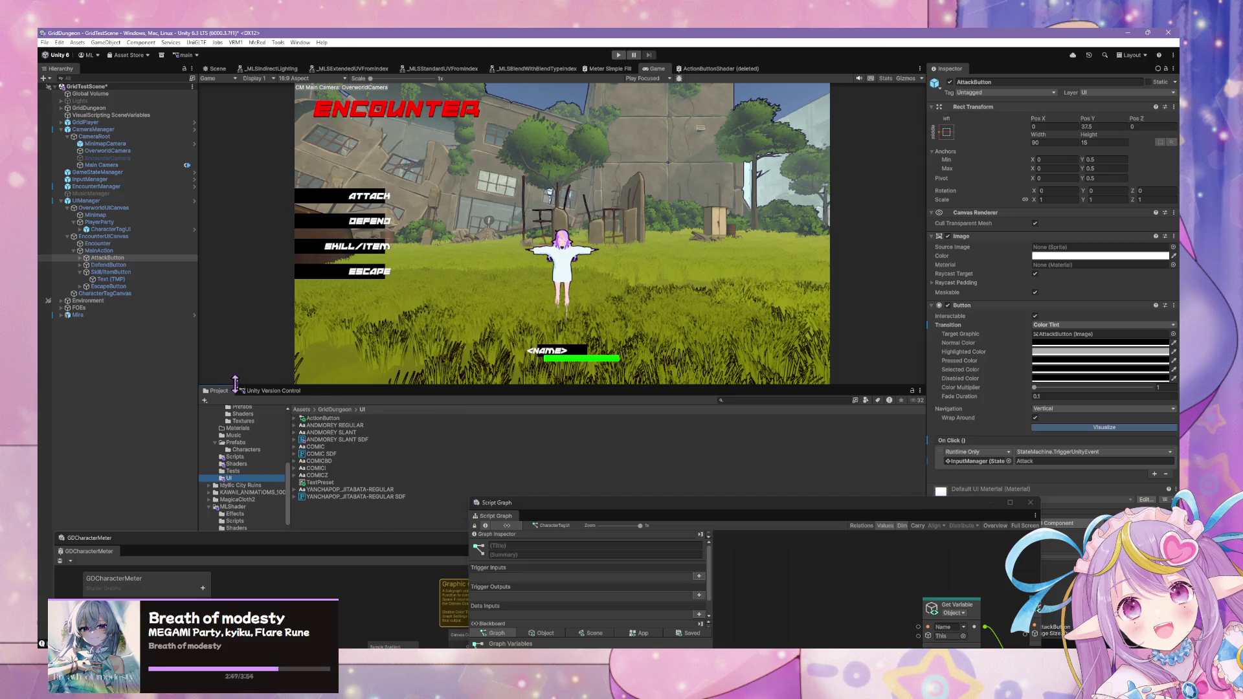
pyautogui.click(326, 419)
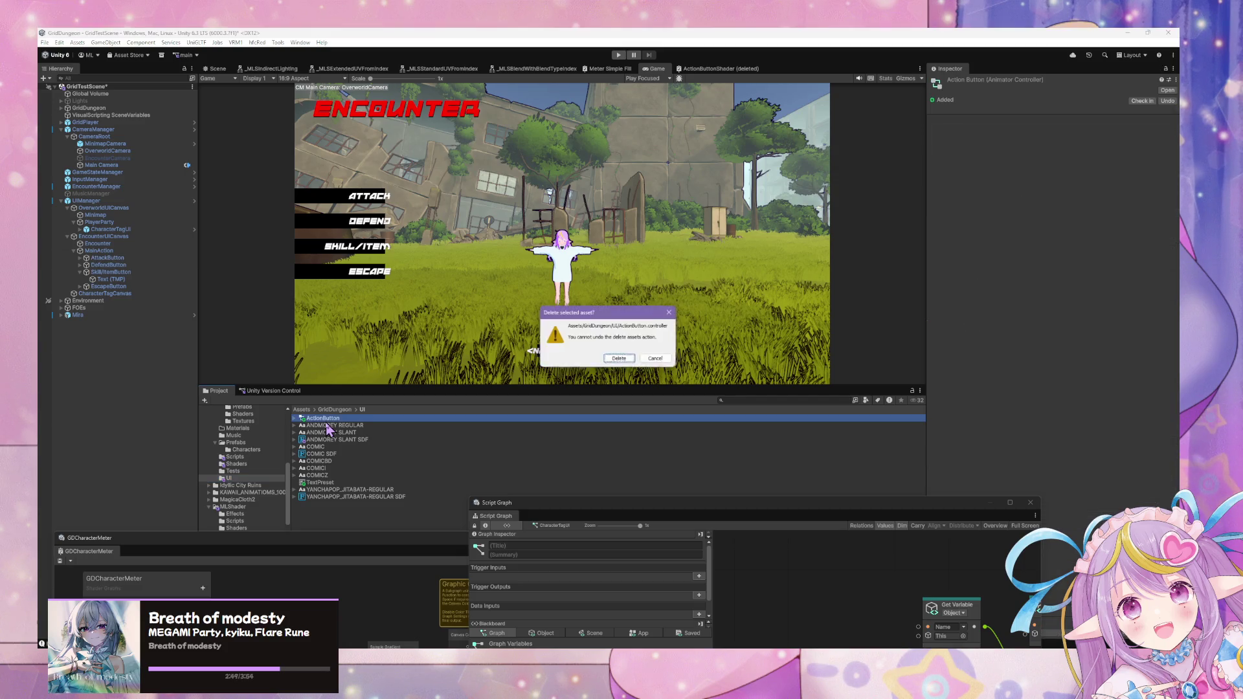
pyautogui.click(620, 355)
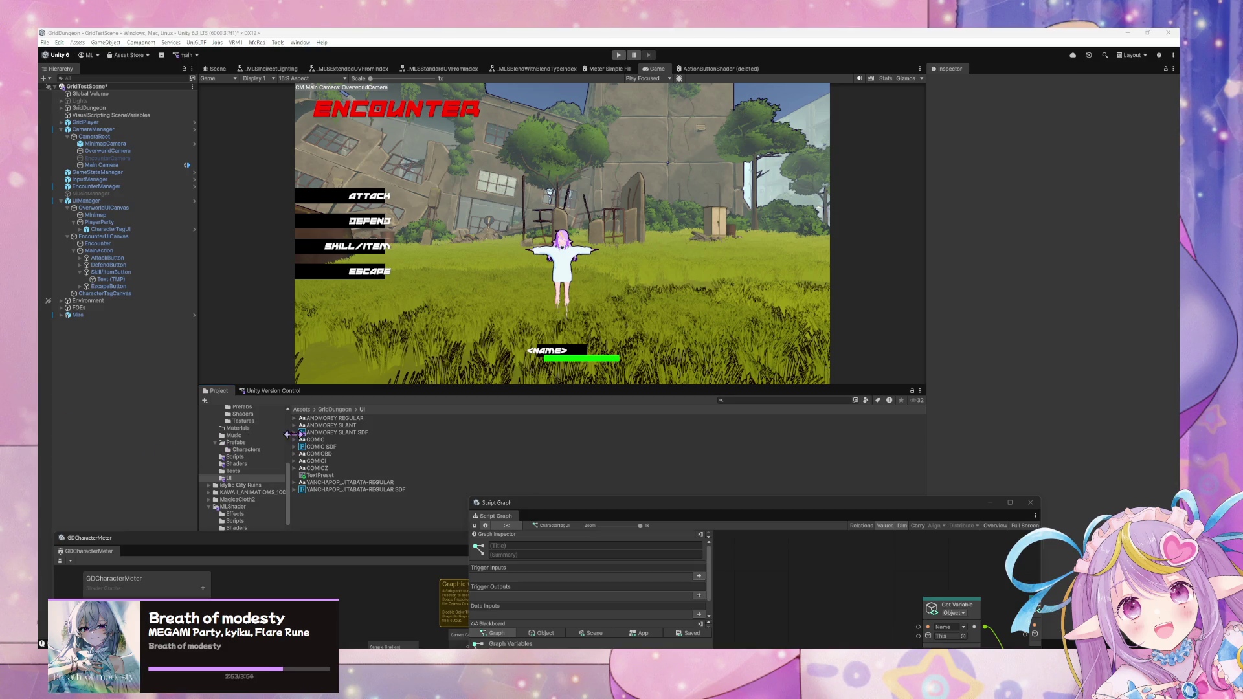
pyautogui.click(107, 258)
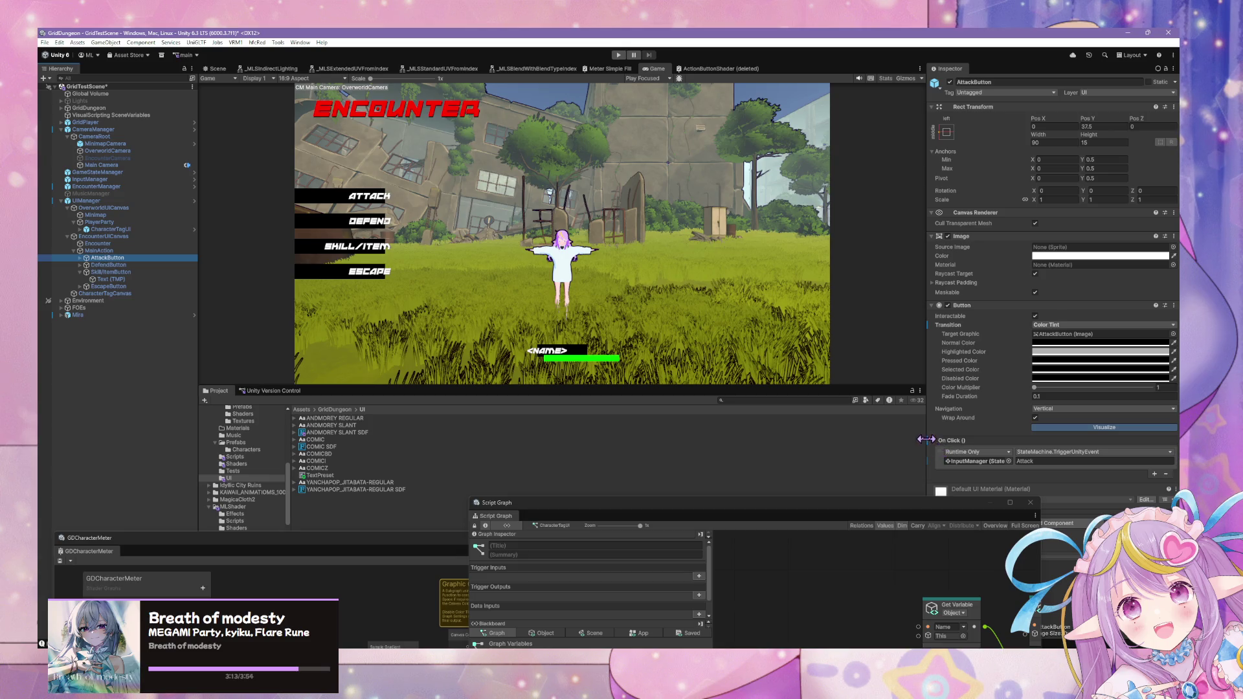
# - Review EscapeButton's and AttackButton's settings, then select DefendButton
pyautogui.click(109, 287)
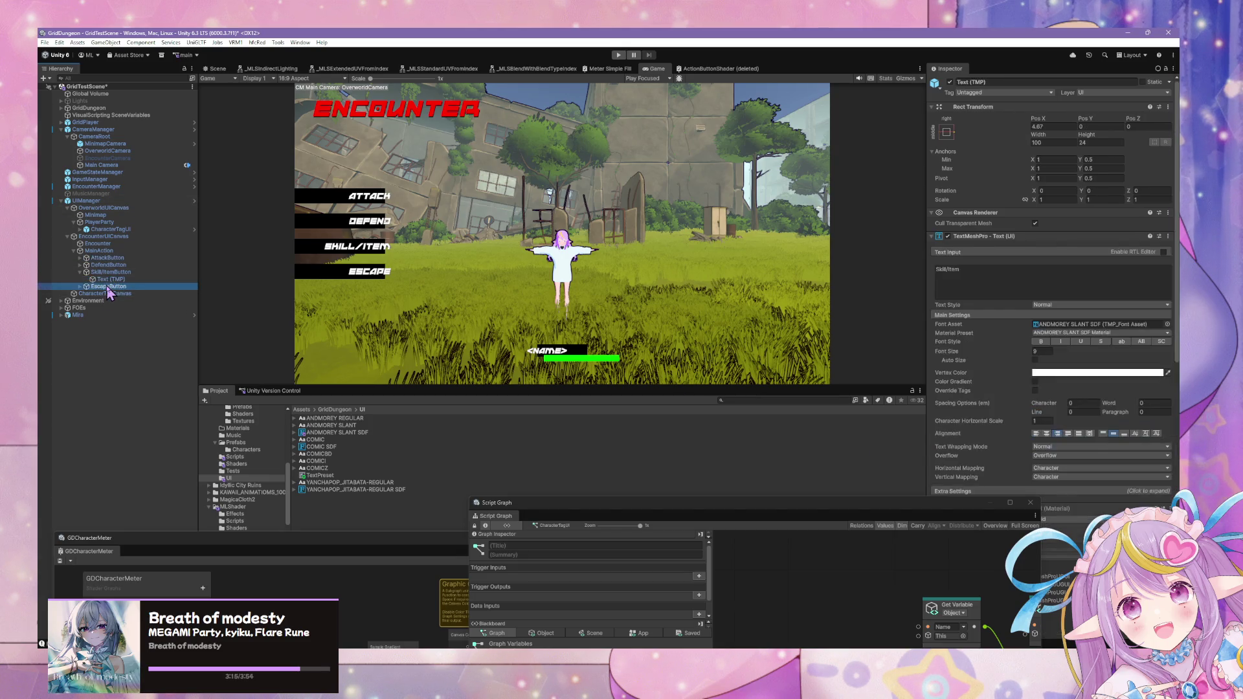
pyautogui.moveTo(913, 506); pyautogui.dragTo(715, 524)
pyautogui.click(128, 259)
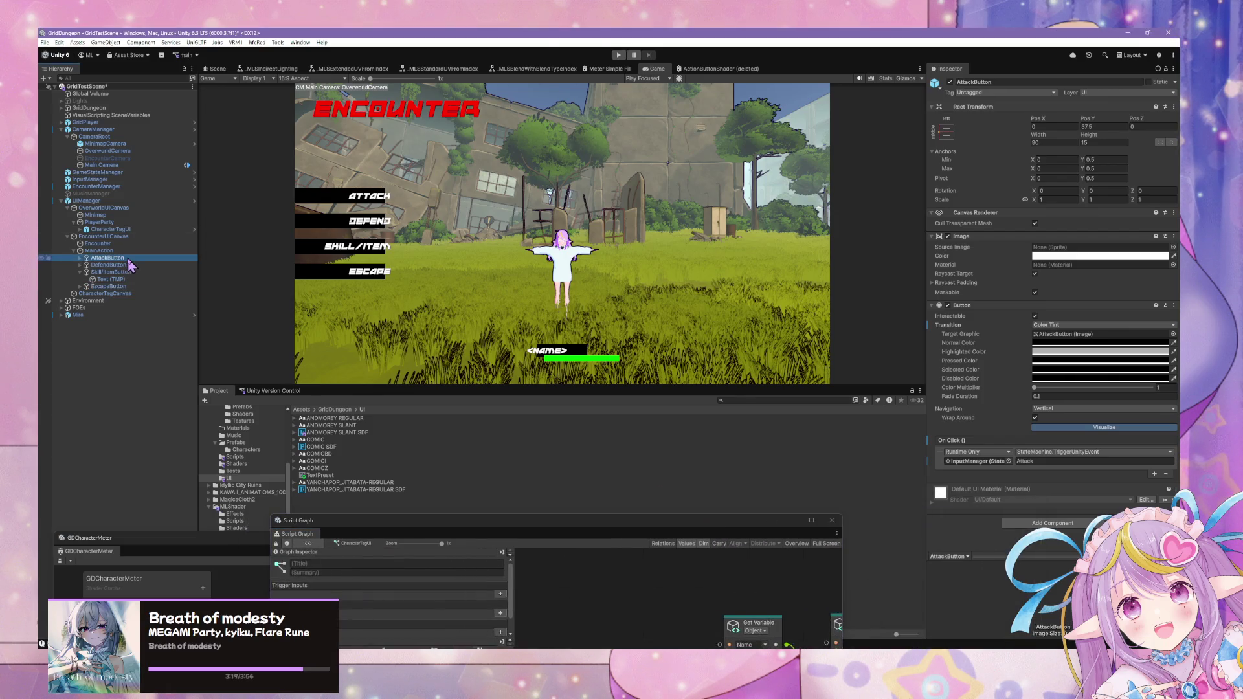
pyautogui.click(108, 266)
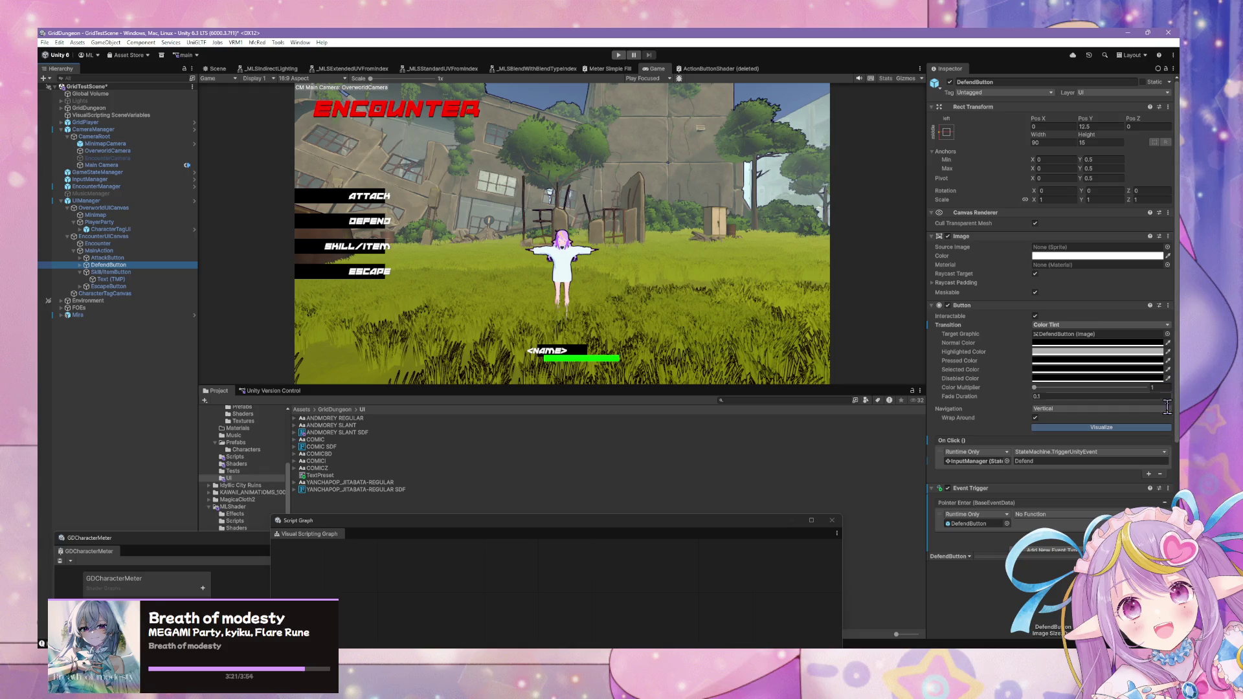
# - Remove the Event Trigger, Script Machine and Variables components from DefendButton
pyautogui.click(1168, 488)
pyautogui.click(1114, 528)
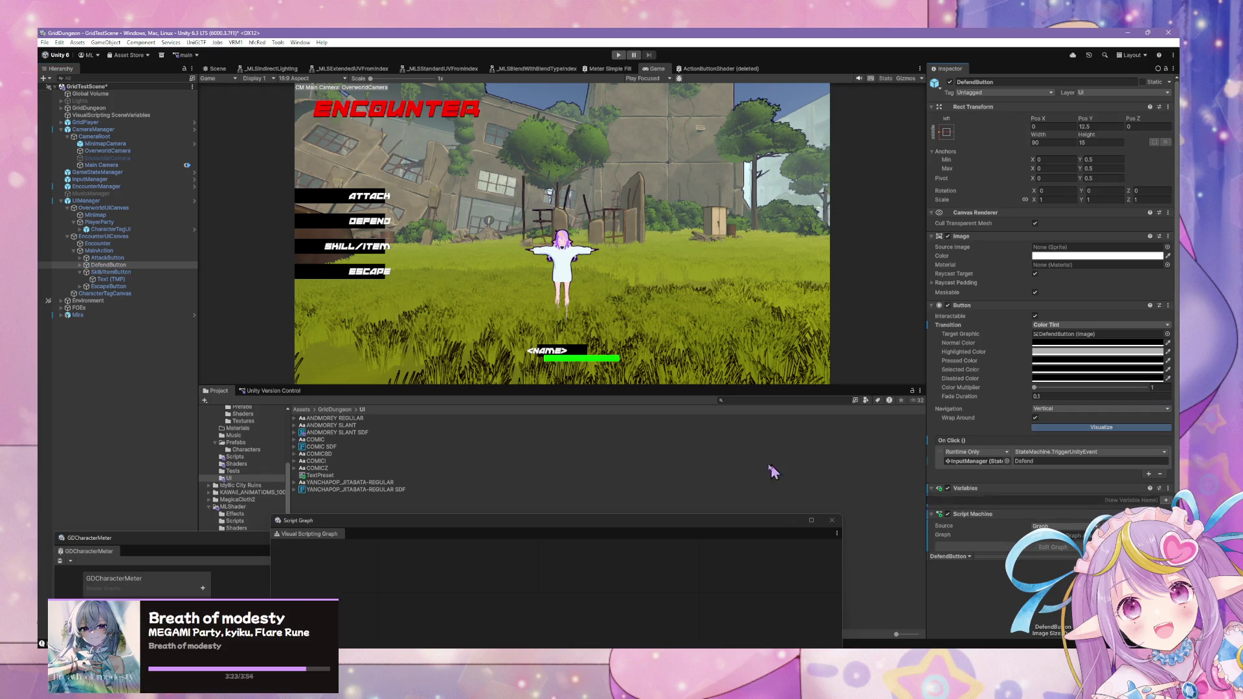
pyautogui.click(1168, 466)
pyautogui.click(1113, 509)
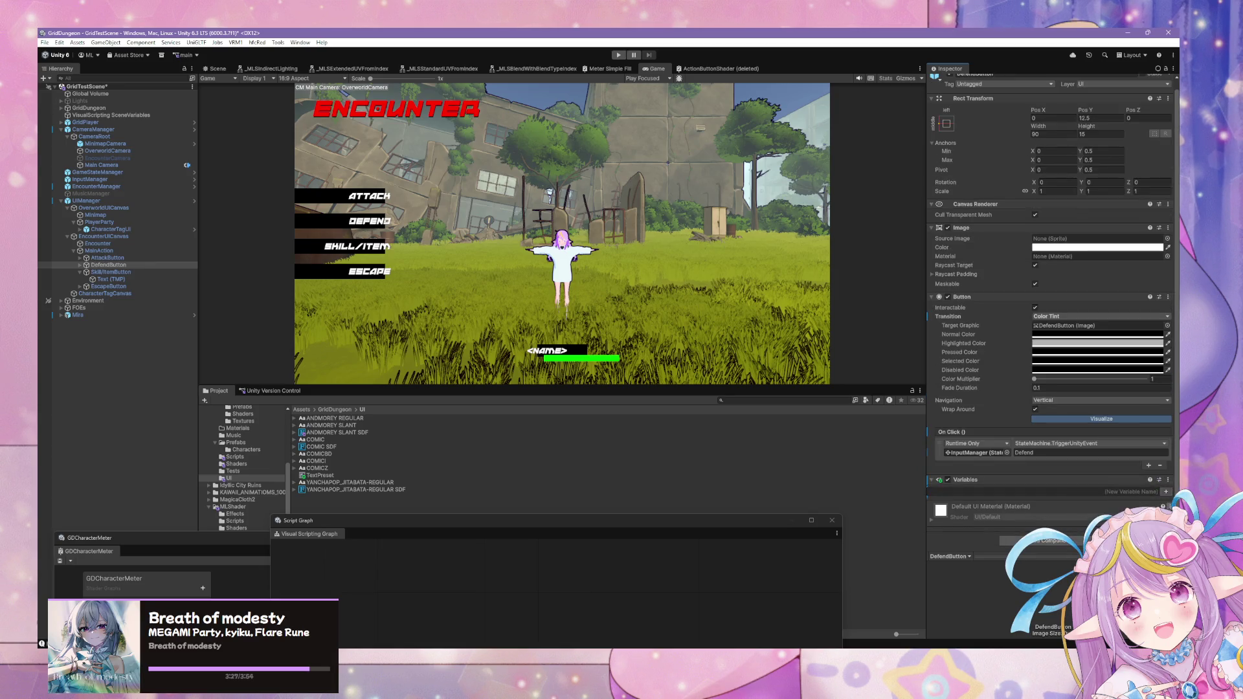
pyautogui.click(1168, 506)
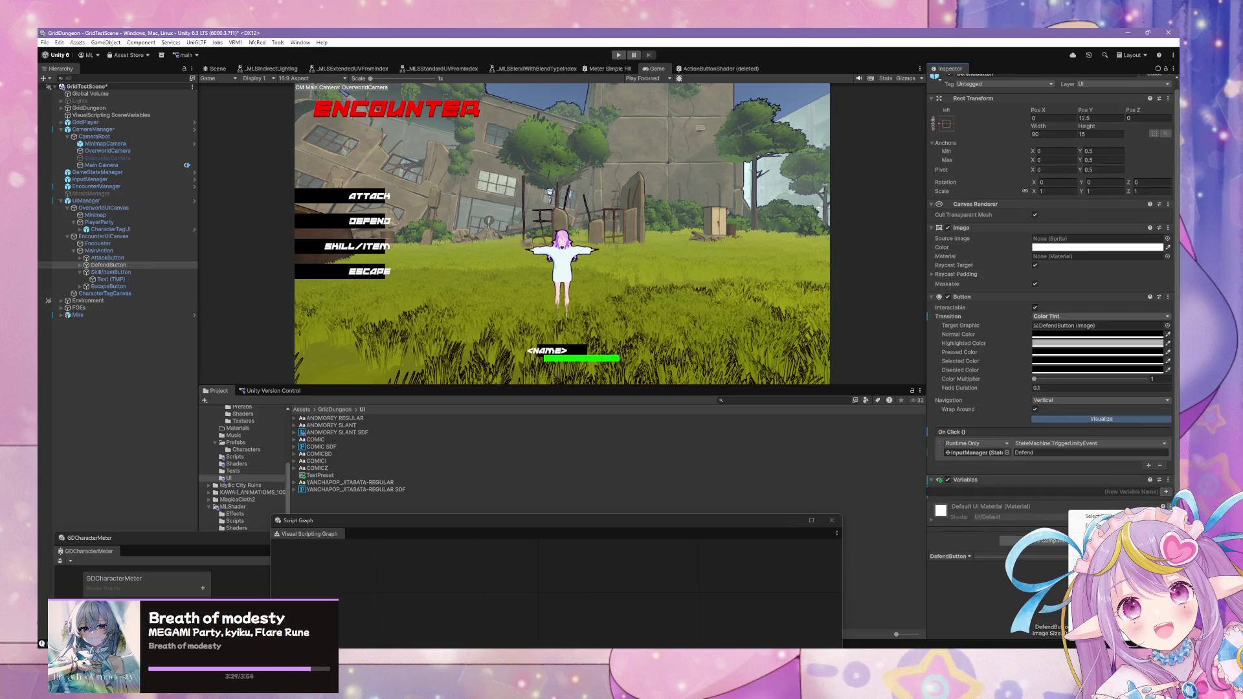
pyautogui.click(1168, 480)
pyautogui.click(1108, 513)
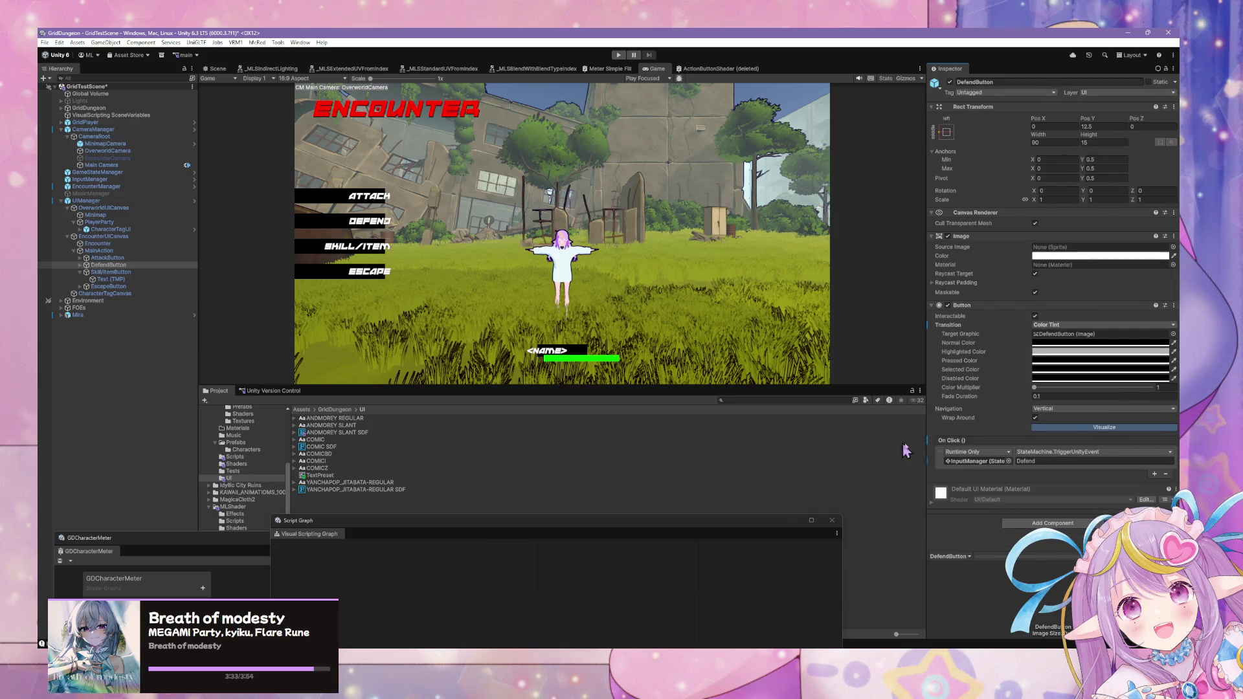
# - Inspect Skill/ItemButton's components and enlarge the Game view by shrinking the Project panel
pyautogui.press('Down')
pyautogui.press('Down')
pyautogui.press('Up')
pyautogui.press('Up')
pyautogui.click(97, 272)
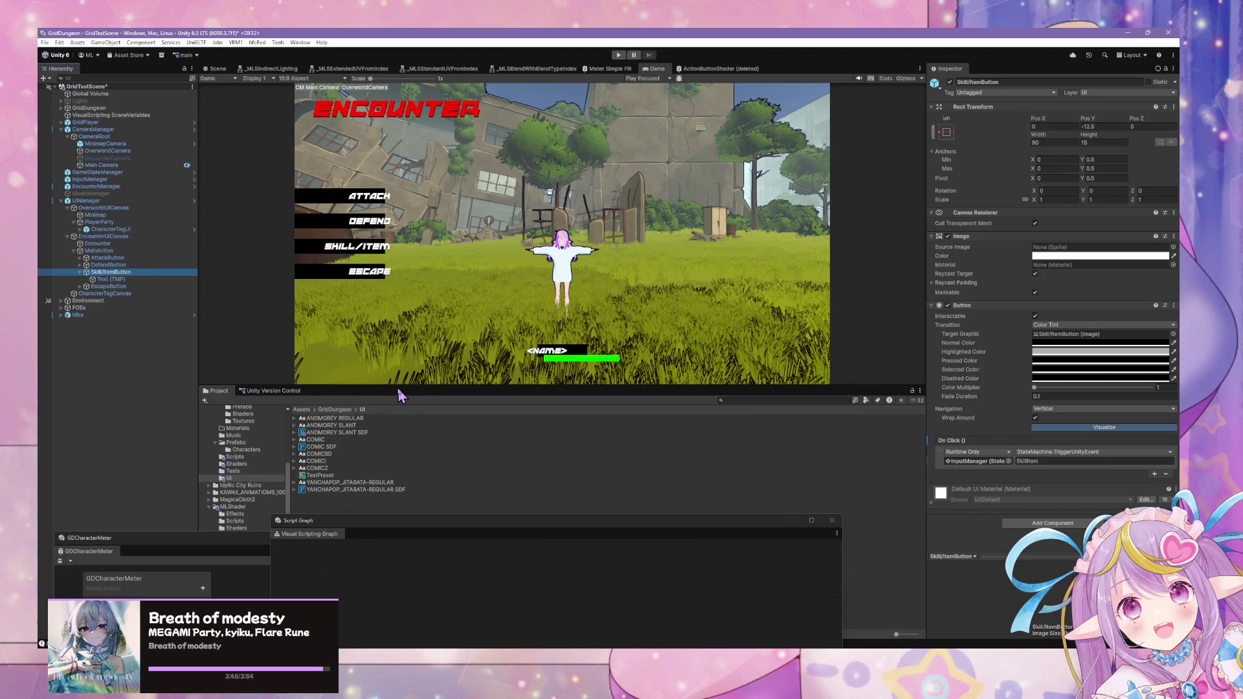
pyautogui.moveTo(401, 386); pyautogui.dragTo(409, 445)
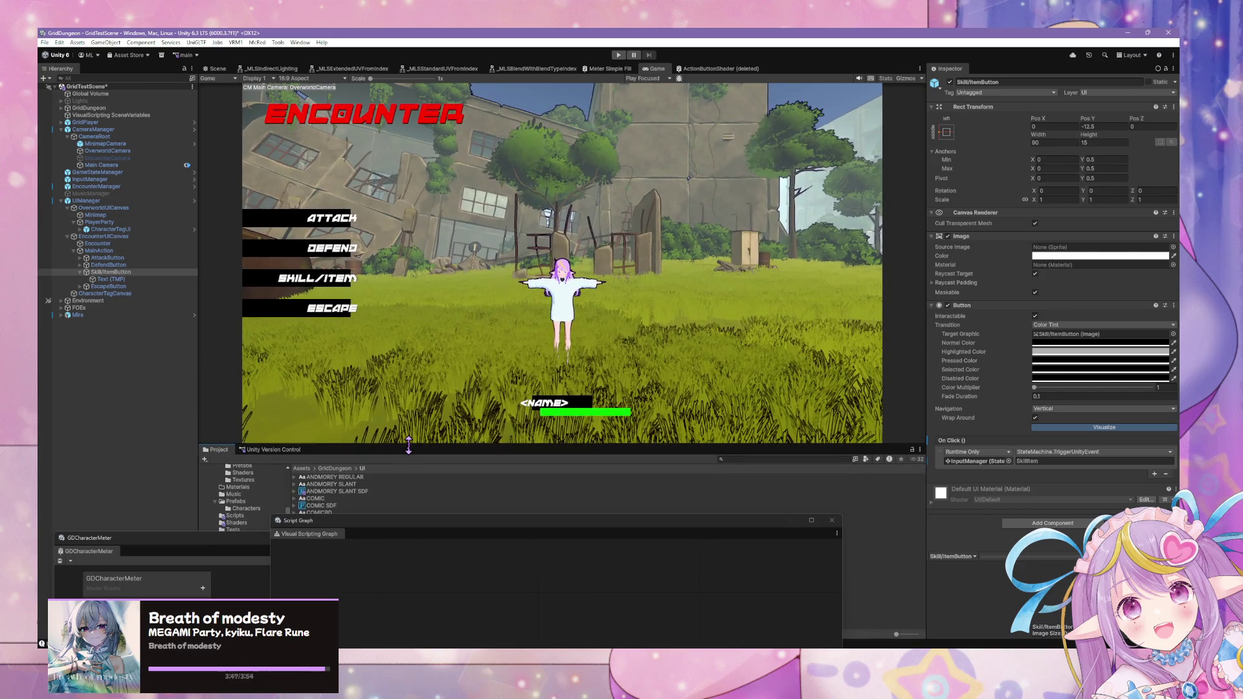
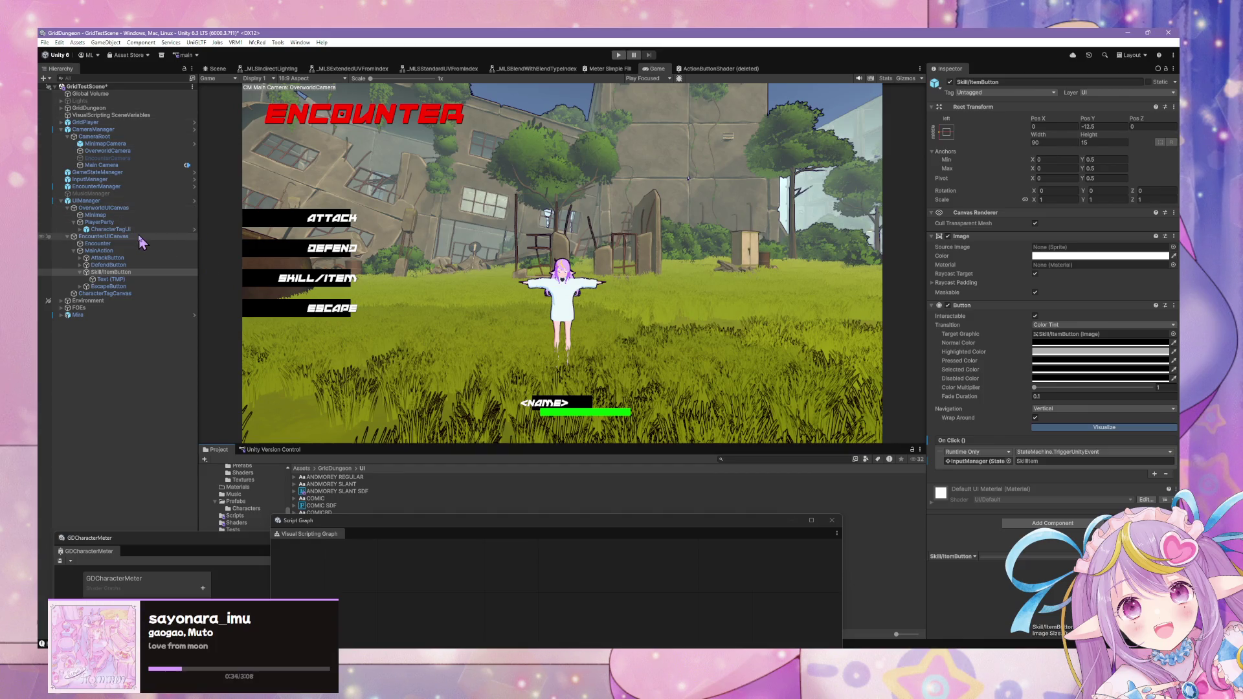
# - Select CharacterTagUI and open its AlignWorldSpaceToScreenSpace graph in an enlarged Script Graph window
pyautogui.click(110, 229)
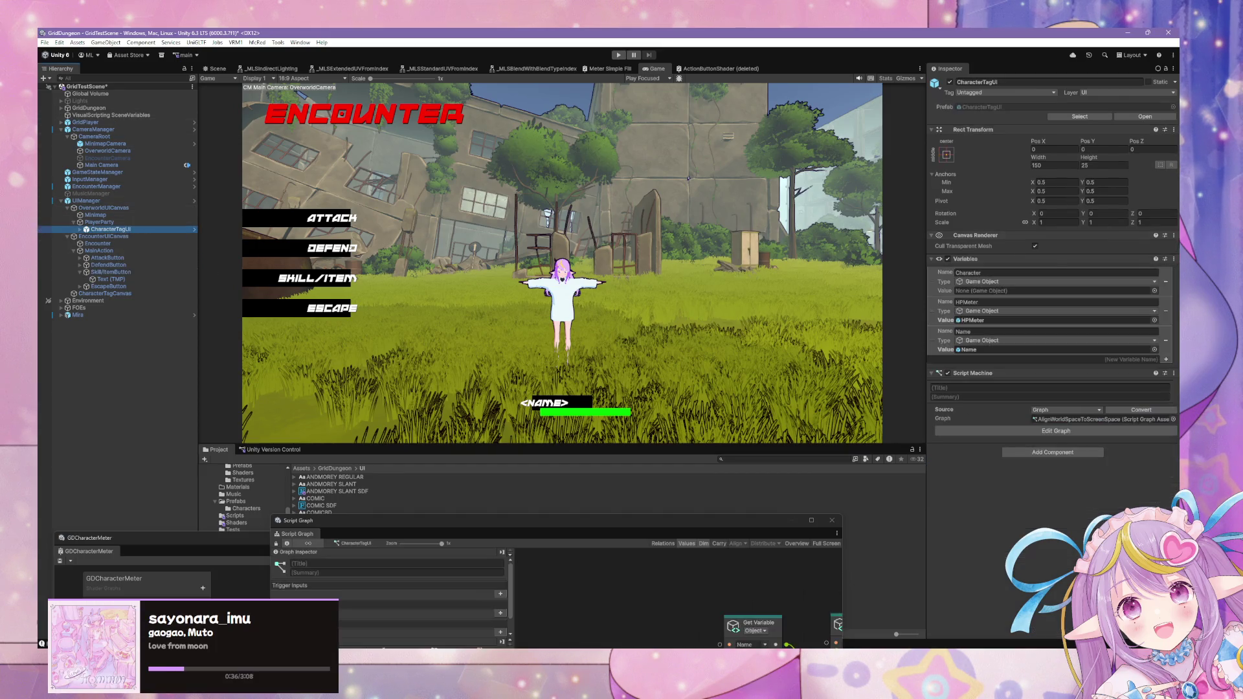
pyautogui.moveTo(573, 518); pyautogui.dragTo(741, 529)
pyautogui.click(1142, 421)
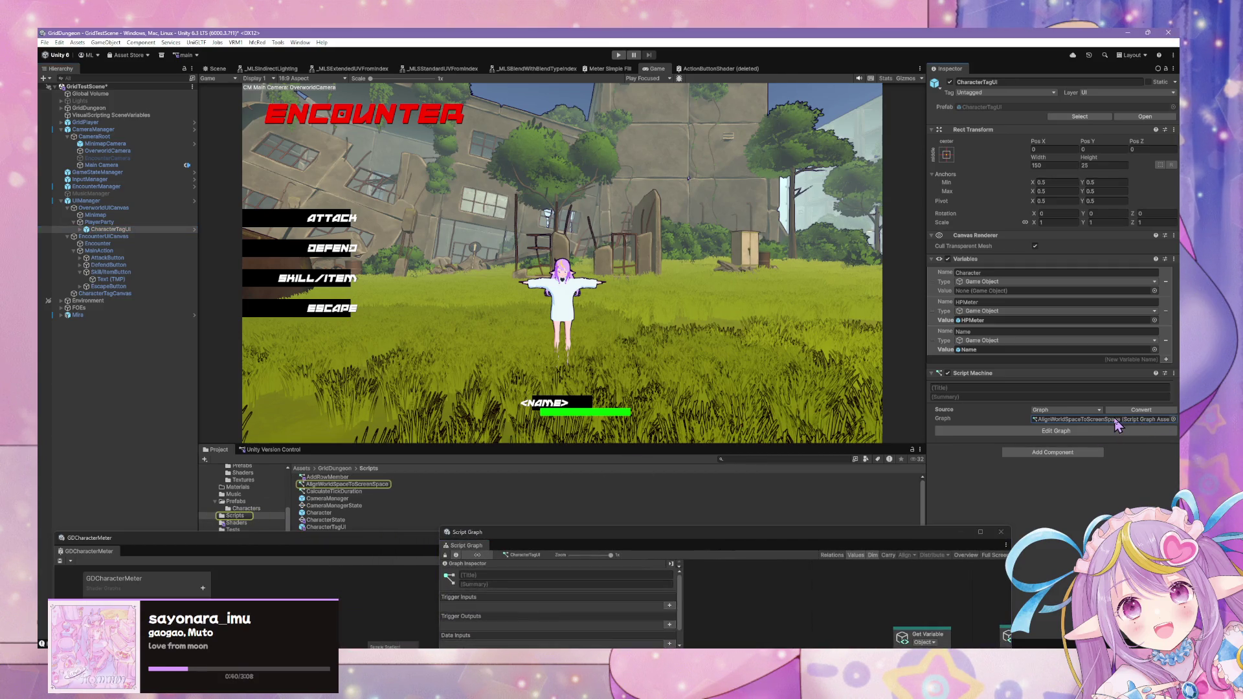
pyautogui.doubleClick(1117, 421)
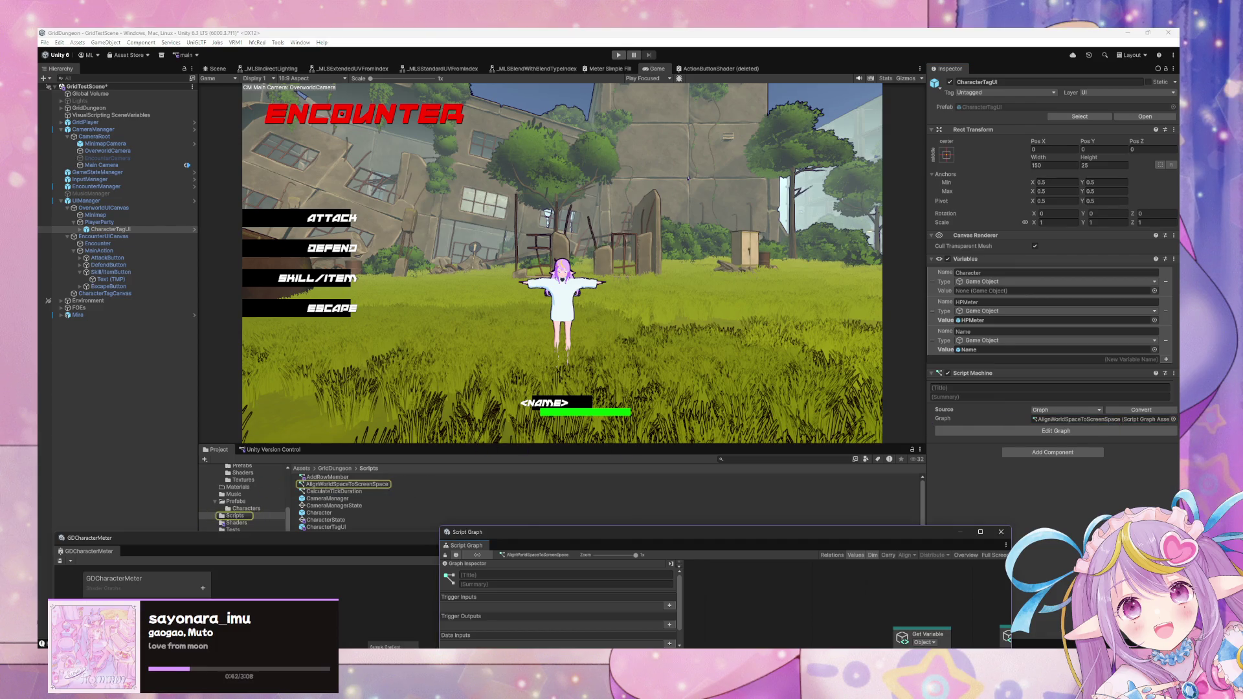
pyautogui.moveTo(726, 544)
pyautogui.mouseDown()
pyautogui.moveTo(624, 186)
pyautogui.moveTo(610, 204)
pyautogui.mouseUp()
pyautogui.moveTo(894, 546); pyautogui.dragTo(1125, 620)
pyautogui.moveTo(1044, 511)
pyautogui.mouseDown()
pyautogui.moveTo(828, 347)
pyautogui.moveTo(844, 336)
pyautogui.mouseUp()
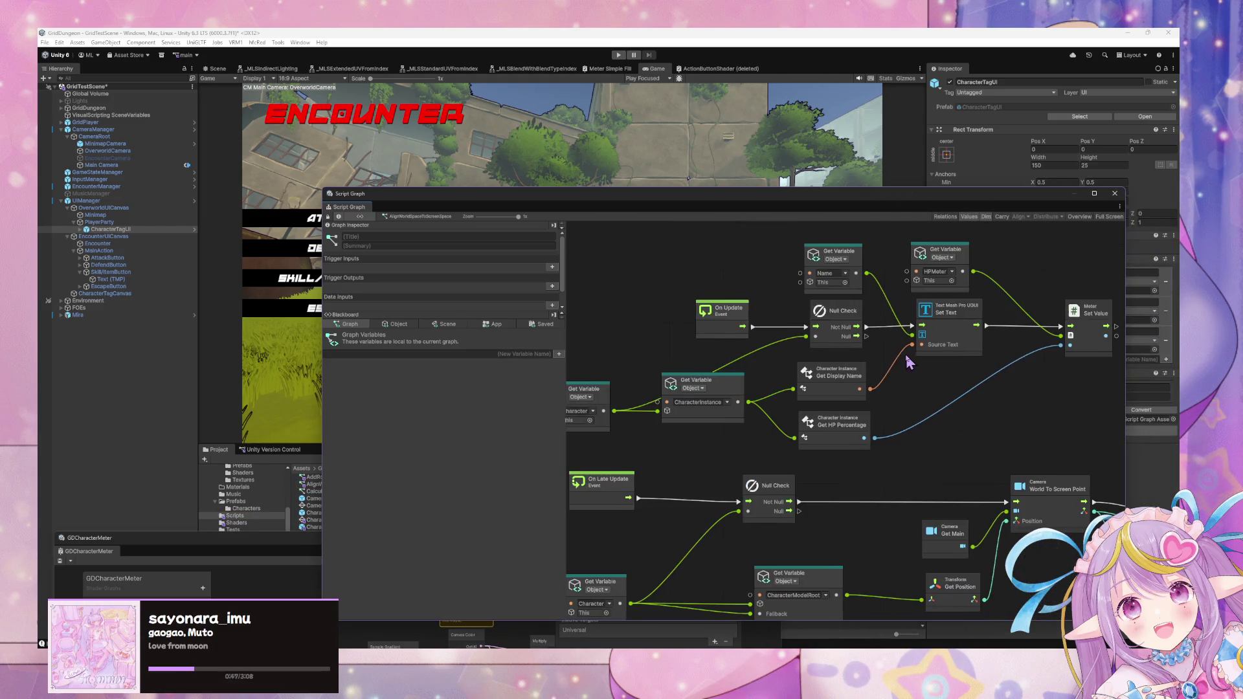
# - Review the graph's Object variables in the blackboard and close the GDCharacterMeter window
pyautogui.click(396, 324)
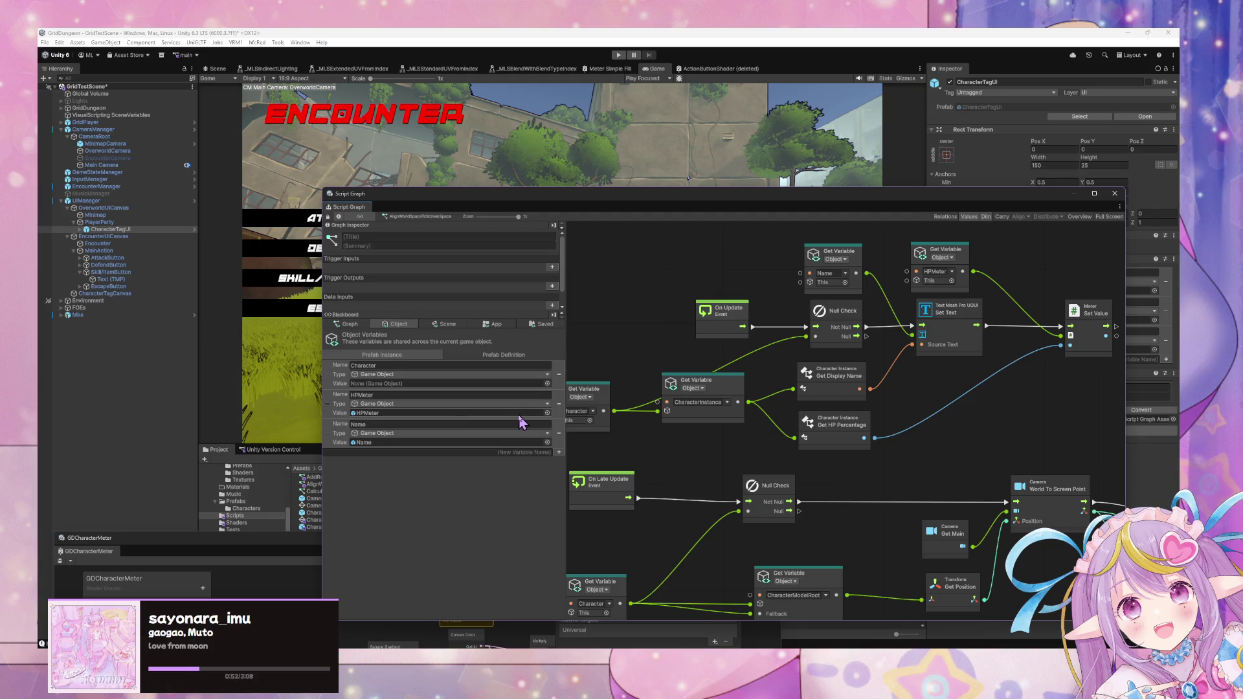
pyautogui.moveTo(474, 200)
pyautogui.mouseDown()
pyautogui.moveTo(638, 397)
pyautogui.moveTo(680, 484)
pyautogui.moveTo(703, 482)
pyautogui.mouseUp()
pyautogui.moveTo(471, 450)
pyautogui.mouseDown()
pyautogui.moveTo(492, 274)
pyautogui.moveTo(524, 304)
pyautogui.moveTo(533, 437)
pyautogui.mouseUp()
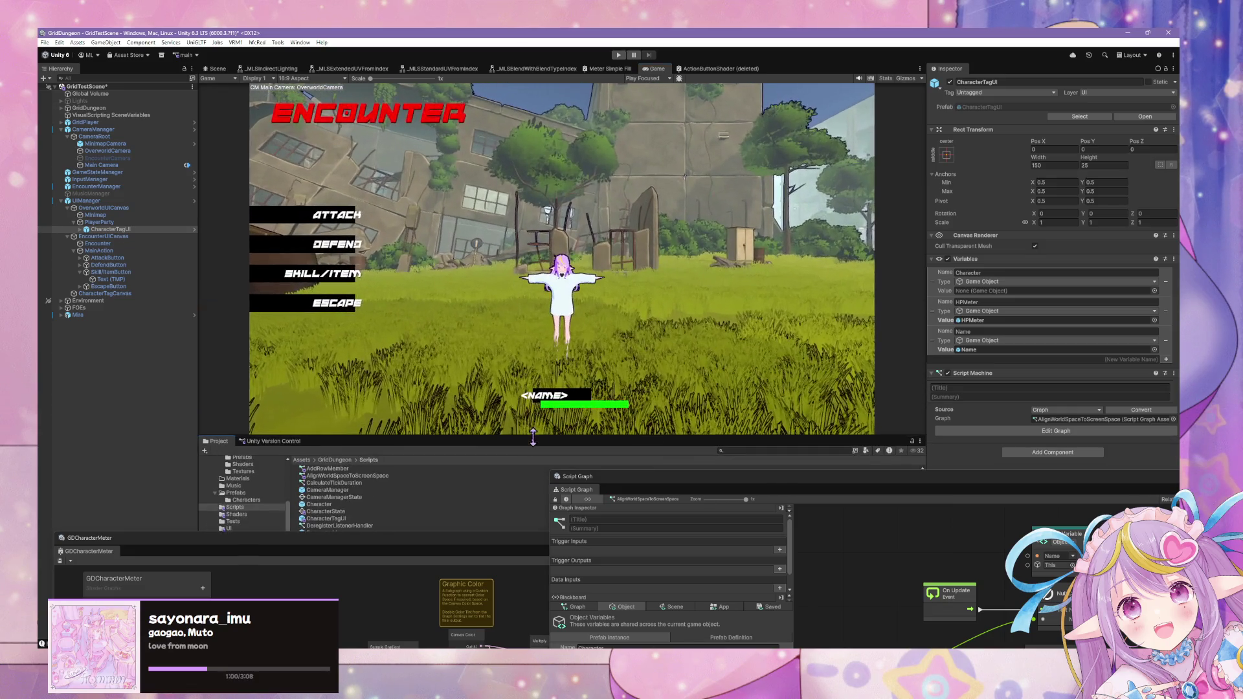
pyautogui.moveTo(802, 479); pyautogui.dragTo(780, 577)
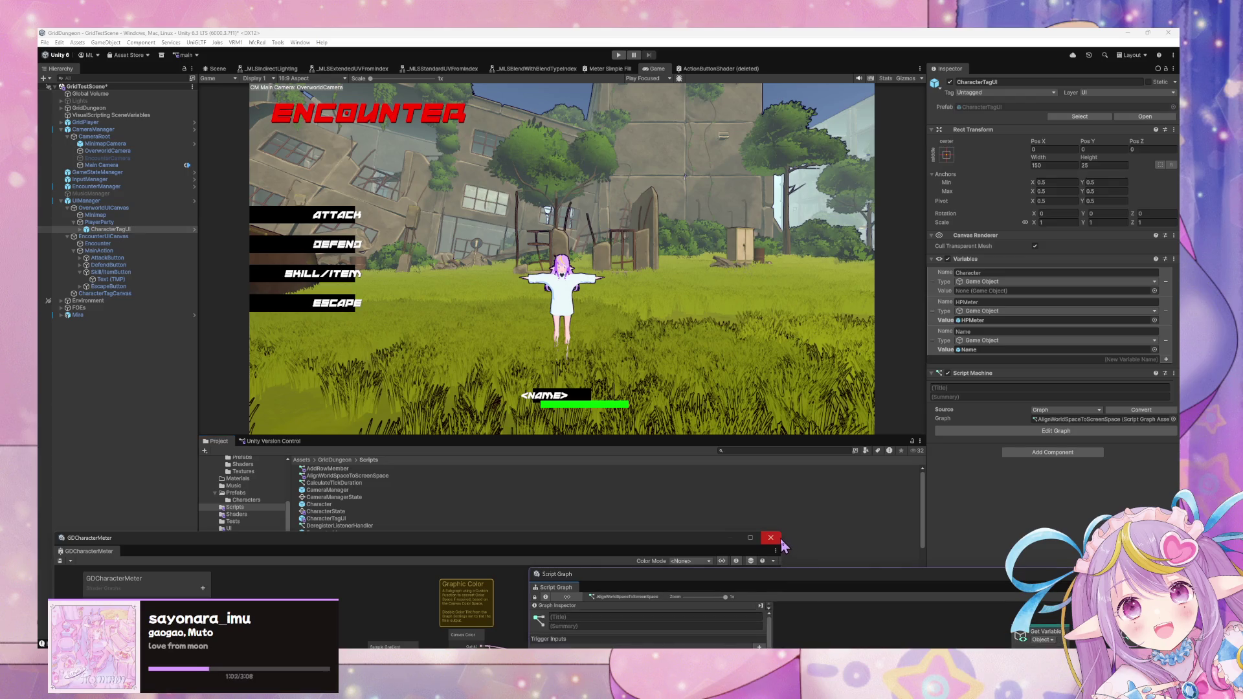
pyautogui.click(780, 540)
# - Add a Visual Scripting State Graph named CharacterTagUIState to Scripts, then reselect CharacterTagUI
pyautogui.moveTo(648, 438); pyautogui.dragTo(646, 313)
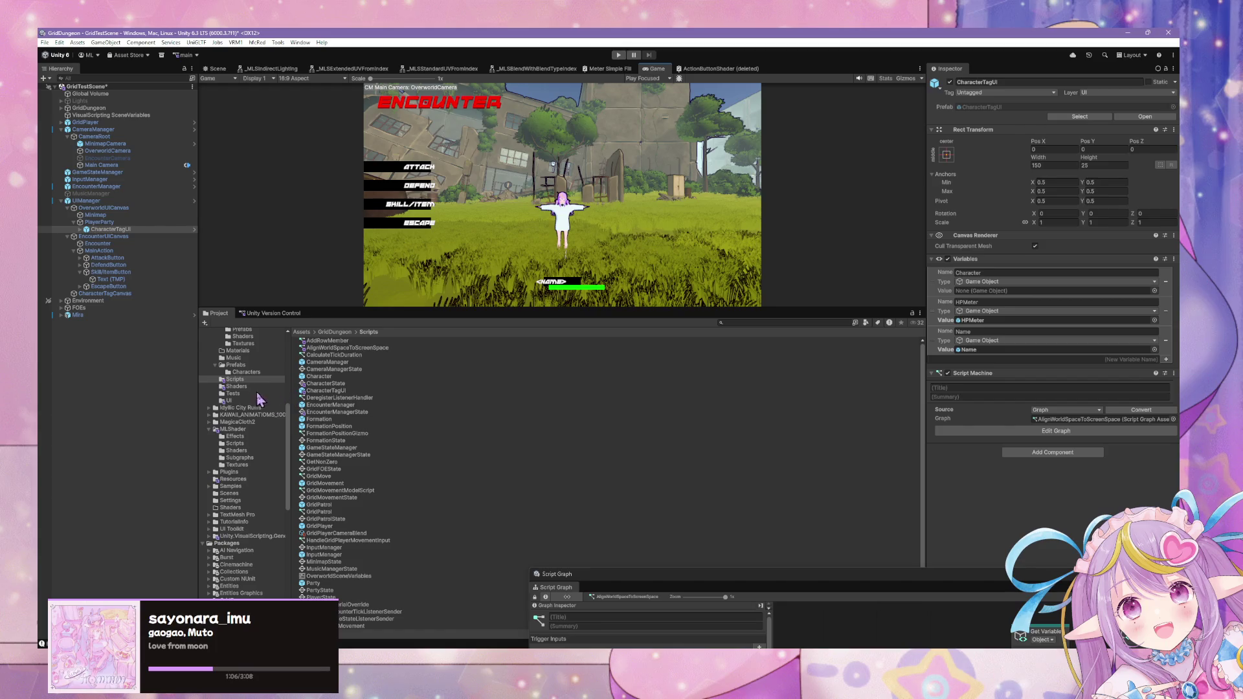
pyautogui.scroll(-3, 473, 411)
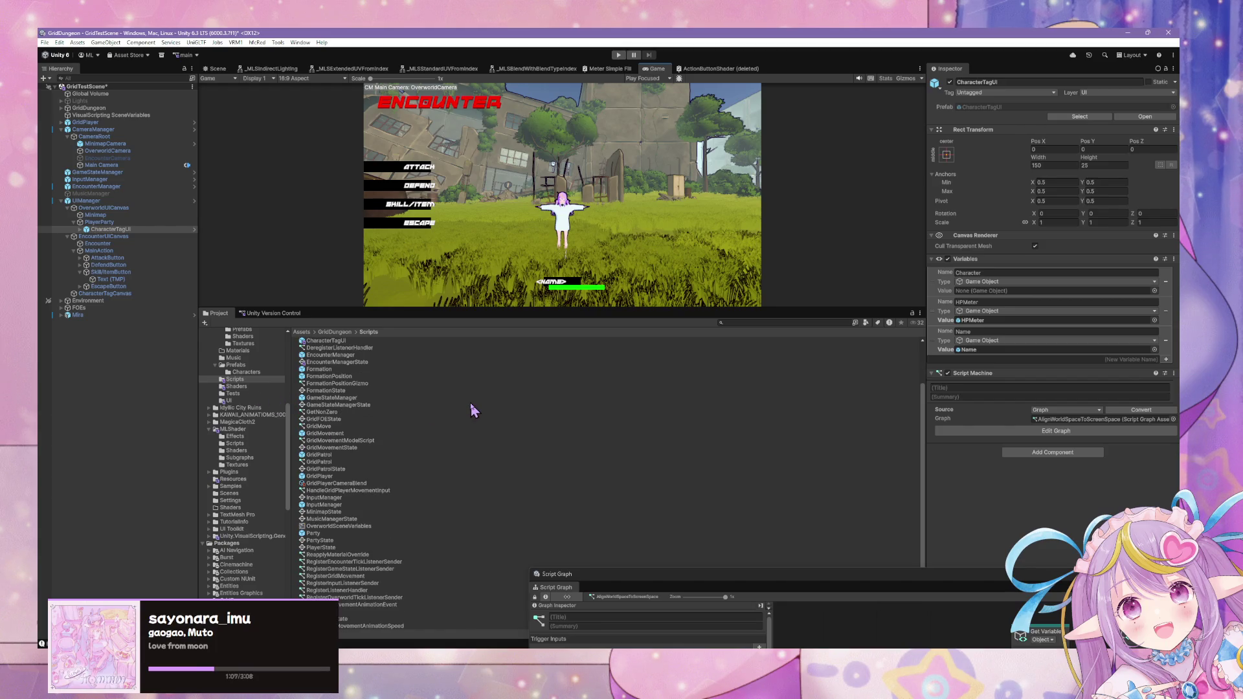
pyautogui.rightClick(664, 402)
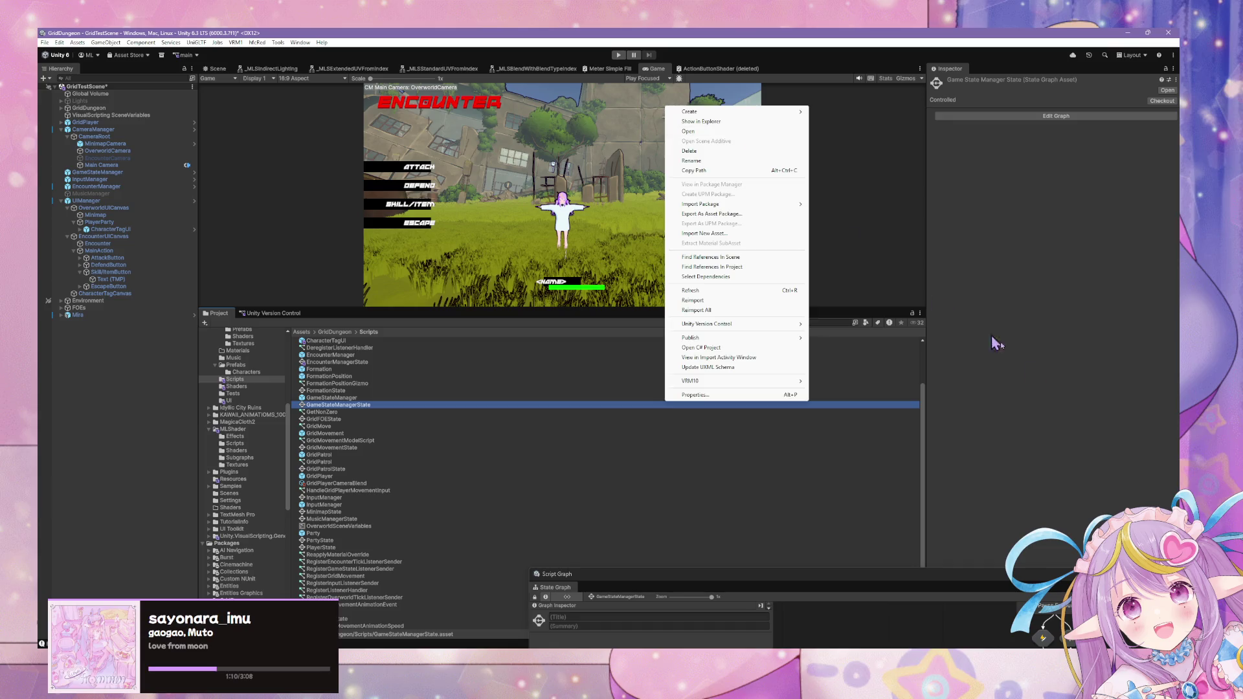
pyautogui.click(939, 300)
pyautogui.rightClick(916, 455)
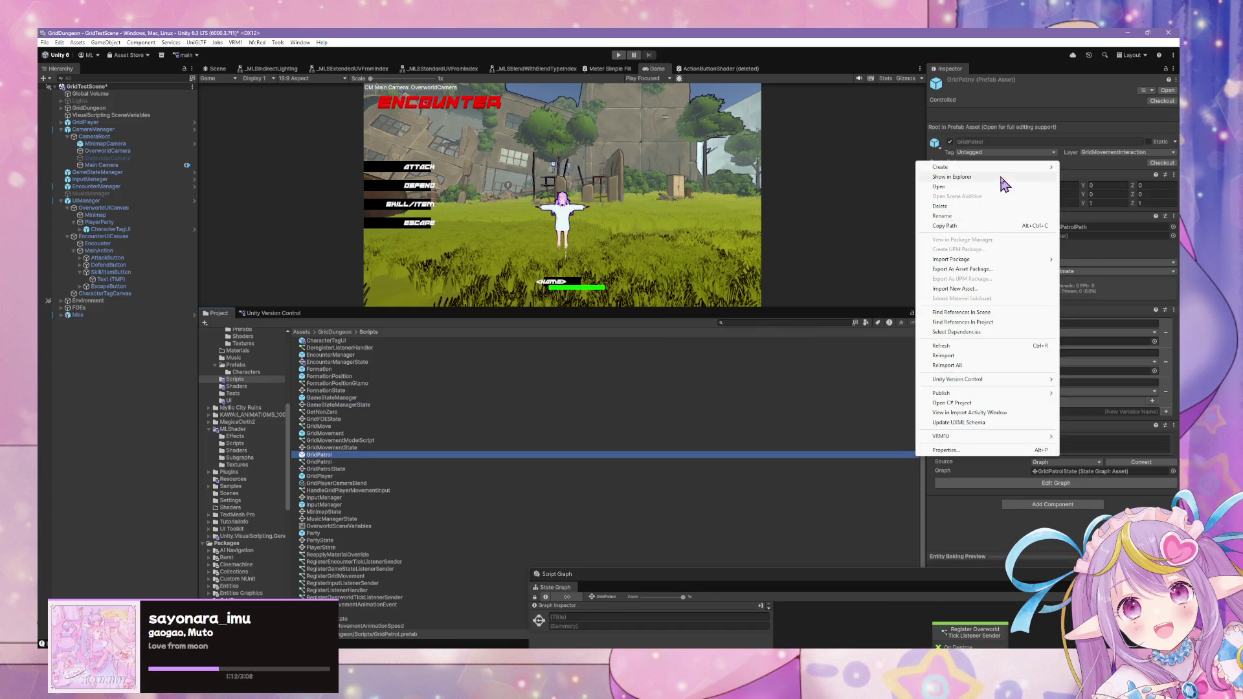
pyautogui.moveTo(1030, 167)
pyautogui.moveTo(1126, 367)
pyautogui.click(1044, 368)
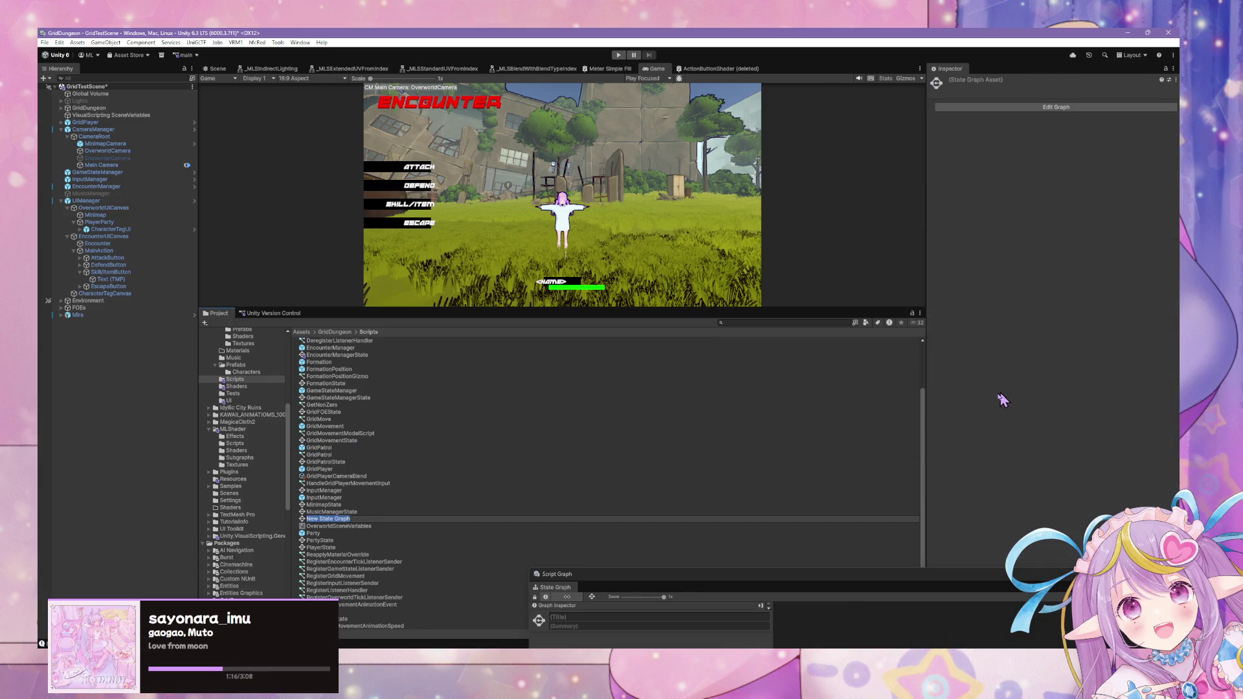
pyautogui.write('CharacterTagUIState')
pyautogui.press('Return')
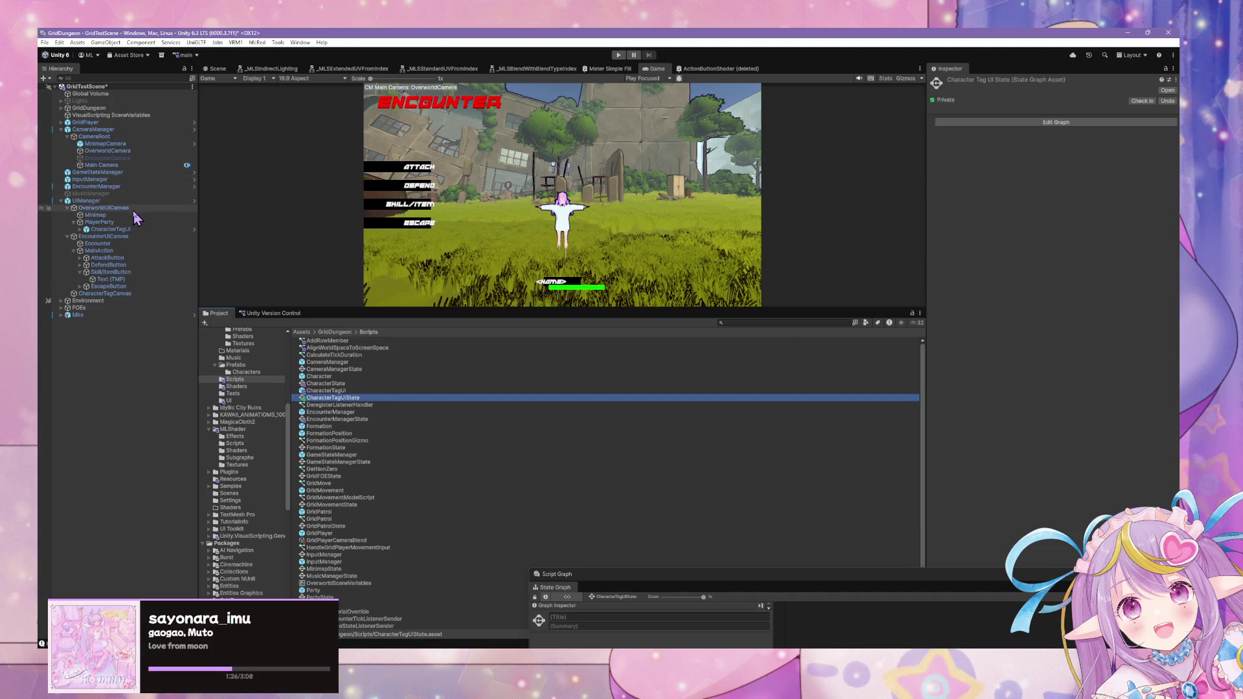
pyautogui.click(111, 229)
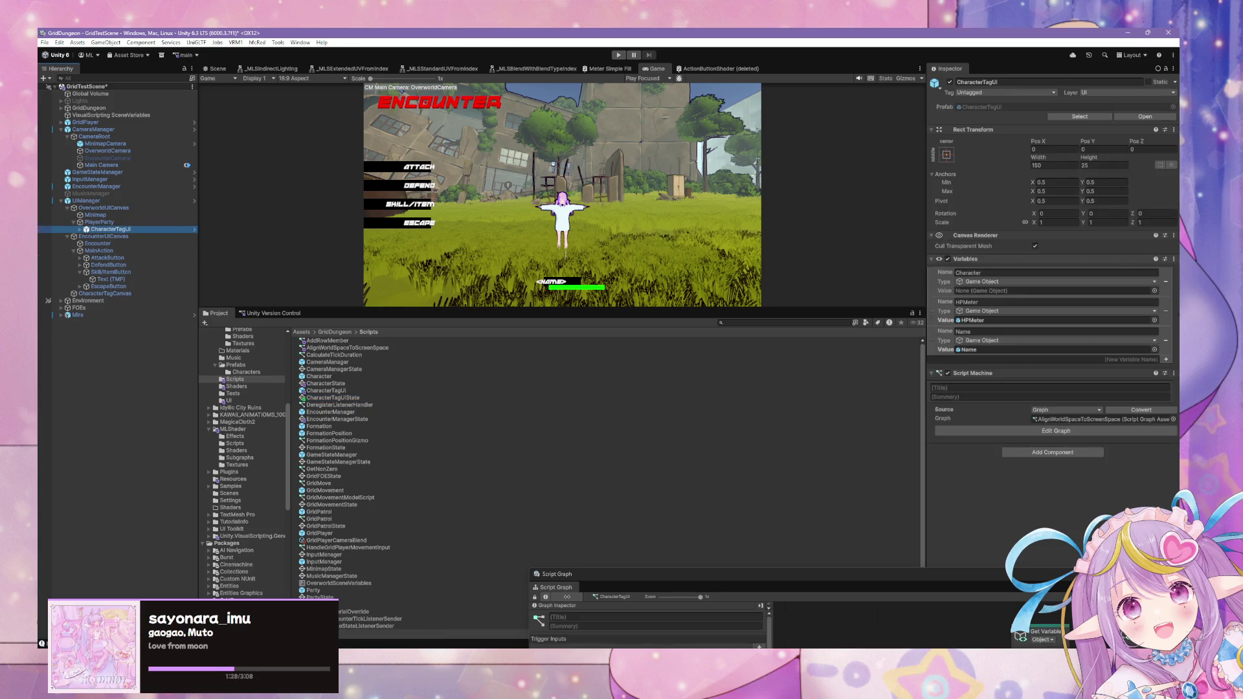
# - Remove CharacterTagUI's Script Machine component and open the prefab for editing
pyautogui.click(1173, 374)
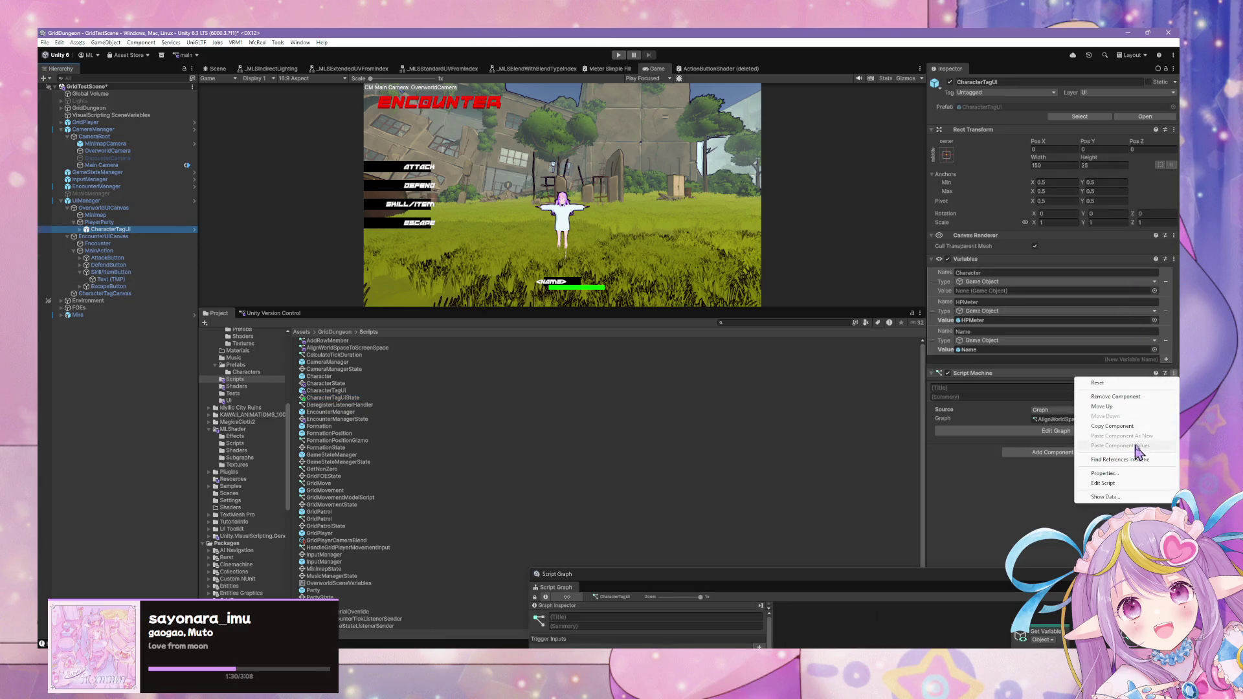
pyautogui.click(1157, 397)
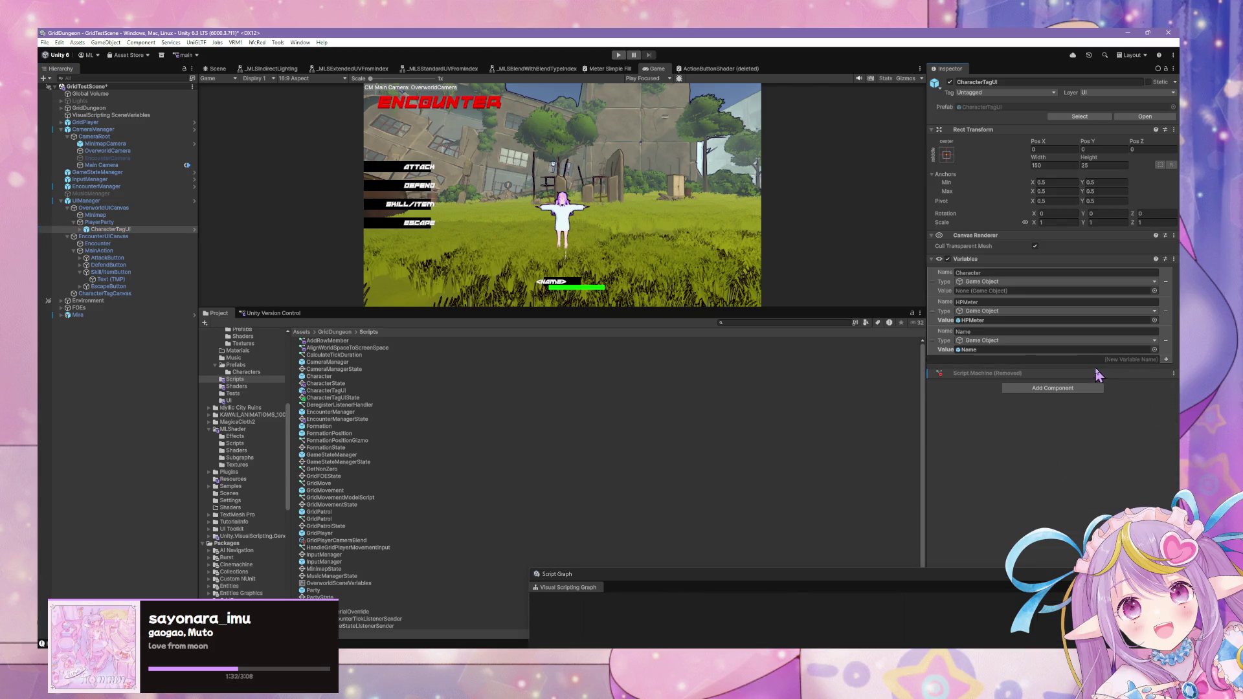
pyautogui.click(1166, 118)
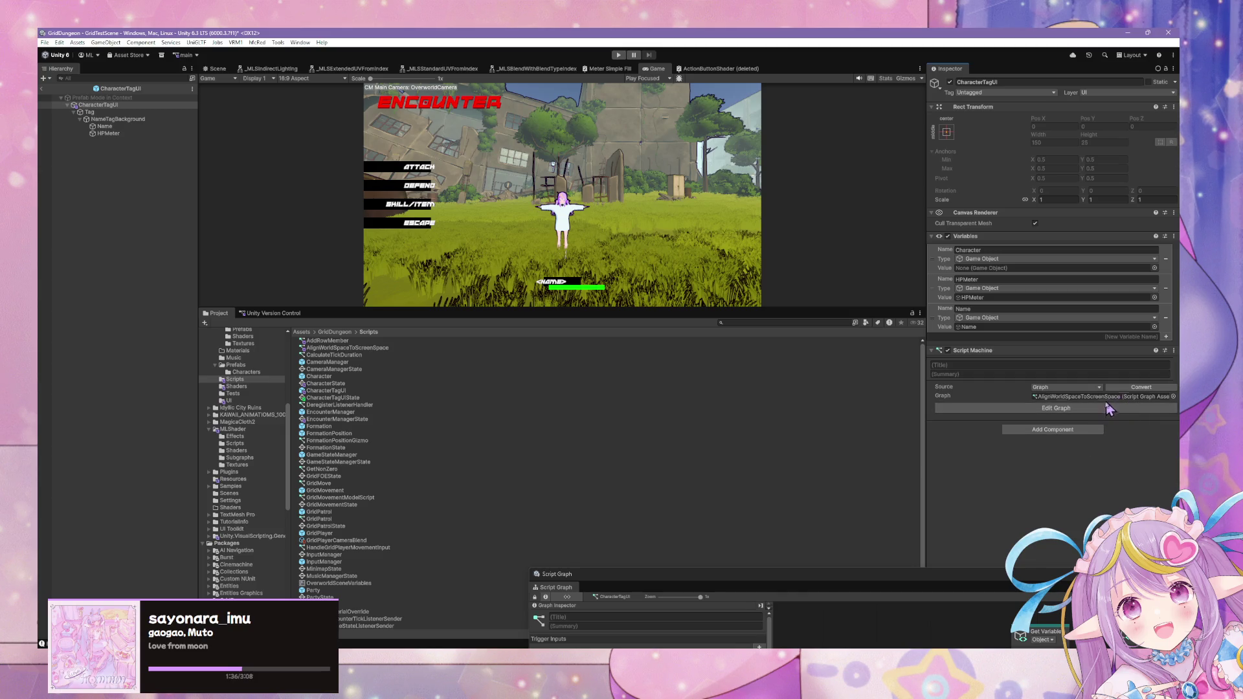
# - Add a State Machine component whose graph is CharacterTagUIState
pyautogui.click(1087, 430)
pyautogui.write('state')
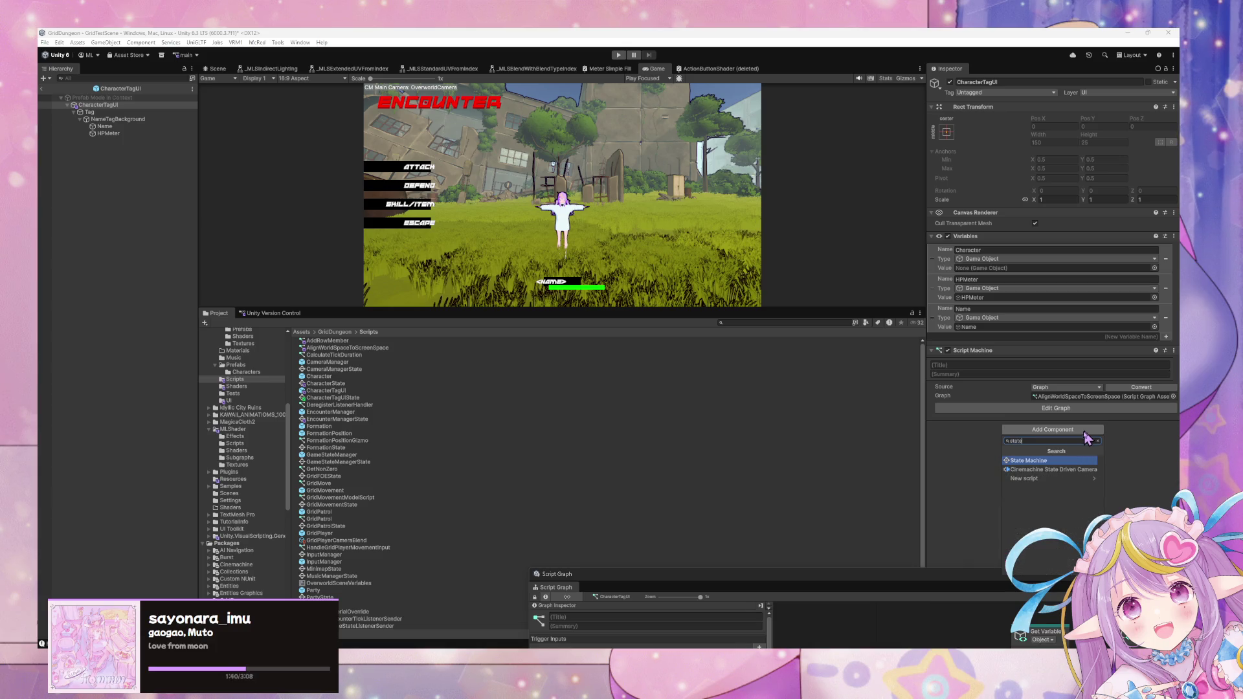
pyautogui.click(1052, 461)
pyautogui.click(1098, 446)
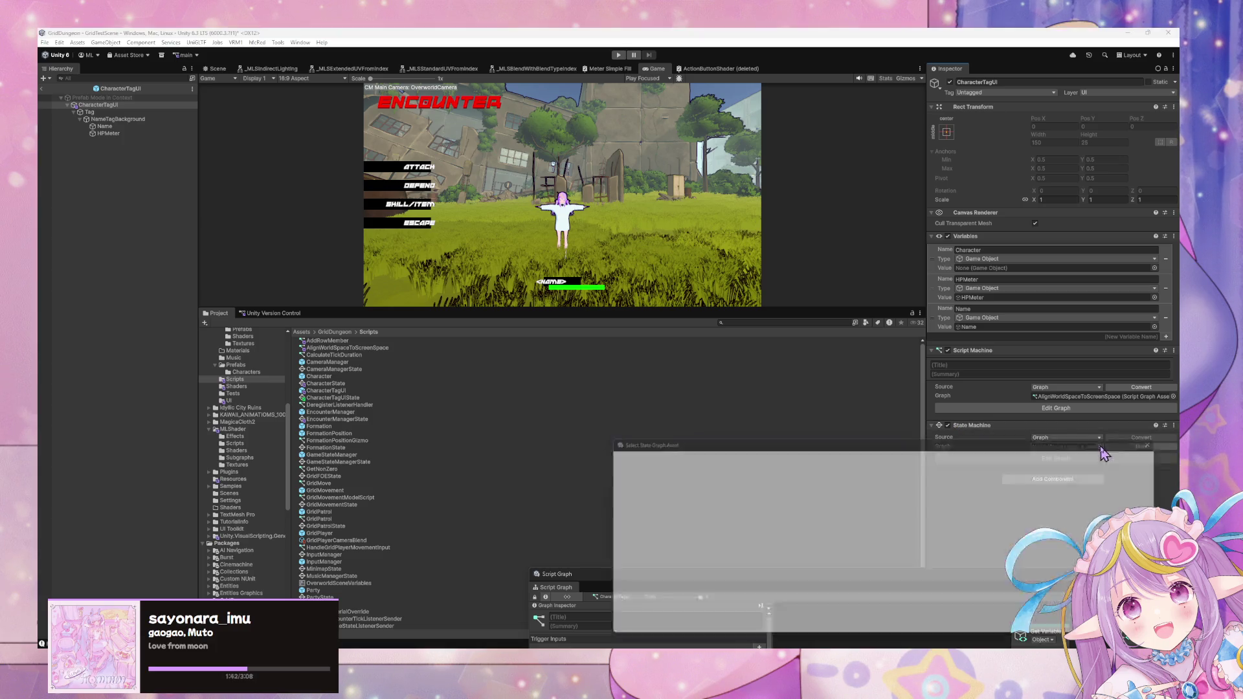
pyautogui.write('char')
pyautogui.doubleClick(699, 482)
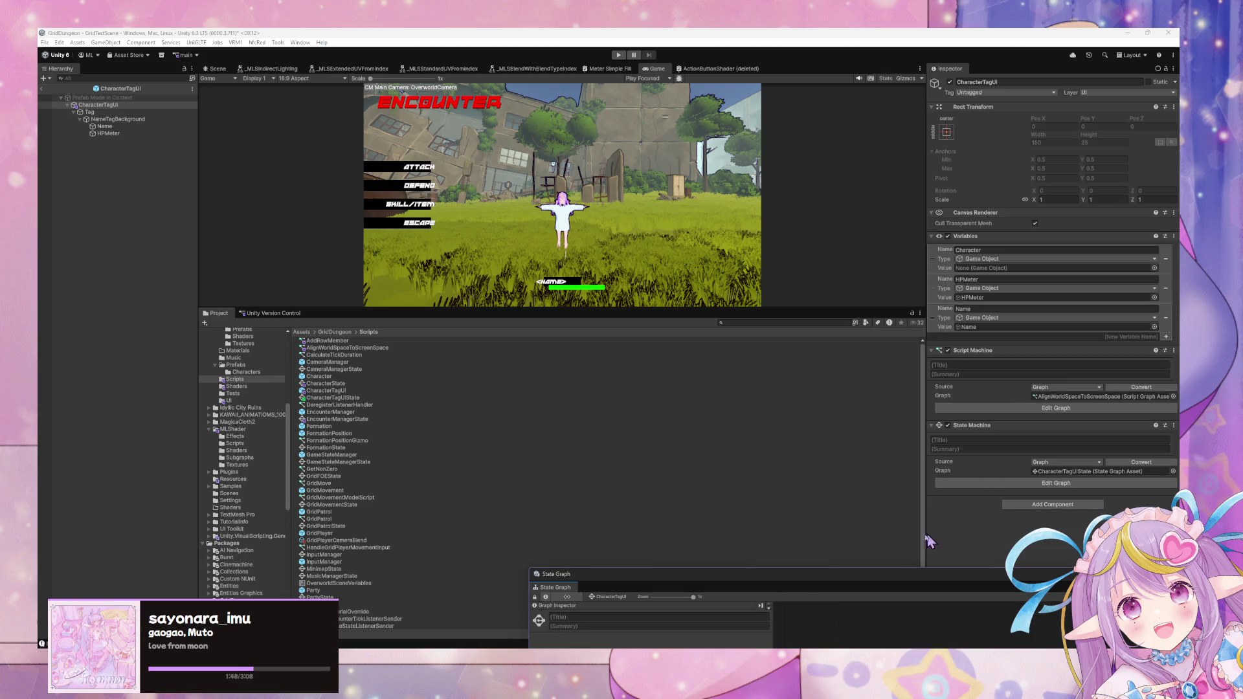
pyautogui.moveTo(821, 568)
pyautogui.mouseDown()
pyautogui.moveTo(882, 324)
pyautogui.moveTo(881, 379)
pyautogui.mouseUp()
# - Add AlignWorldSpaceToScreenSpace as the start state and open its inner script graph
pyautogui.moveTo(346, 348)
pyautogui.mouseDown()
pyautogui.moveTo(734, 455)
pyautogui.moveTo(855, 554)
pyautogui.mouseUp()
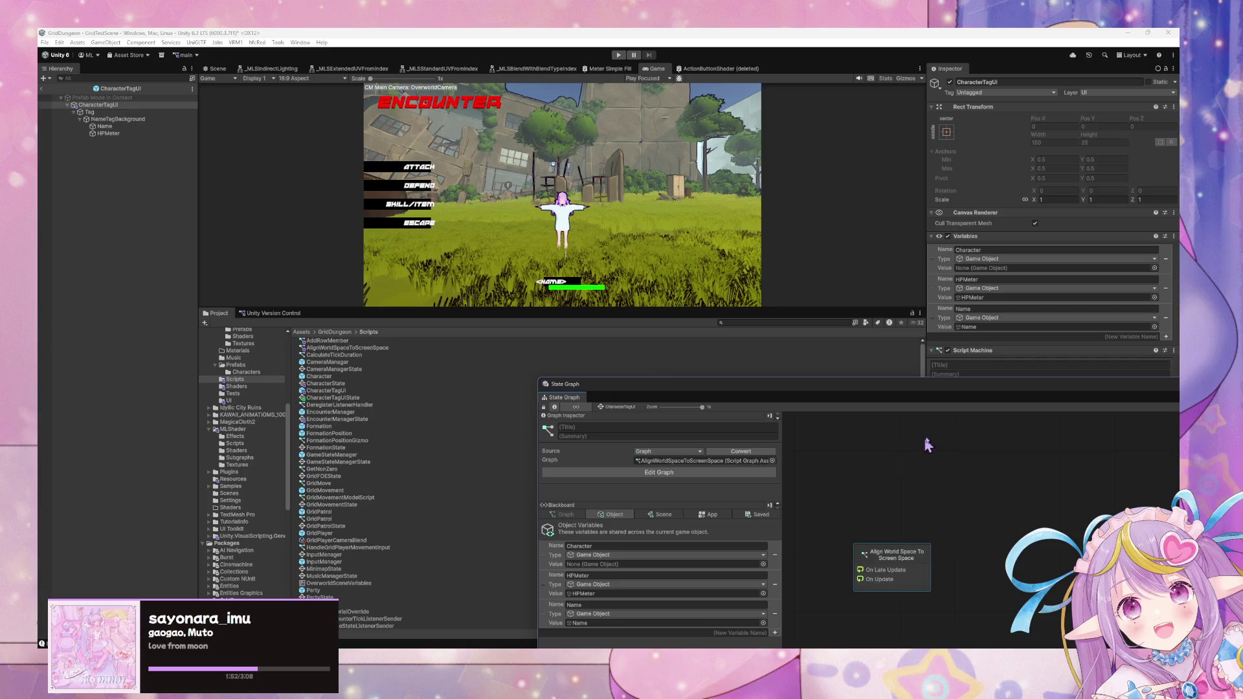
pyautogui.rightClick(891, 571)
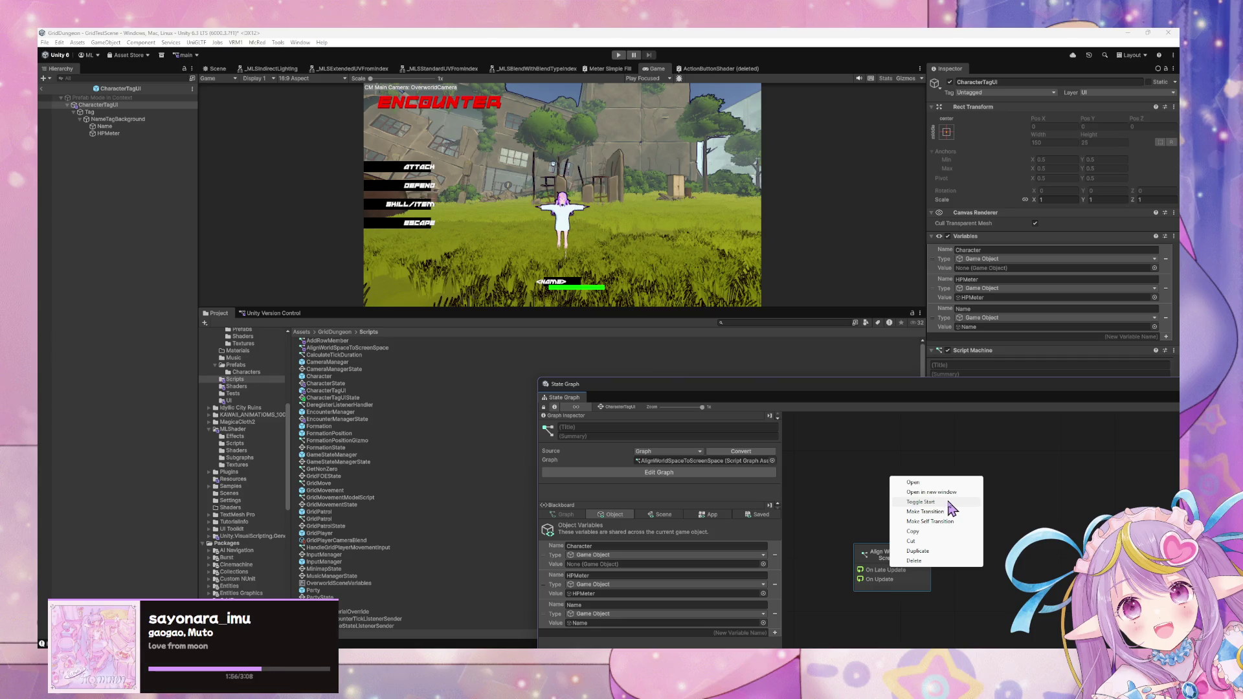
pyautogui.click(947, 503)
pyautogui.doubleClick(914, 560)
pyautogui.doubleClick(864, 395)
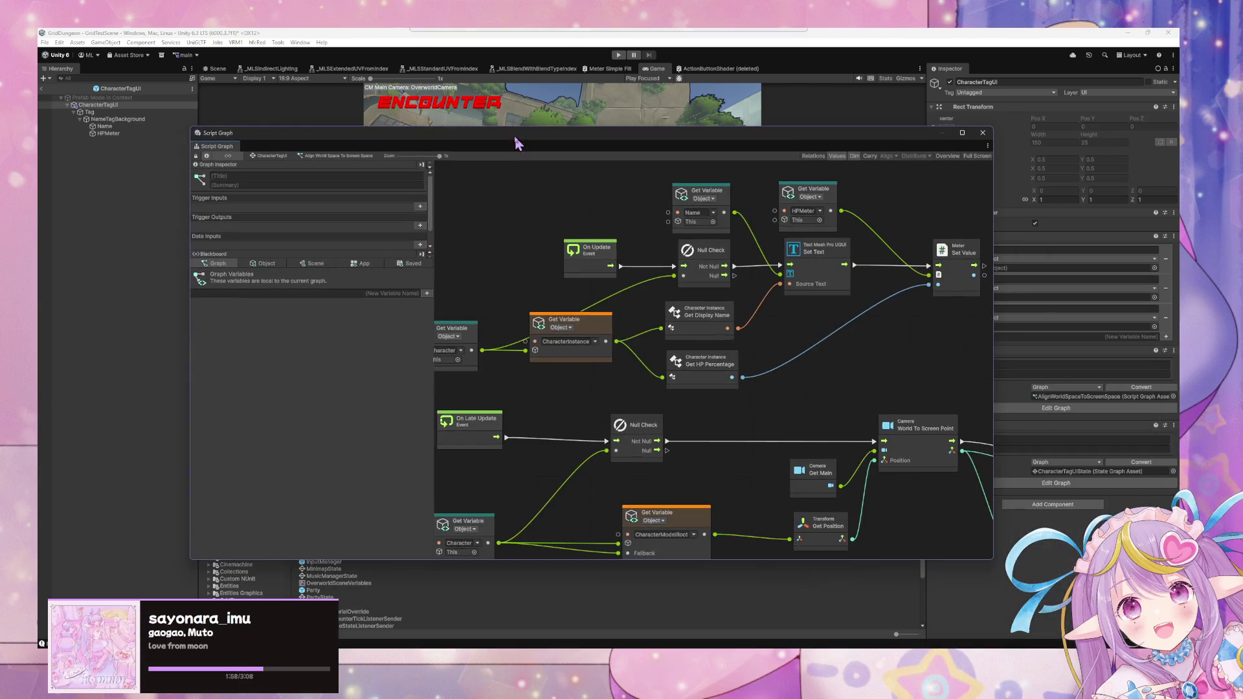
pyautogui.click(281, 262)
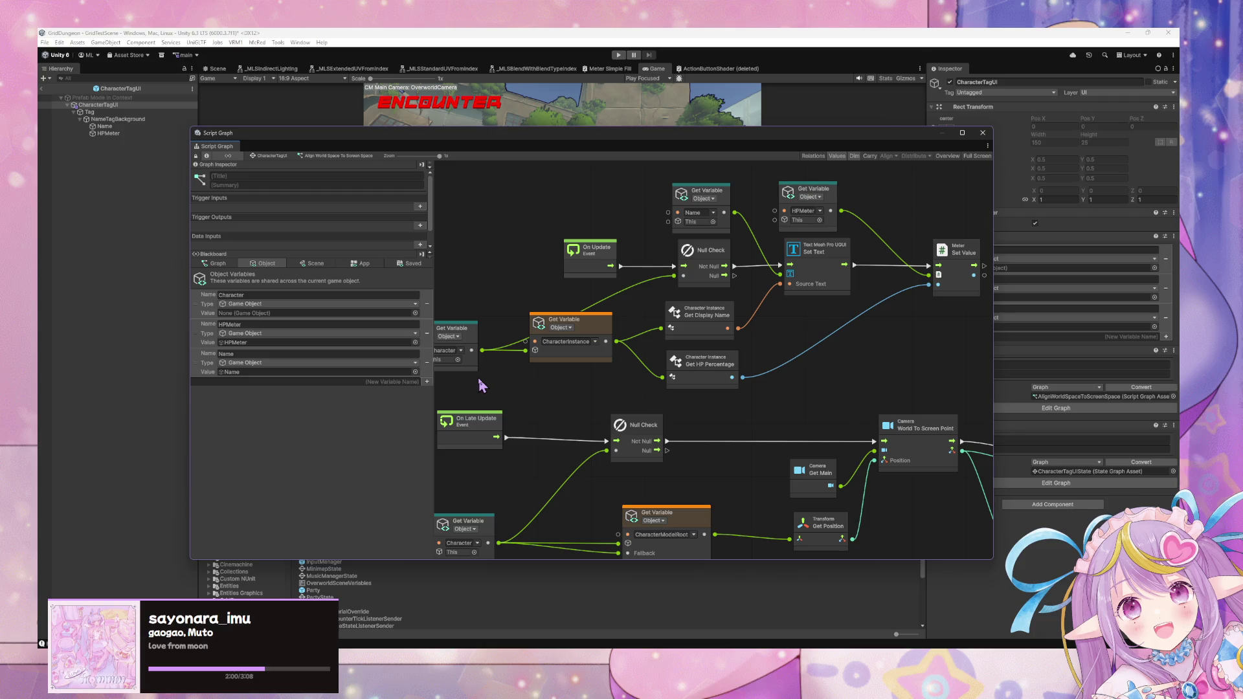
# - Delete the On Update name and HP nodes, leaving the On Late Update chain
pyautogui.moveTo(600, 389); pyautogui.dragTo(716, 398)
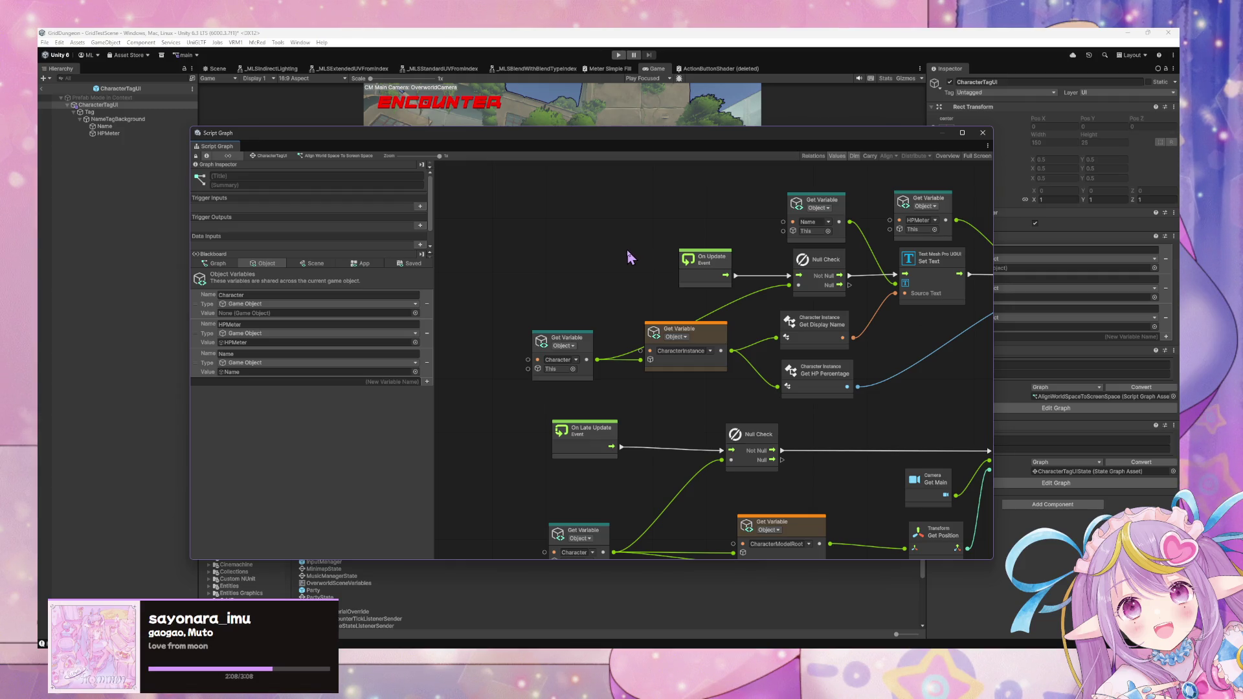
pyautogui.scroll(-3, 770, 288)
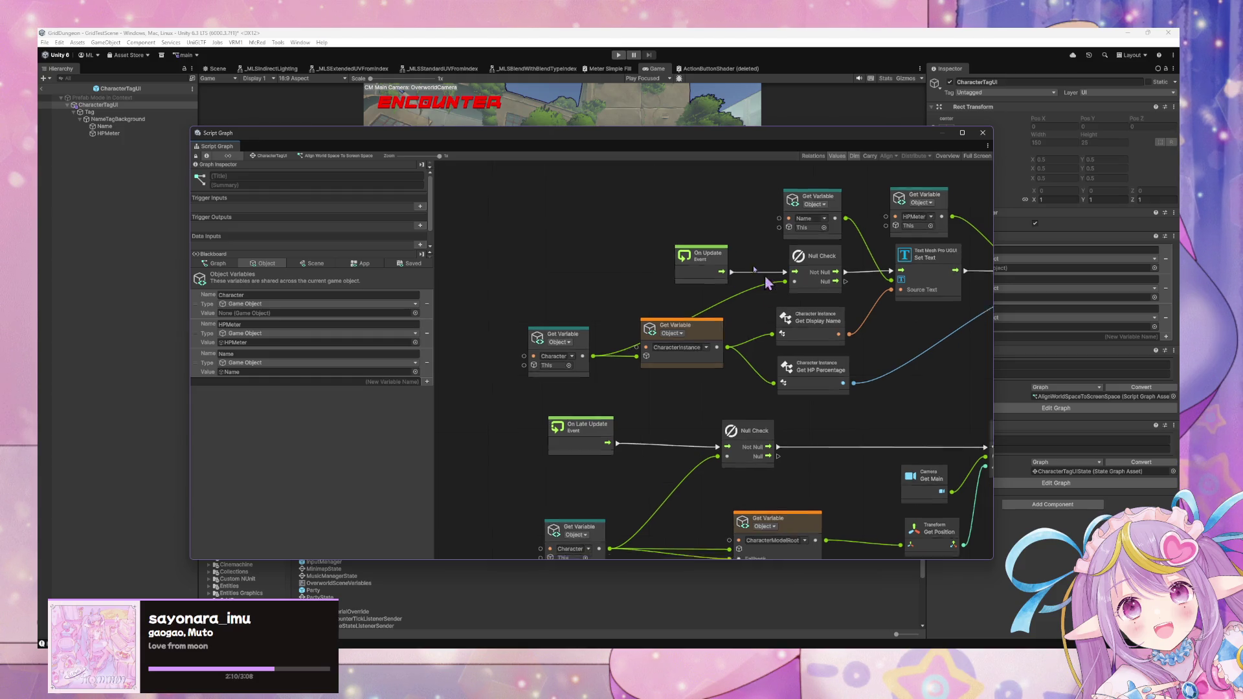
pyautogui.moveTo(526, 362); pyautogui.dragTo(507, 367)
pyautogui.moveTo(522, 472); pyautogui.dragTo(513, 474)
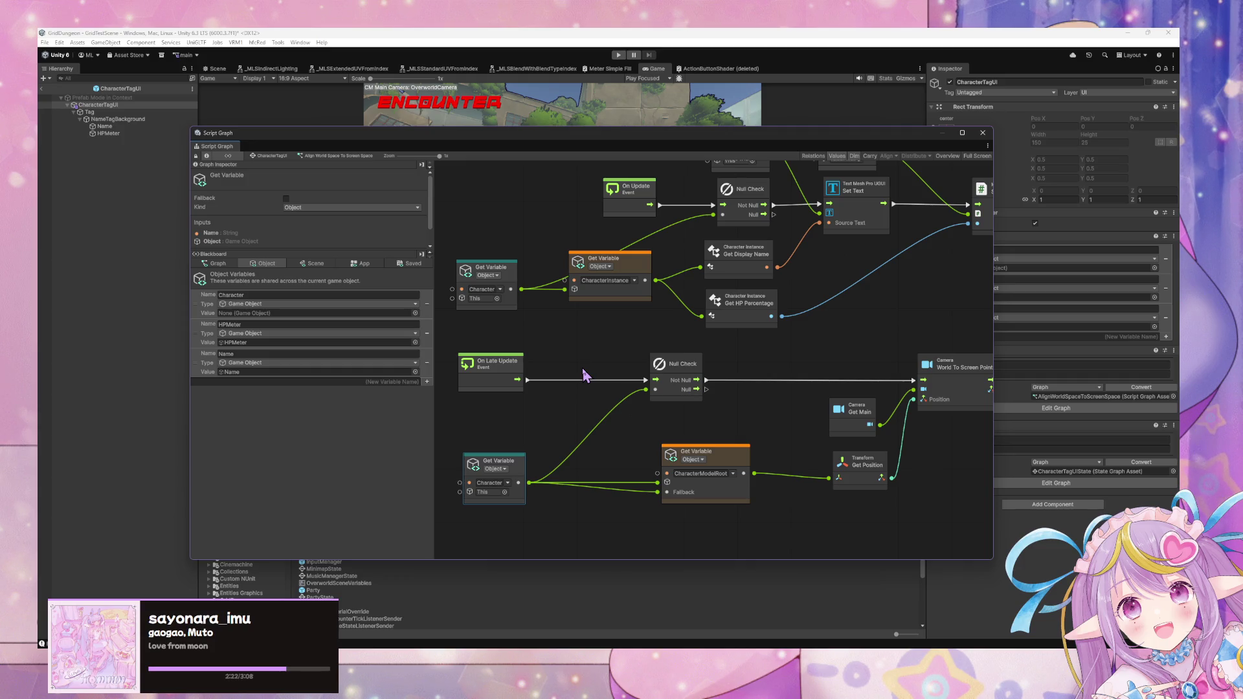
pyautogui.scroll(2, 712, 388)
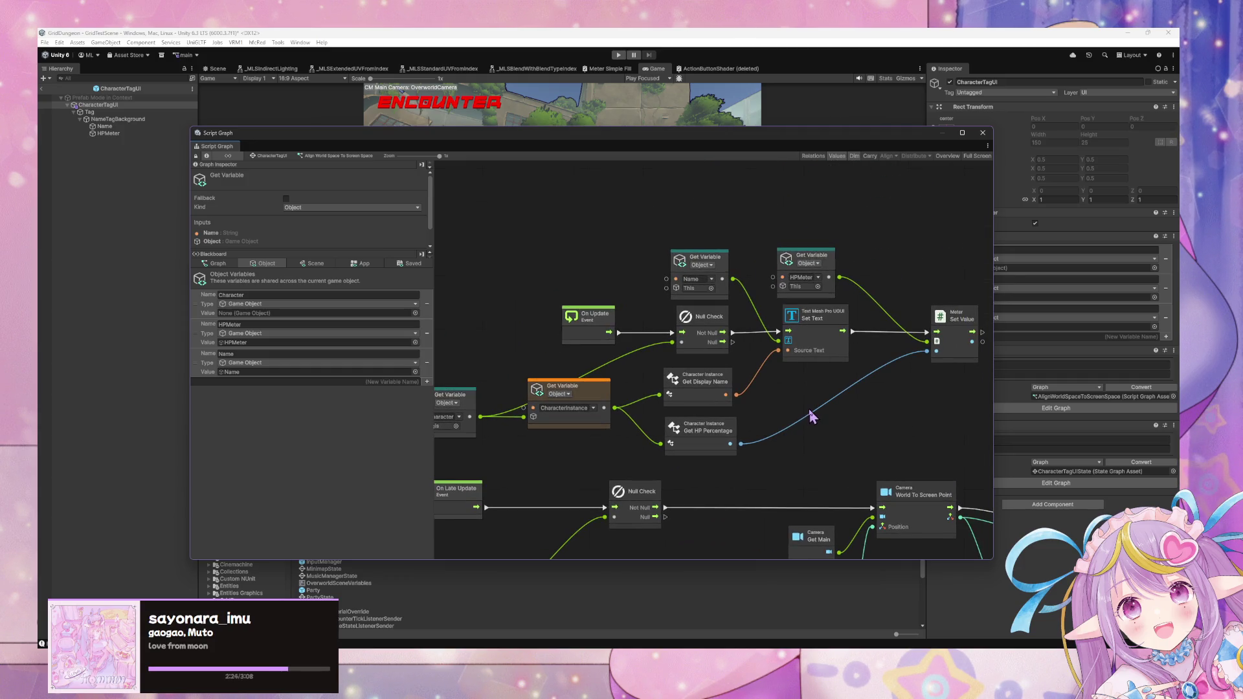
pyautogui.scroll(-1, 811, 414)
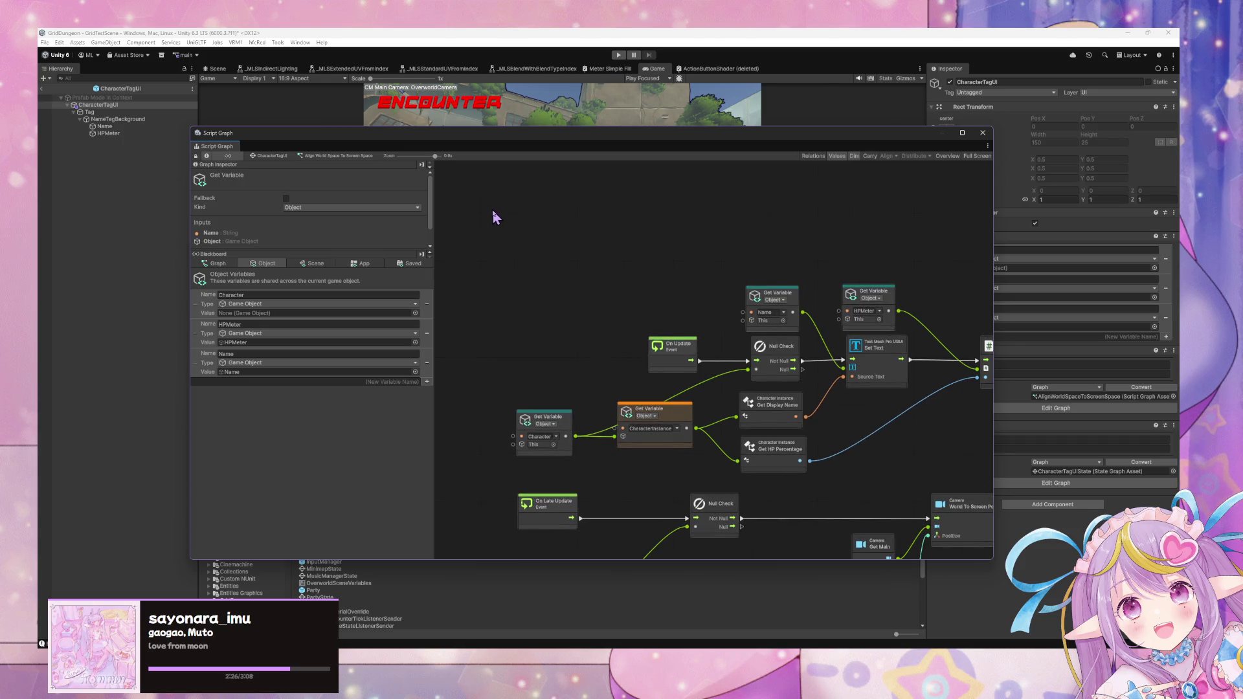
pyautogui.scroll(-2, 565, 250)
pyautogui.moveTo(463, 256)
pyautogui.mouseDown()
pyautogui.moveTo(532, 306)
pyautogui.moveTo(892, 457)
pyautogui.moveTo(922, 455)
pyautogui.mouseUp()
pyautogui.press('Delete')
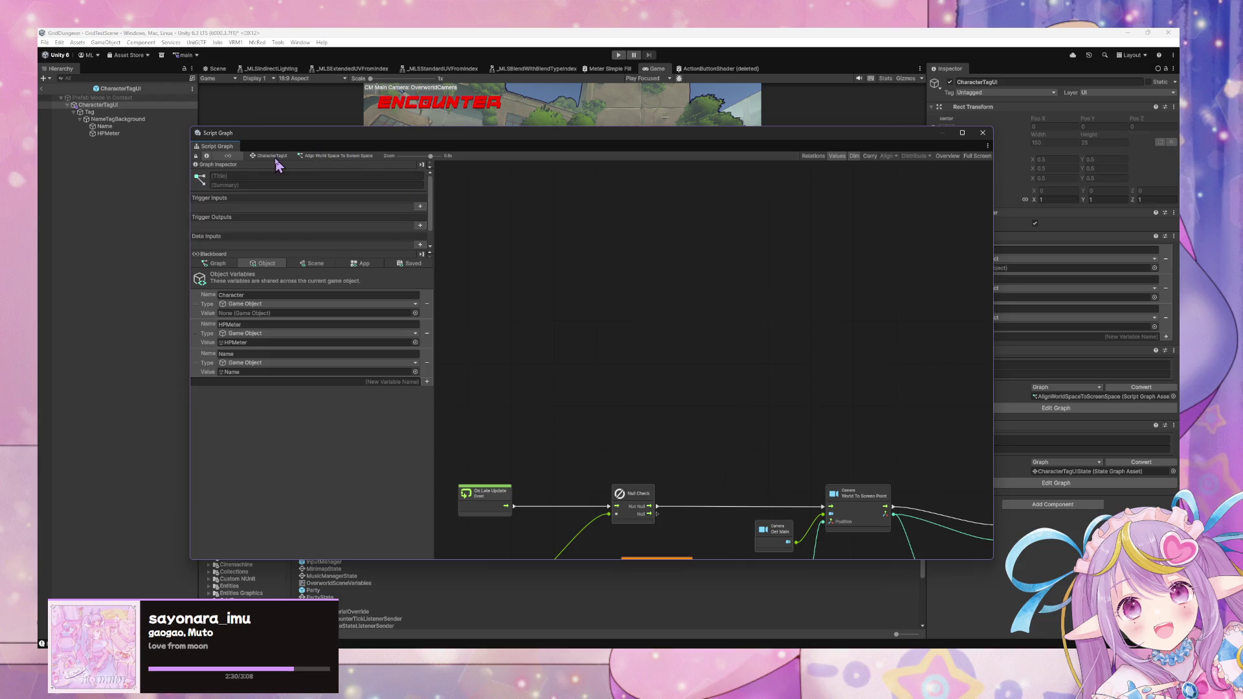
# - Add a start Script State and replace its default event nodes with the pasted update graph
pyautogui.click(285, 156)
pyautogui.rightClick(801, 407)
pyautogui.click(852, 424)
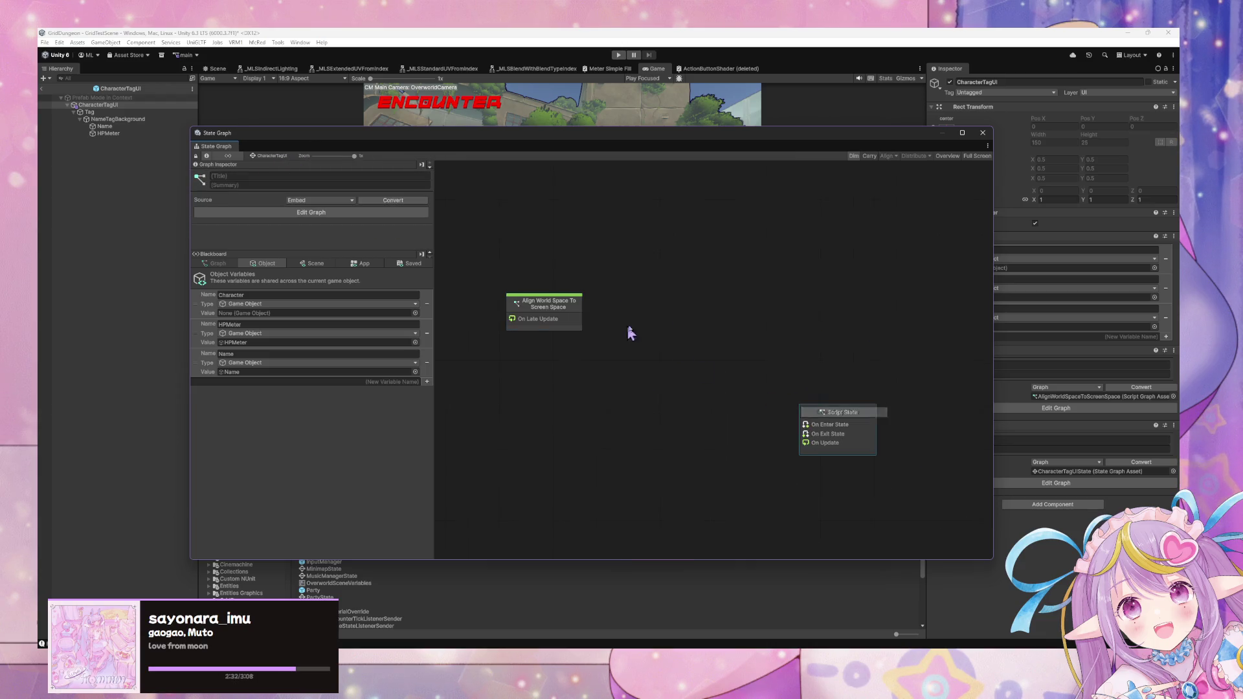
pyautogui.moveTo(844, 424); pyautogui.dragTo(683, 381)
pyautogui.rightClick(686, 371)
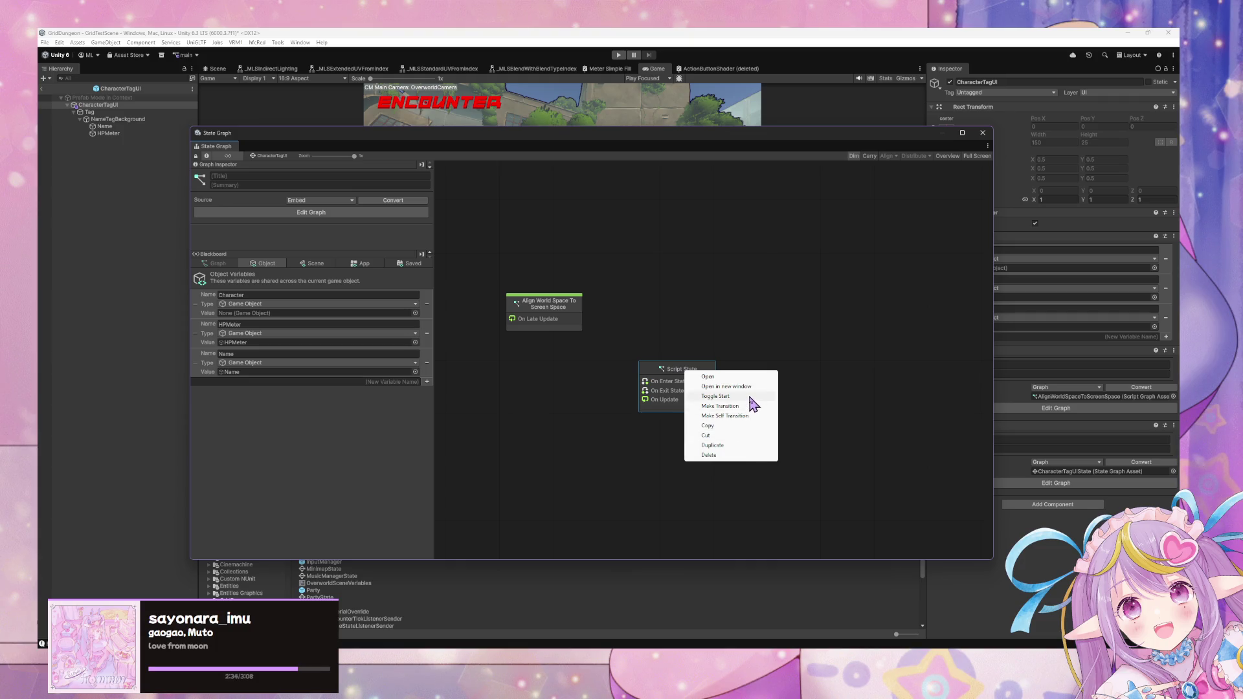
pyautogui.click(699, 396)
pyautogui.doubleClick(684, 388)
pyautogui.moveTo(759, 493)
pyautogui.mouseDown()
pyautogui.moveTo(527, 294)
pyautogui.moveTo(522, 249)
pyautogui.mouseUp()
pyautogui.press('Delete')
pyautogui.hotkey('ctrl', 'v')
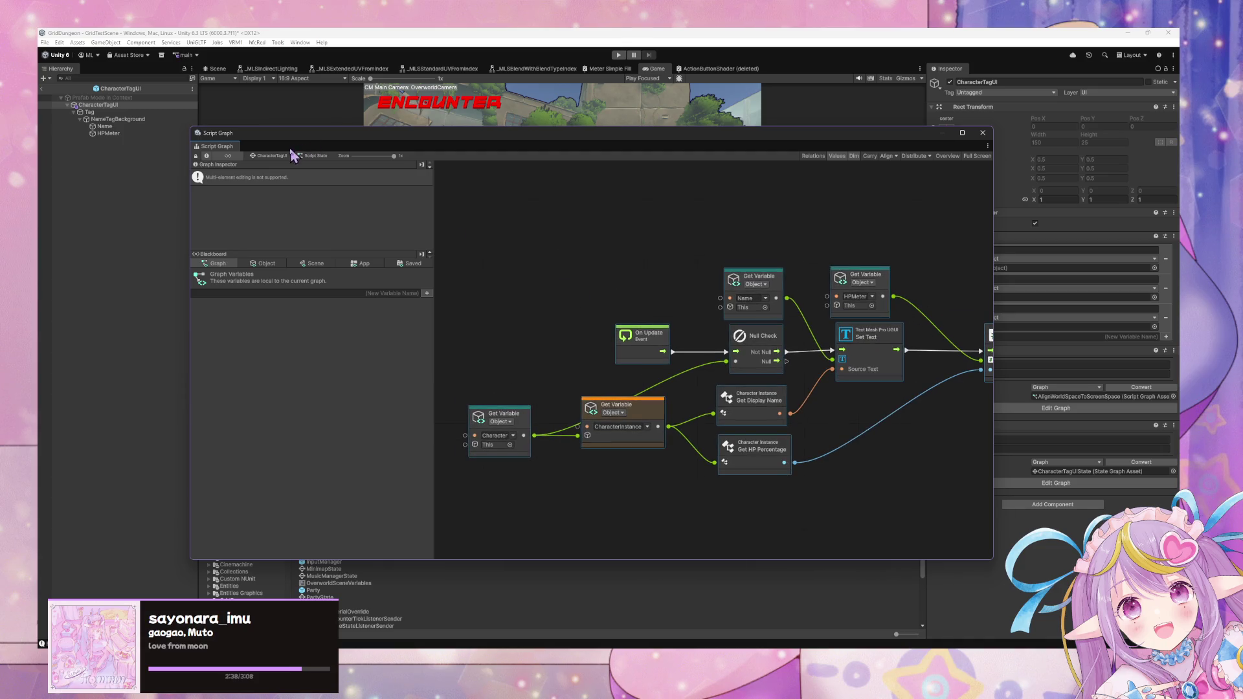
# - Title the state Update Character Status and place it beside the Align state
pyautogui.click(286, 159)
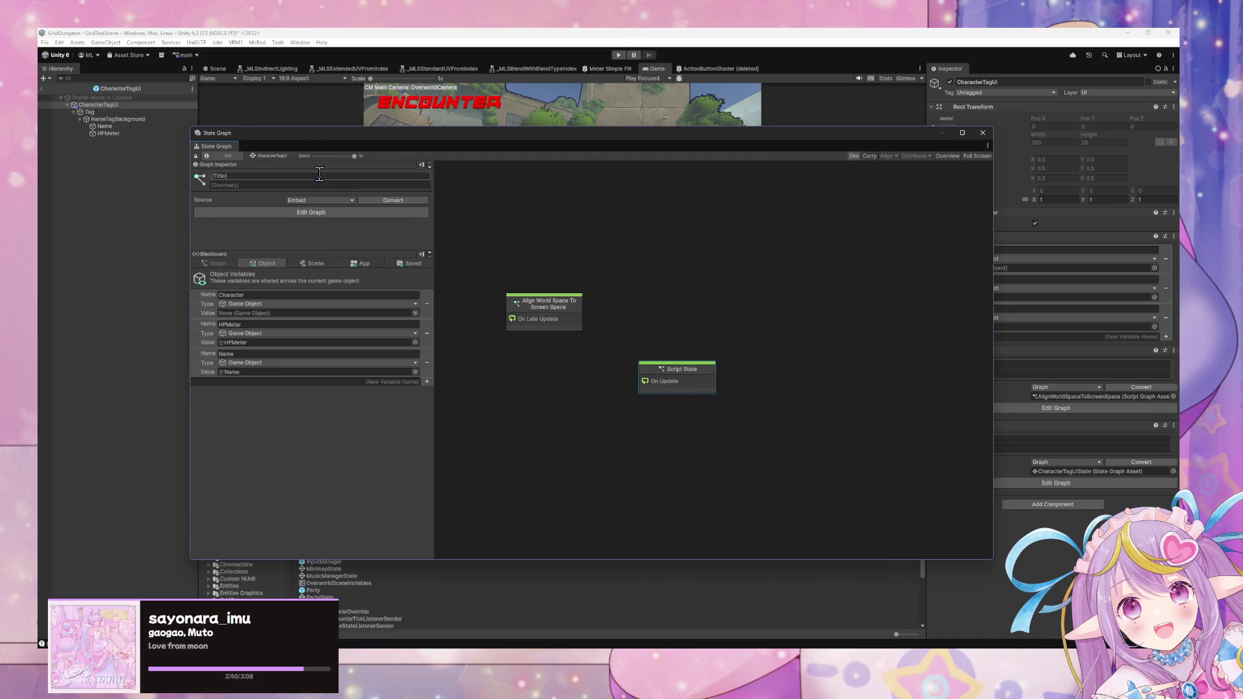
pyautogui.write('Updat')
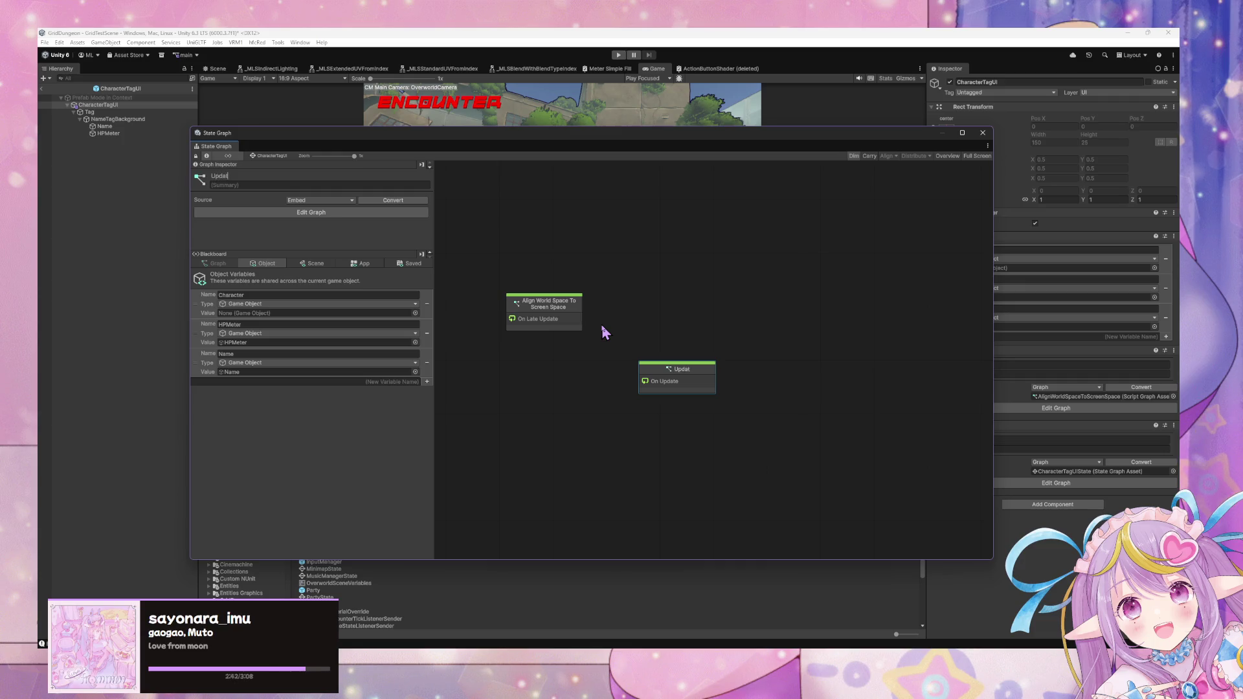
pyautogui.write('e Charac')
pyautogui.write('ter Stat')
pyautogui.write('us')
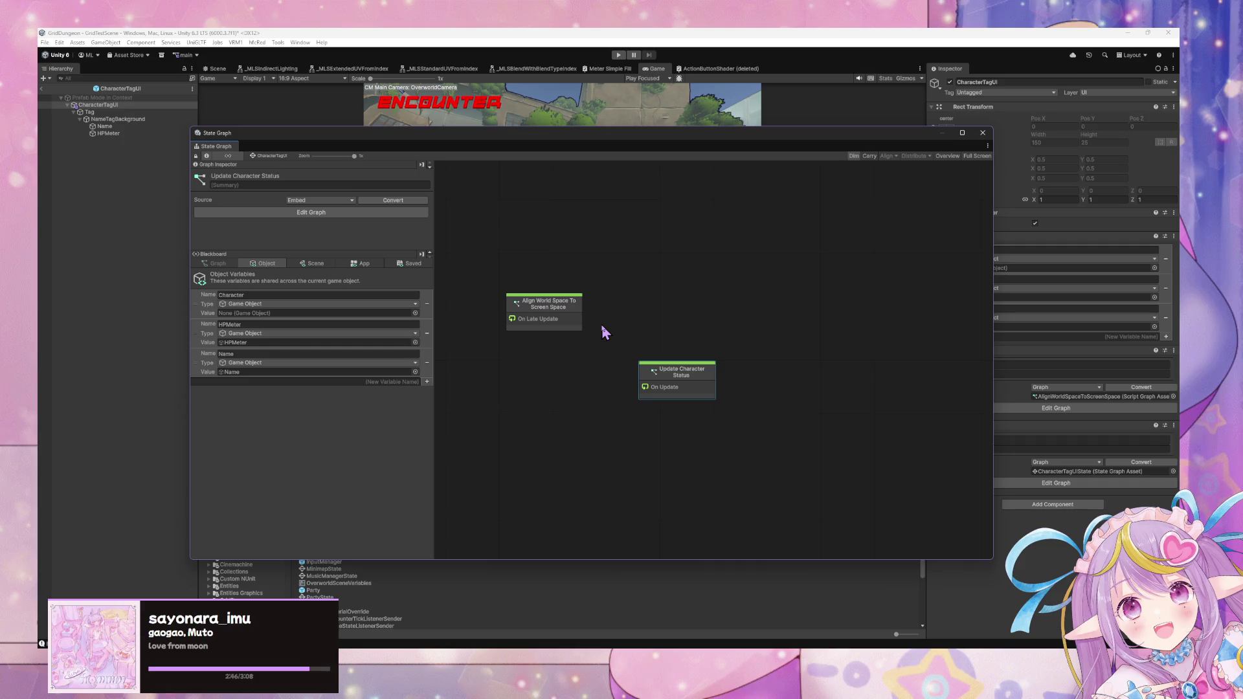
pyautogui.moveTo(677, 388); pyautogui.dragTo(648, 320)
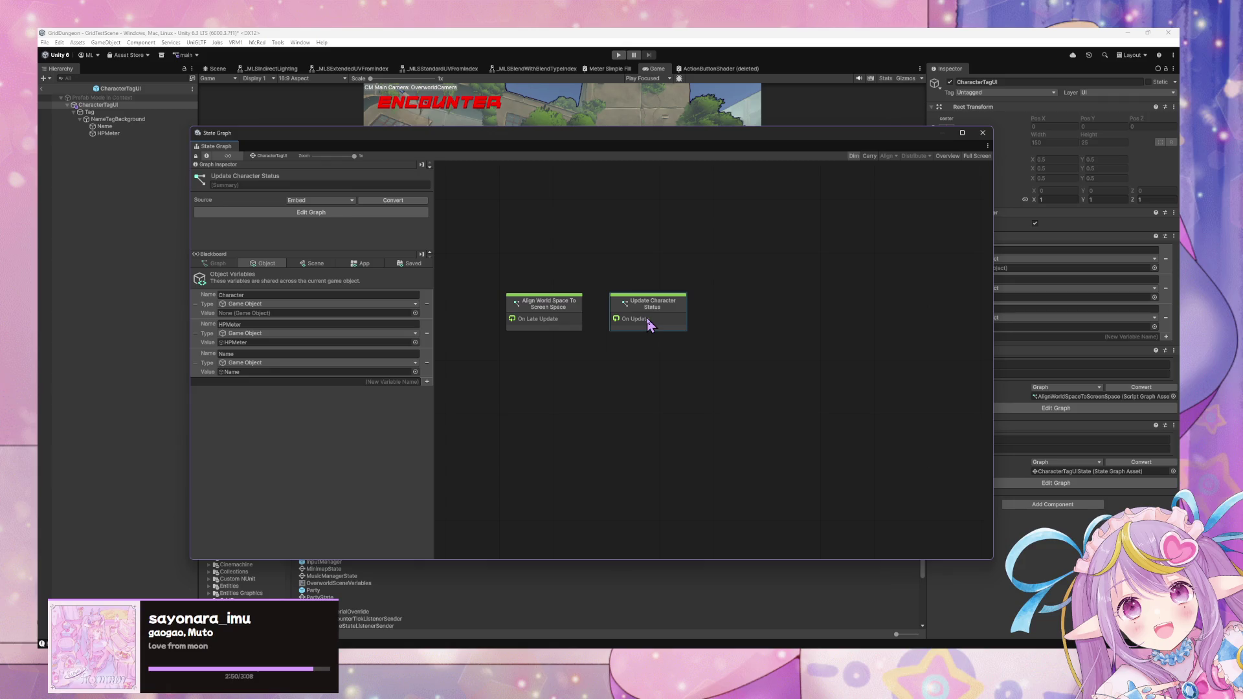
pyautogui.moveTo(361, 129); pyautogui.dragTo(432, 183)
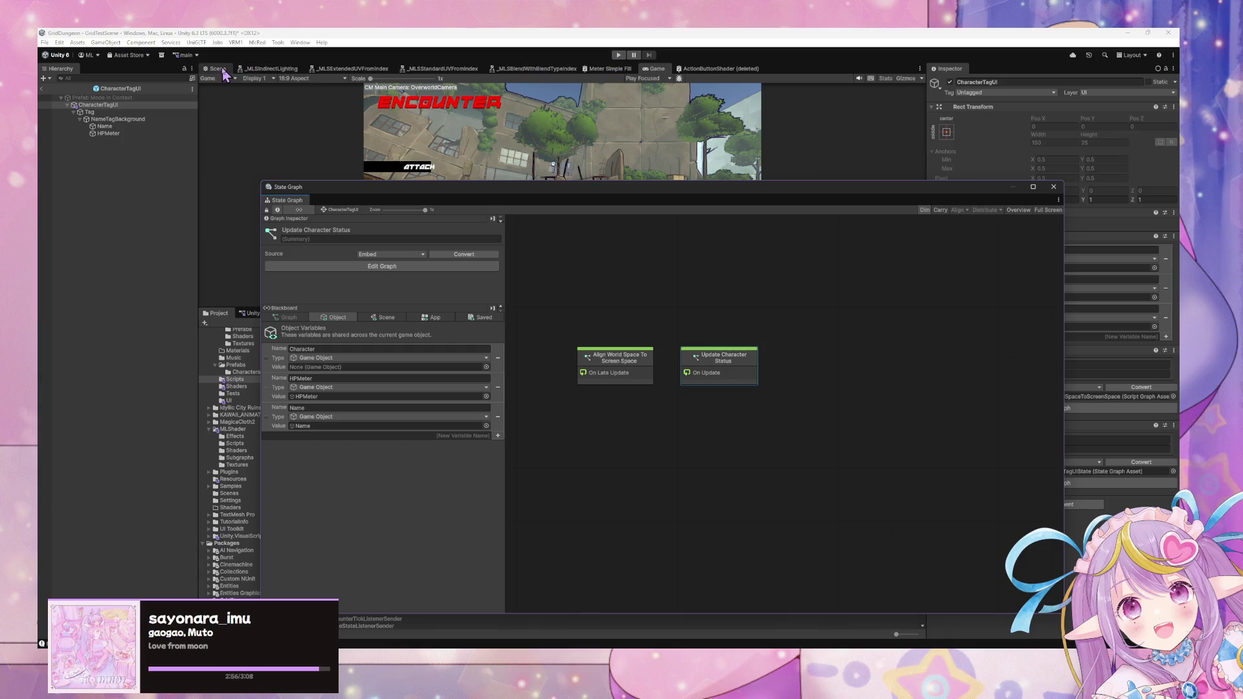
# - Add another start Script State placed under Align World Space To Screen Space
pyautogui.rightClick(650, 414)
pyautogui.click(725, 429)
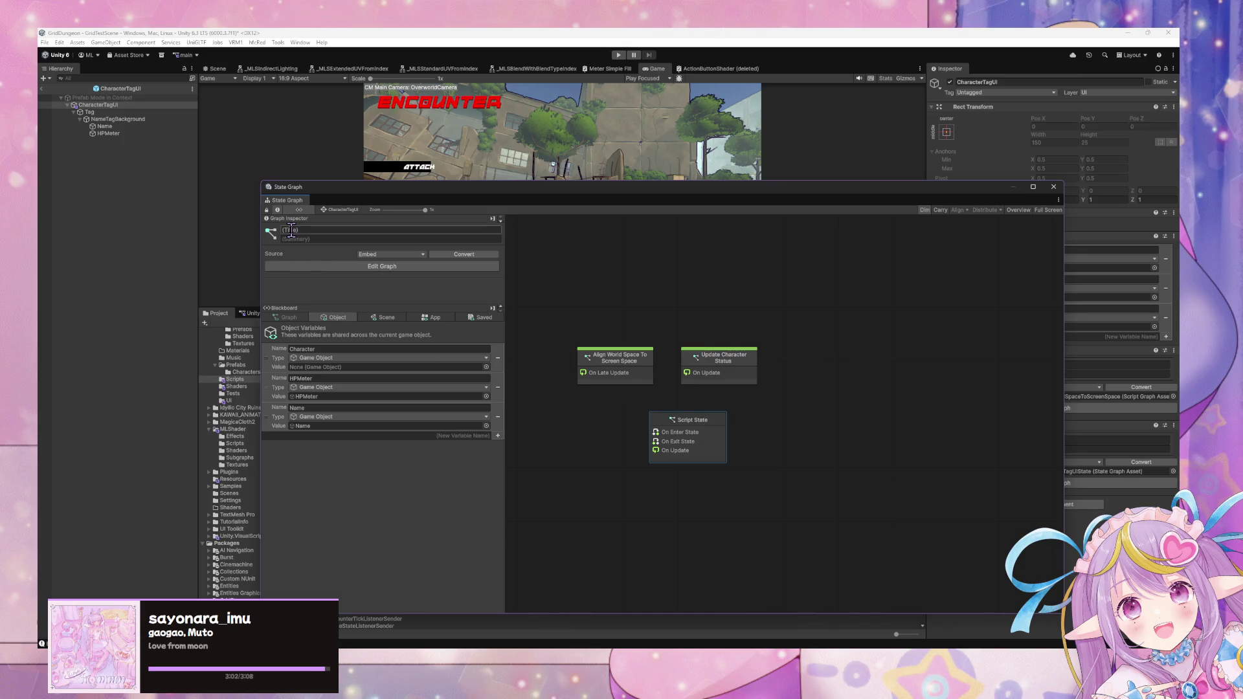
pyautogui.rightClick(681, 418)
pyautogui.click(712, 442)
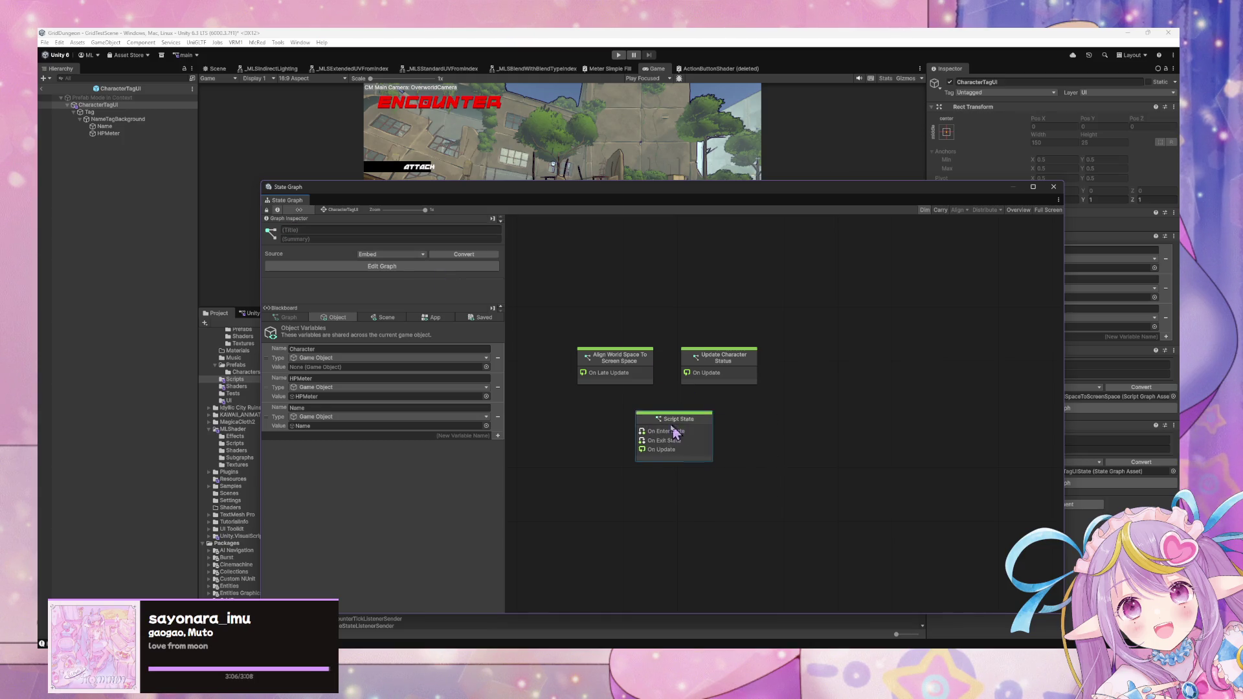
pyautogui.moveTo(695, 427); pyautogui.dragTo(623, 417)
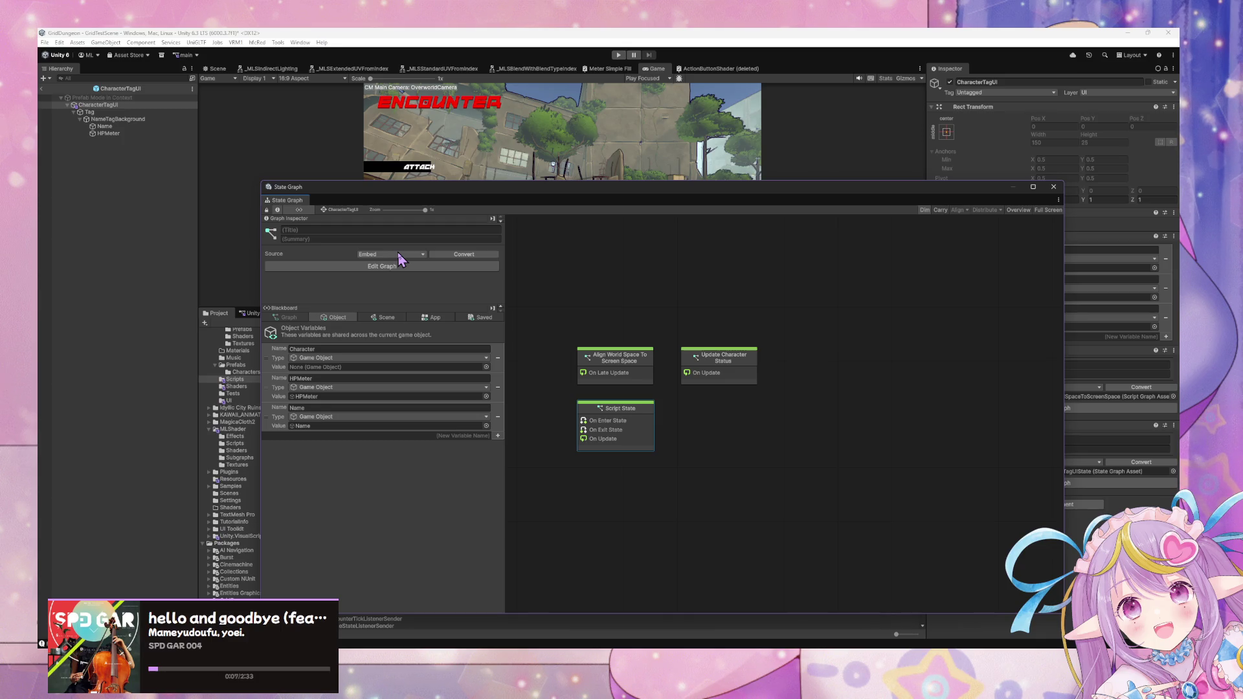
# - Check the Align and new state graphs, then title the new state Relay Unity Event
pyautogui.doubleClick(626, 368)
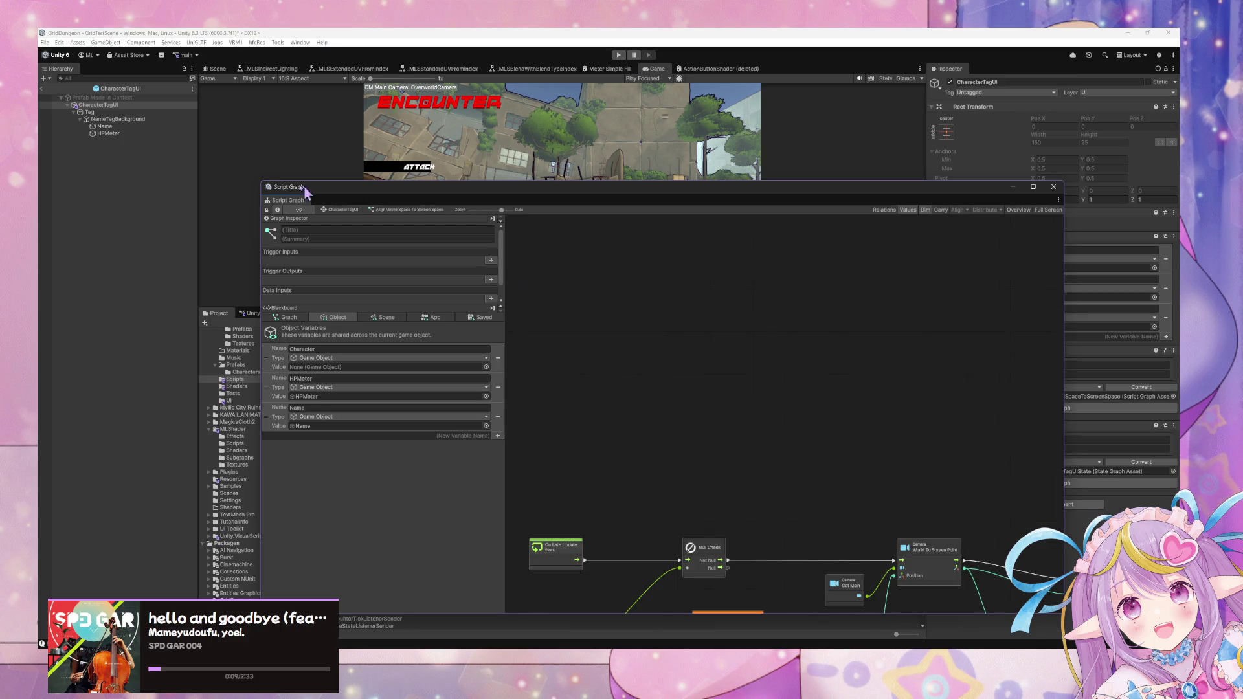
pyautogui.click(347, 210)
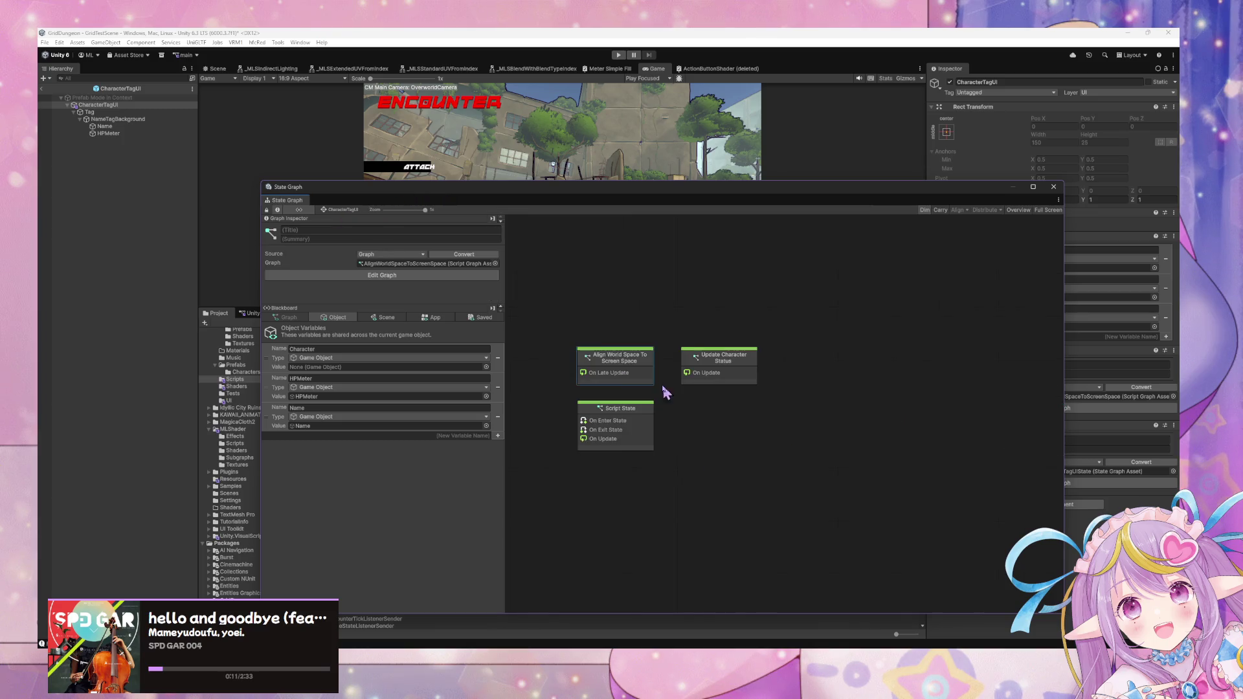
pyautogui.doubleClick(641, 418)
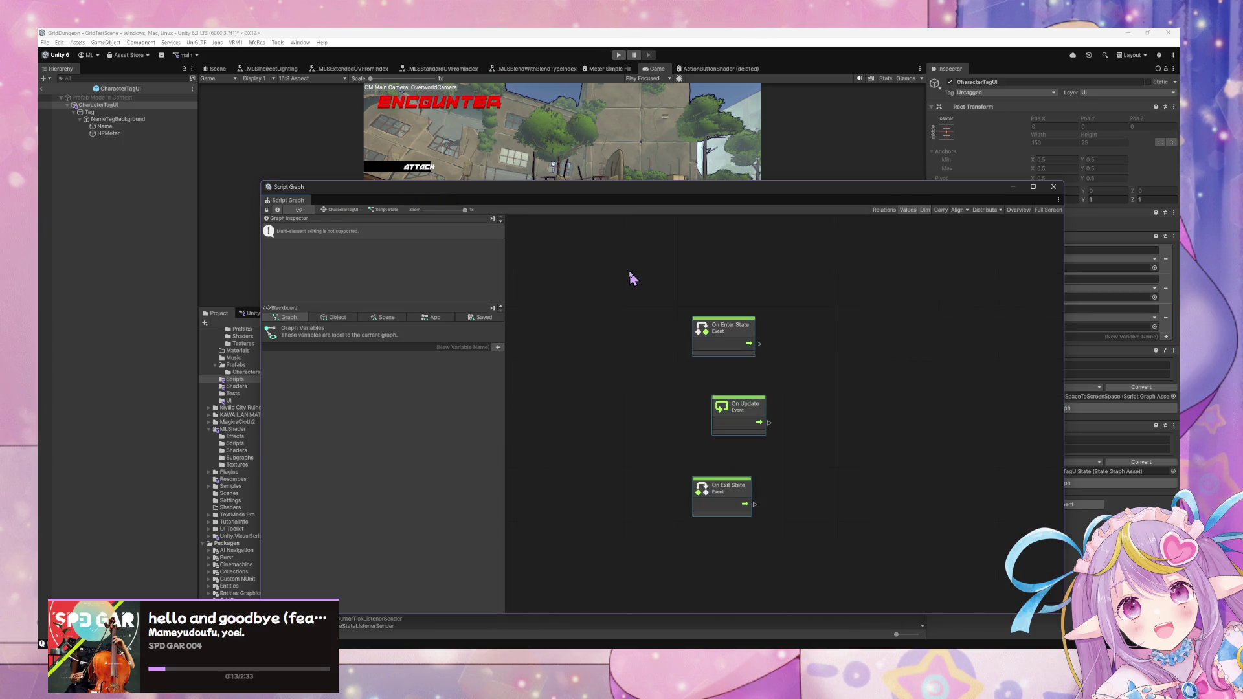
pyautogui.click(354, 211)
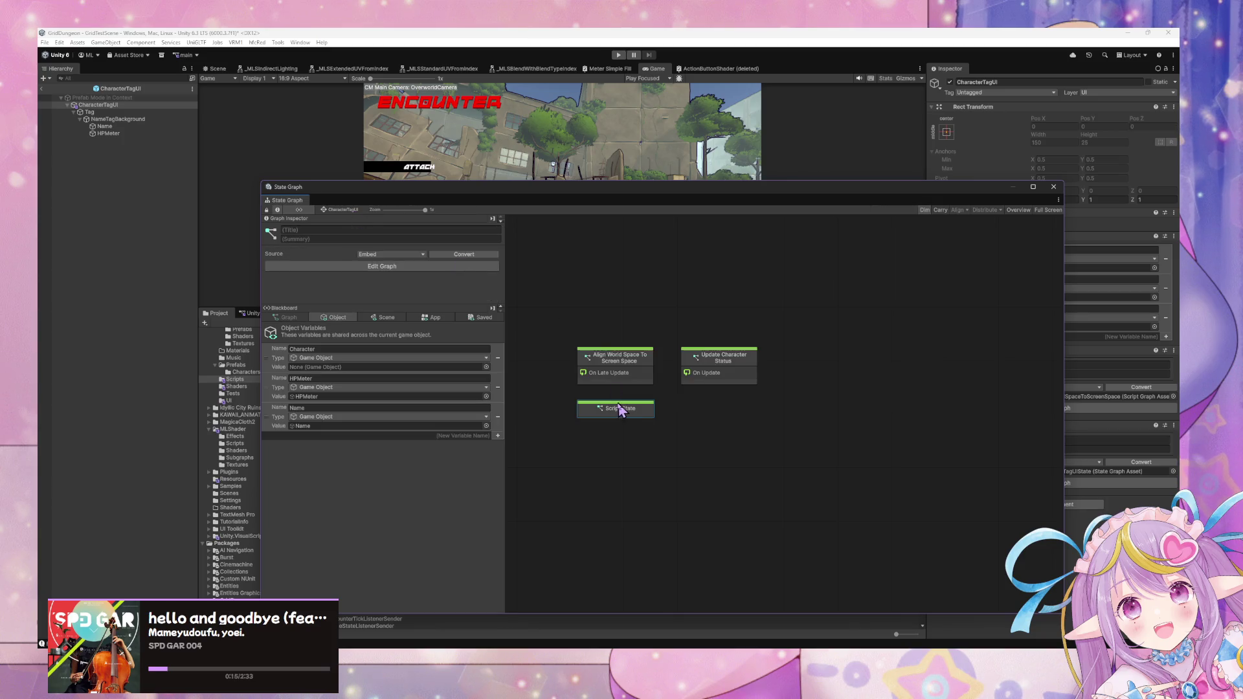
pyautogui.click(365, 231)
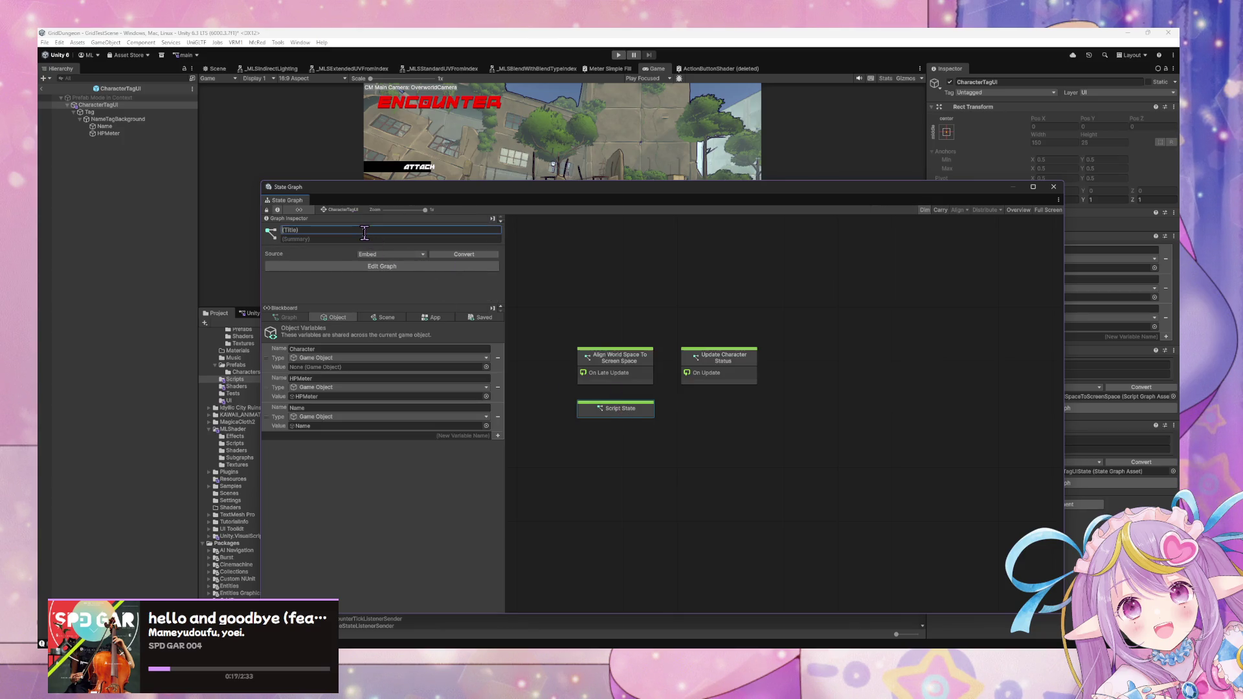
pyautogui.write('Relay')
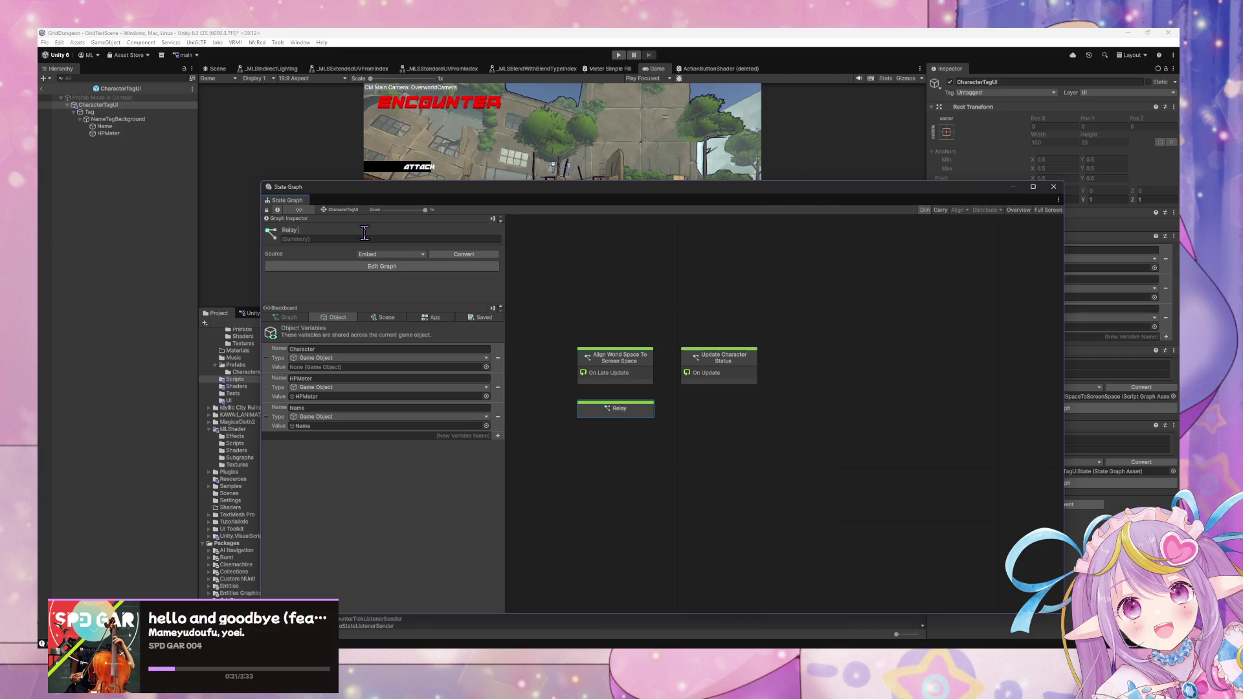
pyautogui.write(' Unity Eve')
pyautogui.write('nt')
pyautogui.moveTo(562, 198)
pyautogui.mouseDown()
pyautogui.moveTo(416, 356)
pyautogui.moveTo(397, 328)
pyautogui.moveTo(427, 371)
pyautogui.moveTo(419, 350)
pyautogui.mouseUp()
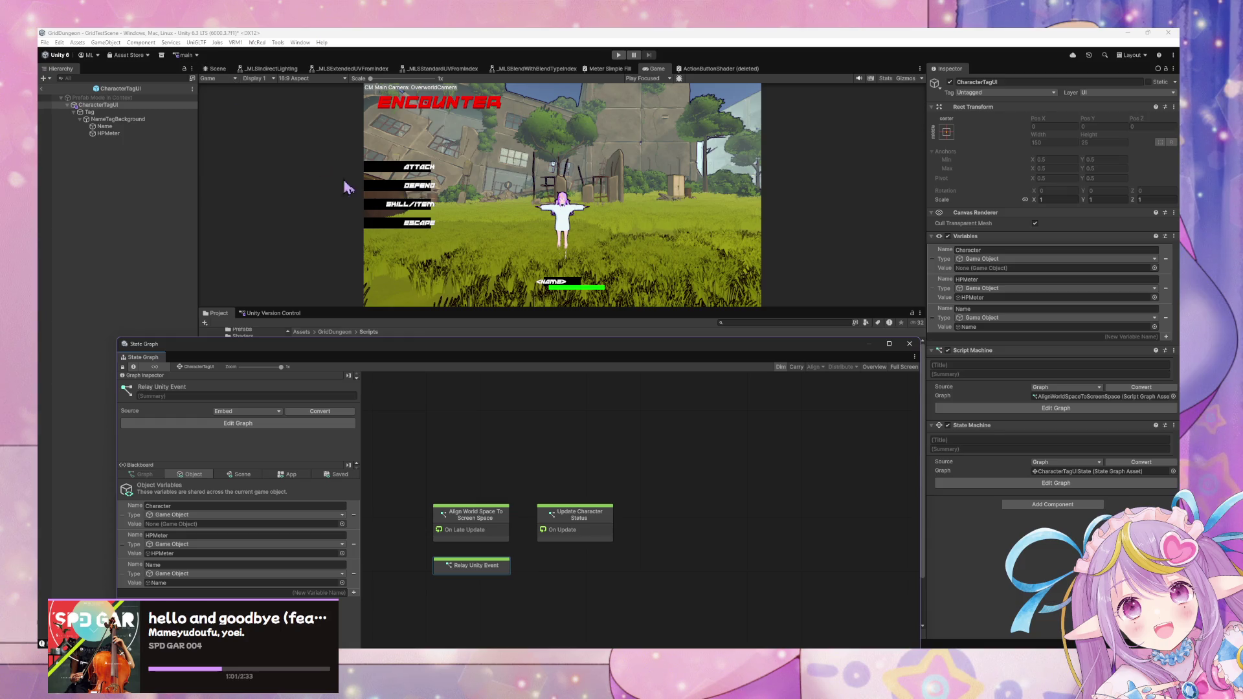
pyautogui.moveTo(462, 351)
pyautogui.mouseDown()
pyautogui.moveTo(654, 341)
pyautogui.moveTo(791, 289)
pyautogui.moveTo(736, 250)
pyautogui.mouseUp()
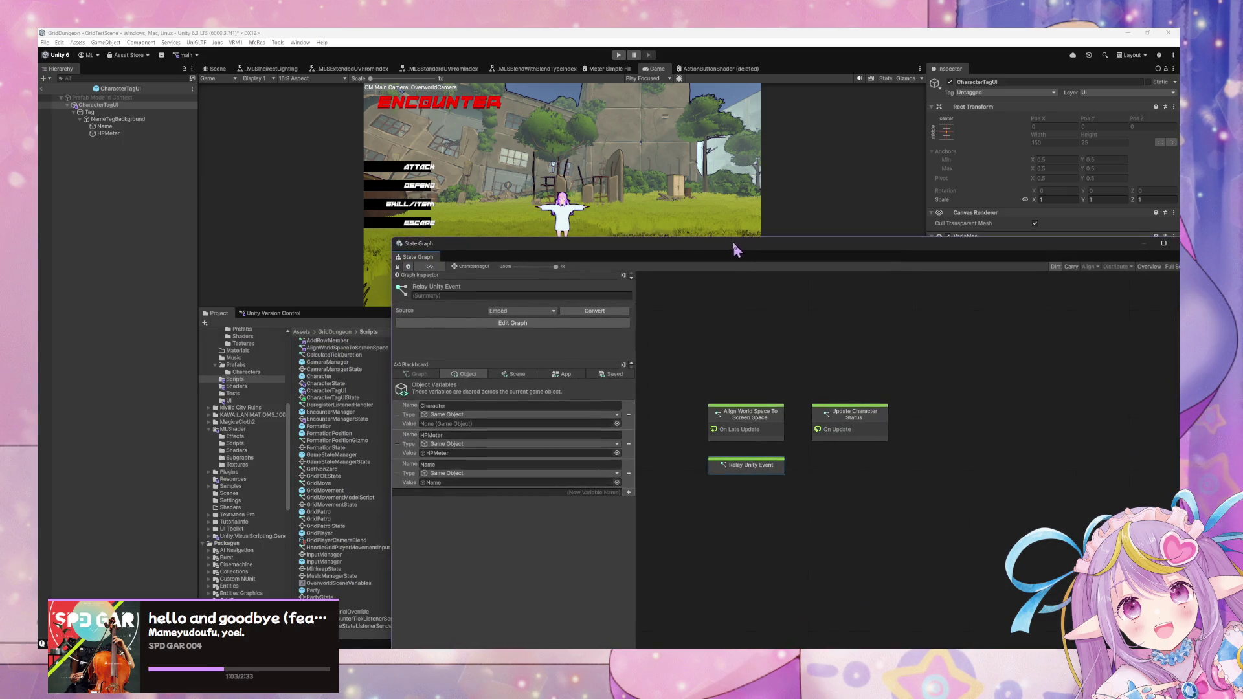
# - Add an Event Trigger component via an 'event' search and give it a PointerEnter entry
pyautogui.moveTo(643, 255)
pyautogui.mouseDown()
pyautogui.moveTo(503, 336)
pyautogui.moveTo(493, 361)
pyautogui.mouseUp()
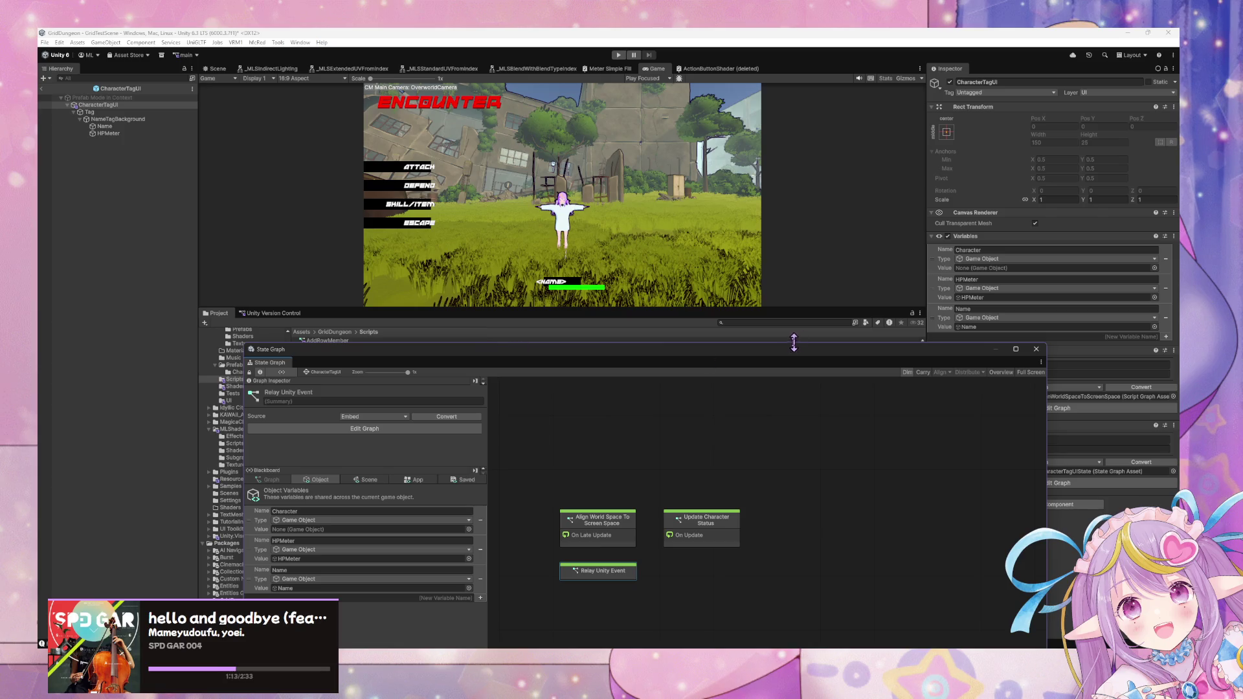
pyautogui.moveTo(782, 355); pyautogui.dragTo(621, 406)
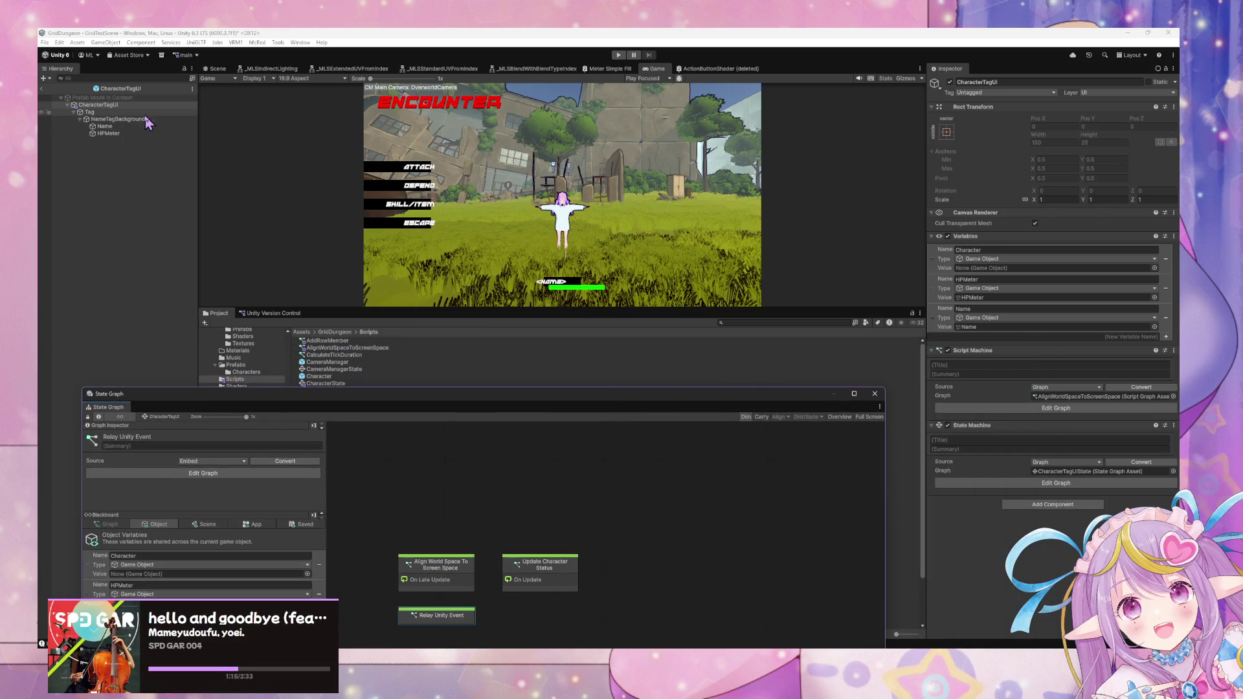
pyautogui.click(1036, 502)
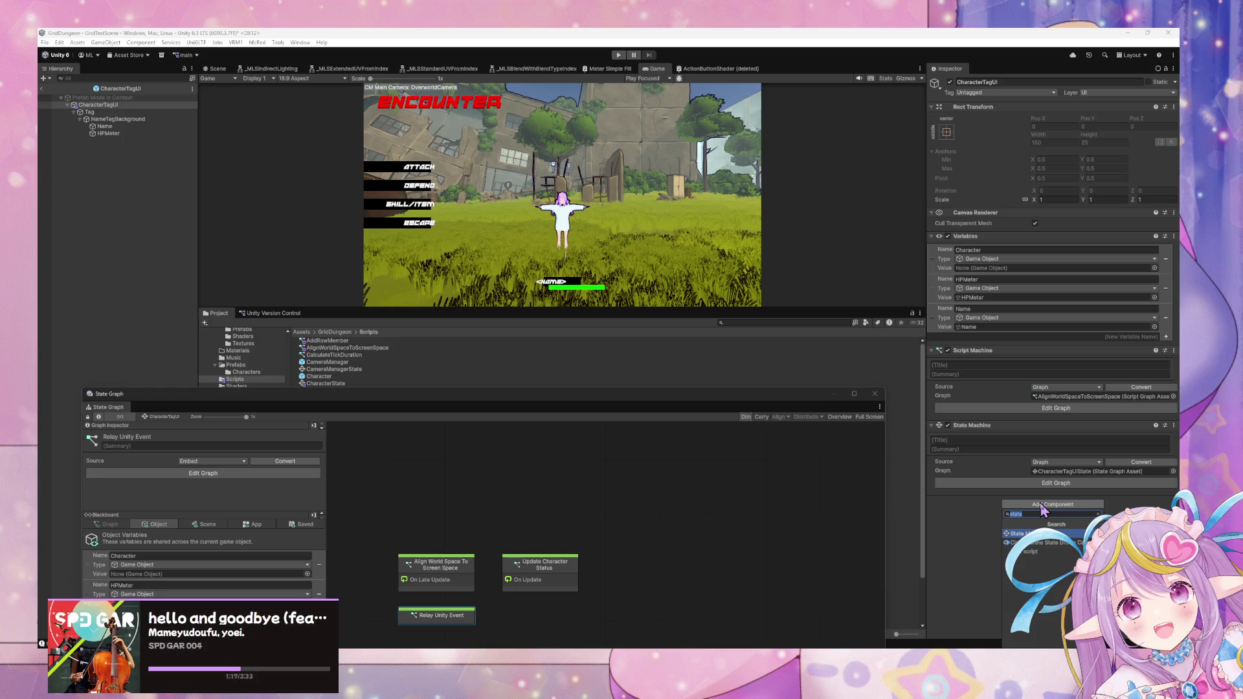
pyautogui.write('event')
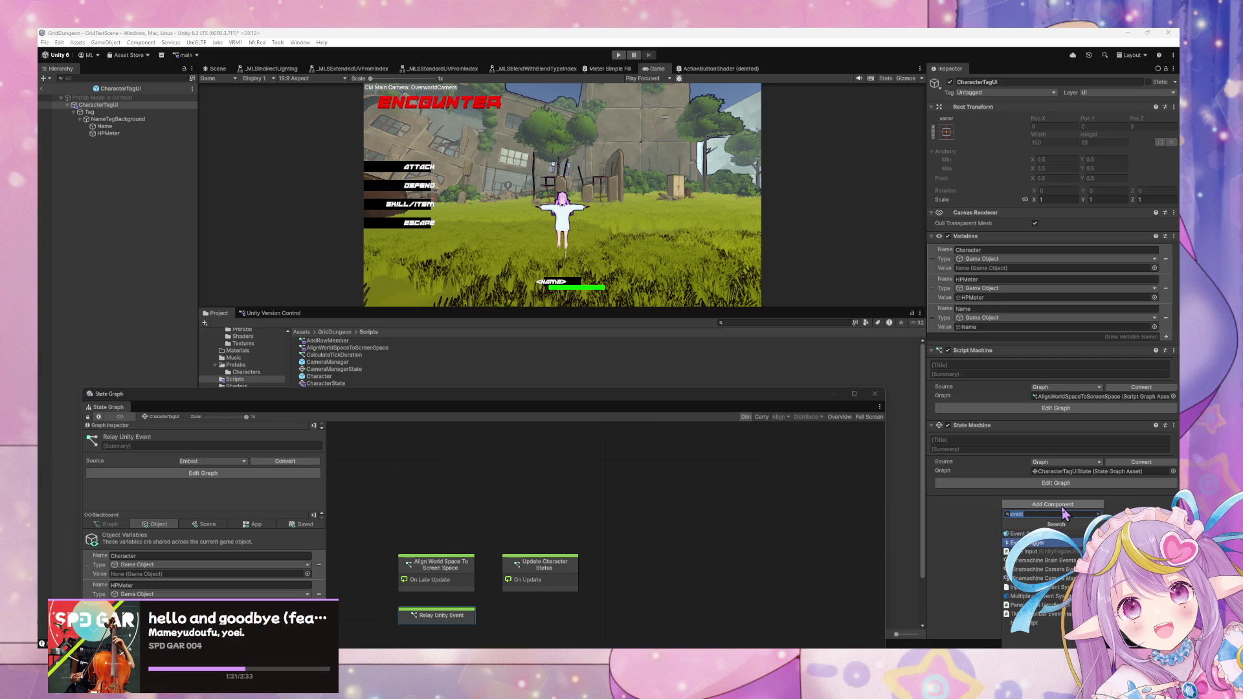
pyautogui.press('Return')
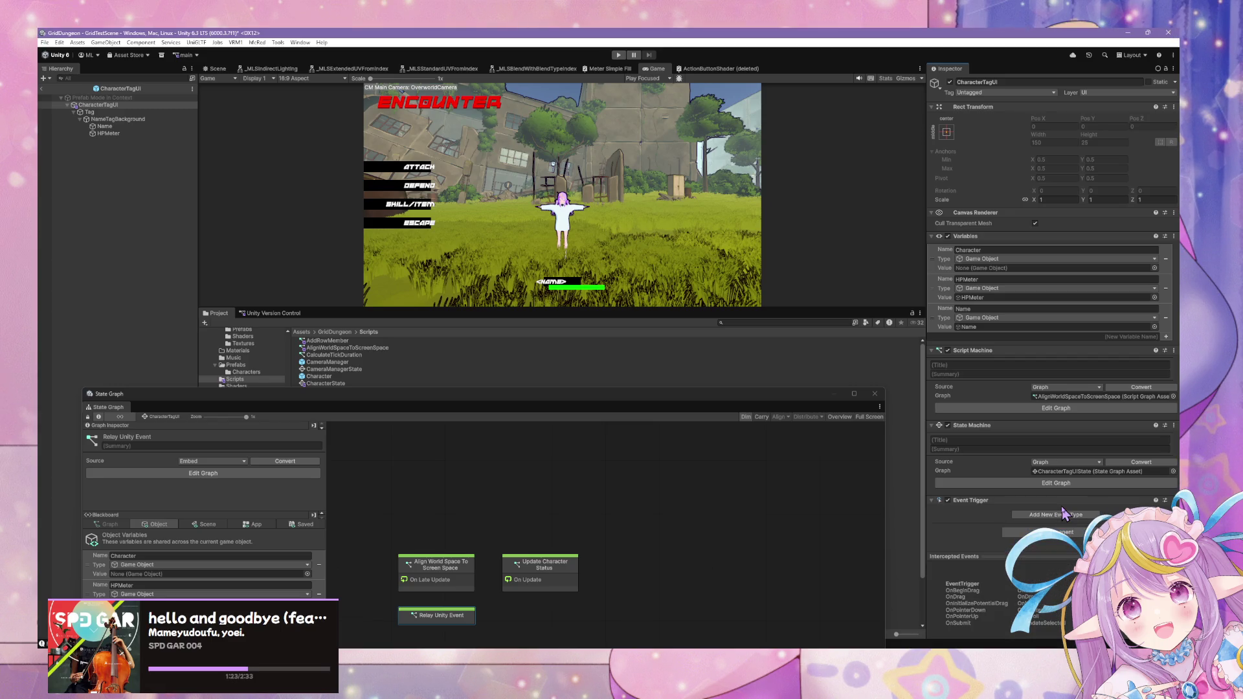
pyautogui.click(1062, 515)
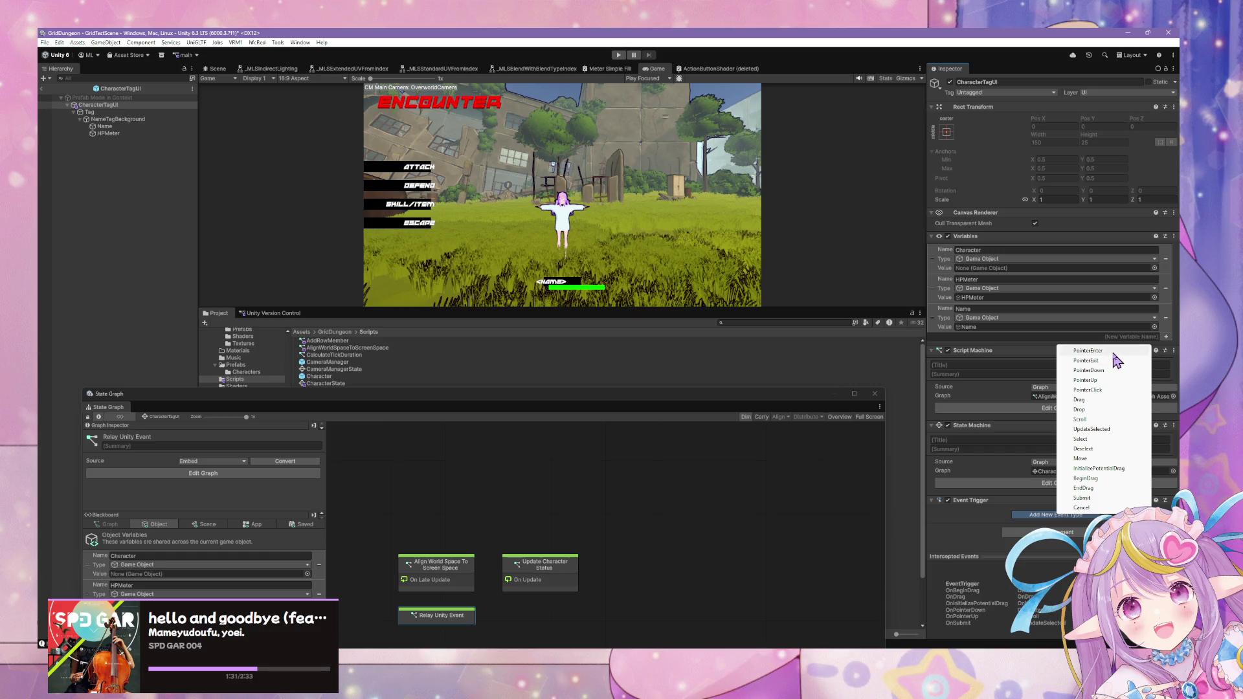
pyautogui.click(1114, 353)
pyautogui.scroll(-3, 1063, 338)
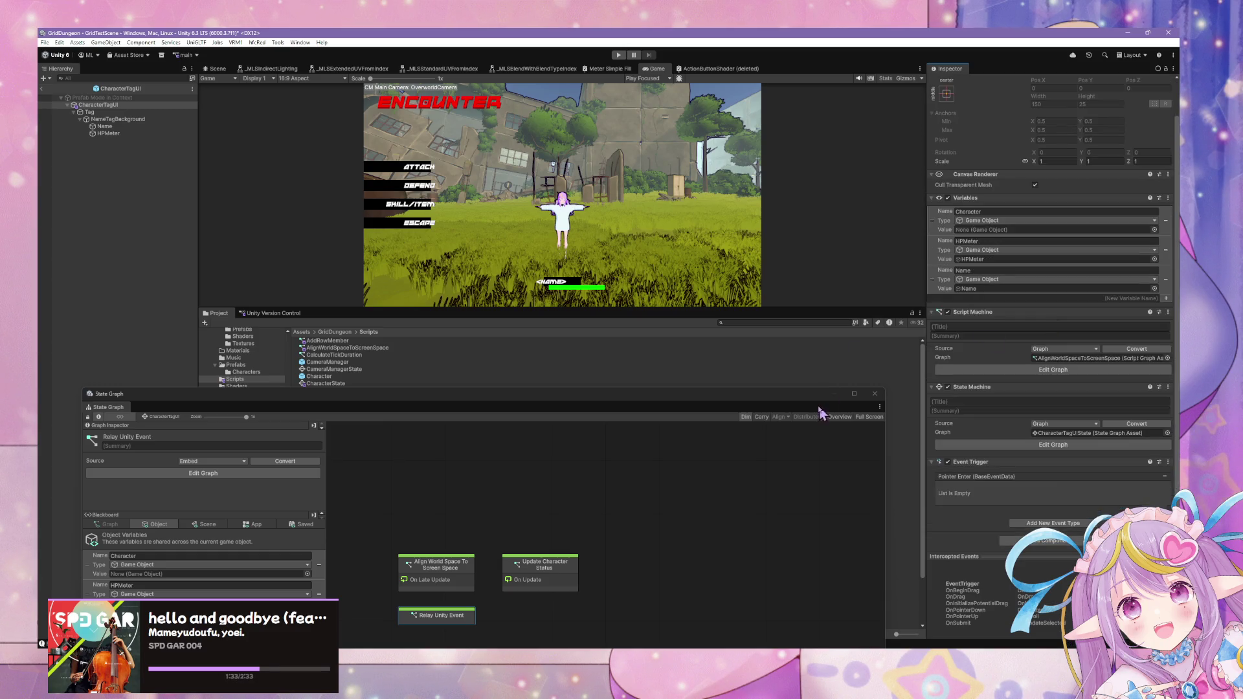
pyautogui.moveTo(785, 397); pyautogui.dragTo(926, 162)
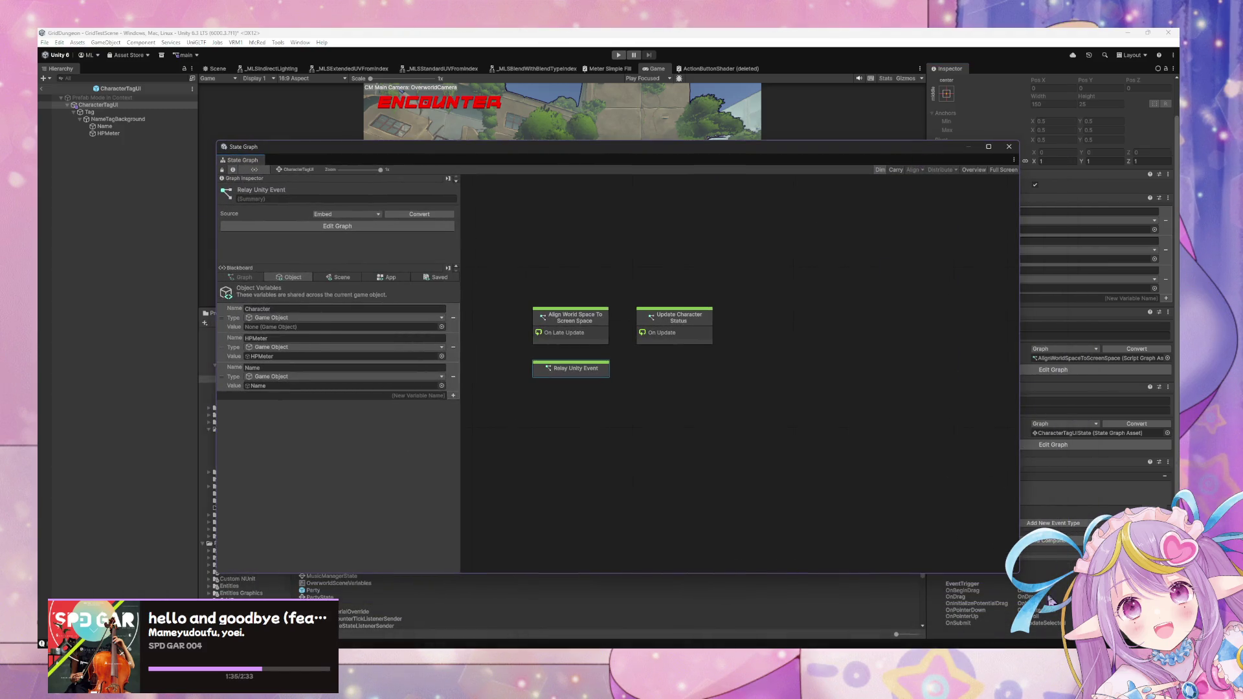
# - Add a Pointer Enter callback targeting the CharacterTagUI scene object
pyautogui.moveTo(1019, 572); pyautogui.dragTo(892, 493)
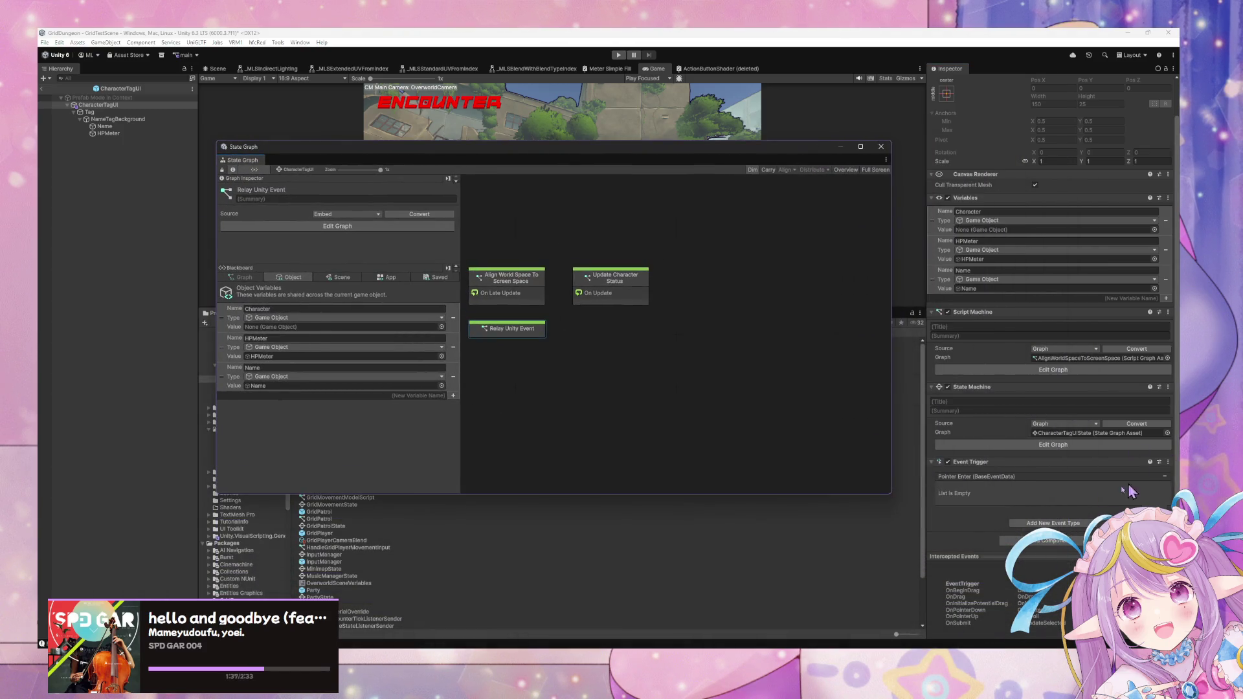
pyautogui.click(1155, 505)
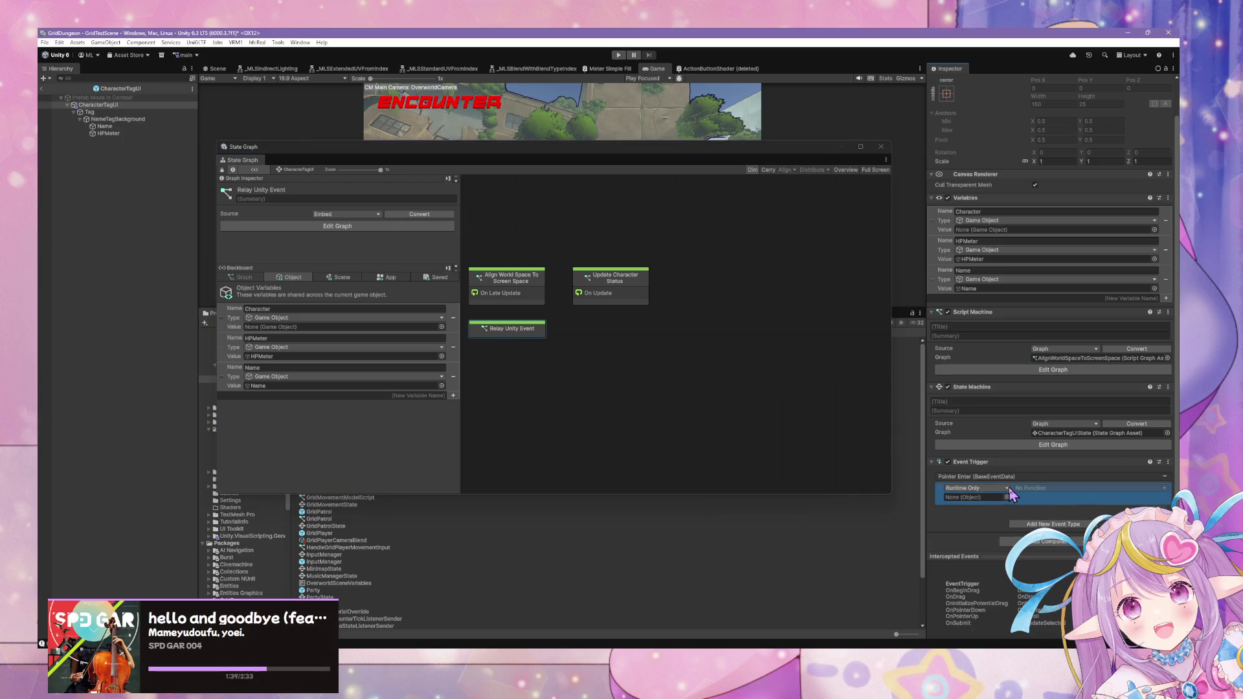
pyautogui.click(1007, 497)
pyautogui.press('Escape')
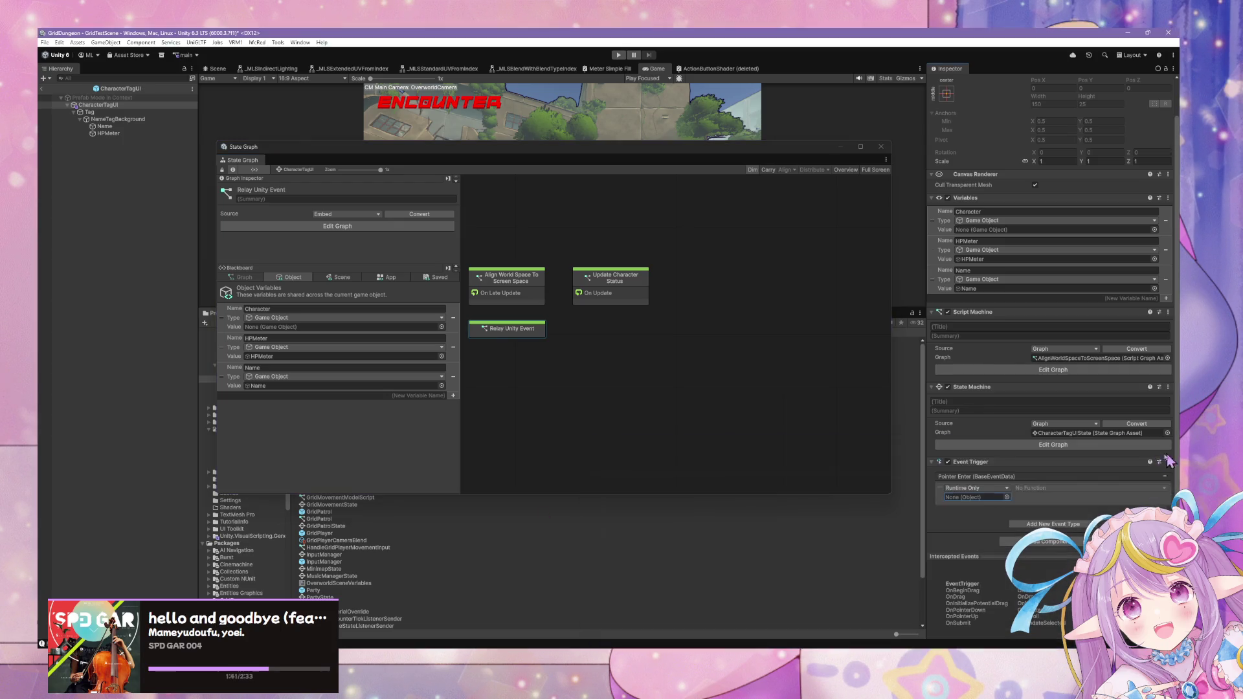
pyautogui.click(1006, 497)
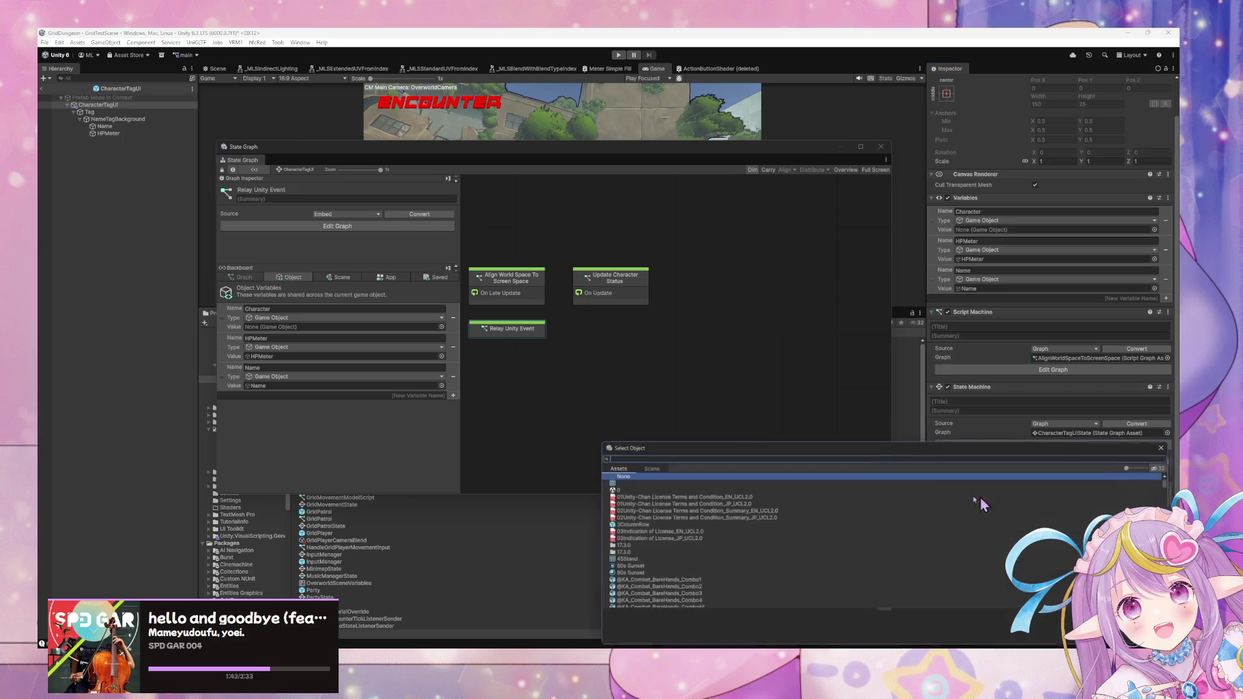
pyautogui.click(646, 467)
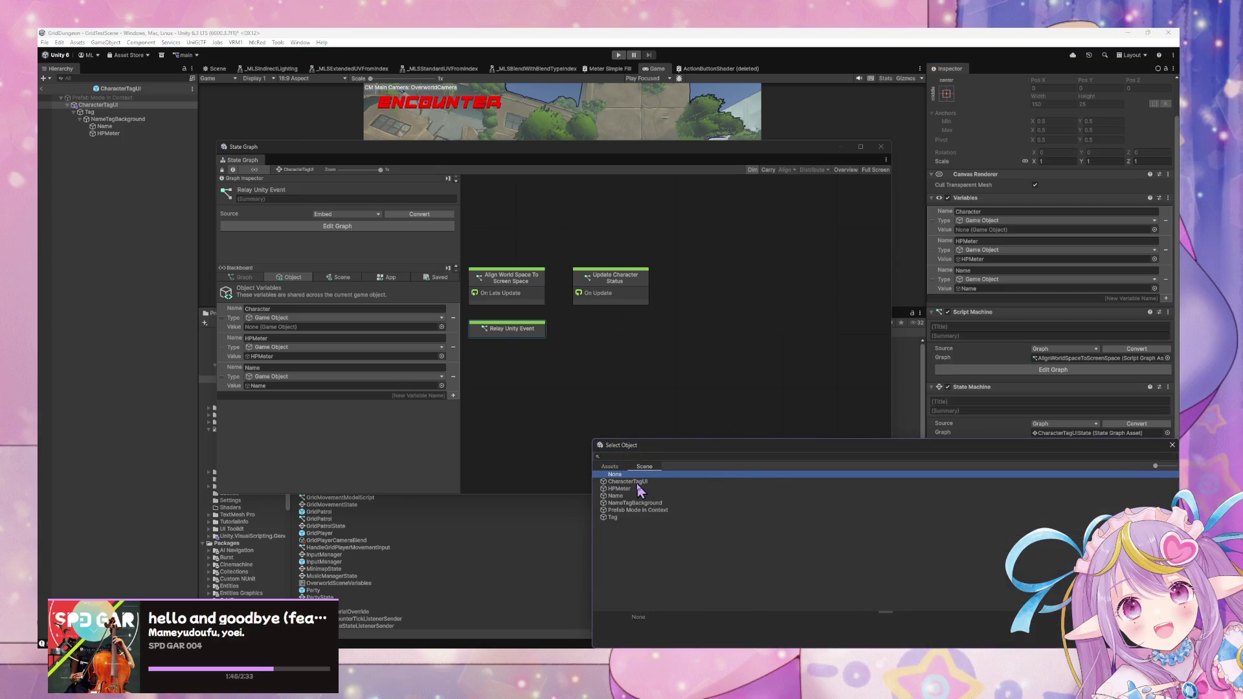
pyautogui.doubleClick(627, 483)
# - Set the callback to StateMachine.TriggerUnityEvent and open the Relay Unity Event graph's node search
pyautogui.click(1062, 489)
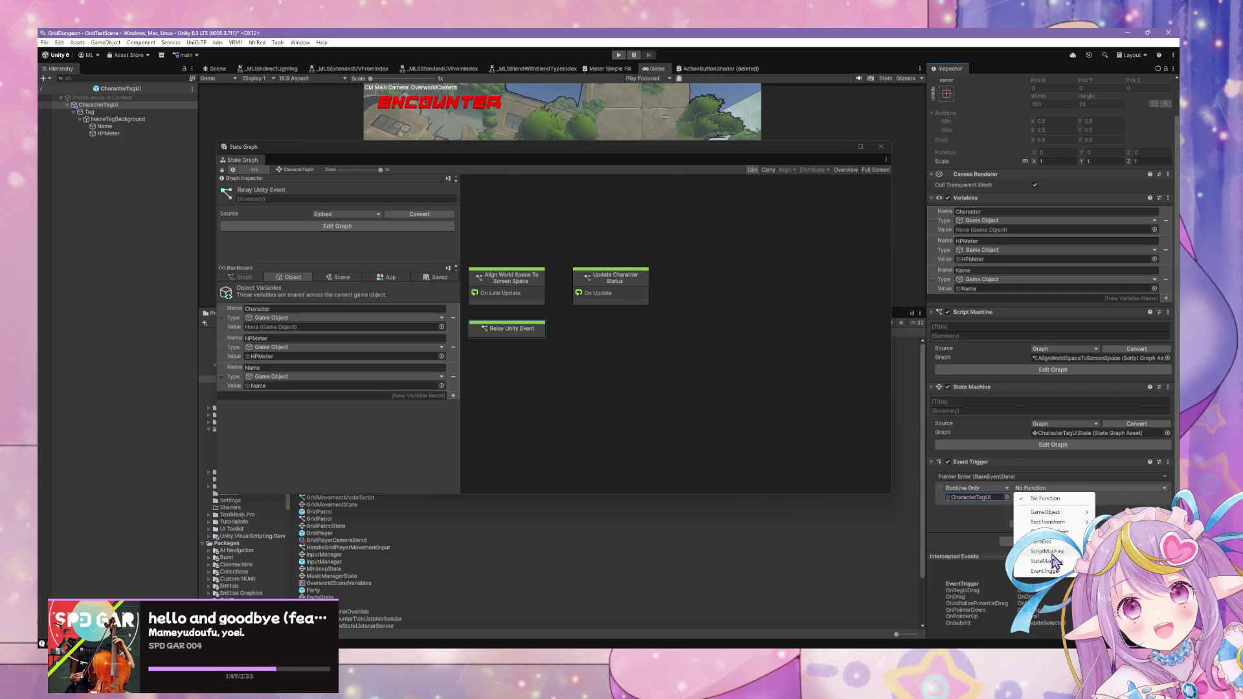
pyautogui.moveTo(1049, 561)
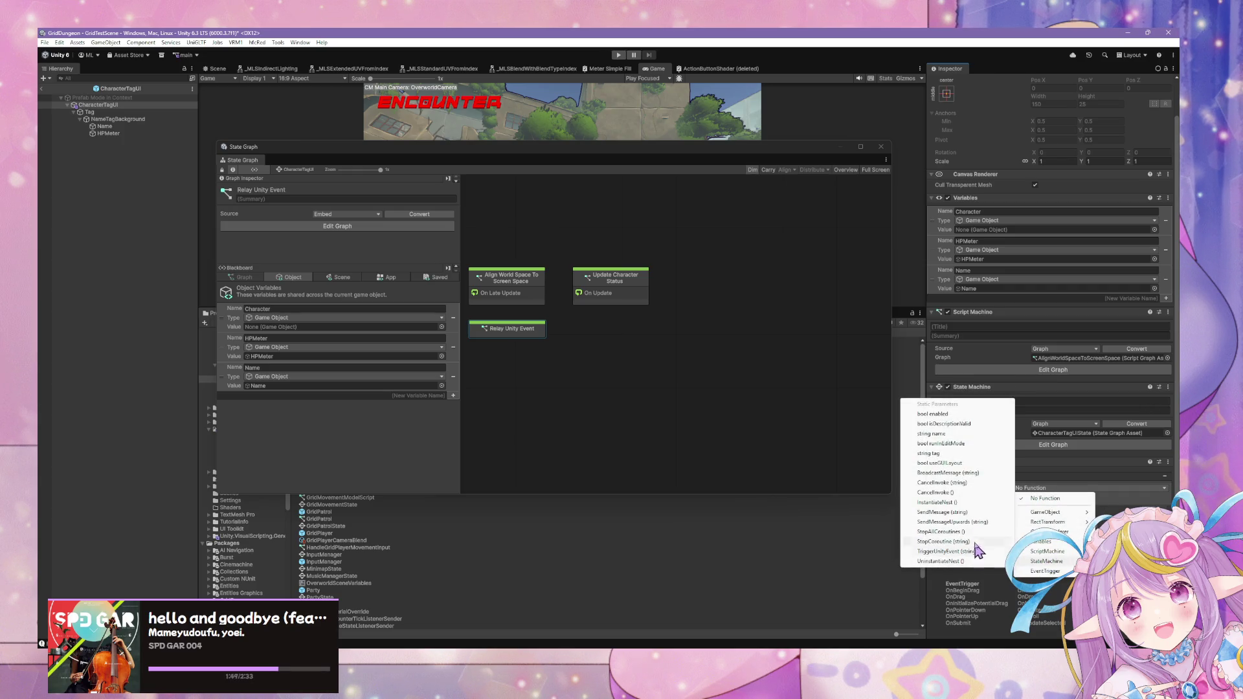
pyautogui.click(977, 552)
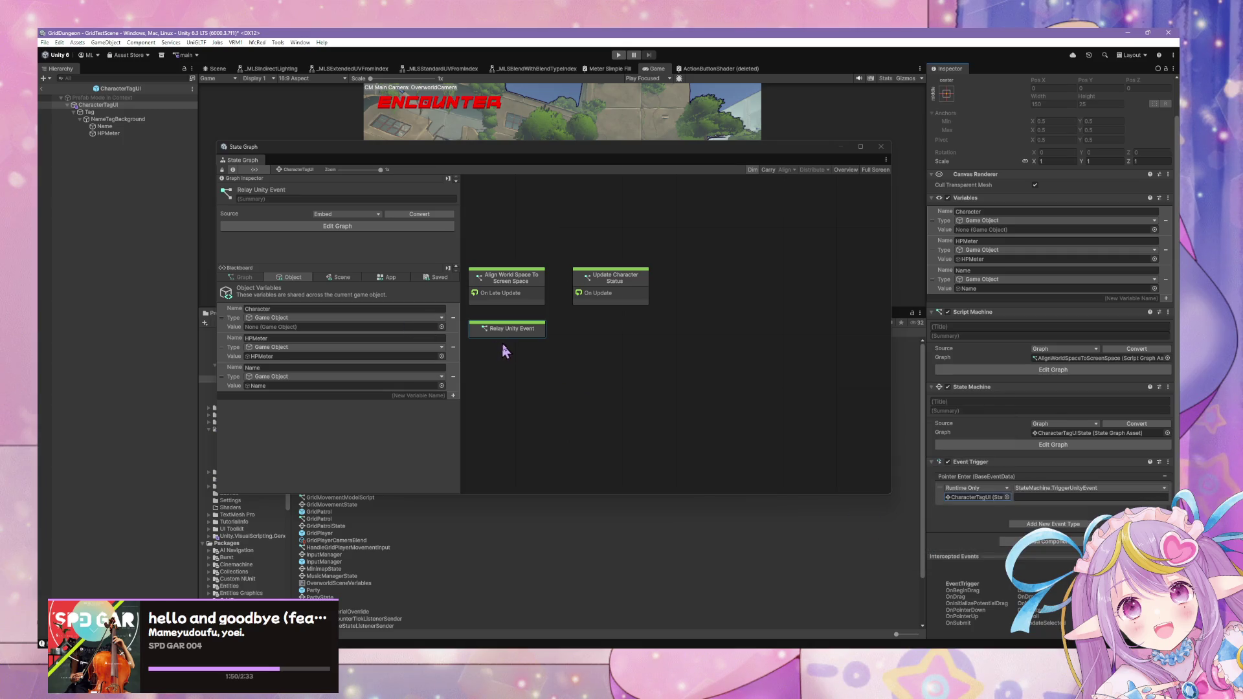
pyautogui.doubleClick(526, 330)
pyautogui.rightClick(541, 346)
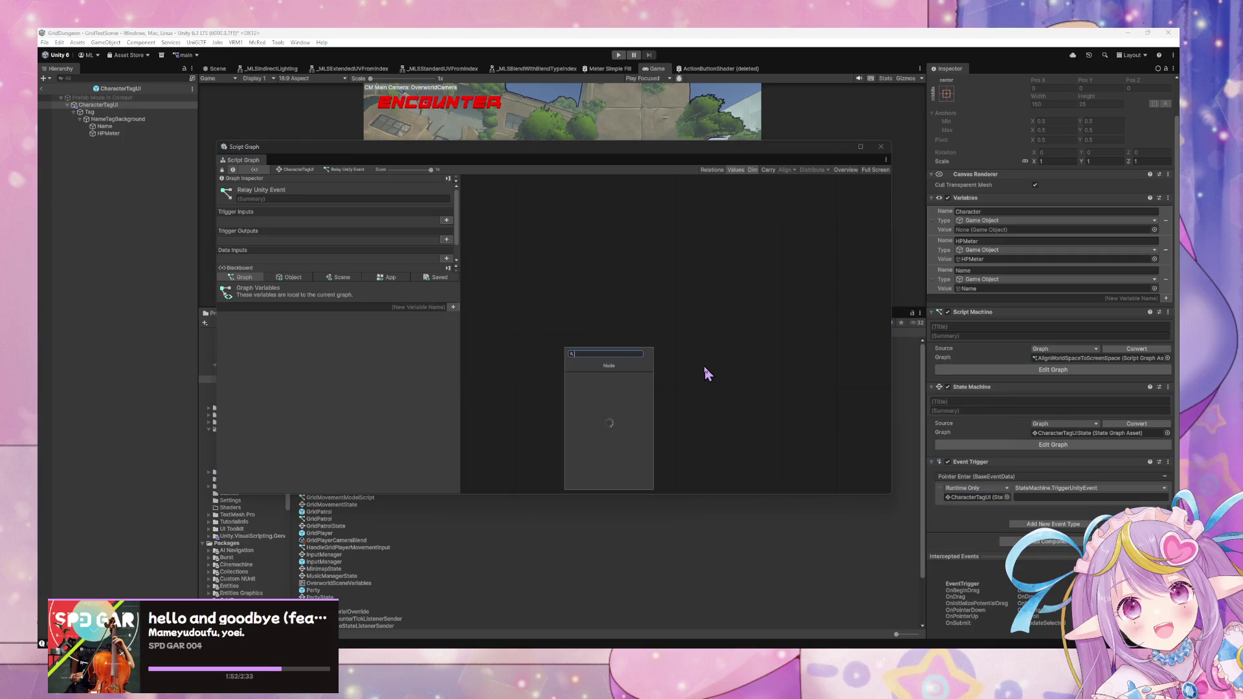
# - Add a UnityEvent node from a 'unity event' search and name its event Hover
pyautogui.write('unity event')
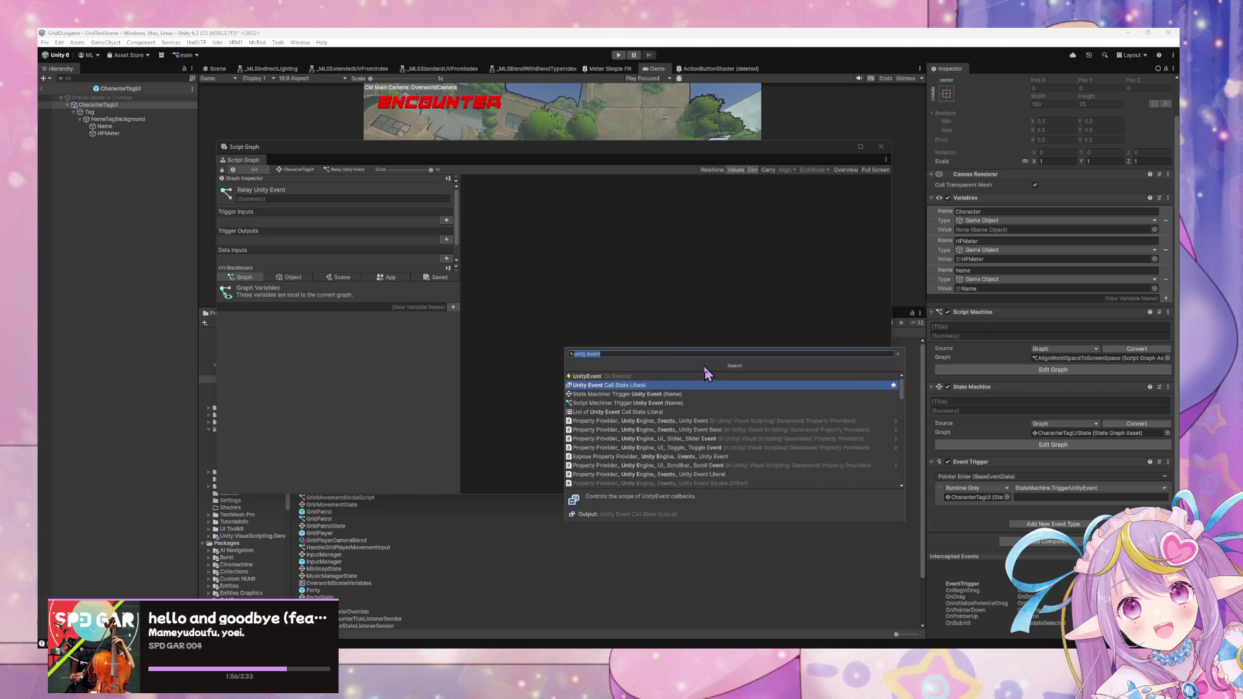
pyautogui.click(707, 374)
pyautogui.click(570, 367)
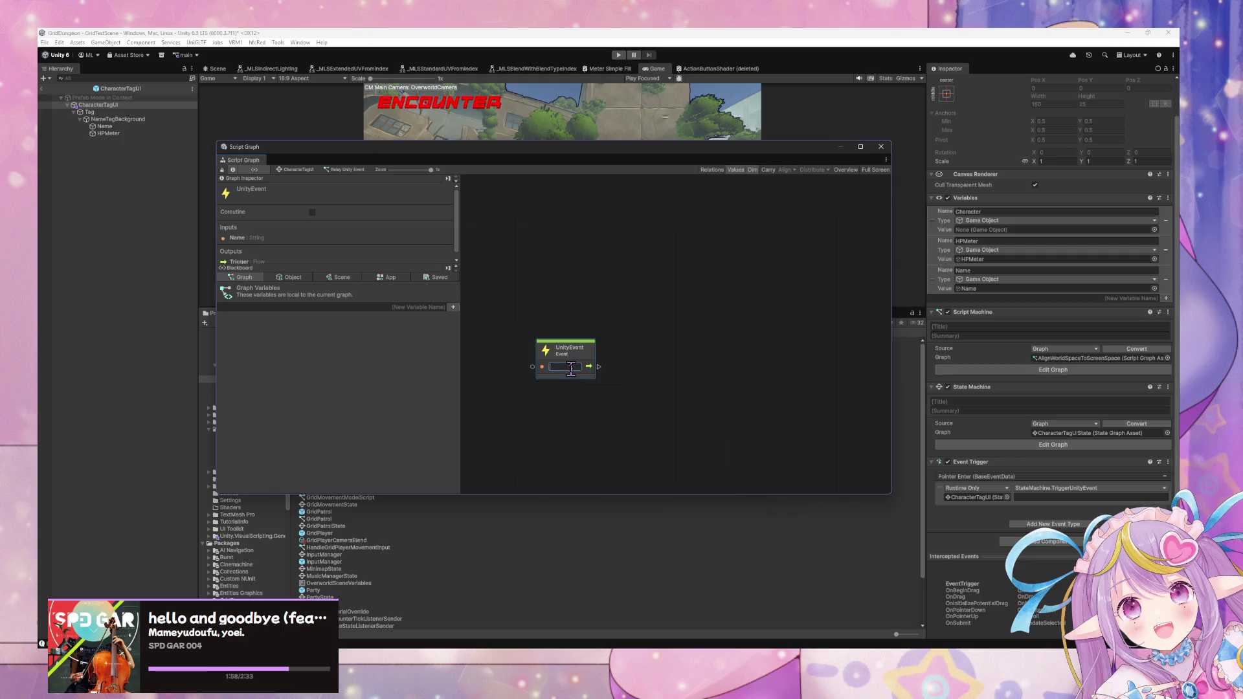
pyautogui.write('Hover')
# - Enter Hover as the Event Trigger's string argument and review the object variables
pyautogui.click(1065, 496)
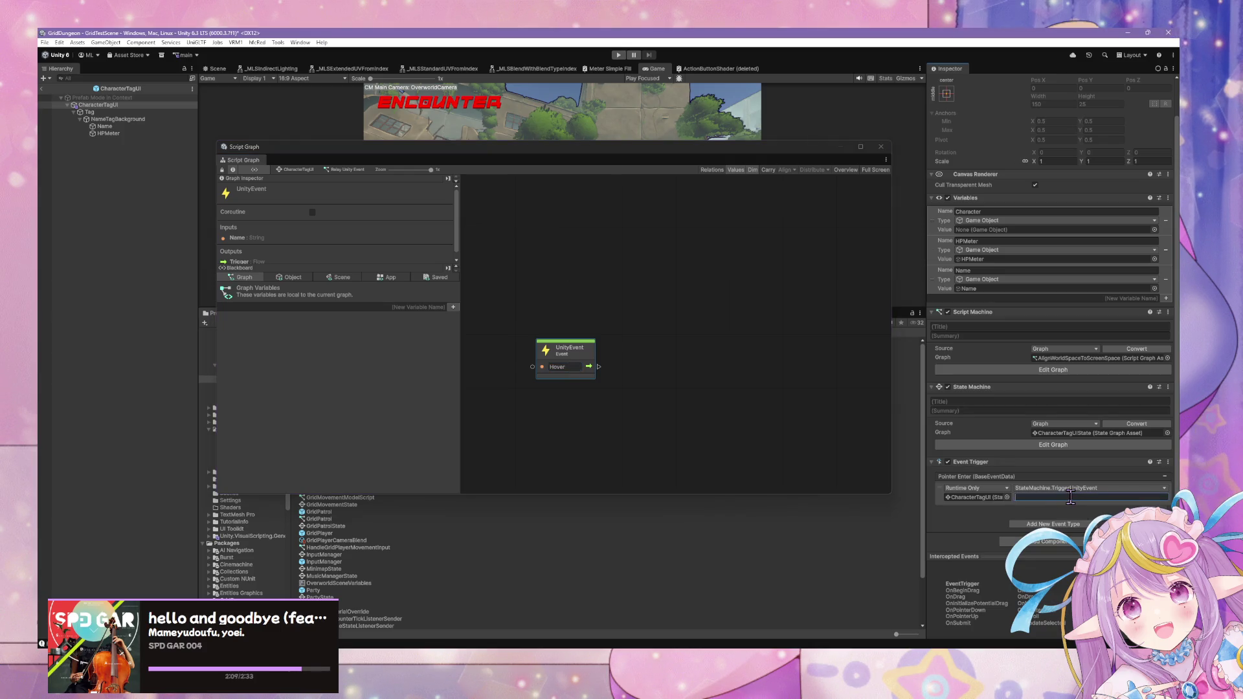
pyautogui.write('Hover')
pyautogui.moveTo(599, 367); pyautogui.dragTo(633, 366)
pyautogui.press('Escape')
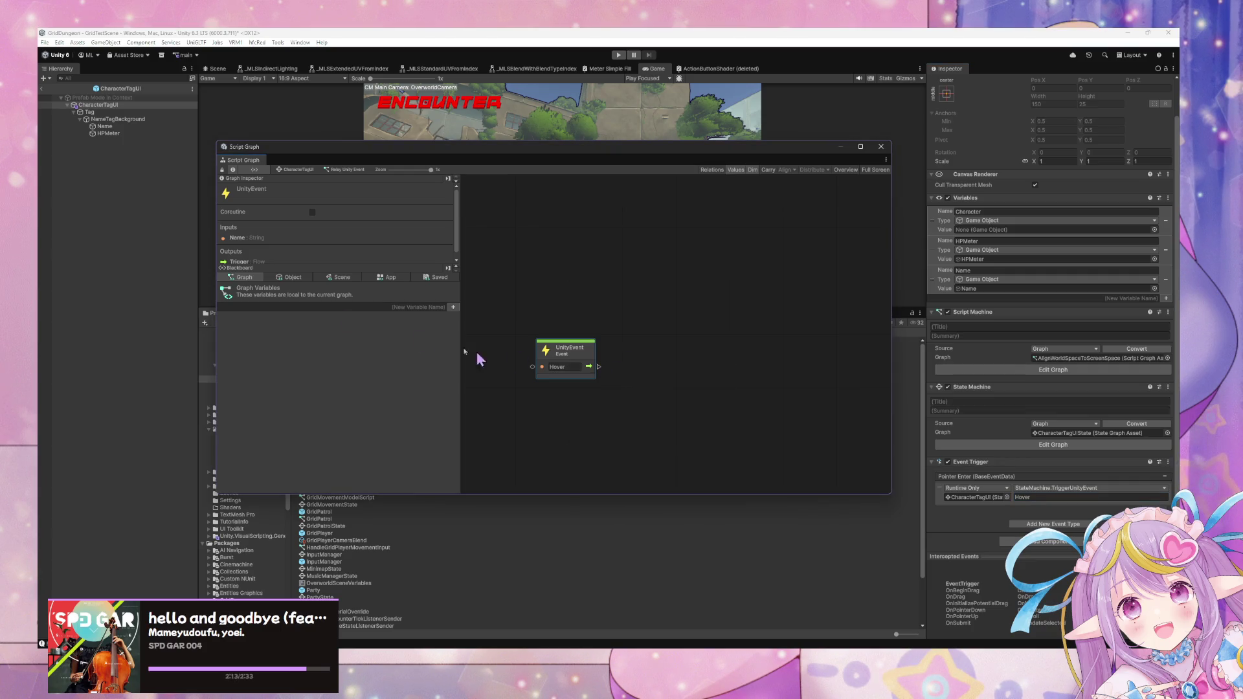
pyautogui.click(289, 279)
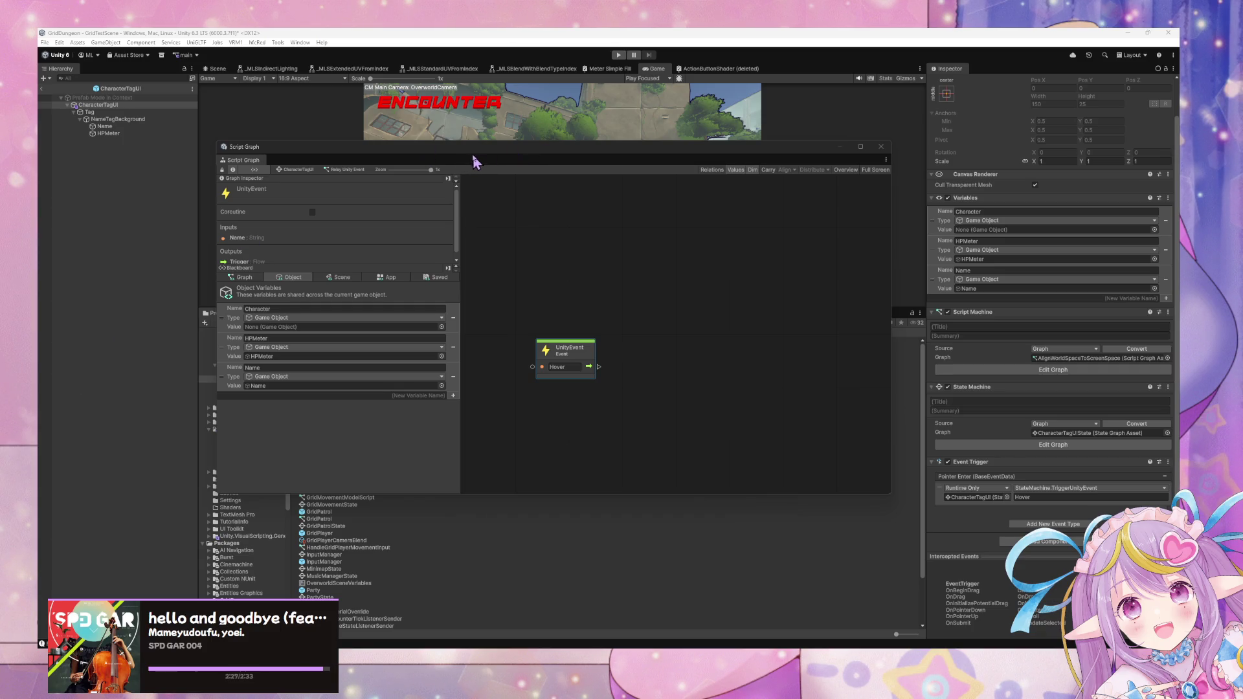
pyautogui.moveTo(476, 162)
pyautogui.mouseDown()
pyautogui.moveTo(722, 328)
pyautogui.moveTo(695, 398)
pyautogui.mouseUp()
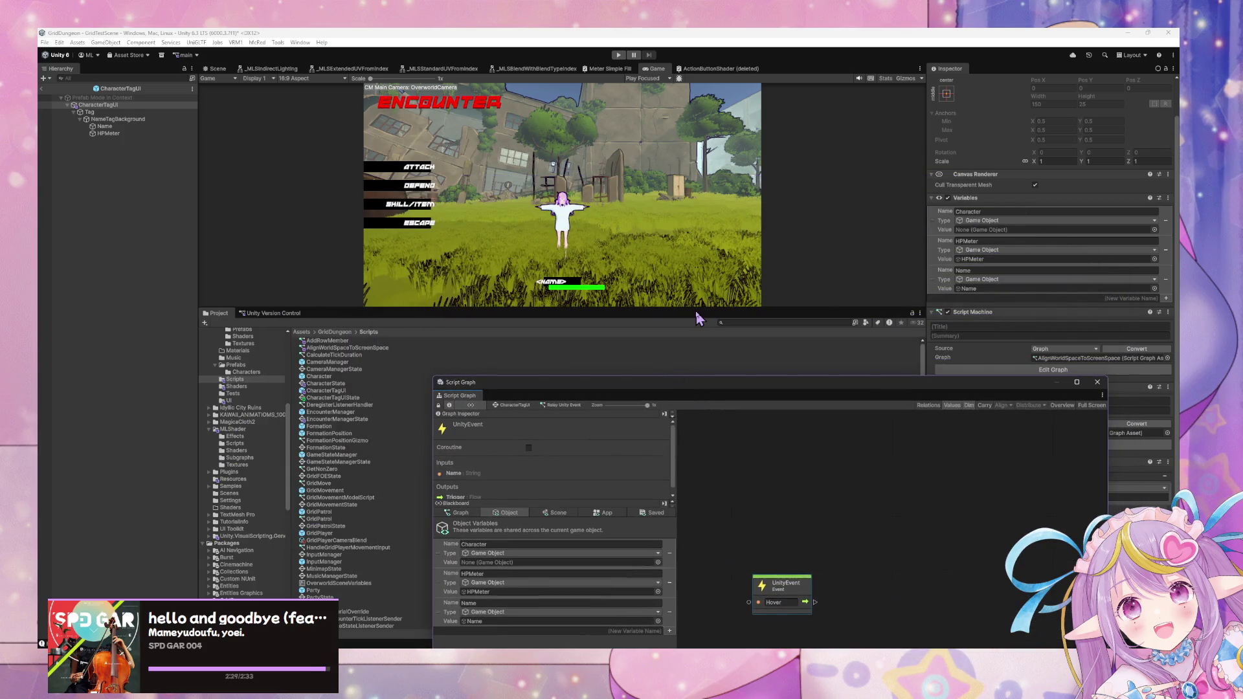
# - Enlarge the Game view and start the game in Play mode
pyautogui.moveTo(673, 310); pyautogui.dragTo(681, 474)
pyautogui.moveTo(492, 382)
pyautogui.mouseDown()
pyautogui.moveTo(611, 248)
pyautogui.moveTo(722, 309)
pyautogui.mouseUp()
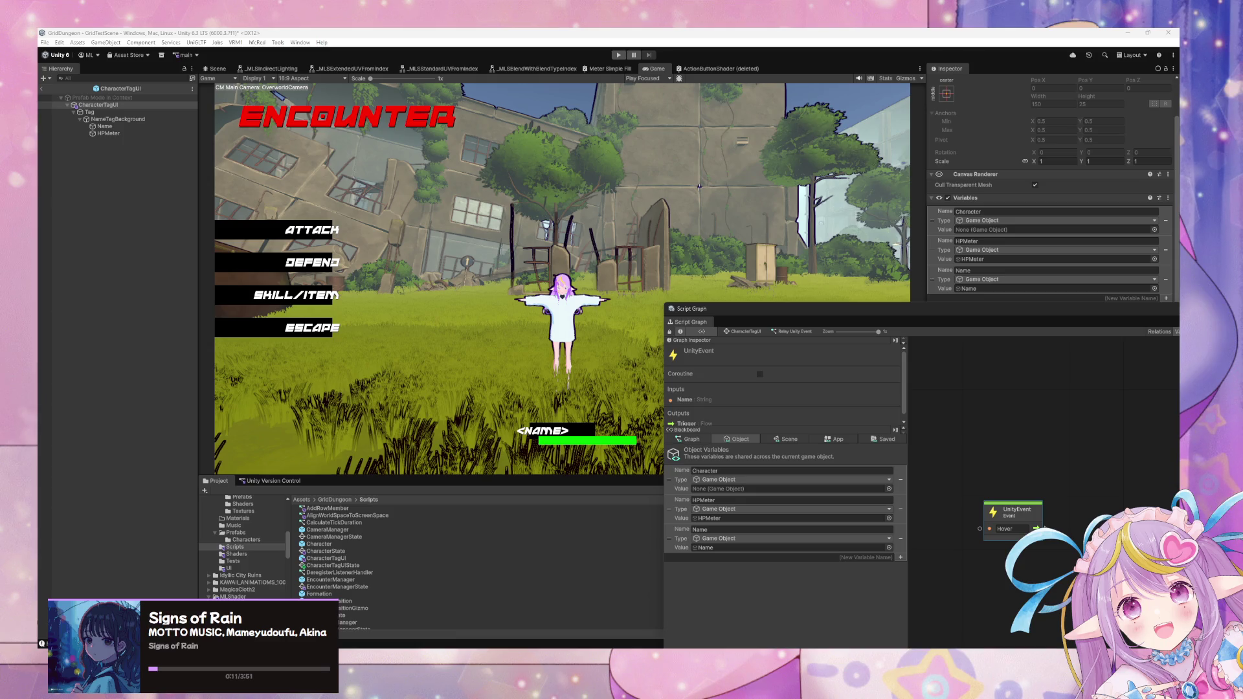
pyautogui.click(614, 53)
pyautogui.click(620, 54)
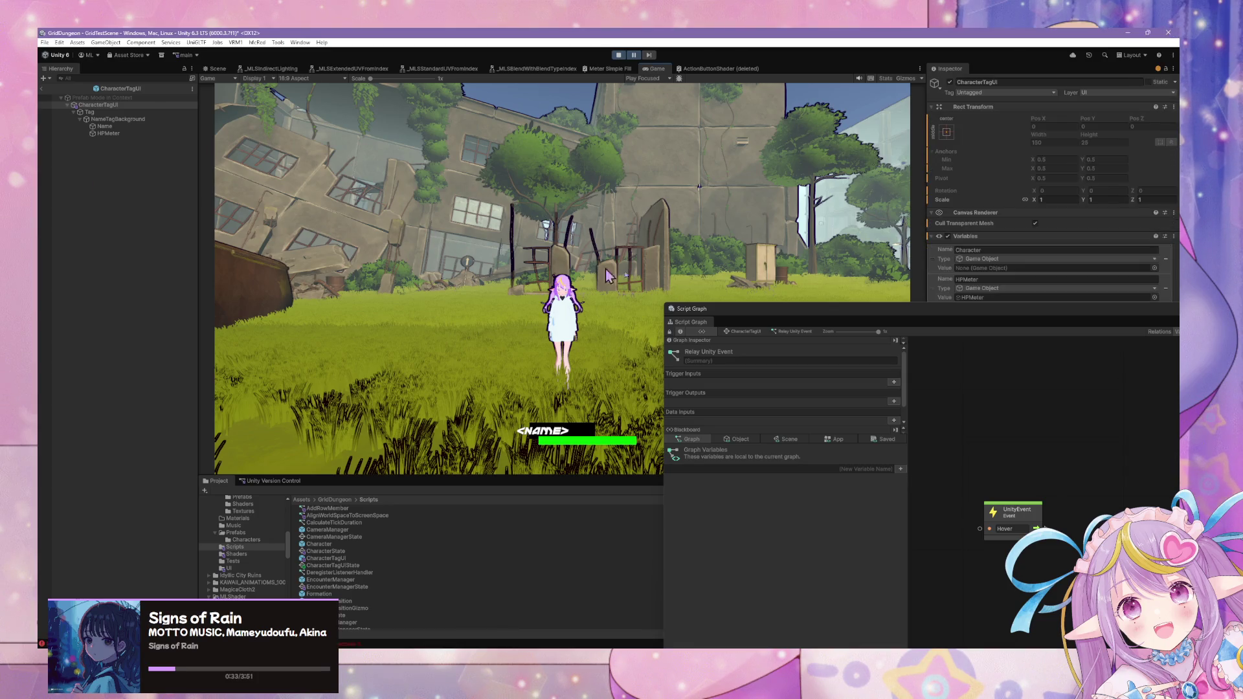
# - Open the Console's MissingReferenceException, select HPMeter, and view the tag in the Scene tab
pyautogui.moveTo(805, 317); pyautogui.dragTo(768, 422)
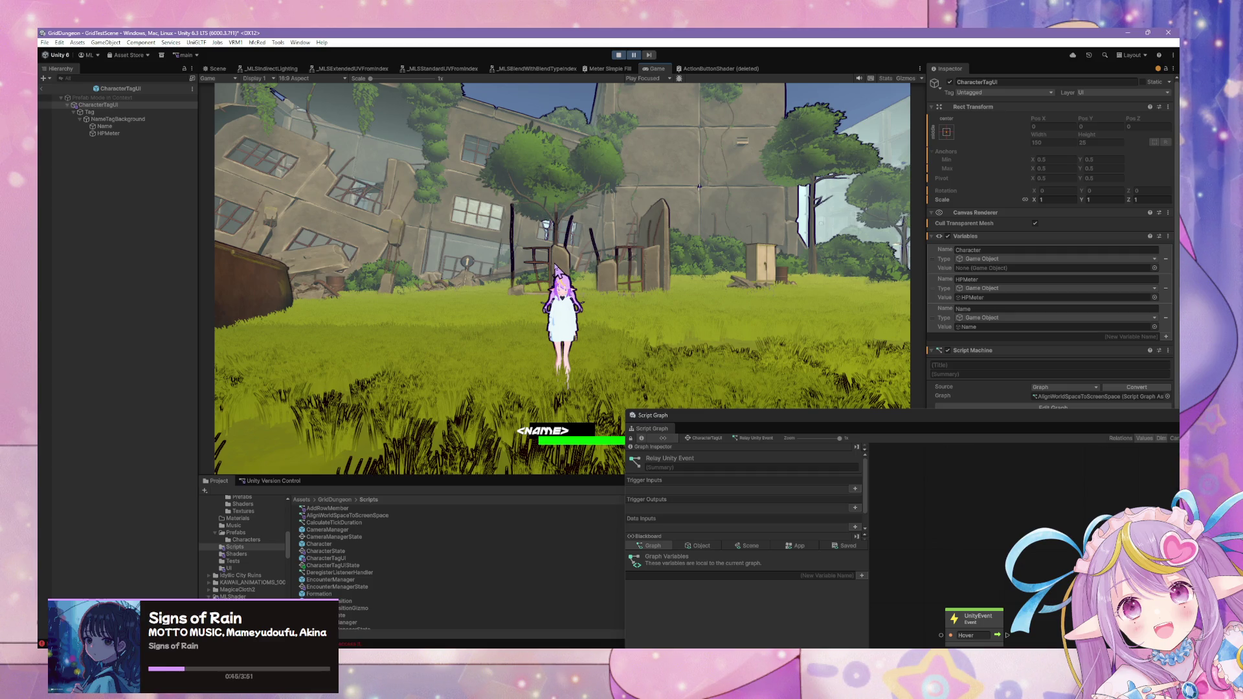
pyautogui.moveTo(767, 422); pyautogui.dragTo(628, 539)
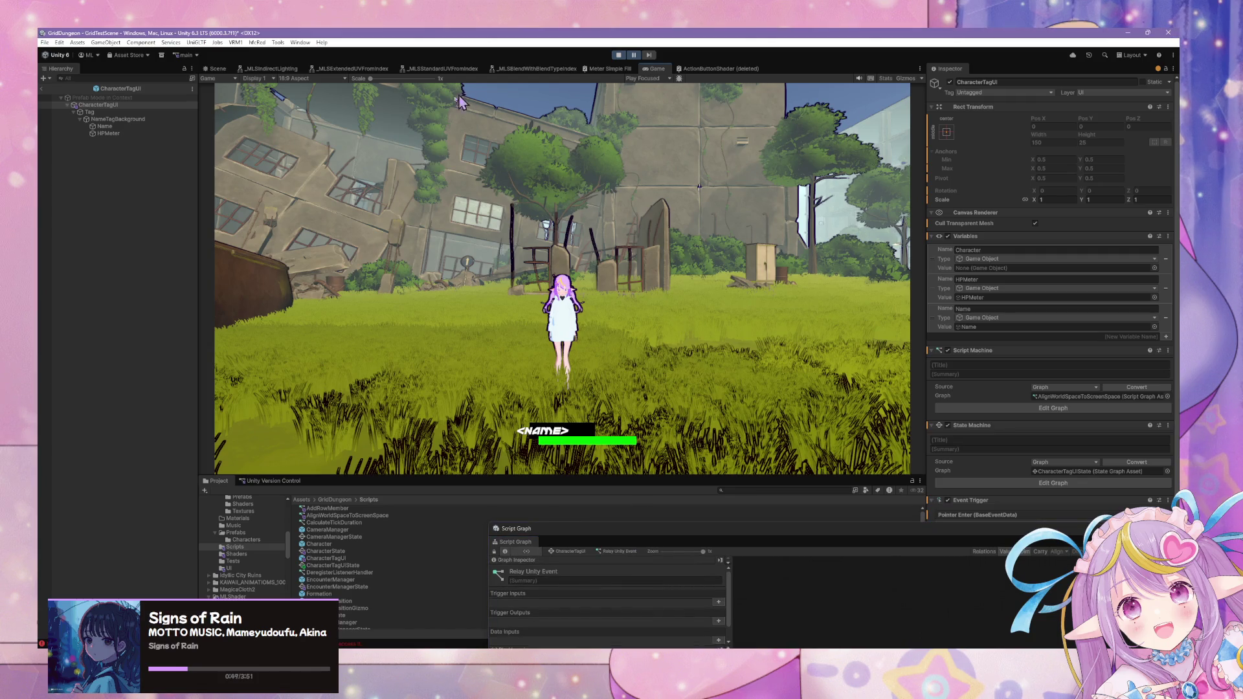
pyautogui.hotkey('ctrl', 'shift', 'c')
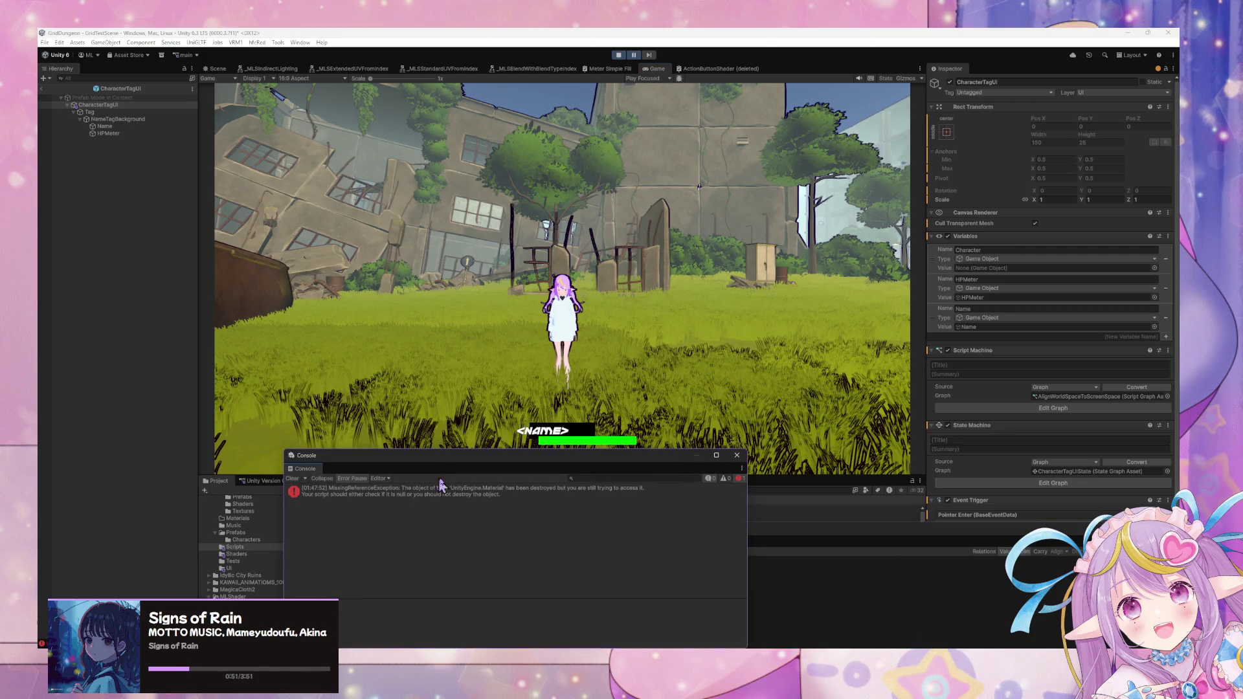
pyautogui.click(479, 498)
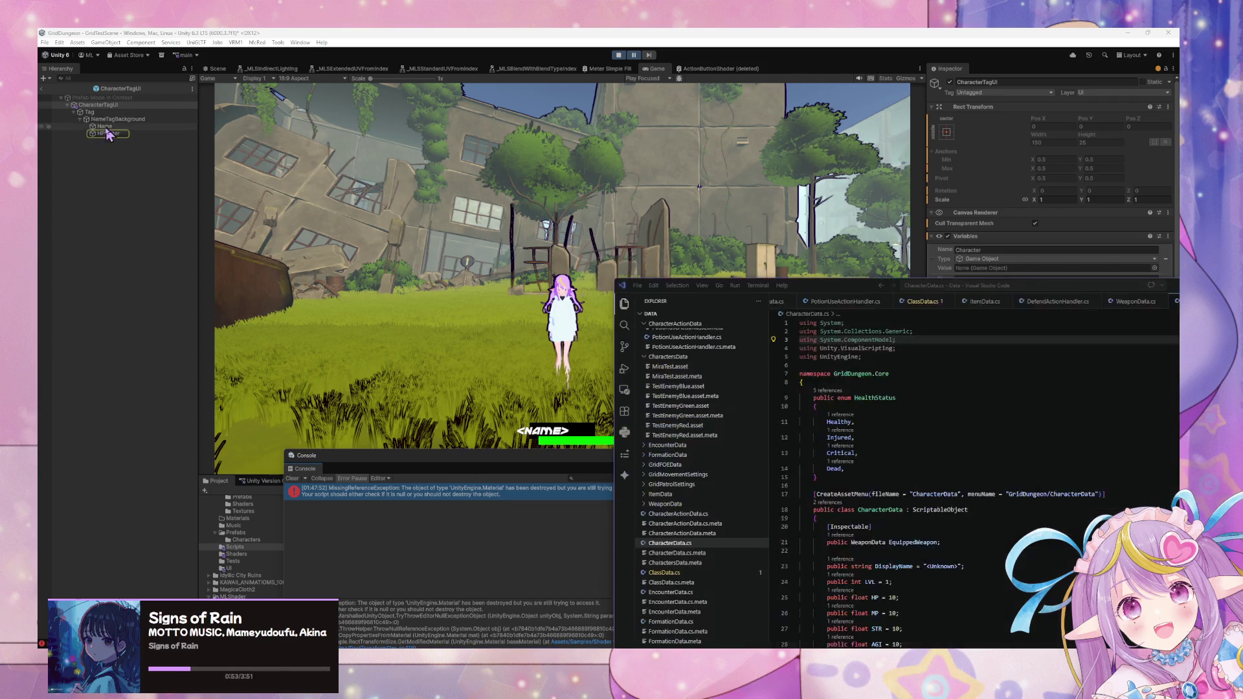
pyautogui.click(116, 136)
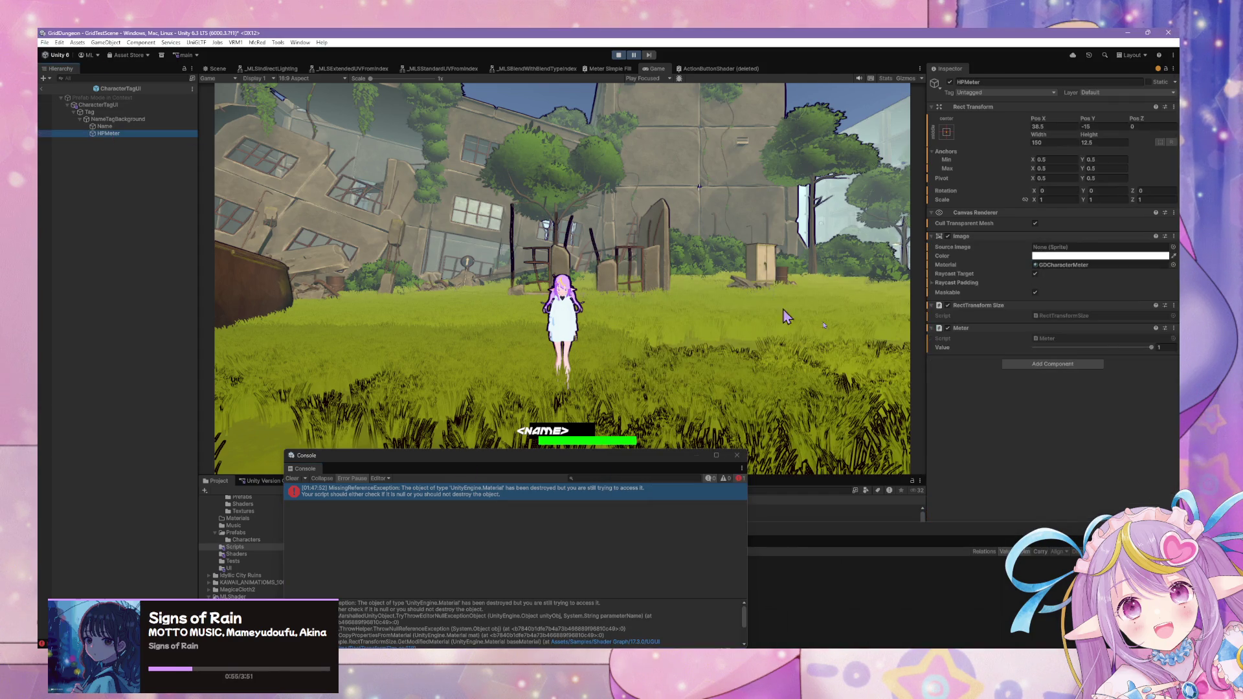
pyautogui.click(216, 69)
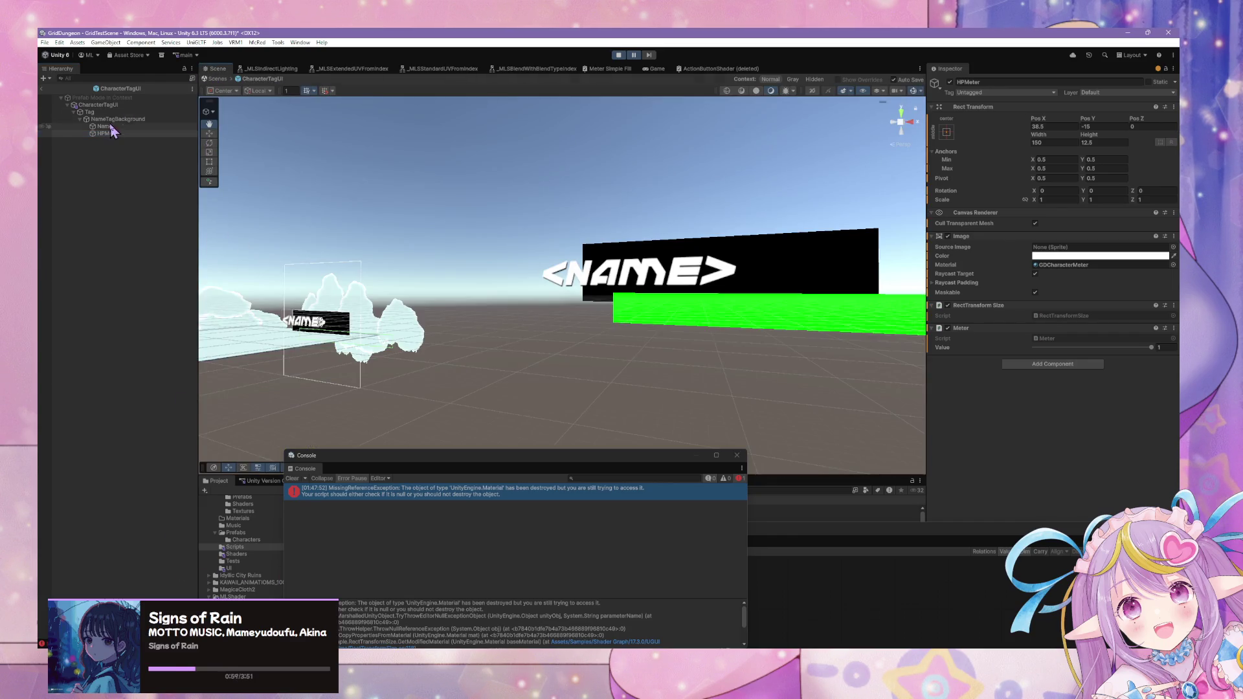
# - Frame the name tag, delete PlayerParty during play, and open the Console error's source
pyautogui.press('f')
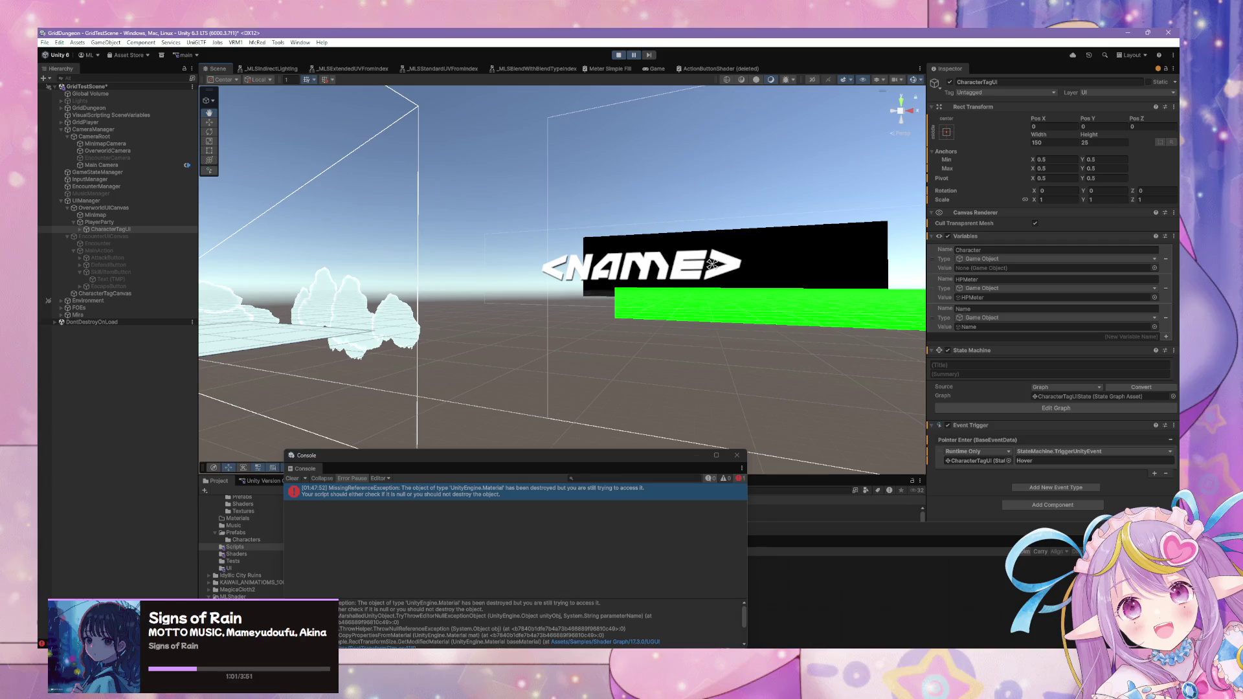
pyautogui.click(103, 229)
pyautogui.click(101, 223)
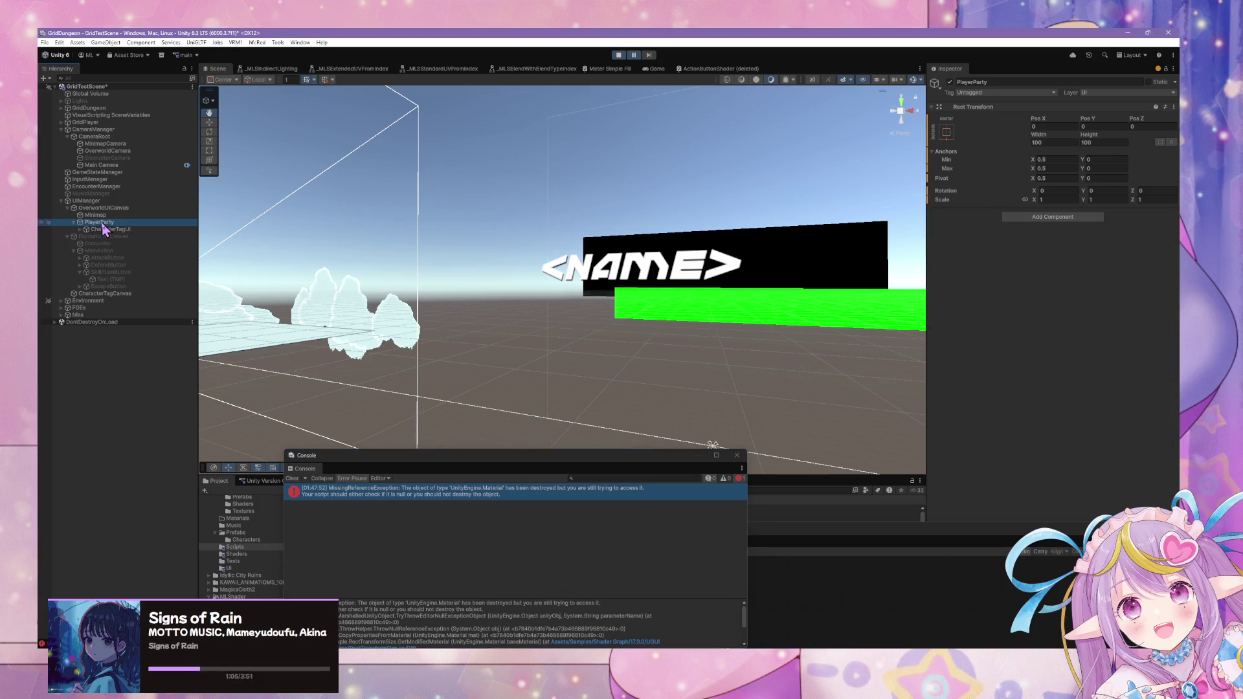
pyautogui.press('Delete')
pyautogui.click(408, 529)
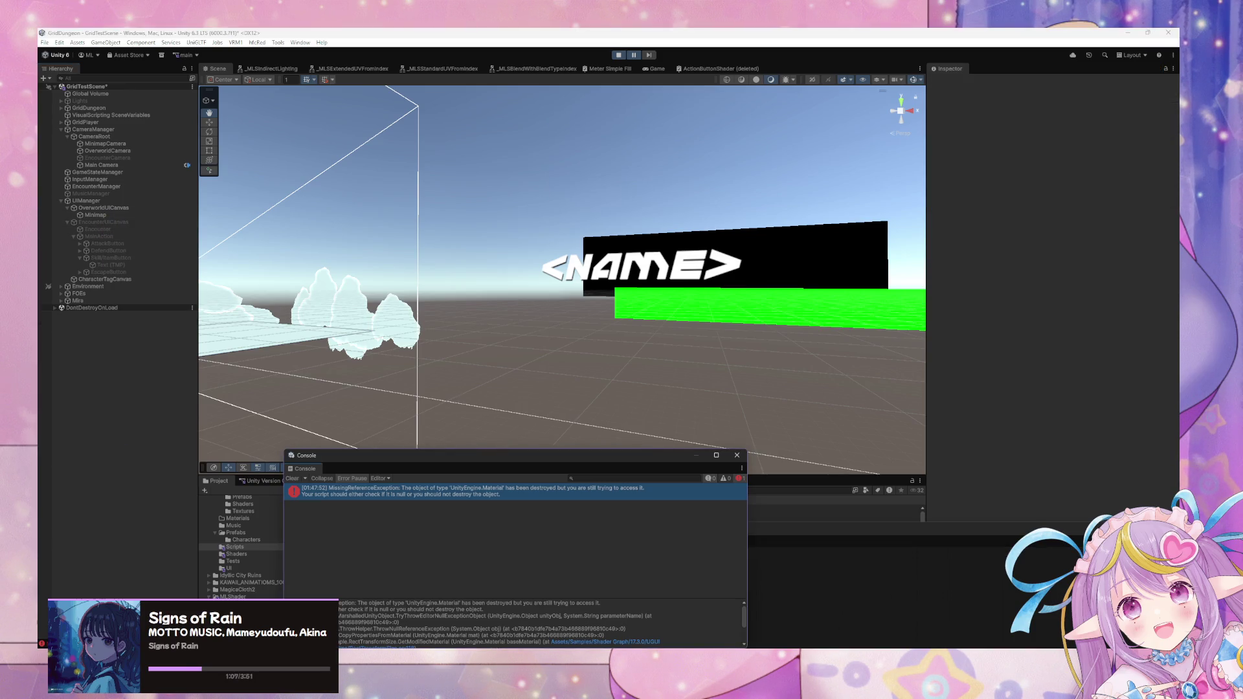
pyautogui.doubleClick(438, 495)
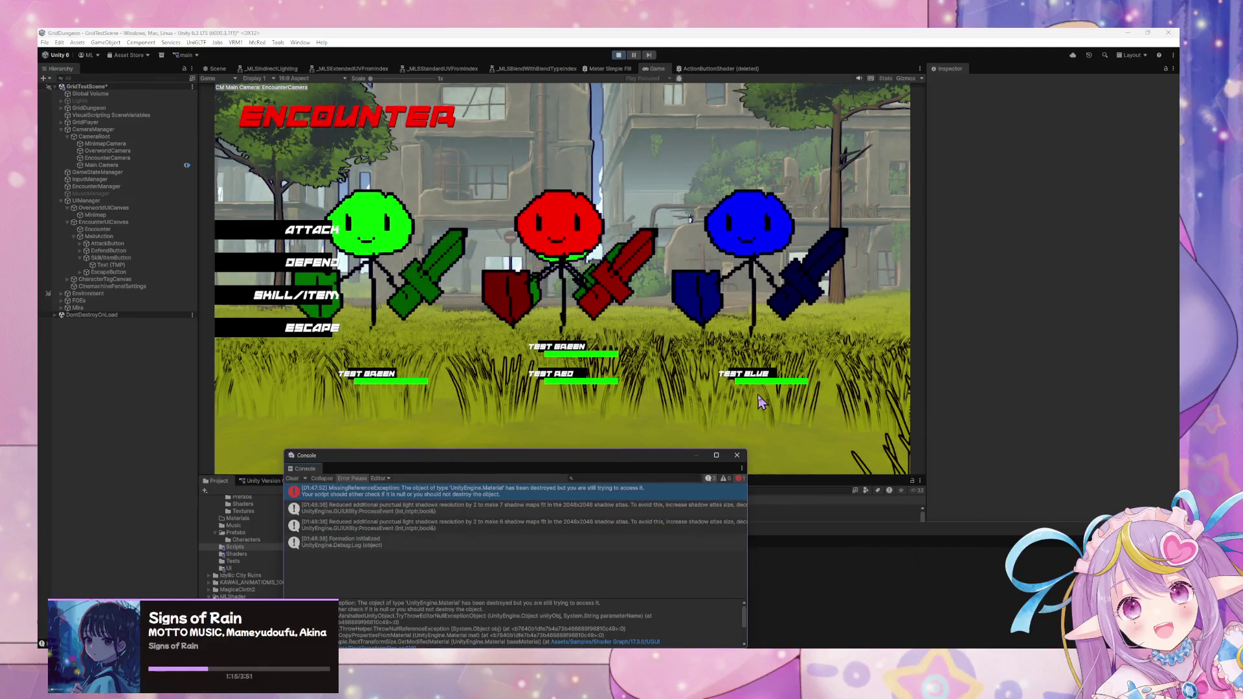
# - Move the Console off the Game view and flee encounters until a Test Green/Red/Blue battle starts
pyautogui.moveTo(472, 469)
pyautogui.mouseDown()
pyautogui.moveTo(975, 433)
pyautogui.moveTo(1001, 446)
pyautogui.mouseUp()
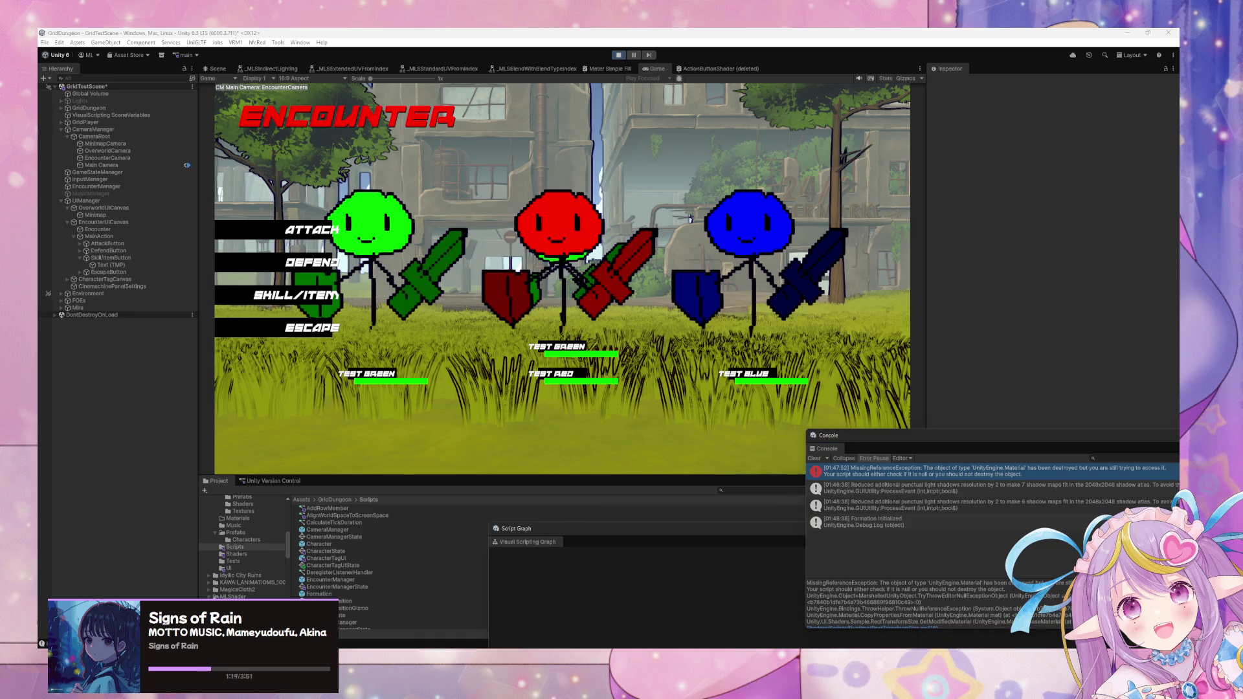
pyautogui.click(404, 413)
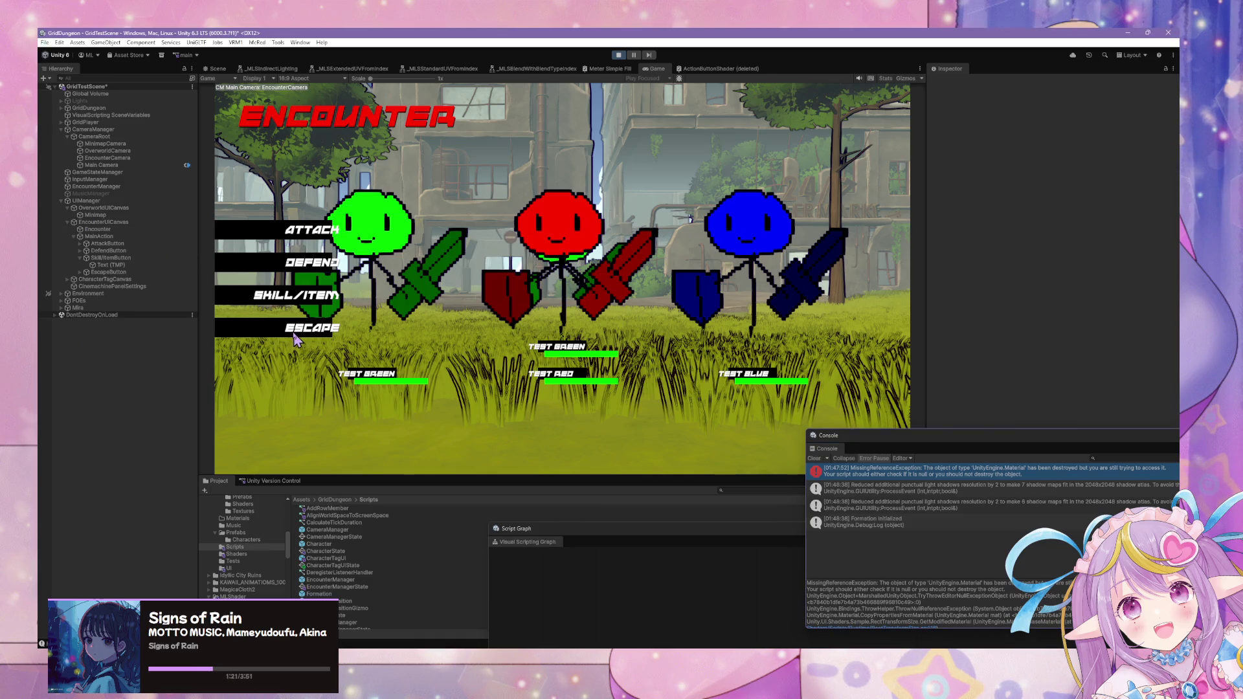
pyautogui.press('Escape')
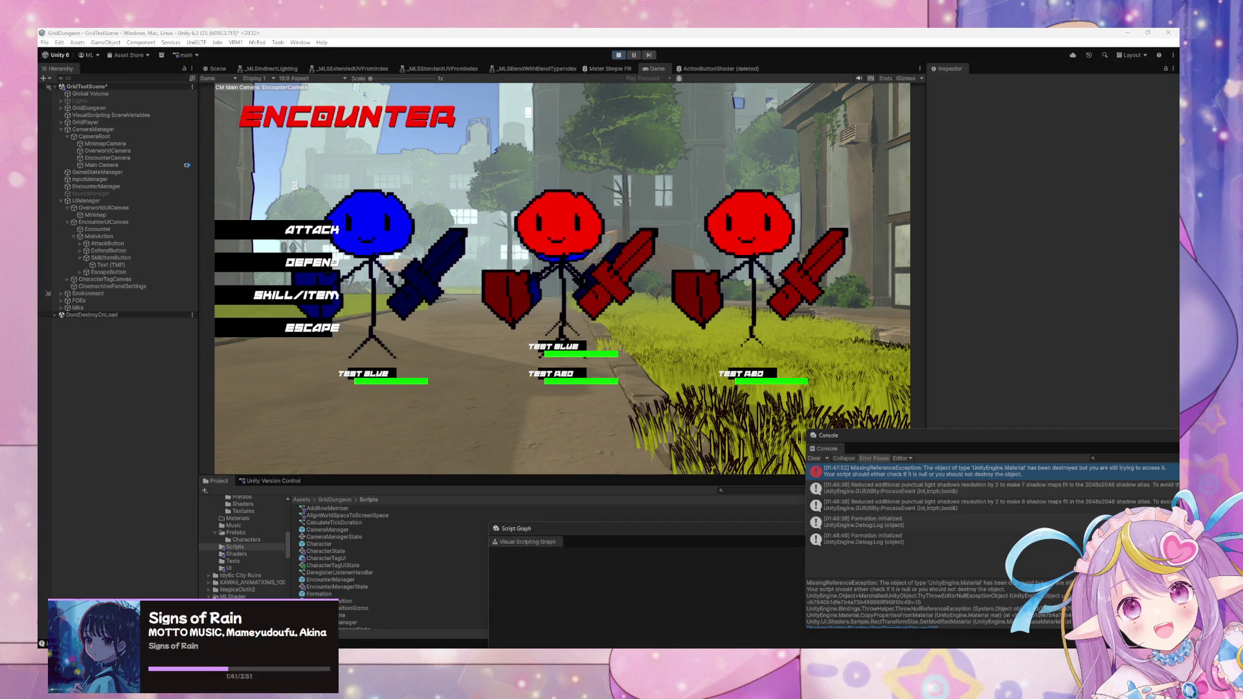
pyautogui.click(293, 332)
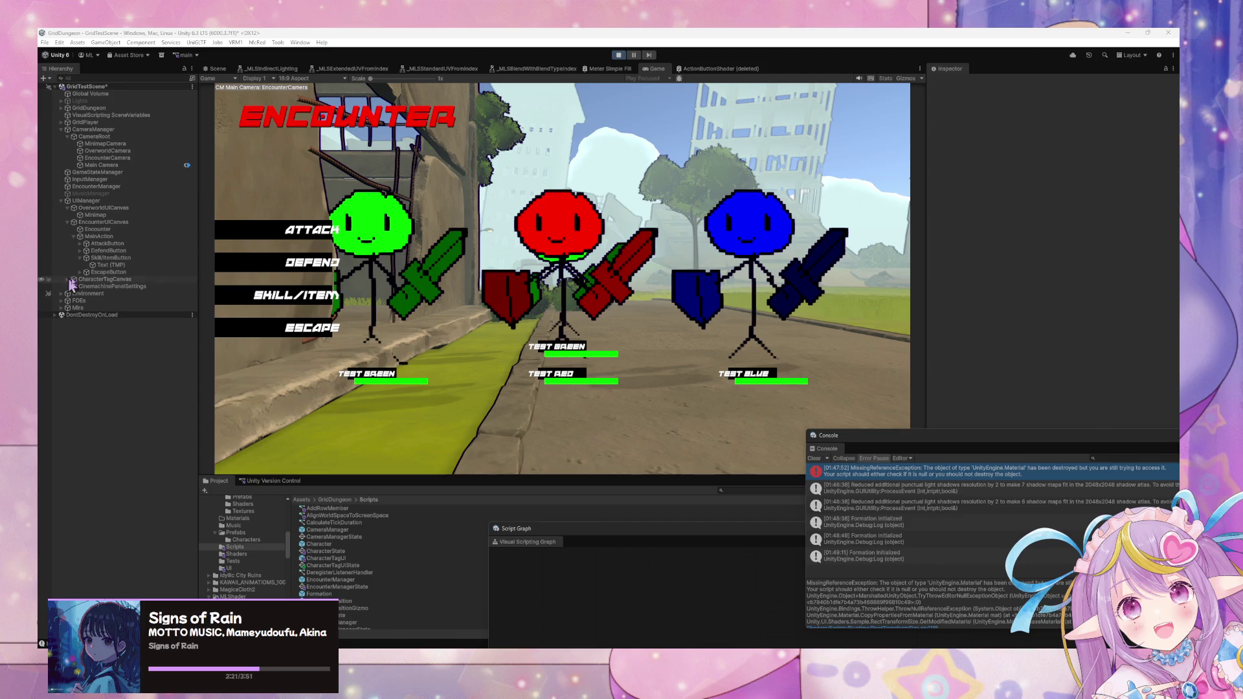
pyautogui.click(316, 328)
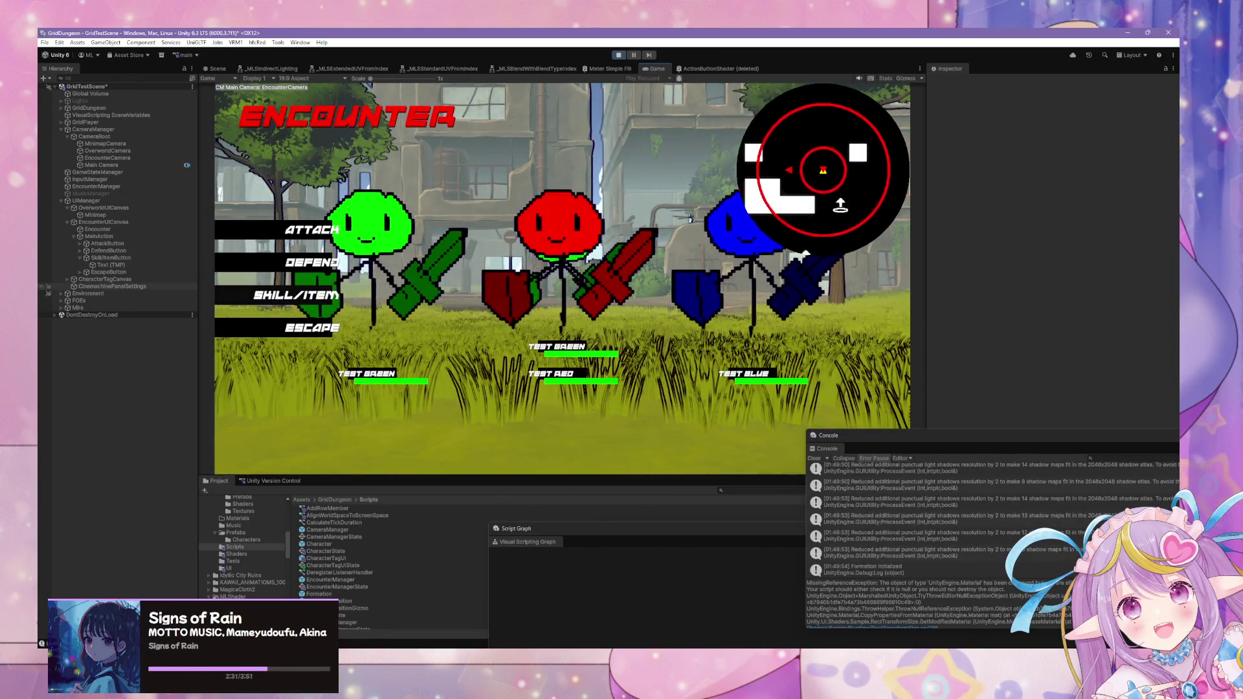
# - Flee the current encounter and walk and jump through the street into new enemies
pyautogui.click(294, 328)
pyautogui.press('Left')
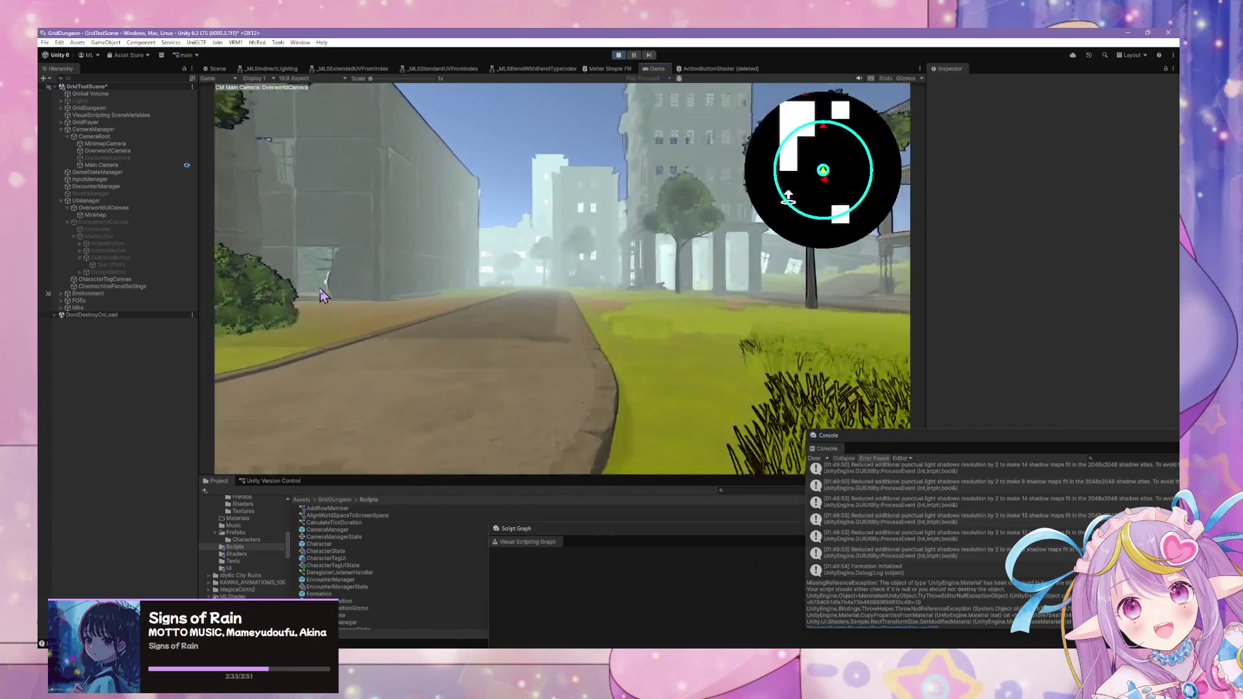
pyautogui.press('Right')
pyautogui.press('Right')
pyautogui.press('Right')
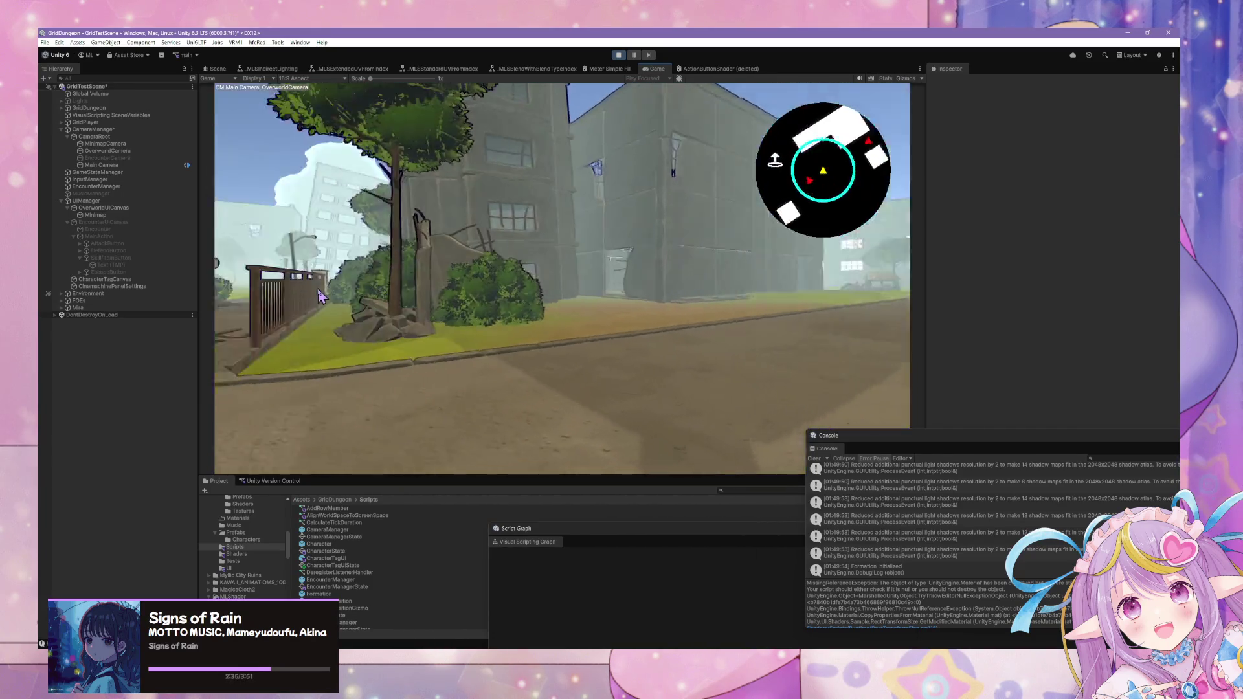
pyautogui.press('Left')
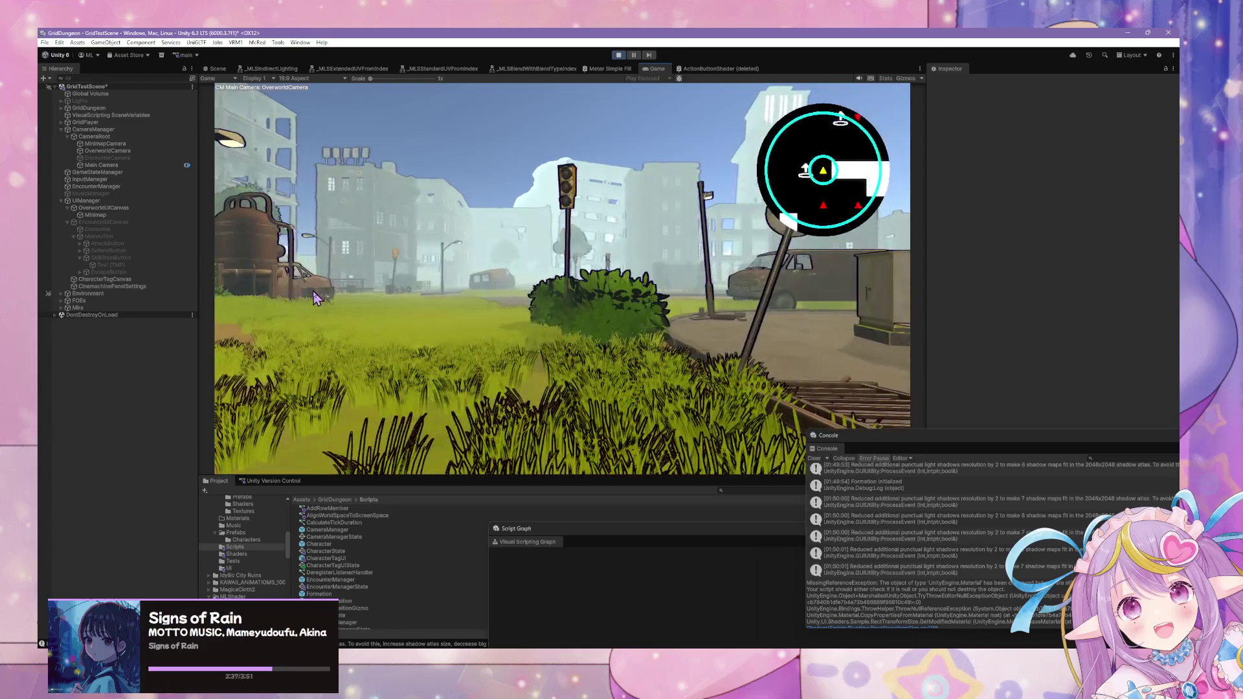
pyautogui.press('space')
pyautogui.press('Up')
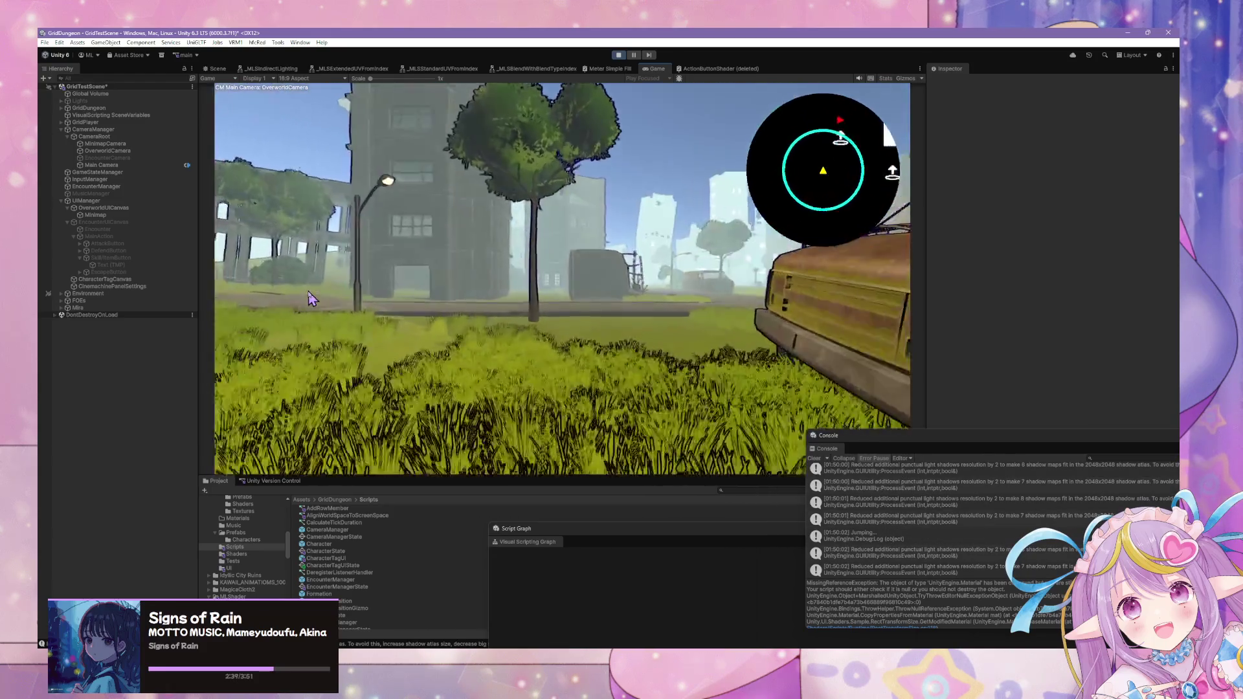
pyautogui.press('Left')
pyautogui.press('Up')
pyautogui.press('space')
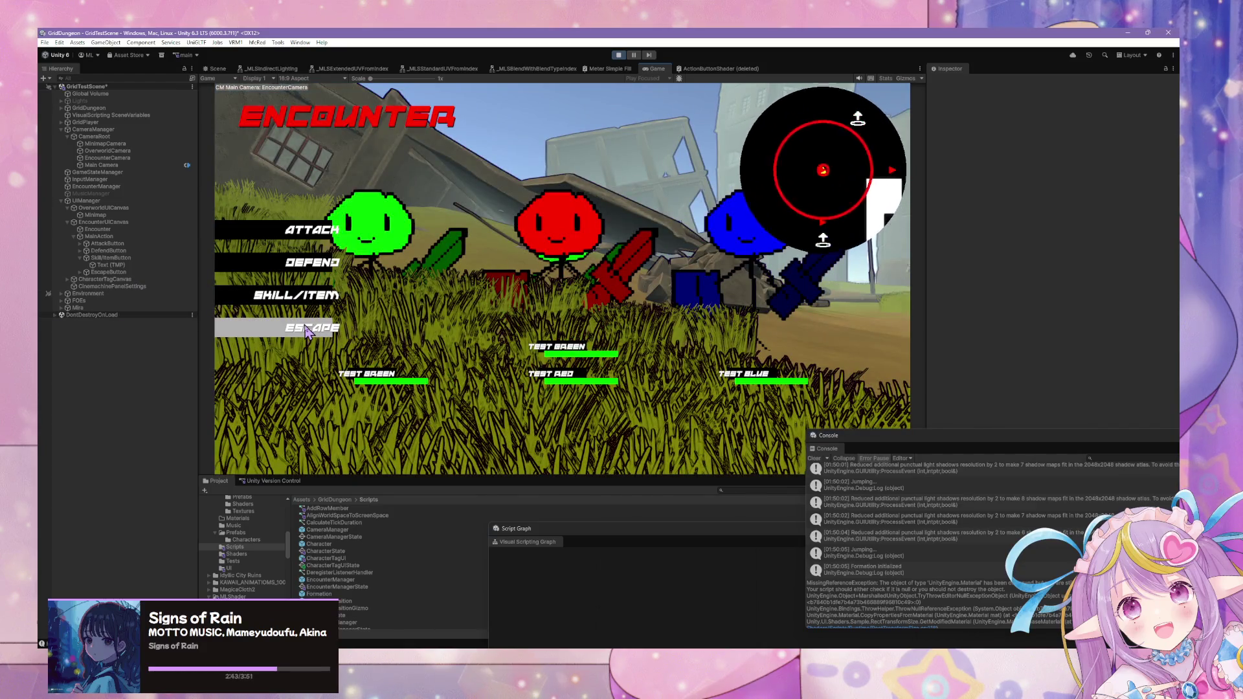
# - Escape that encounter, walk down the road toward the building, and clear the Console
pyautogui.click(350, 331)
pyautogui.press('Left')
pyautogui.press('Up')
pyautogui.press('Up')
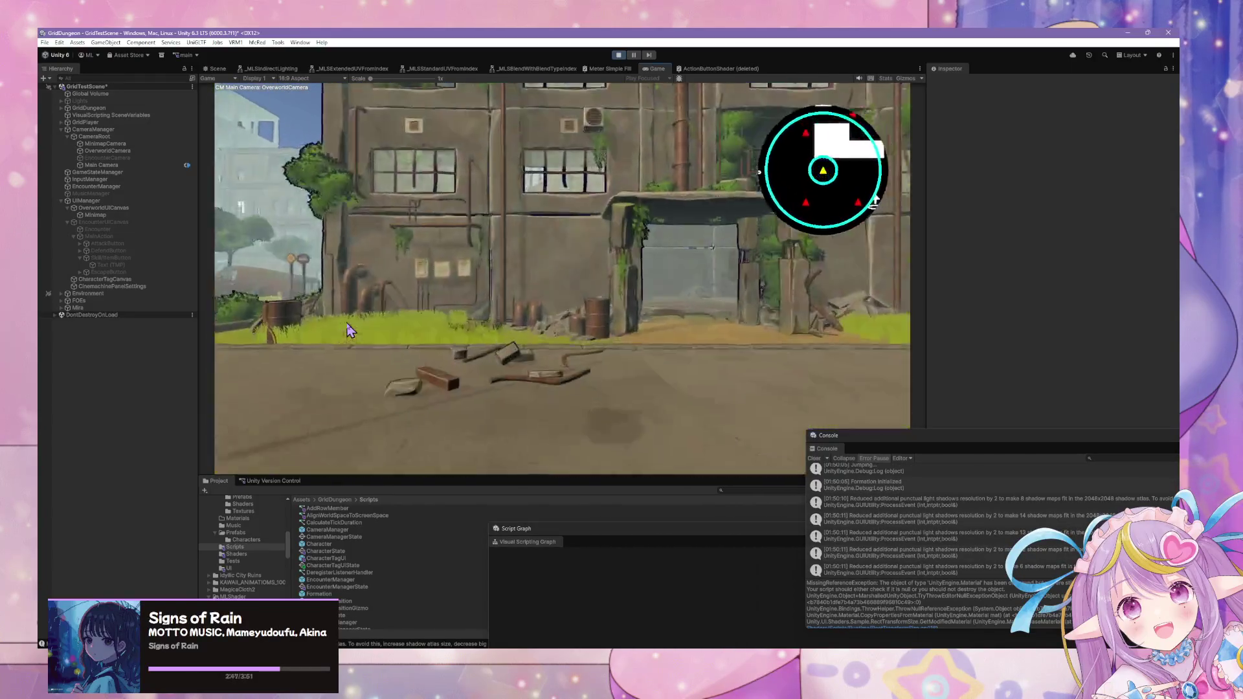
pyautogui.press('Left')
pyautogui.press('Up')
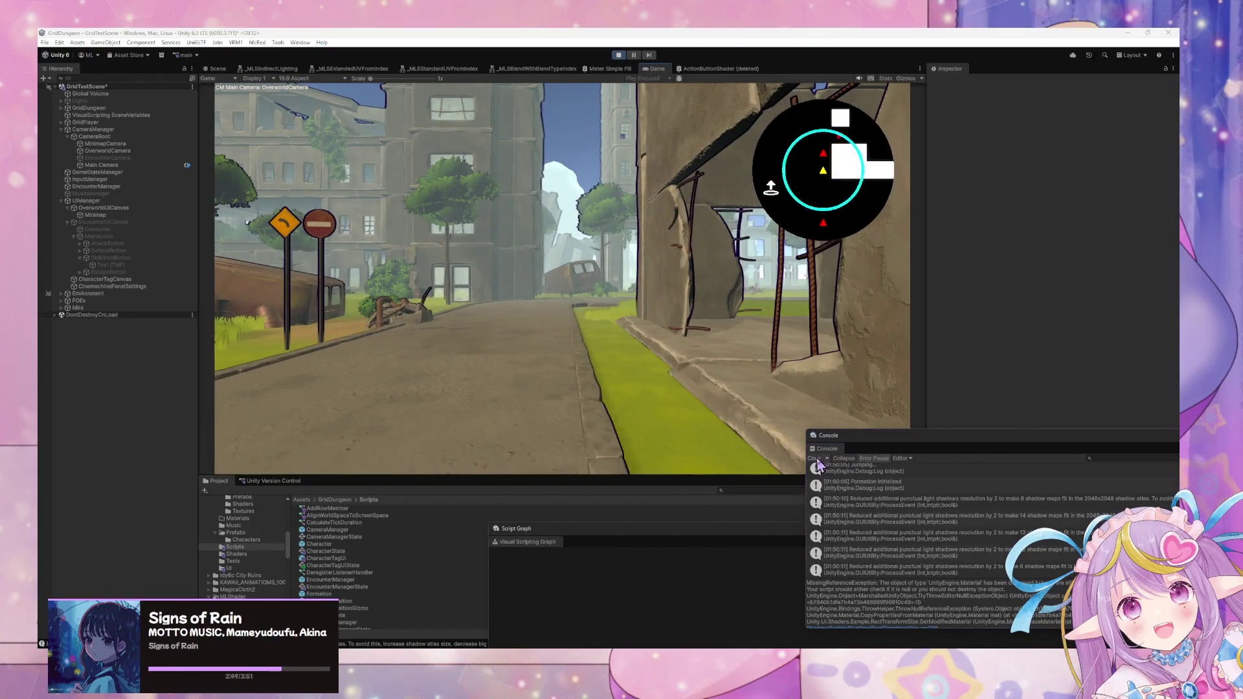
pyautogui.click(815, 459)
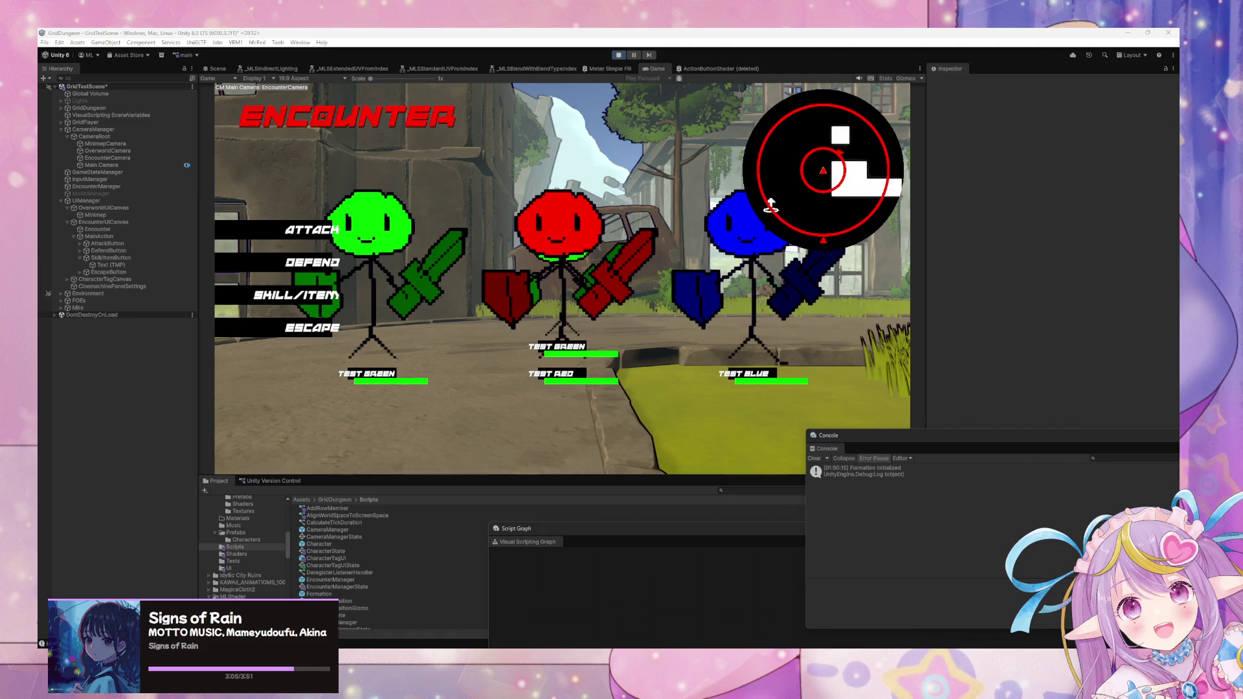
# - Escape three successive encounters while walking forward along the road with W and D
pyautogui.click(442, 393)
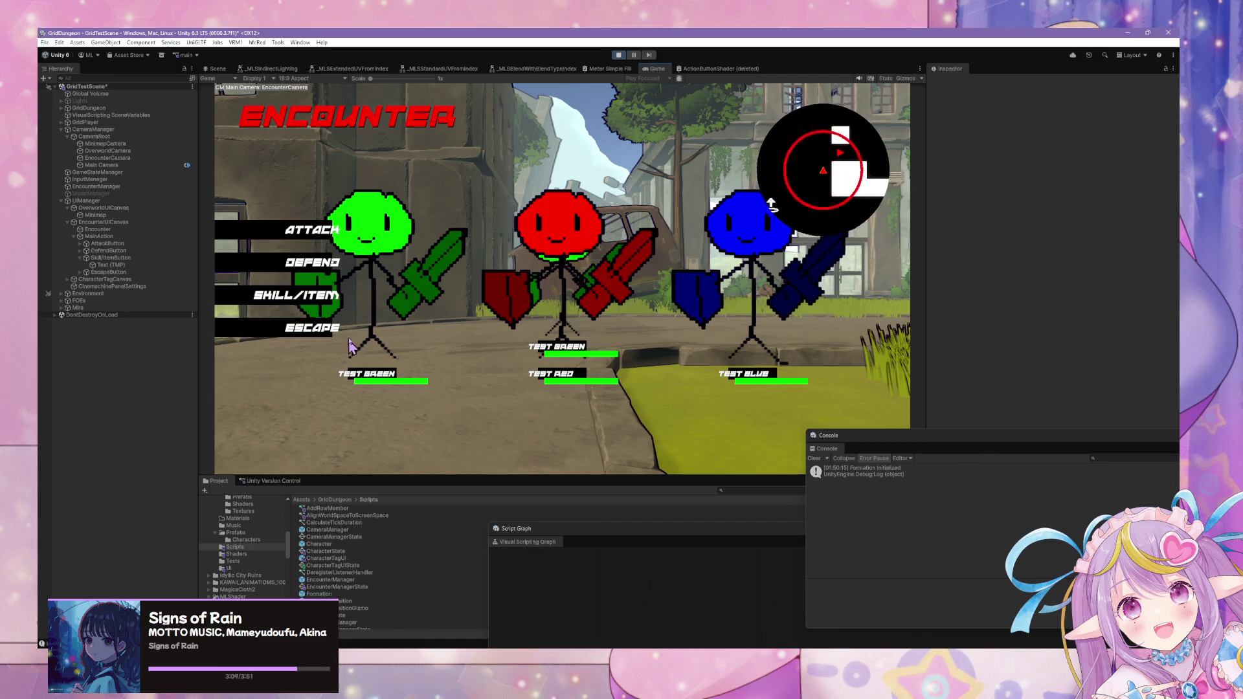
pyautogui.click(323, 331)
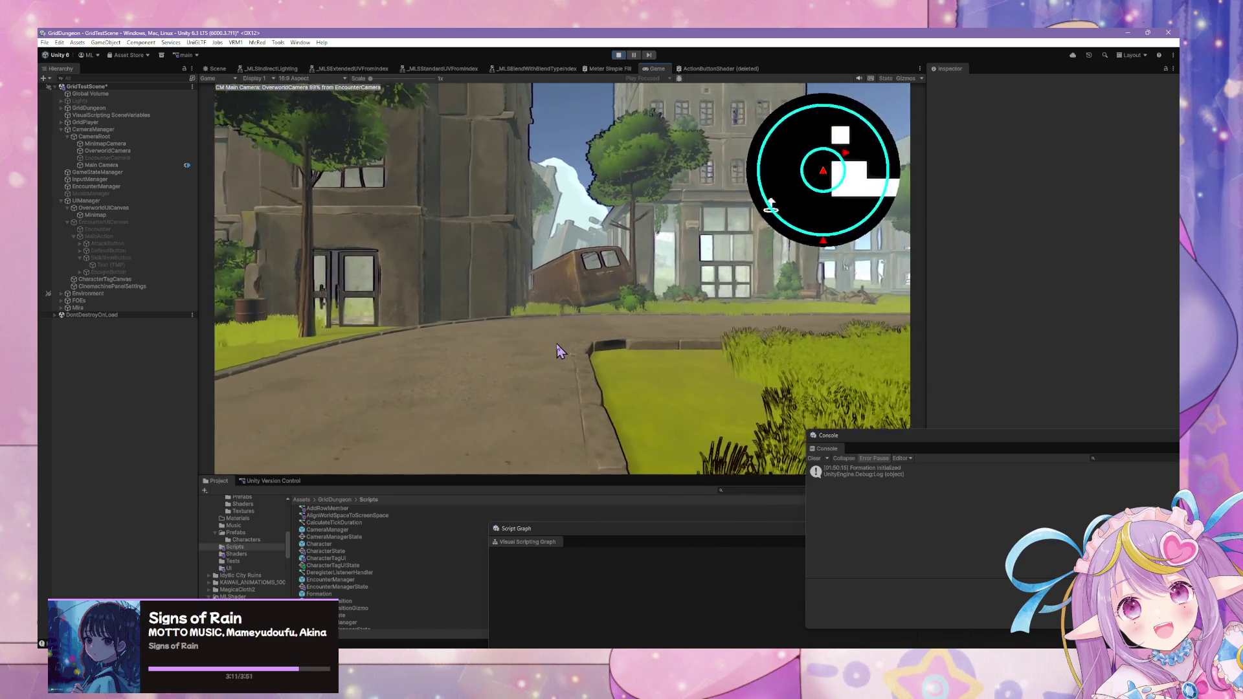
pyautogui.press('w')
pyautogui.press('d')
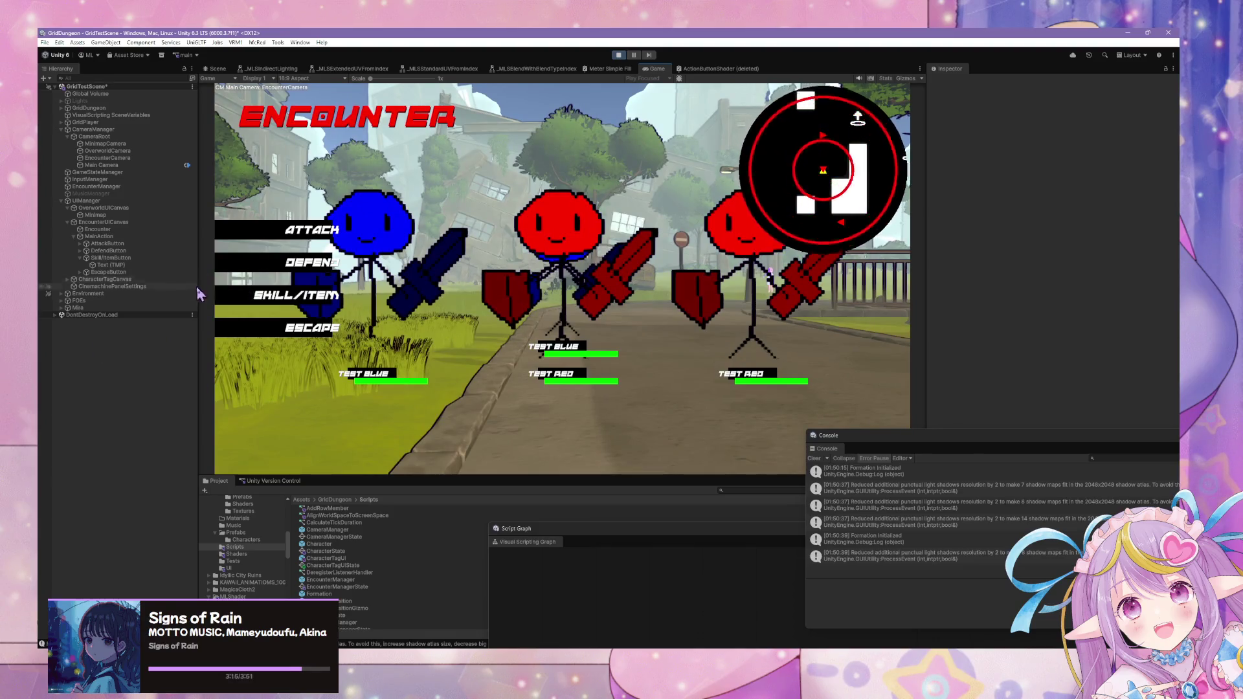
pyautogui.click(324, 331)
pyautogui.press('w')
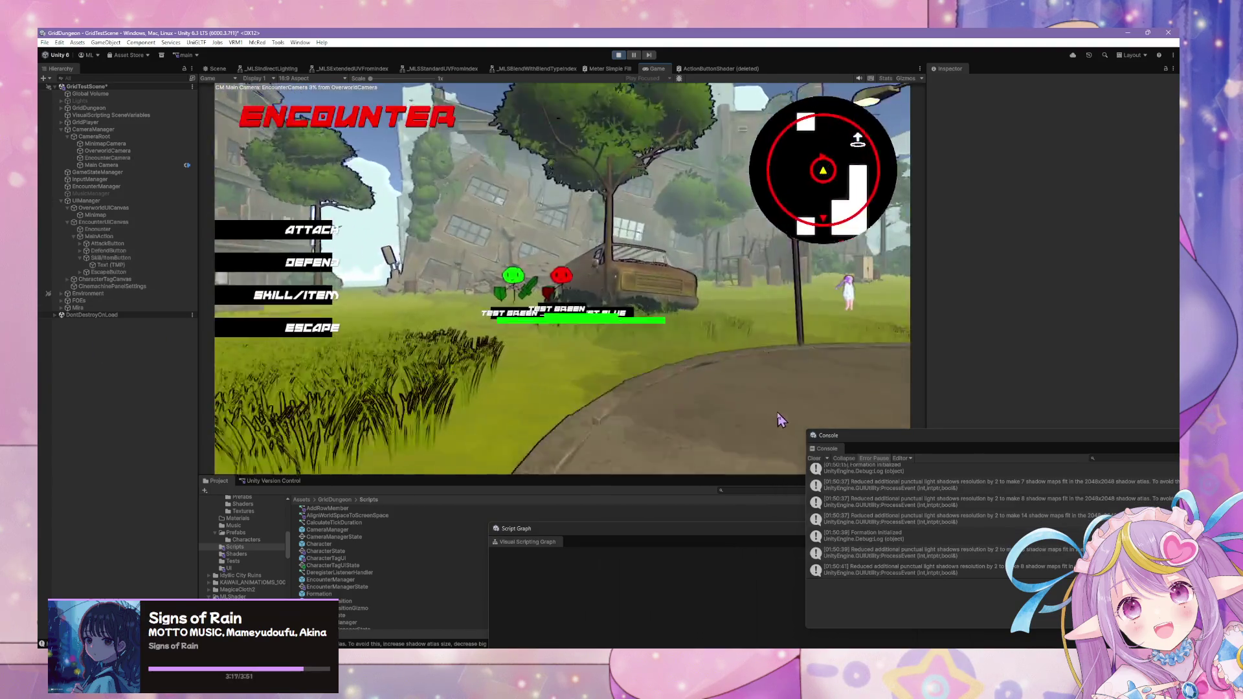
pyautogui.click(285, 330)
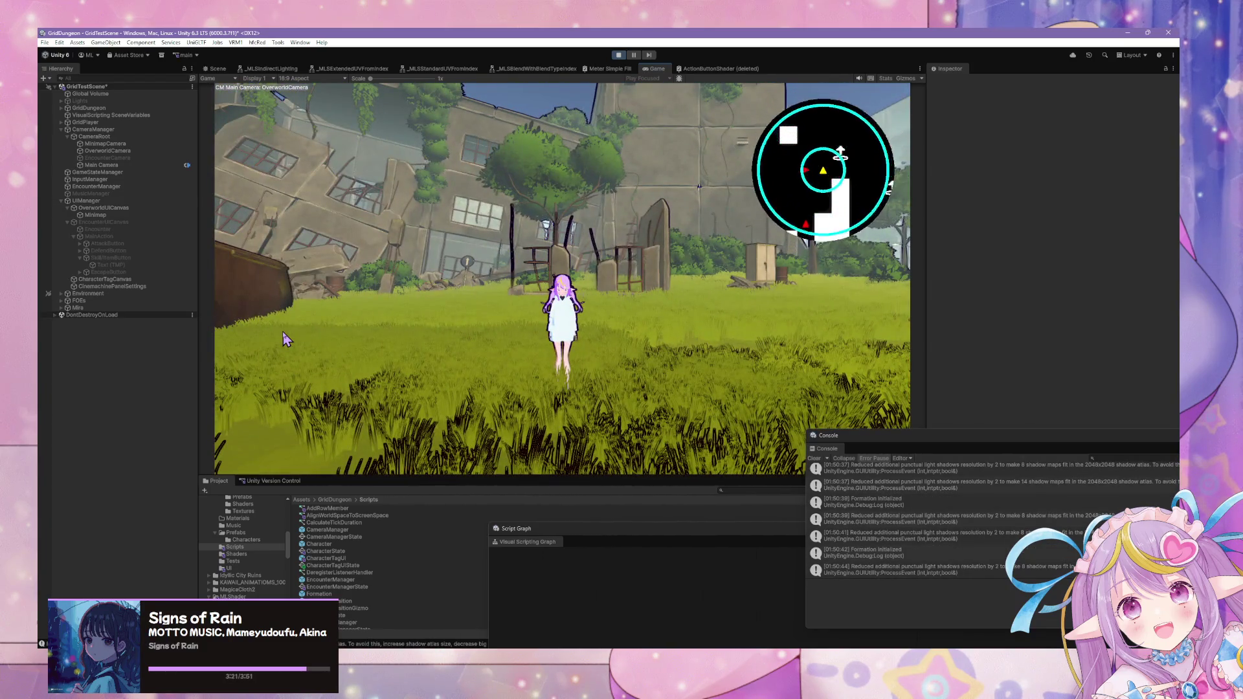
# - Walk past the ruins onto the street, clear the Console, and look around the overworld
pyautogui.press('d')
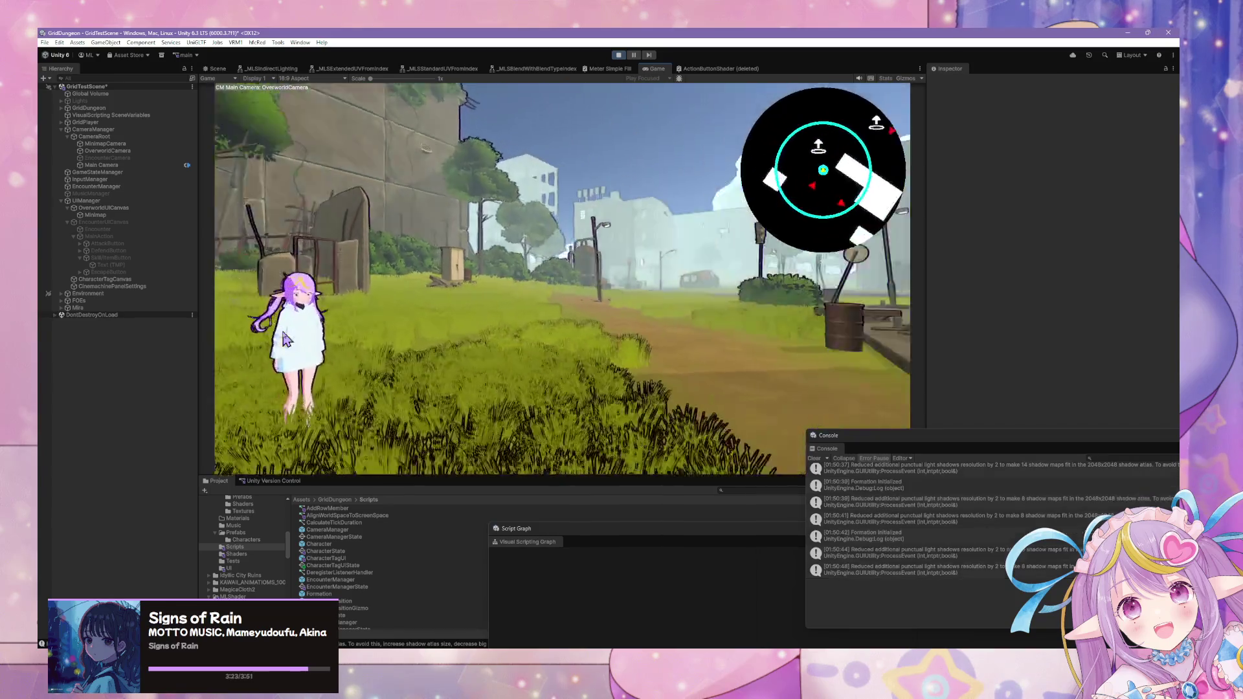
pyautogui.press('w')
pyautogui.press('d')
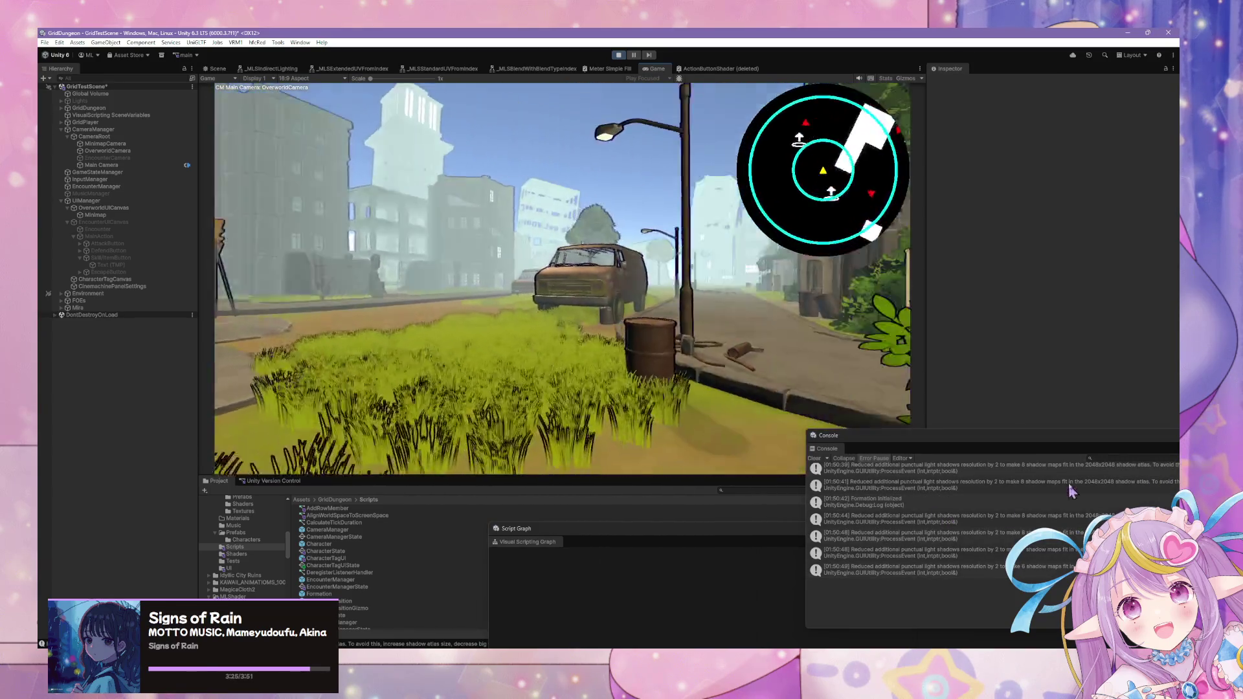
pyautogui.click(814, 457)
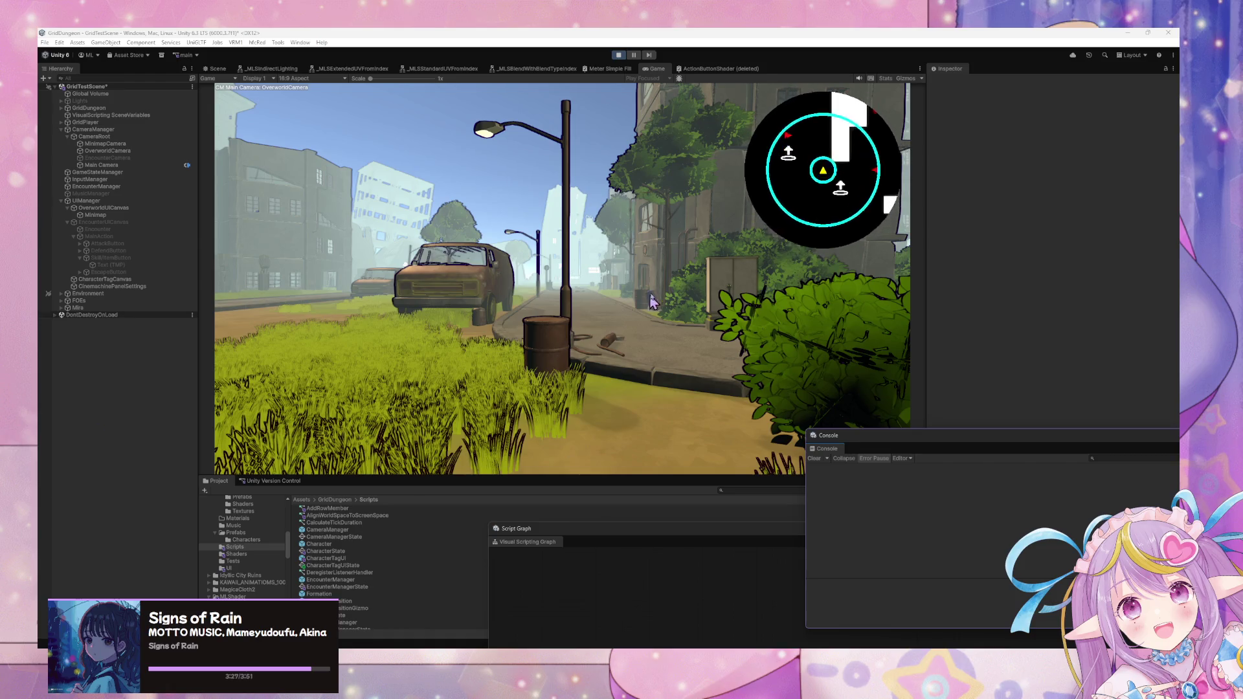
pyautogui.press('d')
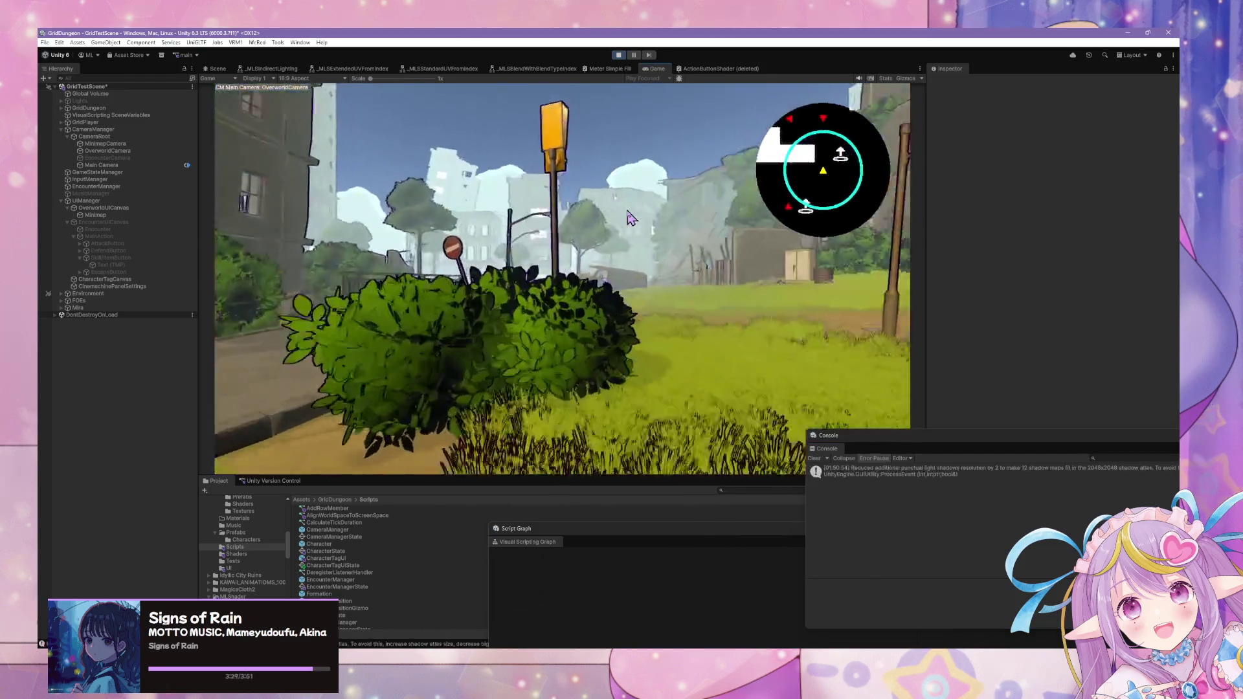
pyautogui.press('a')
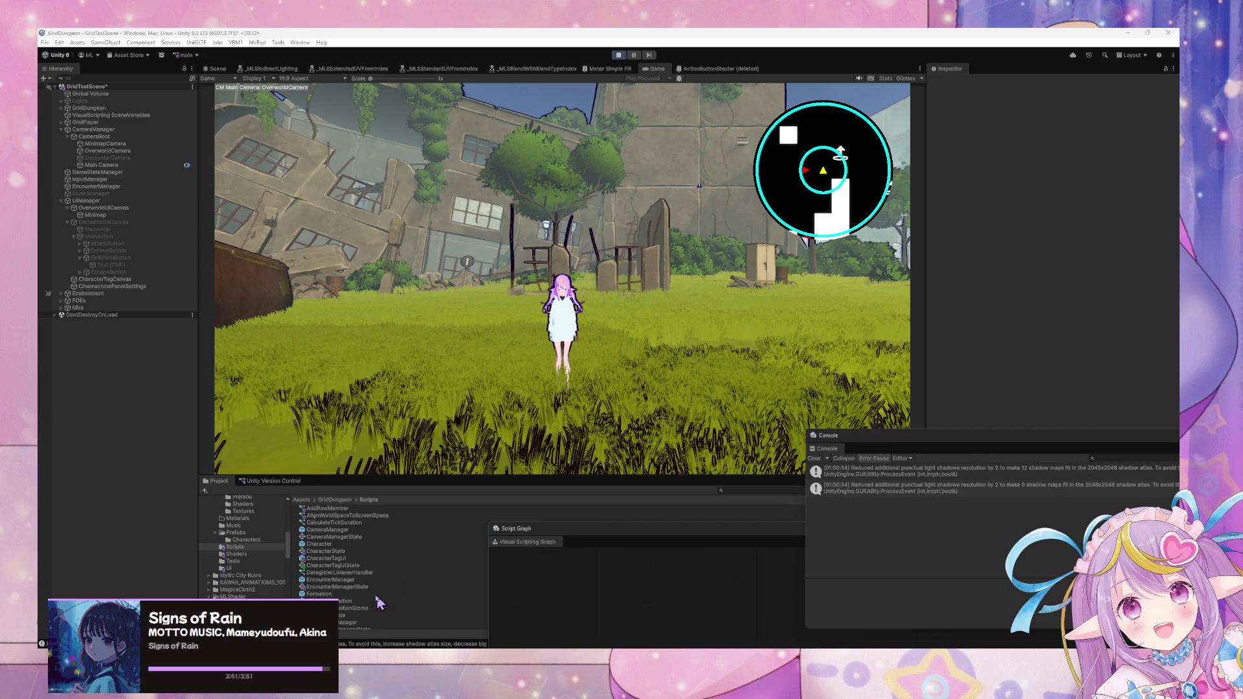
pyautogui.scroll(4, 259, 544)
# - Open TestEncounter1 from the Data > EncounterData project folder
pyautogui.click(257, 518)
pyautogui.click(255, 530)
pyautogui.click(324, 509)
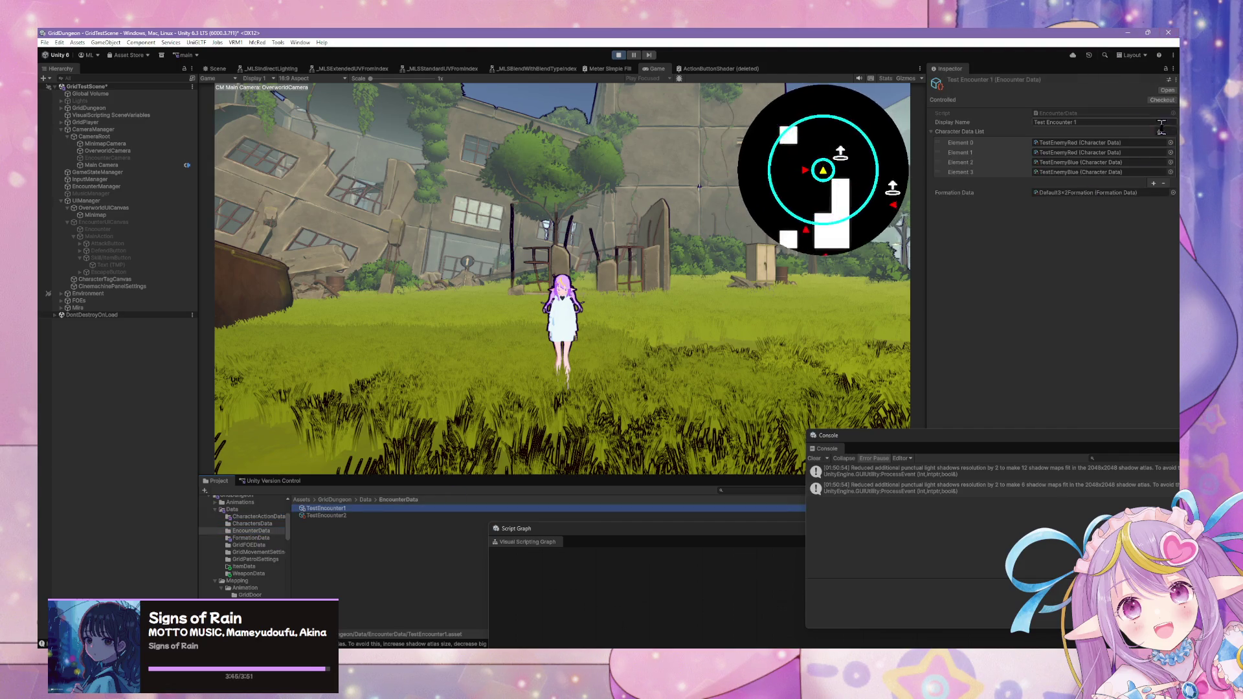
# - Set Elements 1–3 of the Character Data List to MiraTest using the object picker
pyautogui.click(1170, 153)
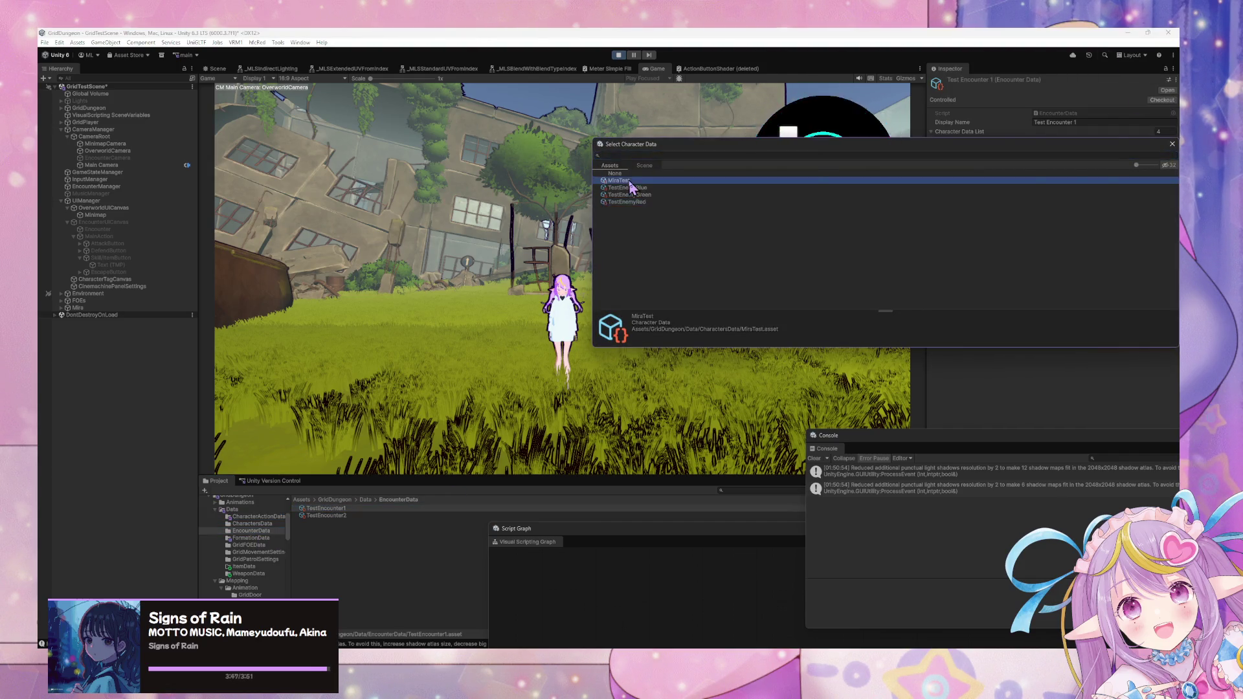
pyautogui.doubleClick(627, 187)
pyautogui.click(1170, 164)
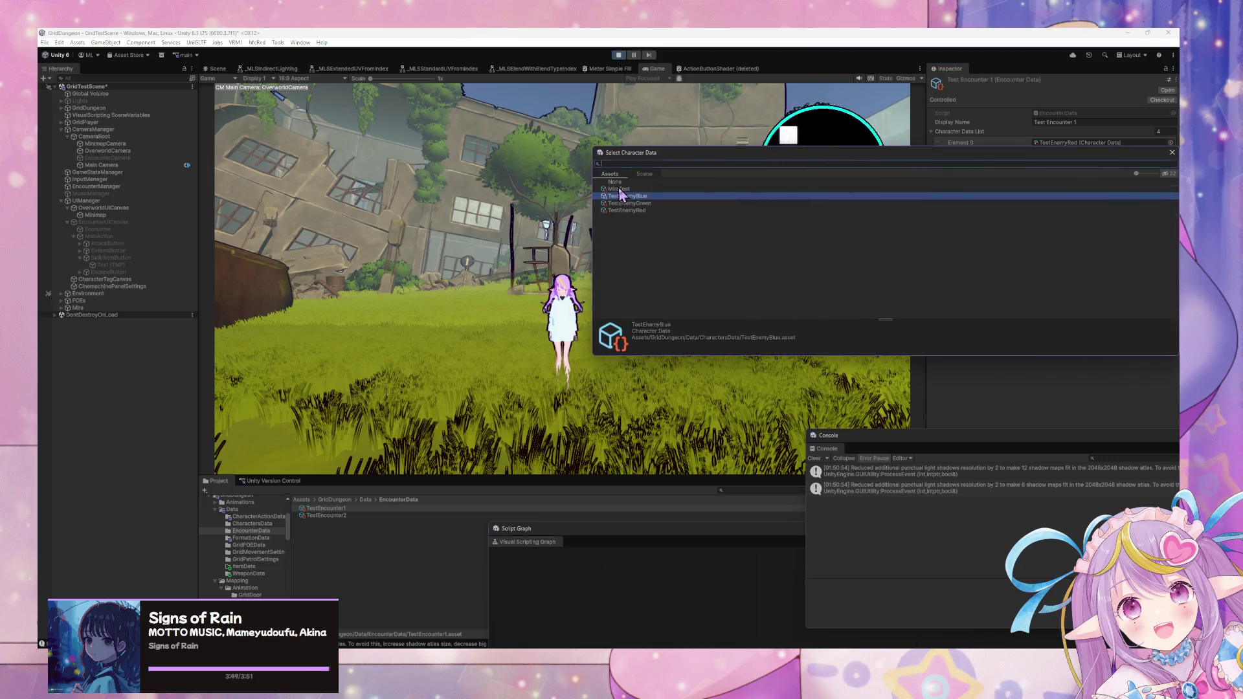
pyautogui.doubleClick(619, 189)
pyautogui.click(1170, 162)
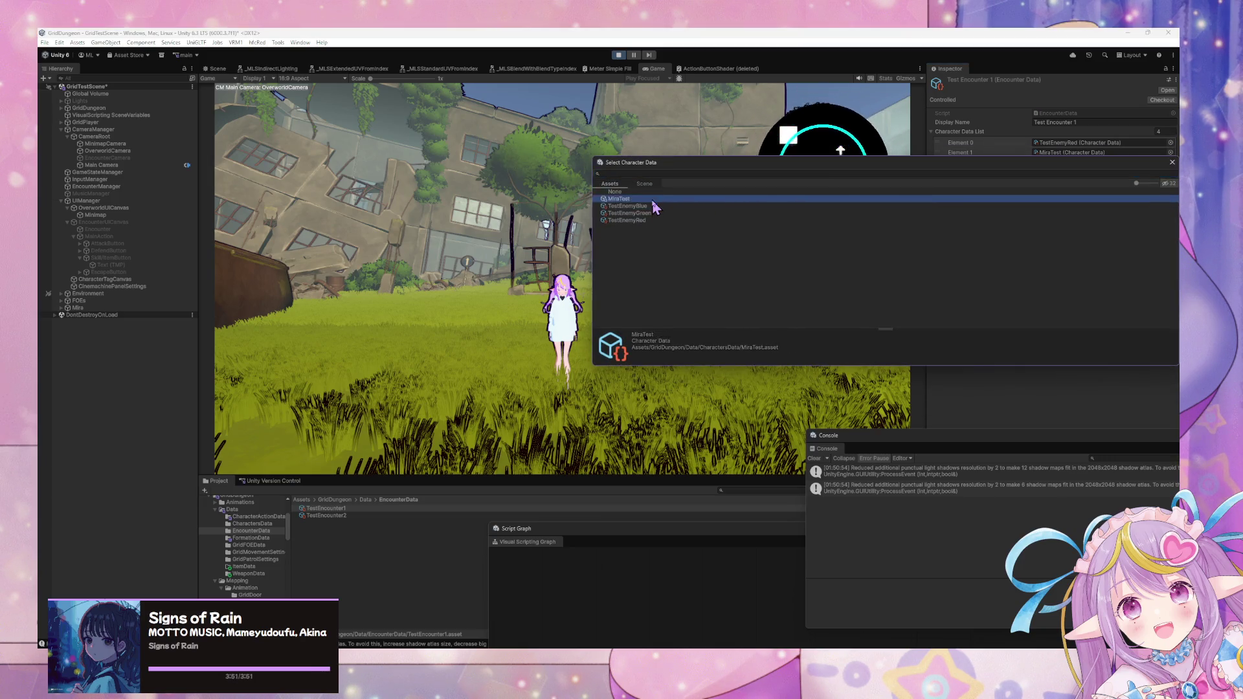
pyautogui.doubleClick(619, 199)
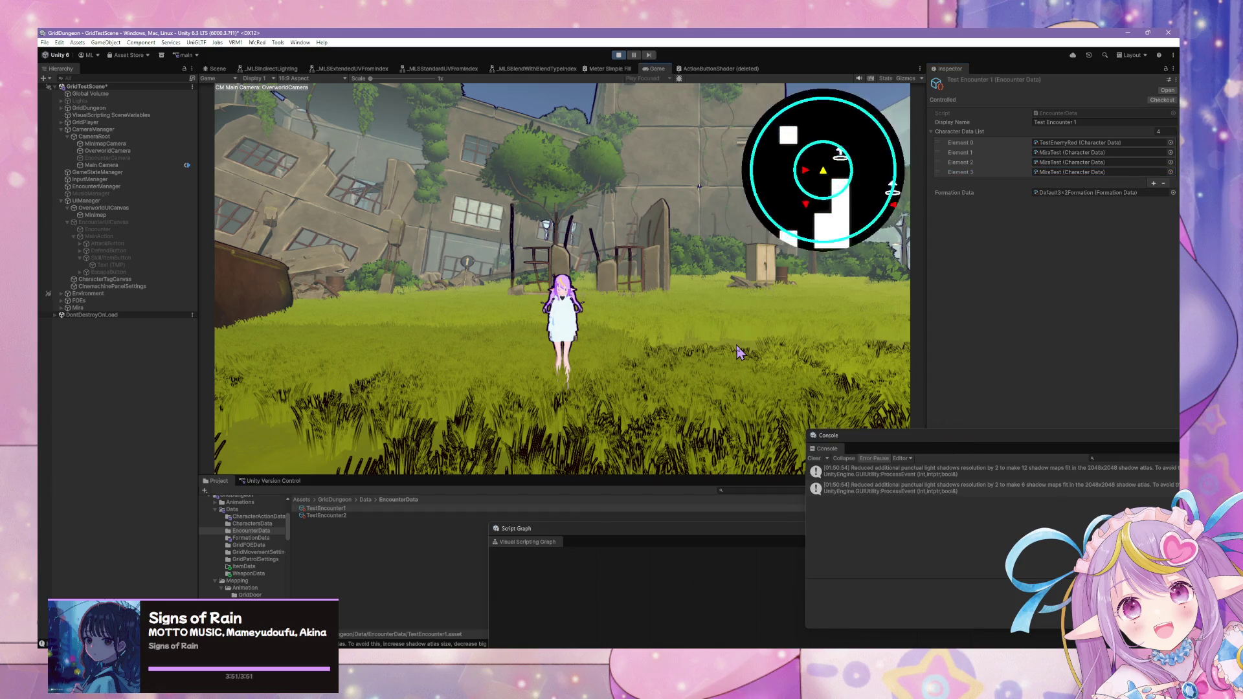
# - Walk into the Mira clone encounter and escape it and the following encounters
pyautogui.press('e')
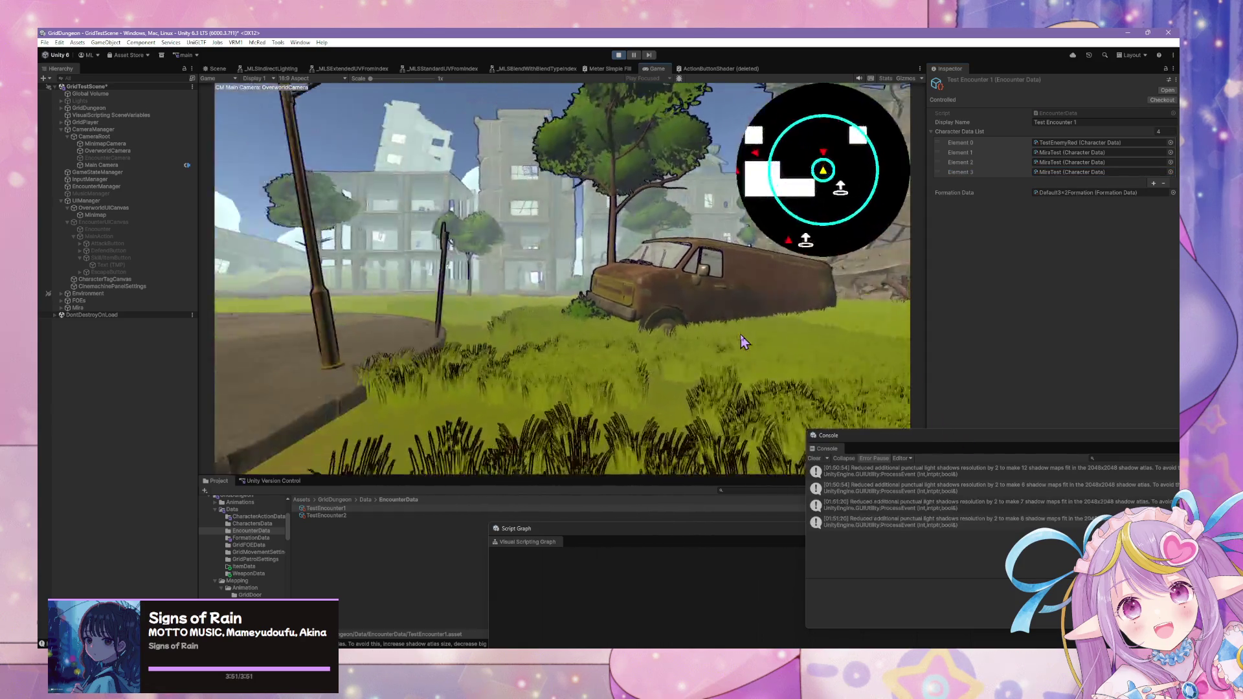
pyautogui.press('Escape')
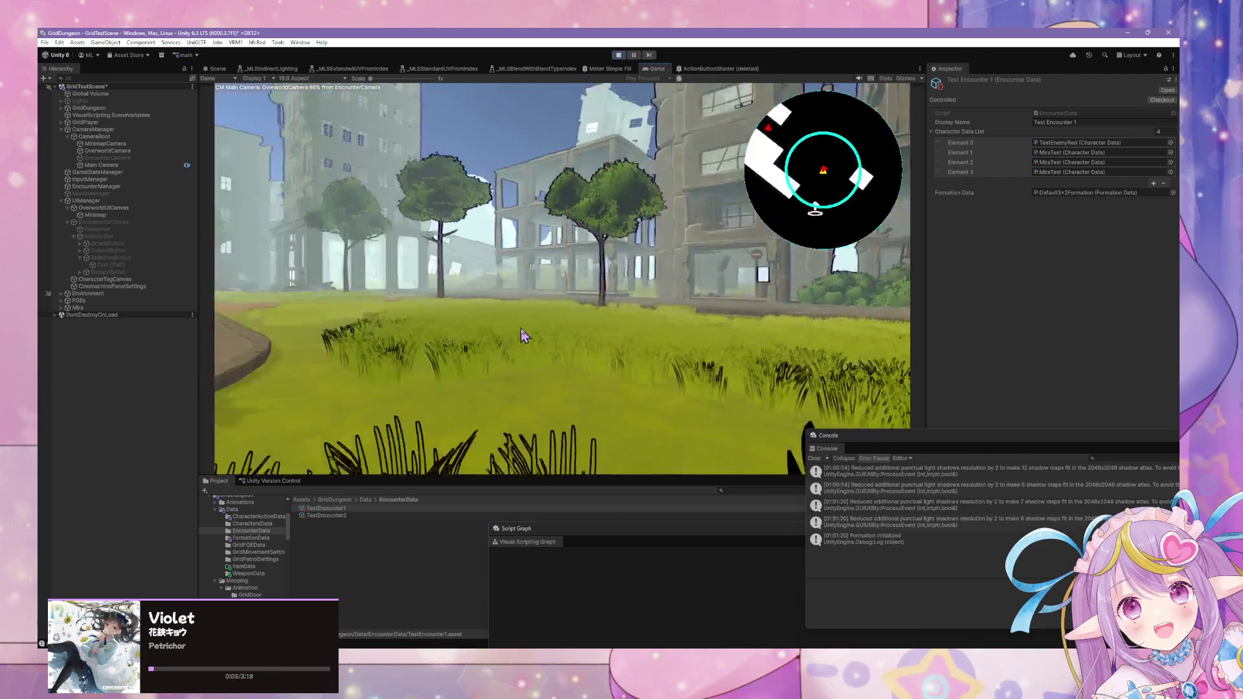
pyautogui.press('w')
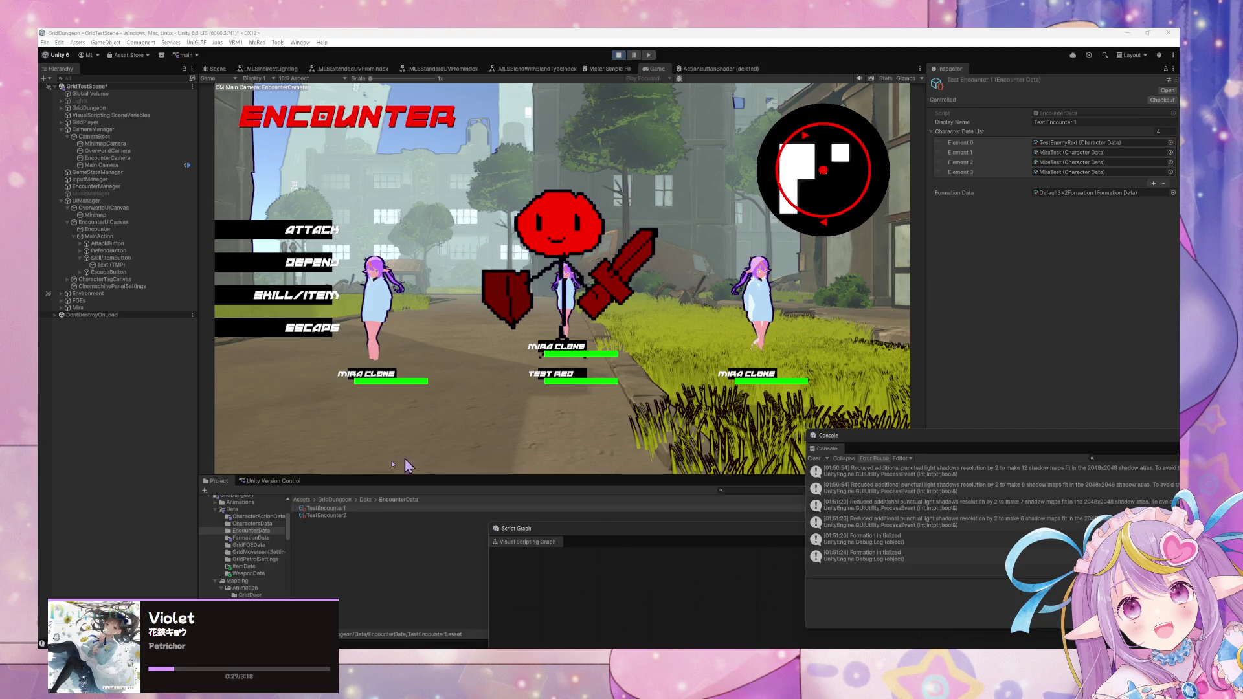
pyautogui.click(297, 337)
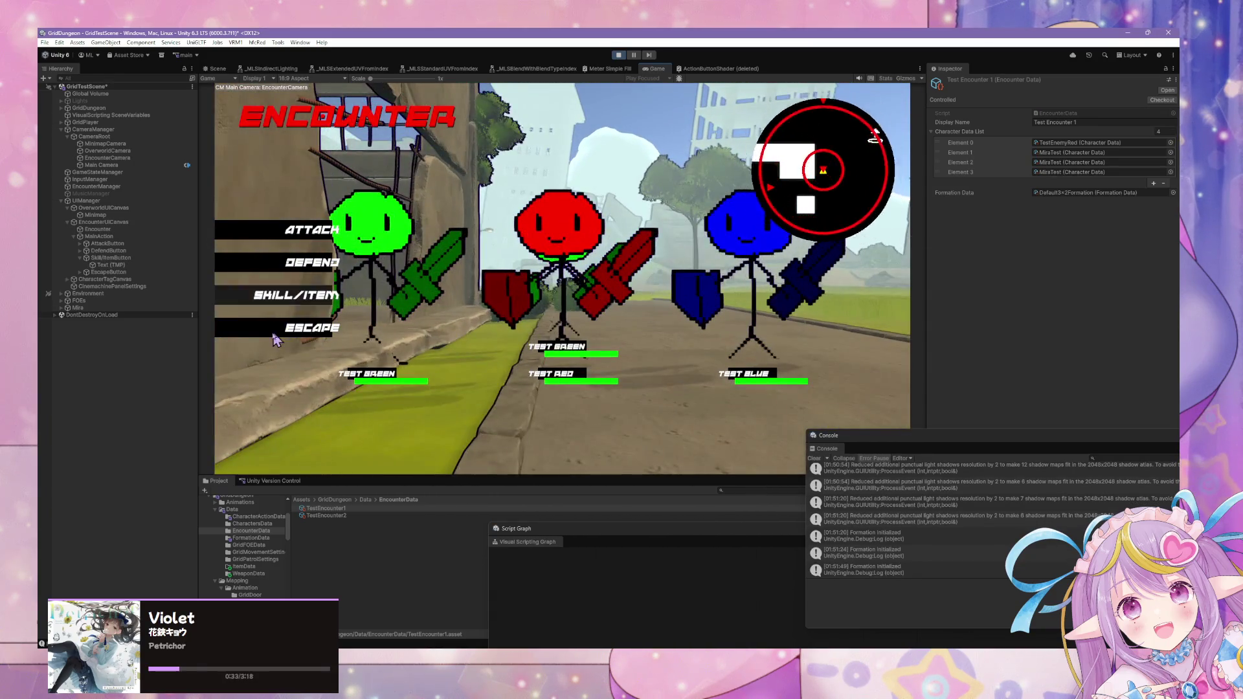
pyautogui.click(292, 325)
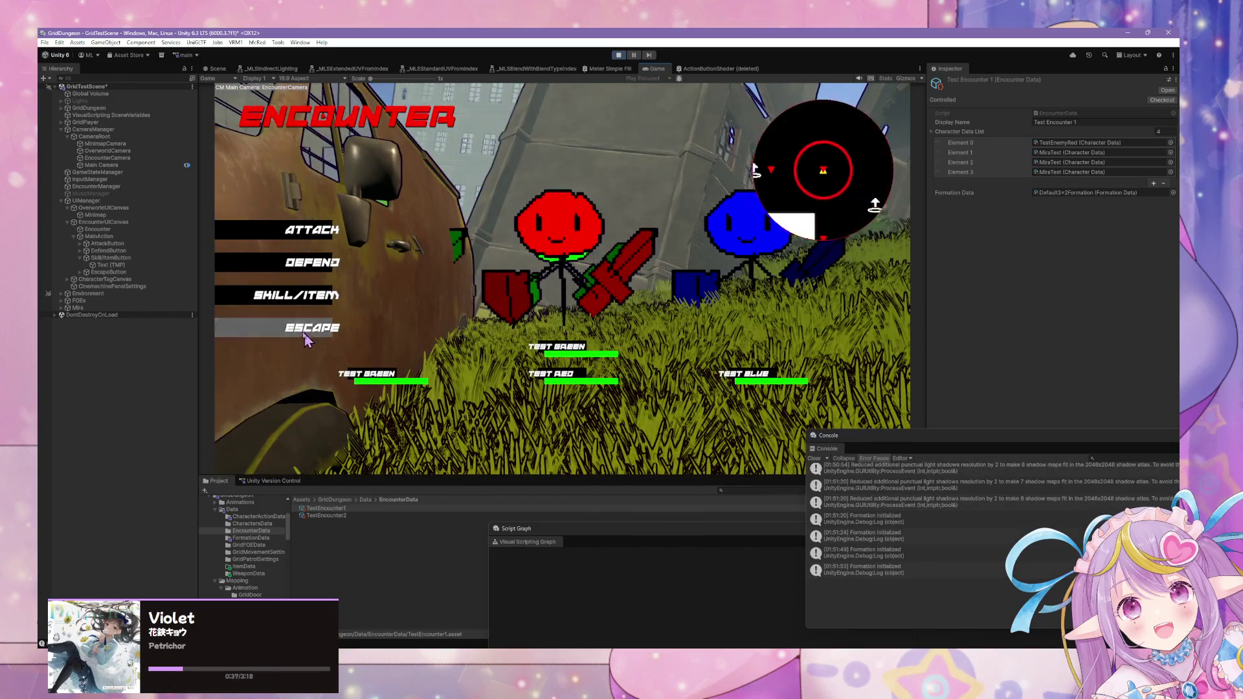
pyautogui.click(300, 335)
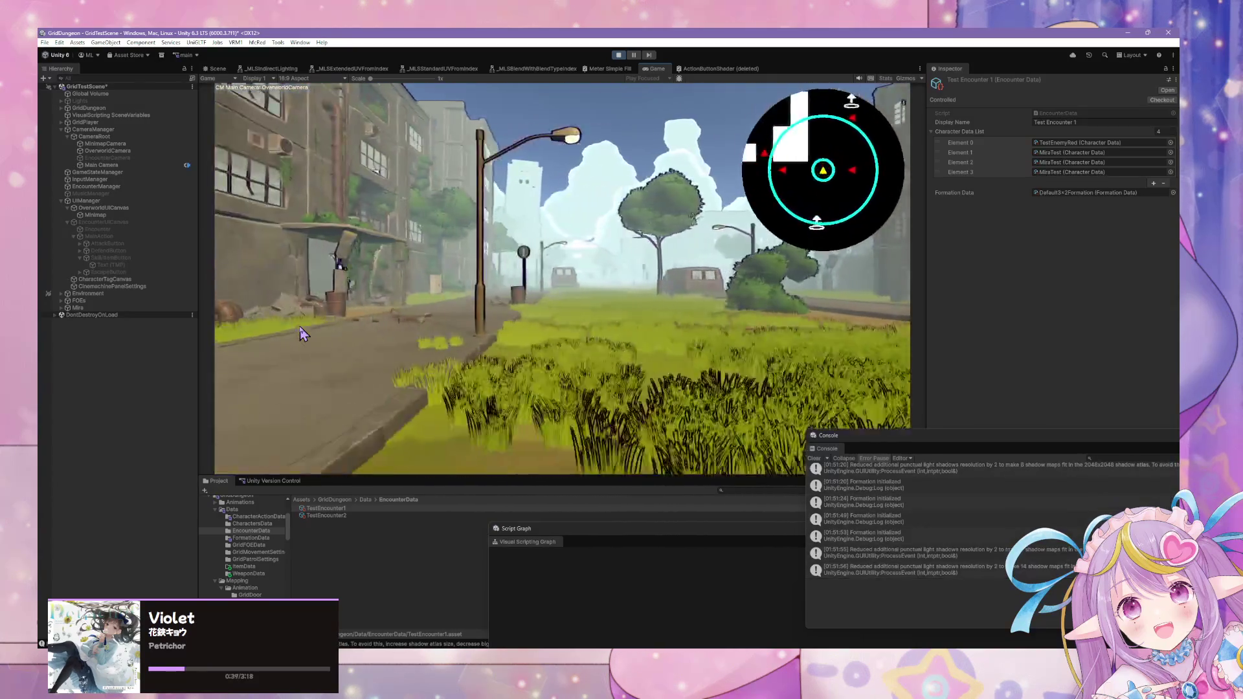
# - Escape another Mira clone encounter and the green character one, then exit Play mode
pyautogui.press('a')
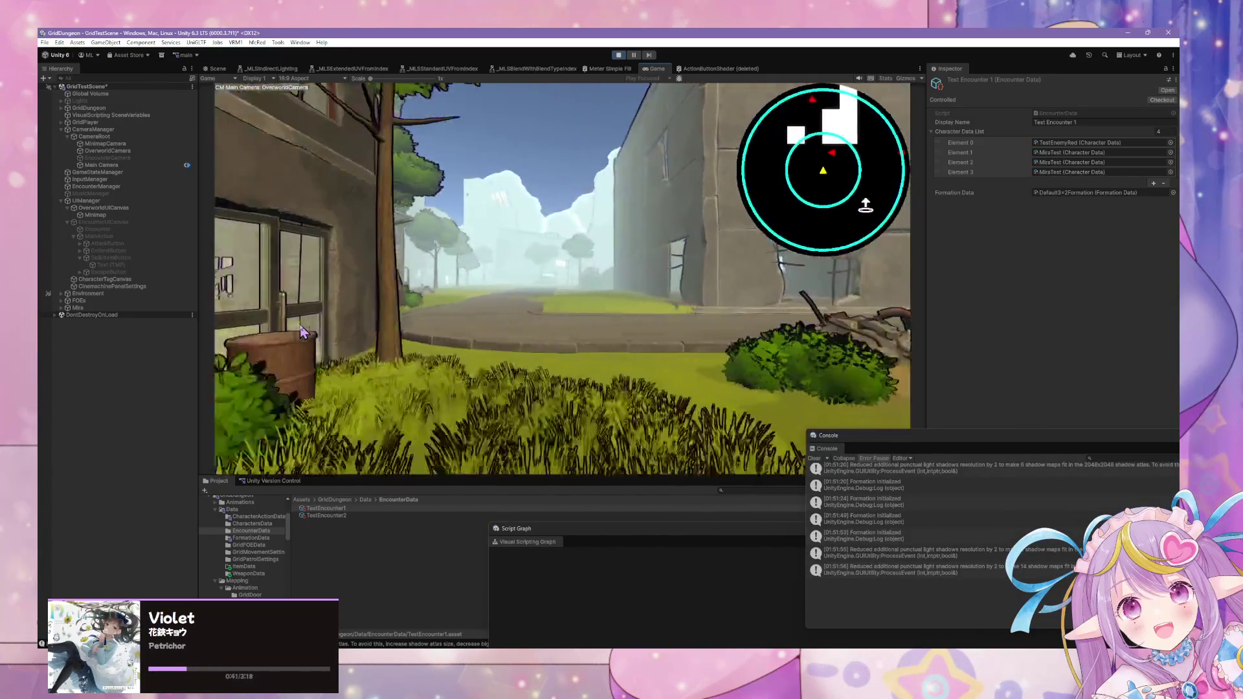
pyautogui.press('d')
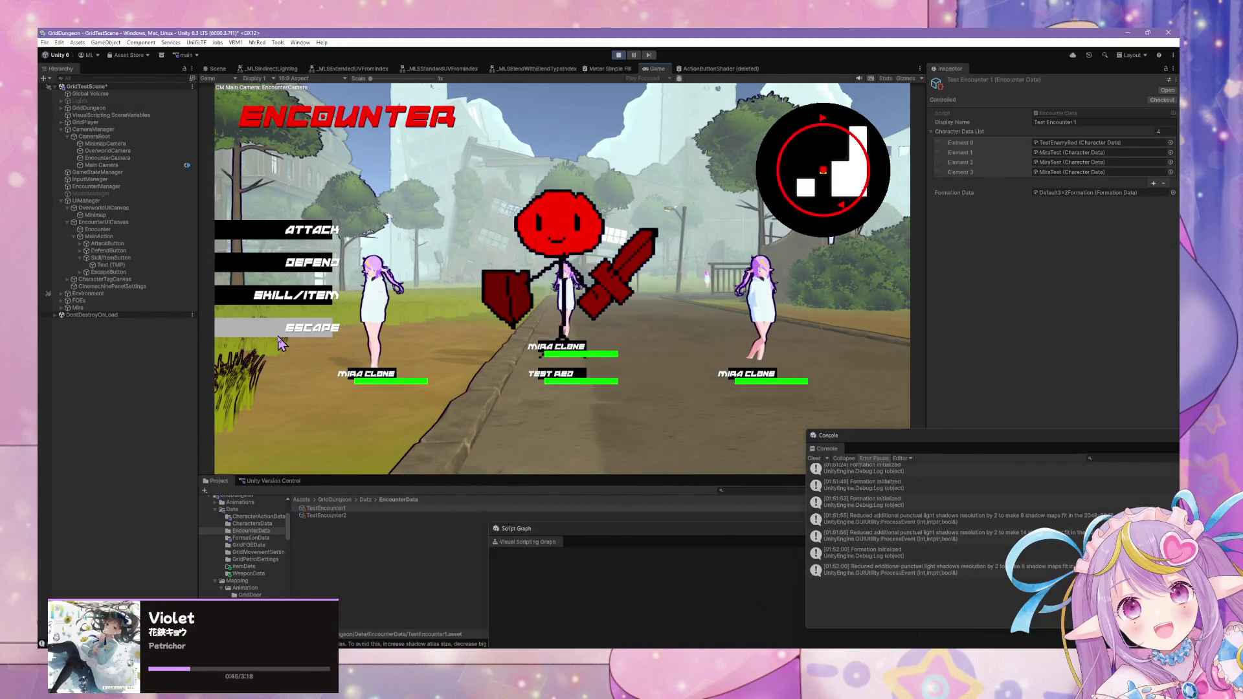
pyautogui.click(285, 328)
pyautogui.press('a')
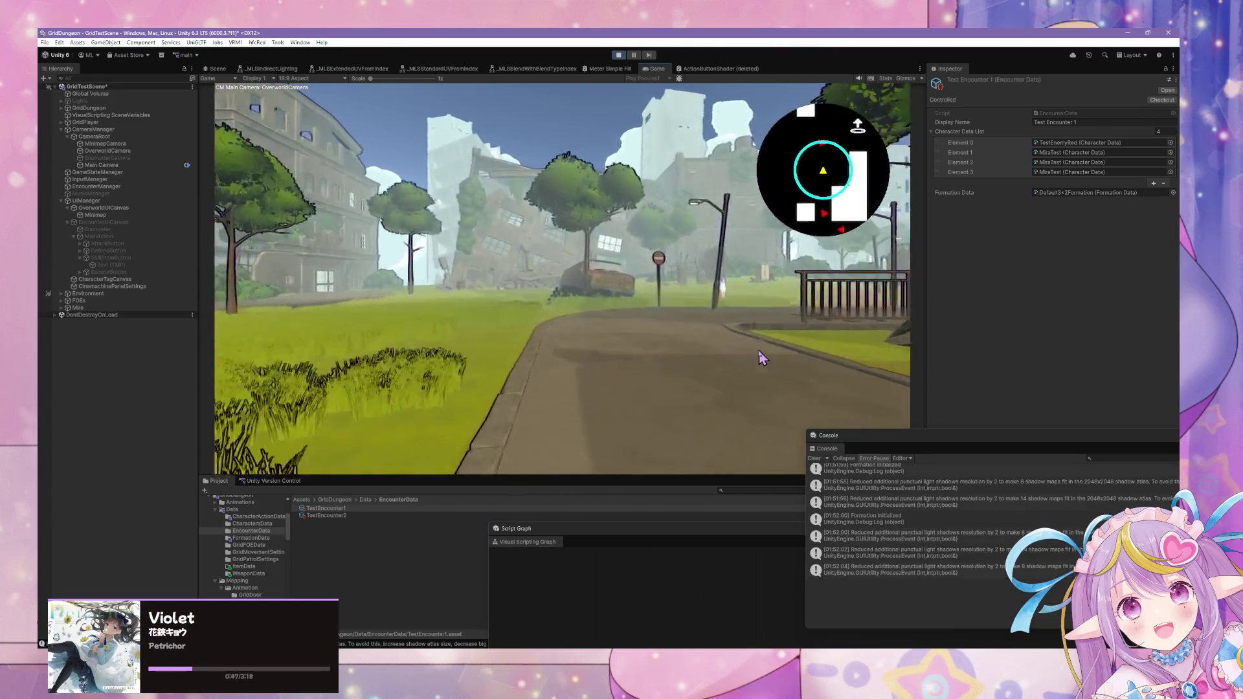
pyautogui.press('a')
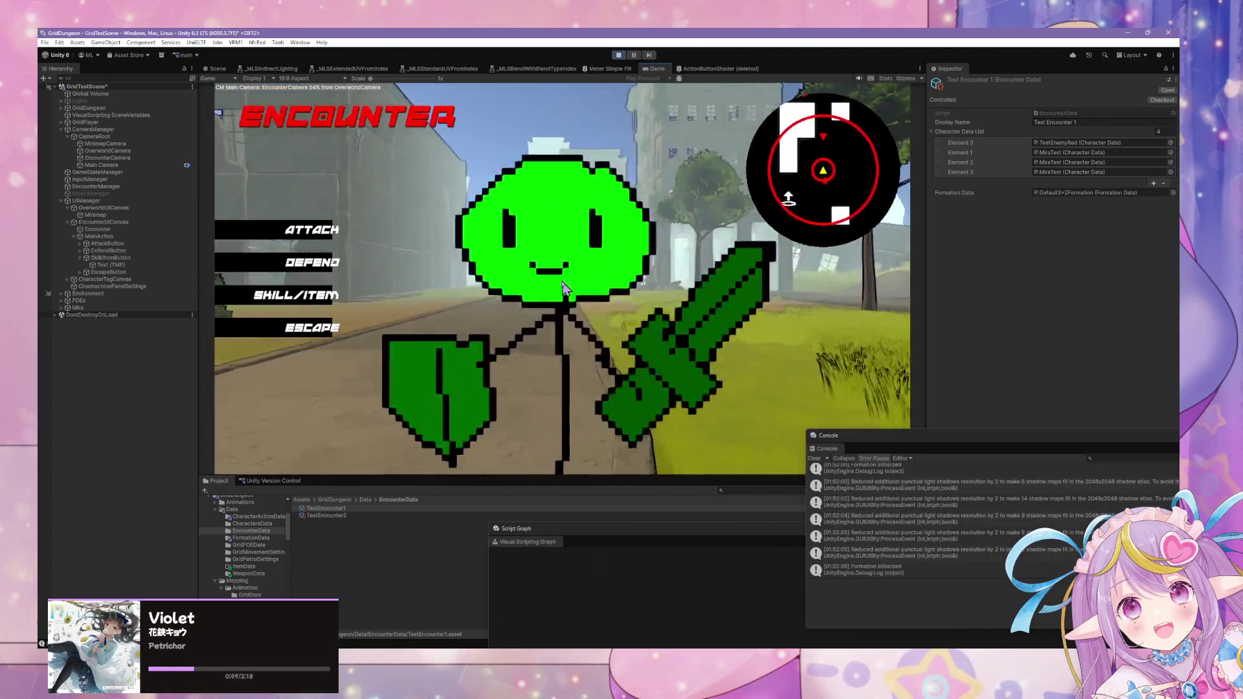
pyautogui.press('Escape')
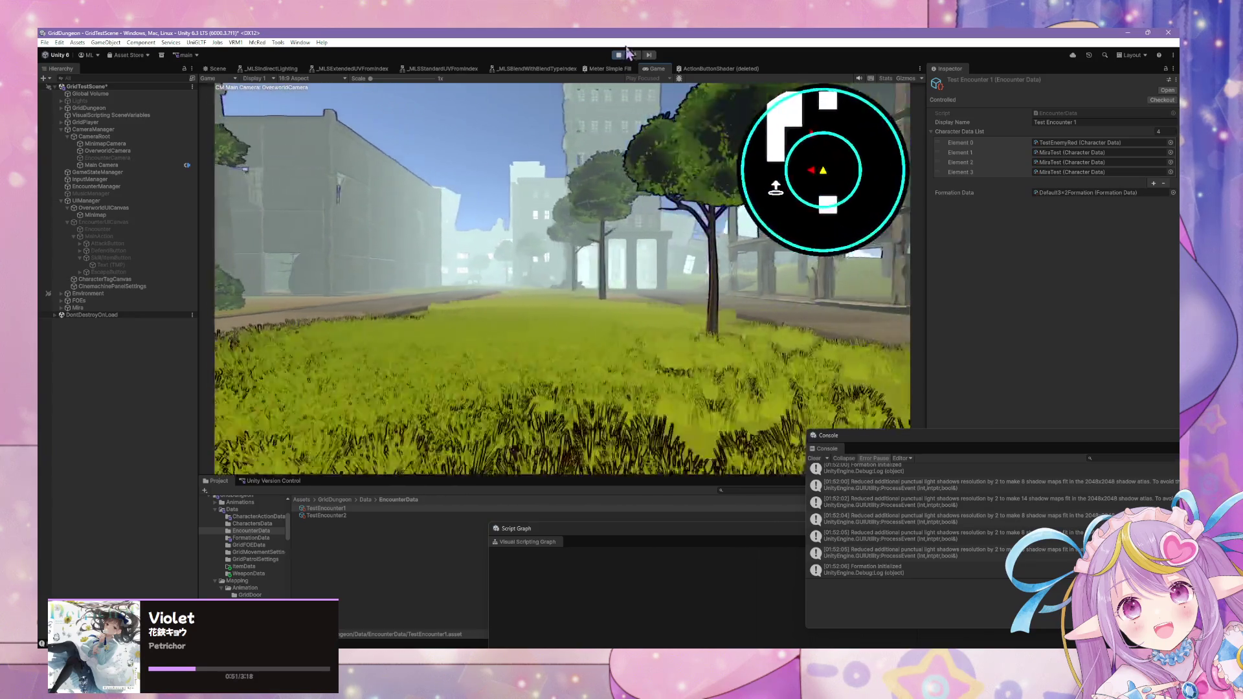
pyautogui.click(625, 57)
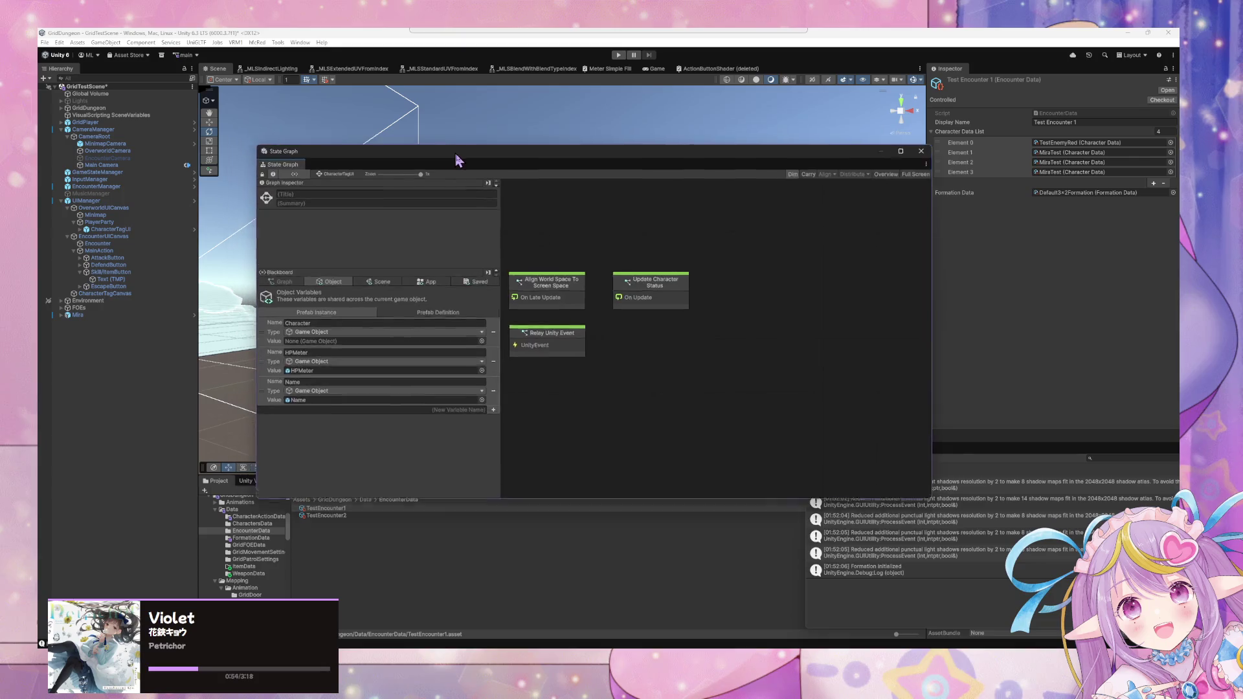
# - Reposition the State Graph window and move the Relay Unity Event node lower
pyautogui.moveTo(457, 159); pyautogui.dragTo(505, 203)
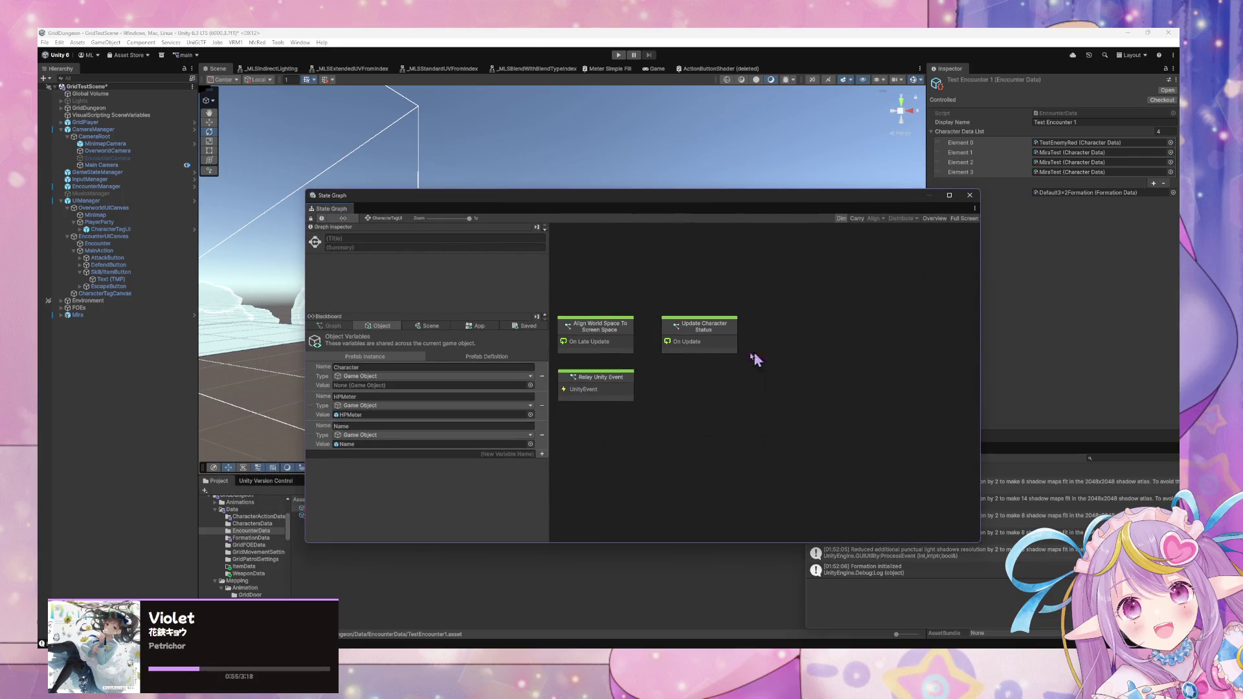
pyautogui.click(612, 388)
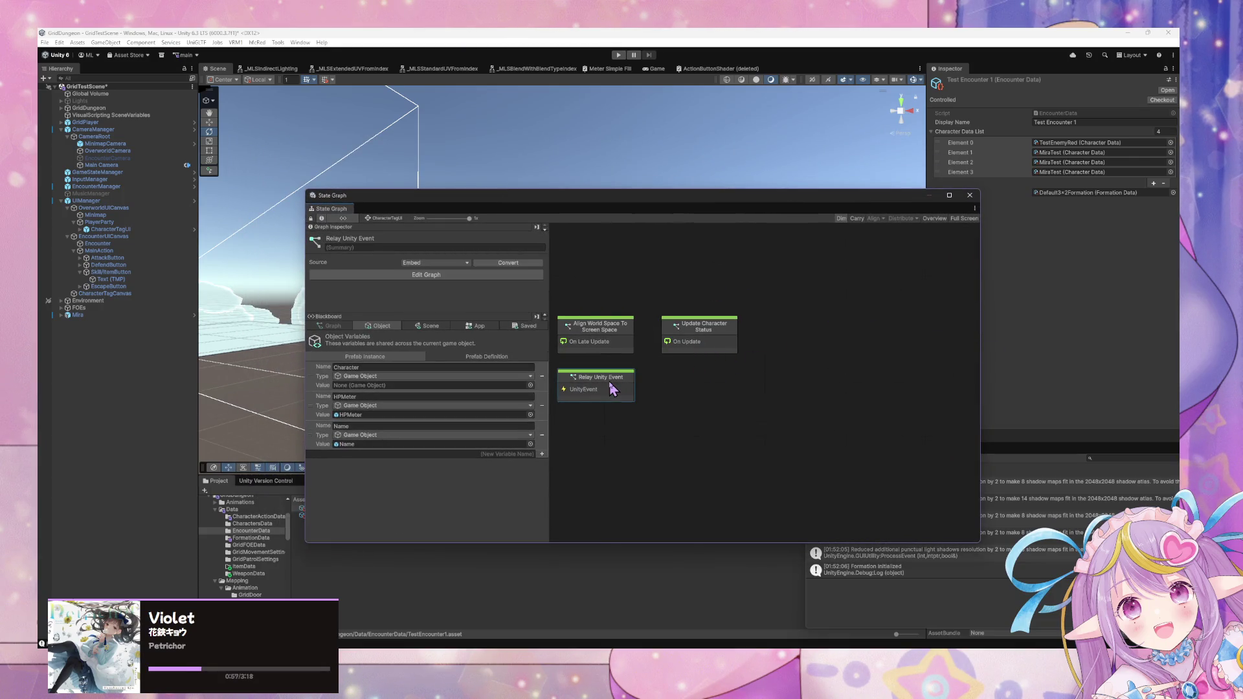
pyautogui.moveTo(637, 382); pyautogui.dragTo(654, 415)
pyautogui.rightClick(681, 388)
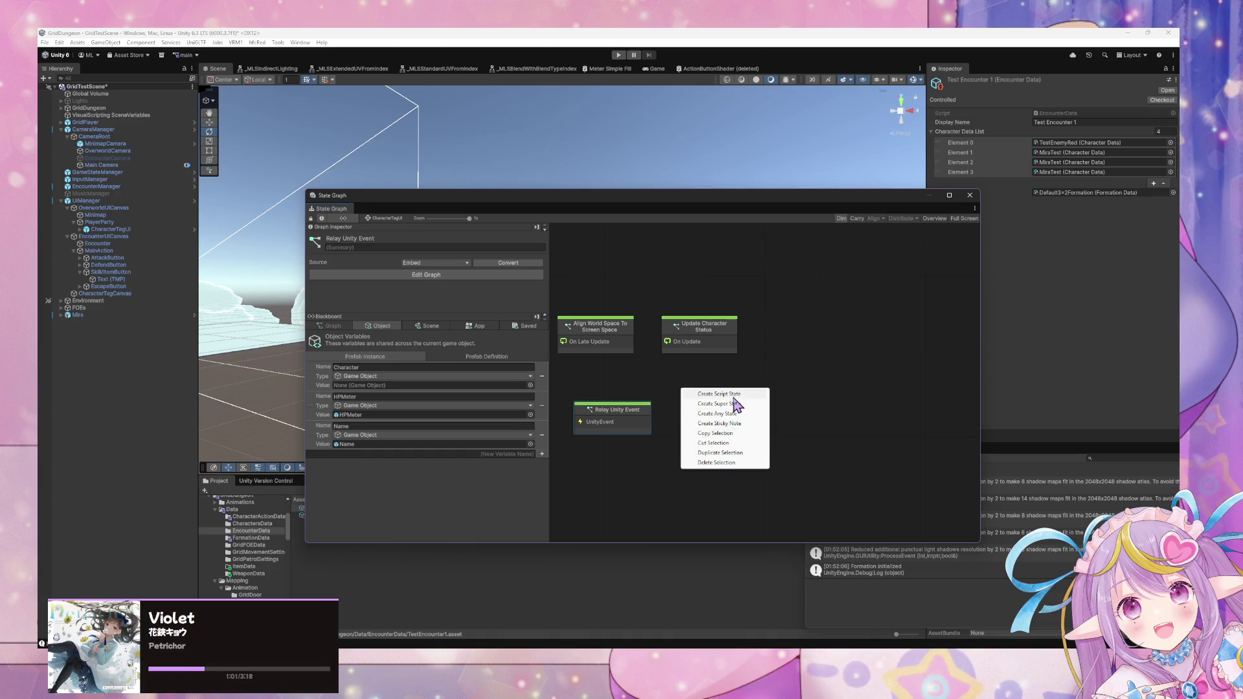
pyautogui.click(694, 406)
# - Create a new super state and title it Selection Disabled
pyautogui.rightClick(615, 381)
pyautogui.click(653, 395)
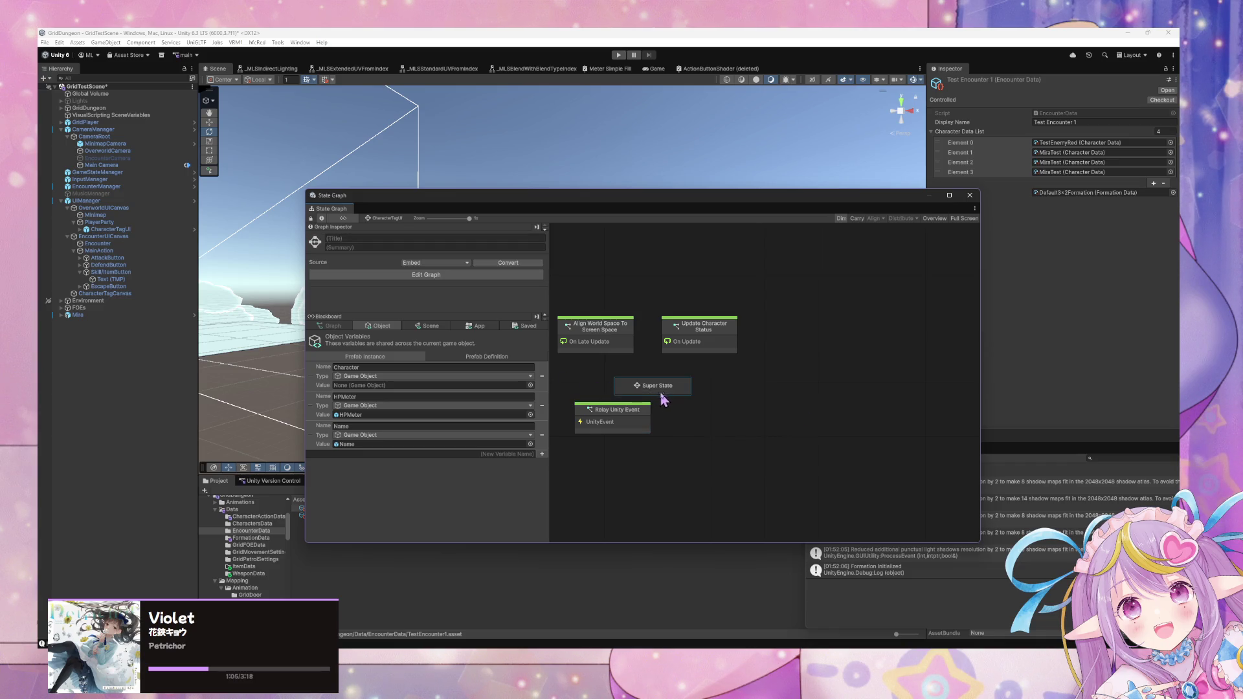
pyautogui.moveTo(663, 391); pyautogui.dragTo(624, 393)
pyautogui.click(391, 240)
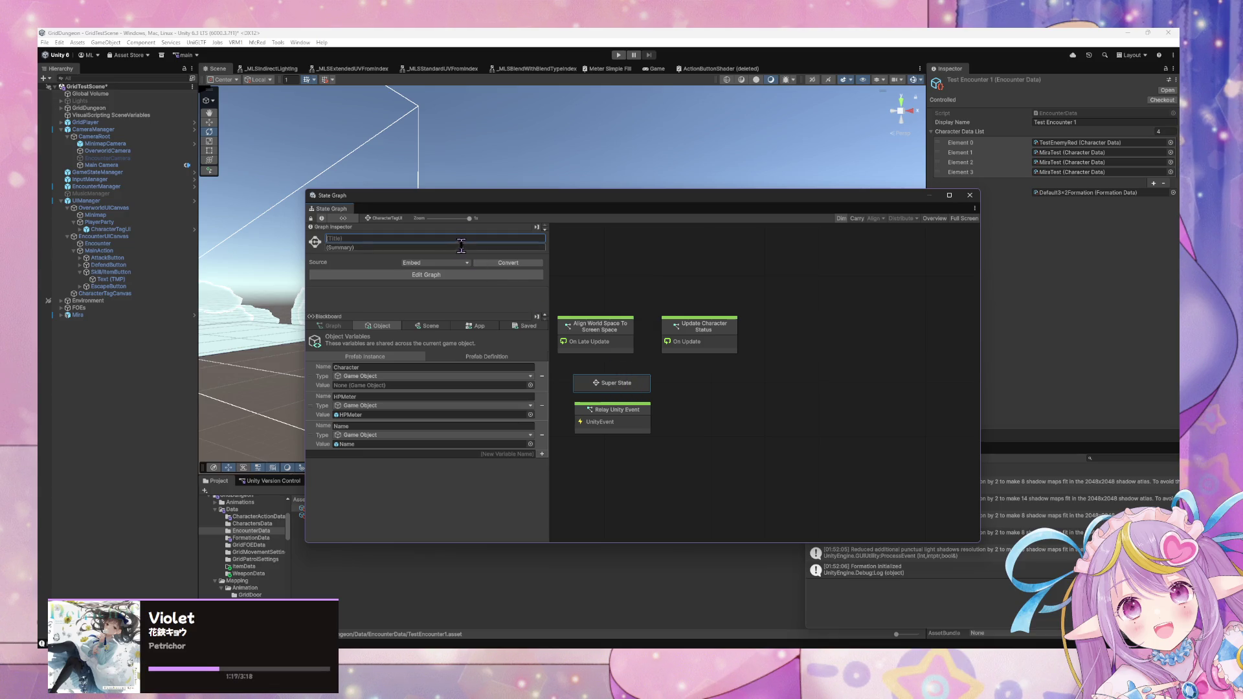
pyautogui.write('D')
pyautogui.press('BackSpace')
pyautogui.press('BackSpace')
pyautogui.press('BackSpace')
pyautogui.write('Selection Disabled')
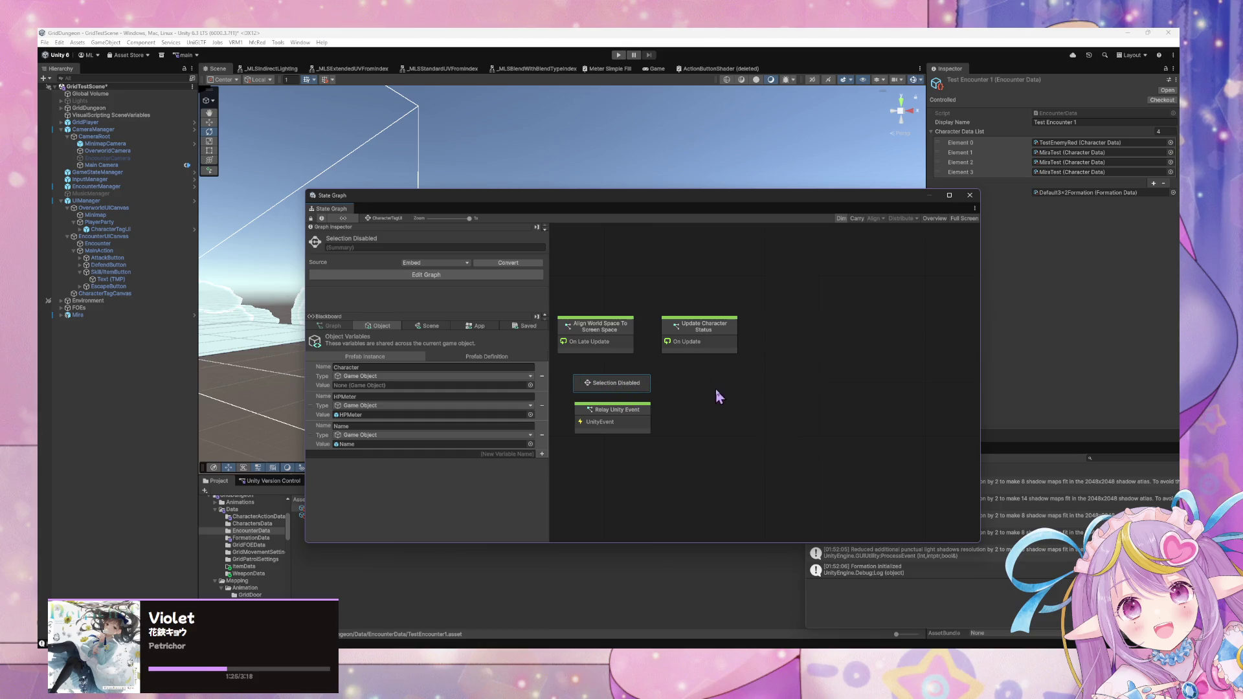
# - Add a transition from Selection Disabled to a second state, cut Relay Unity Event, and open that state
pyautogui.rightClick(619, 386)
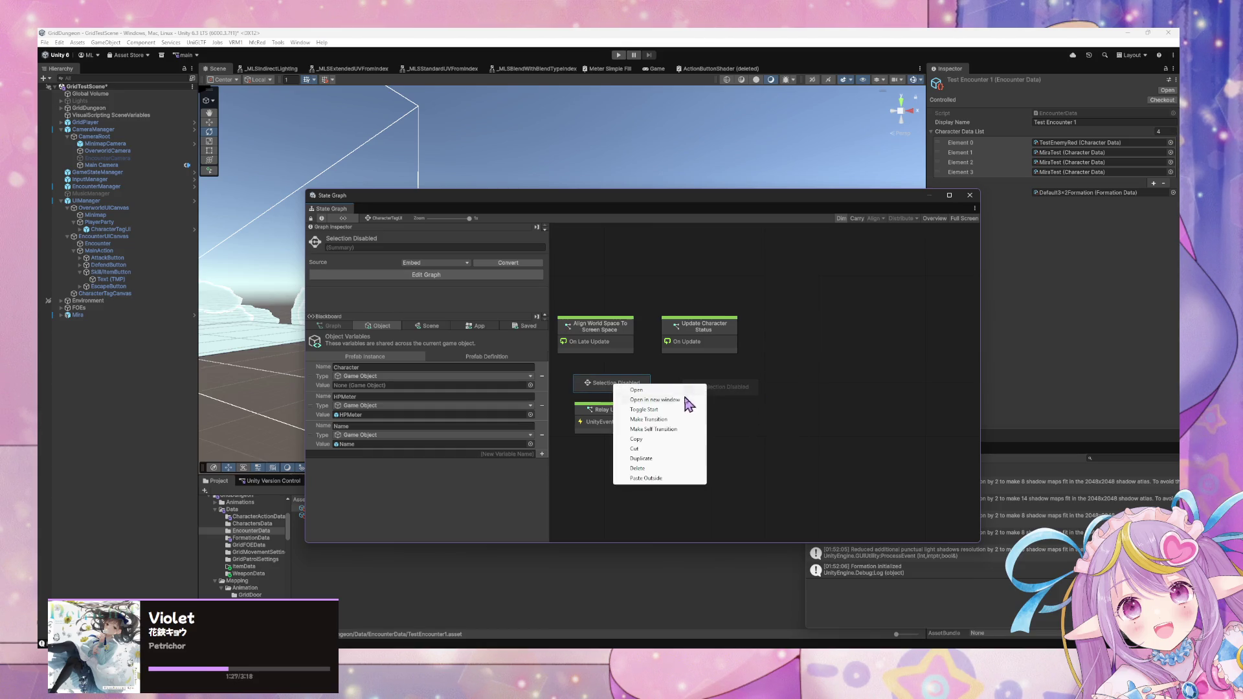
pyautogui.click(680, 420)
pyautogui.click(713, 388)
pyautogui.moveTo(615, 424)
pyautogui.mouseDown()
pyautogui.moveTo(602, 458)
pyautogui.moveTo(630, 436)
pyautogui.mouseUp()
pyautogui.press('Delete')
pyautogui.doubleClick(726, 388)
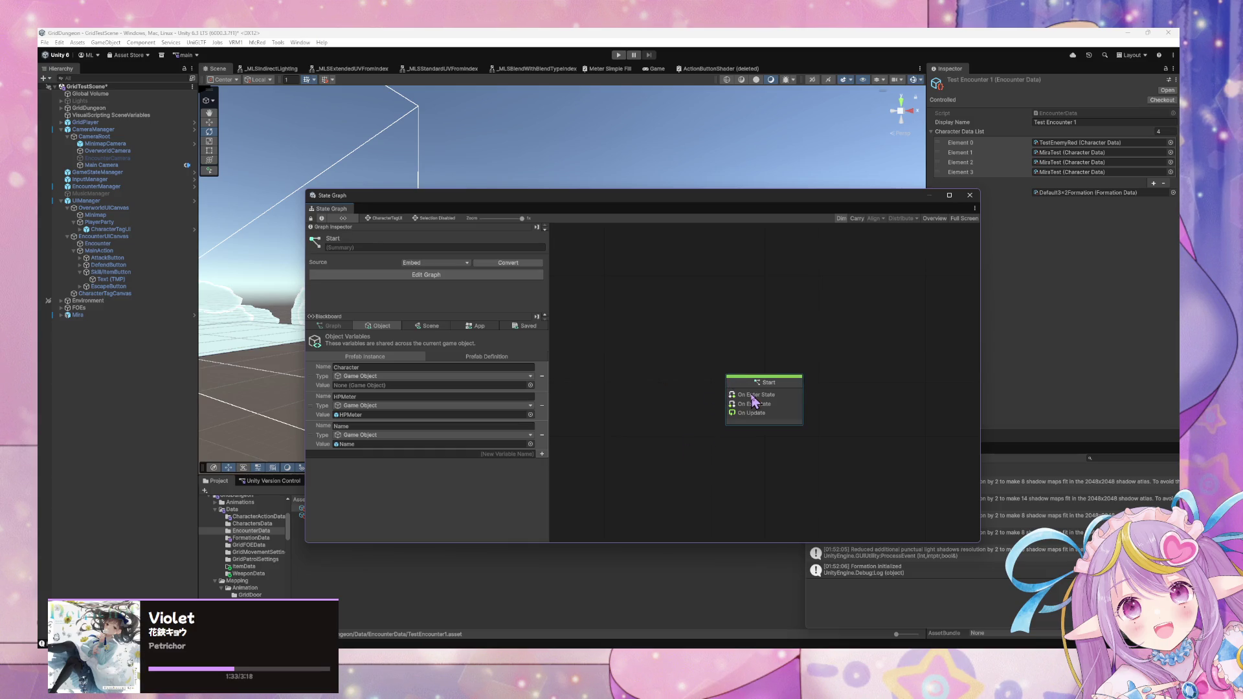
# - Paste the Relay Unity Event into the nested graph and retitle that state Selection Enabled
pyautogui.hotkey('ctrl', 'z')
pyautogui.click(382, 218)
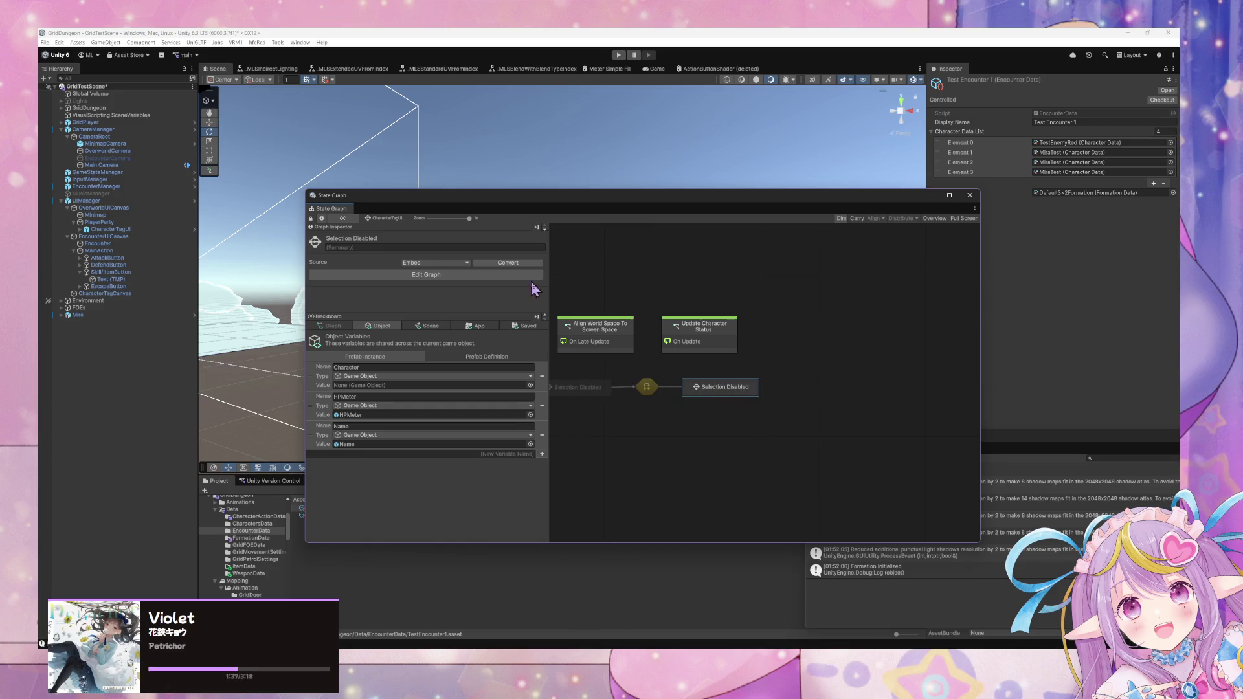
pyautogui.click(396, 238)
pyautogui.press('BackSpace')
pyautogui.press('BackSpace')
pyautogui.write('able')
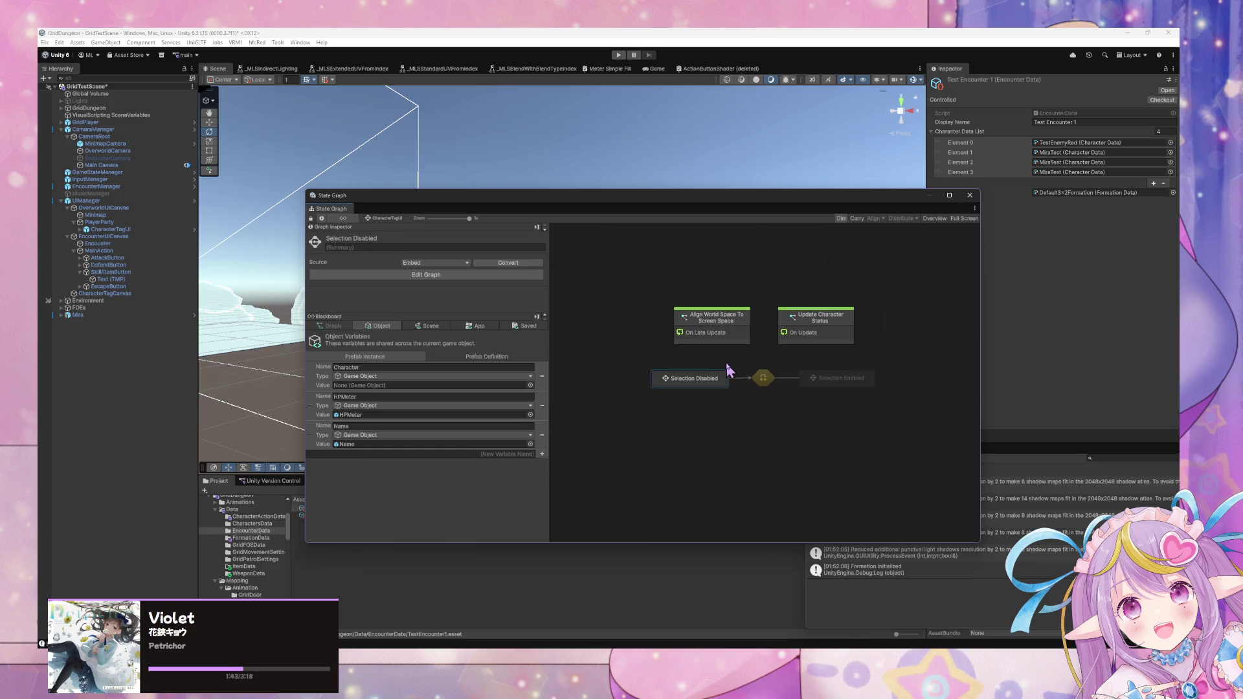
# - Make Selection Disabled the start state with Toggle Start
pyautogui.rightClick(697, 384)
pyautogui.rightClick(696, 381)
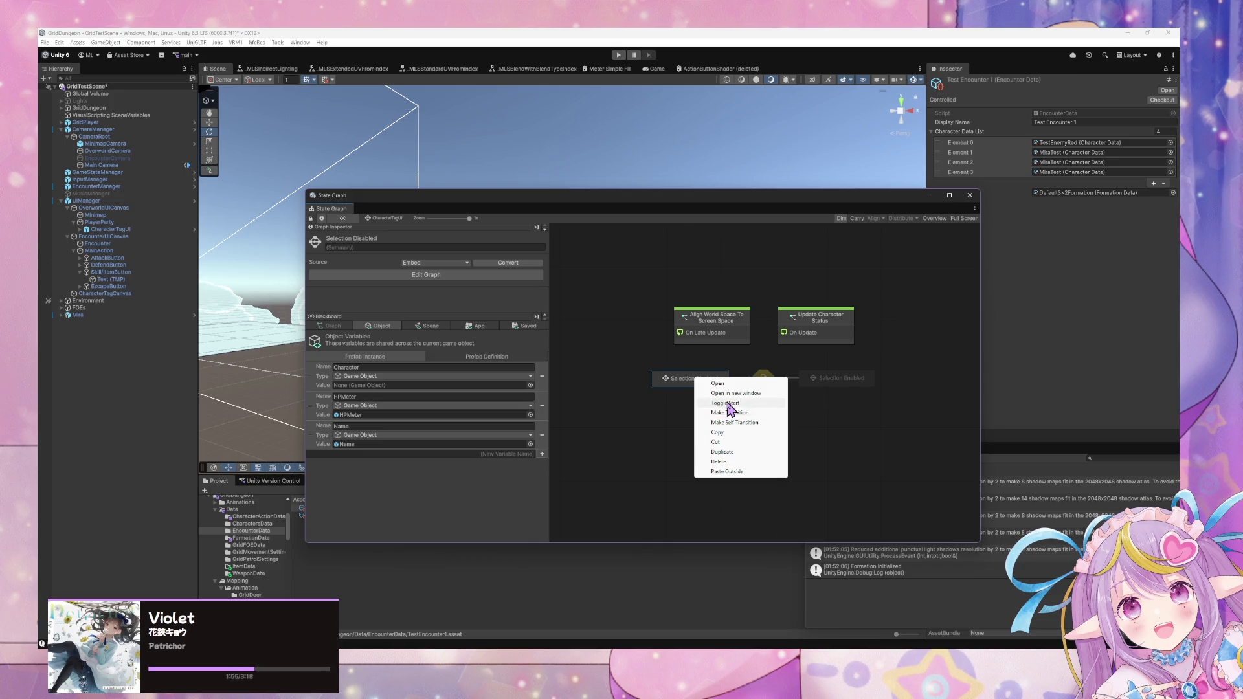
pyautogui.click(729, 404)
pyautogui.moveTo(567, 204); pyautogui.dragTo(605, 145)
# - Check the Relay Unity Event node inside Selection Enabled's graph and shift it left
pyautogui.click(871, 321)
pyautogui.doubleClick(905, 319)
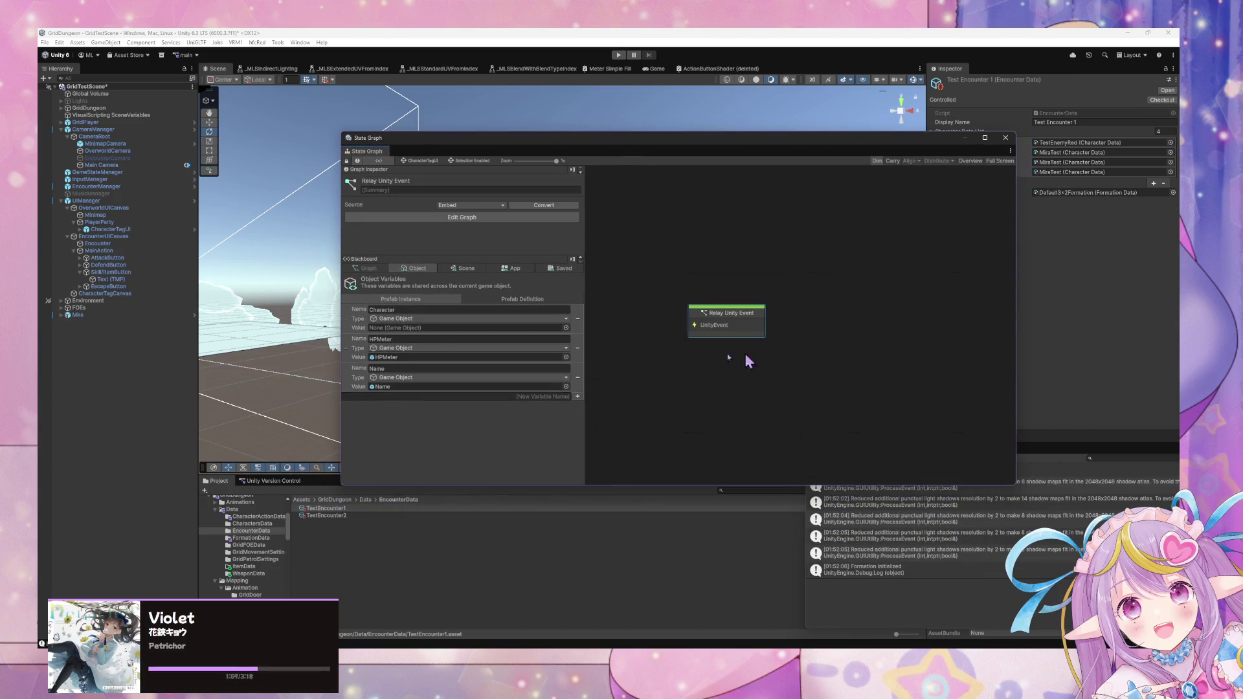
pyautogui.moveTo(733, 321); pyautogui.dragTo(682, 324)
pyautogui.click(751, 354)
pyautogui.click(432, 163)
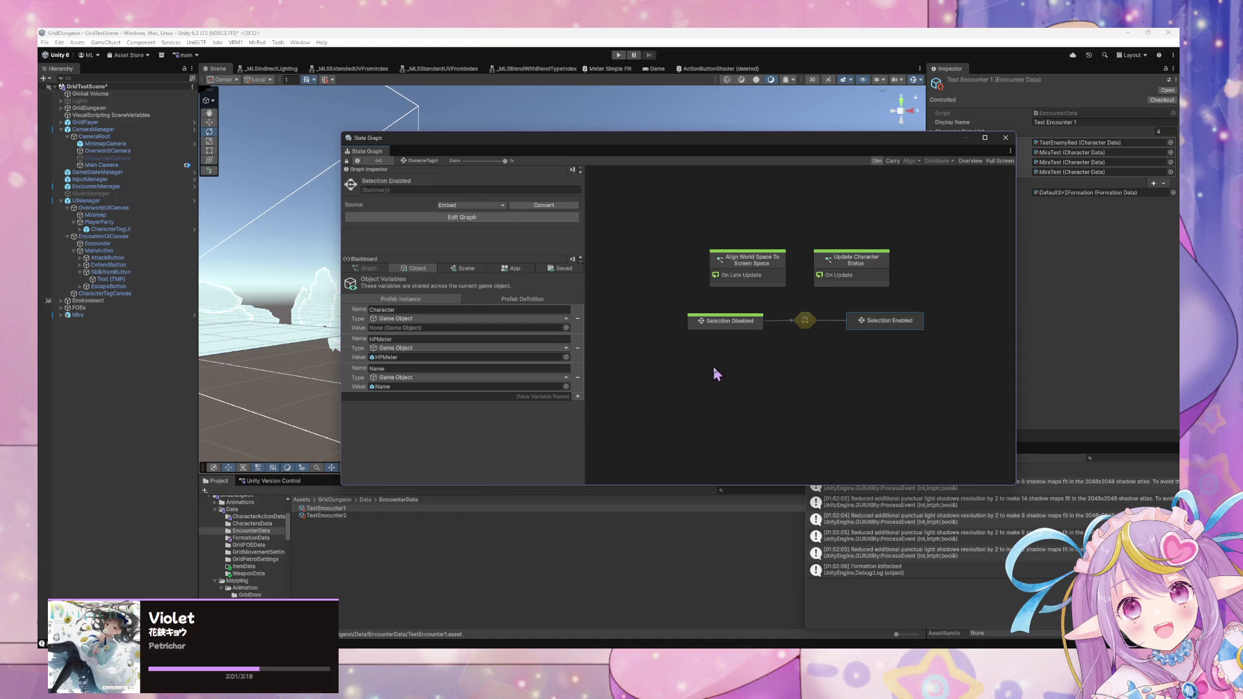
# - Rearrange the Align World Space and Update Character Status nodes and open the transition's script graph
pyautogui.moveTo(712, 365); pyautogui.dragTo(671, 365)
pyautogui.click(686, 288)
pyautogui.moveTo(795, 289); pyautogui.dragTo(785, 272)
pyautogui.click(743, 342)
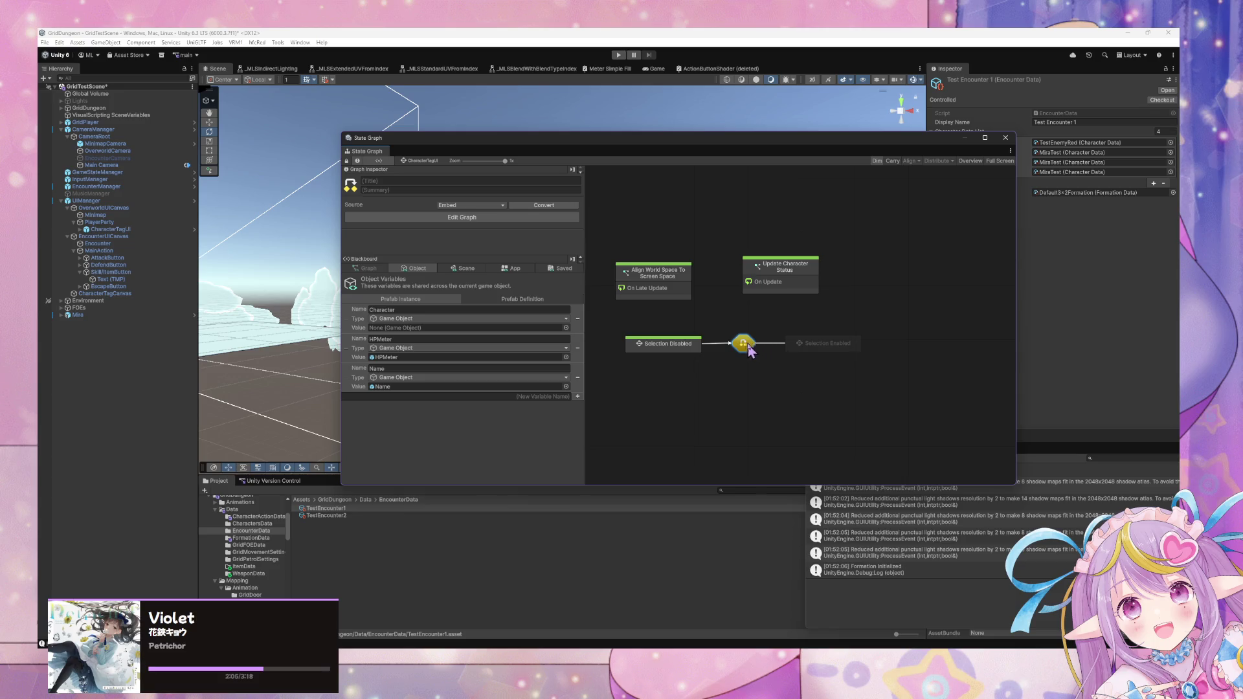
pyautogui.doubleClick(743, 342)
# - Wire a Custom Event named EnableSelection into the transition's Trigger Transition
pyautogui.moveTo(848, 325); pyautogui.dragTo(796, 325)
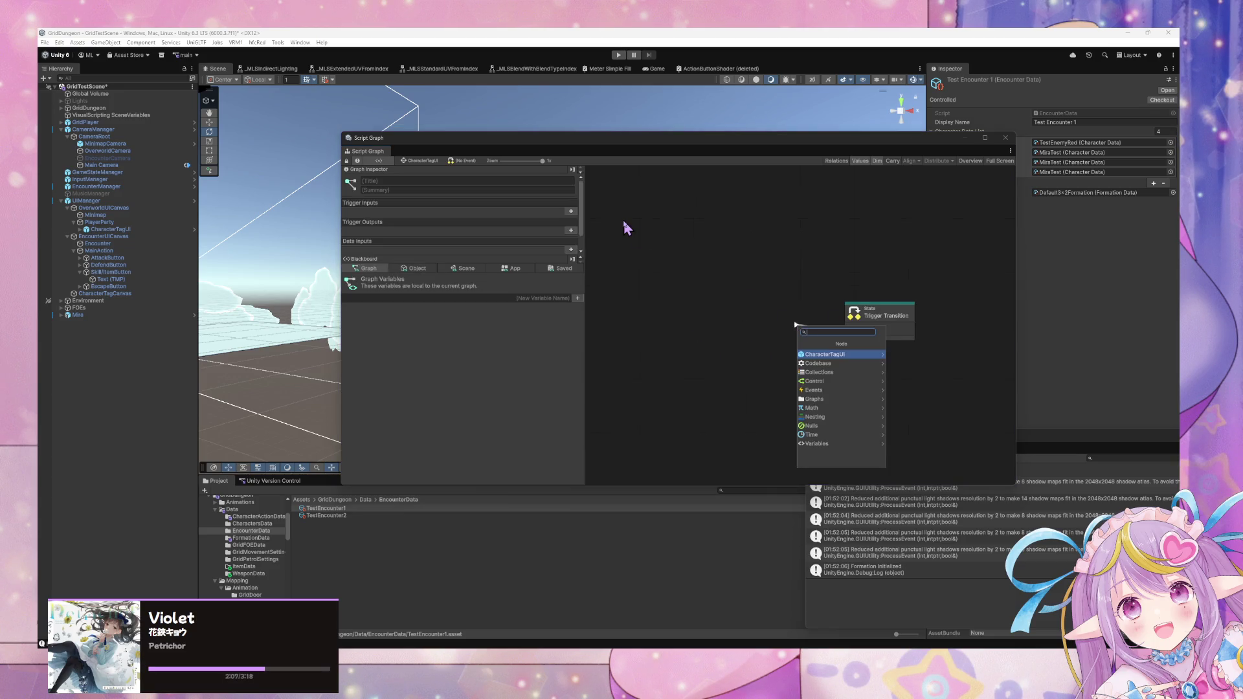
pyautogui.write('custom event')
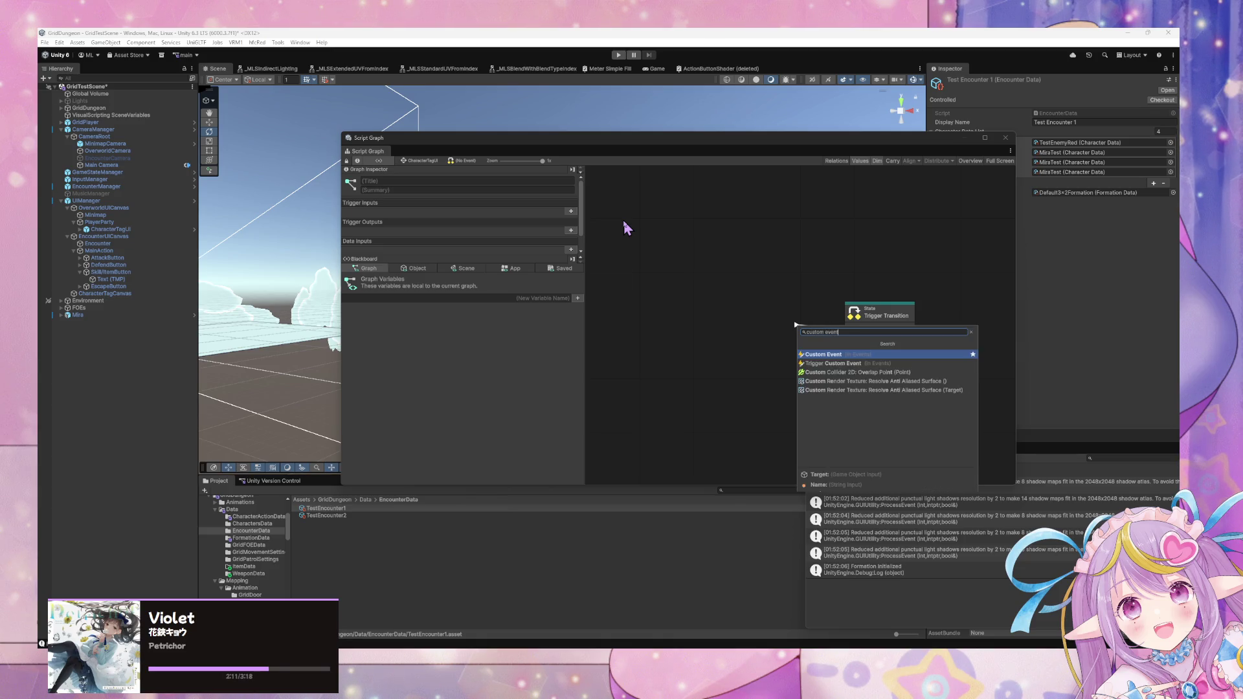
pyautogui.press('Return')
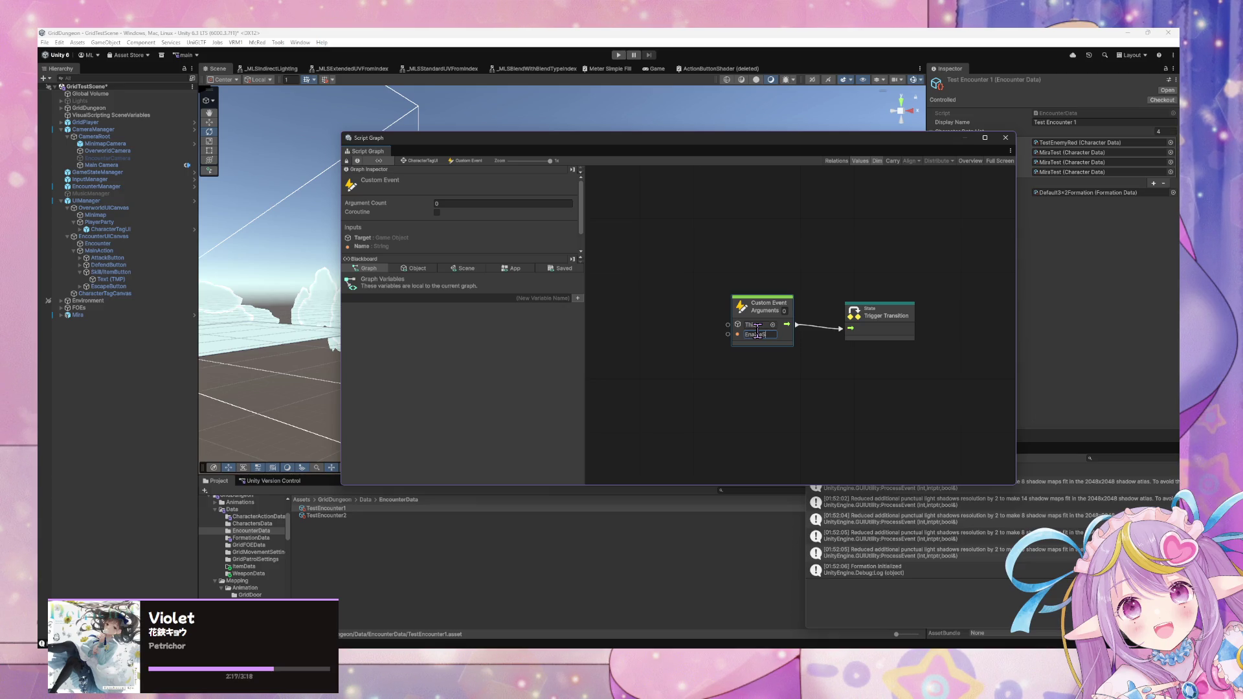
pyautogui.press('Return')
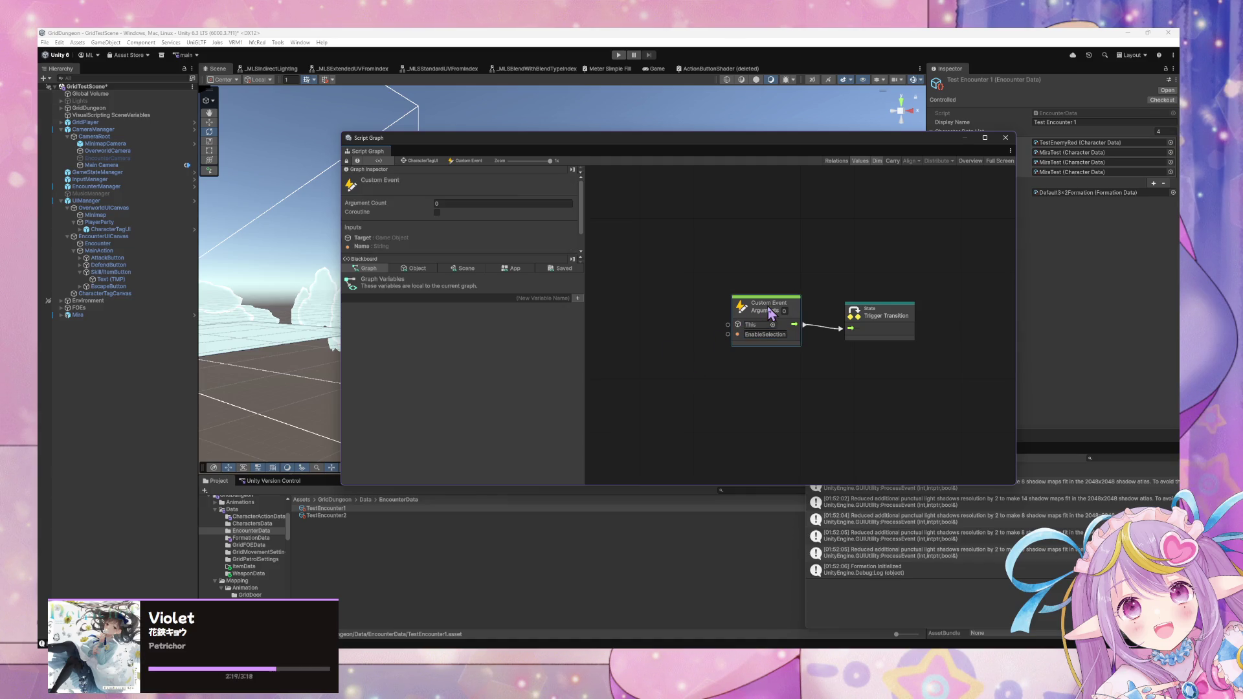
pyautogui.click(427, 160)
# - Add a reverse transition from Selection Enabled back to Selection Disabled
pyautogui.rightClick(827, 337)
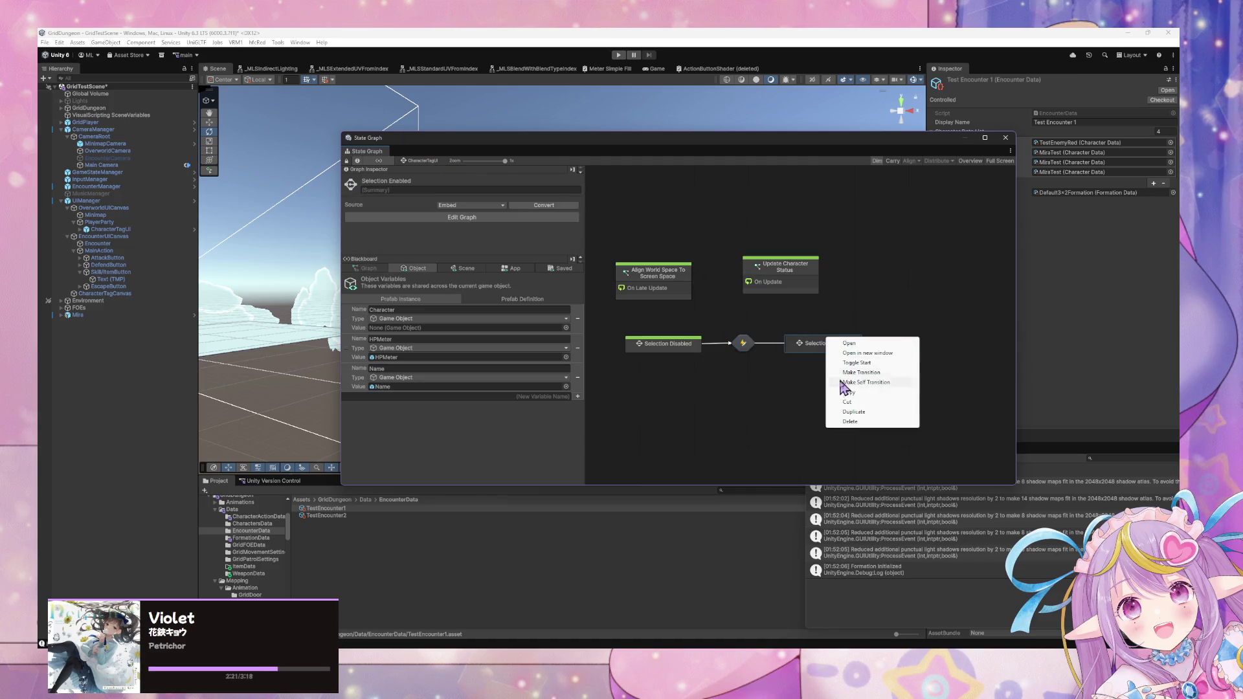
pyautogui.click(878, 373)
pyautogui.click(693, 356)
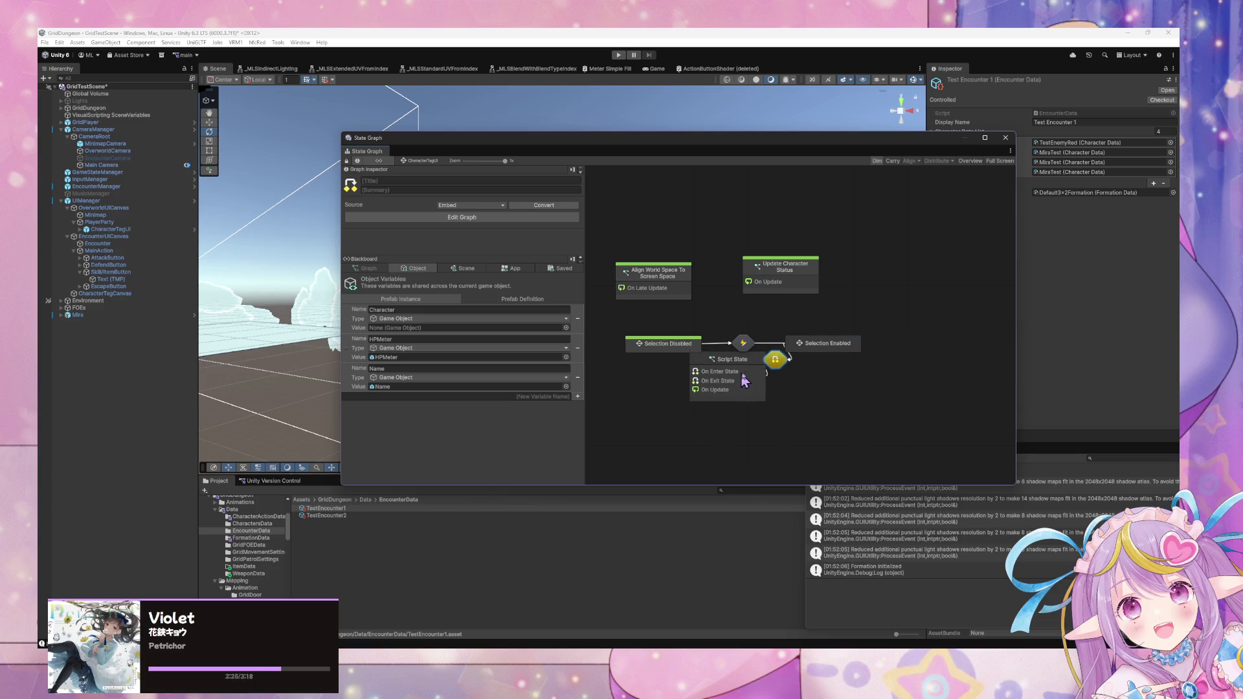
pyautogui.click(800, 348)
pyautogui.rightClick(801, 349)
pyautogui.click(849, 387)
pyautogui.click(677, 353)
pyautogui.doubleClick(744, 355)
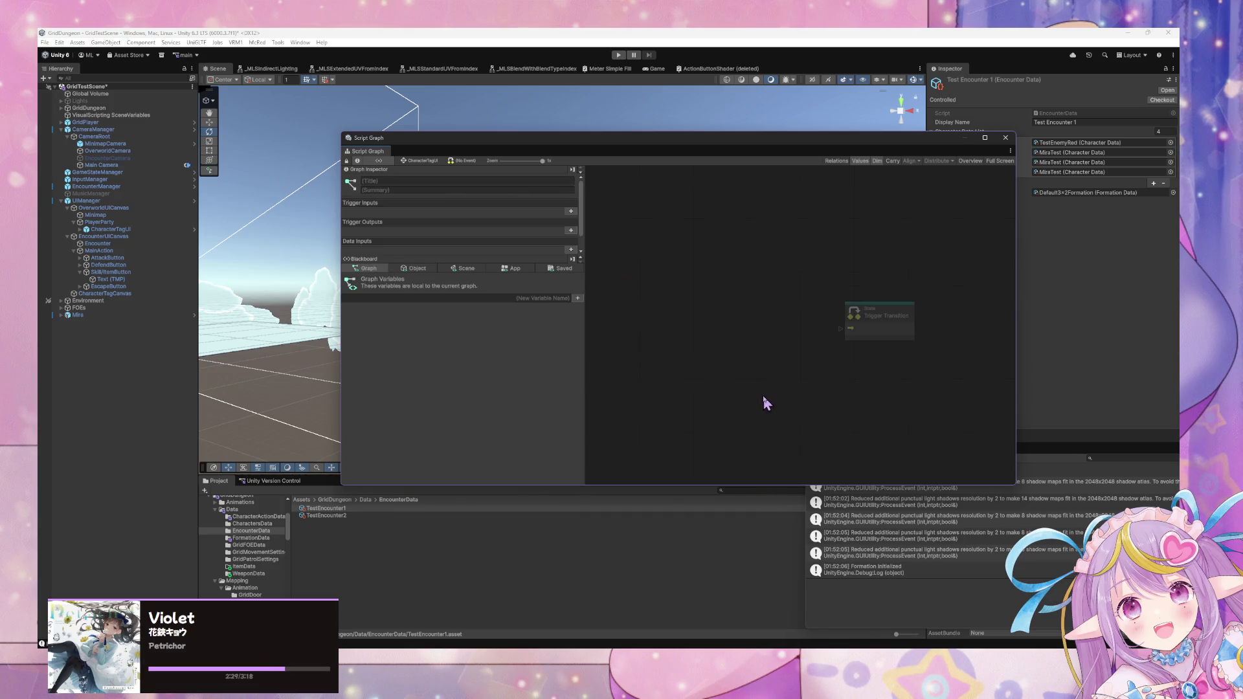
# - Wire a DisableSelection Custom Event into the reverse transition's Trigger Transition and tidy the states
pyautogui.moveTo(827, 357); pyautogui.dragTo(764, 338)
pyautogui.write('Etion')
pyautogui.moveTo(789, 336); pyautogui.dragTo(841, 329)
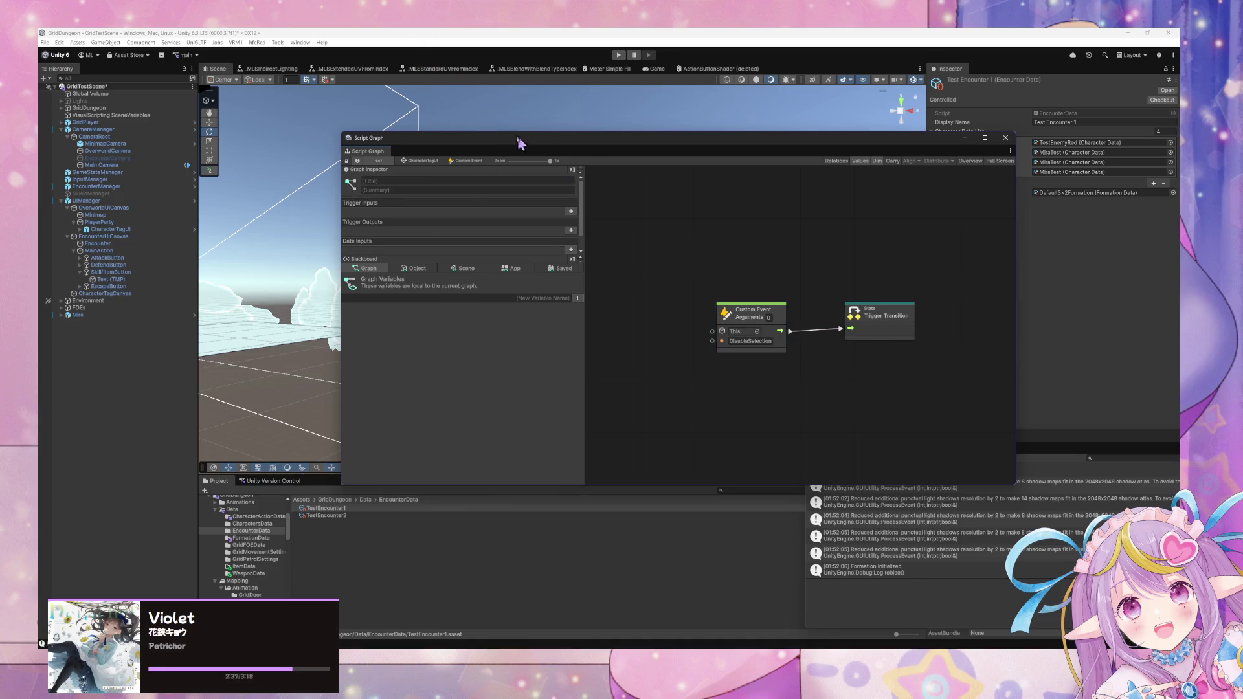
pyautogui.click(429, 162)
pyautogui.moveTo(840, 357); pyautogui.dragTo(847, 356)
pyautogui.moveTo(681, 360); pyautogui.dragTo(672, 354)
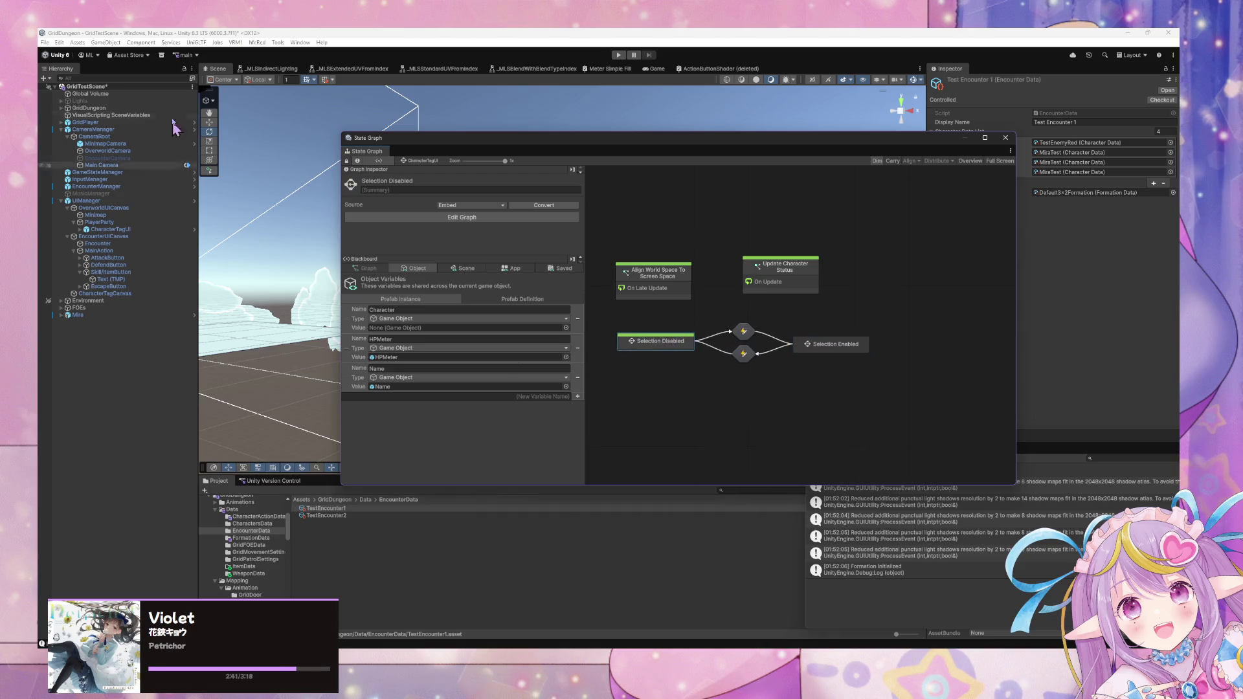
# - Align the states, Align World Space and Update Character Status nodes, then enter Play mode
pyautogui.moveTo(509, 142); pyautogui.dragTo(354, 118)
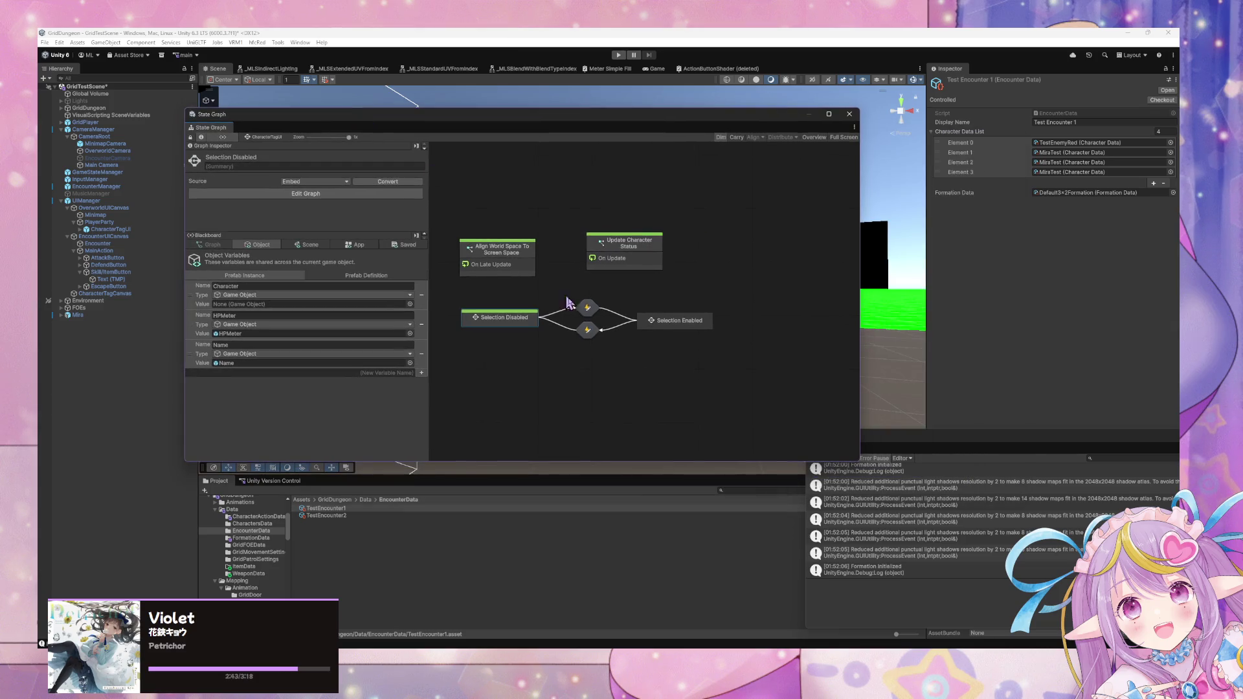
pyautogui.moveTo(670, 325); pyautogui.dragTo(665, 320)
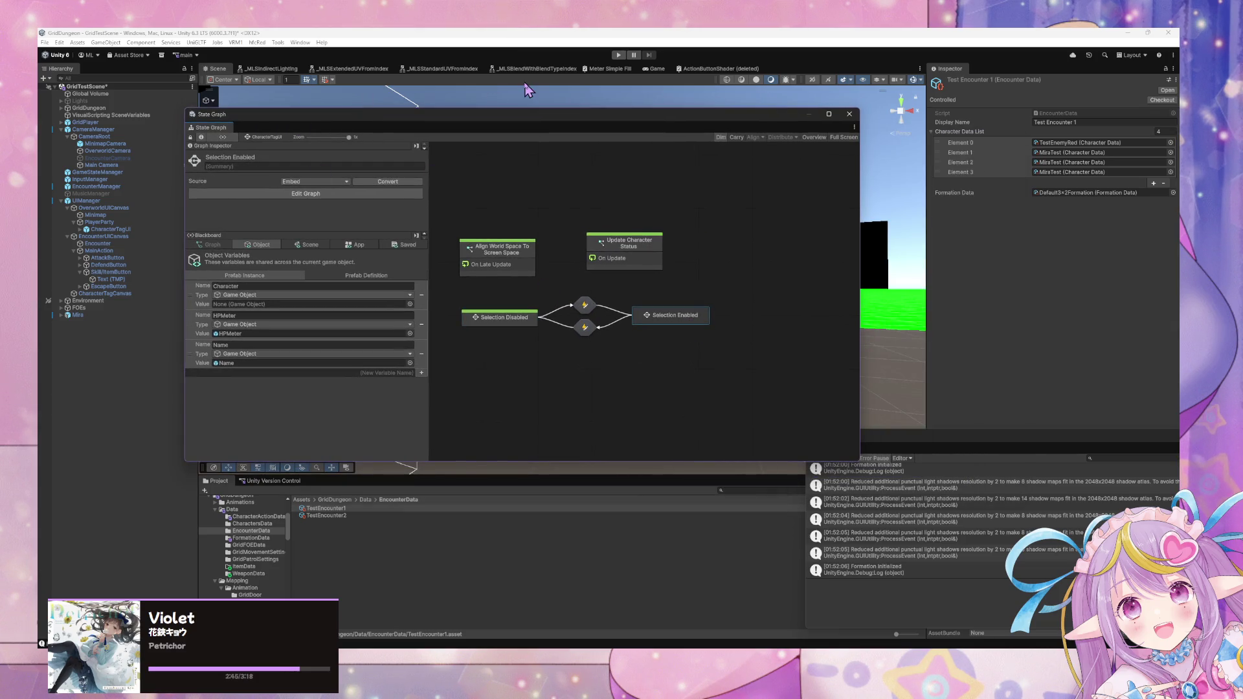
pyautogui.moveTo(485, 115); pyautogui.dragTo(551, 132)
pyautogui.moveTo(576, 272); pyautogui.dragTo(577, 262)
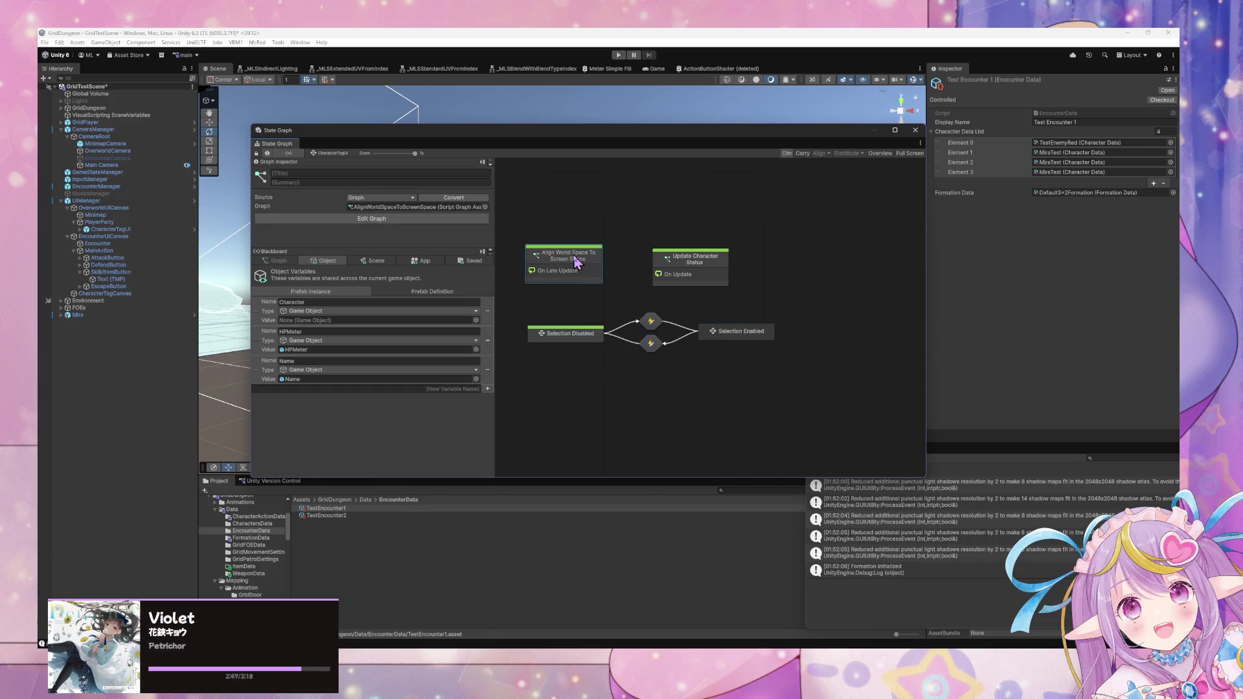
pyautogui.moveTo(721, 270); pyautogui.dragTo(720, 262)
pyautogui.click(549, 397)
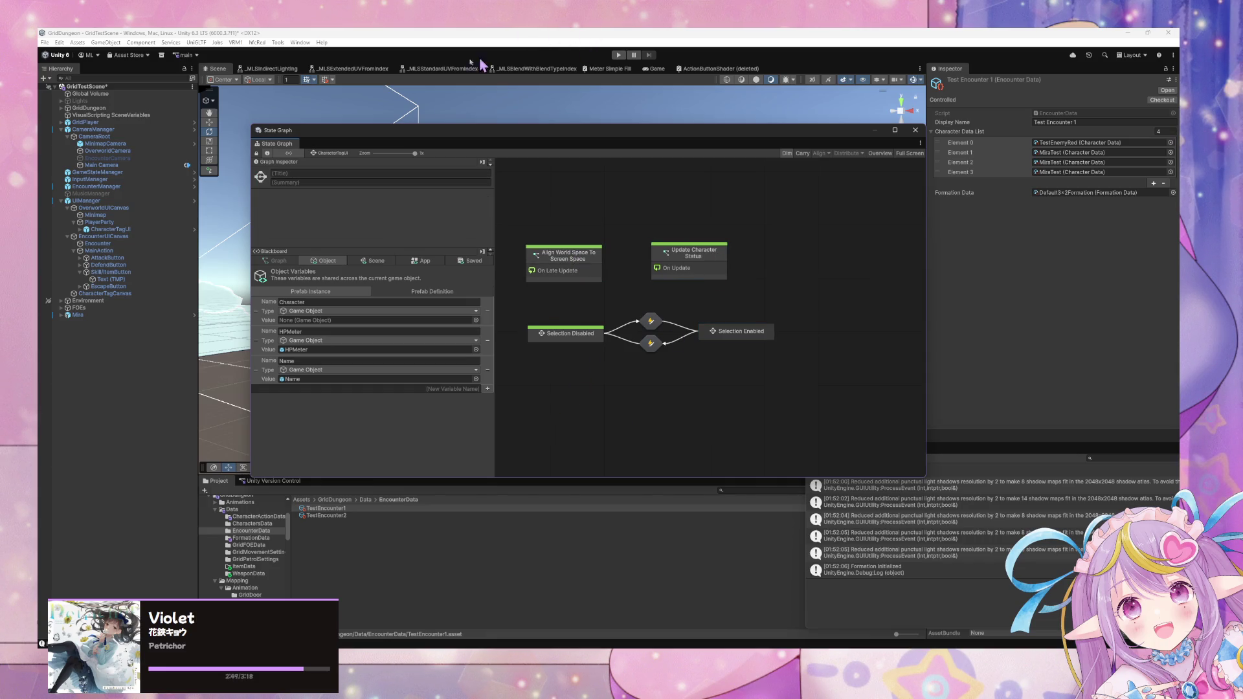
pyautogui.click(618, 55)
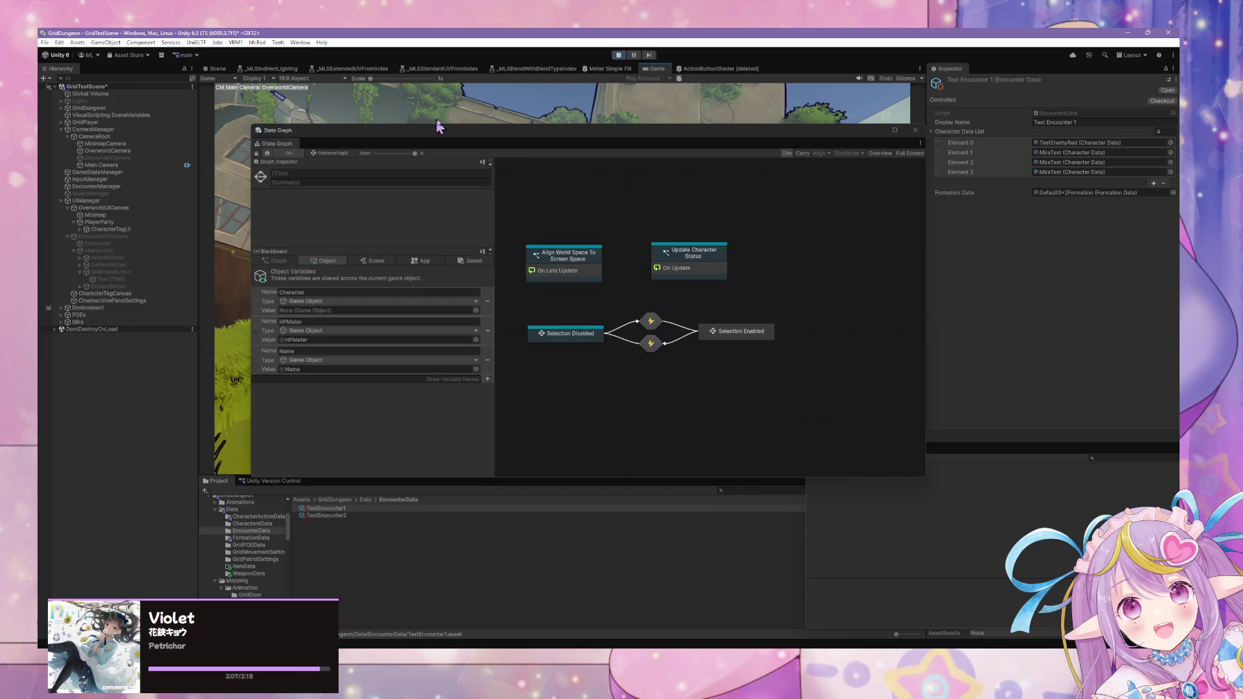
# - Move the State Graph window aside and expand CharacterTagCanvas to show its CharacterTagUI clones
pyautogui.moveTo(856, 266); pyautogui.dragTo(861, 271)
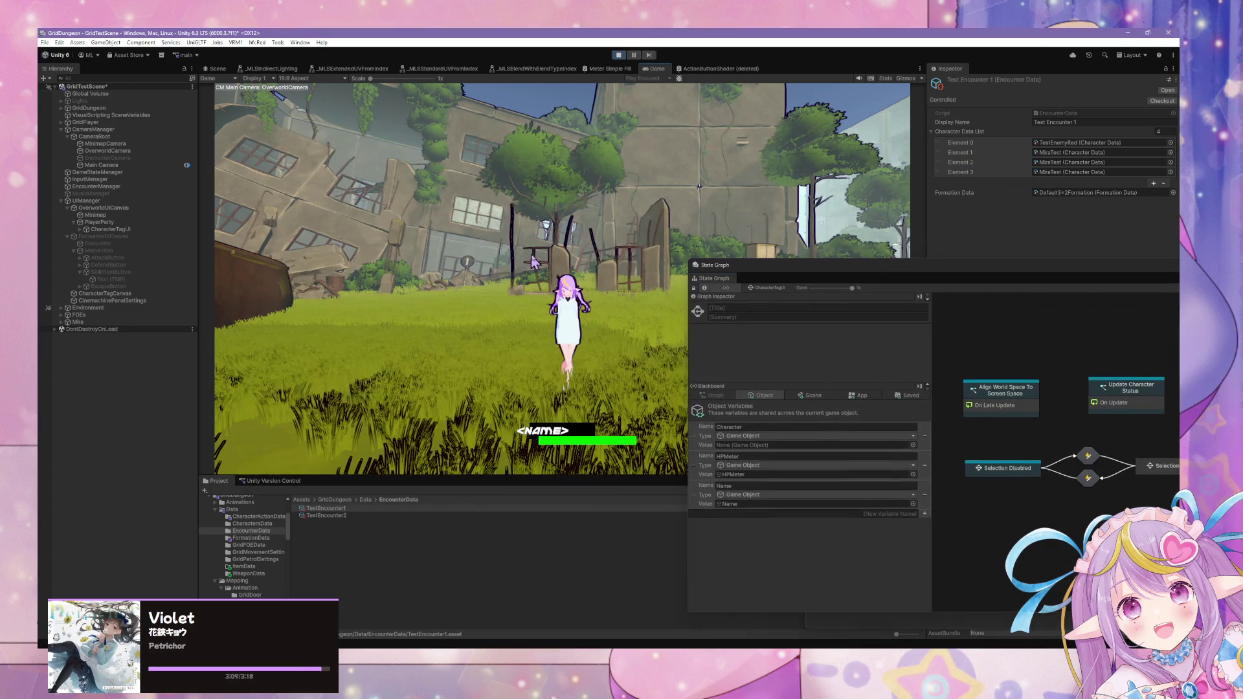
pyautogui.click(621, 272)
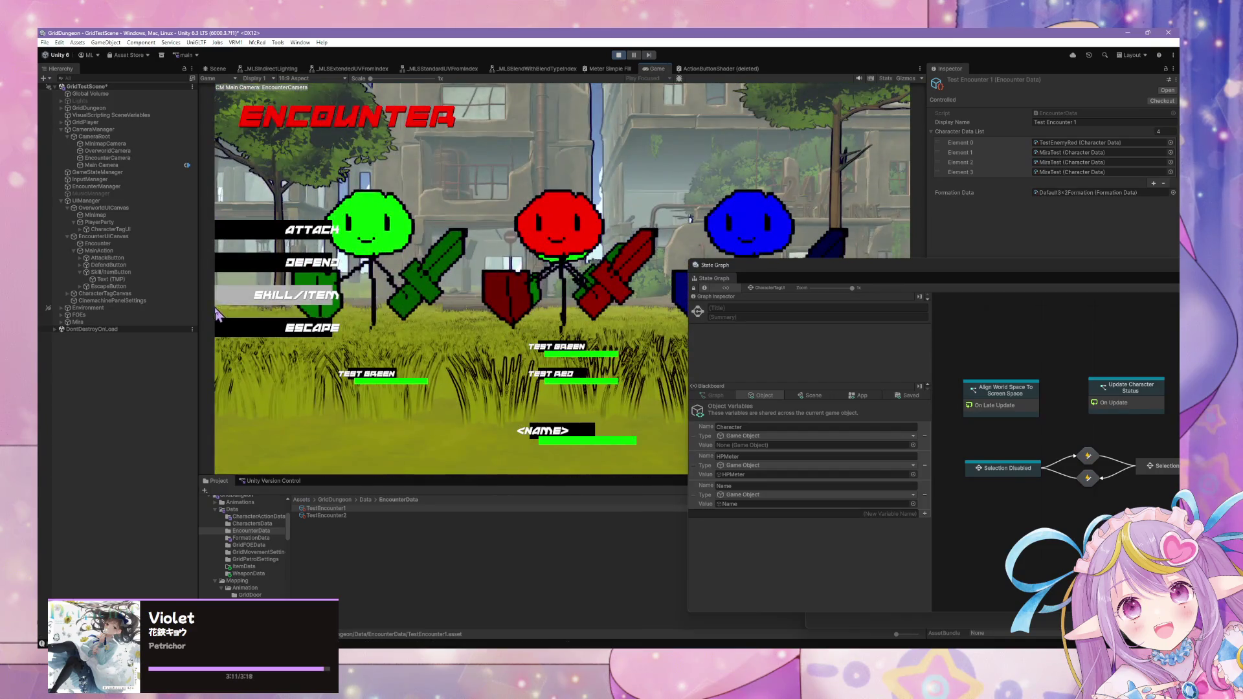
pyautogui.moveTo(966, 265)
pyautogui.mouseDown()
pyautogui.moveTo(716, 350)
pyautogui.moveTo(702, 388)
pyautogui.mouseUp()
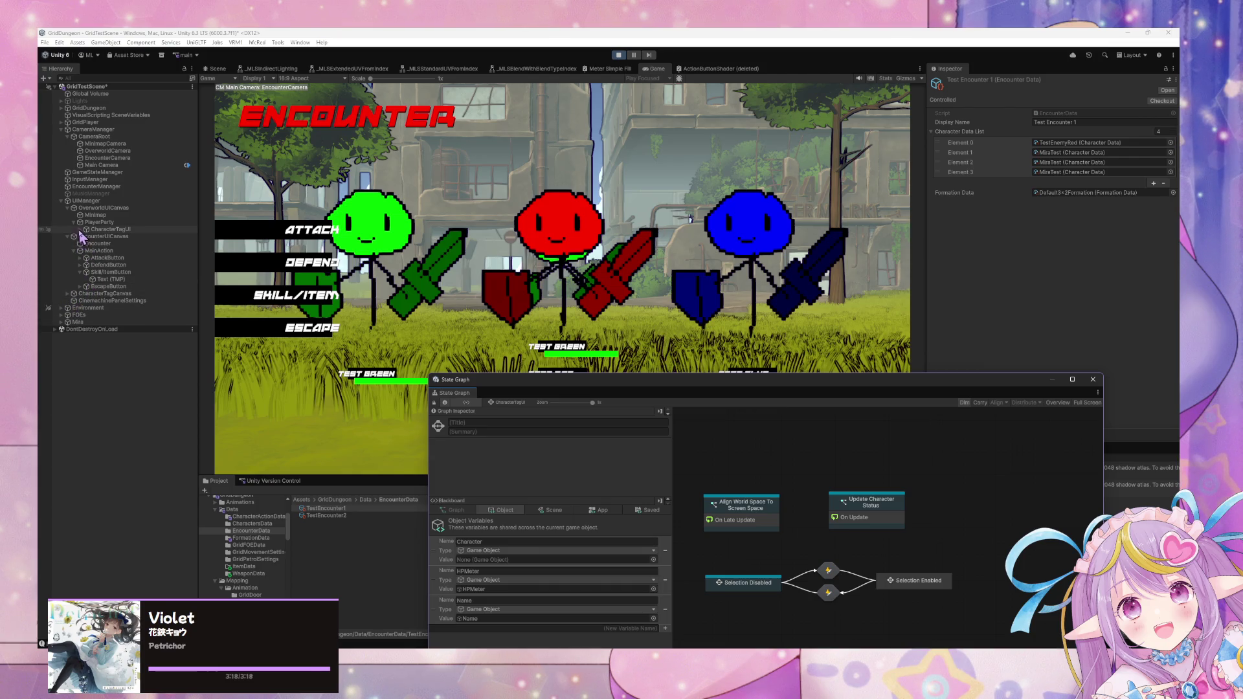
pyautogui.click(68, 294)
pyautogui.click(133, 329)
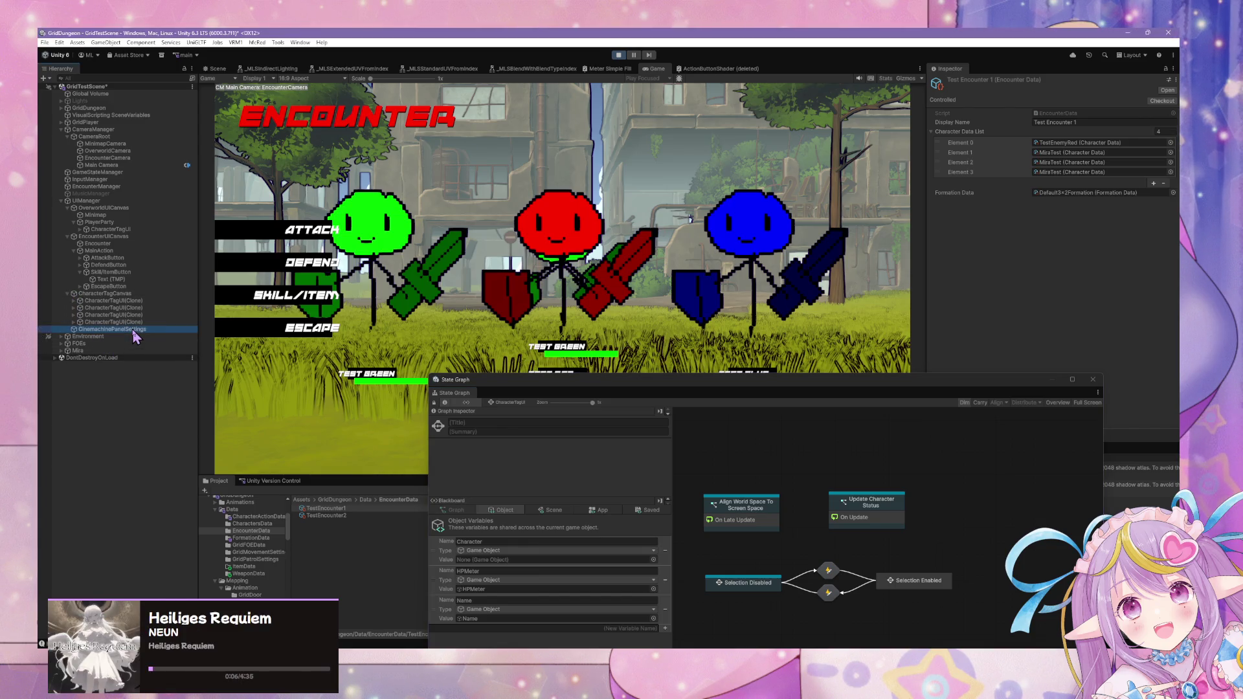